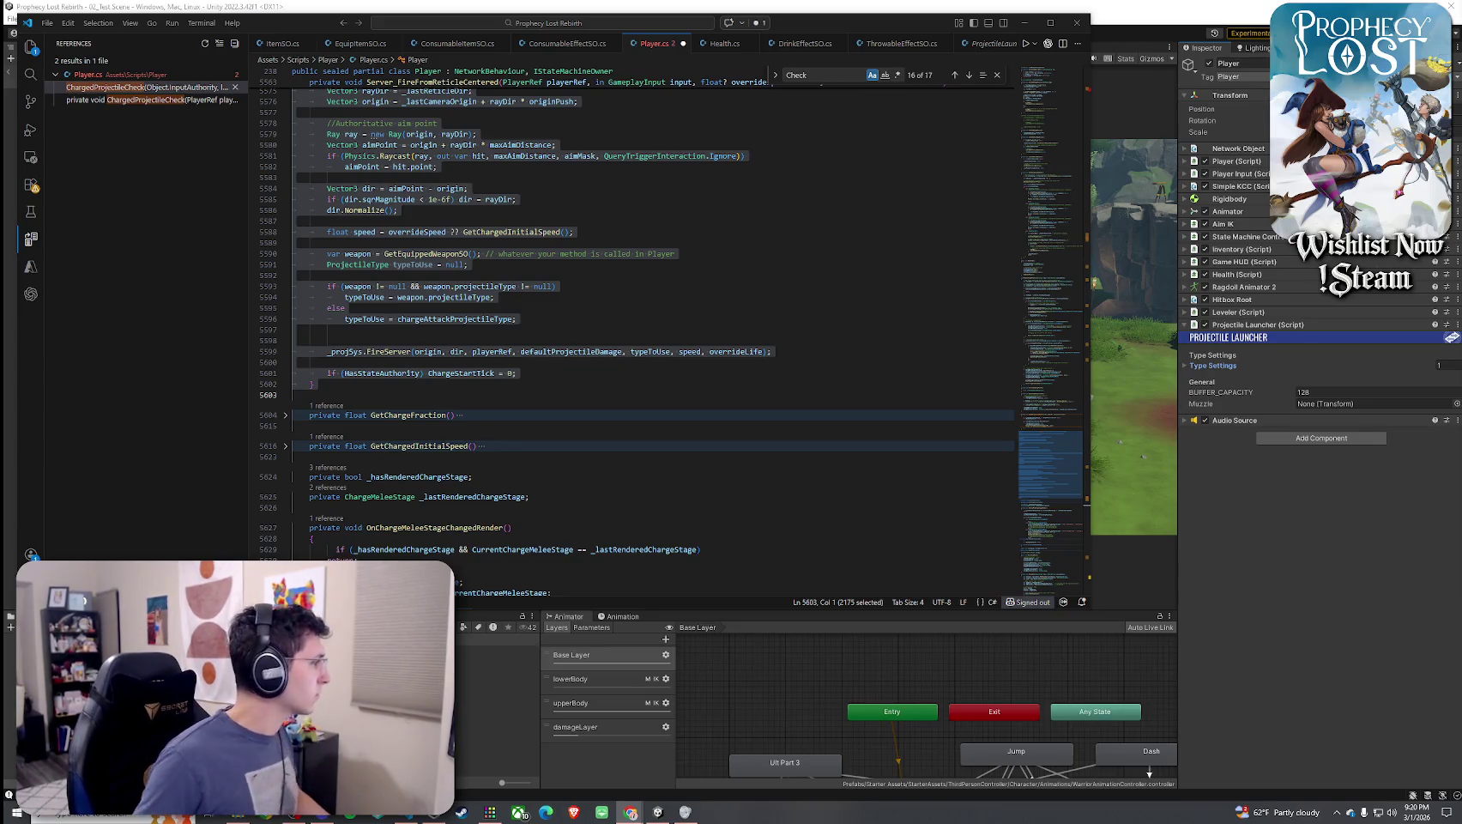
Paste a new private ResetConsumableThrowQueue method on a blank line below ChargedProjectileCheck
scroll(515, 386, up, 20)
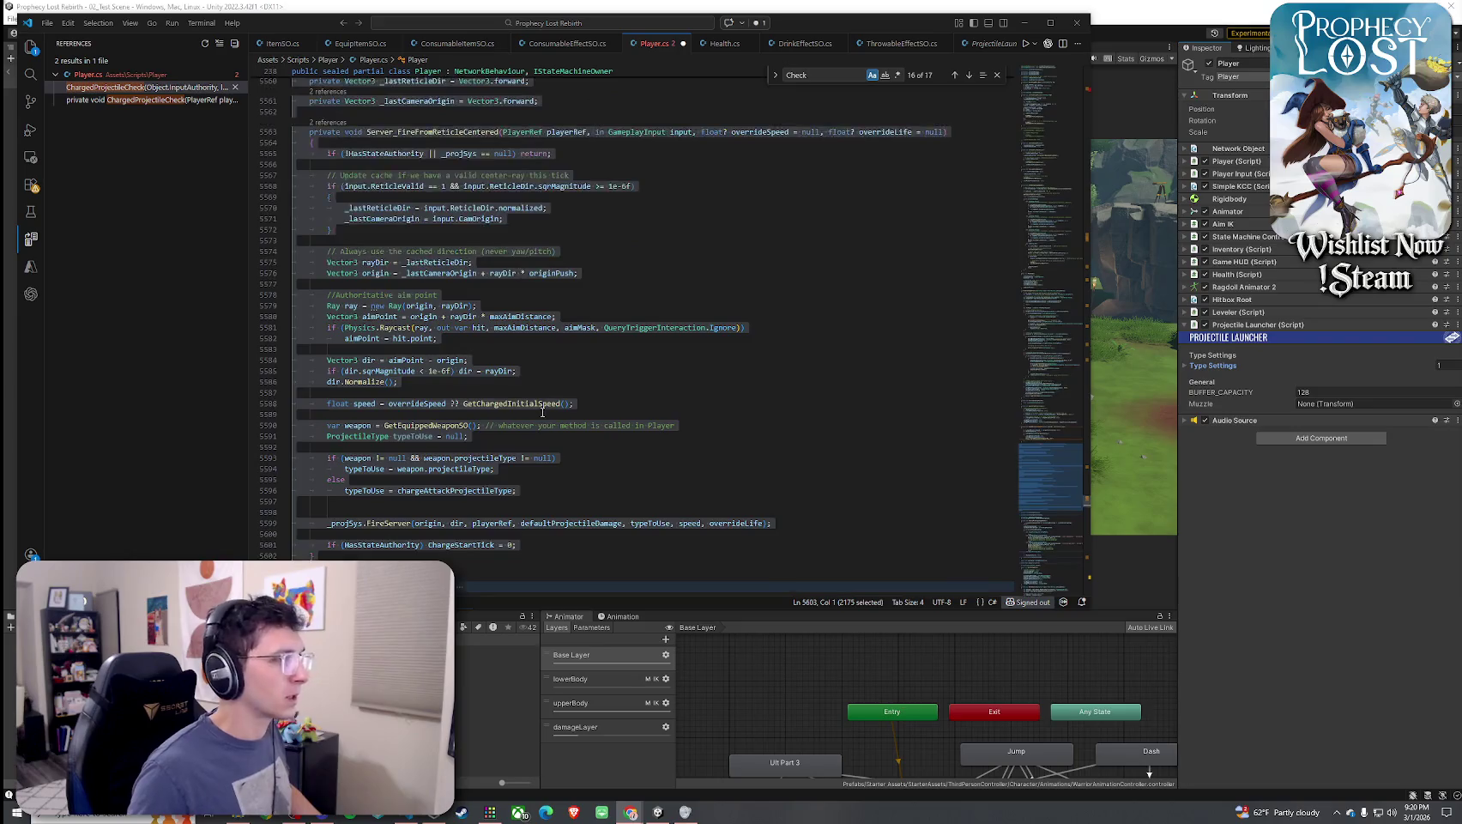
click(402, 291)
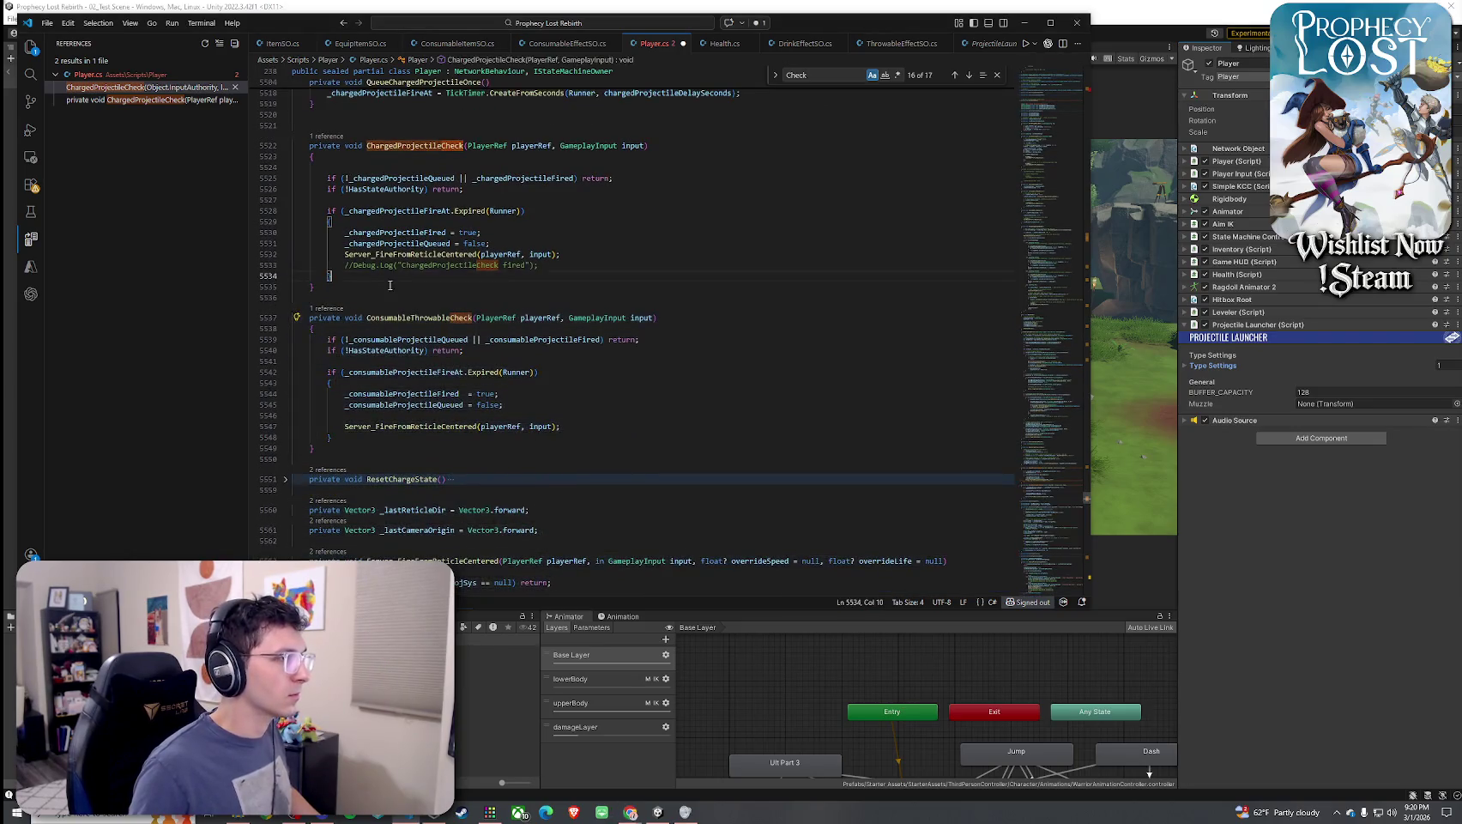
key(Return)
text(private void ResetConsumableThrowQueue() {     _consumableProjectileQueued = false;     _consumableProjectileFired = false;     _consumableProjectileFireAt = default; })
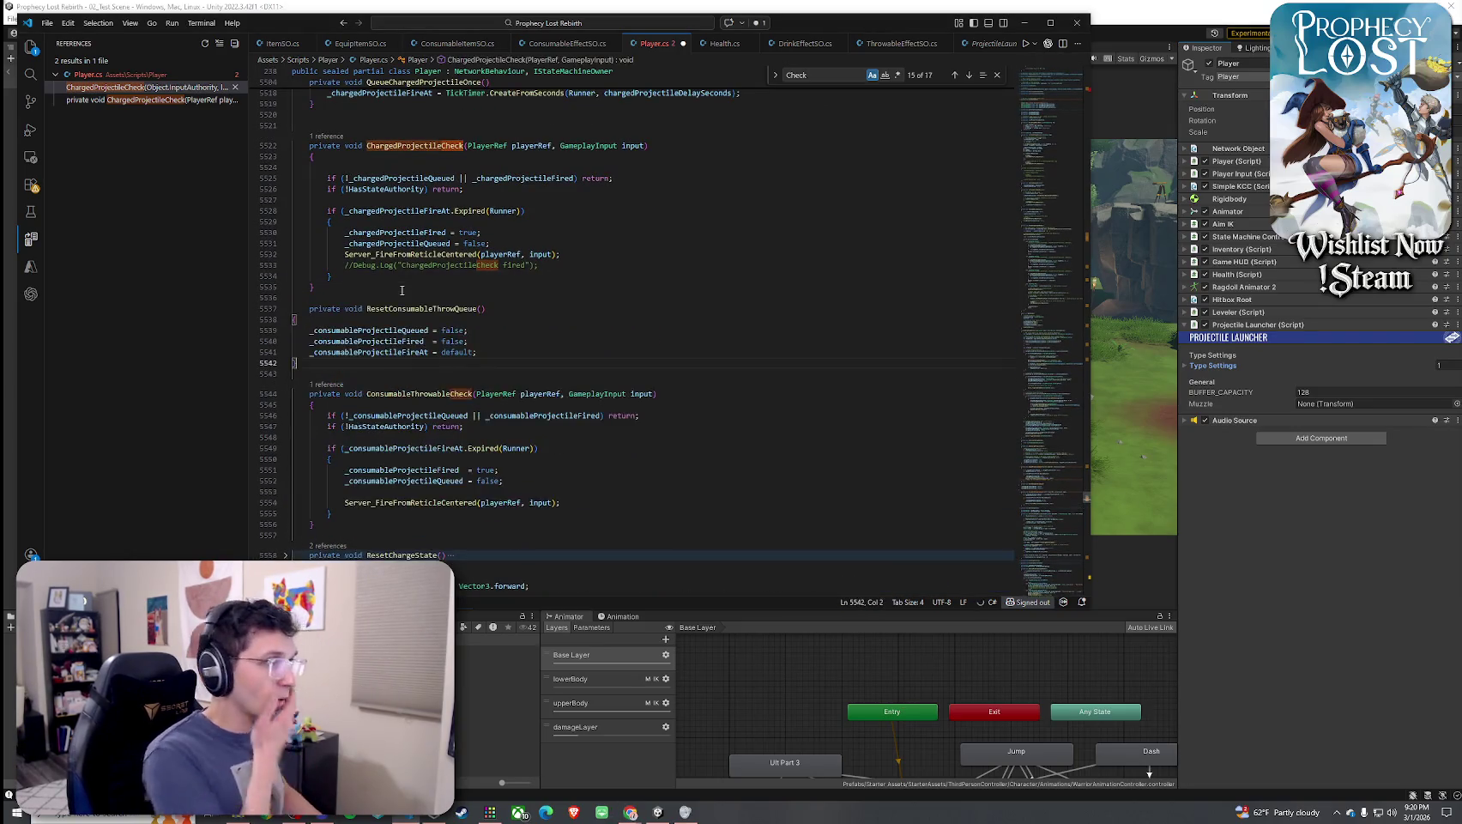
Fix the indentation of the ResetConsumableThrowQueue body and check the method name
drag(325, 372, 400, 326)
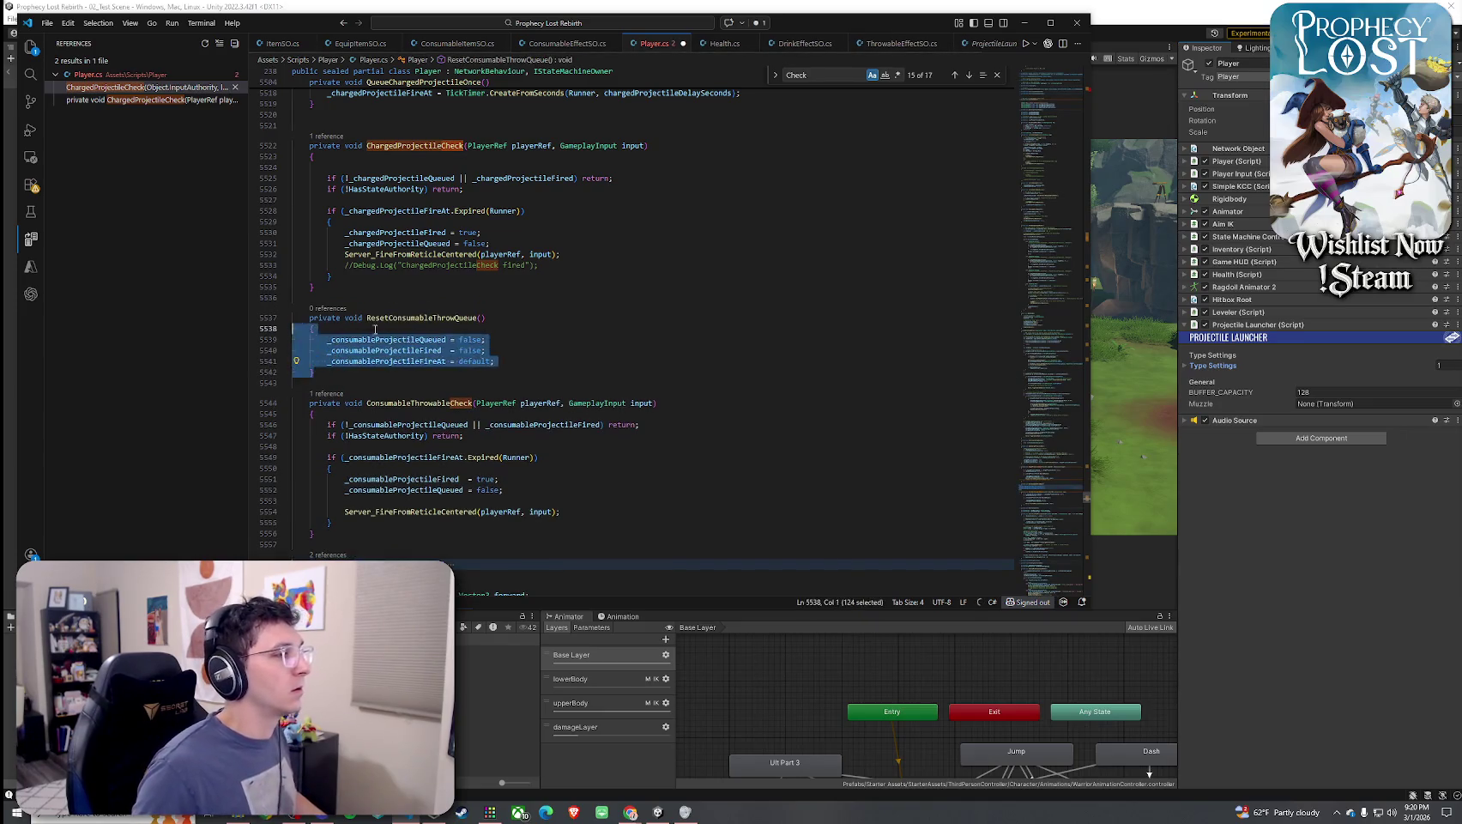
key(ctrl+k)
key(ctrl+f)
scroll(453, 274, up, 2)
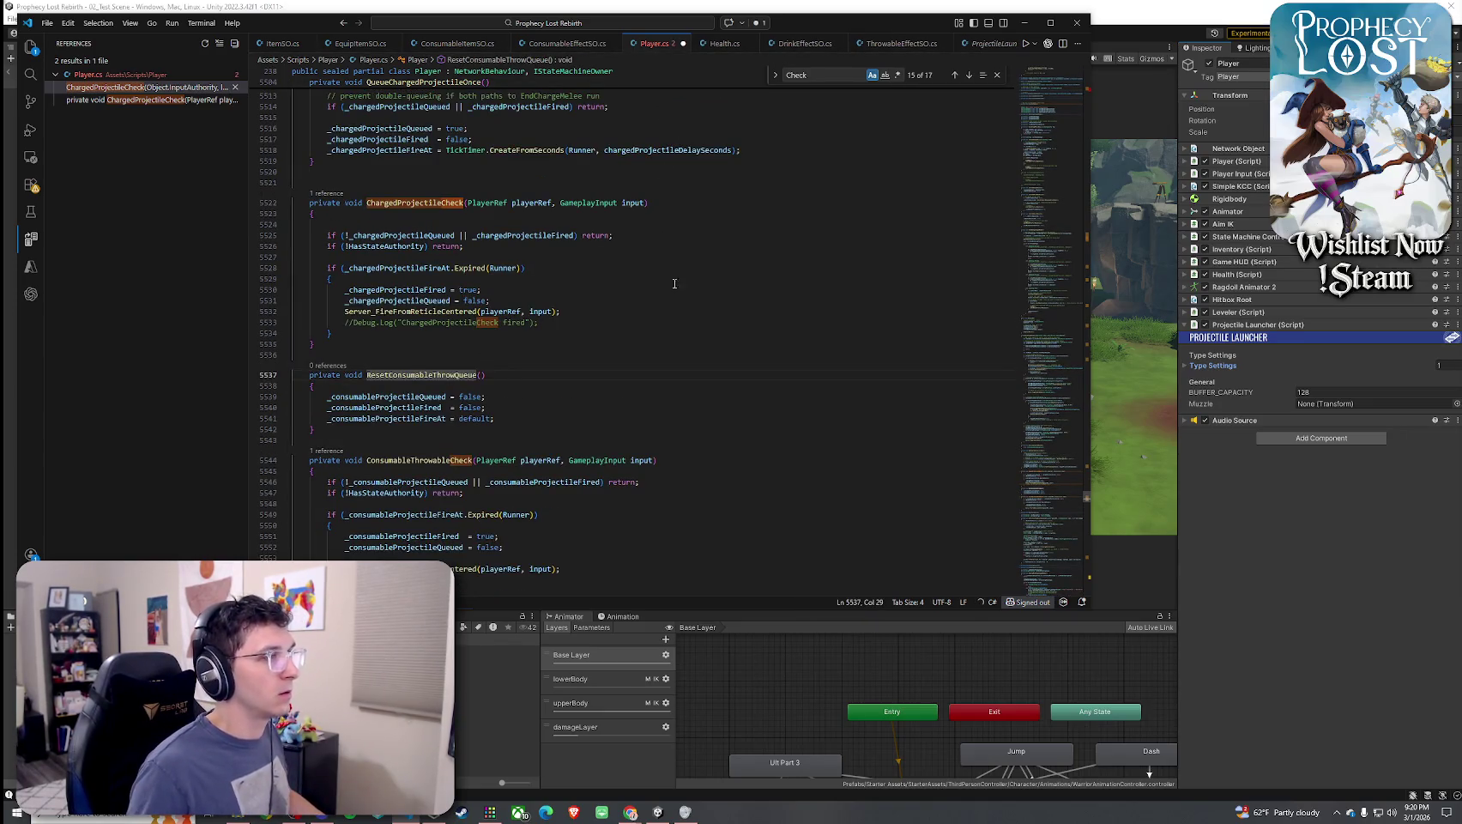
scroll(394, 319, down, 2)
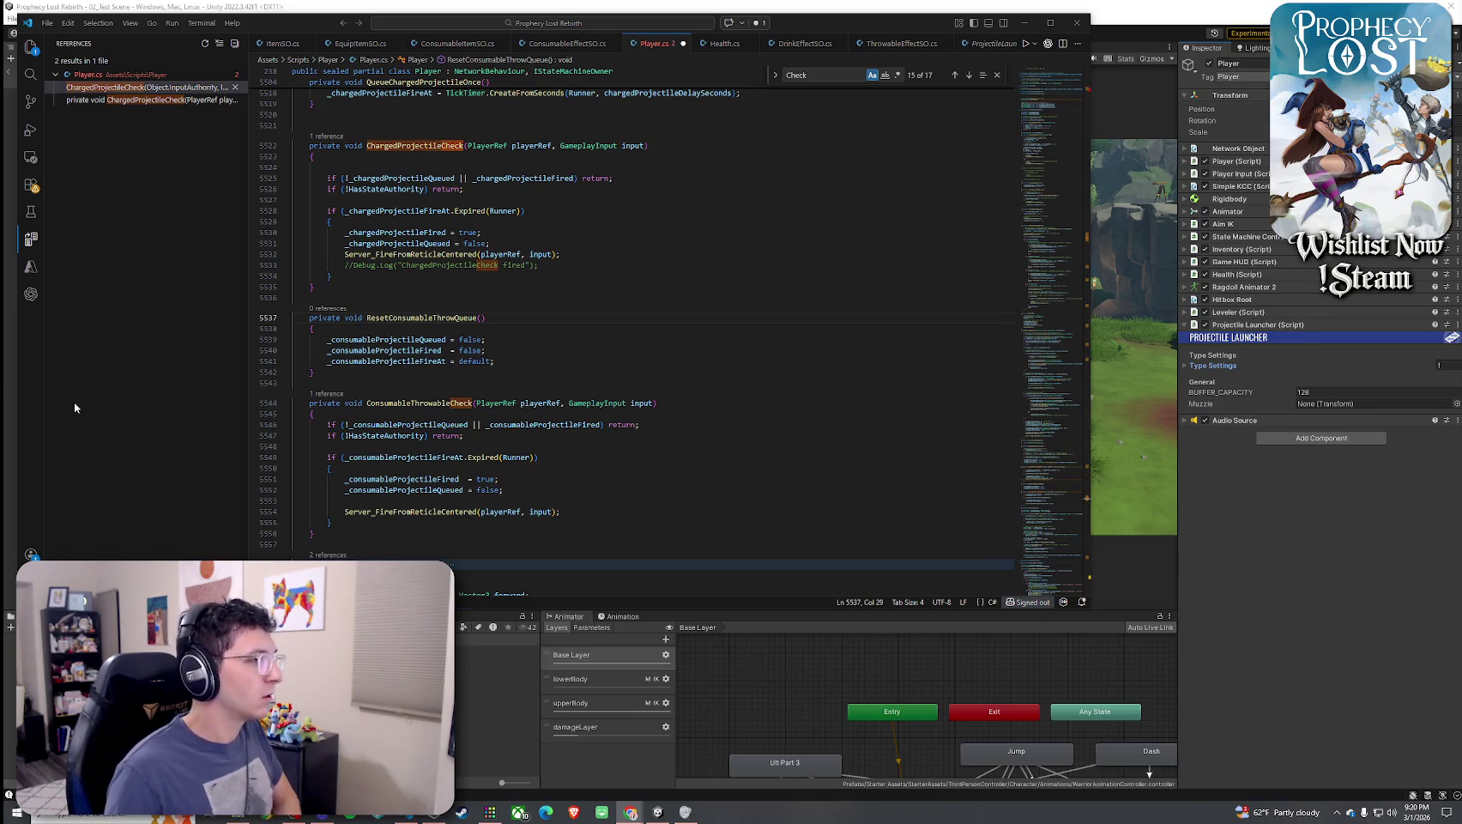
double_click(422, 317)
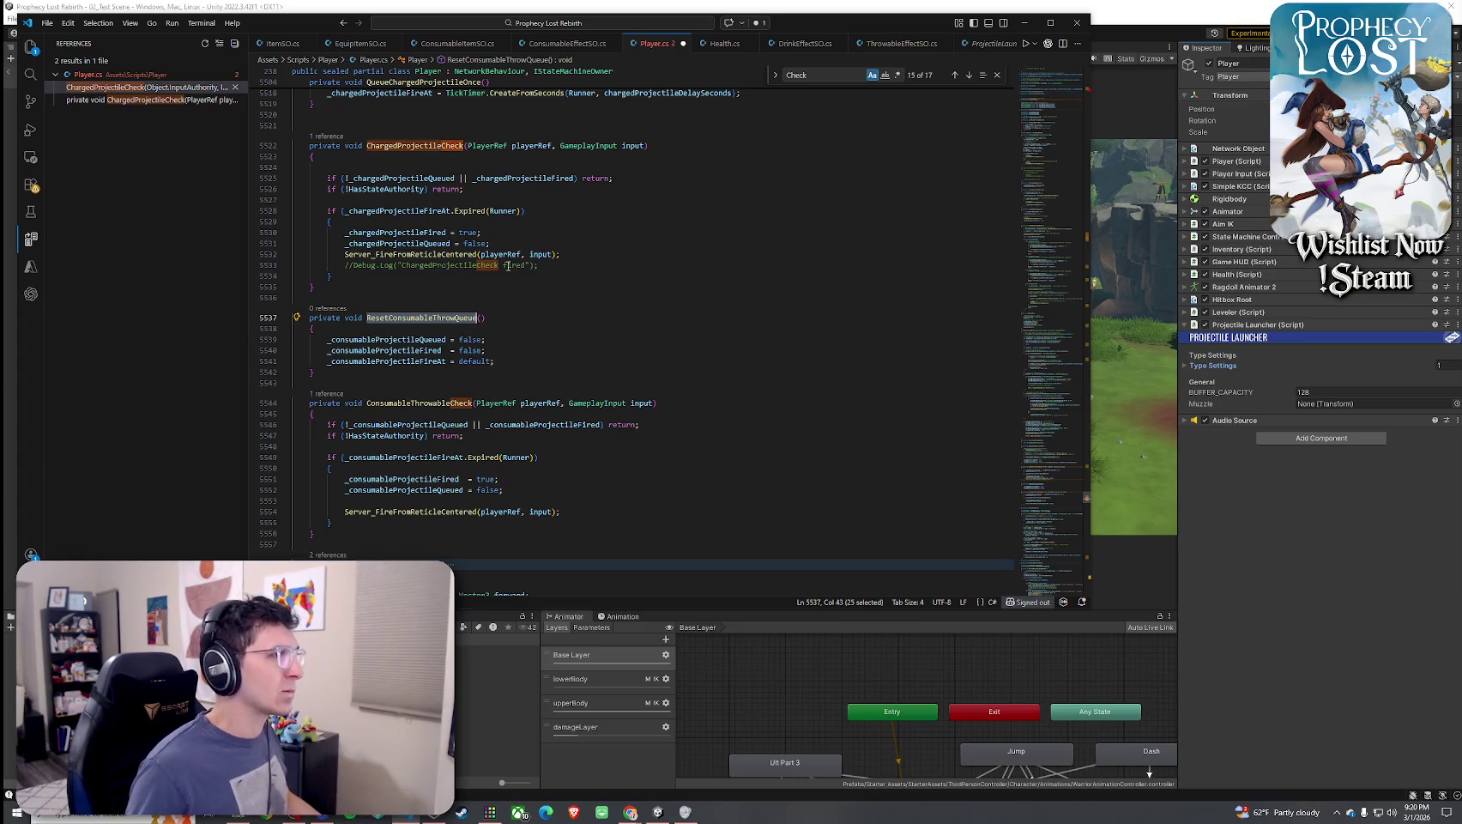
click(512, 146)
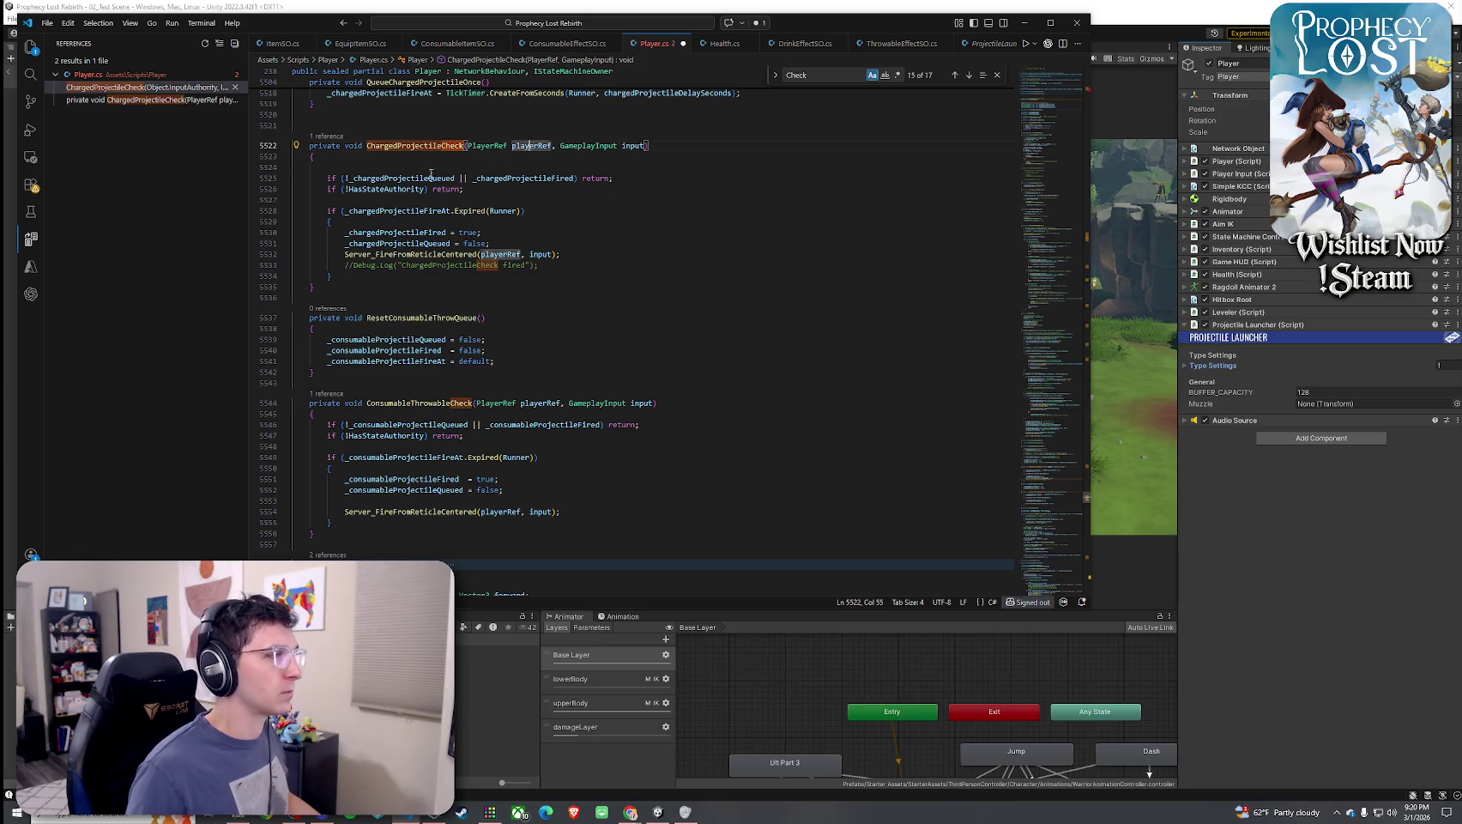
Delete the old ConsumableThrowableCheck method near the top of Player.cs and save
click(1087, 92)
scroll(694, 312, down, 10)
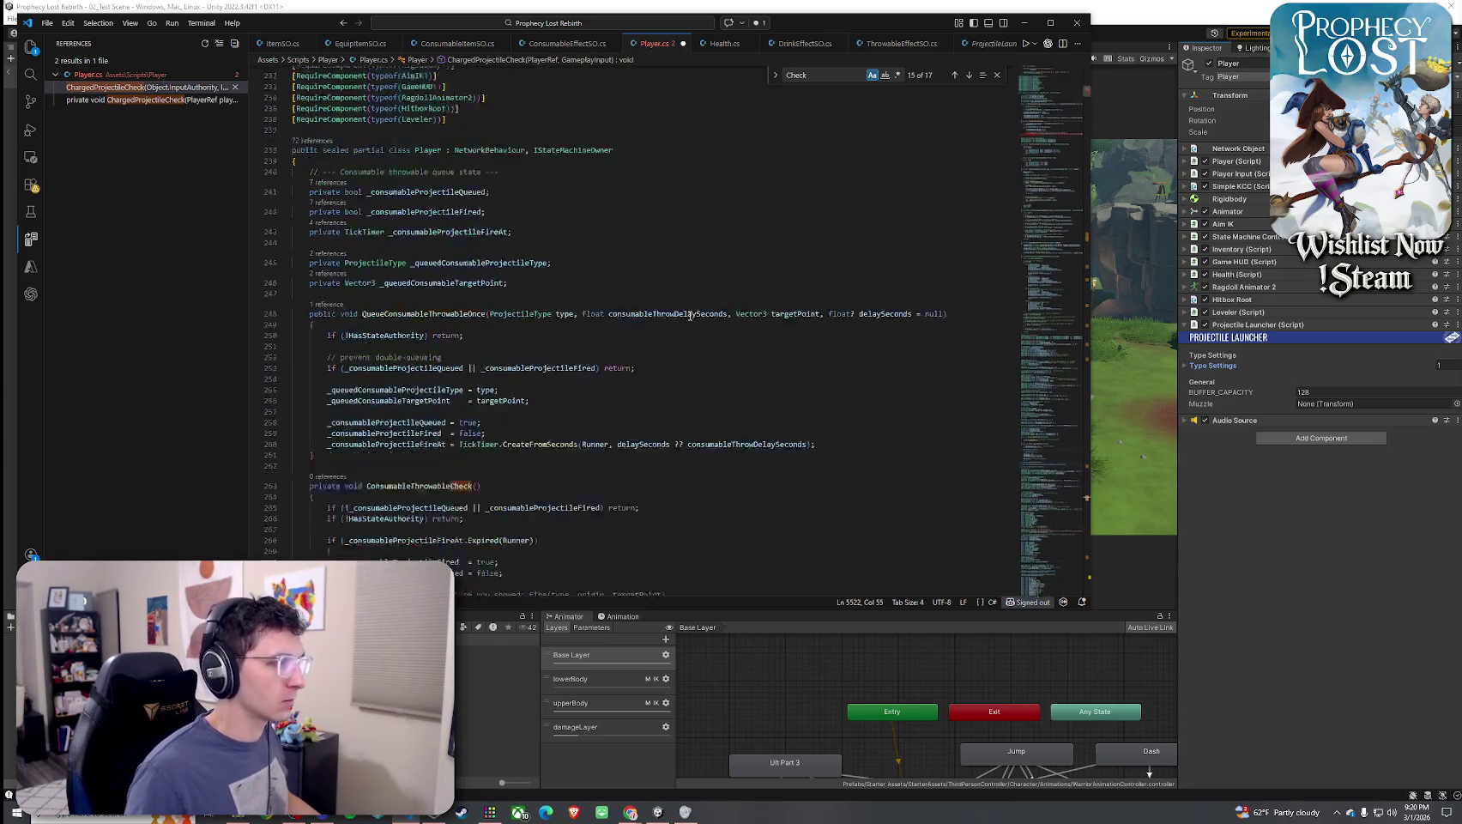
triple_click(400, 291)
scroll(369, 343, up, 3)
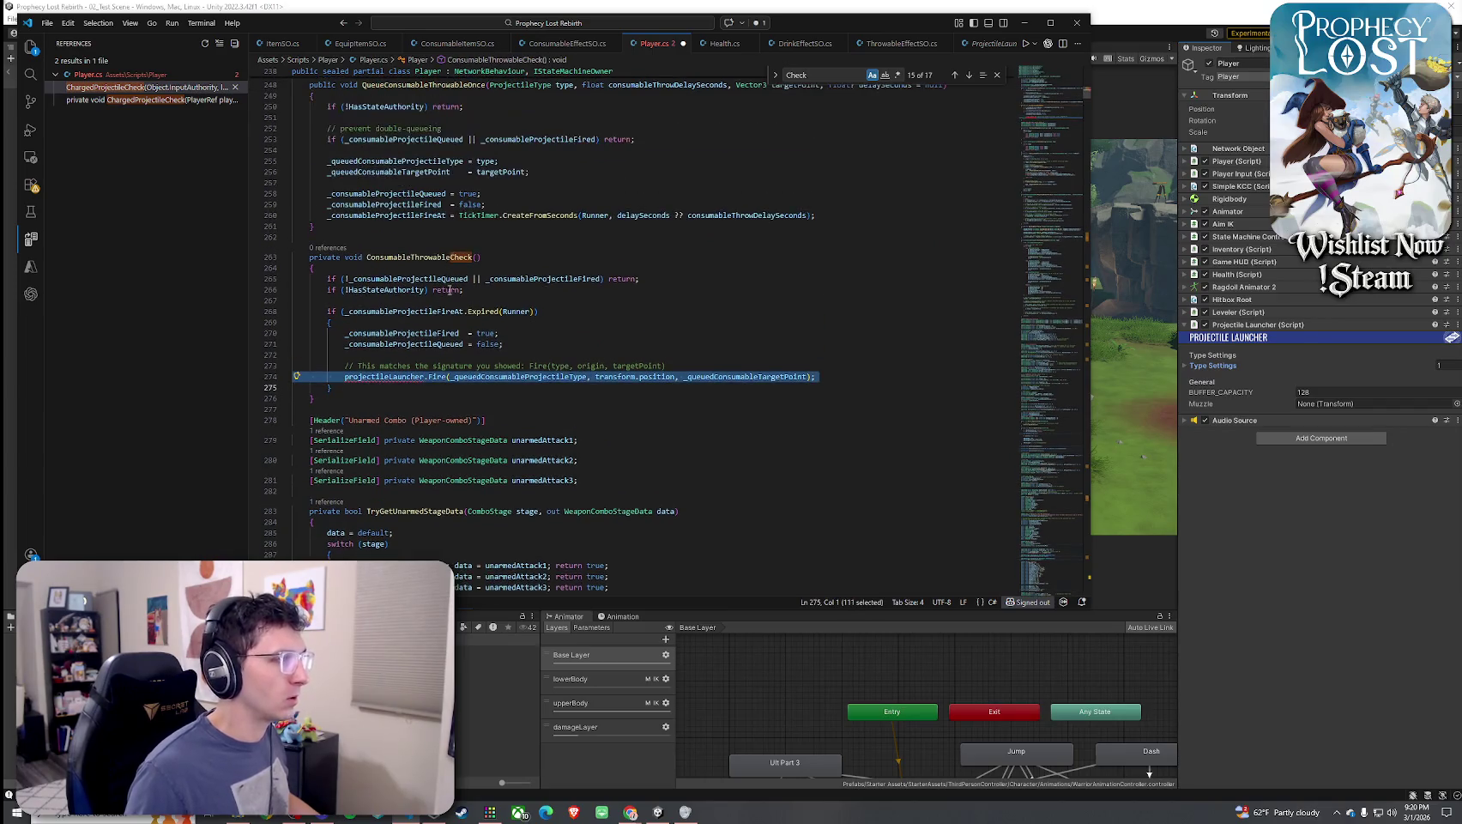
click(339, 398)
drag(339, 398, 296, 254)
key(BackSpace)
key(BackSpace)
key(BackSpace)
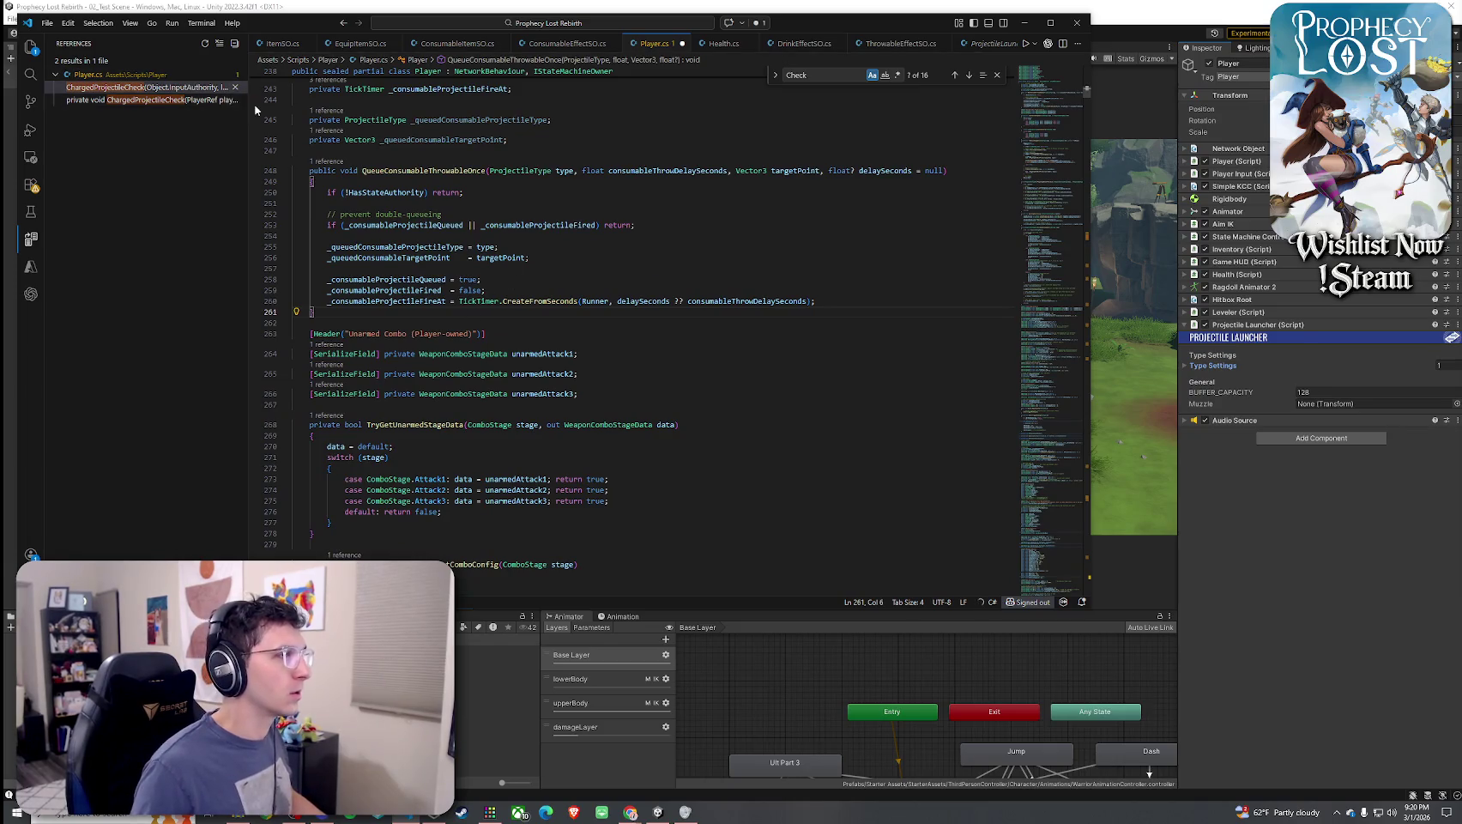
click(48, 23)
click(99, 254)
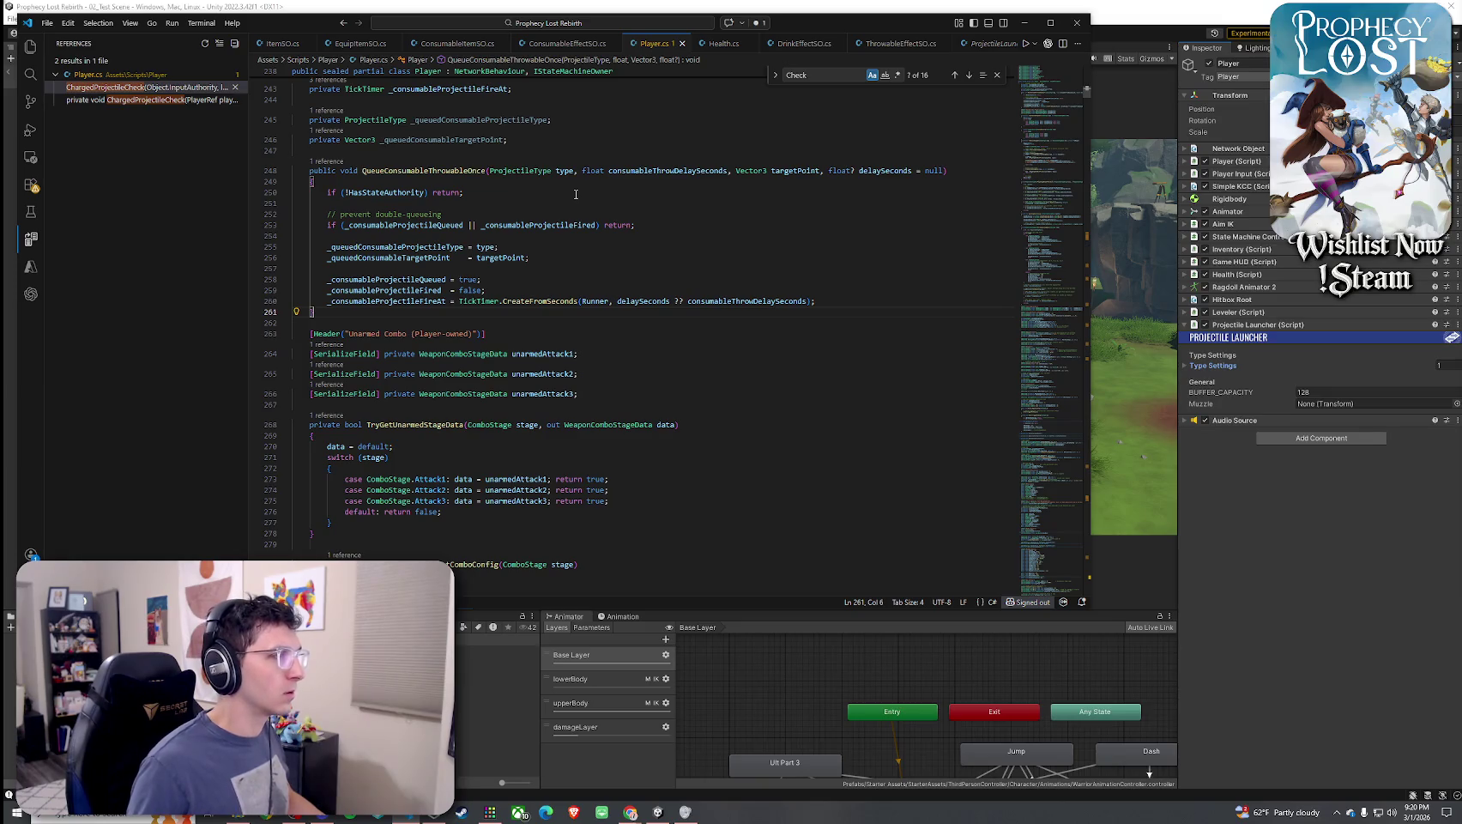
Cut the QueueConsumableThrowableOnce method and search the file for 'Consumable'
drag(356, 314, 275, 175)
key(ctrl+c)
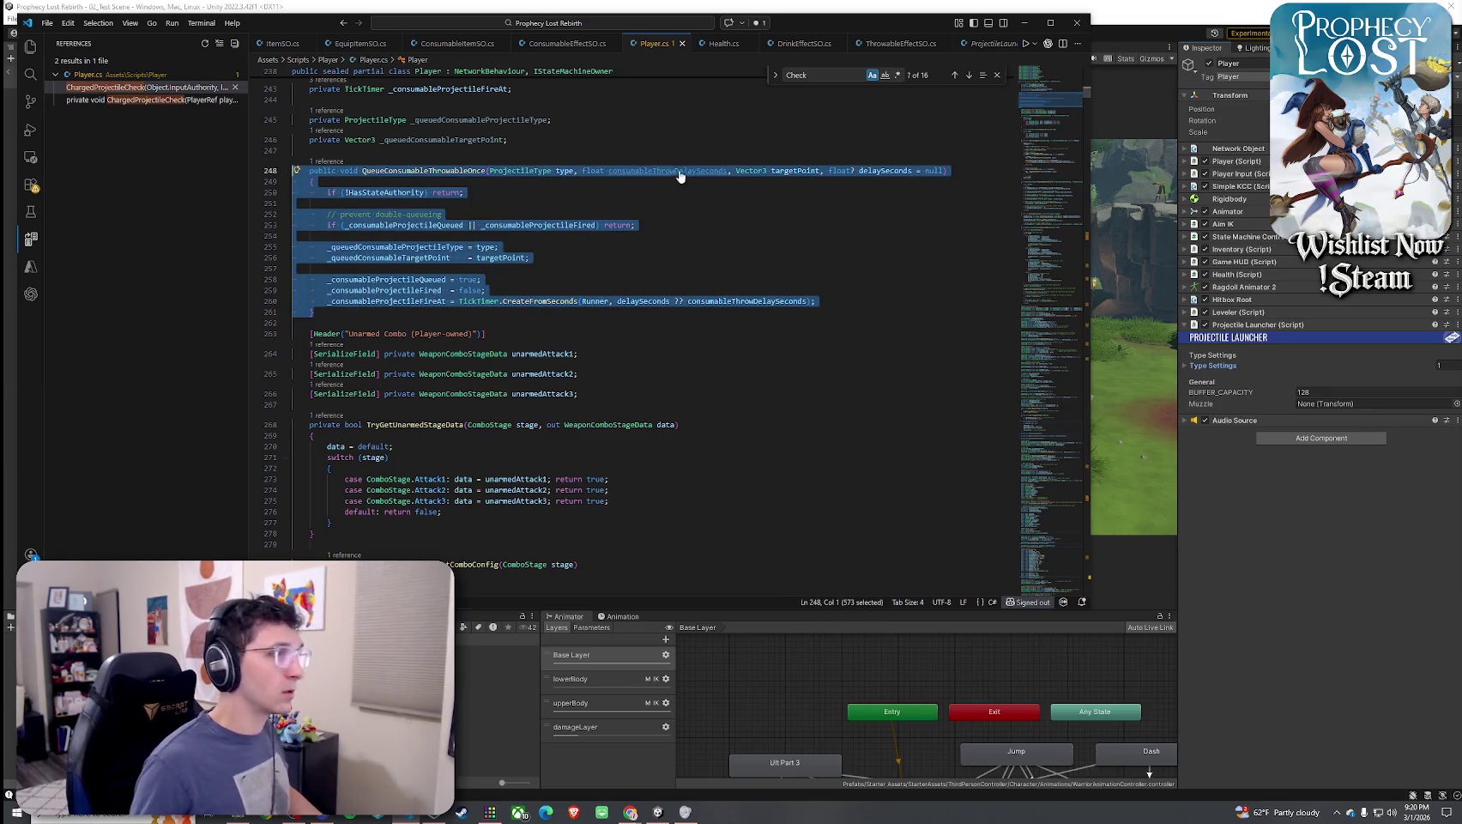
key(Delete)
click(828, 75)
text(Consumable)
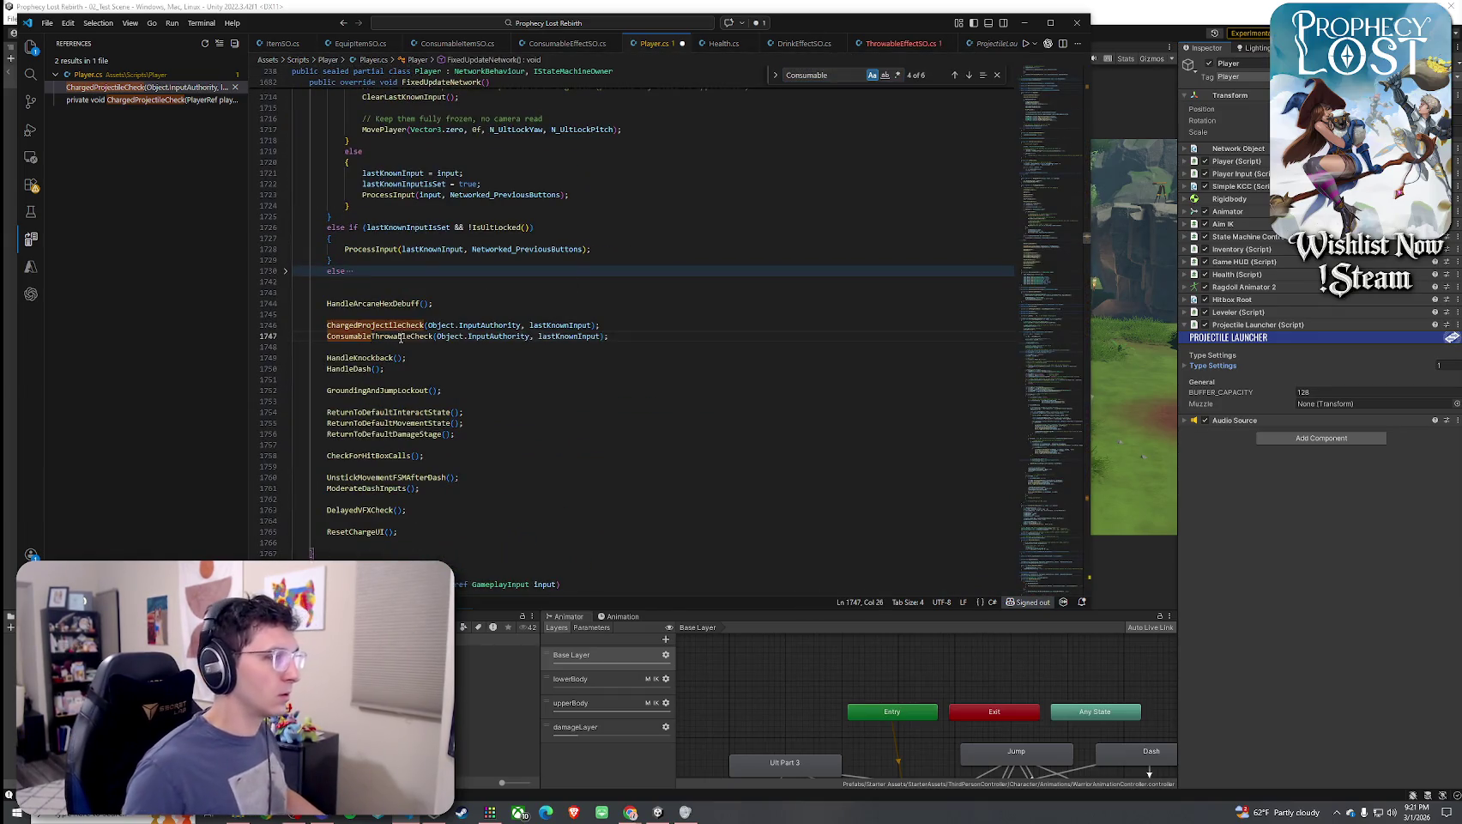
Paste QueueConsumableThrowableOnce on the blank line after ChargedProjectileCheck, above ConsumableThrowableCheck
right_click(400, 335)
click(416, 238)
key(Up)
key(Up)
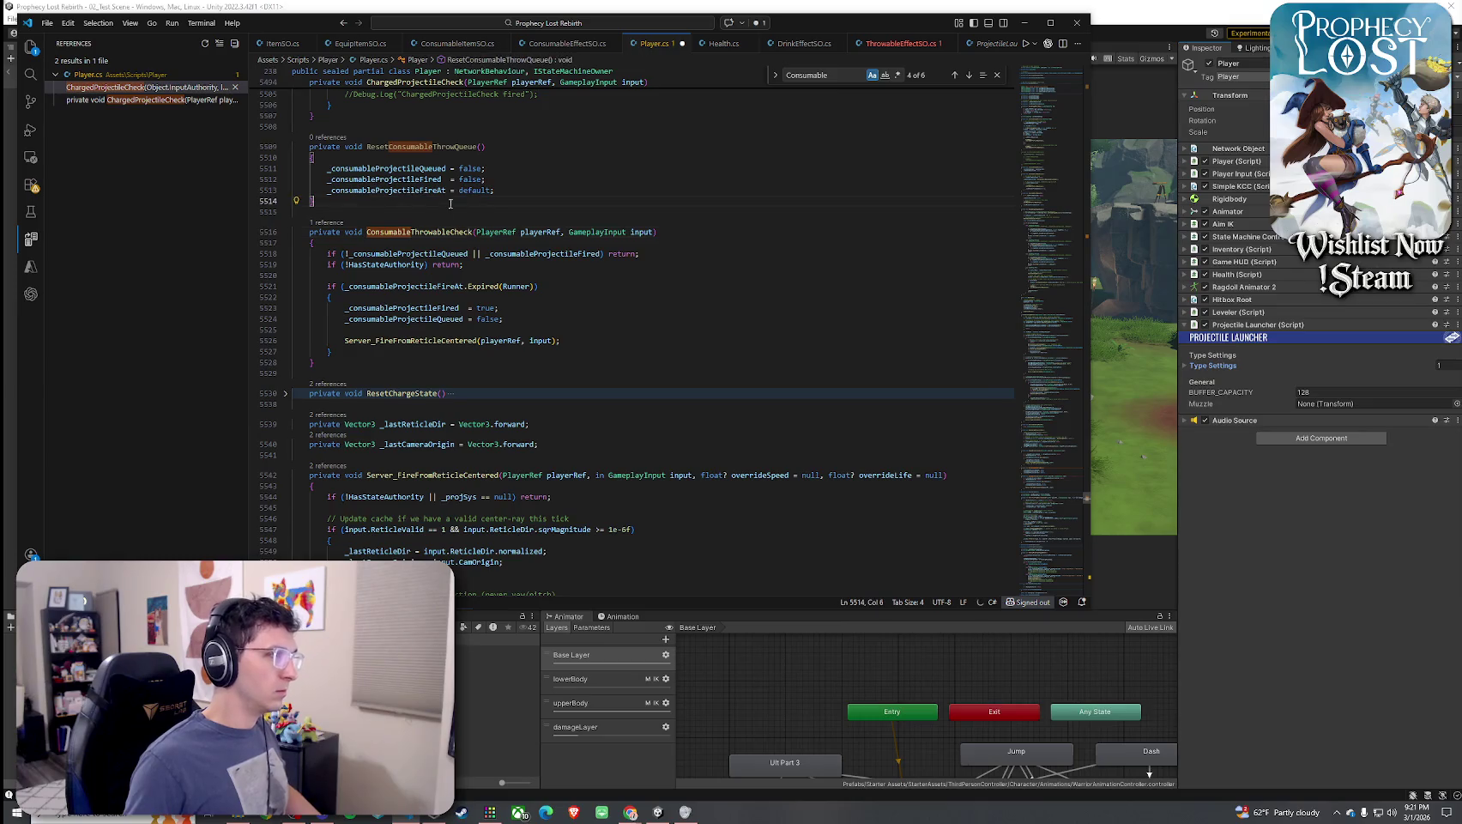
scroll(485, 345, up, 5)
scroll(437, 358, up, 1)
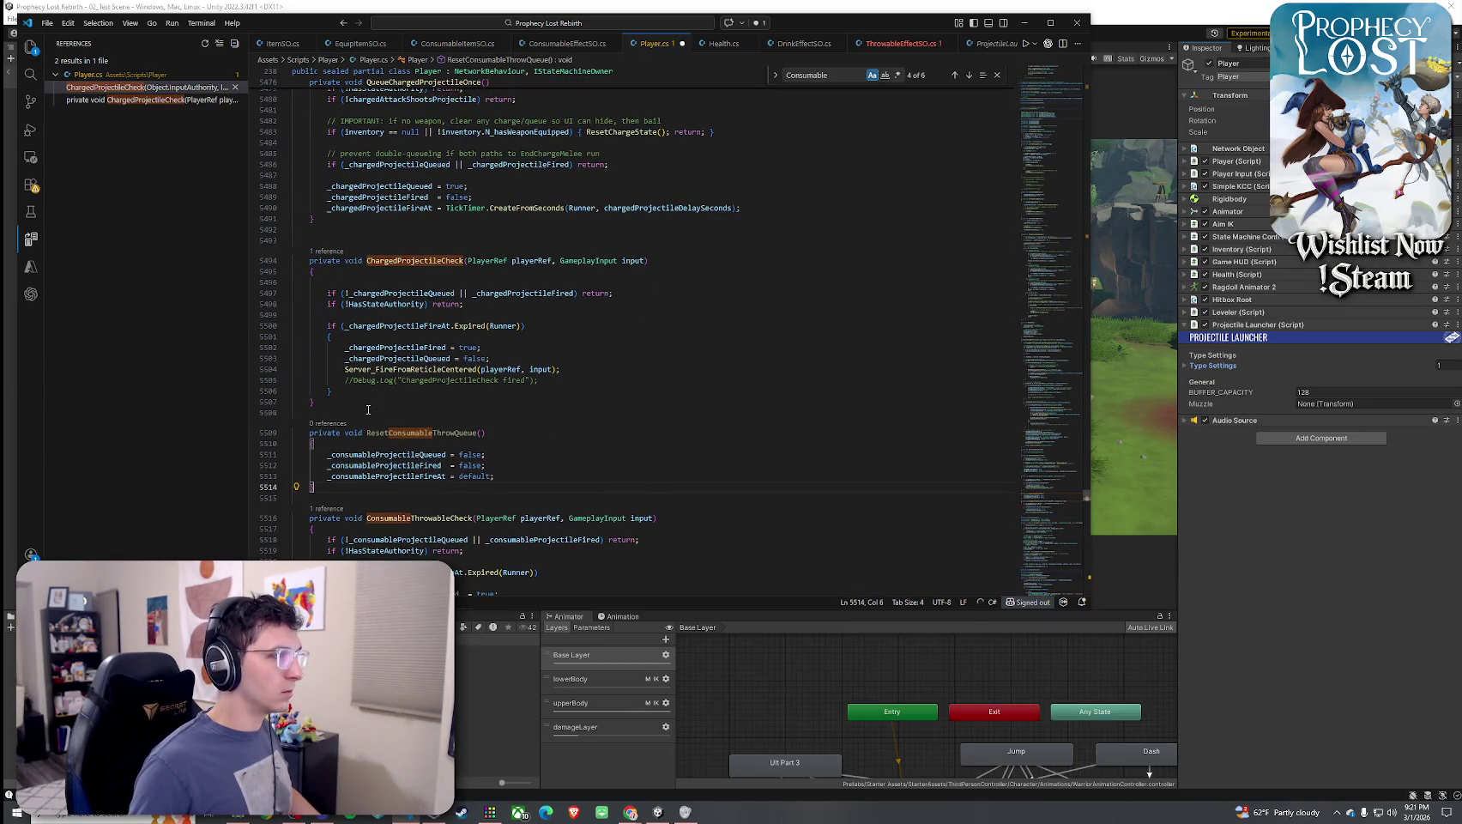
click(404, 409)
key(ctrl+v)
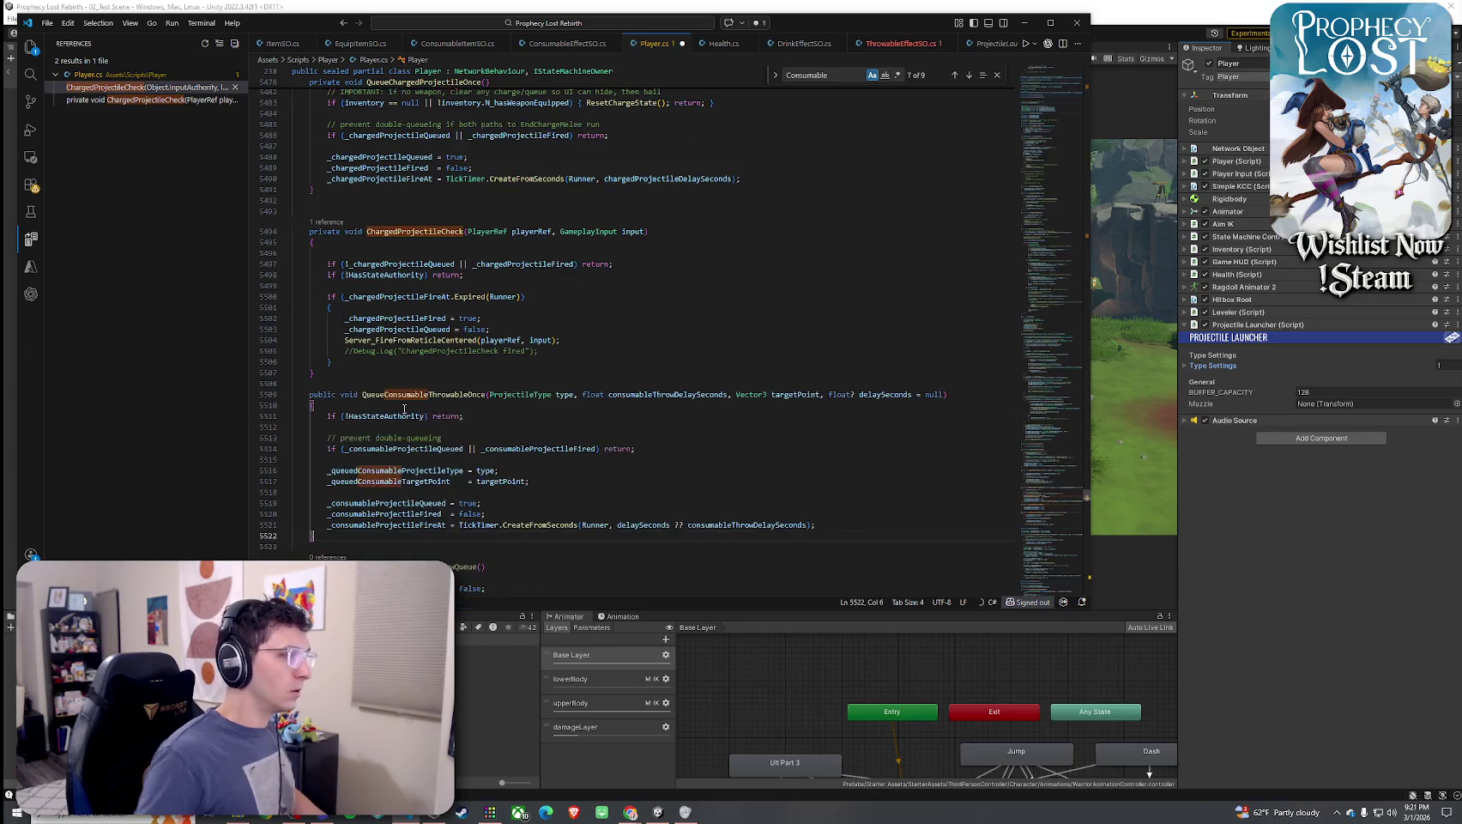
scroll(343, 300, down, 5)
Save Player.cs and bring Unity back to the front
click(47, 23)
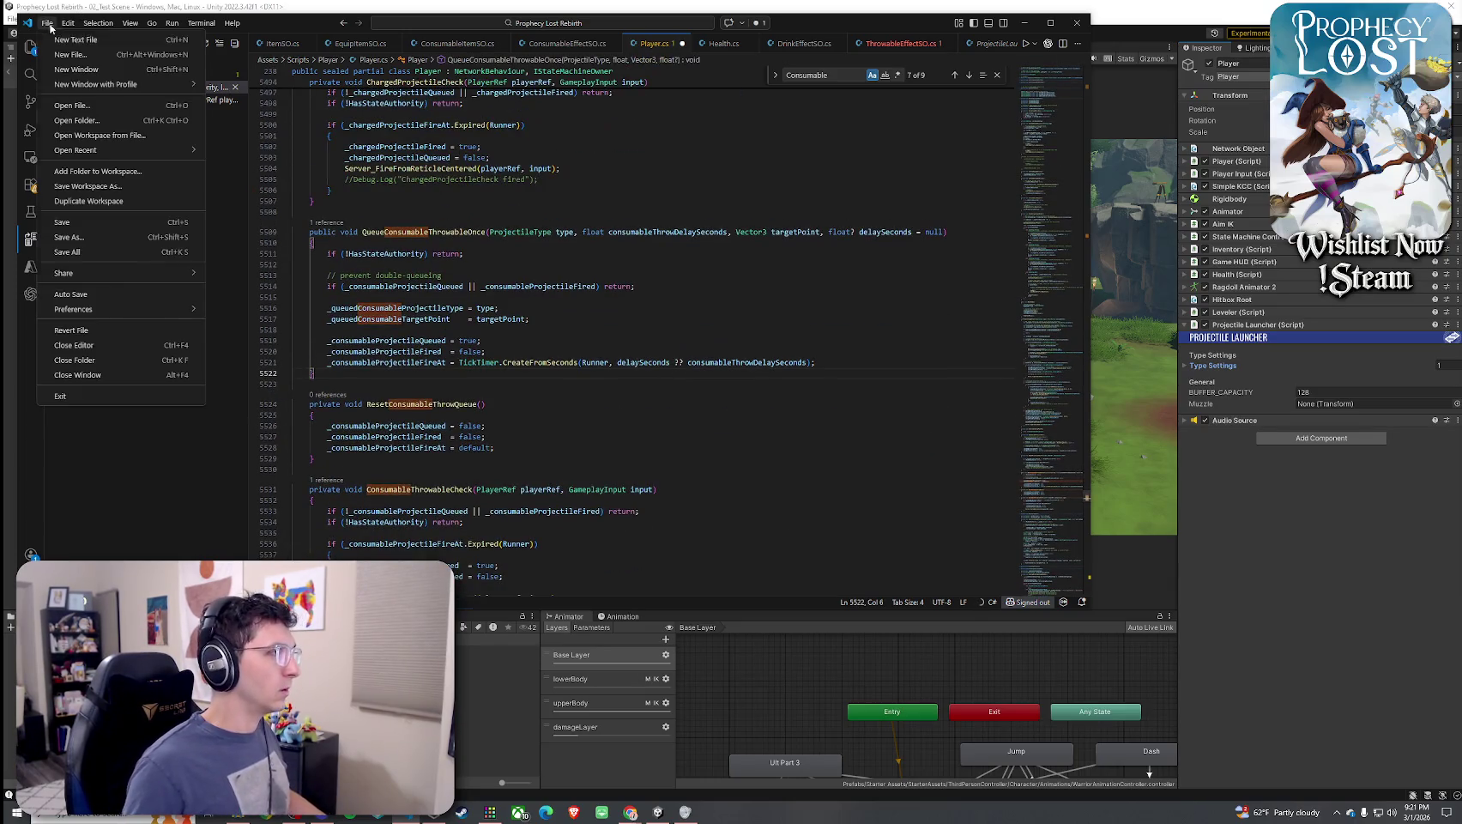
click(101, 257)
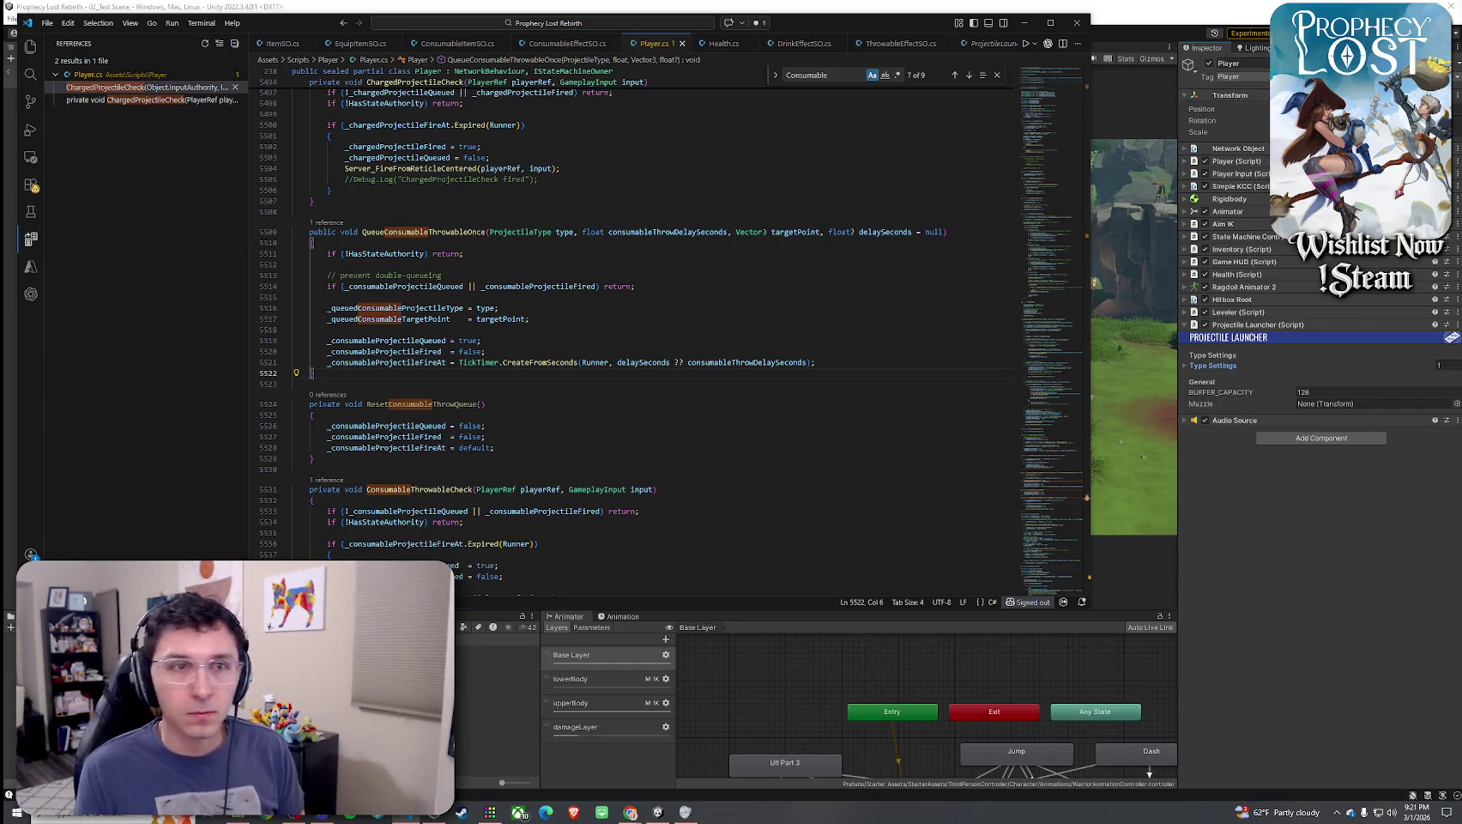
click(68, 24)
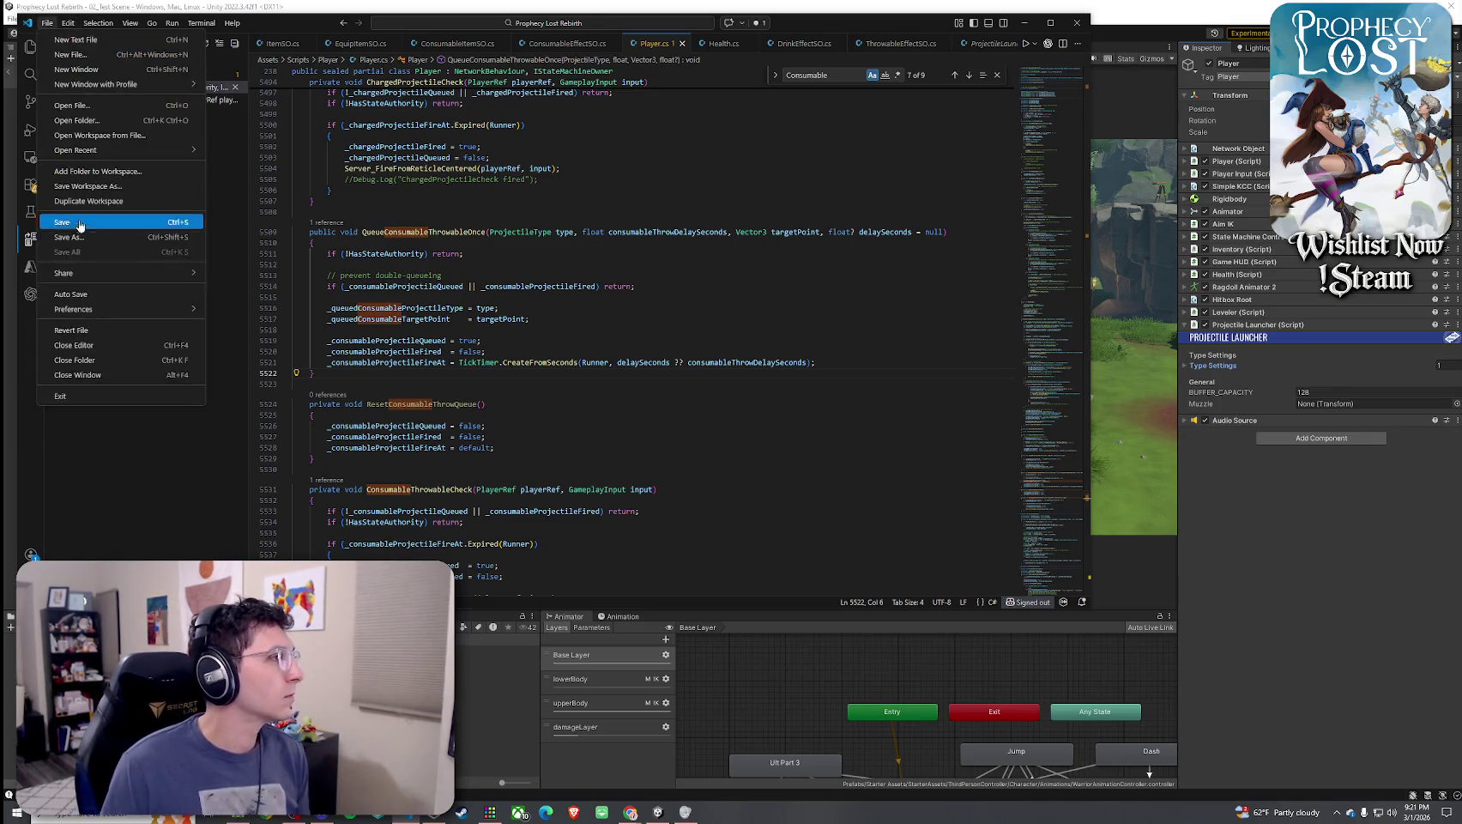
key(Escape)
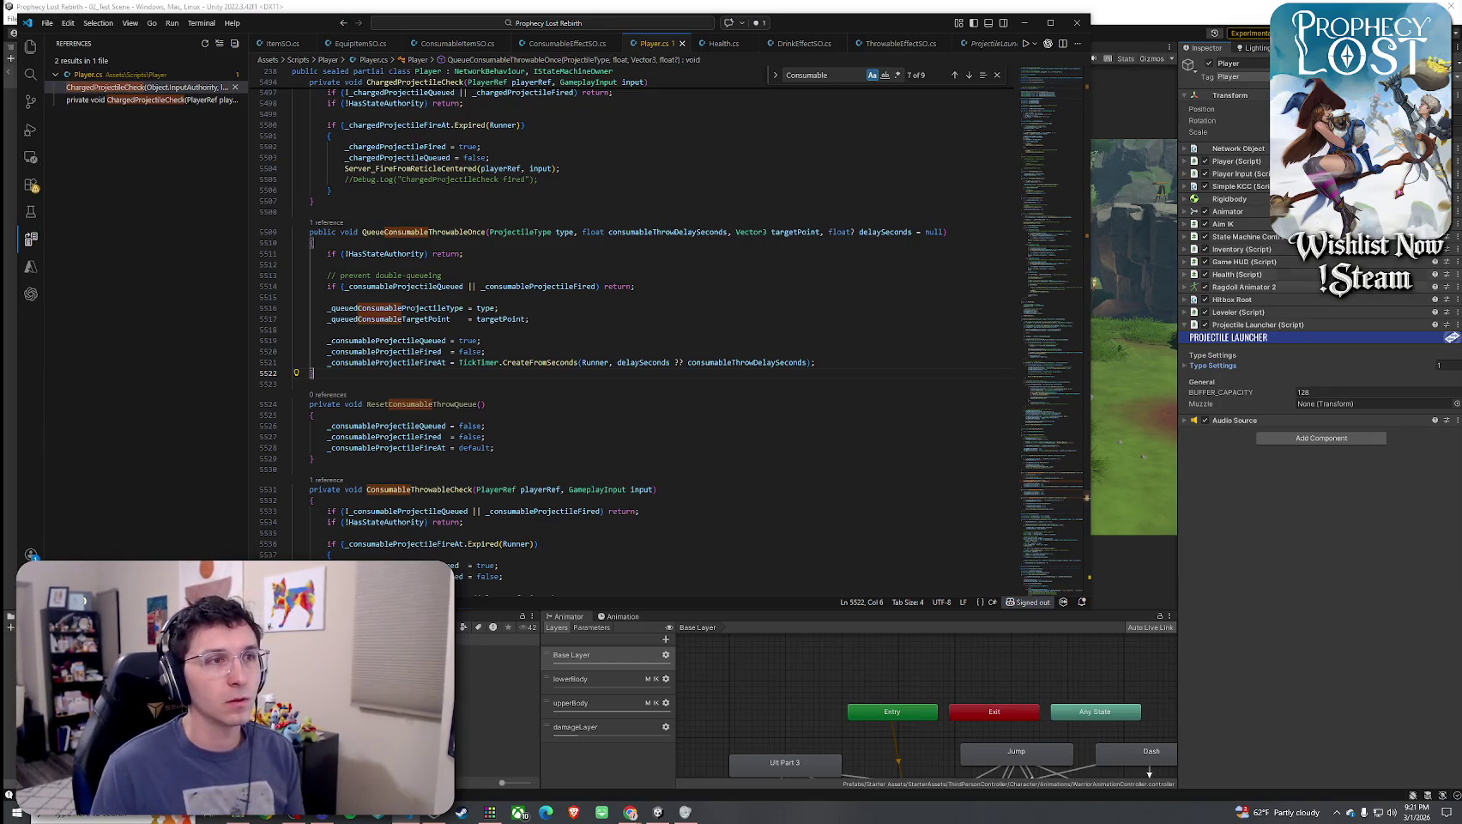
click(1156, 125)
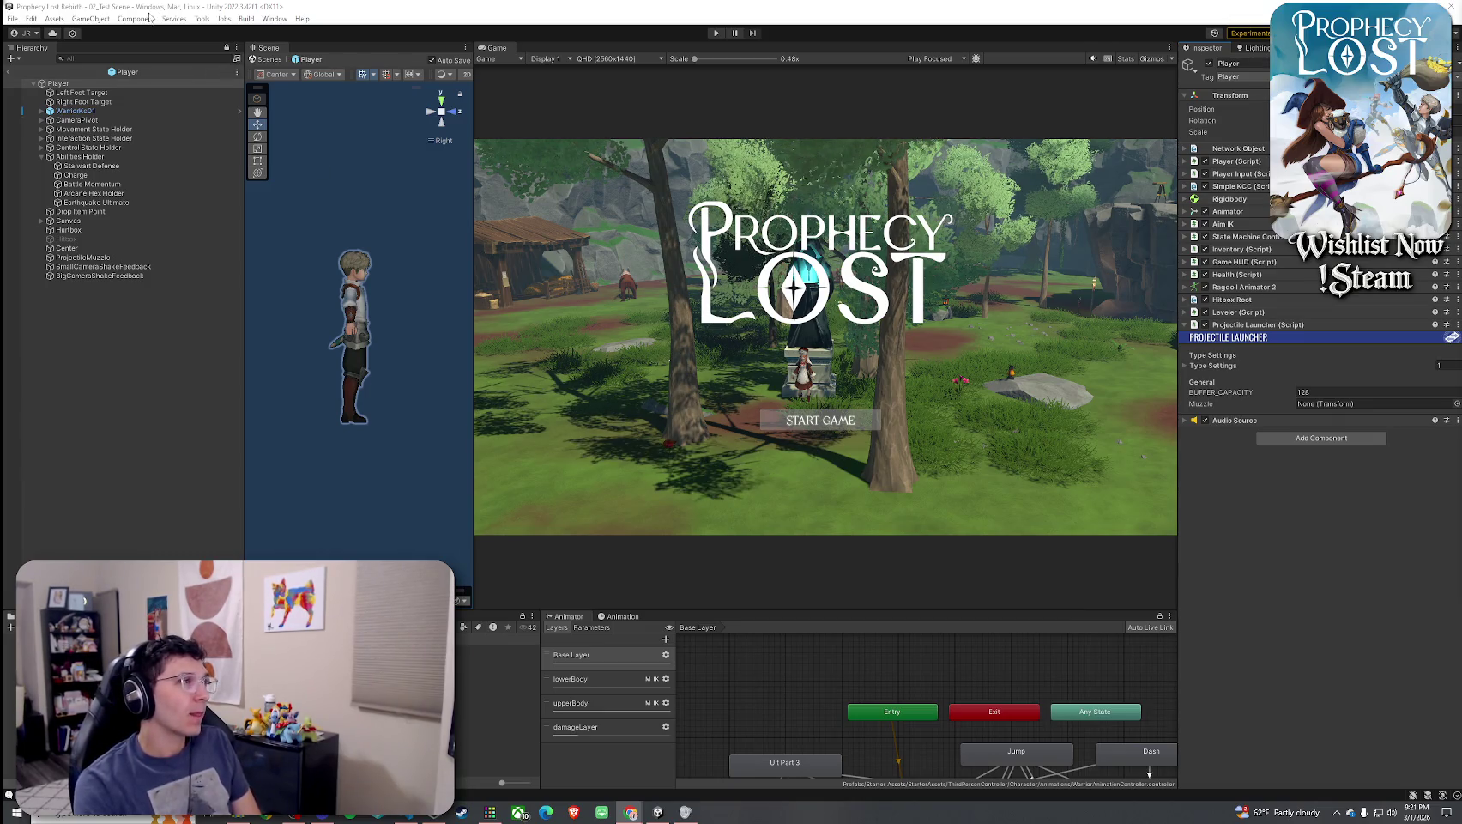
click(12, 18)
click(242, 5)
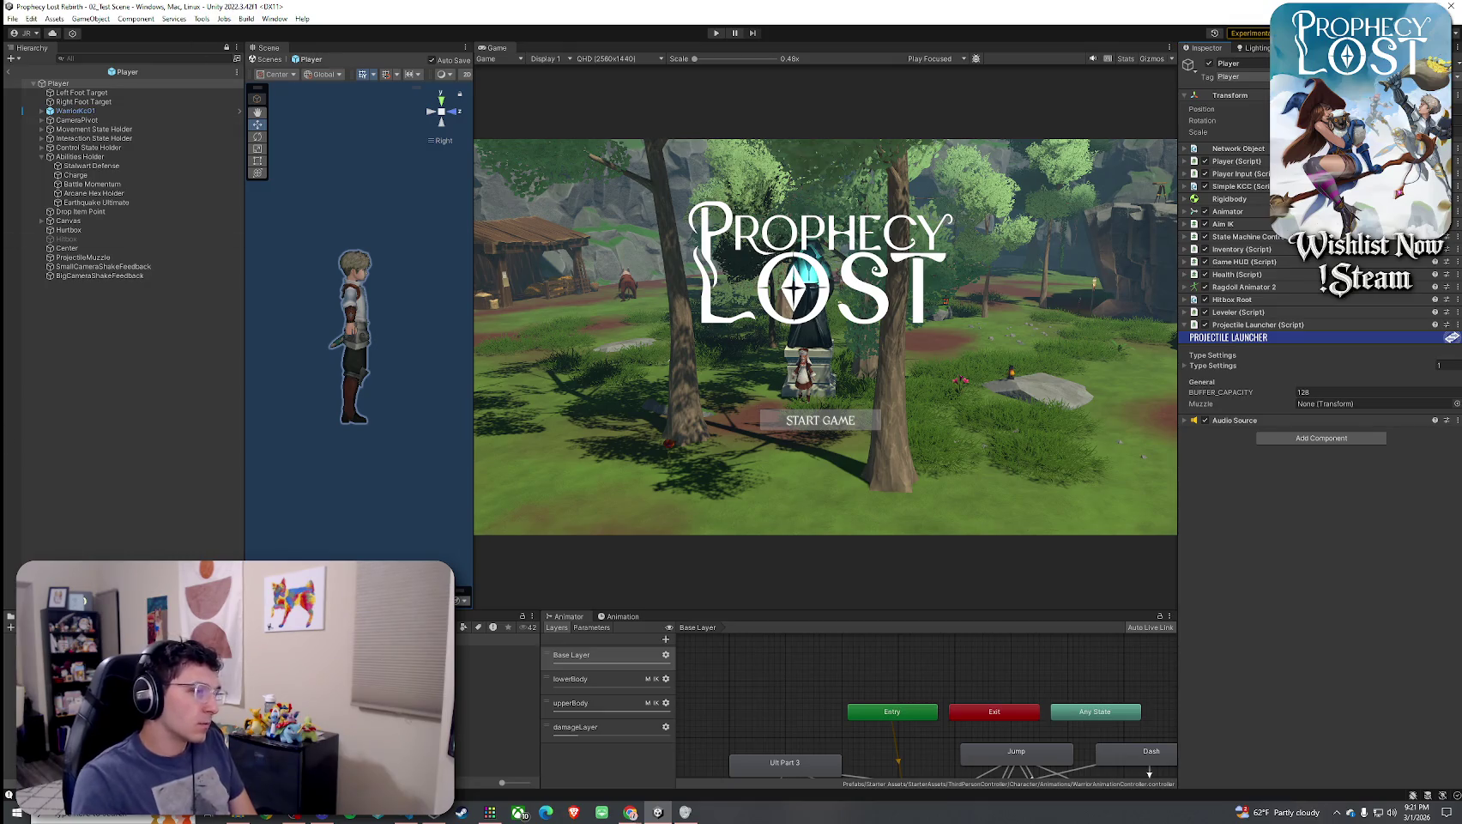
click(408, 817)
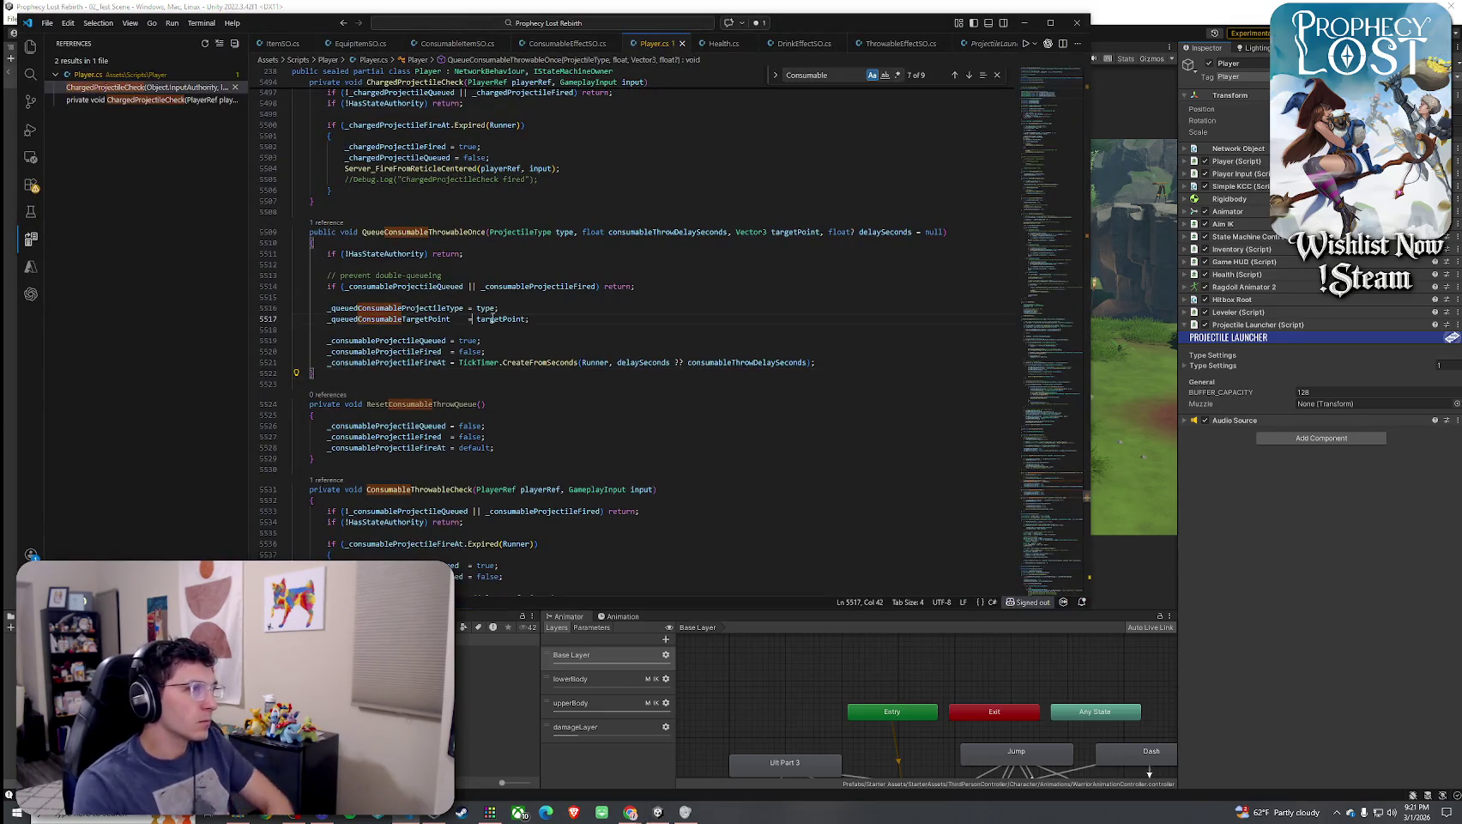
Search Player.cs for 'ProjectileLaunch' to locate the ProjectileLauncher comment, then return to Unity
key(ctrl+f)
text(ProjectileL)
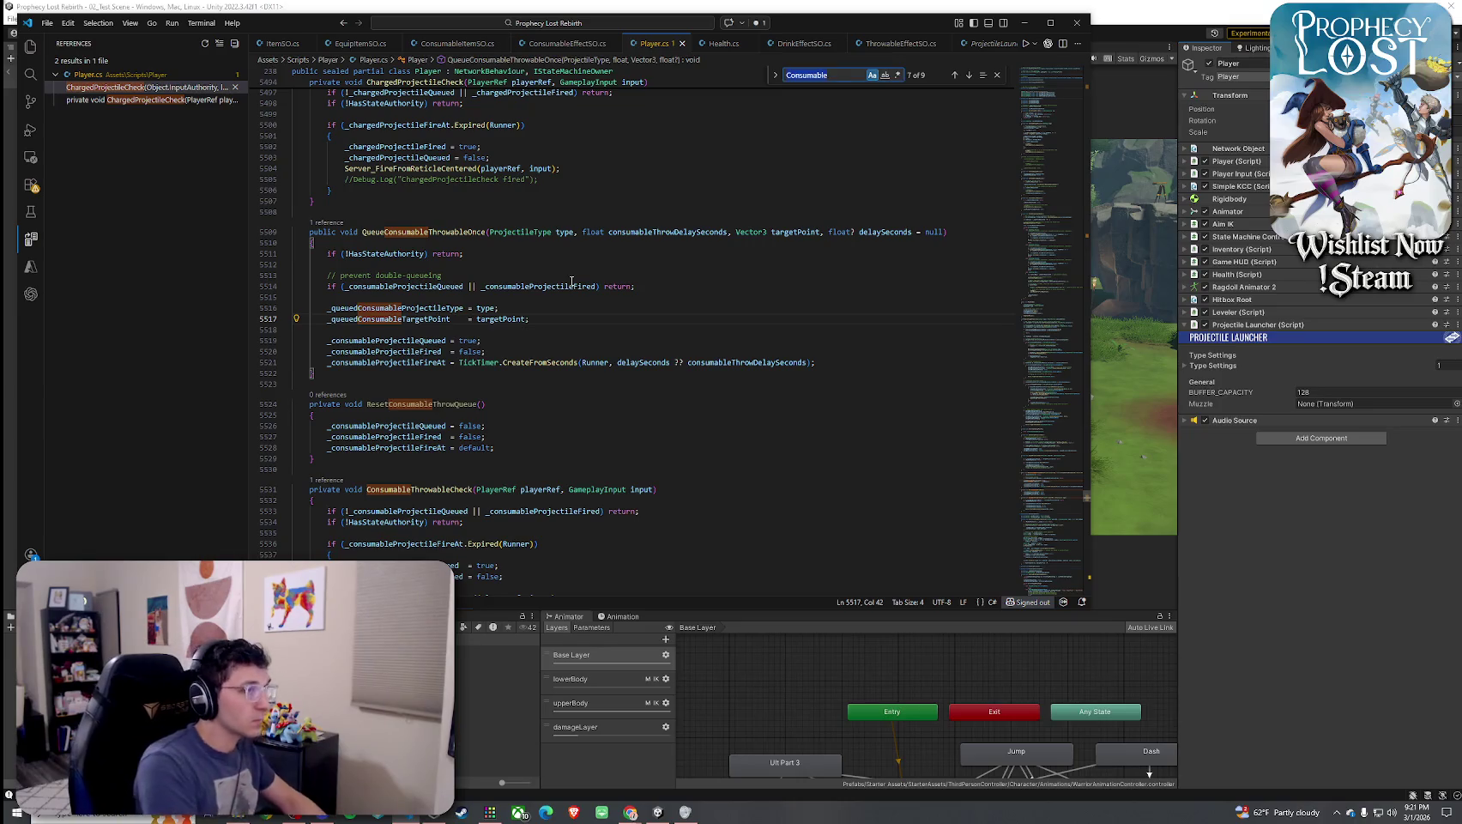
text(auncher)
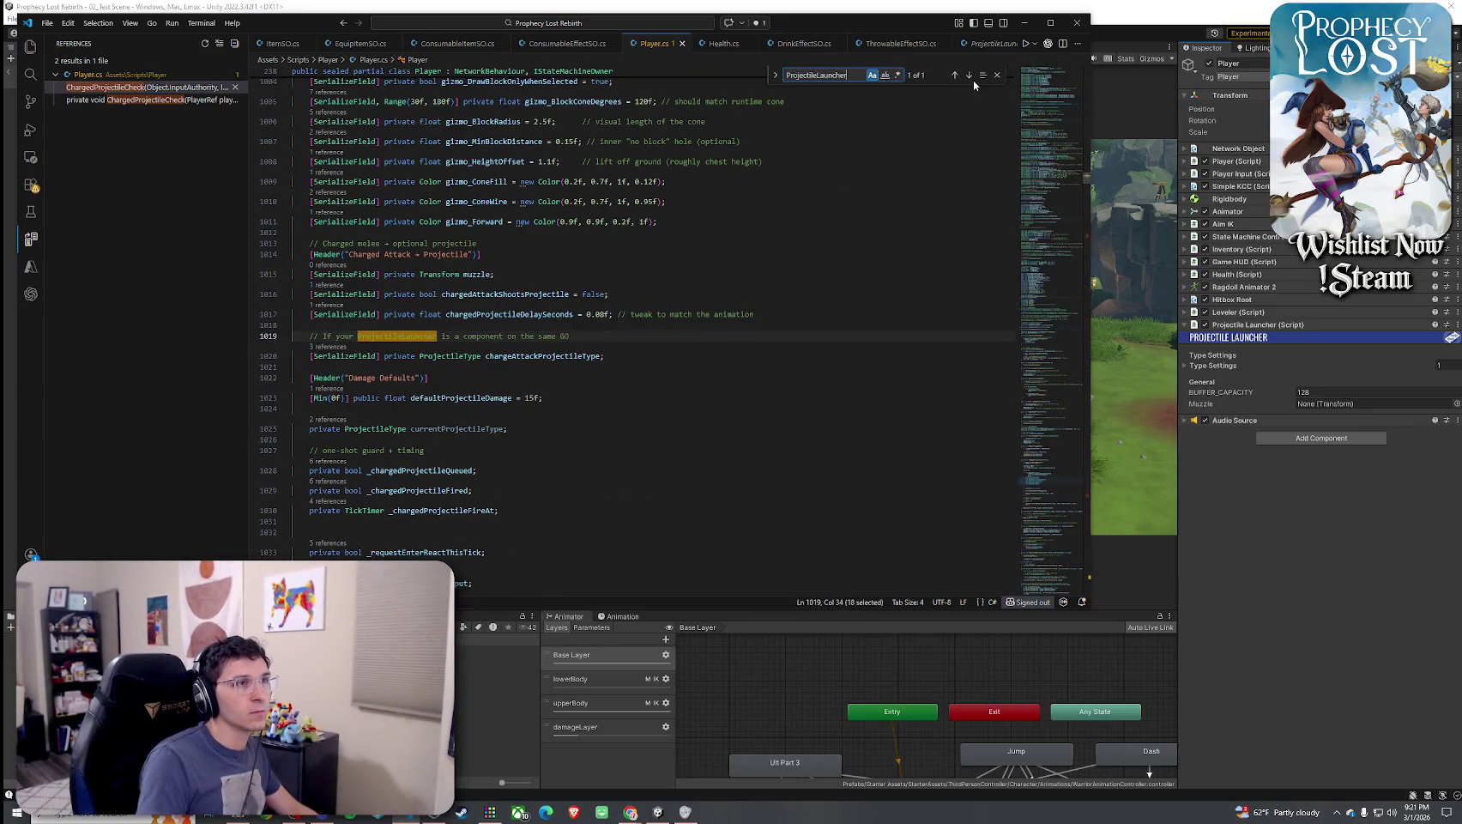
click(968, 76)
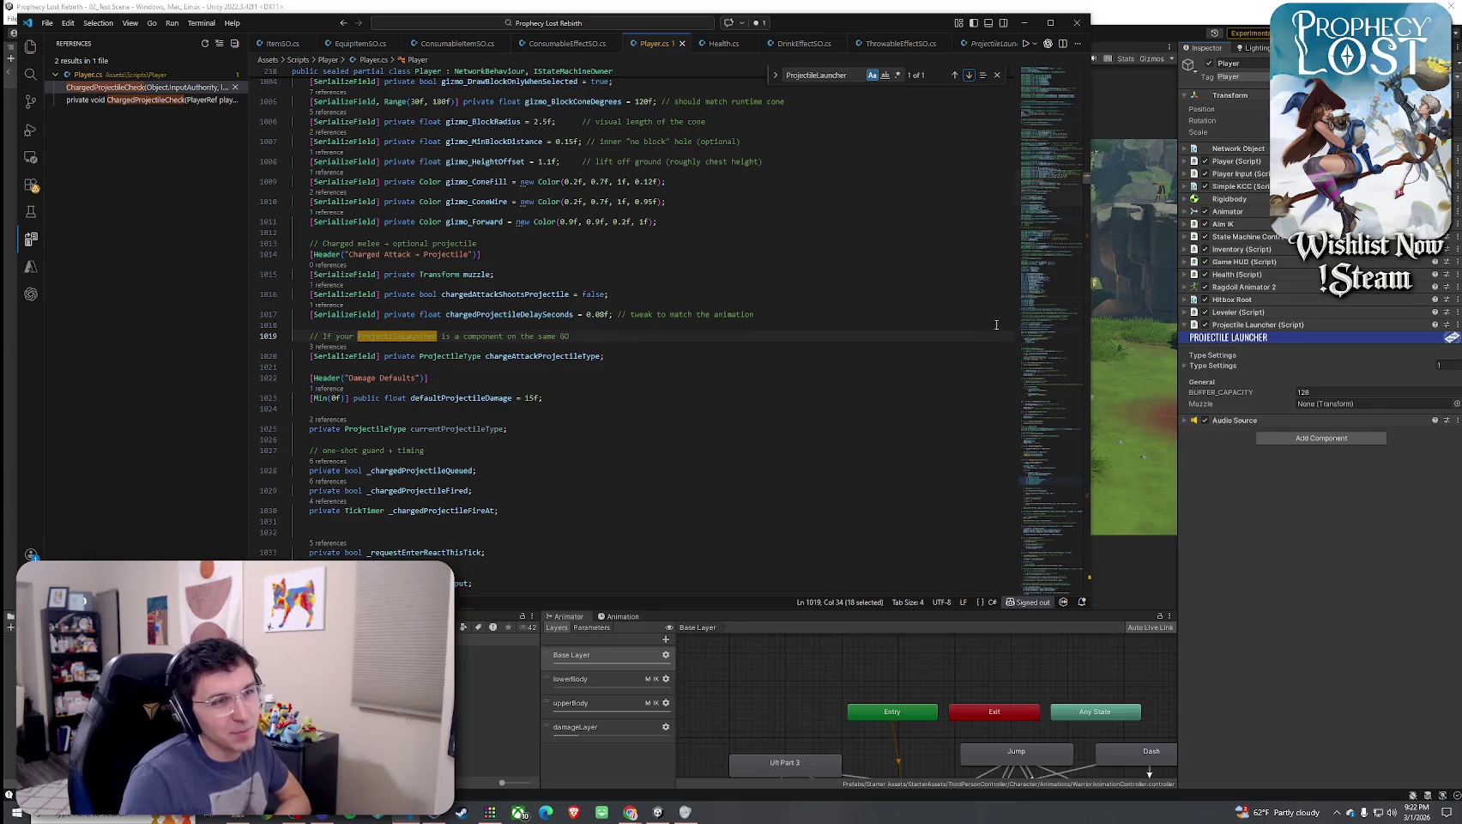
click(1183, 362)
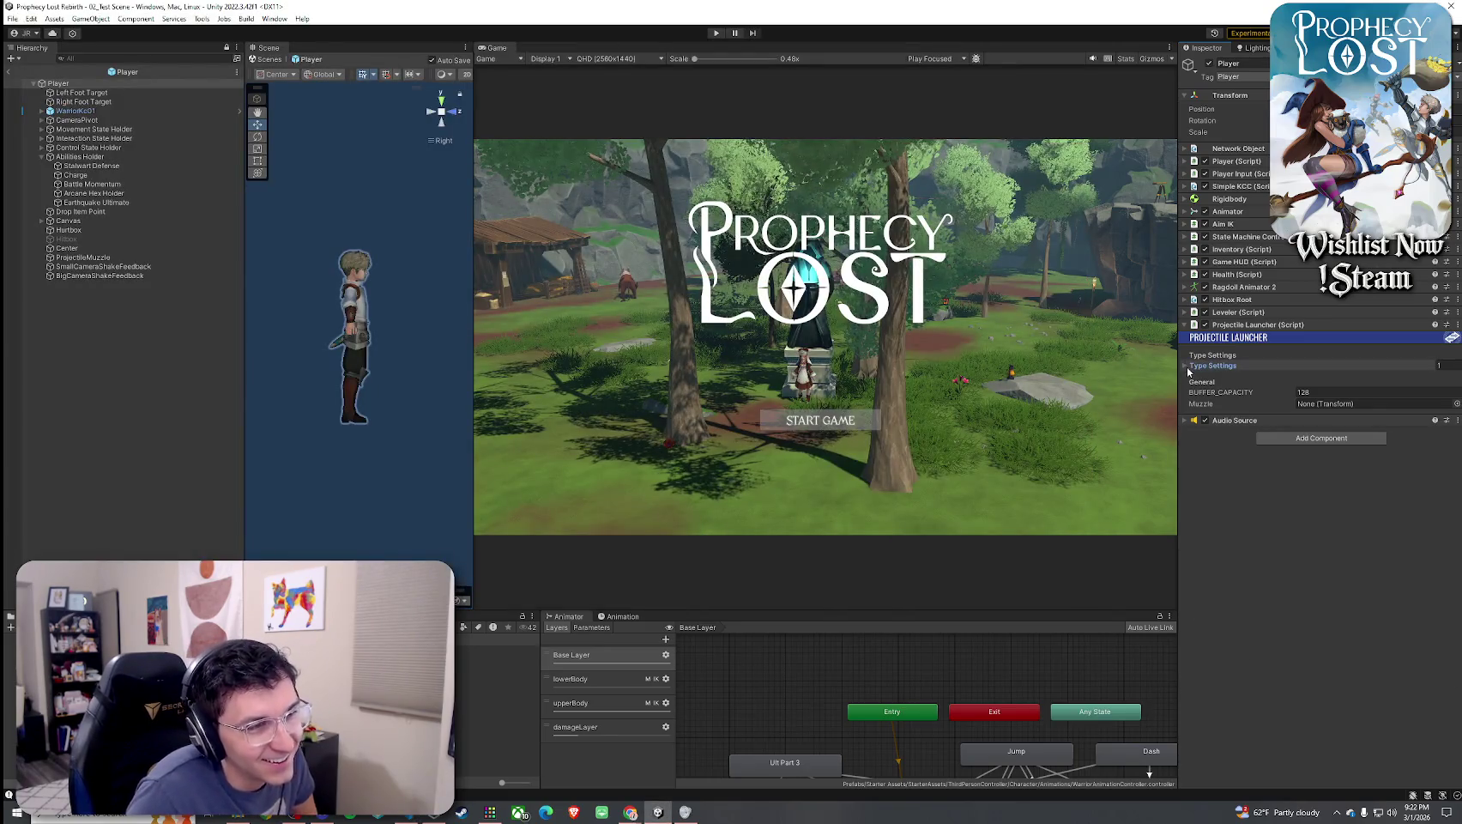
Review the Projectile Launcher's Type Settings and copy the Projectile Launcher component
click(1185, 367)
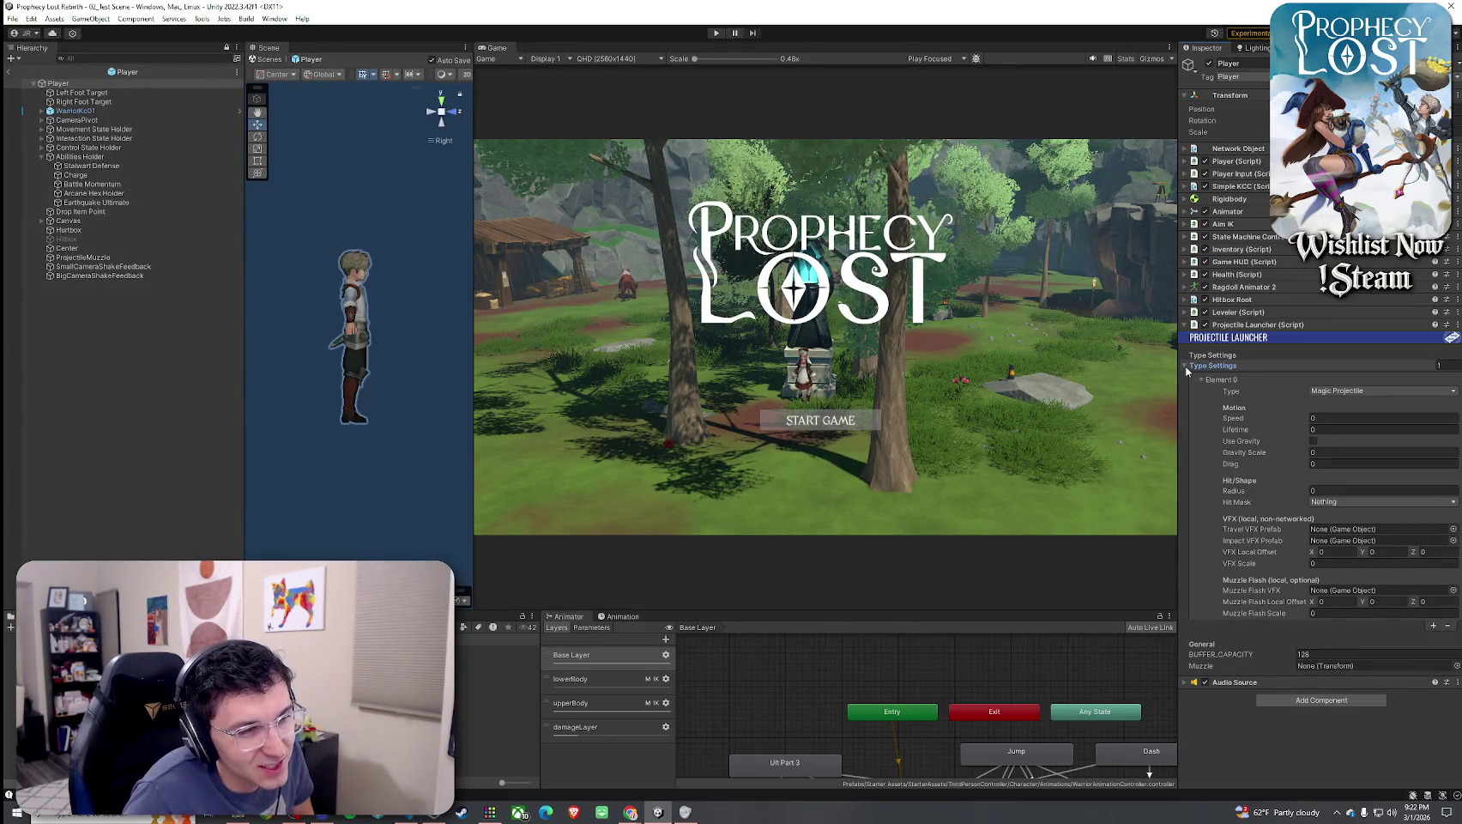
click(1185, 366)
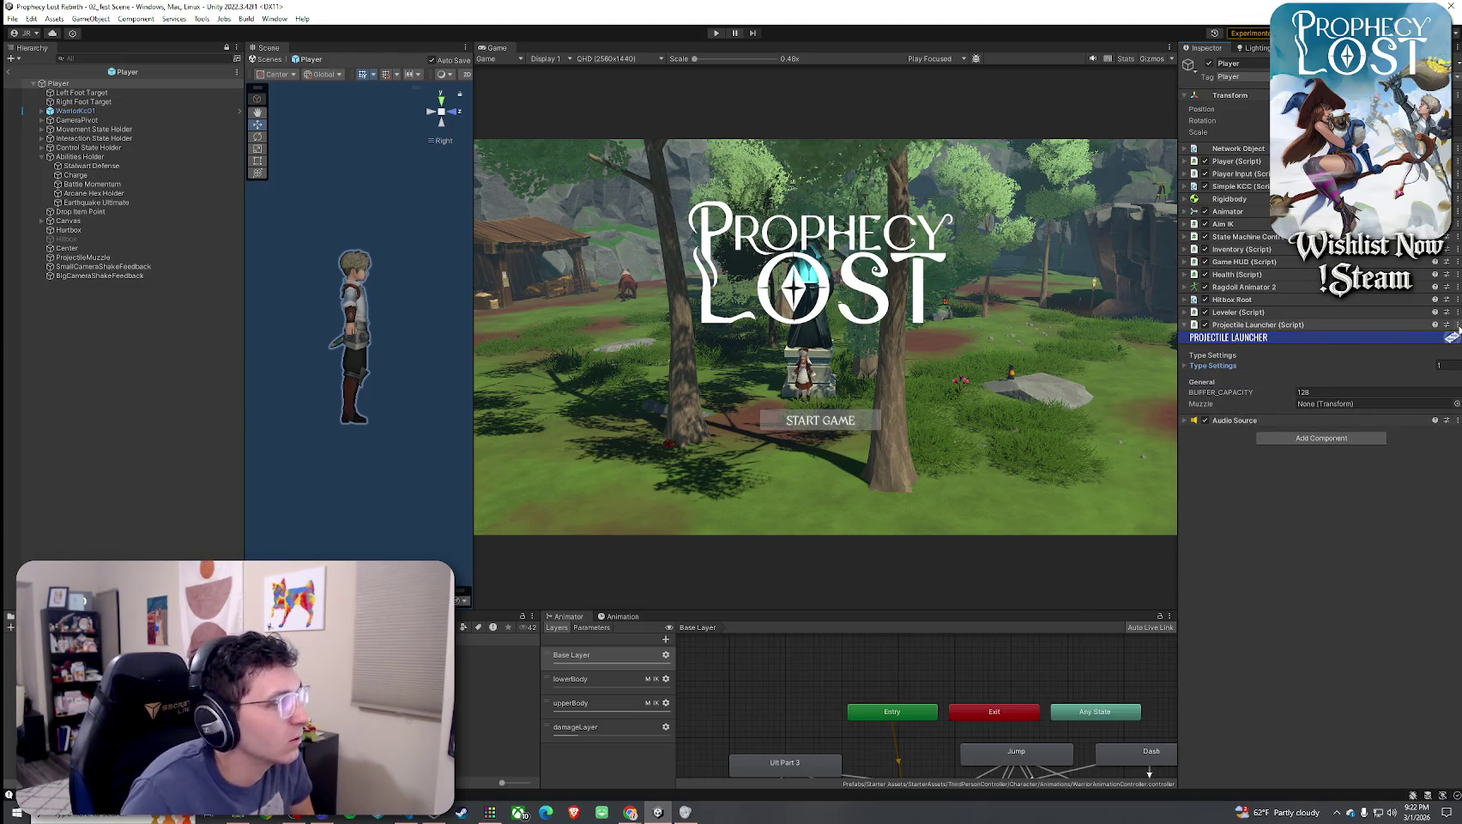
click(1190, 367)
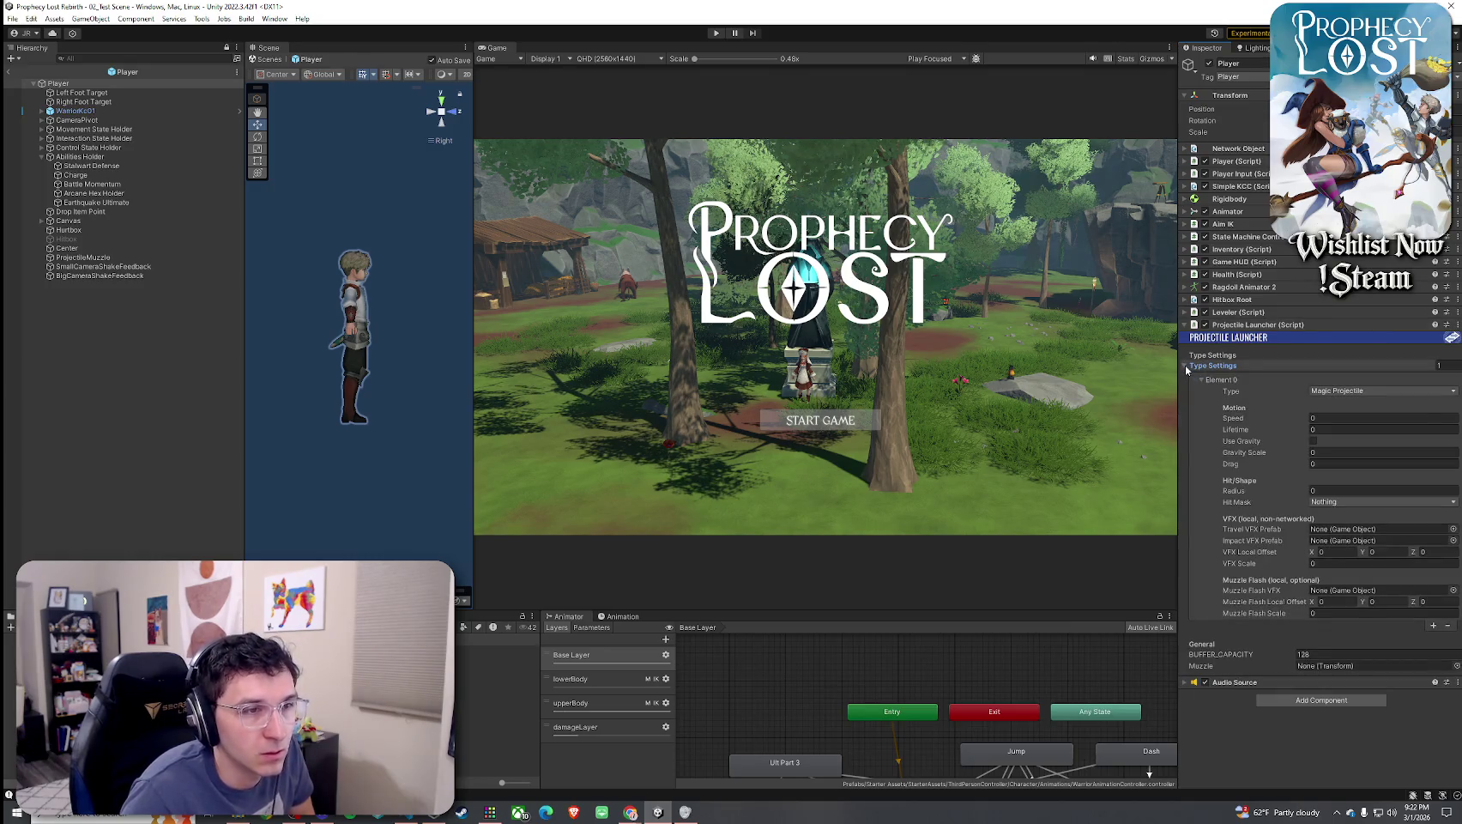
click(1339, 324)
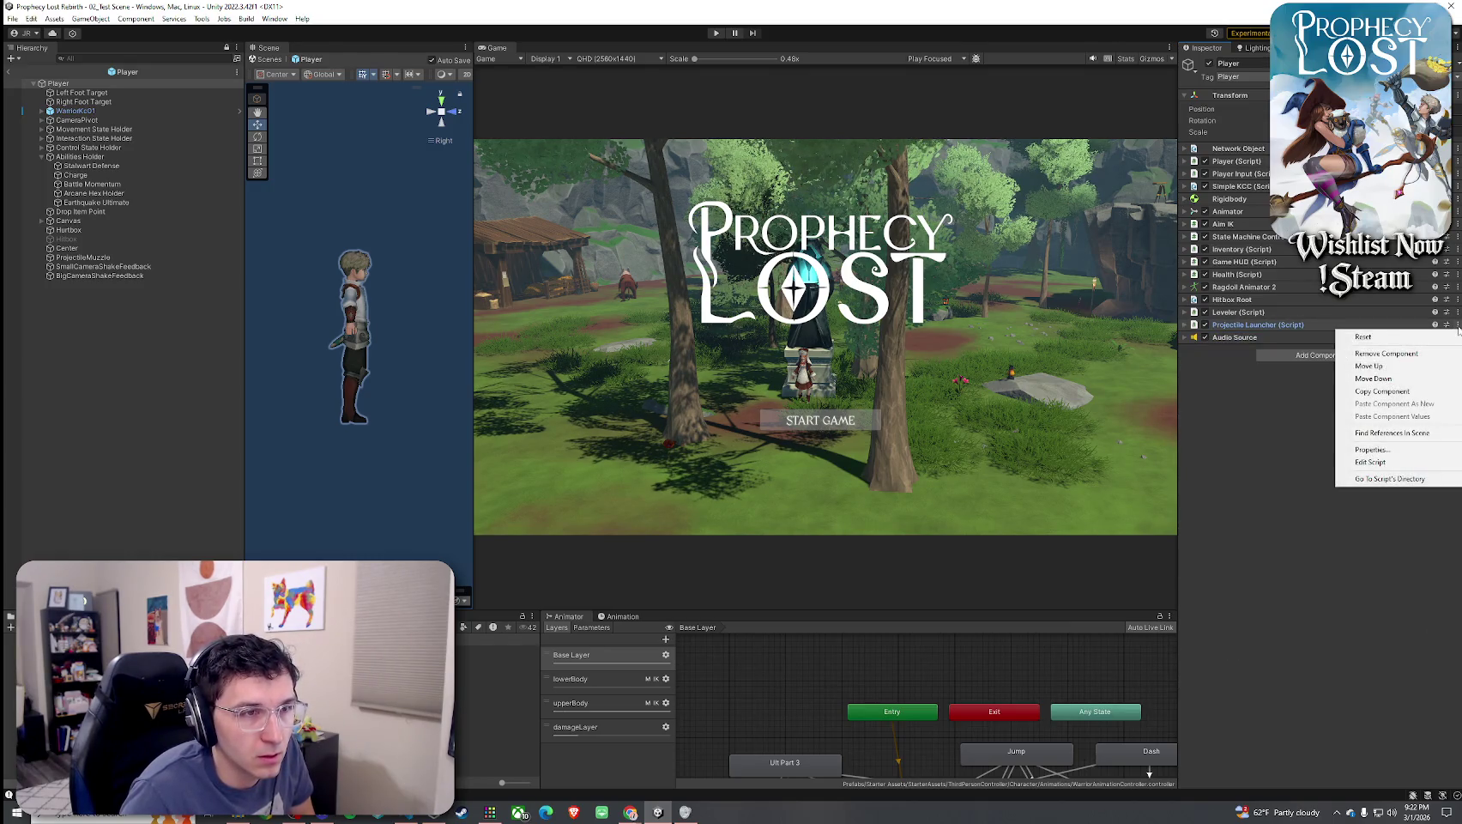
right_click(1336, 326)
click(1391, 391)
Remove Projectile Launcher from the Player prefab and exit Prefab mode to the scene
right_click(1381, 327)
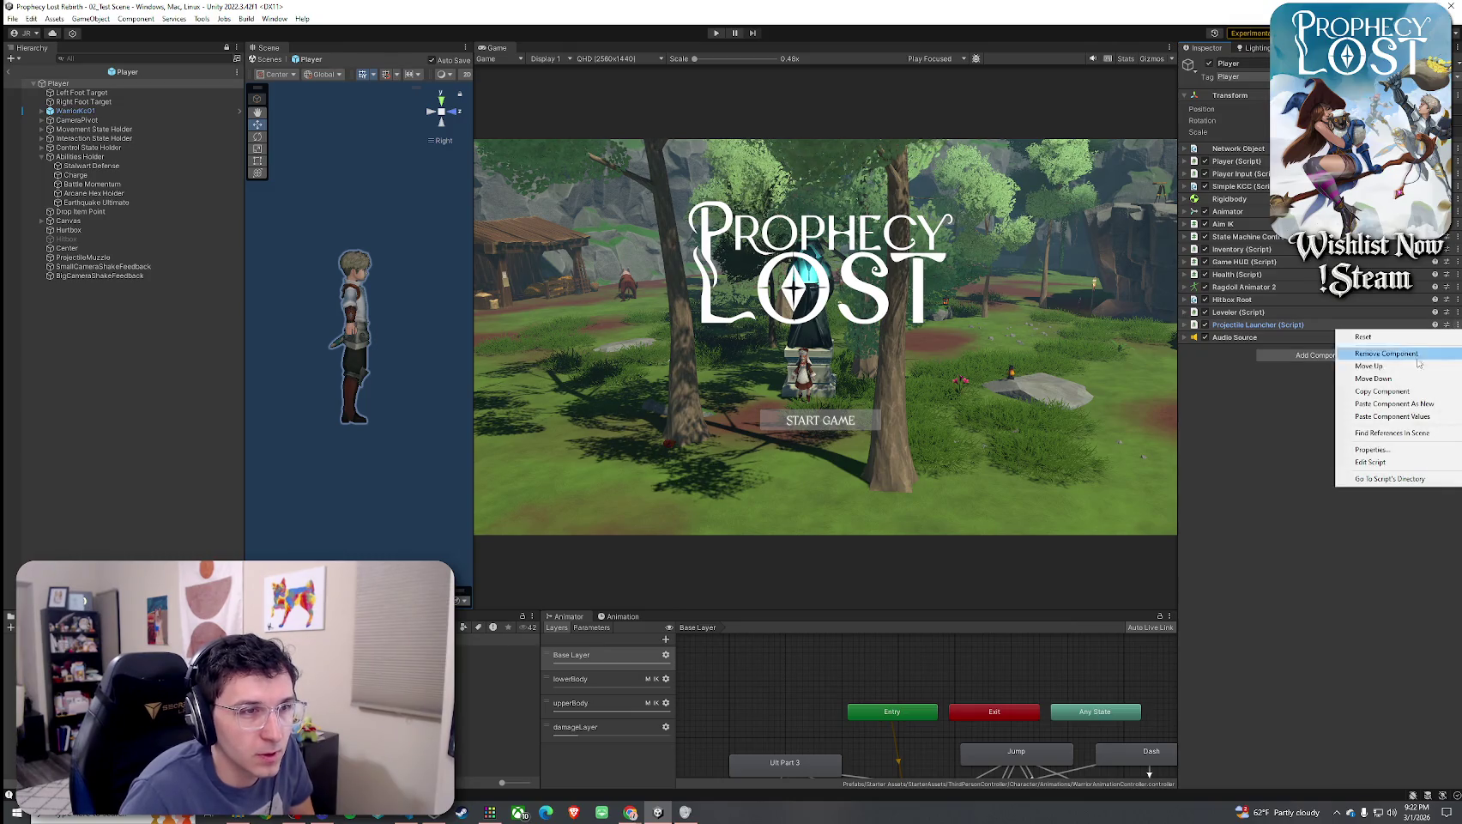
click(1392, 353)
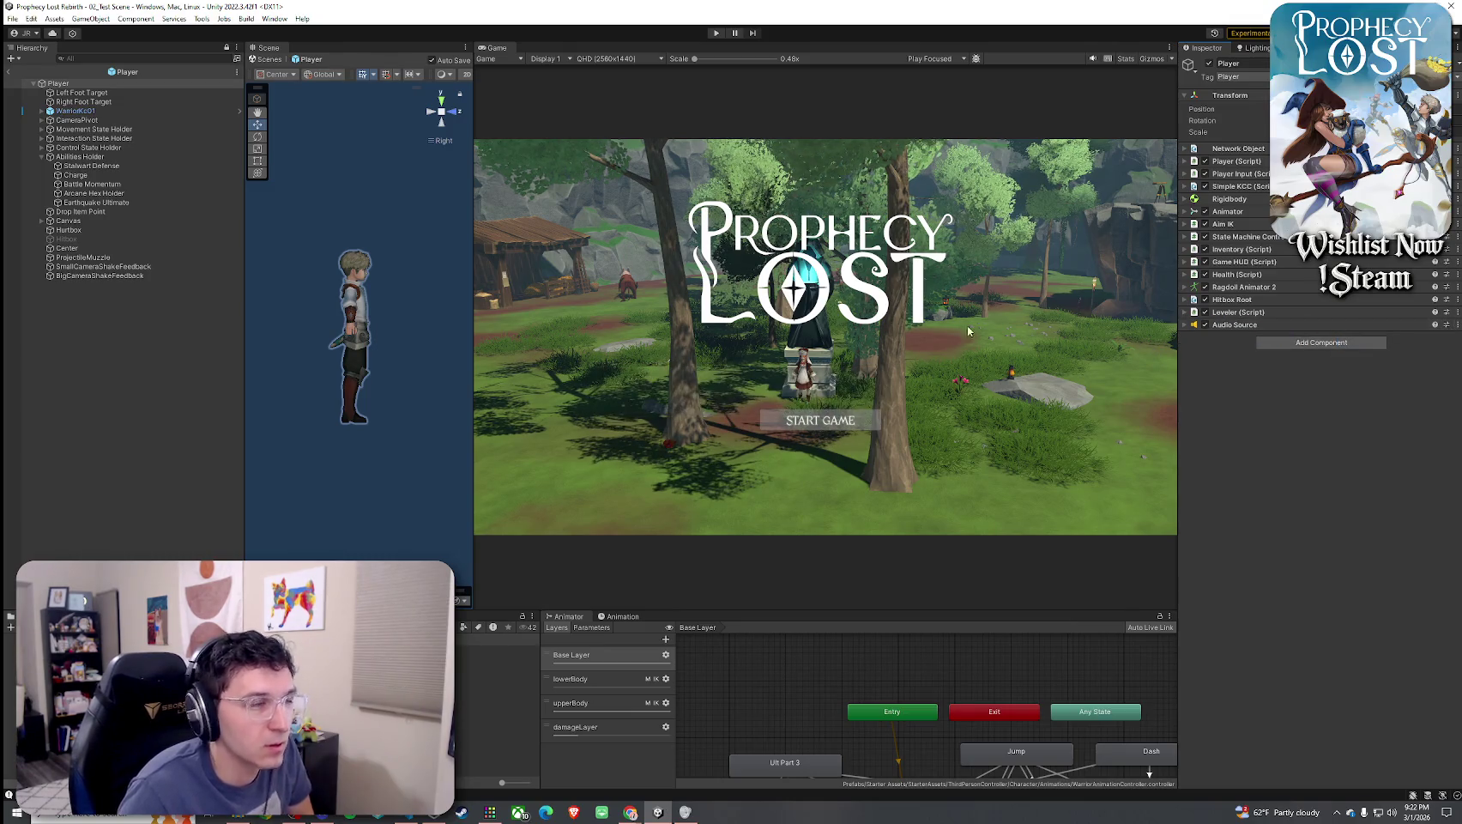
click(8, 71)
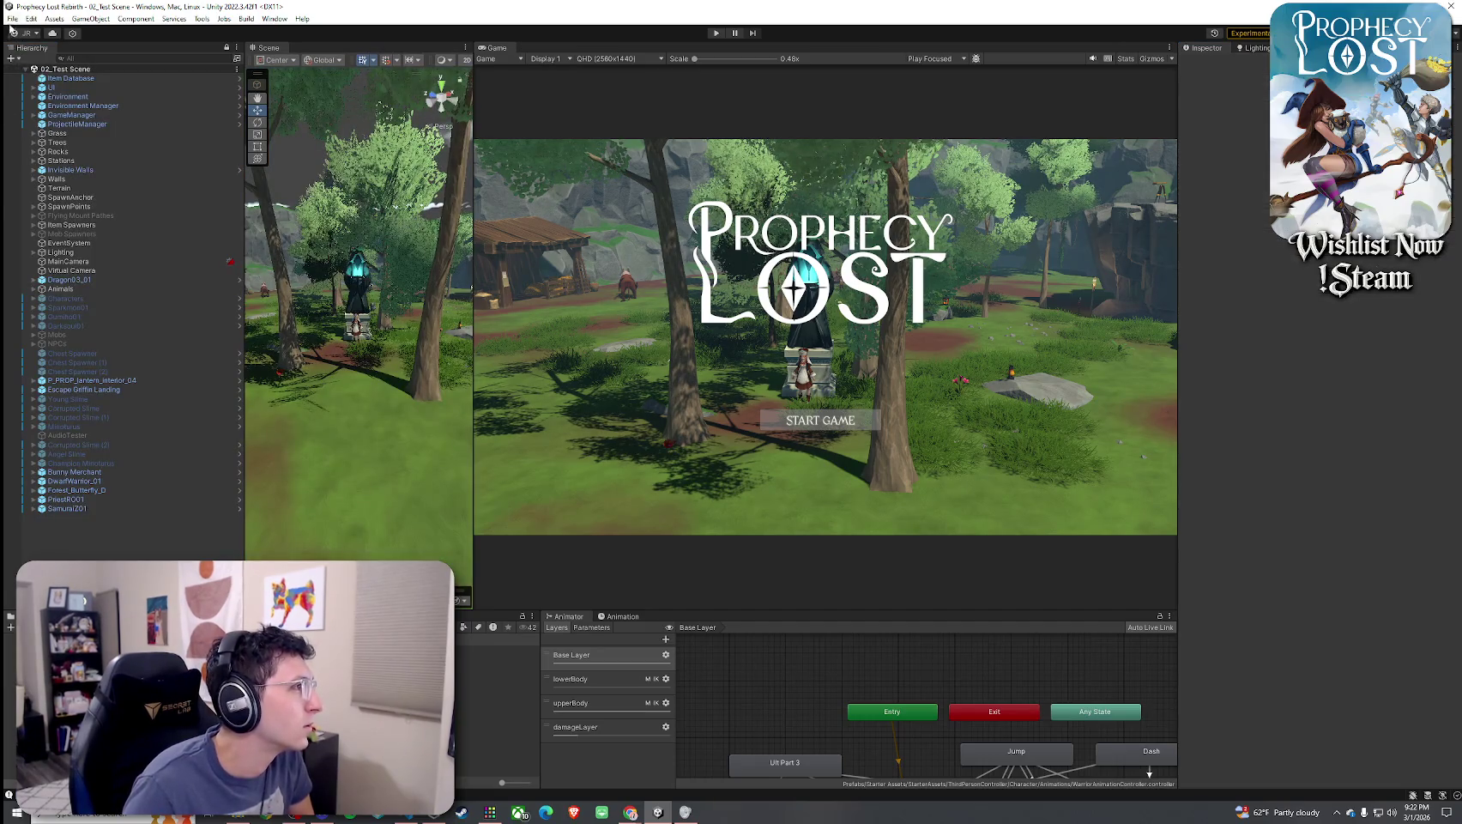
Enter Play mode and start the game from the title screen
click(12, 18)
key(Escape)
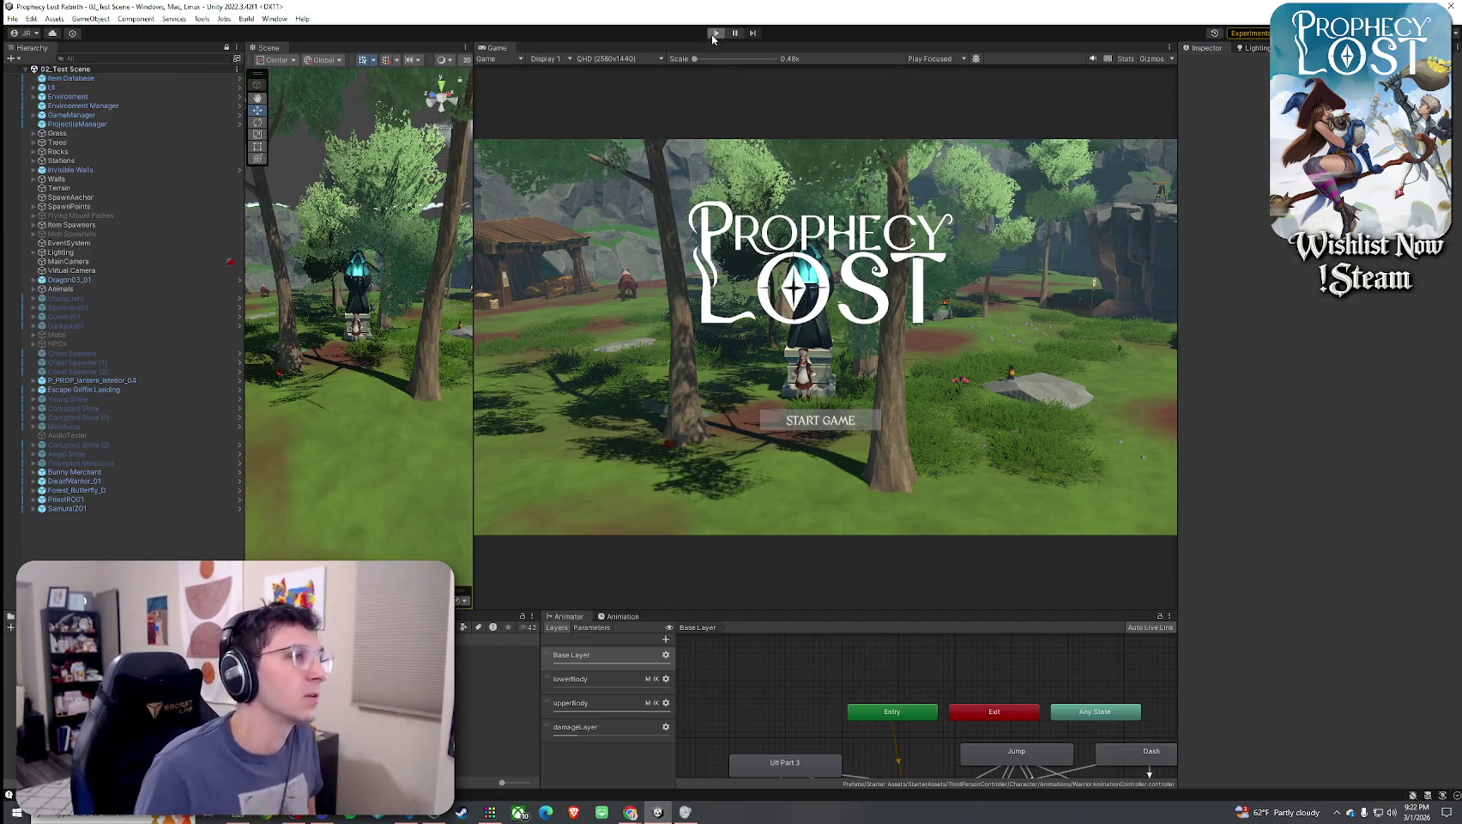
click(714, 33)
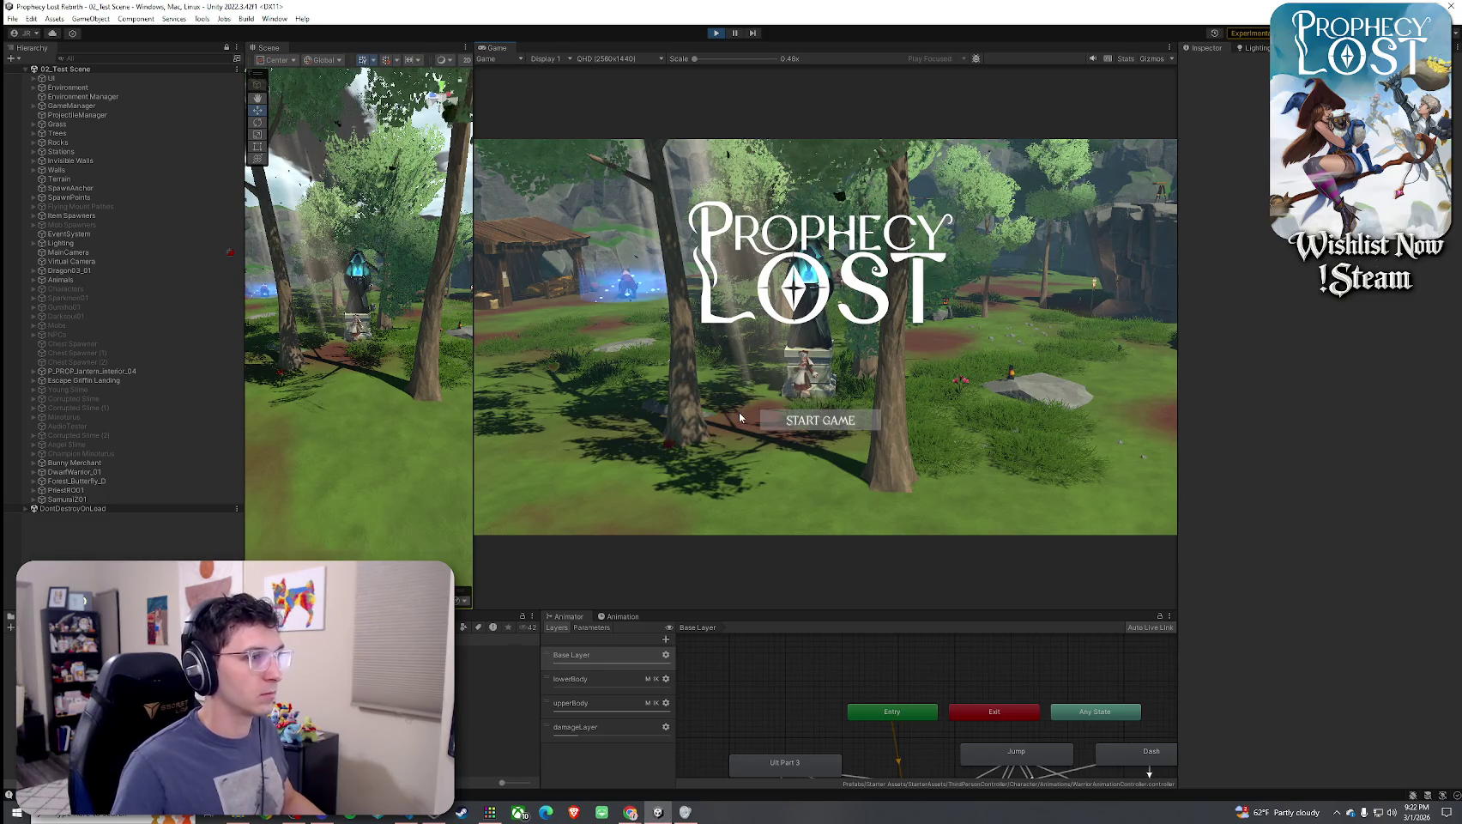
click(850, 423)
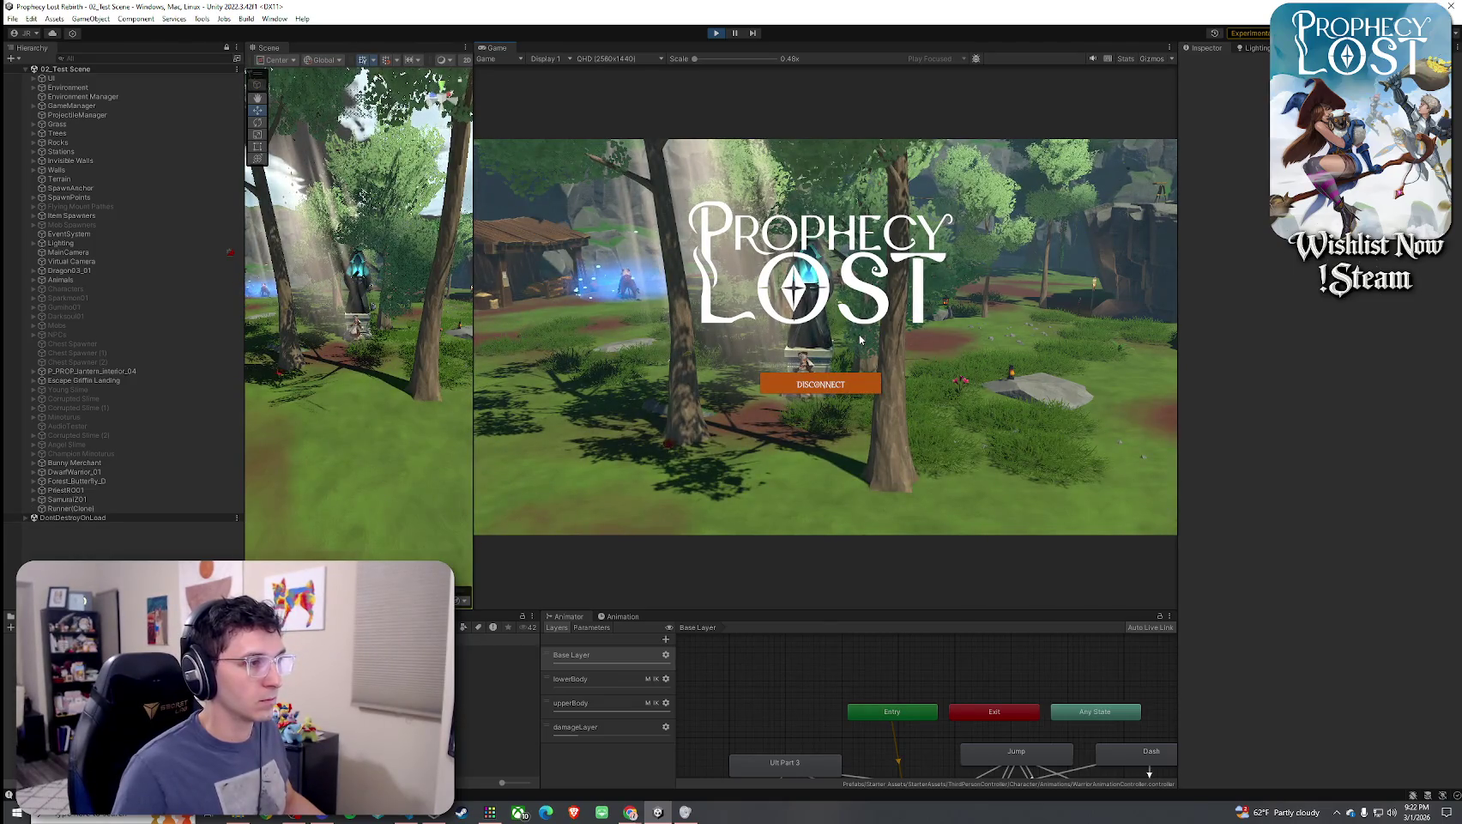
Run into the level, pick up the golden sword and attack with it
key(w)
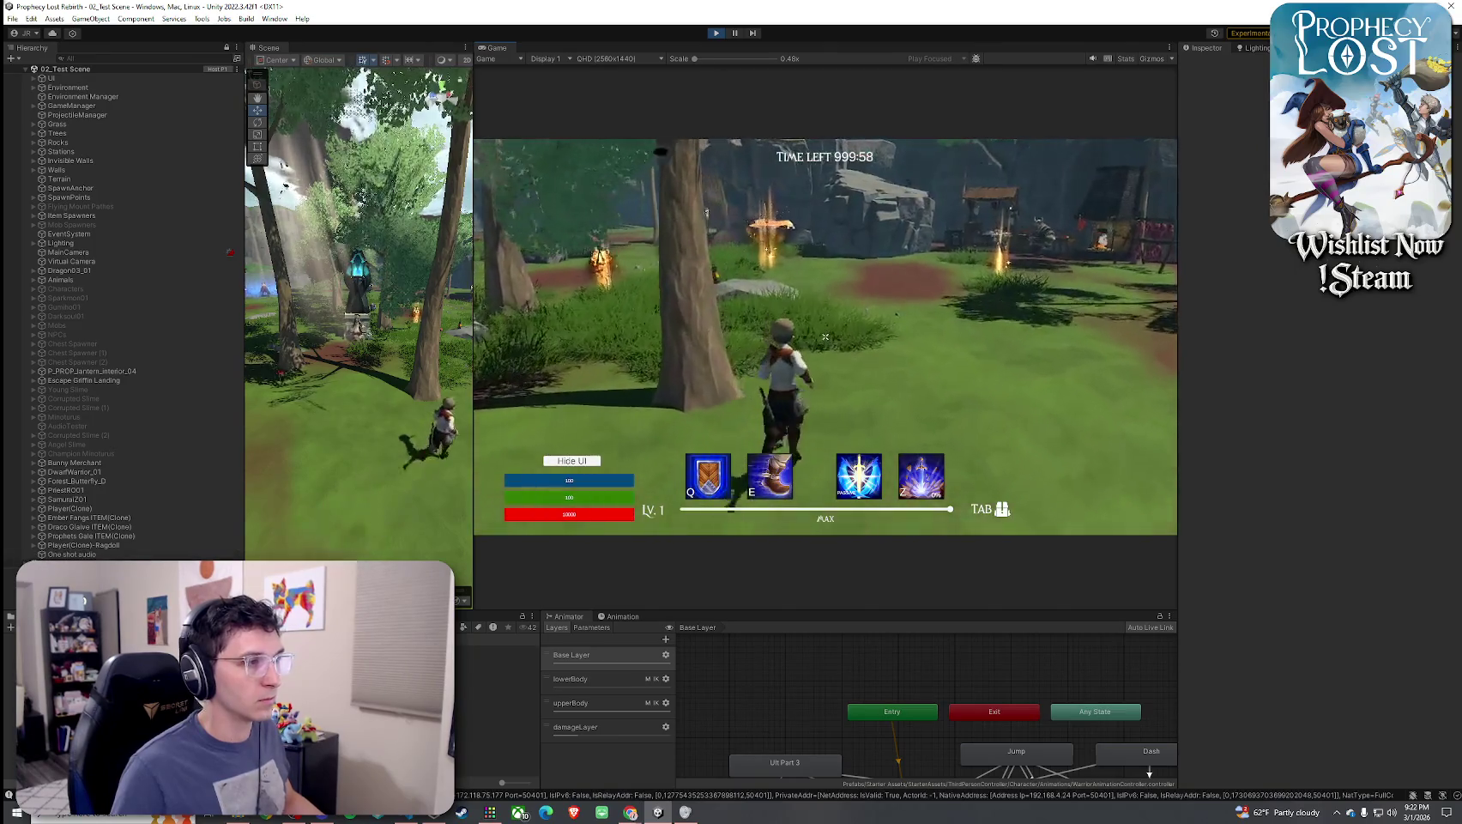
key(w)
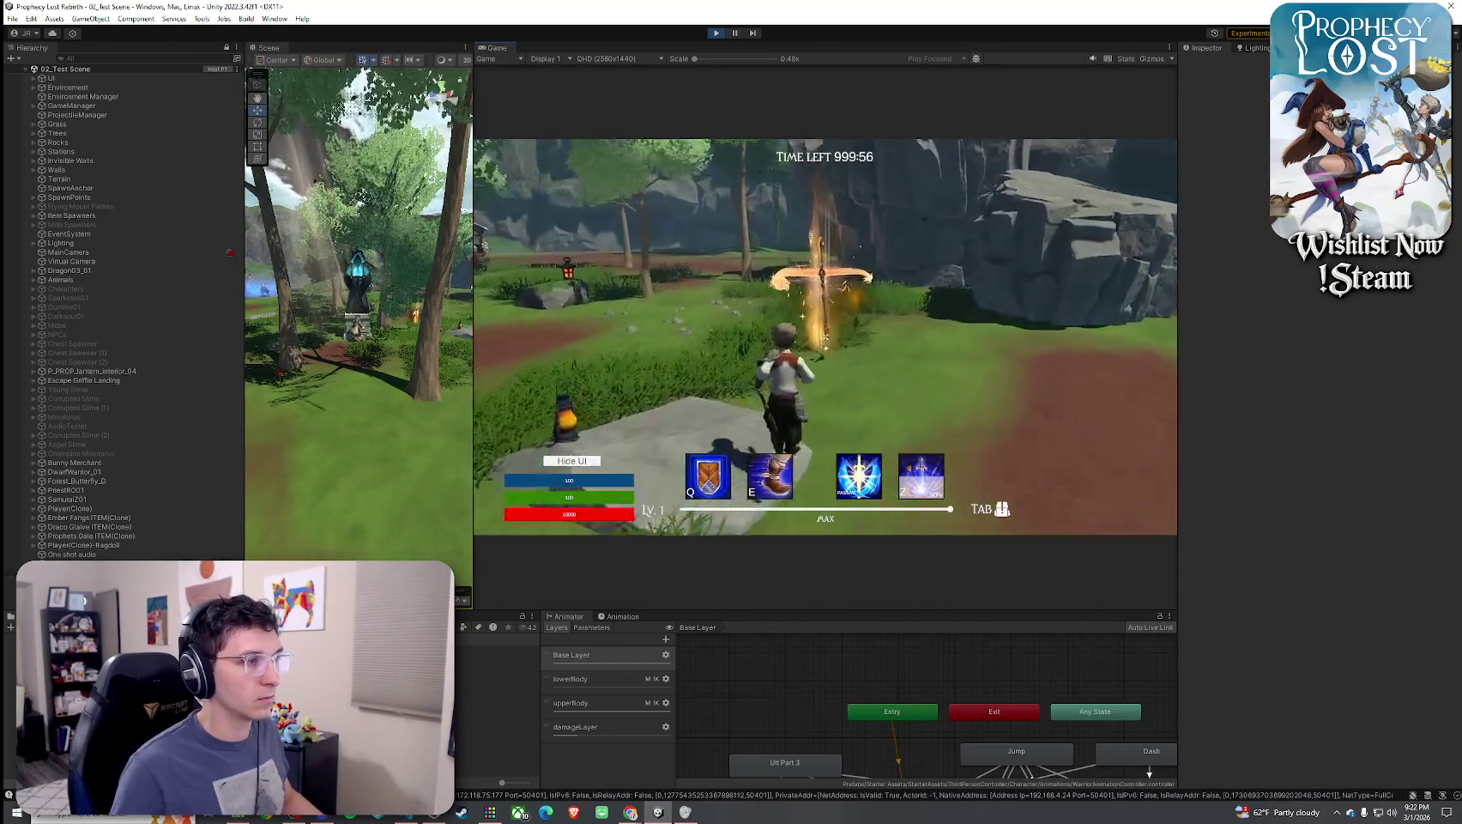
key(w)
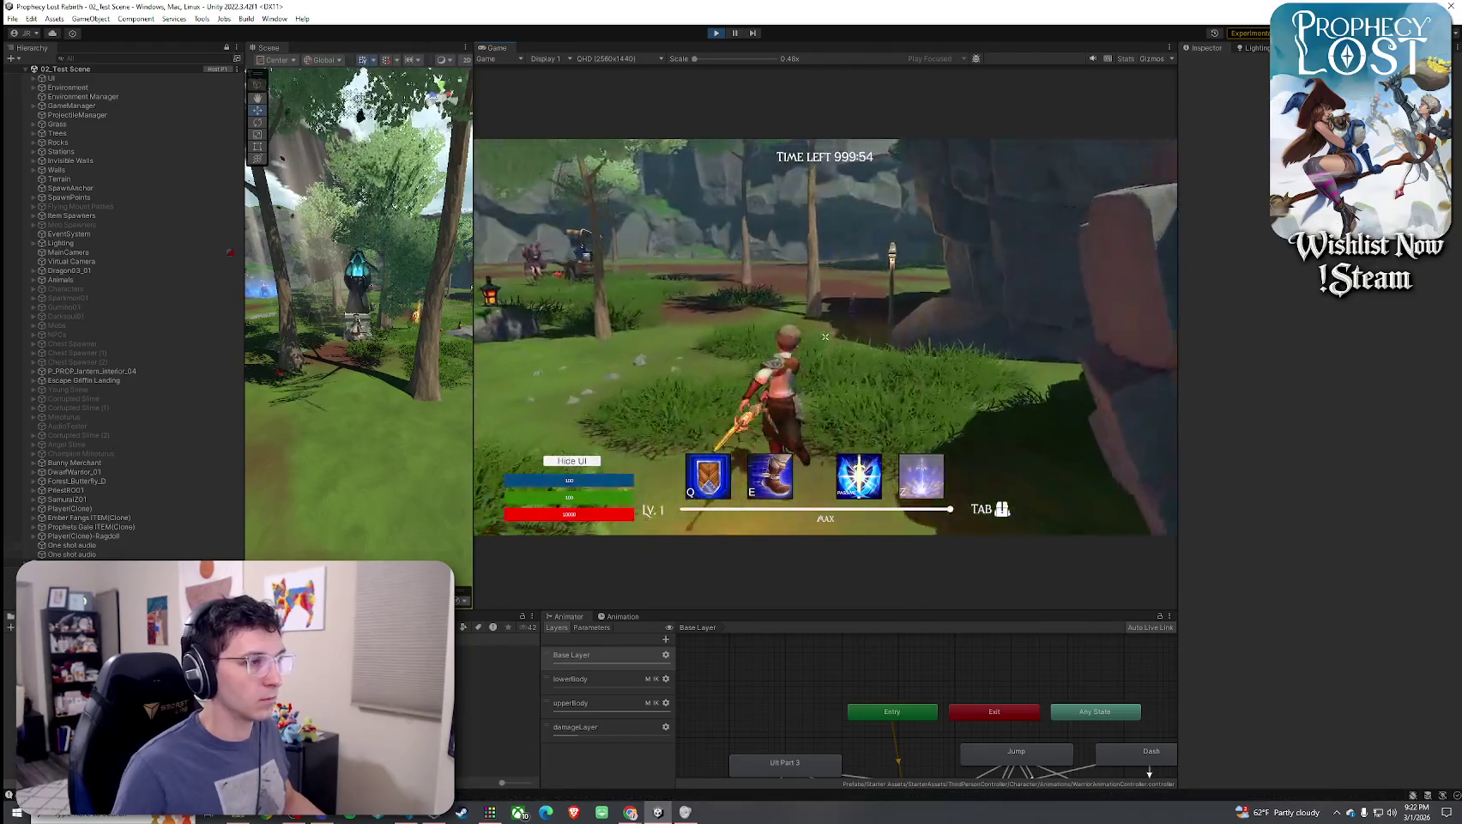
click(825, 337)
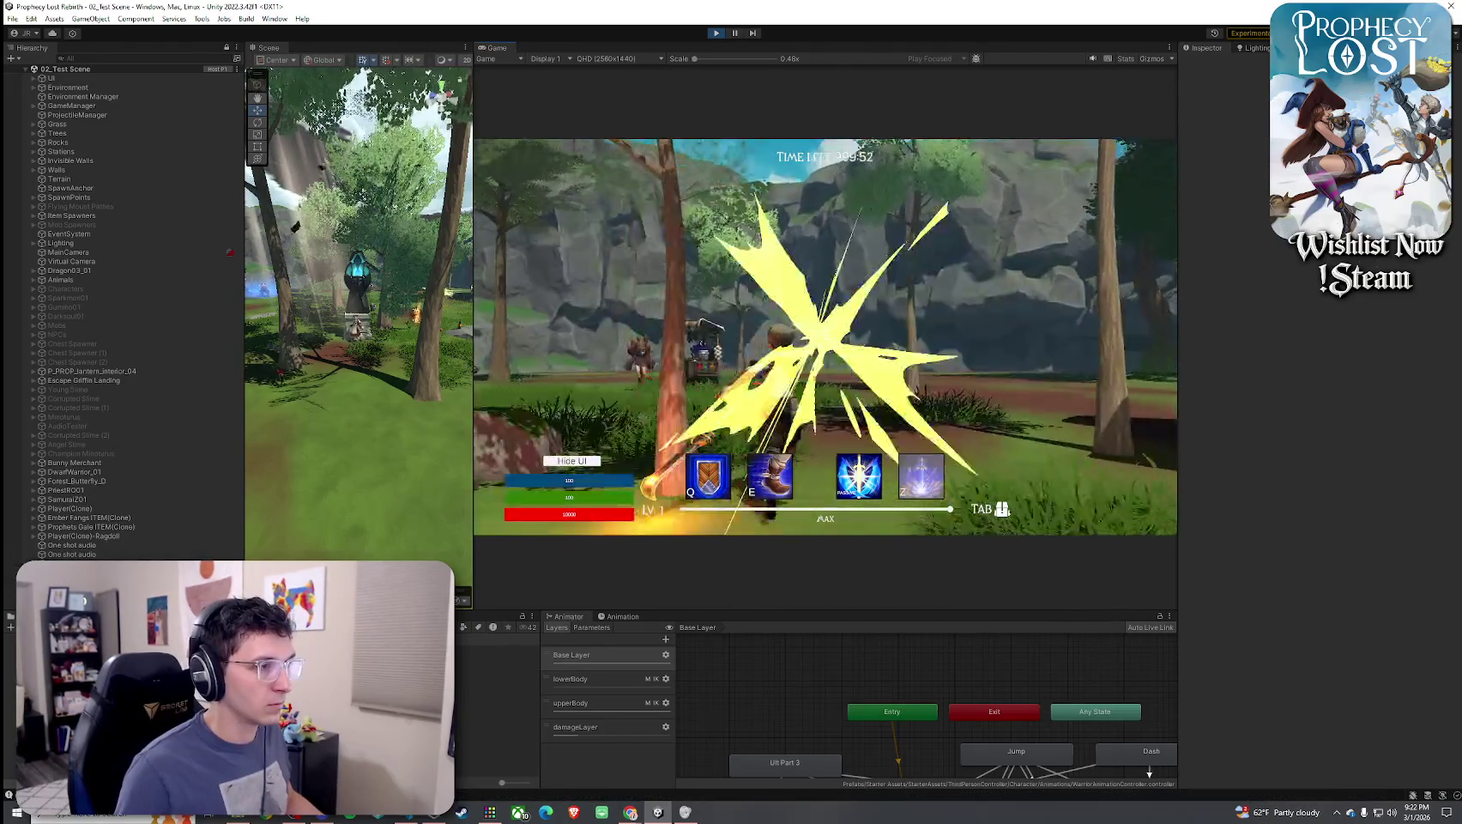
key(w)
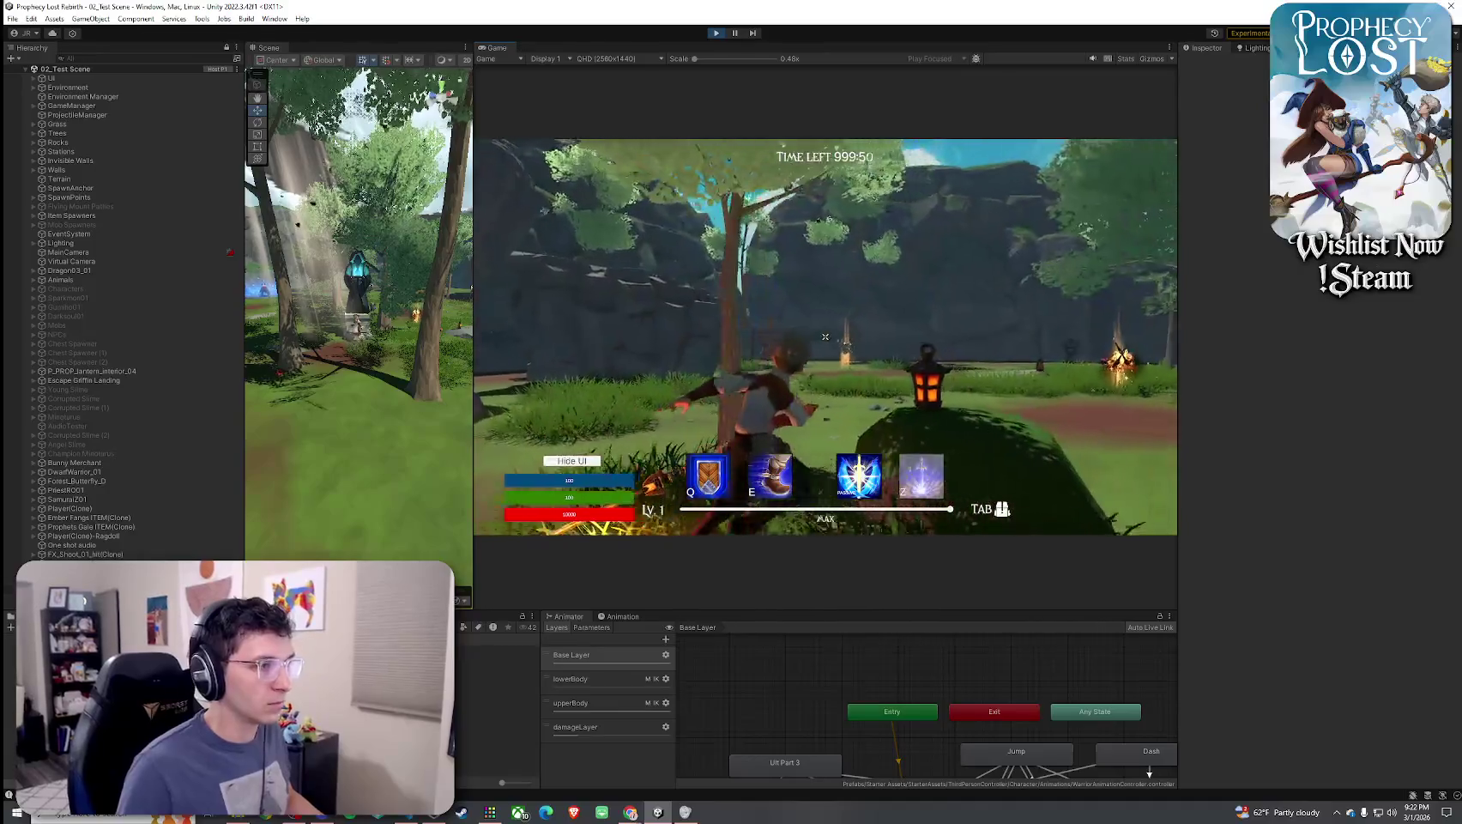
click(826, 337)
Drop the golden sword from the inventory and test fire attacks with the daggers
key(Tab)
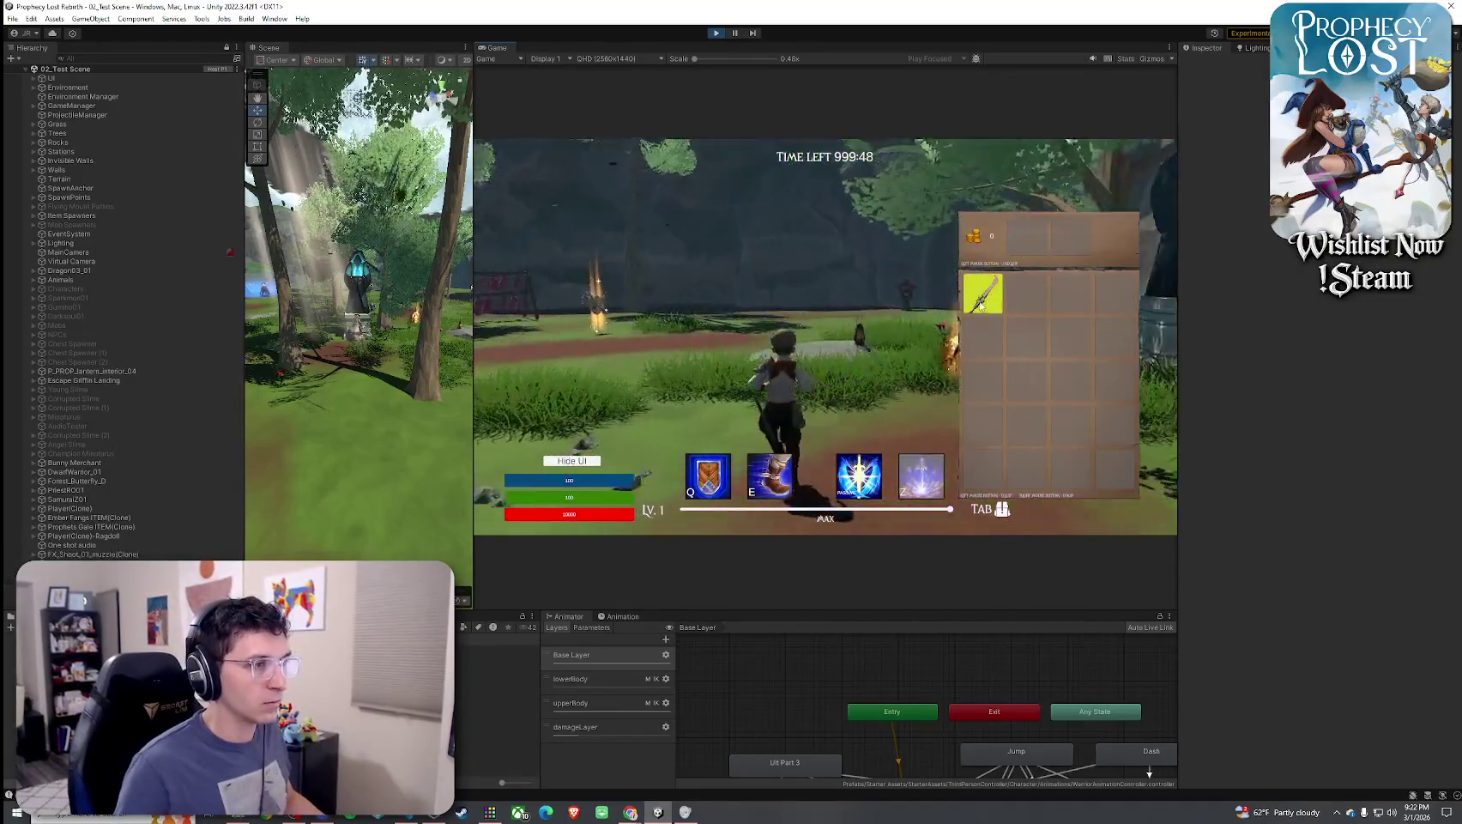
click(981, 304)
key(Tab)
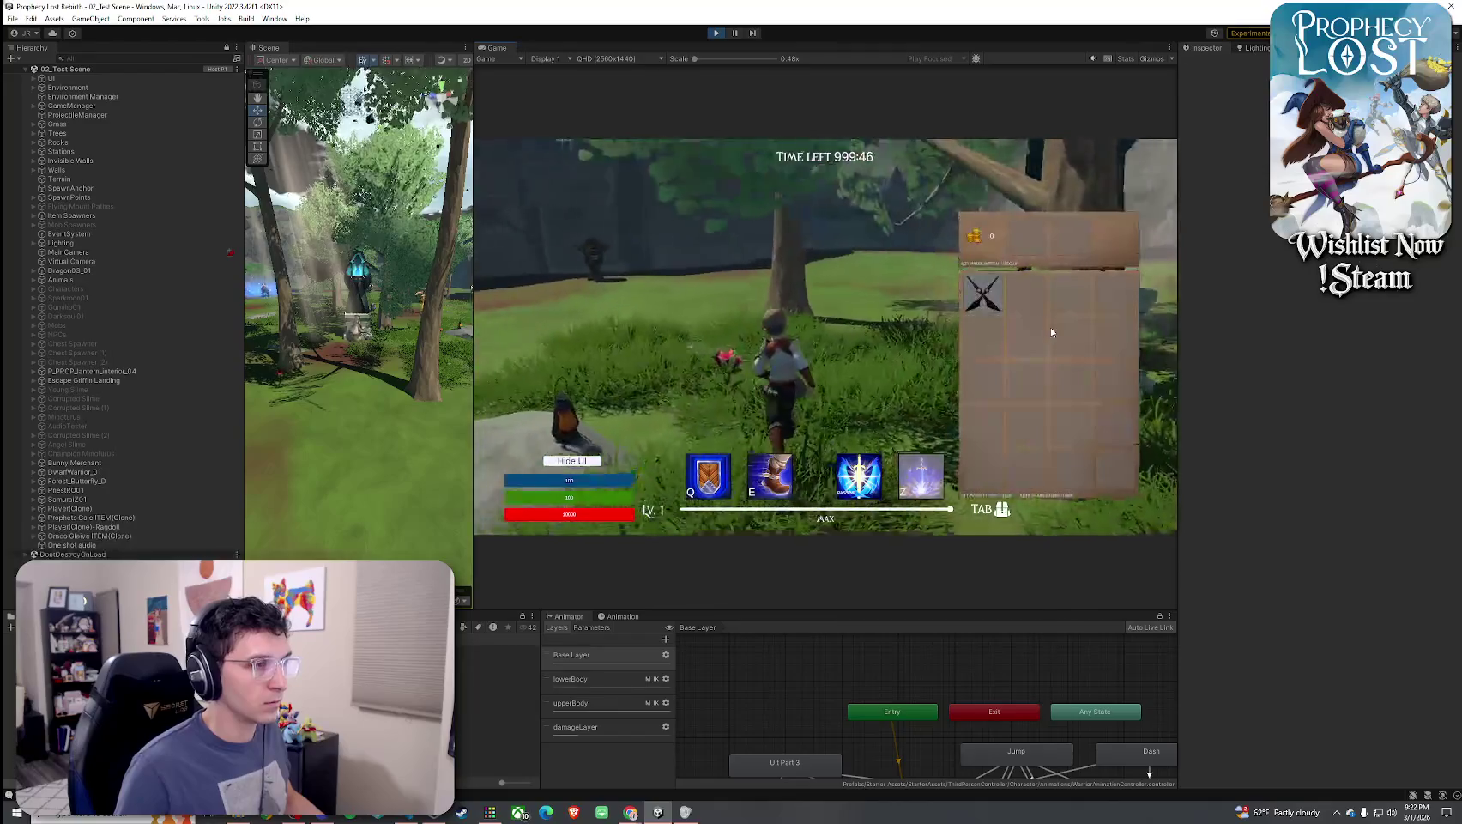
key(Tab)
click(826, 336)
click(826, 336)
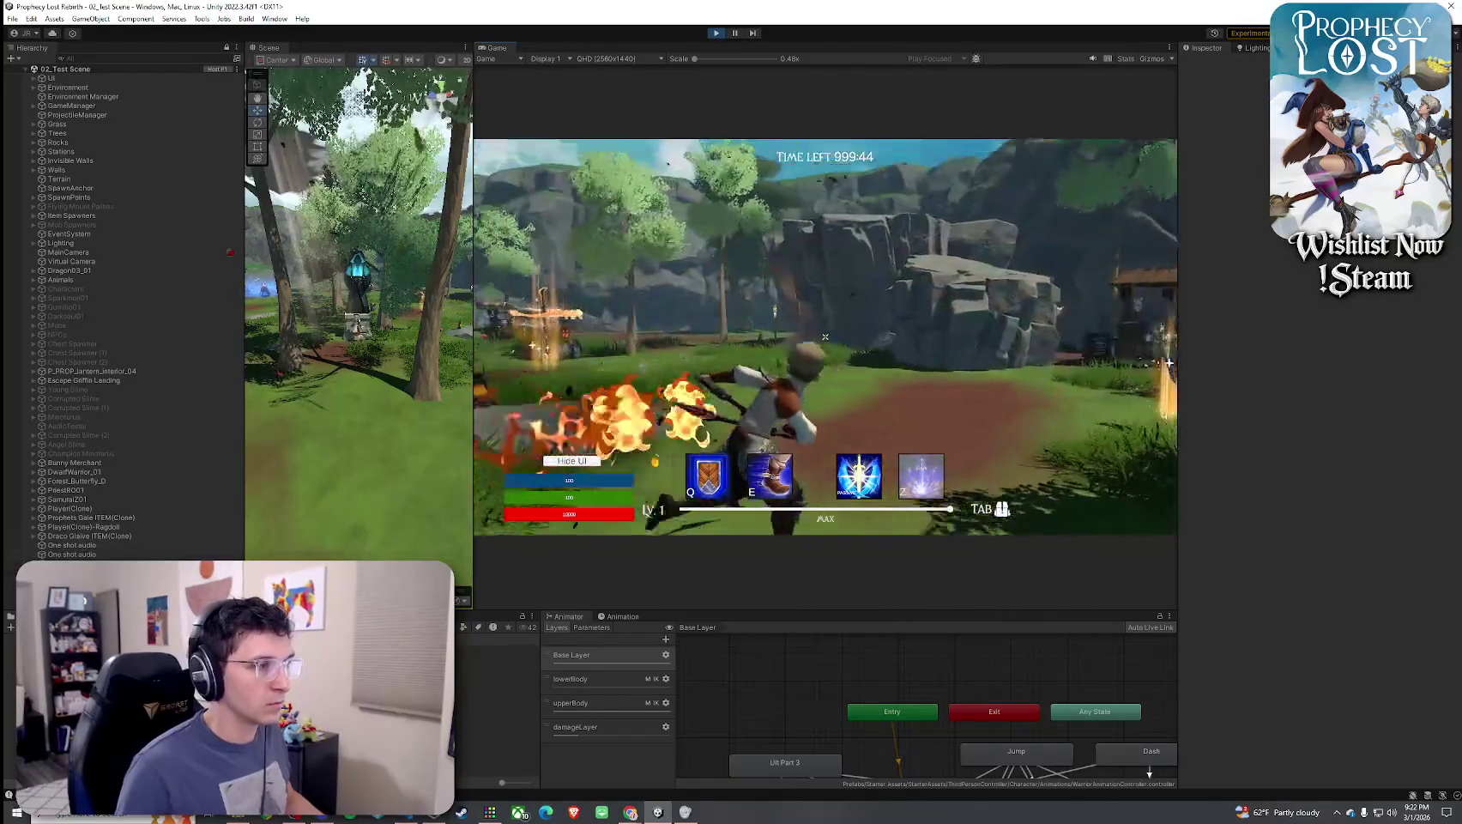
click(826, 336)
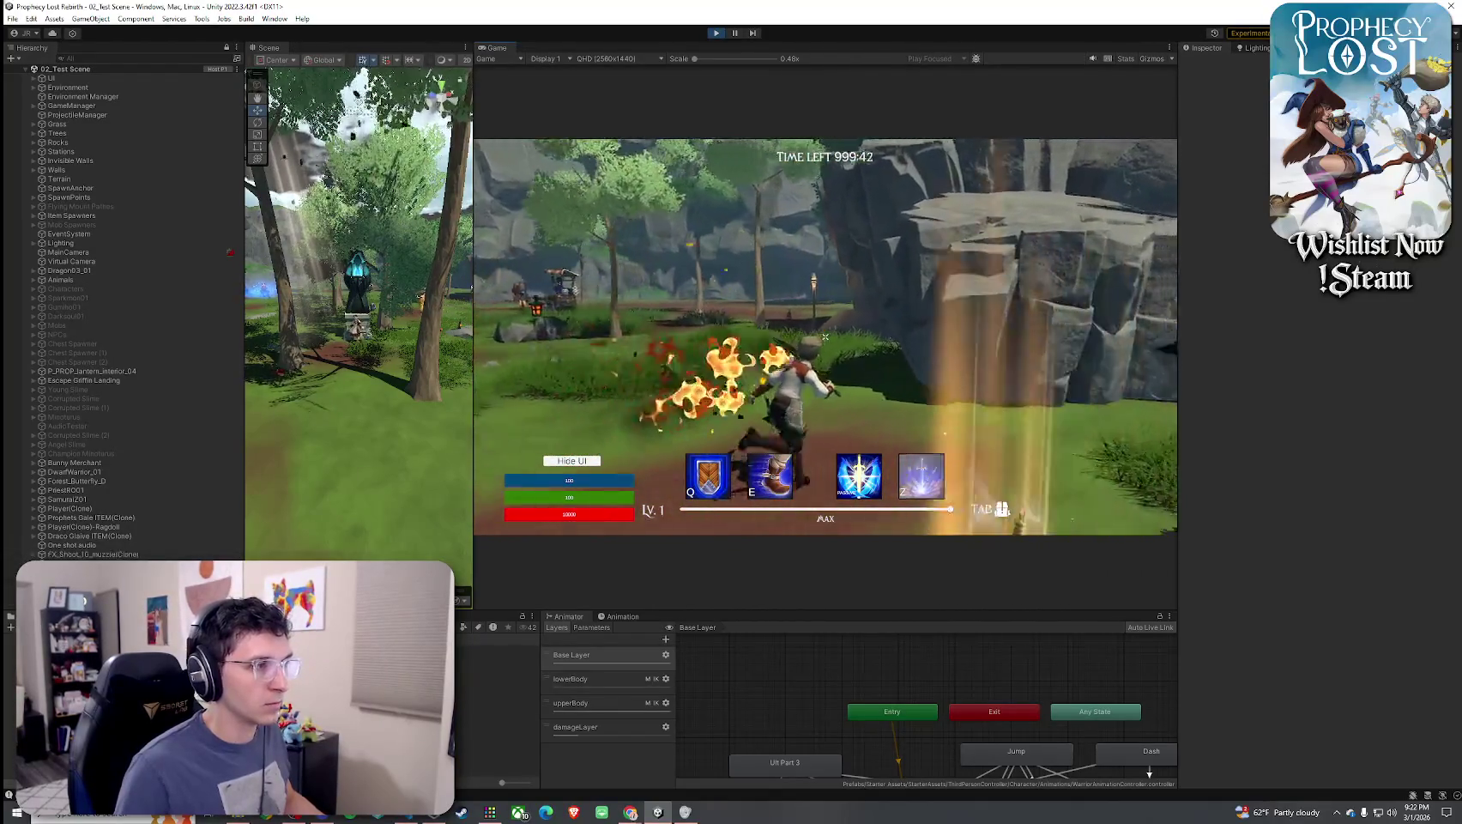
click(826, 337)
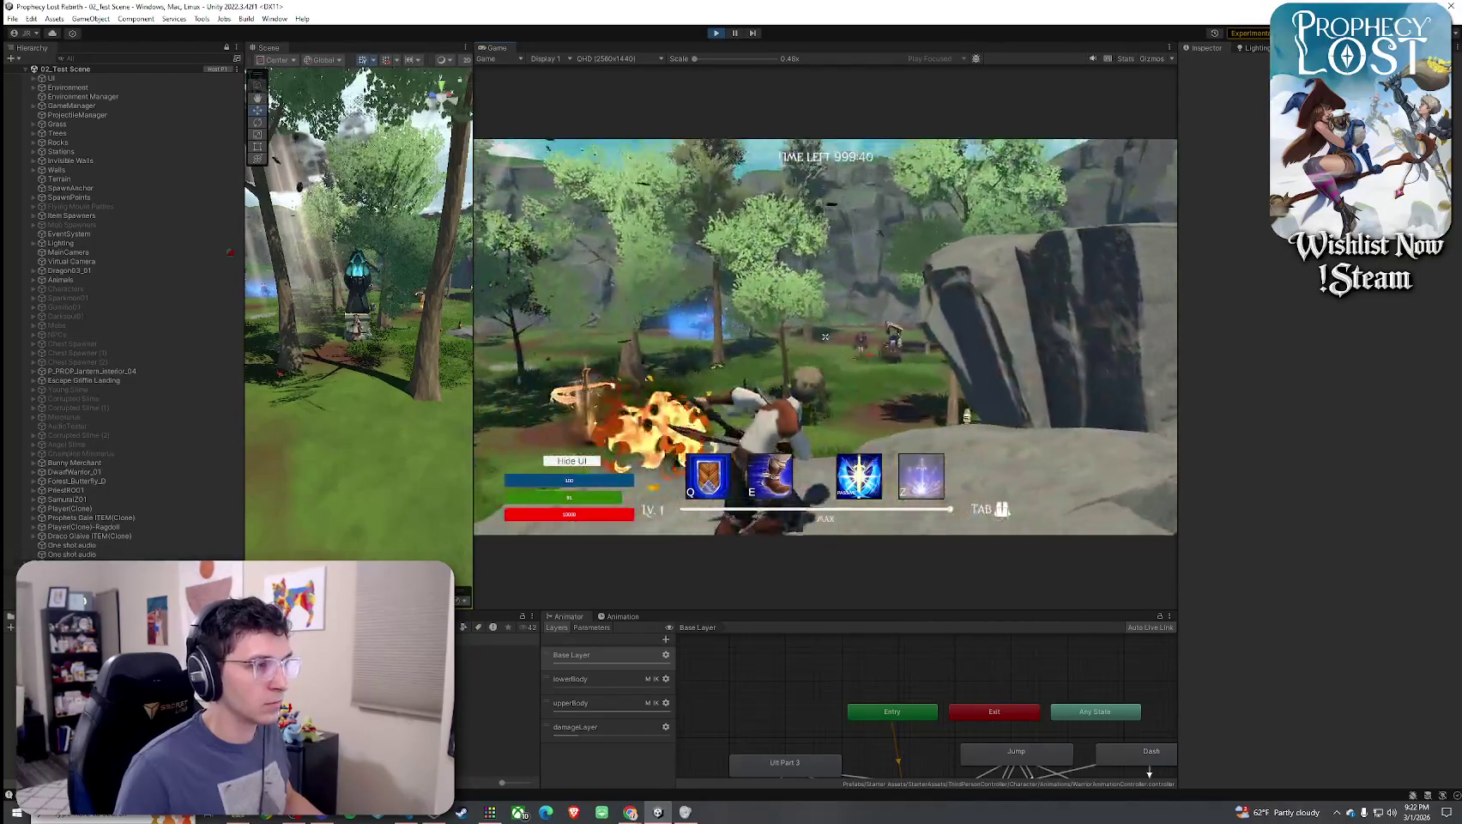
click(825, 337)
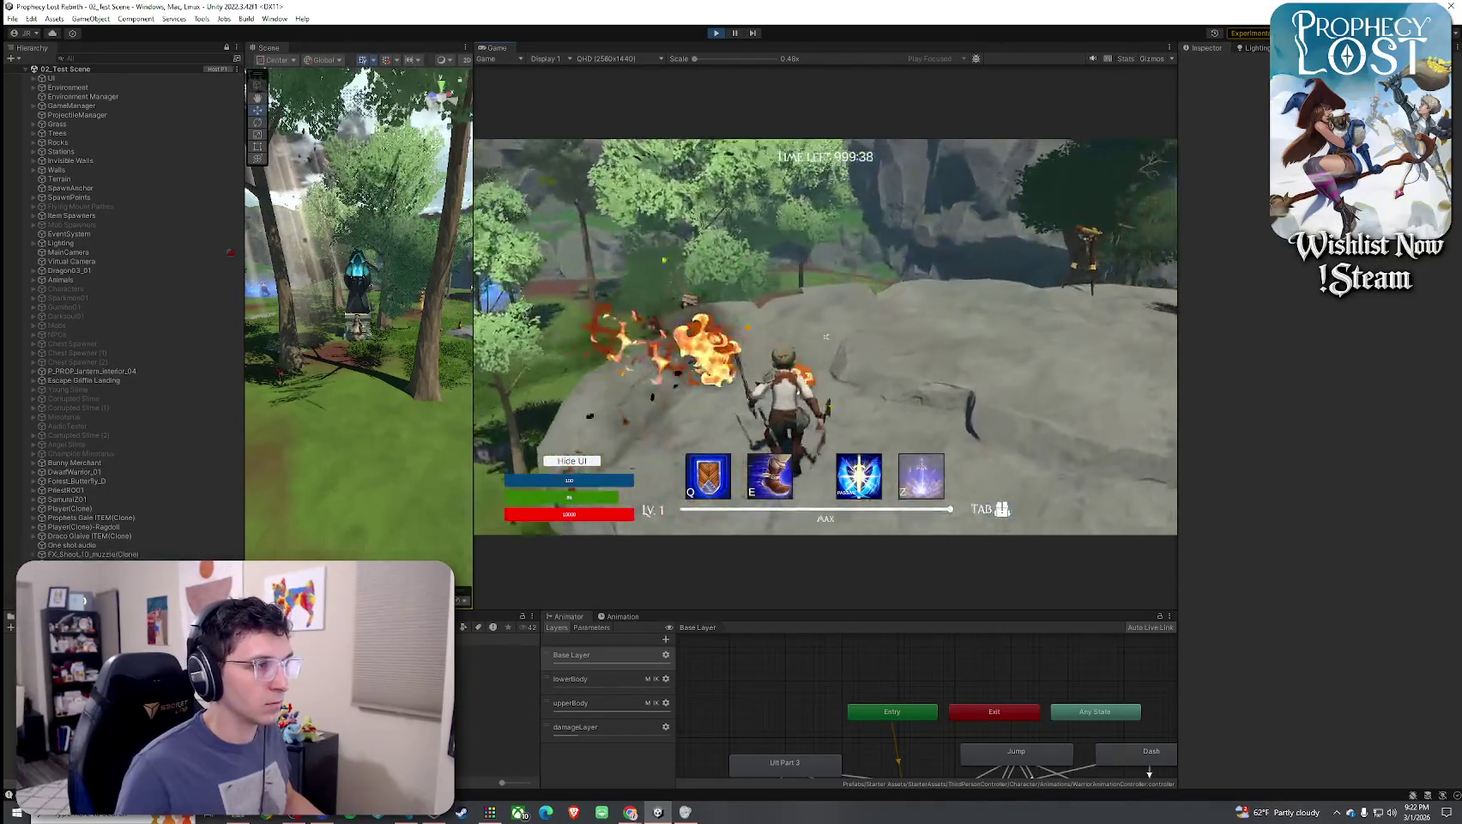
click(826, 337)
click(826, 337)
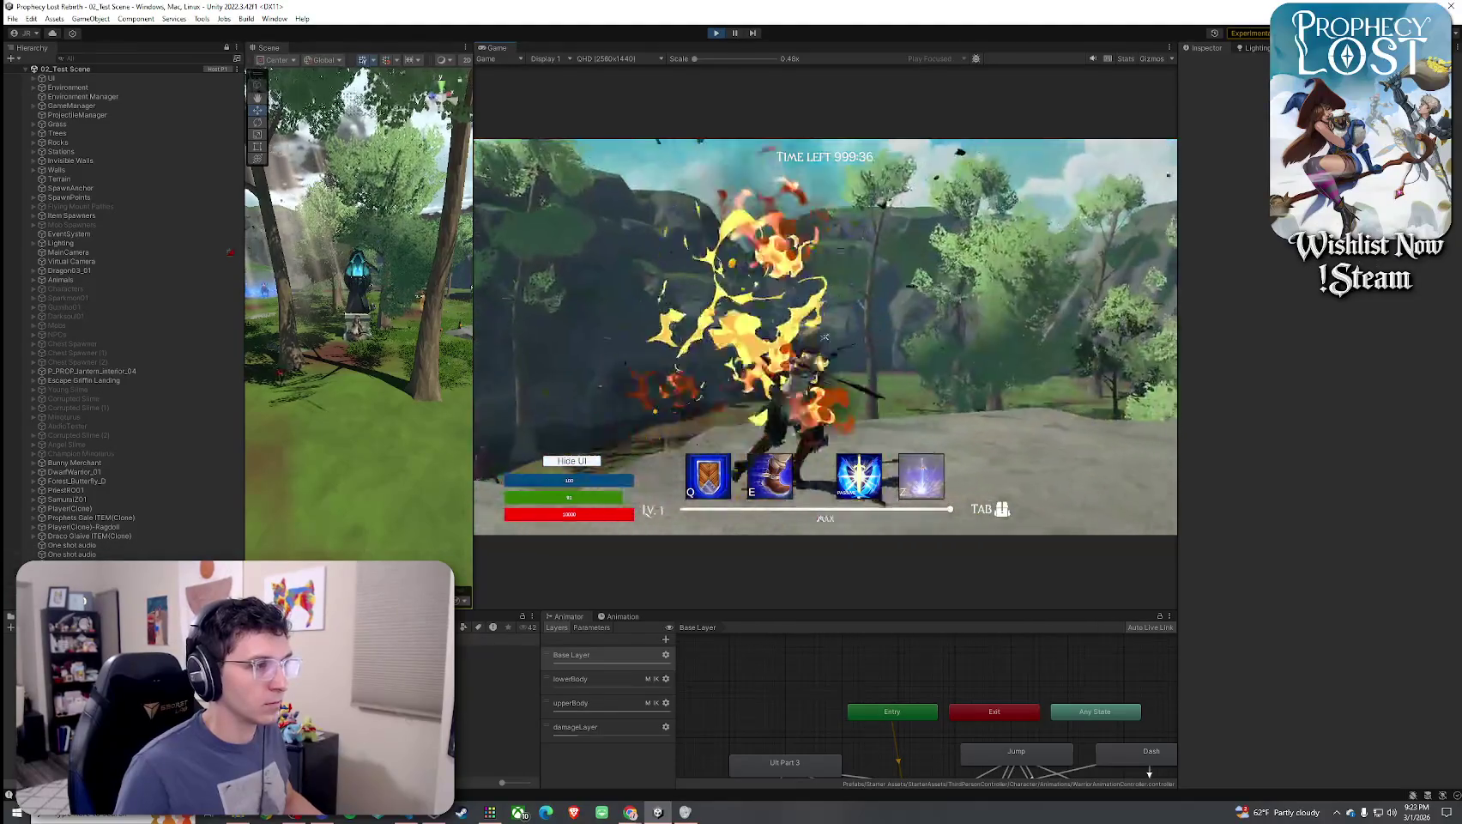
click(825, 336)
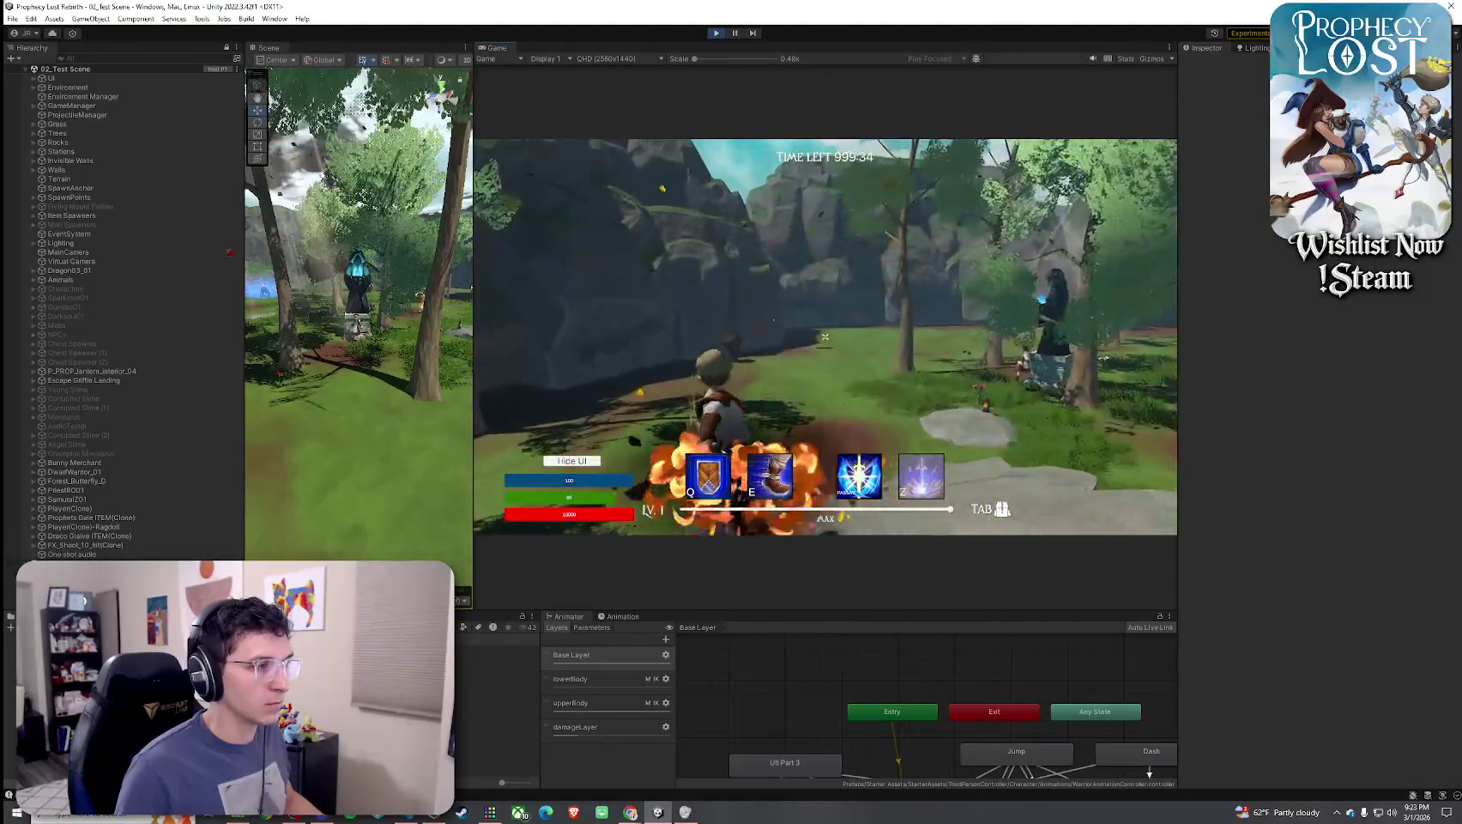
click(825, 337)
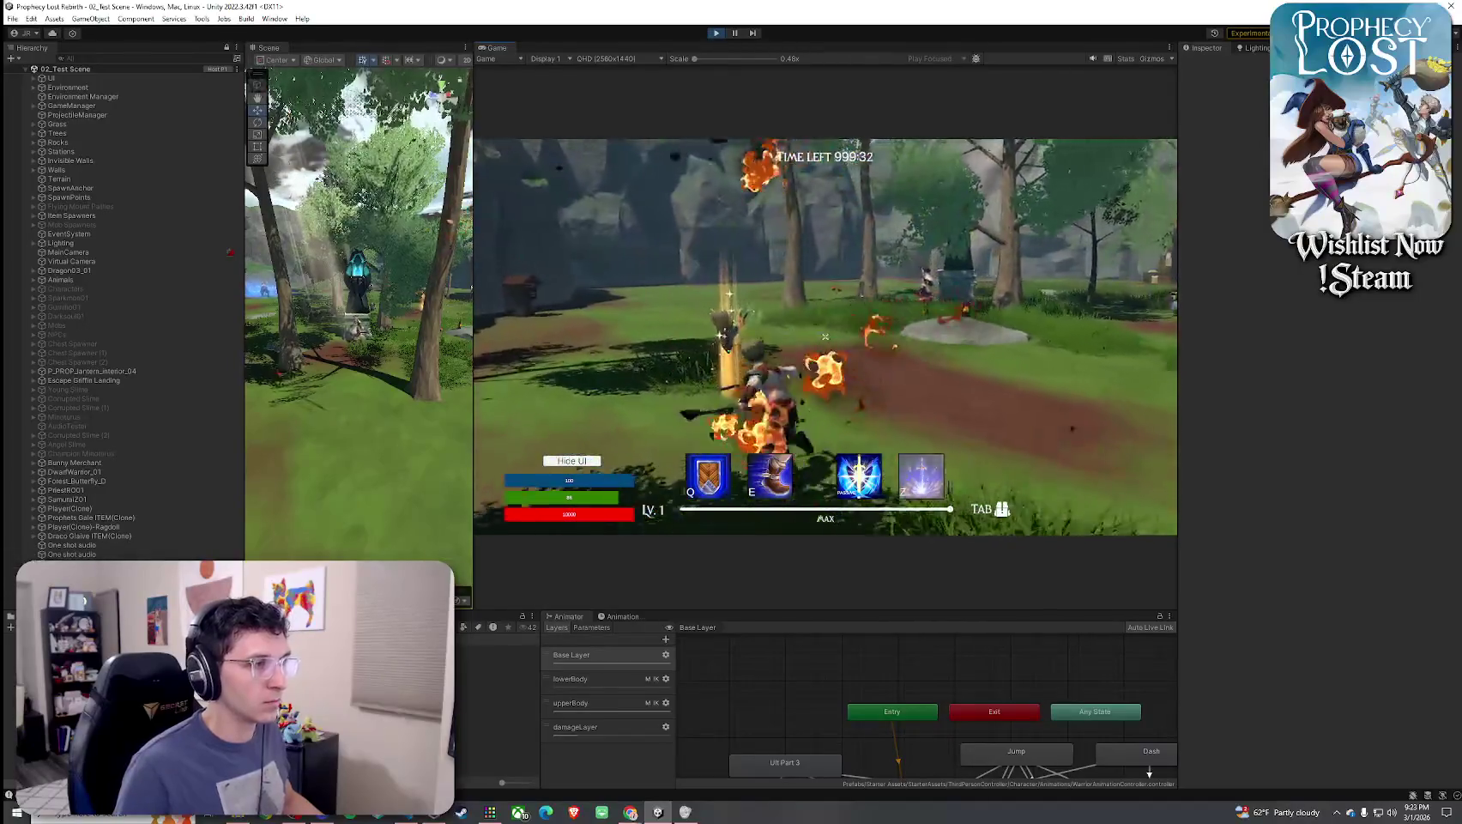
Check the inventory again, raise the shield, then swing the weapon
key(Tab)
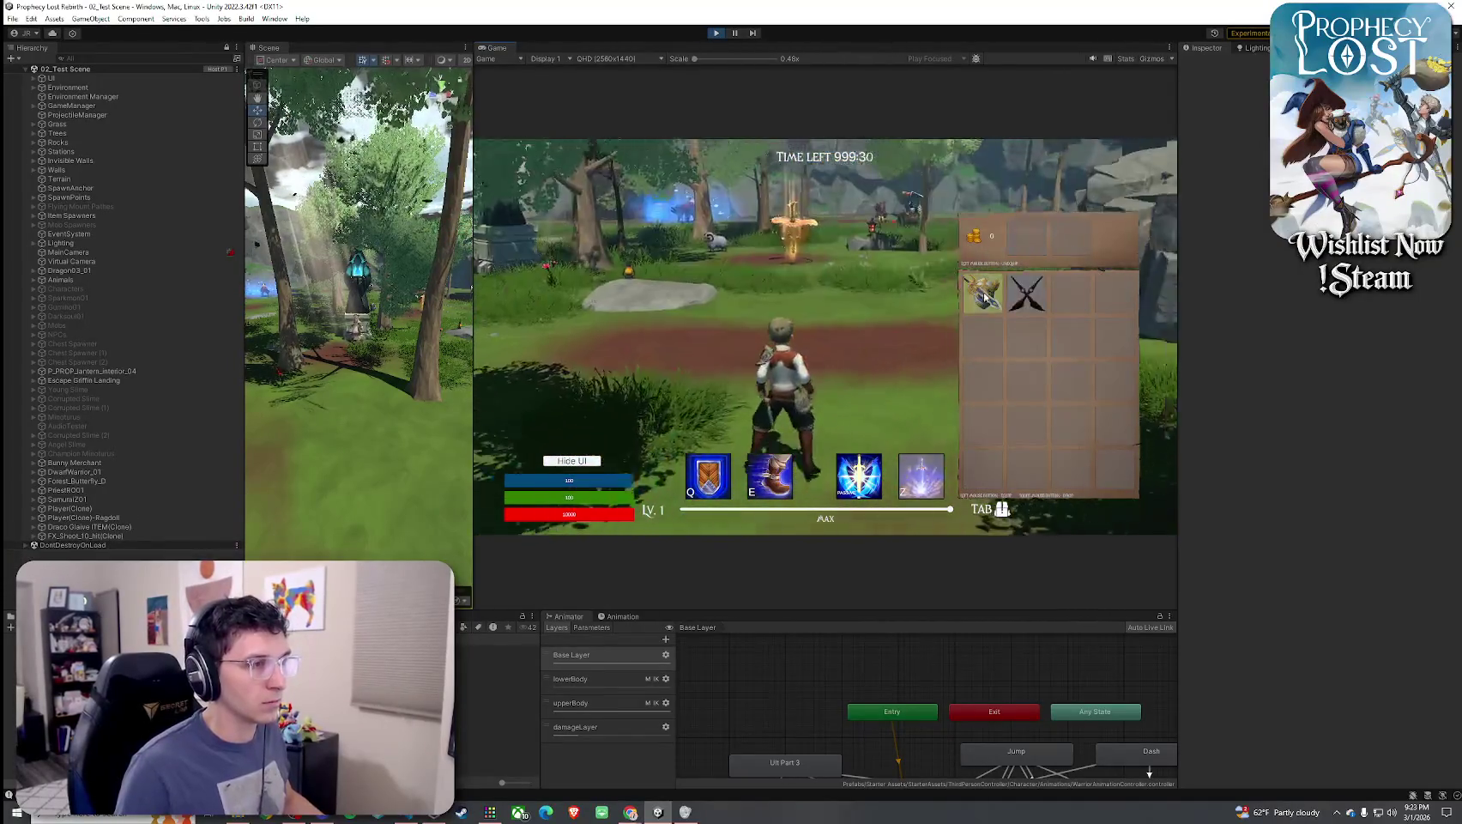
key(Tab)
key(q)
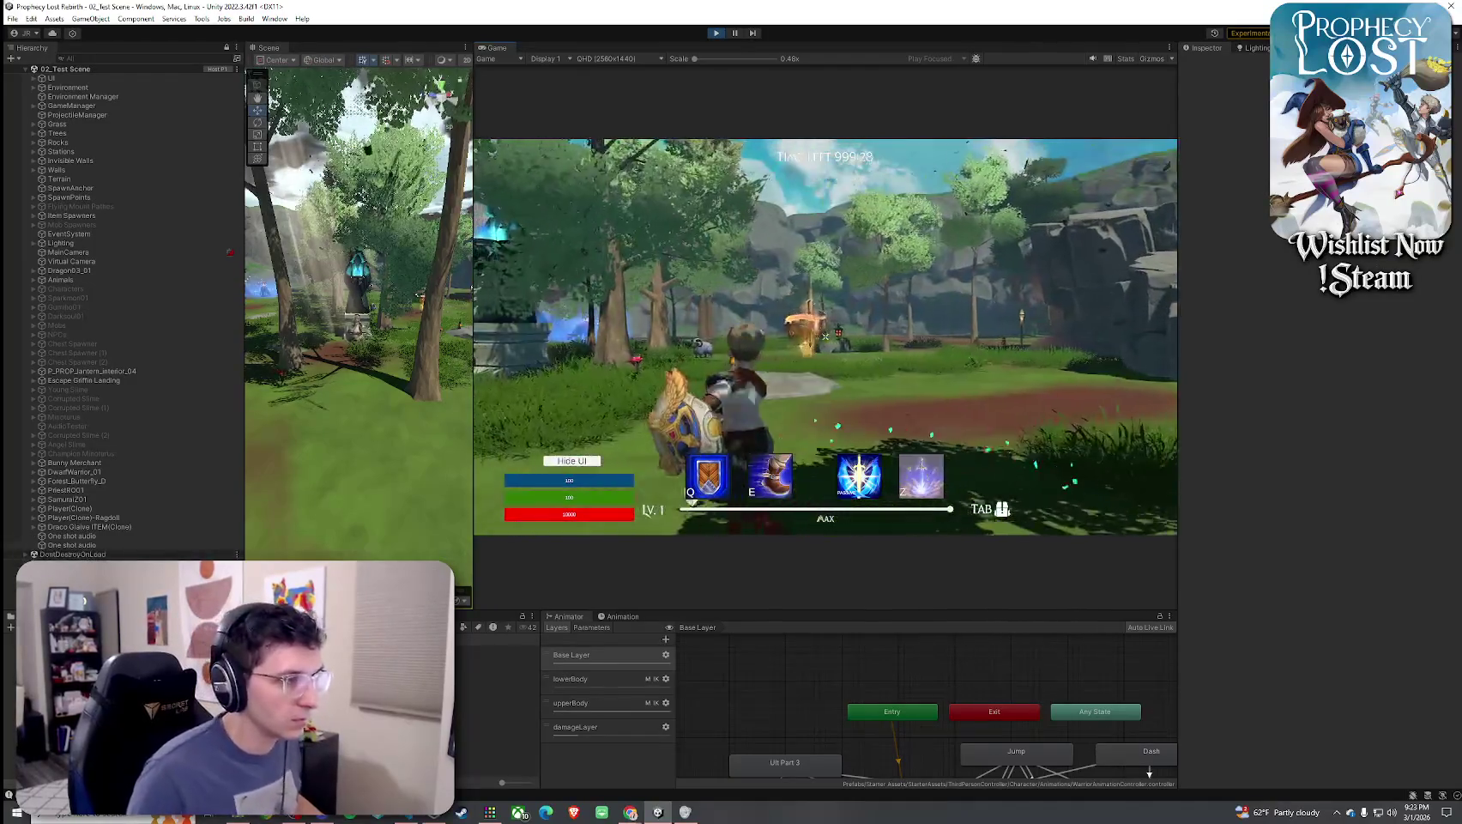
click(826, 336)
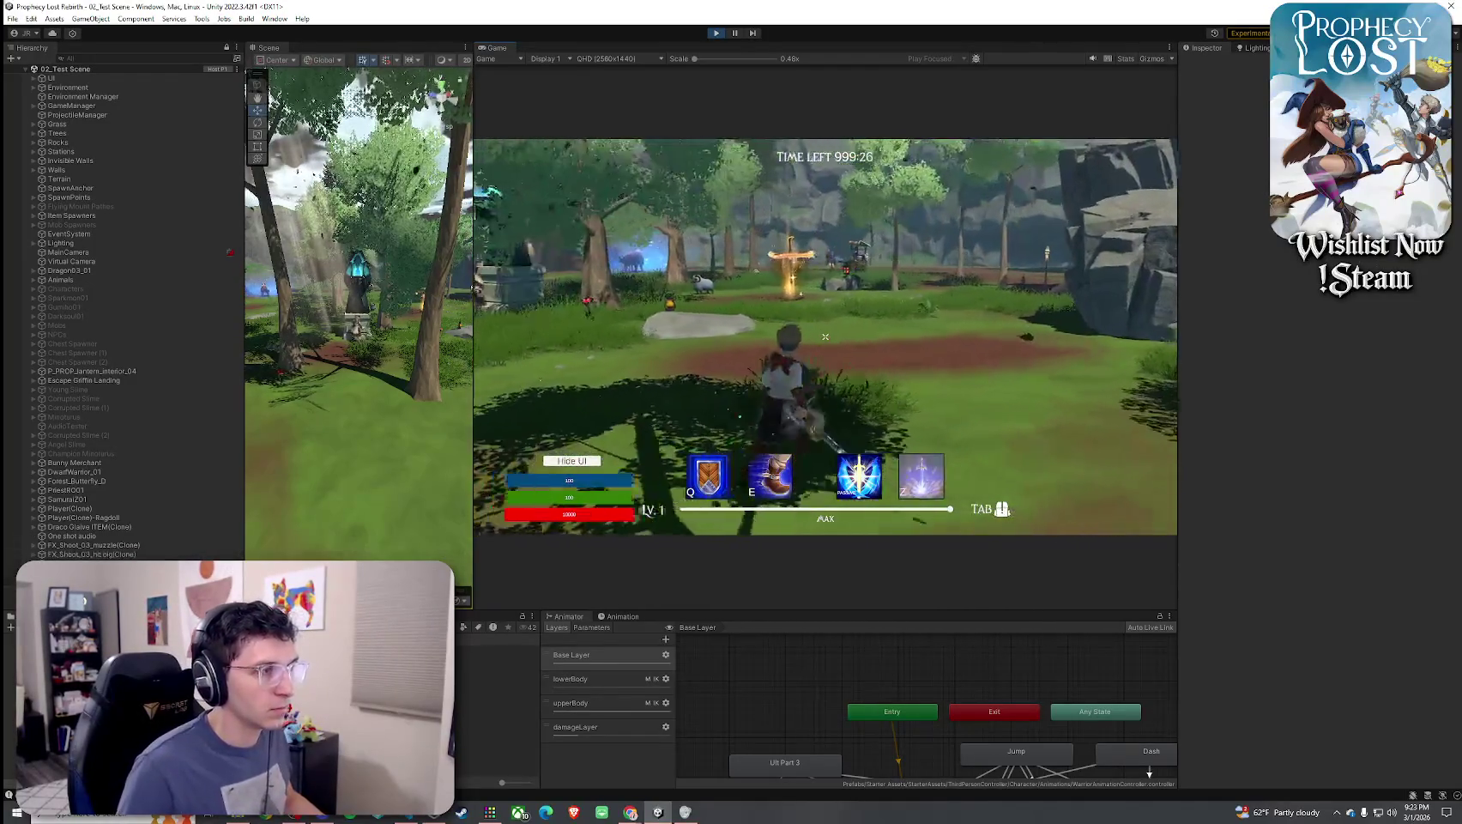
Stop Play mode, save the test scene, and switch to Player.cs in VS Code
key(ctrl+p)
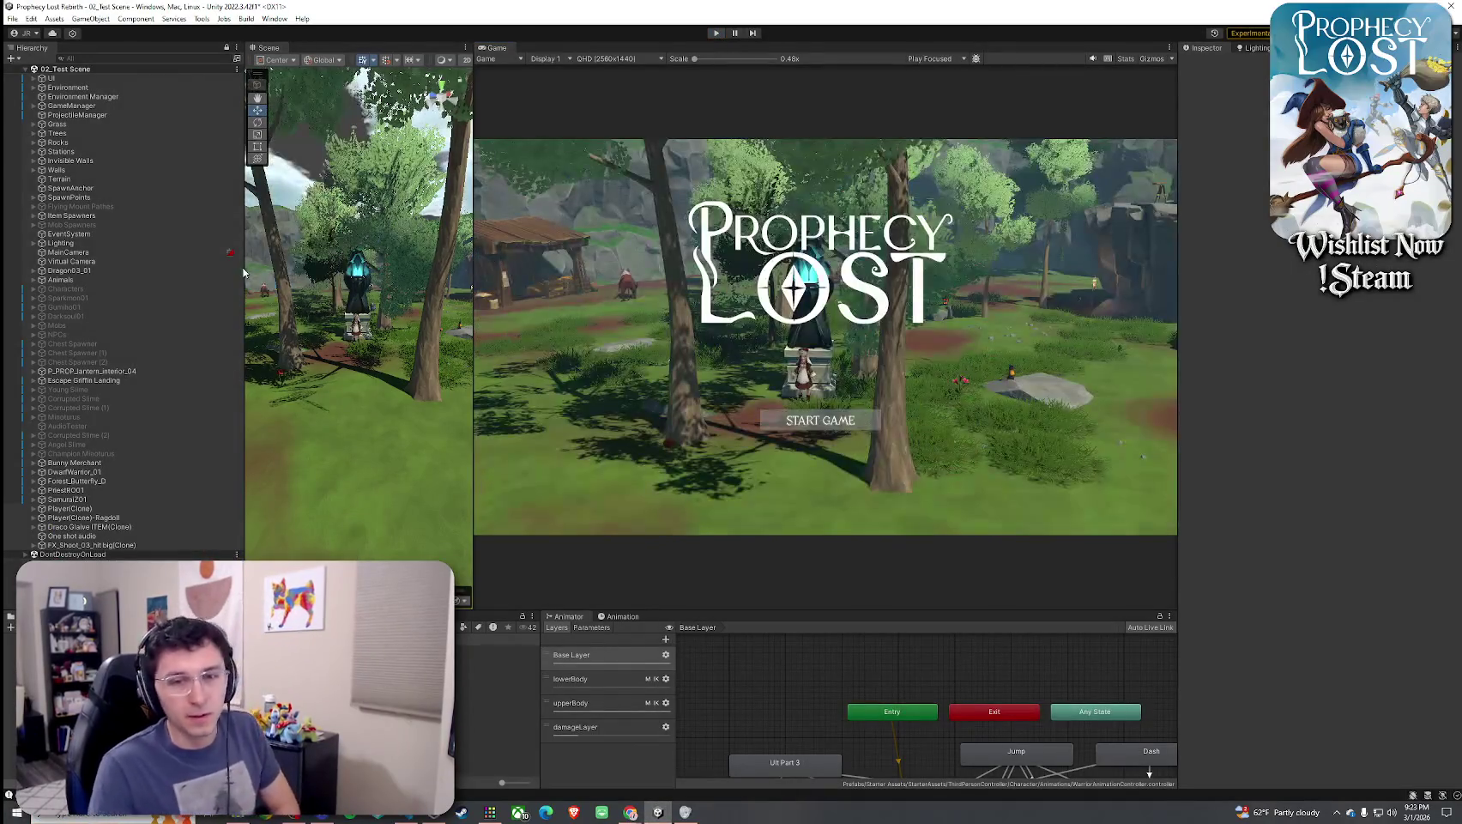
click(12, 18)
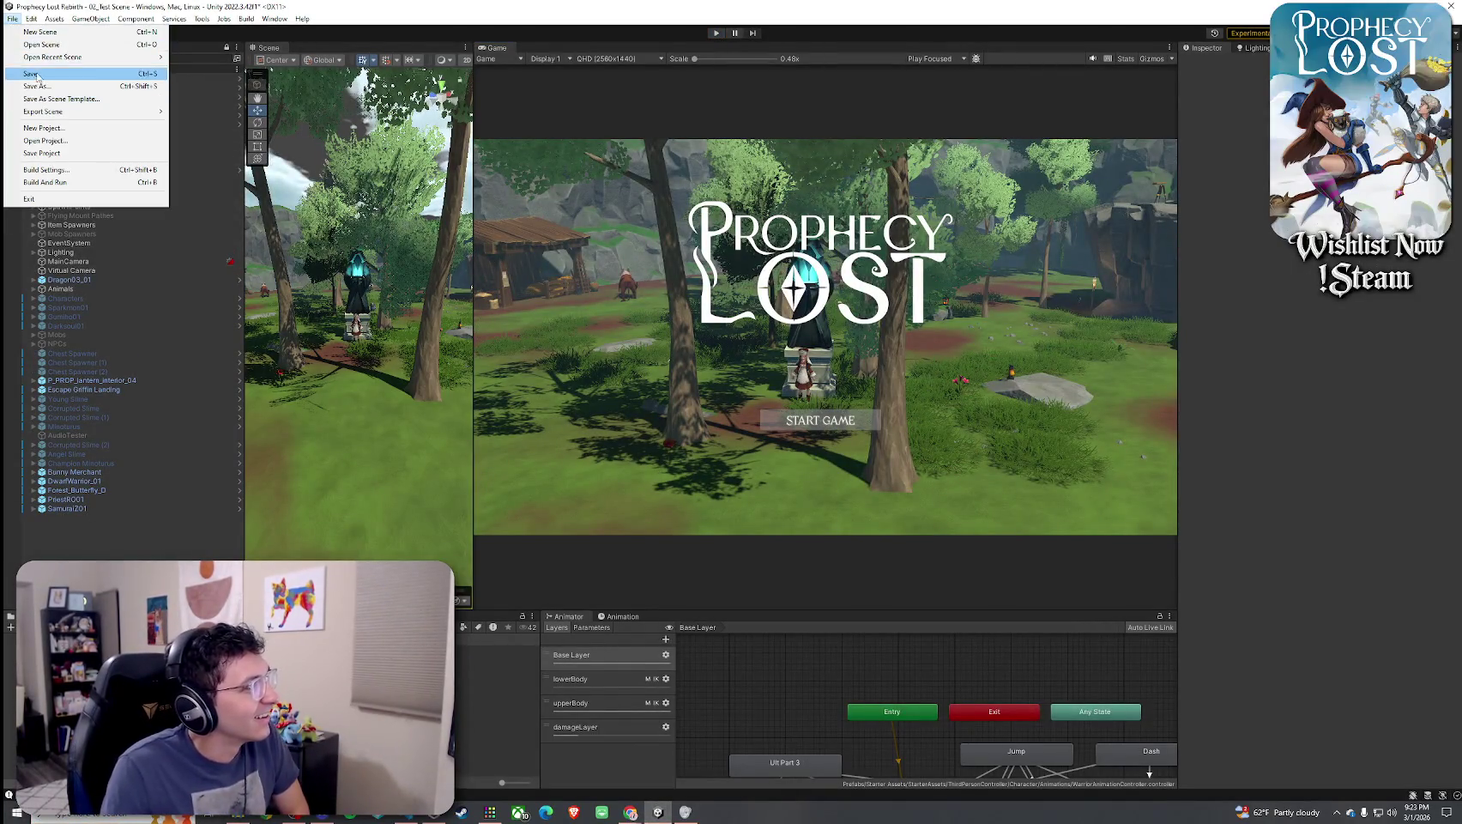
click(31, 73)
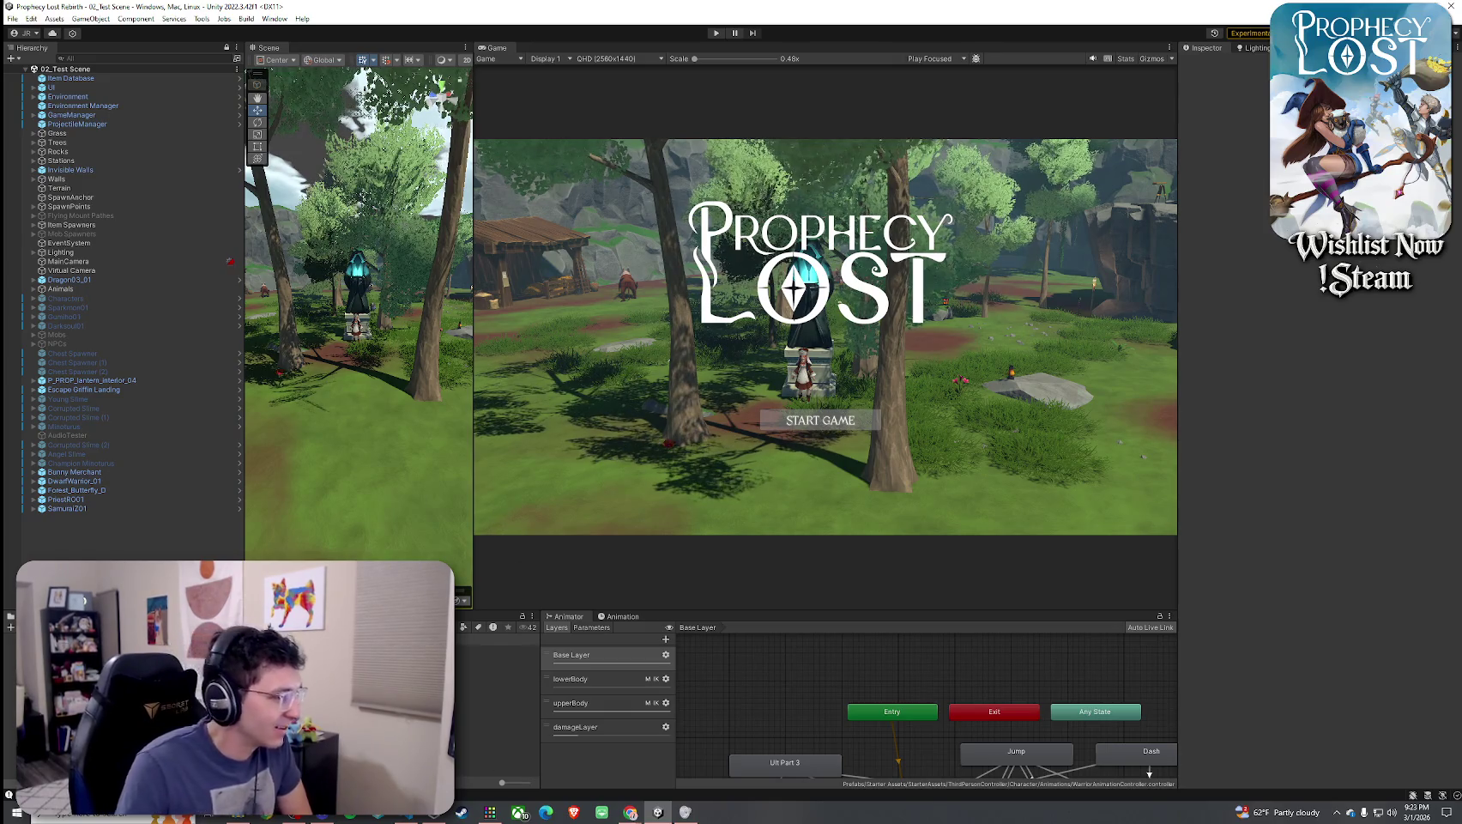
key(alt+Tab)
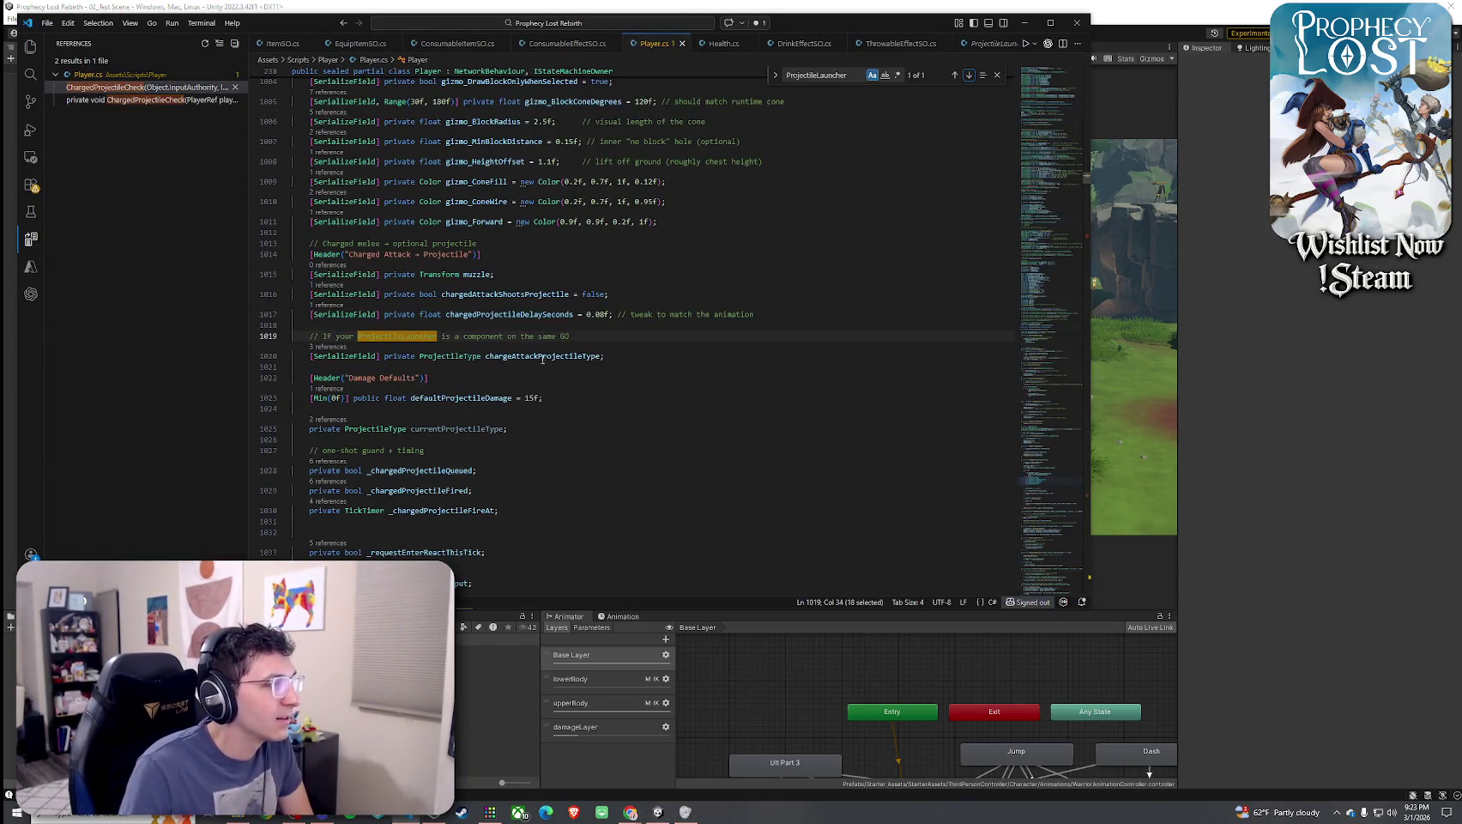
Delete the outdated ProjectileLauncher comment on line 1019 and save Player.cs
triple_click(499, 338)
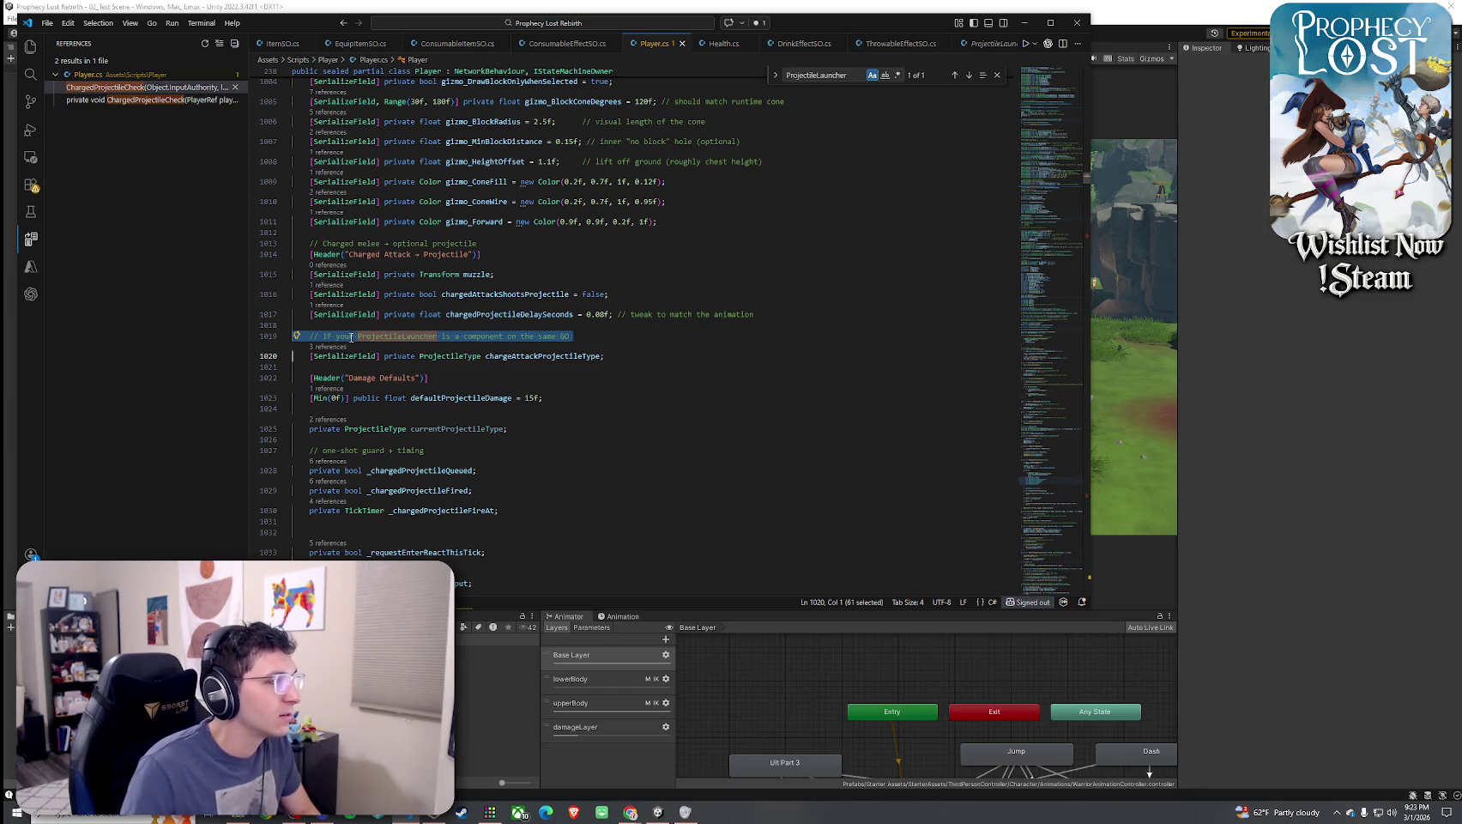
key(Delete)
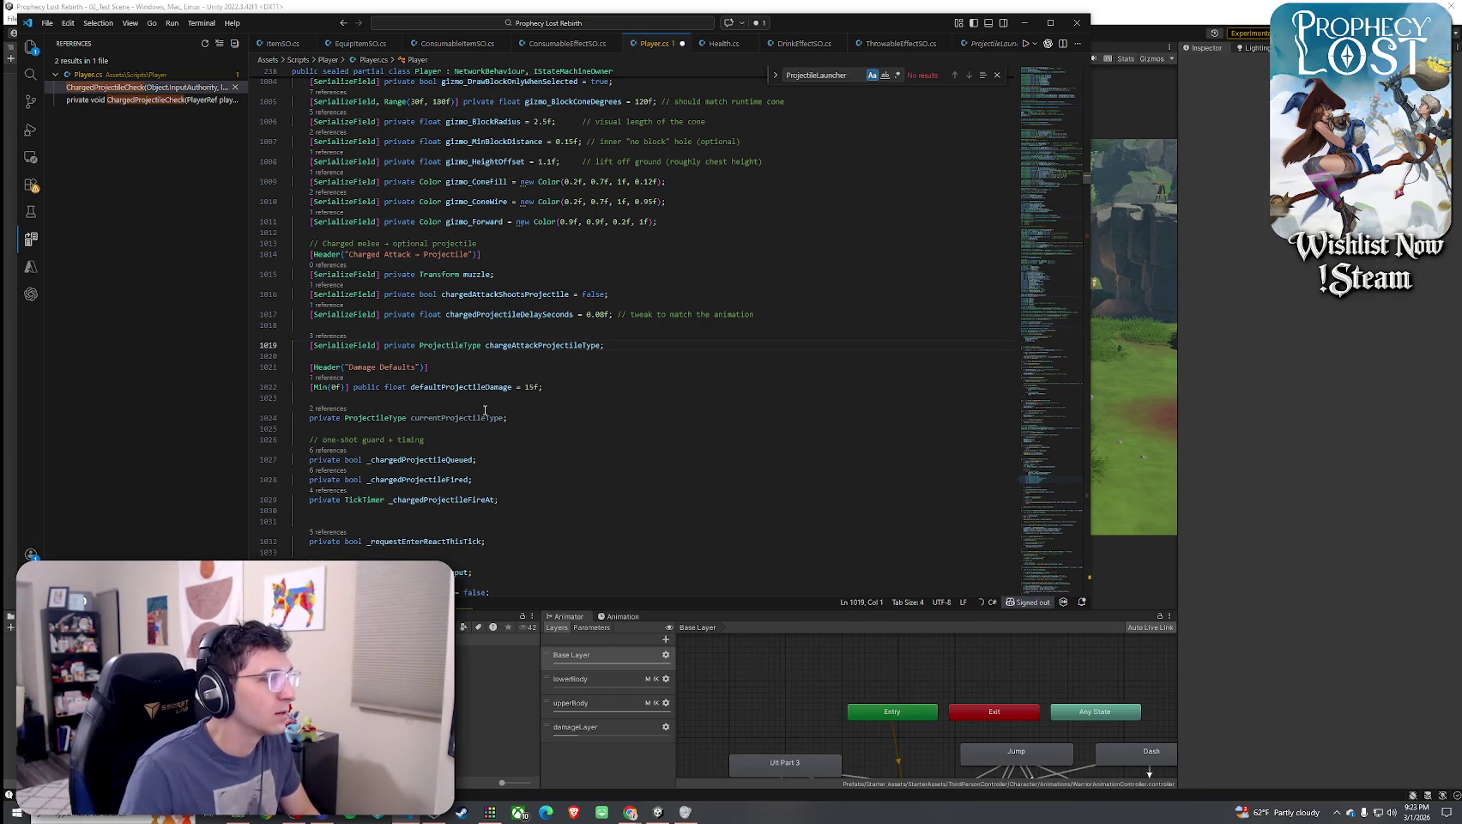
click(47, 23)
click(146, 230)
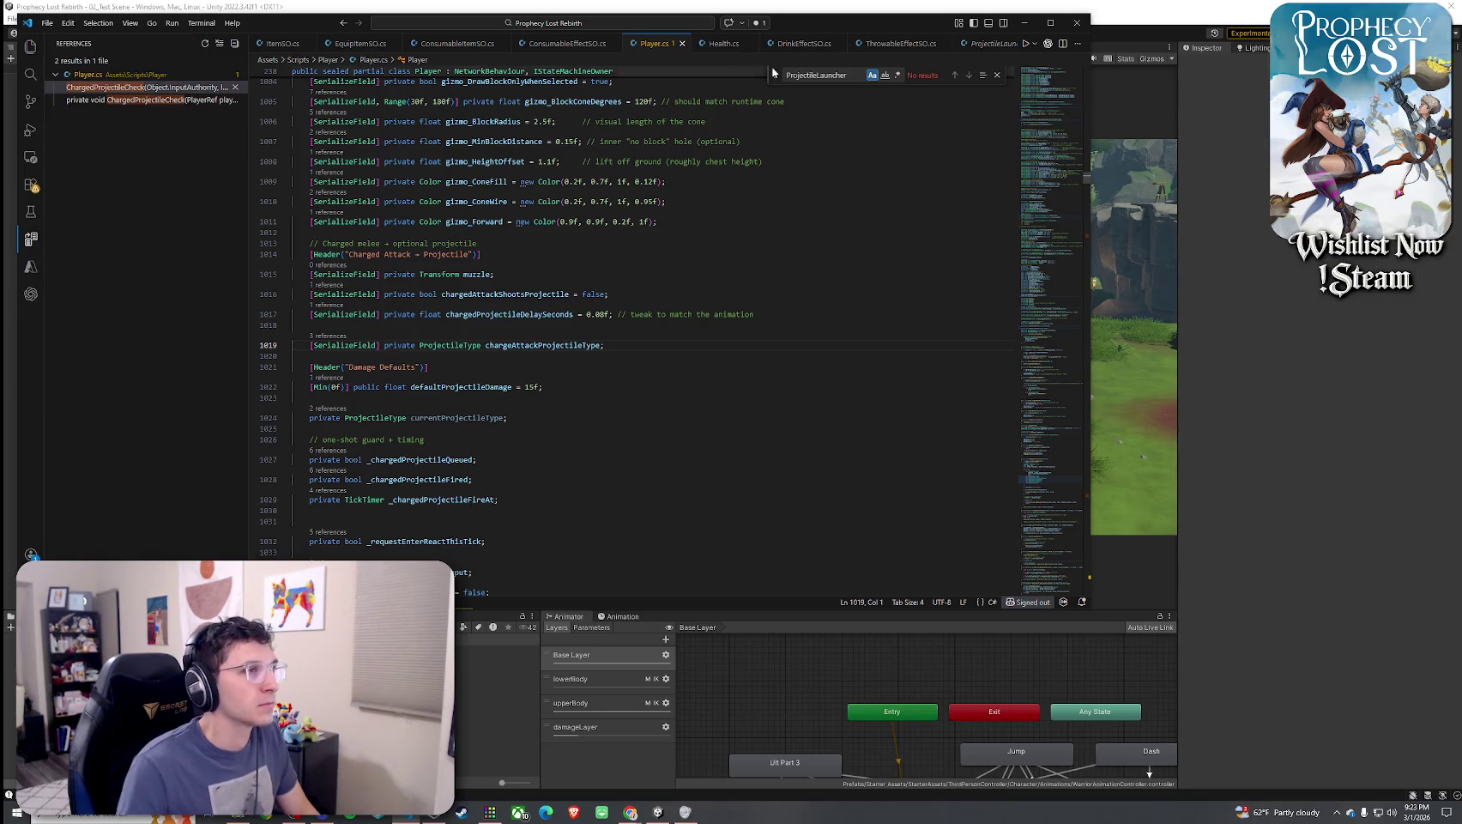
Glance at ProjectileLauncher.cs, close it, and return to Unity
click(987, 44)
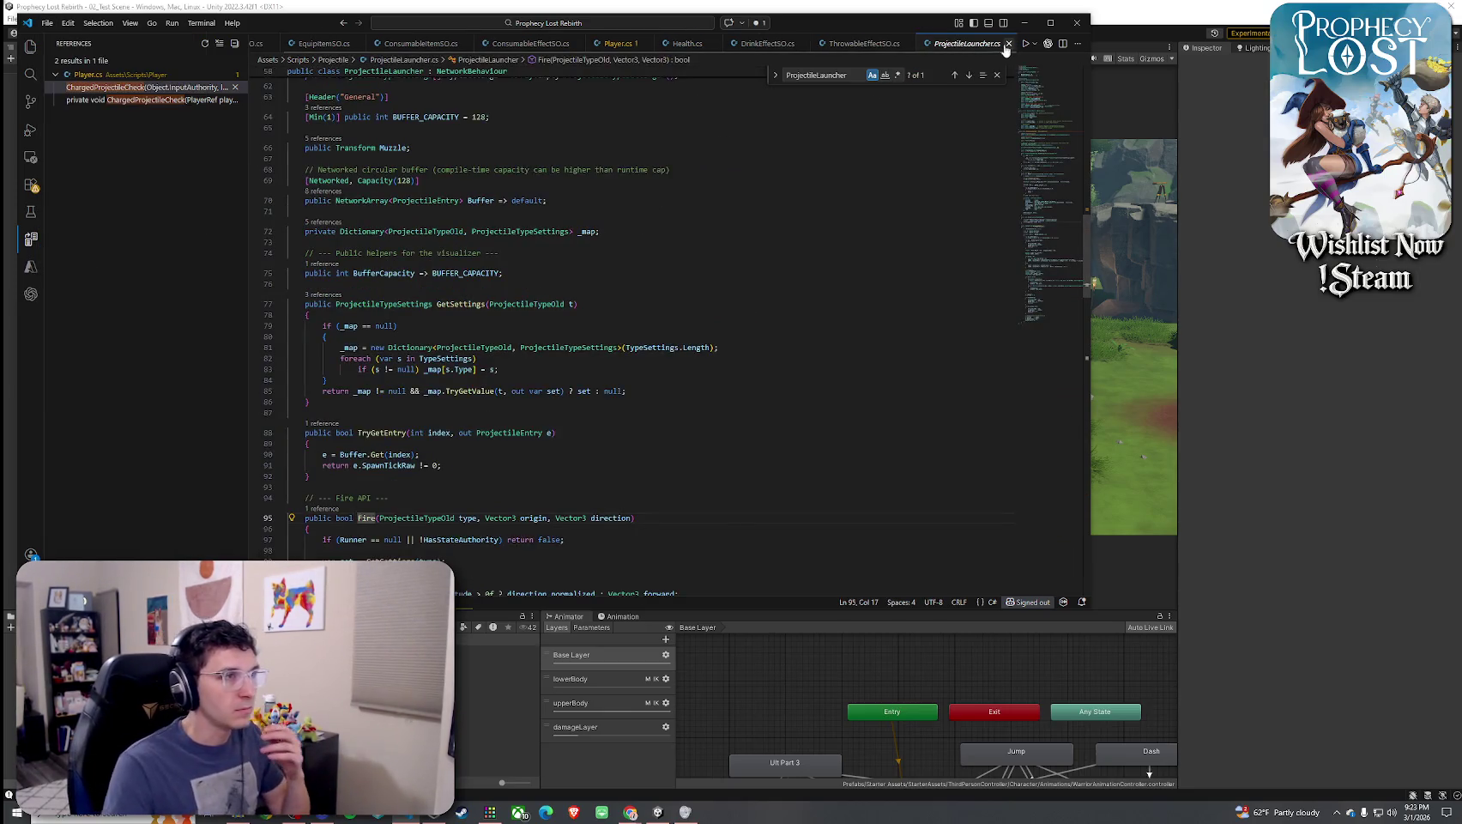
click(1009, 43)
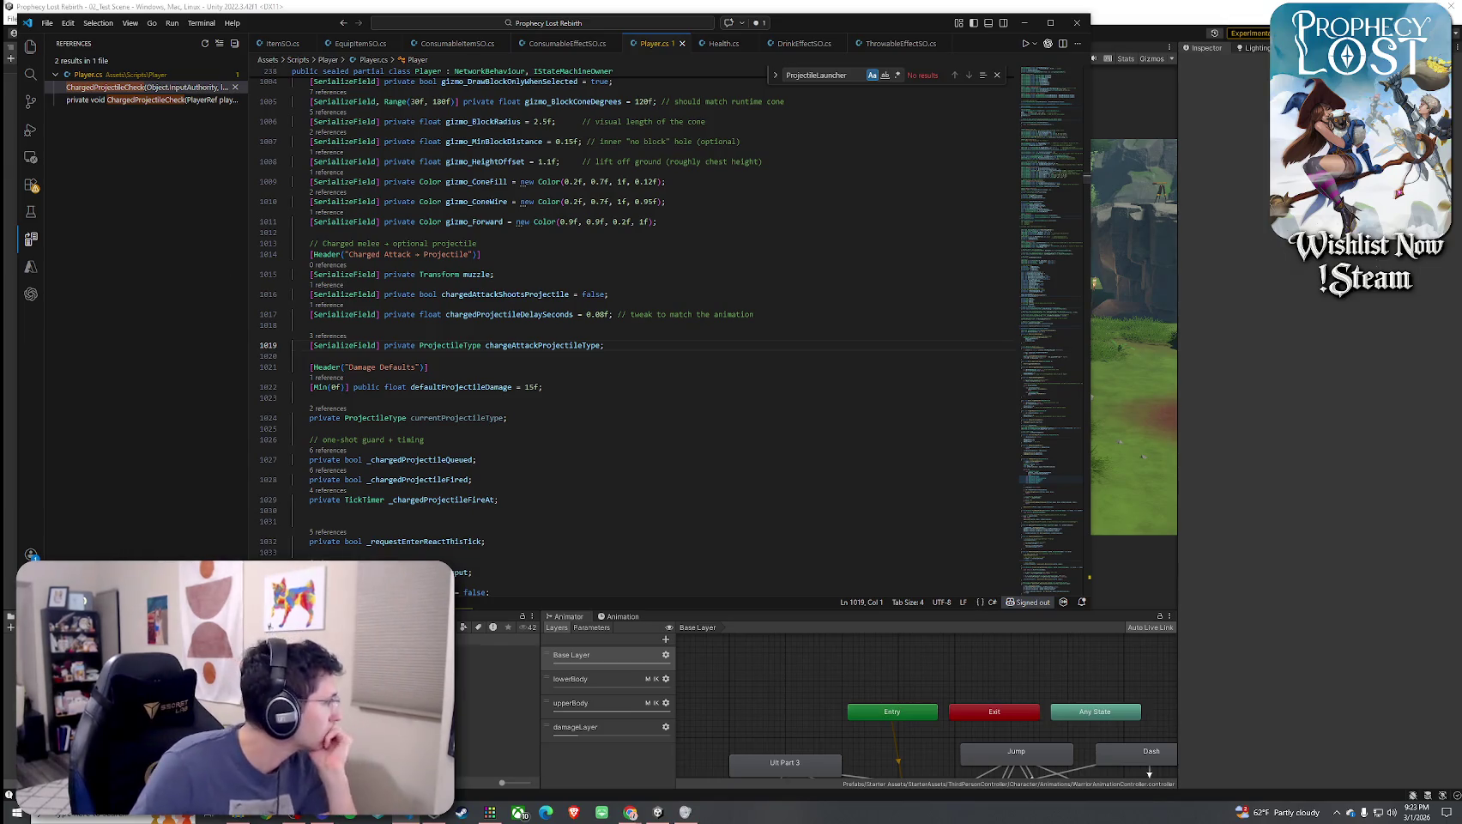
click(885, 9)
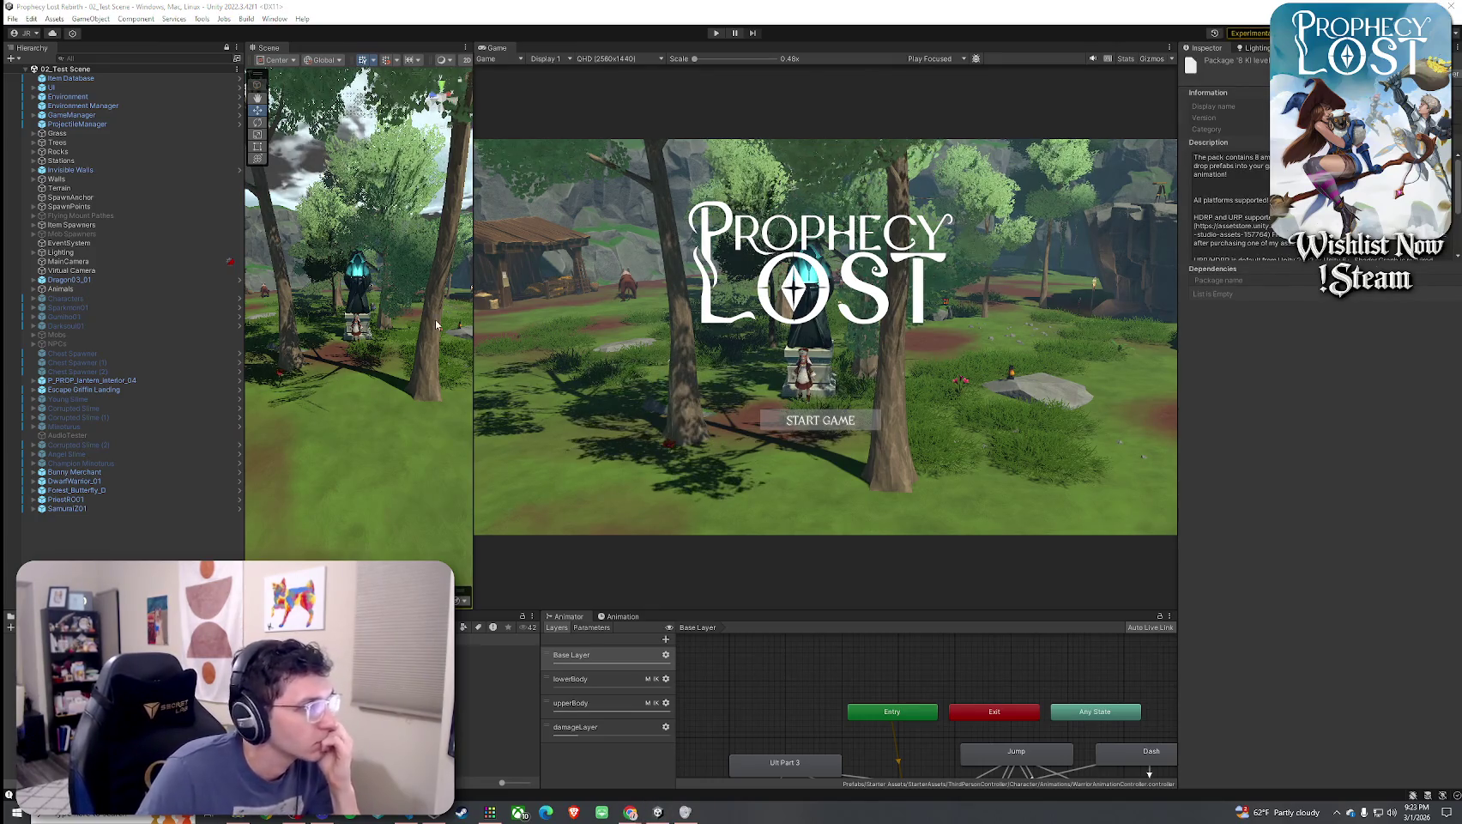
Select ProjectileManager and open its Projectile System script via Edit Script
click(85, 124)
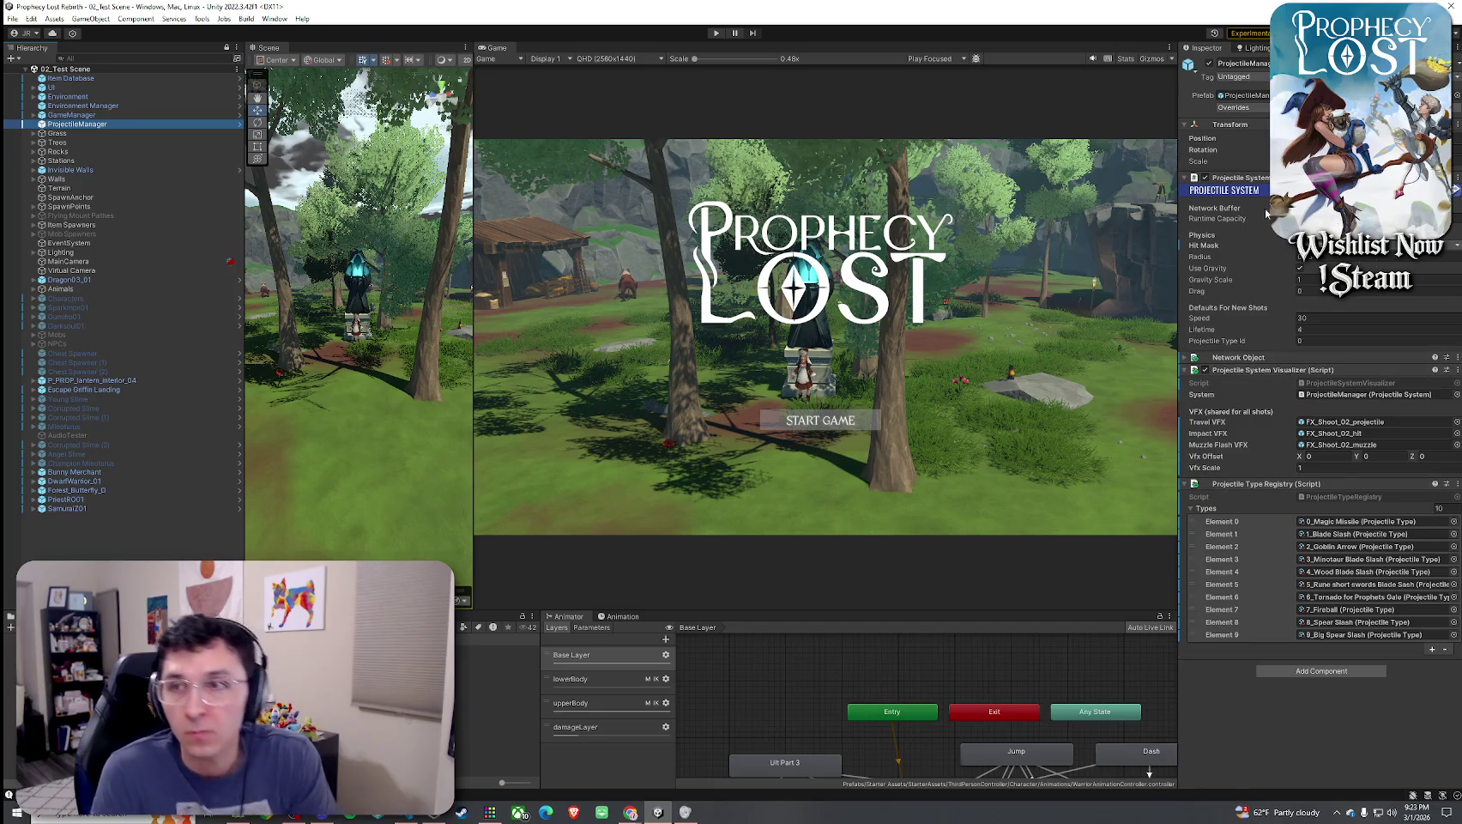
click(1188, 185)
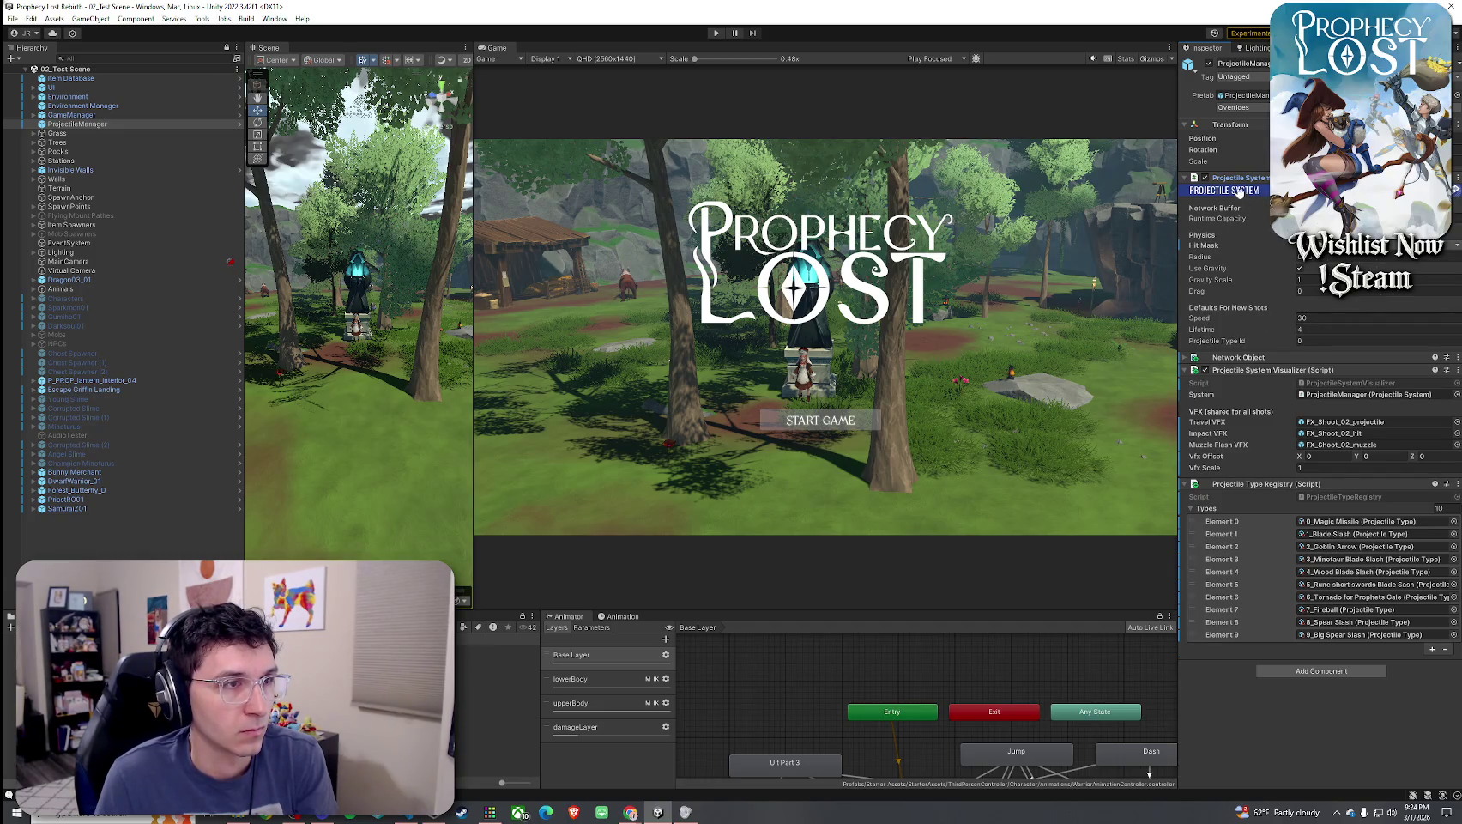
right_click(1239, 190)
click(1247, 330)
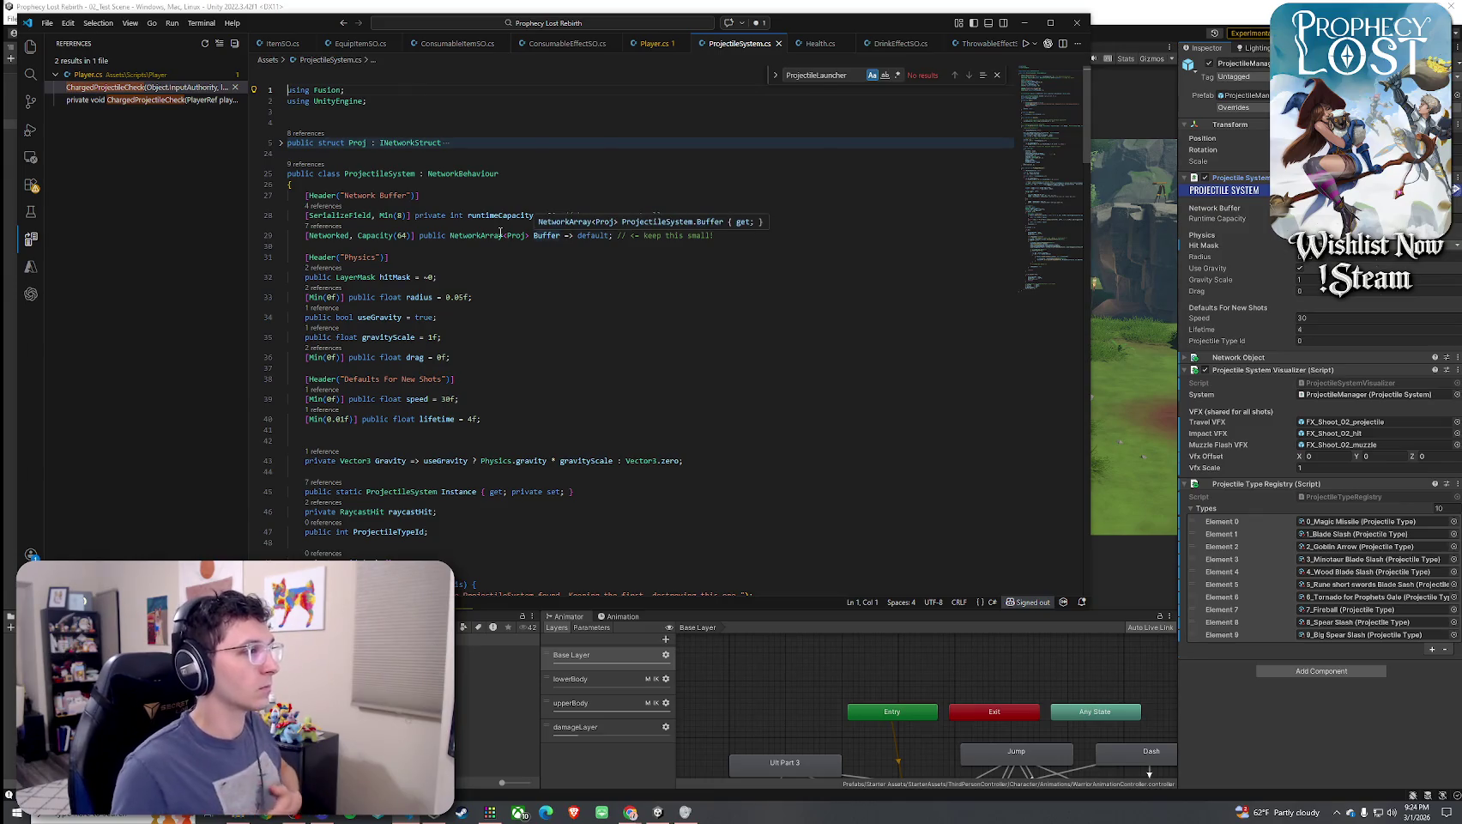
Look over the ProjectileSystem.cs and Player.cs tabs, then display ThrowableEffectSO.cs
right_click(738, 50)
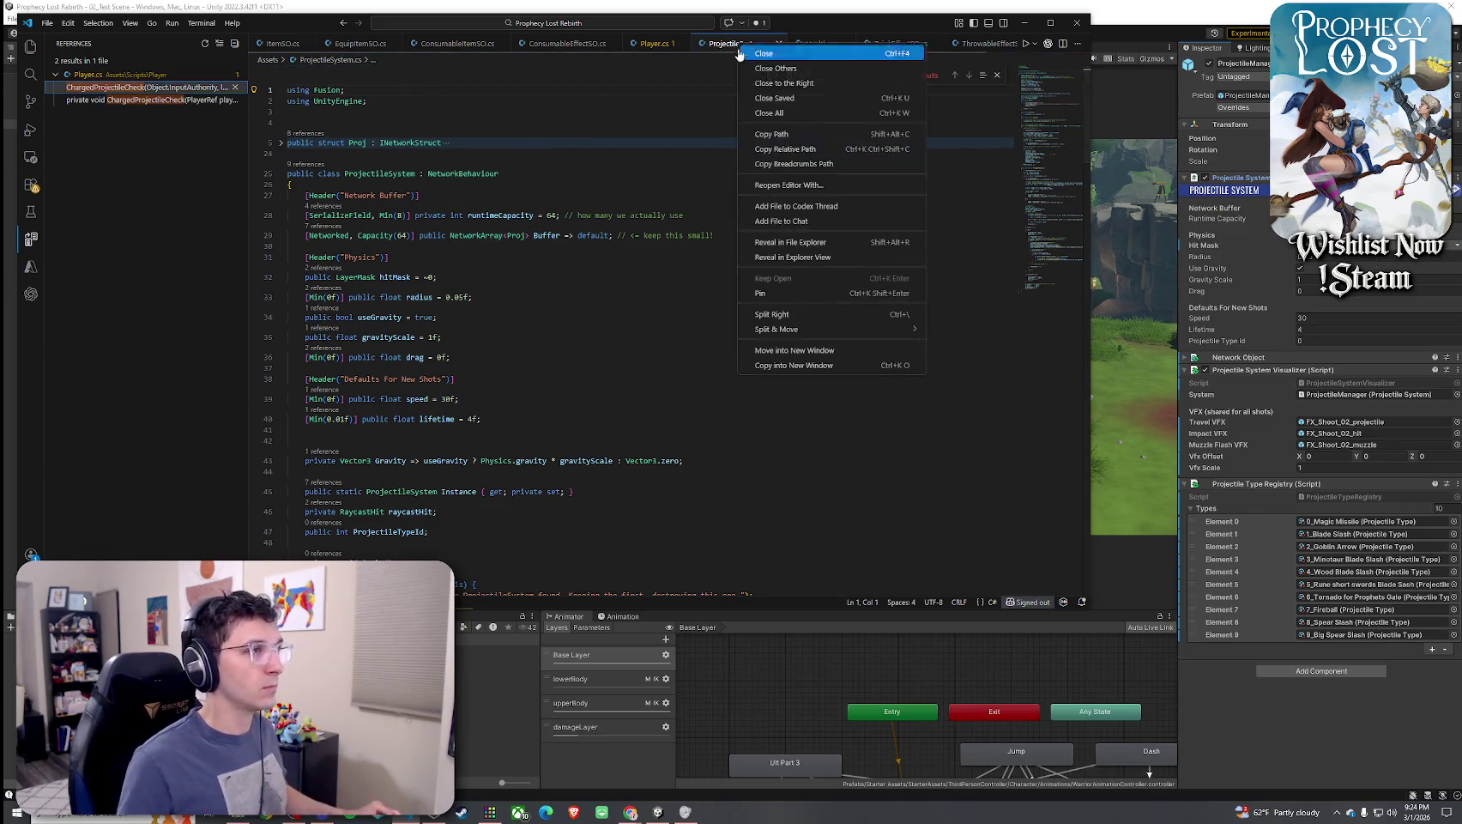
click(789, 242)
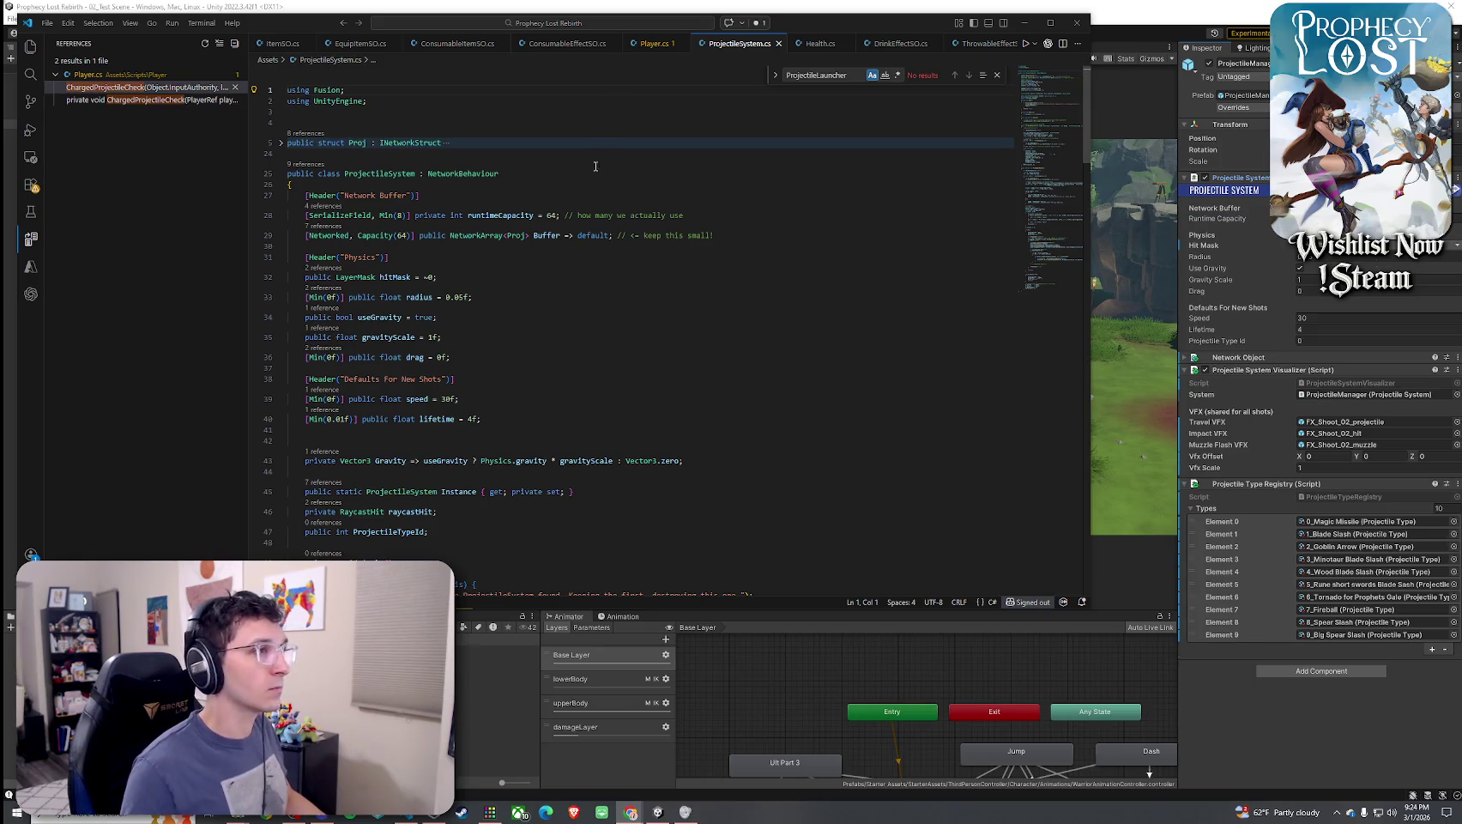
click(654, 43)
right_click(656, 44)
click(698, 245)
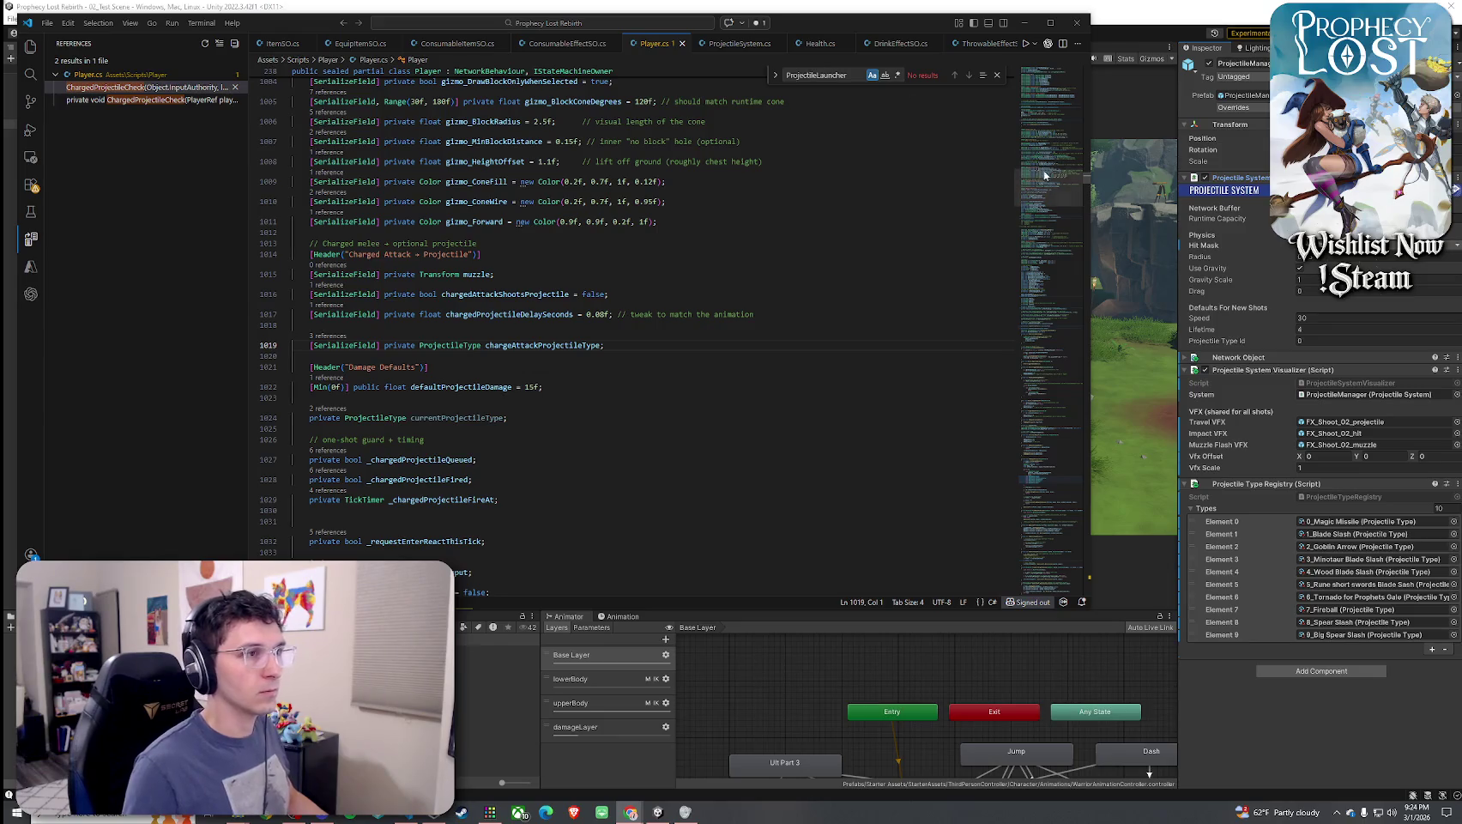
click(983, 45)
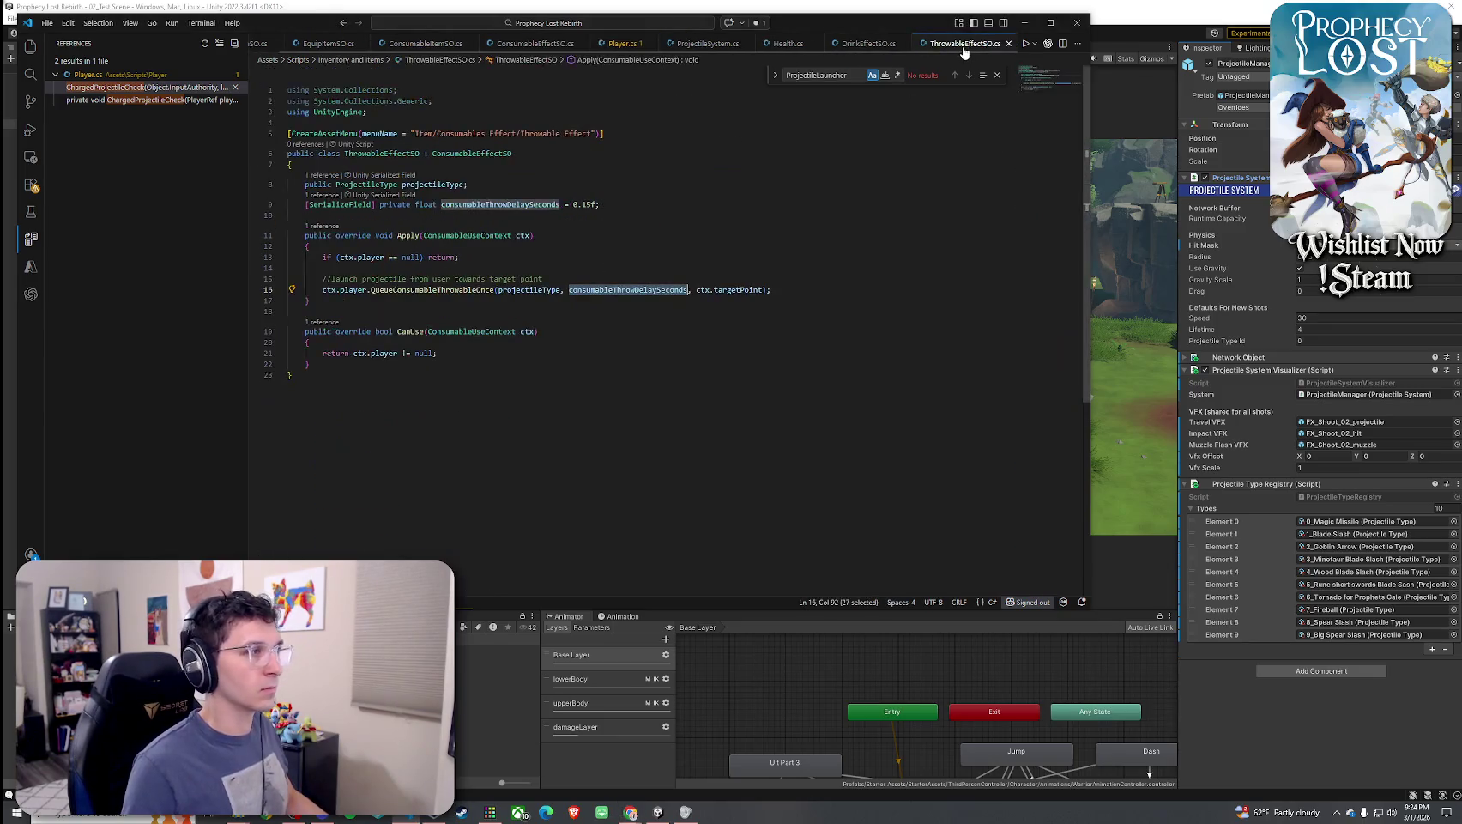
Dismiss the ThrowableEffectSO.cs tab menu and minimize VS Code to reveal Unity's title screen
right_click(964, 50)
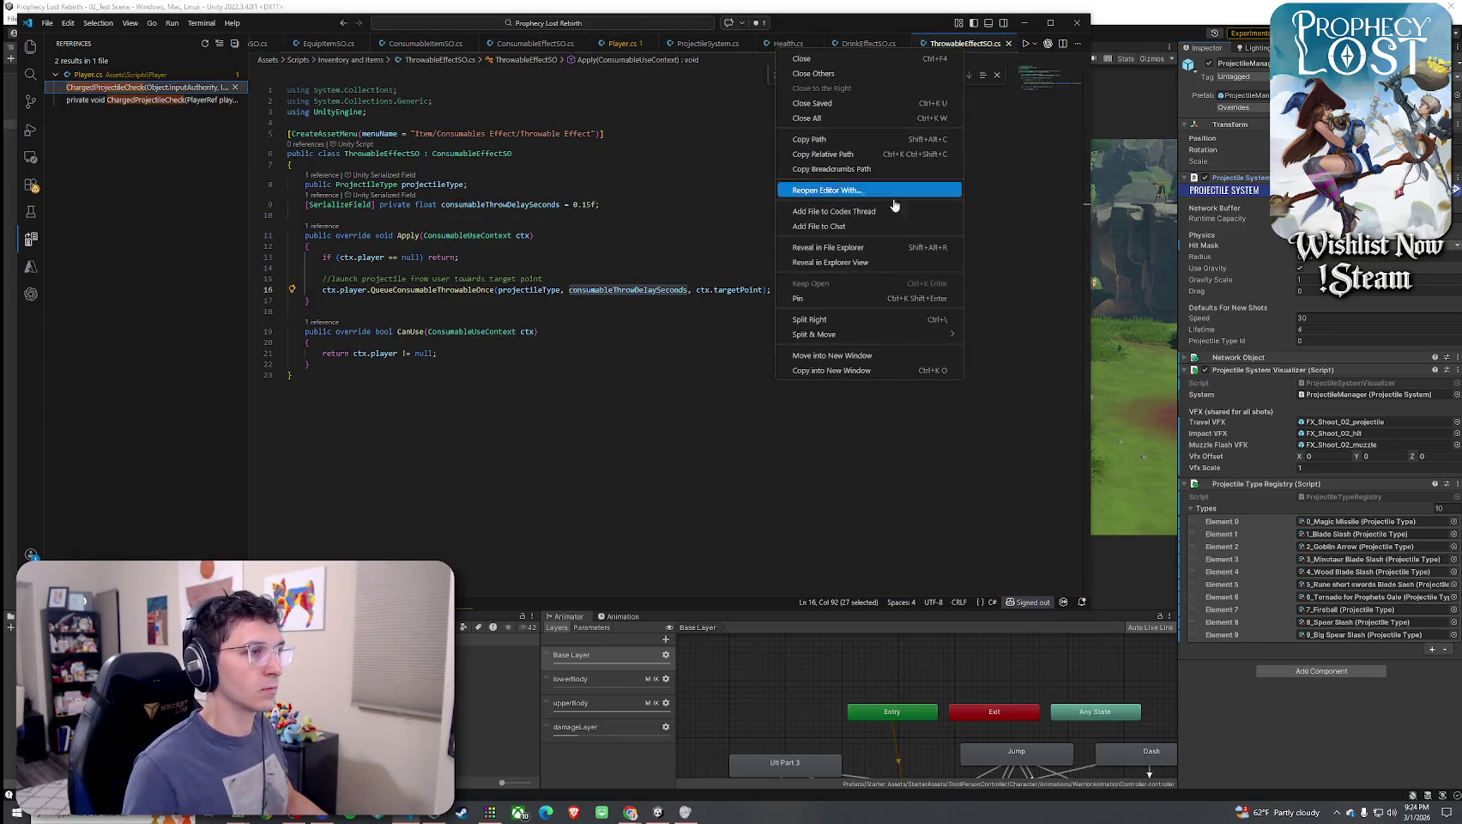
click(867, 248)
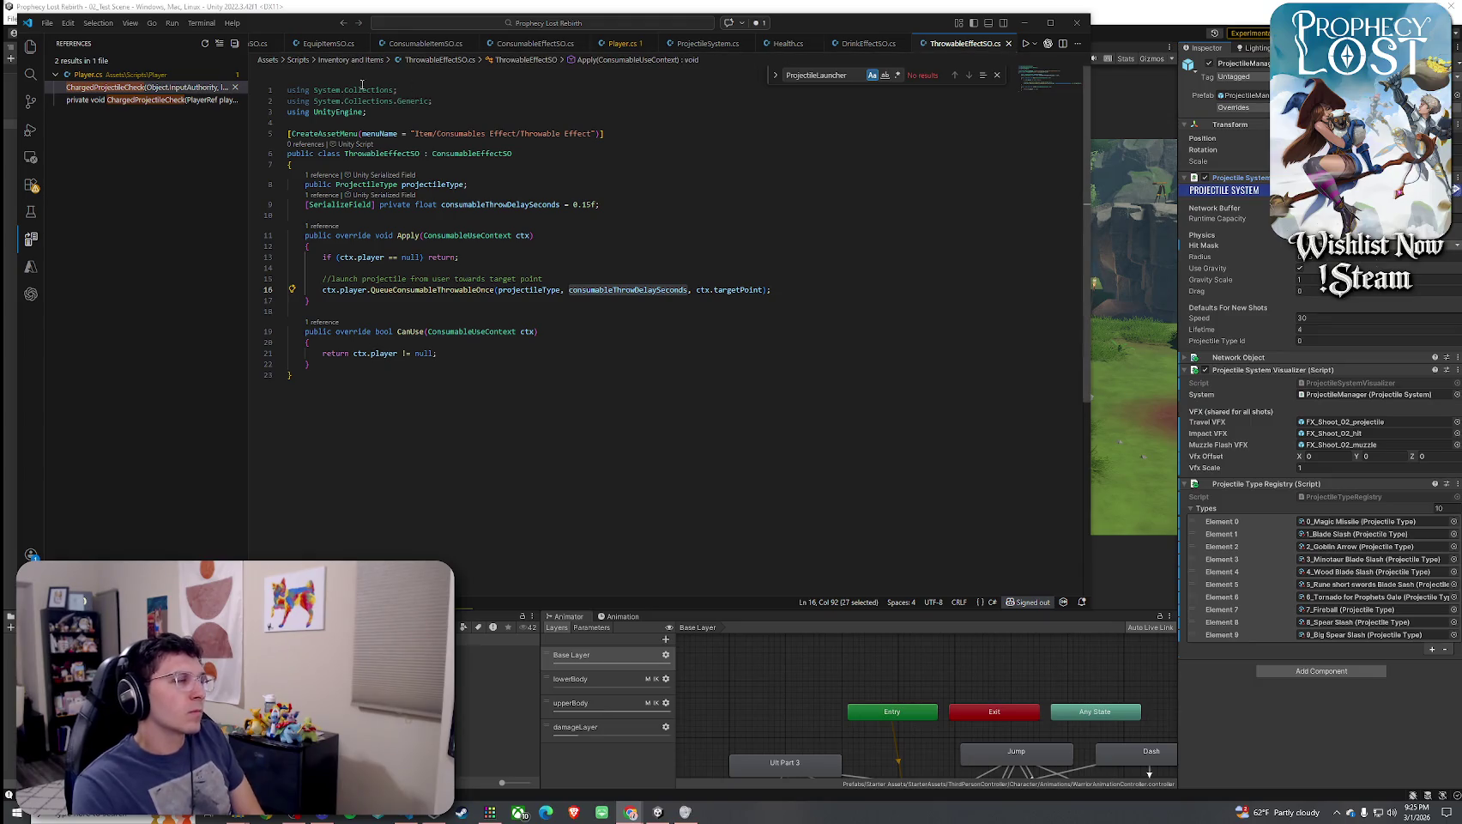
click(47, 22)
click(87, 221)
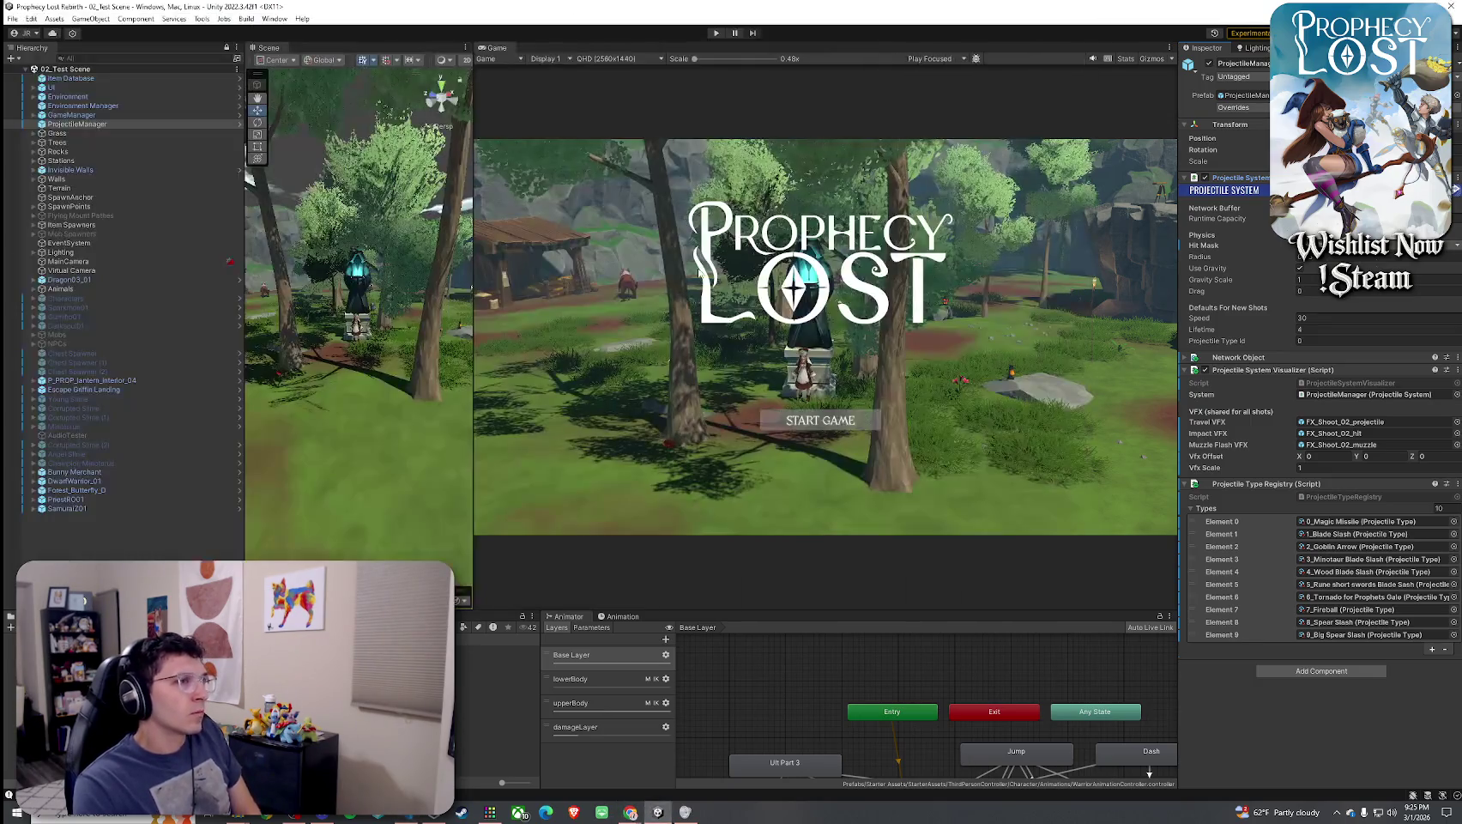
Save the 02_Test Scene via File > Save, then open the 01_Main Menu scene asset
click(12, 18)
click(46, 76)
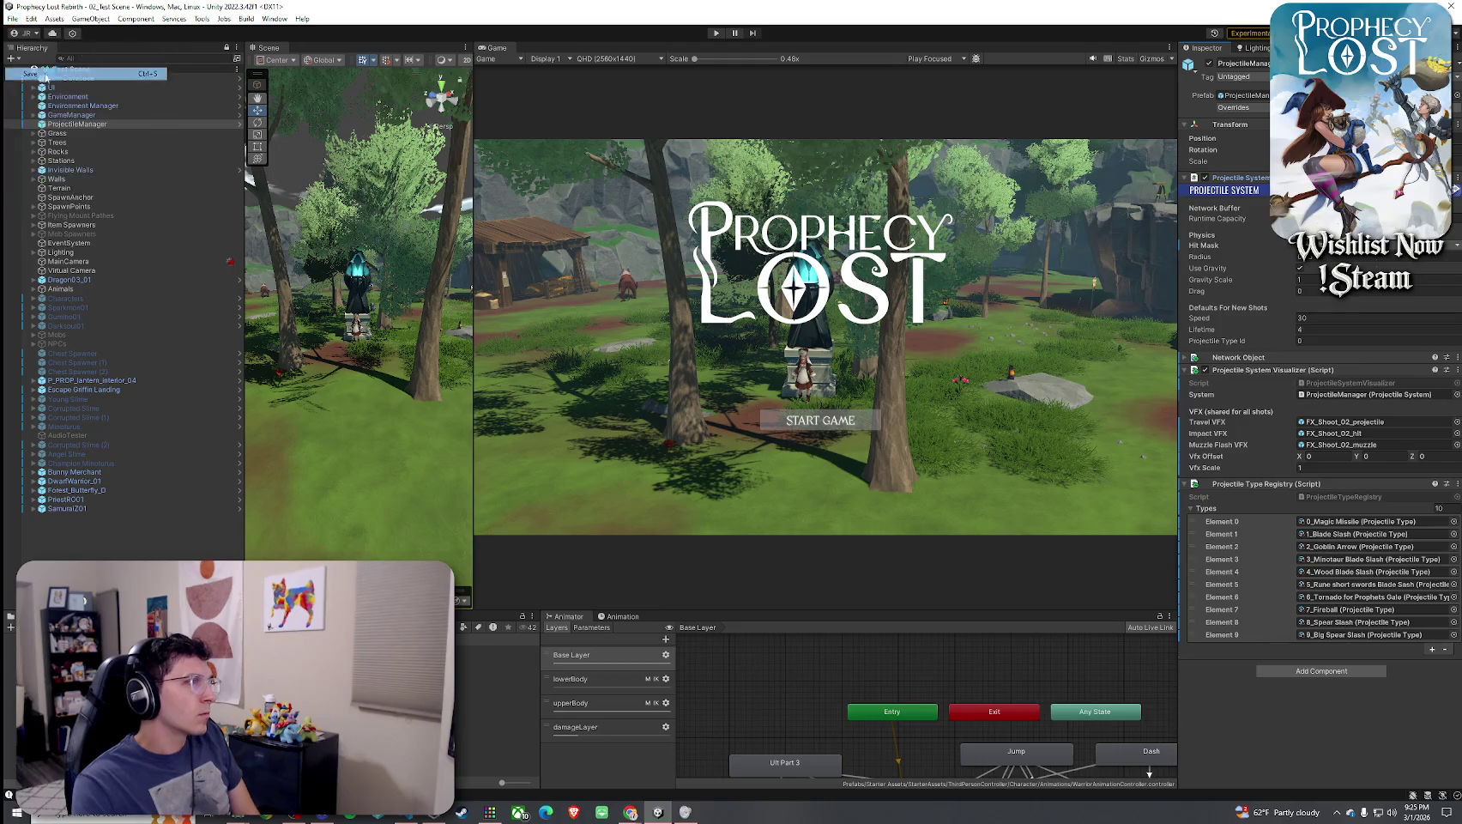
click(174, 18)
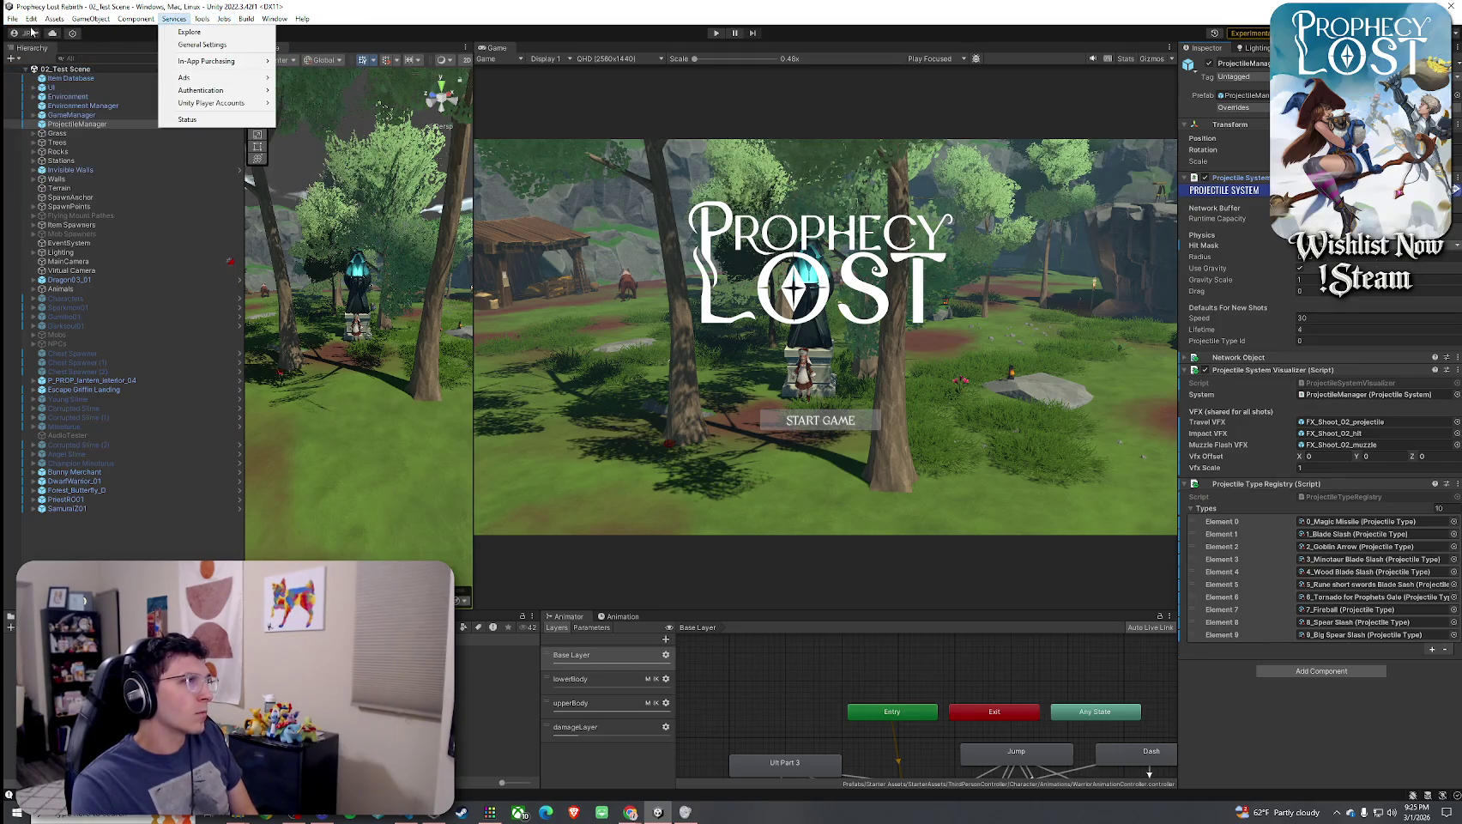
mouse_move(12, 19)
key(Escape)
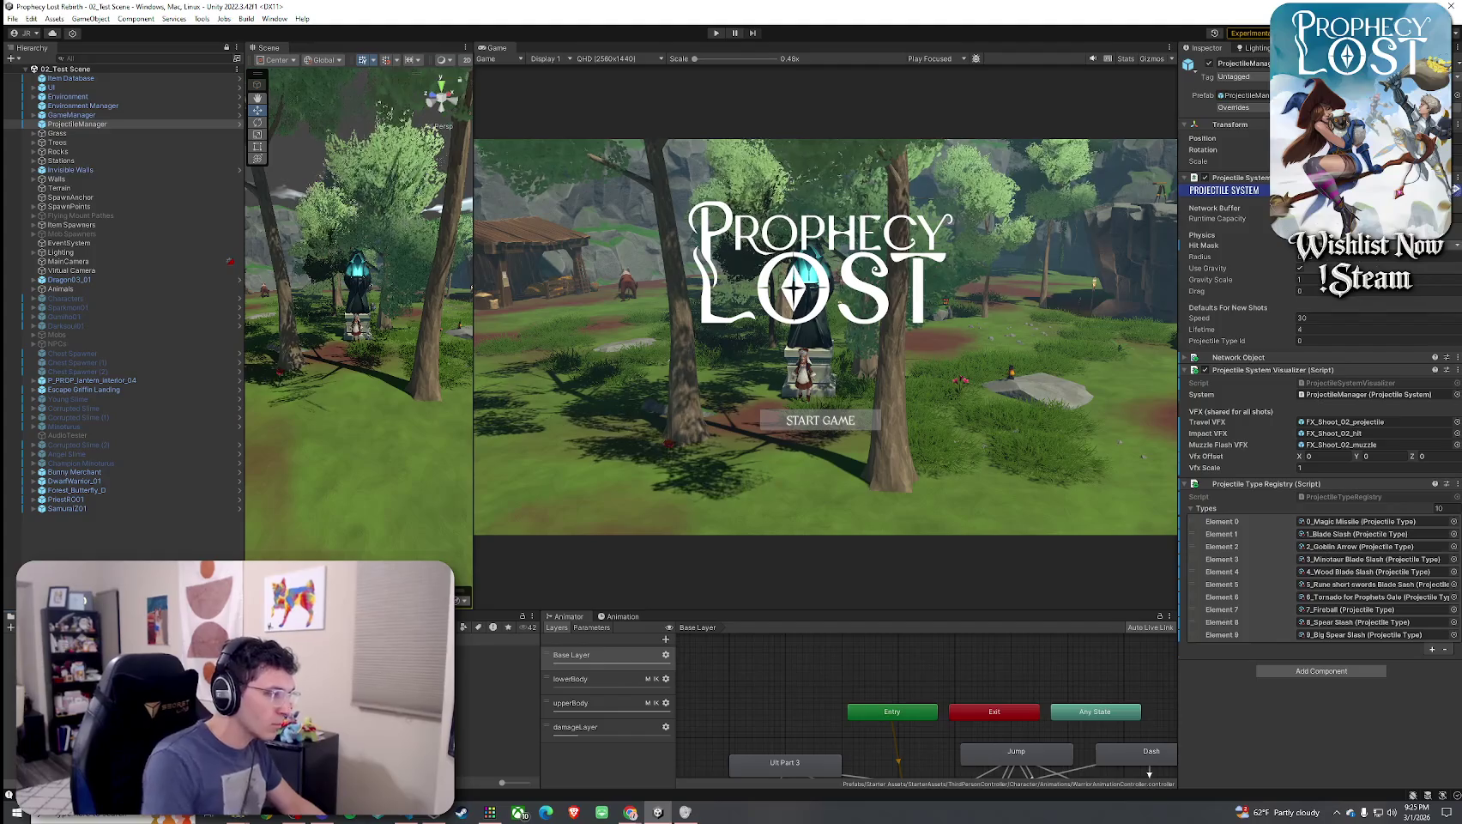
click(498, 677)
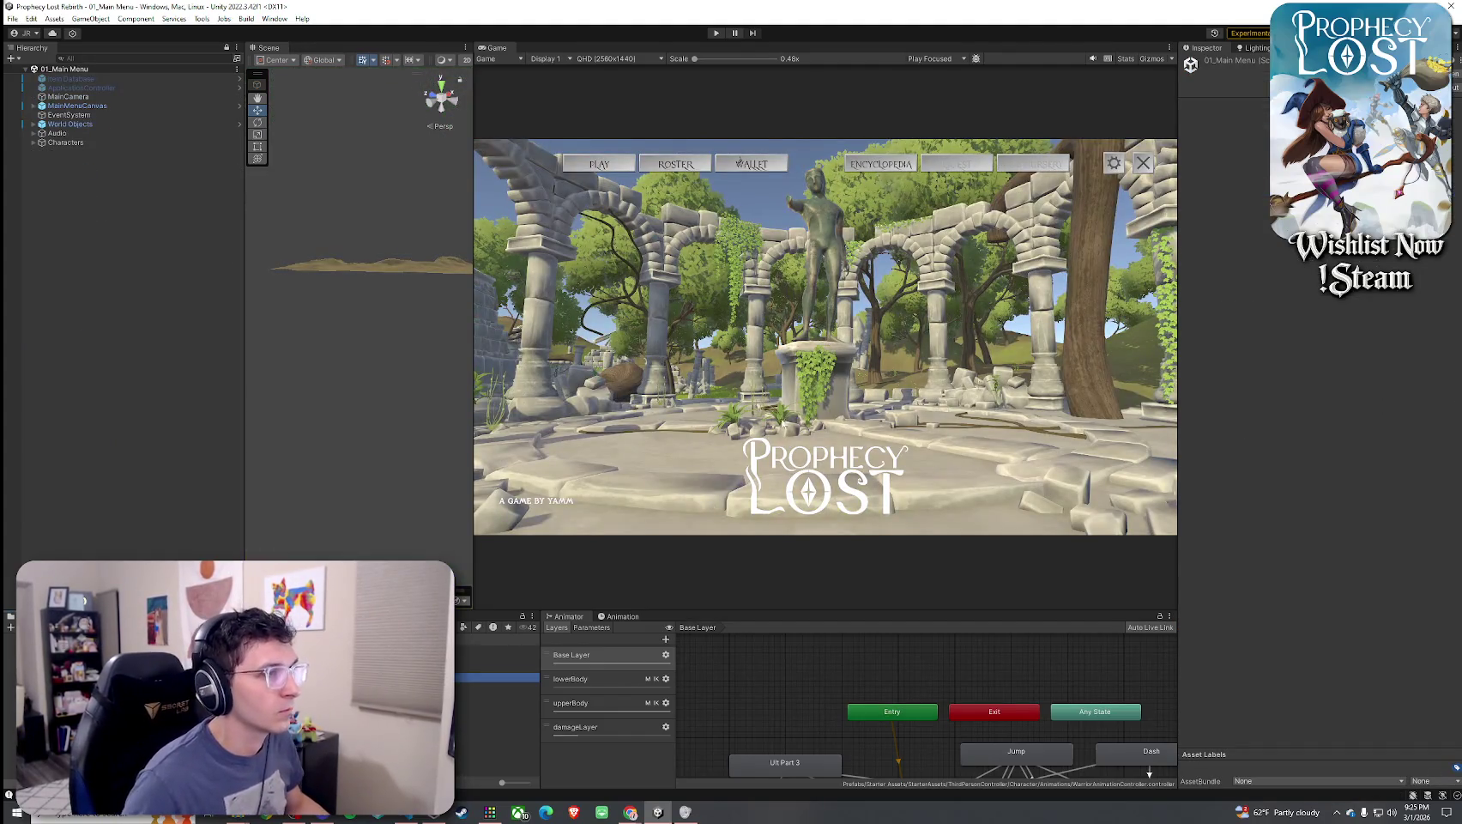
Exit Play mode and select MainMenuCanvas in the Hierarchy
click(699, 432)
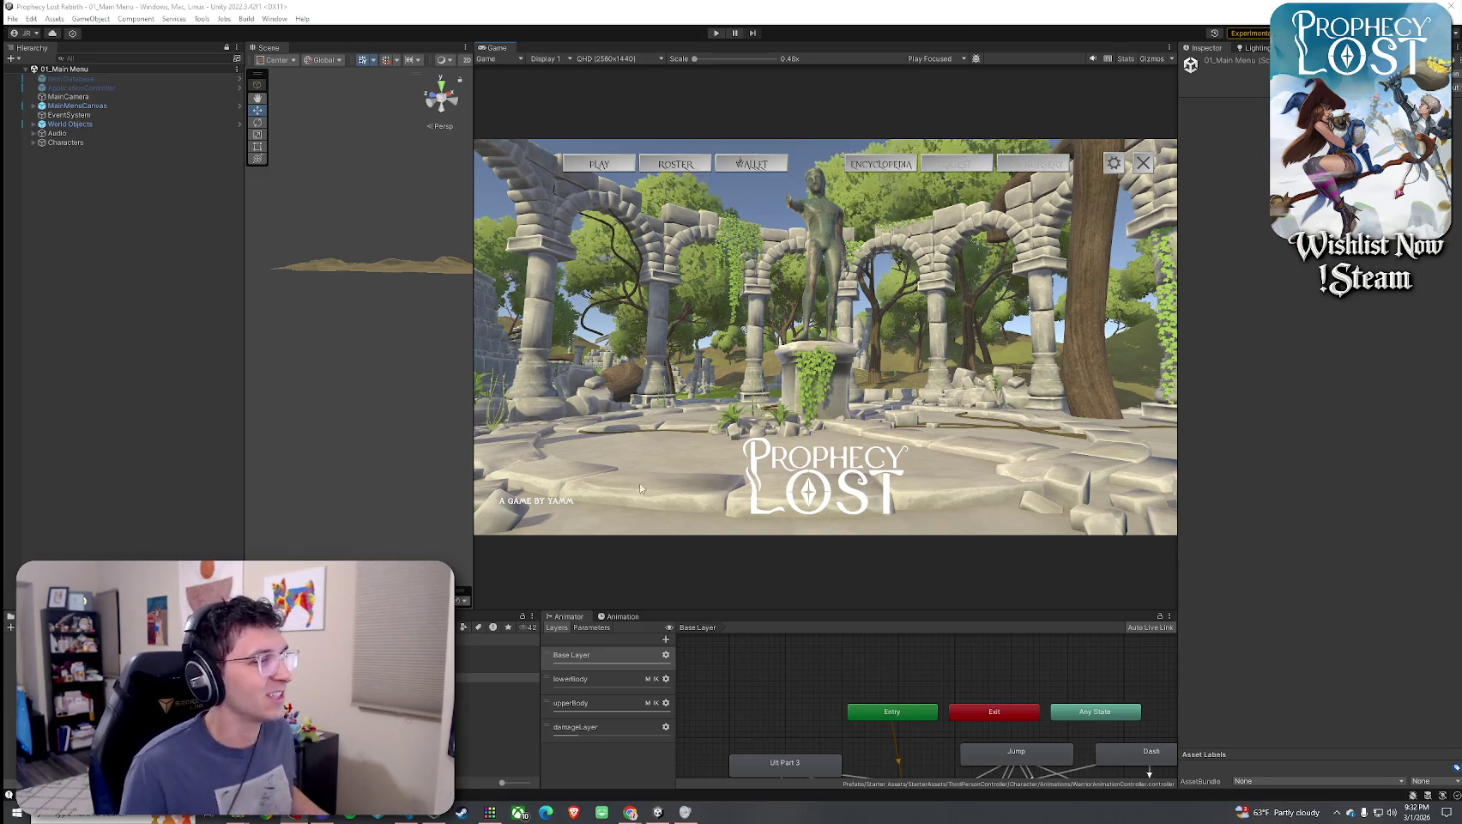
click(39, 106)
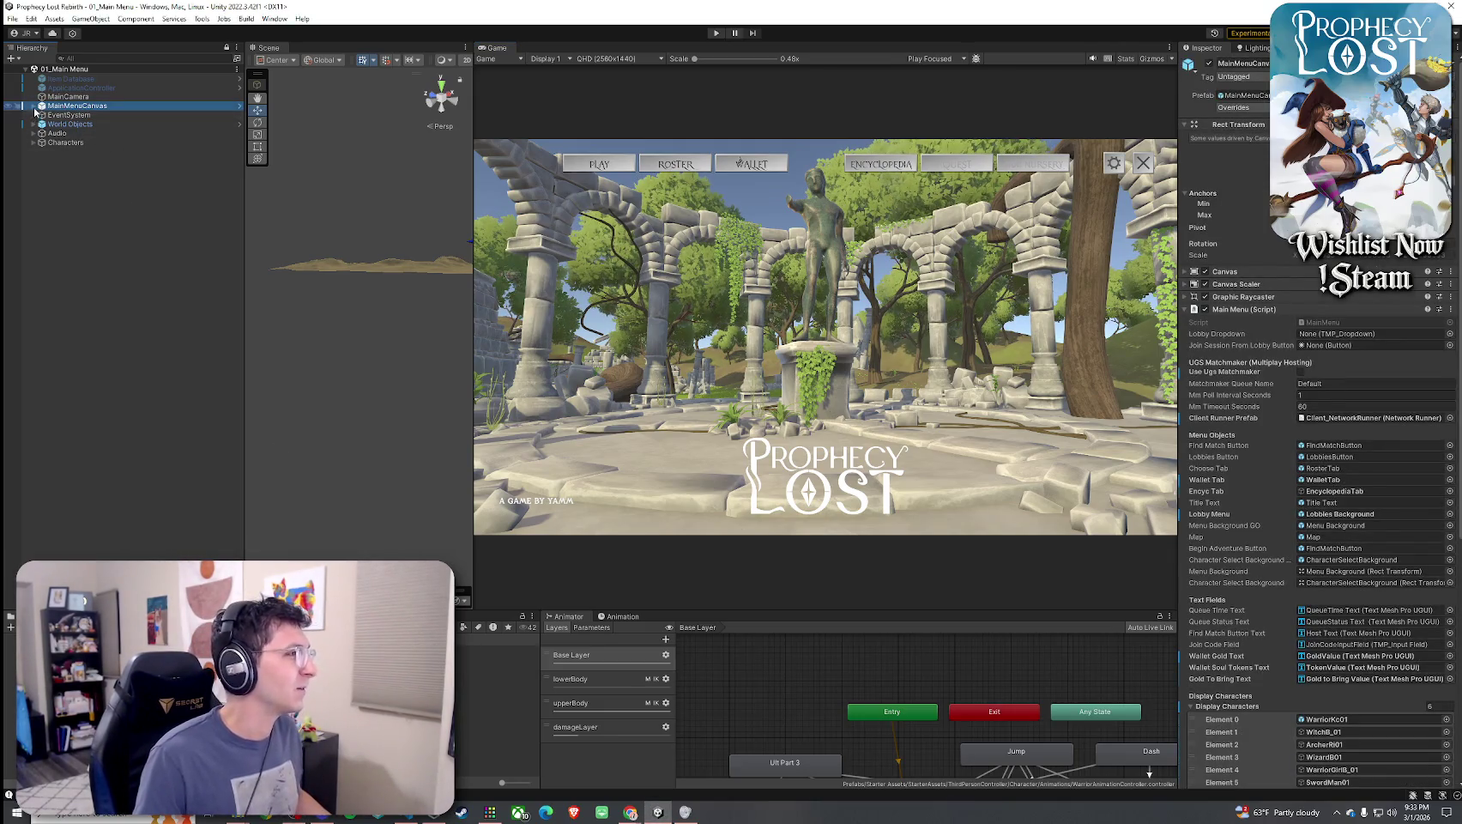
Expand MainMenuCanvas and FindMatchButton, peek at Old Start Button's Text, then return to the code editor
click(33, 106)
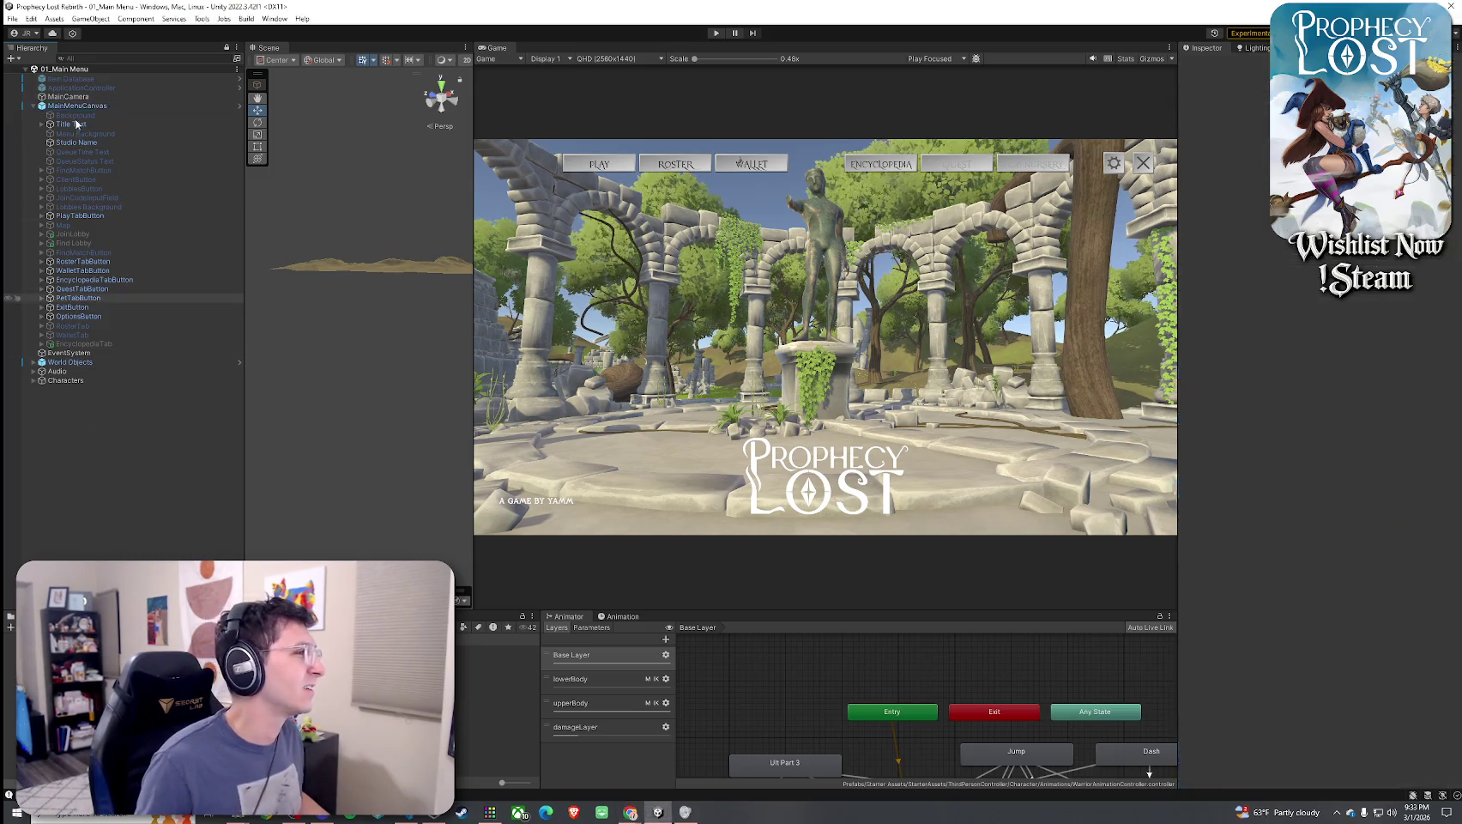
scroll(1199, 360, down, 3)
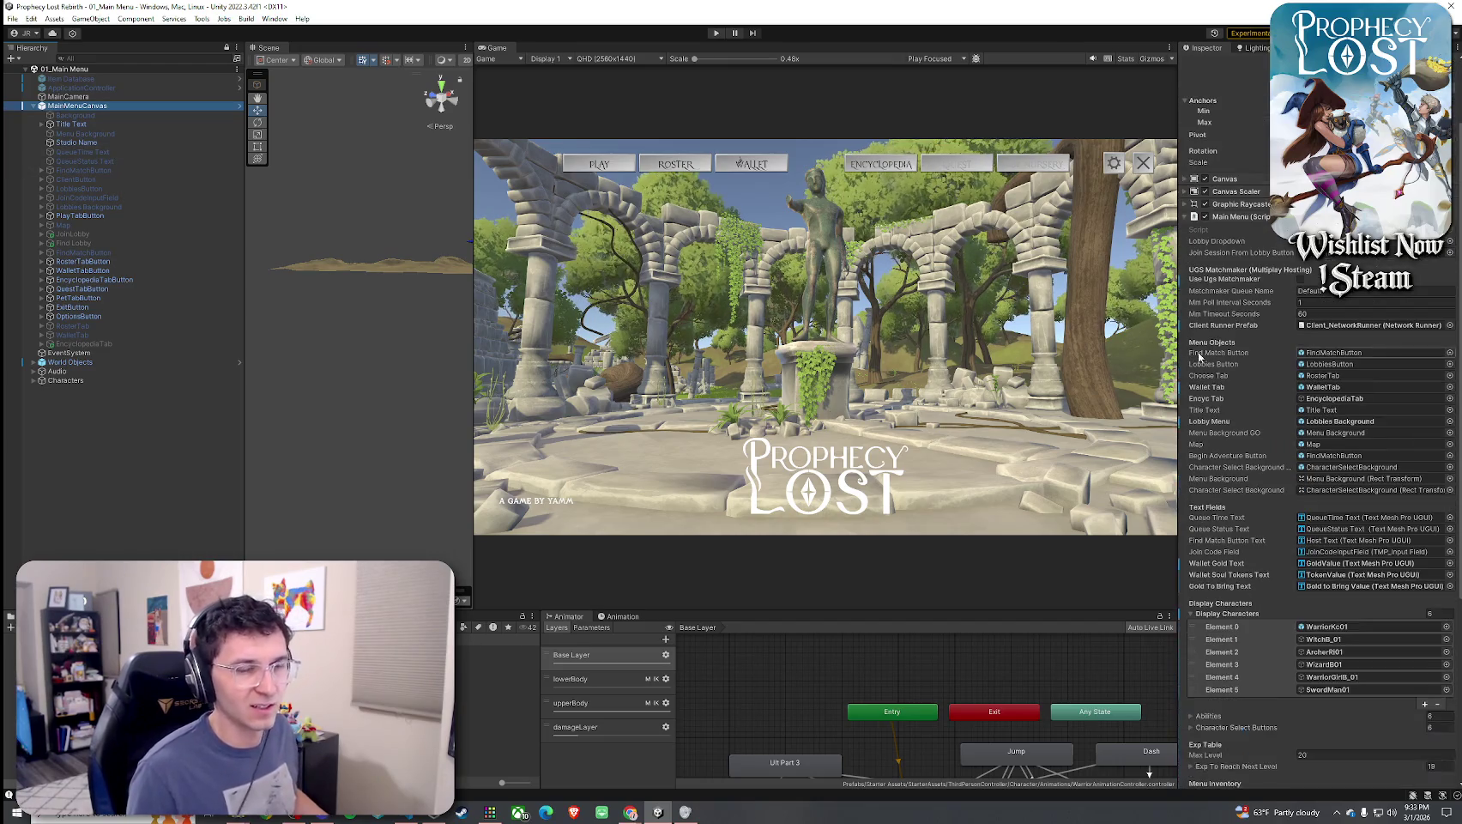
scroll(1241, 364, down, 7)
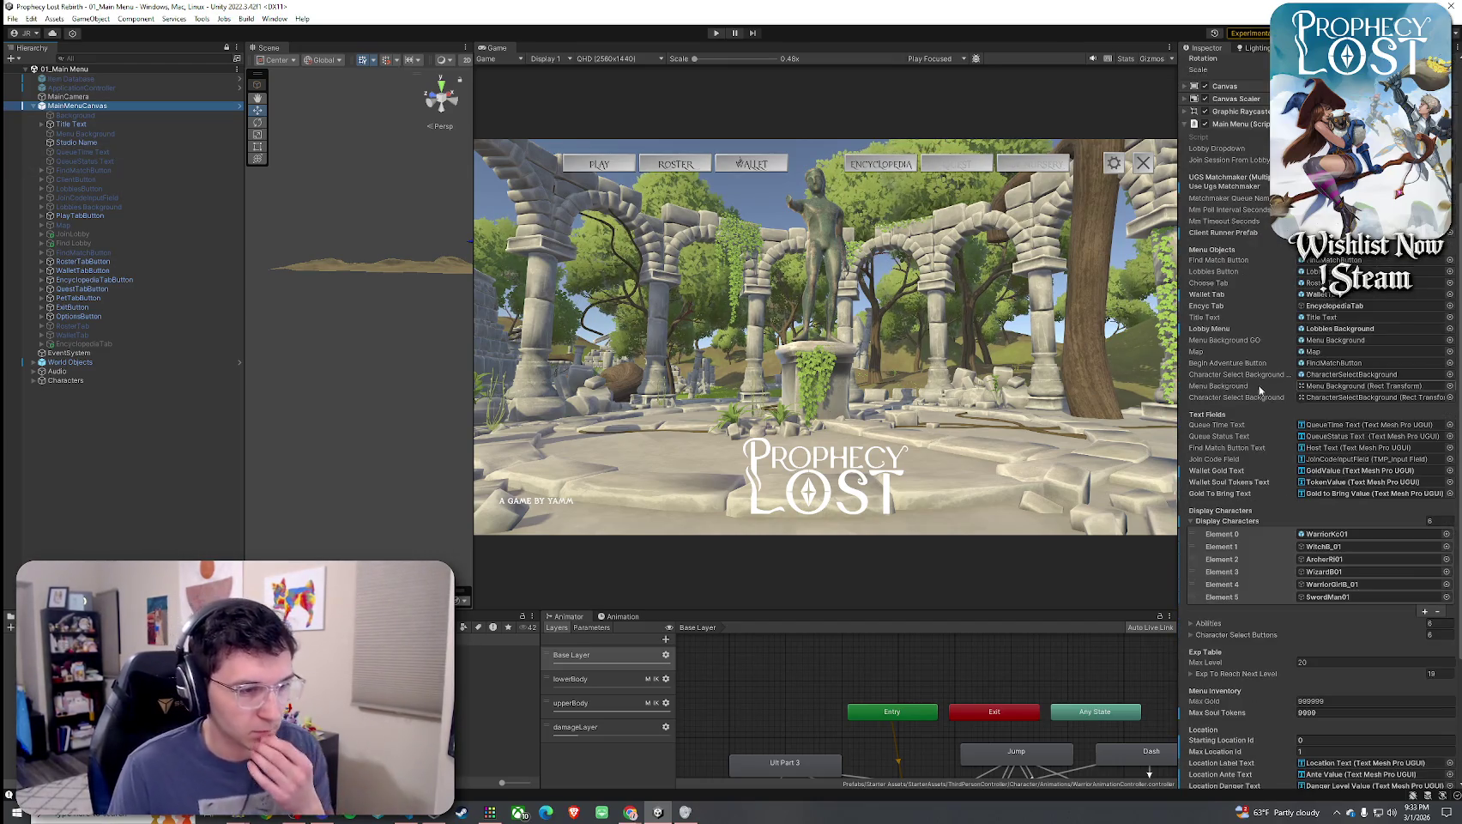
scroll(1241, 364, down, 2)
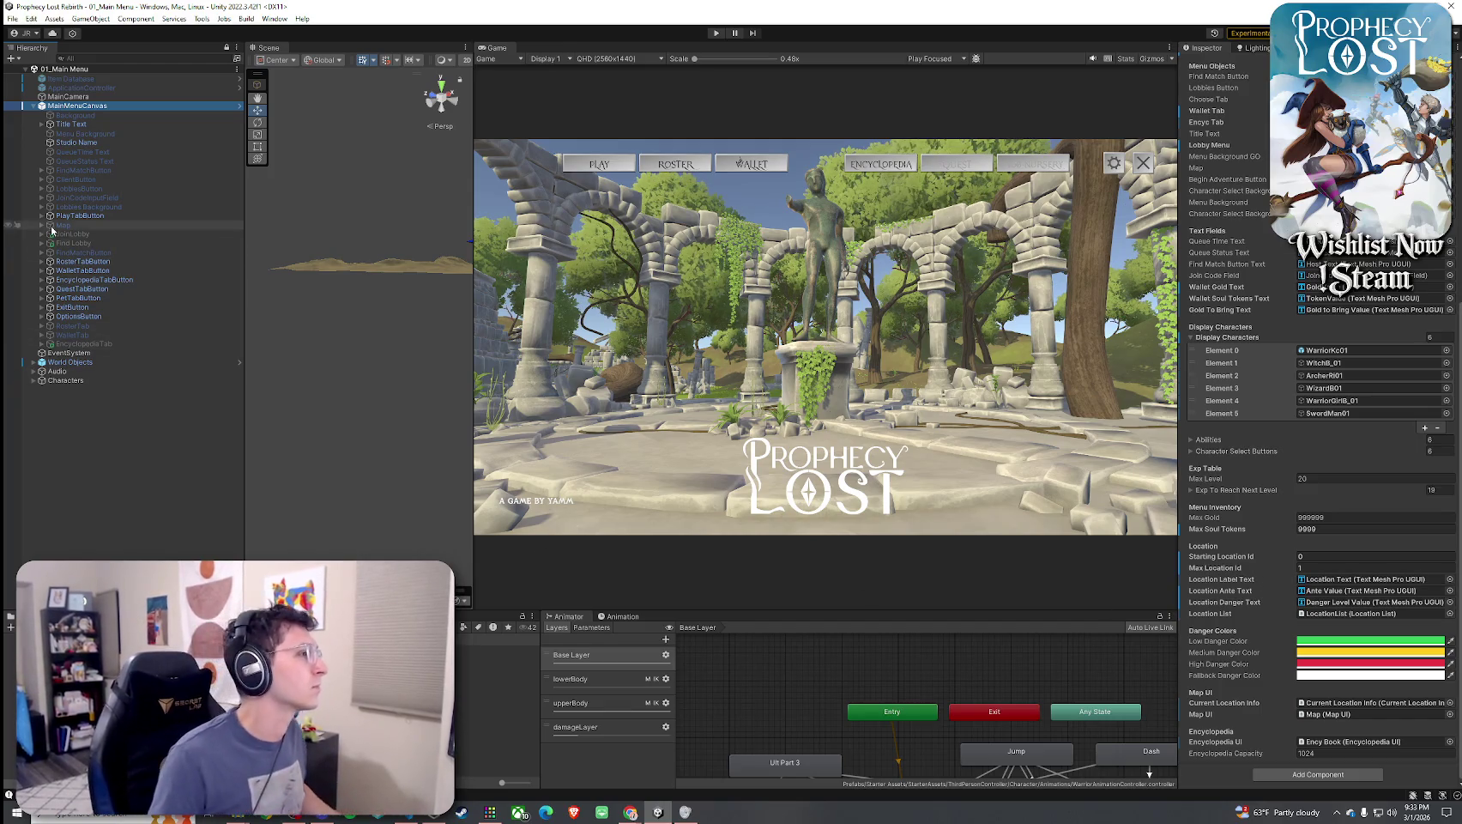
click(41, 252)
click(49, 270)
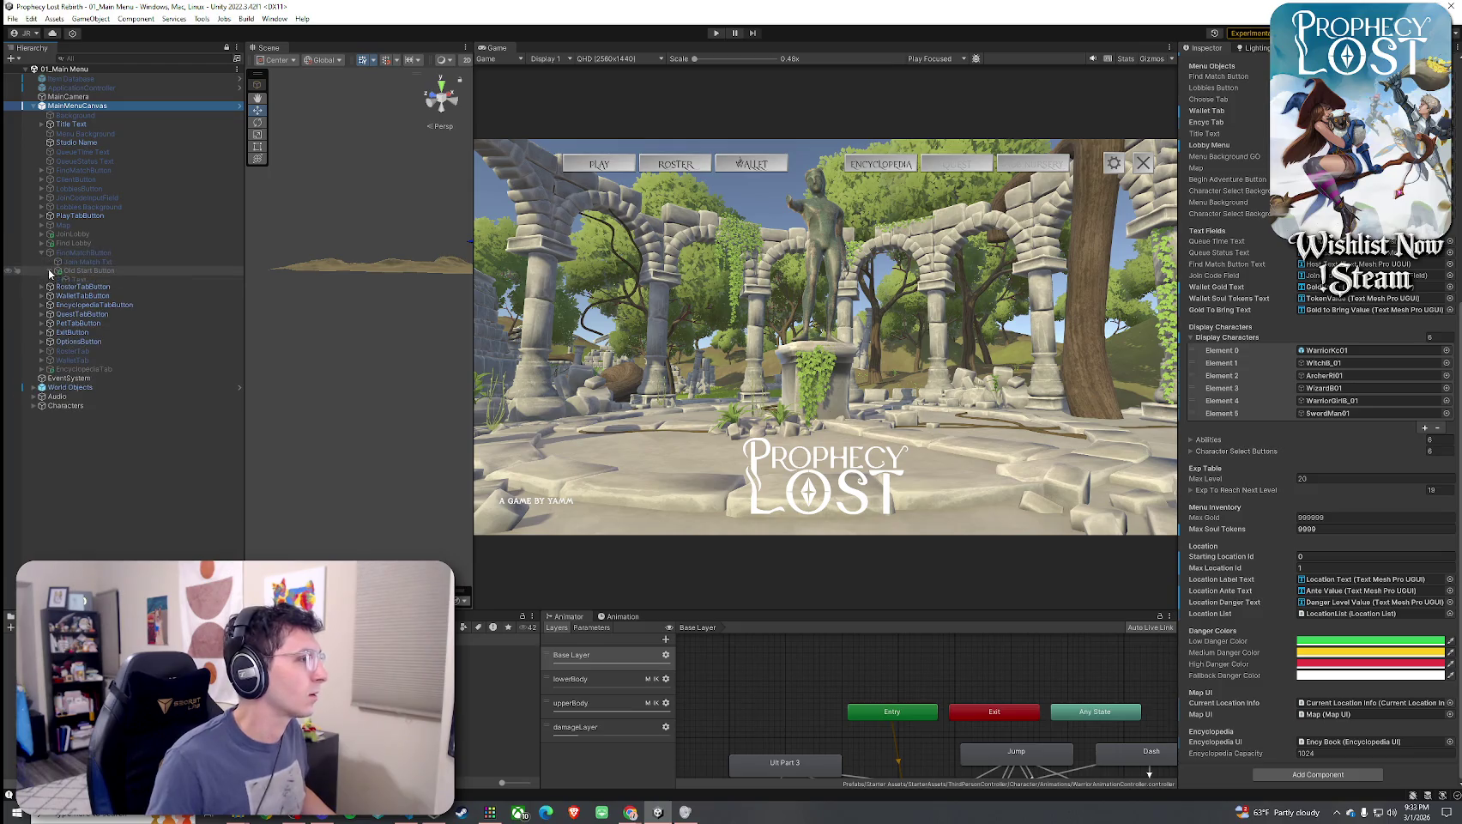
click(49, 271)
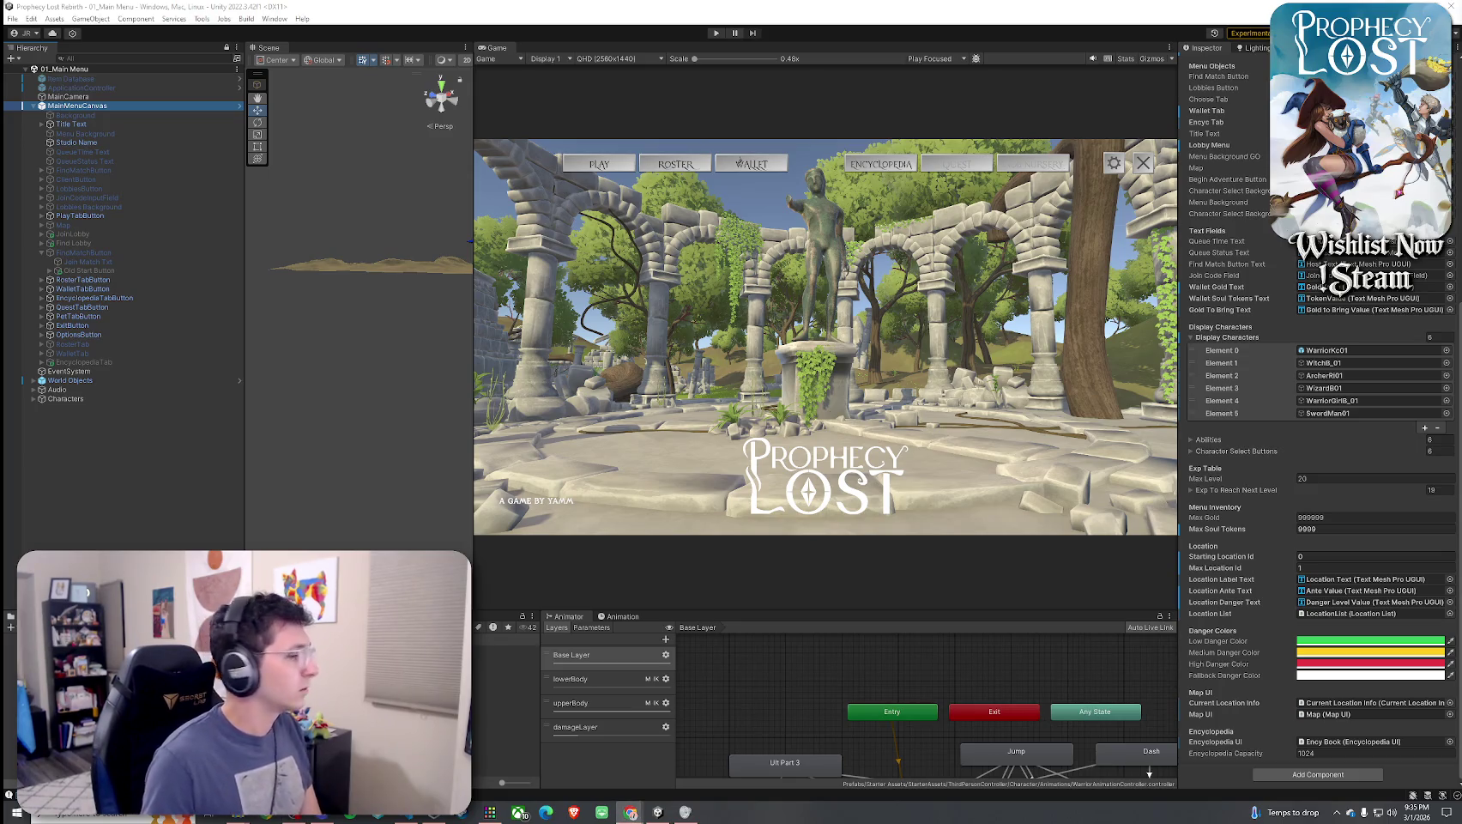
click(405, 817)
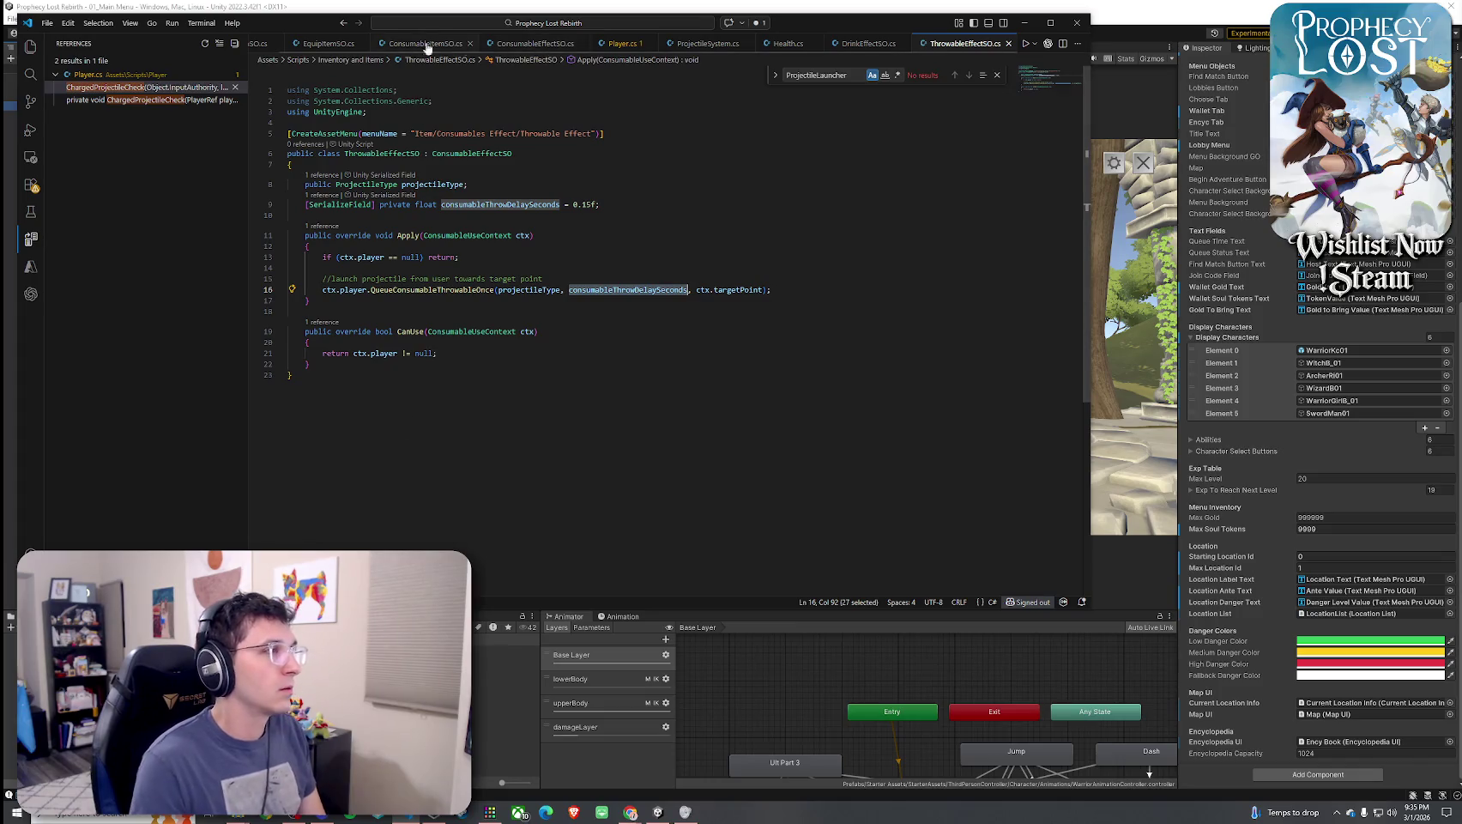
Open Player.cs and place the cursor among its field declarations
click(612, 50)
scroll(597, 314, down, 5)
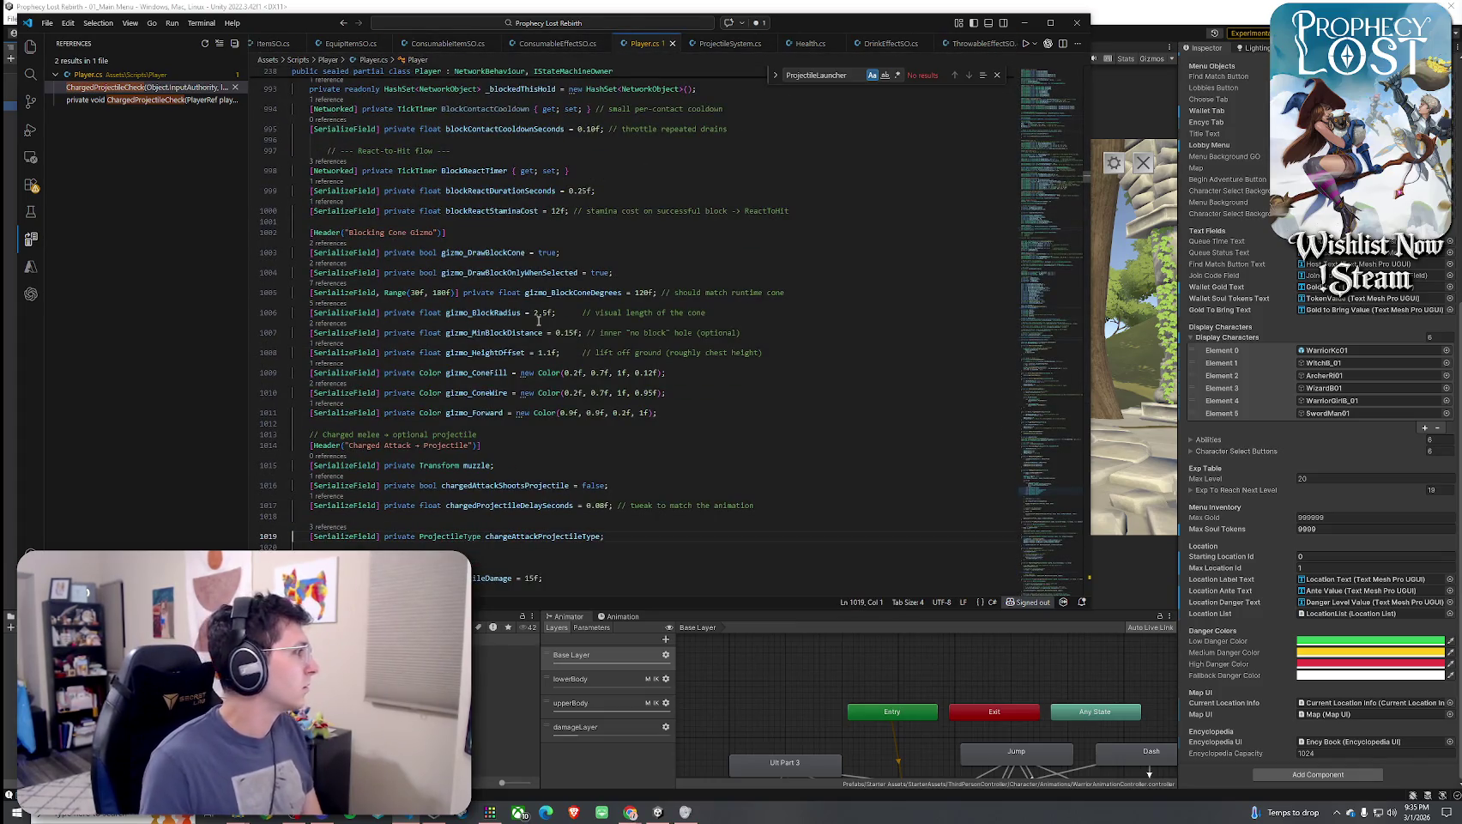
click(597, 313)
Search Player.cs for 'consumable', then 'Queue', landing on _consumableProjectileQueued at line 241
key(ctrl+f)
text(conumsab)
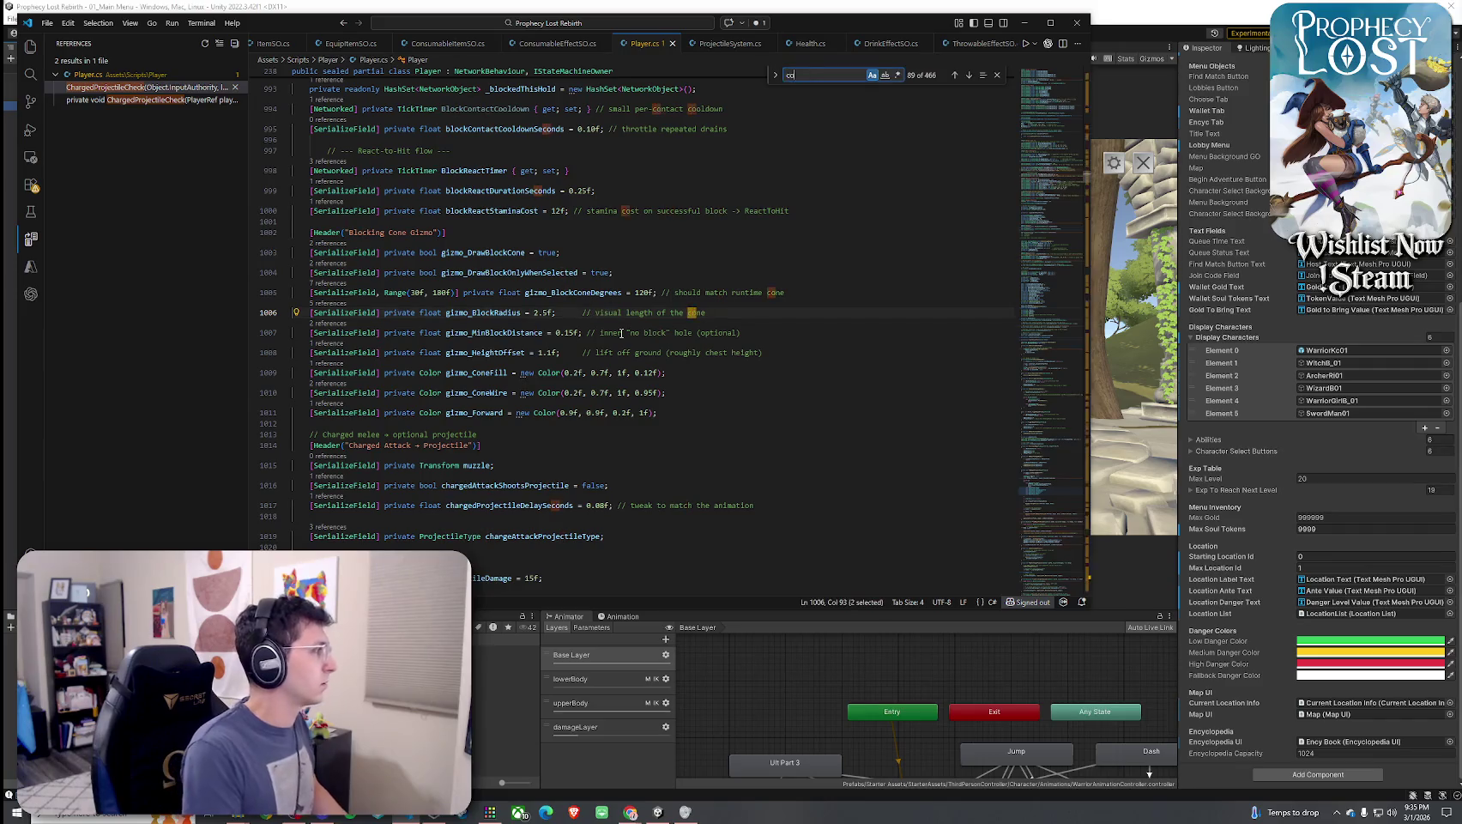
key(BackSpace)
key(BackSpace)
key(BackSpace)
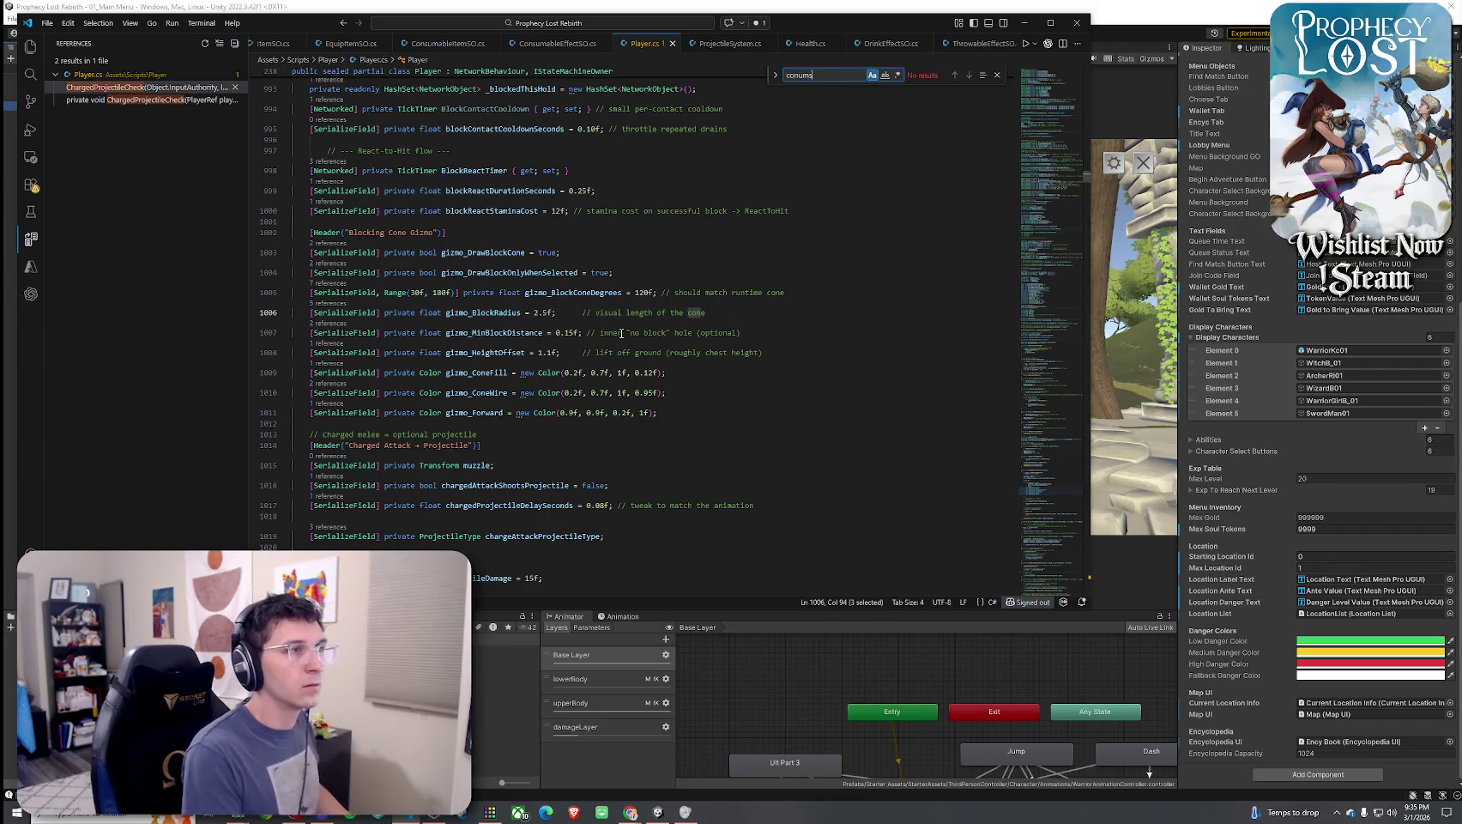
text(sumableT)
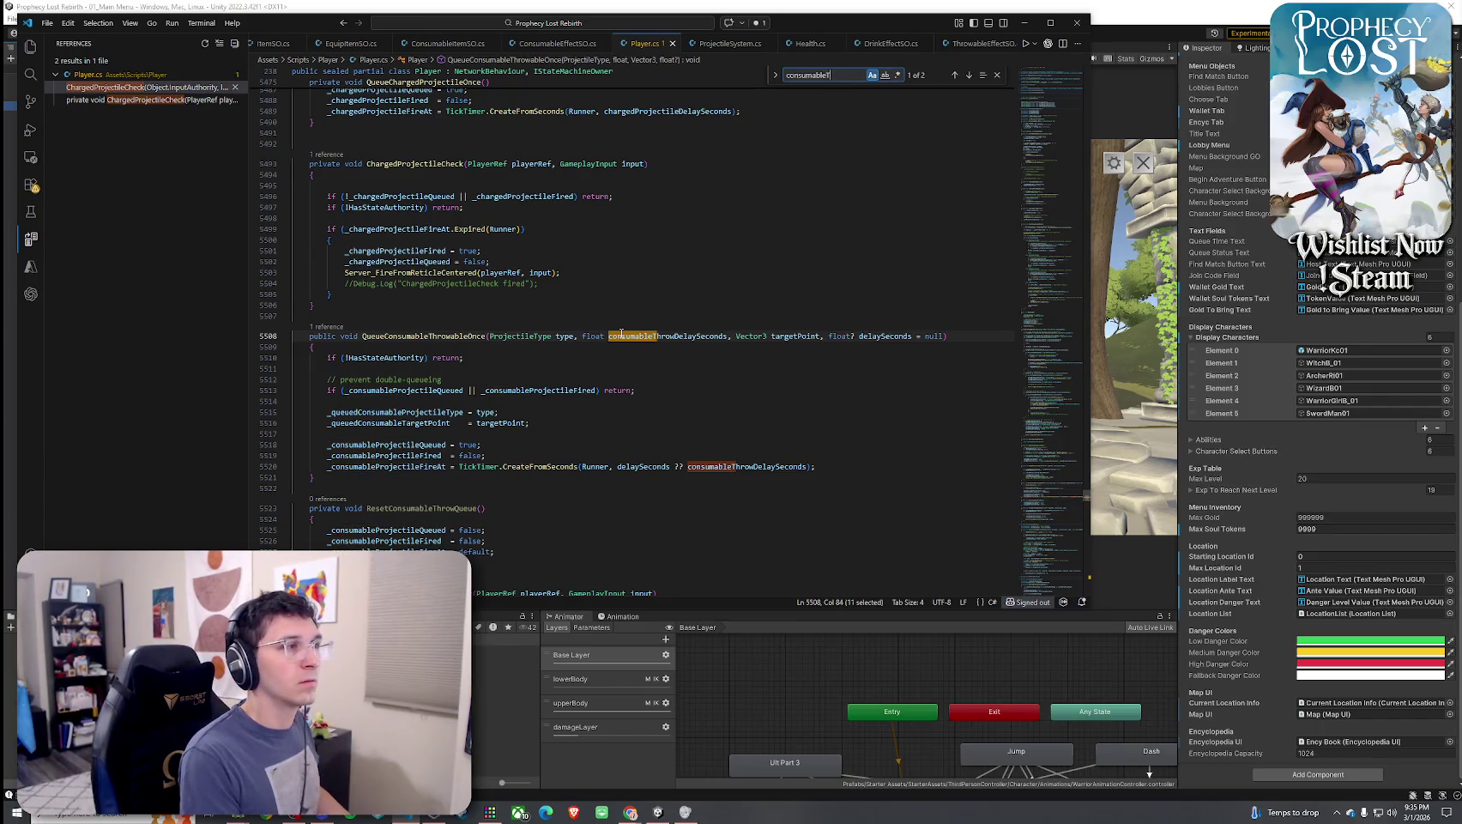
key(BackSpace)
key(BackSpace)
key(BackSpace)
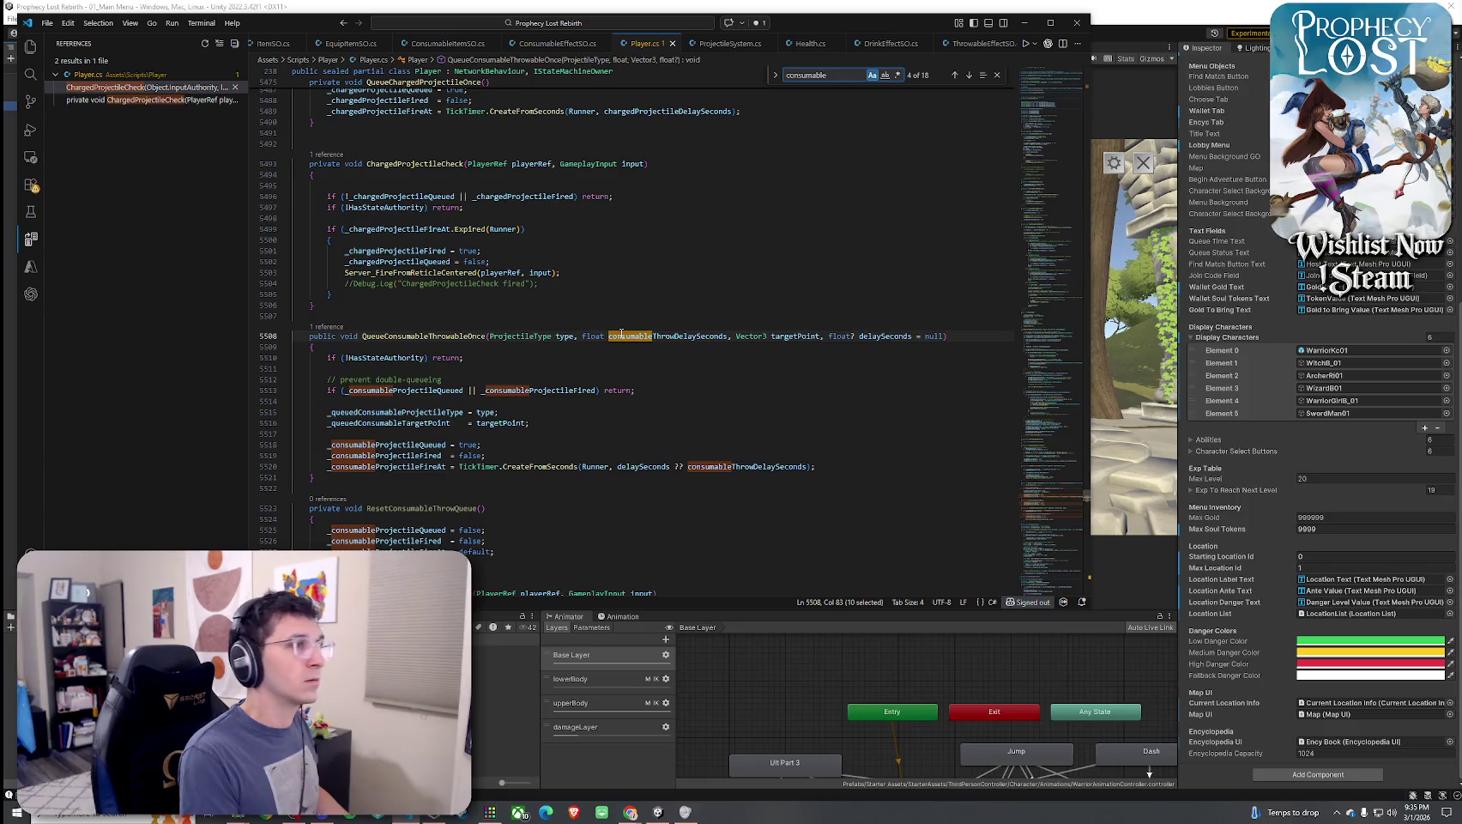
text(Queue)
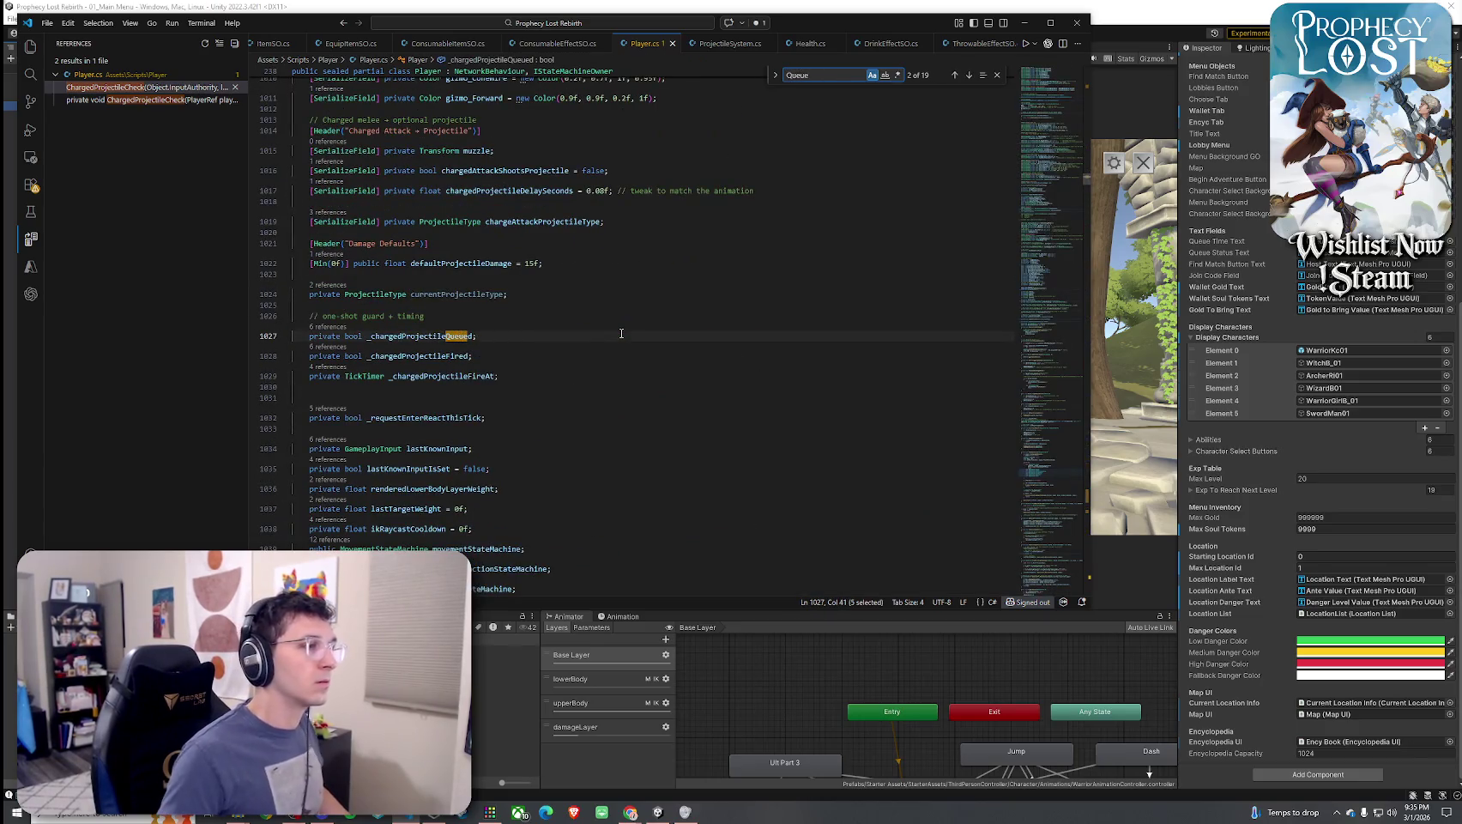
click(954, 75)
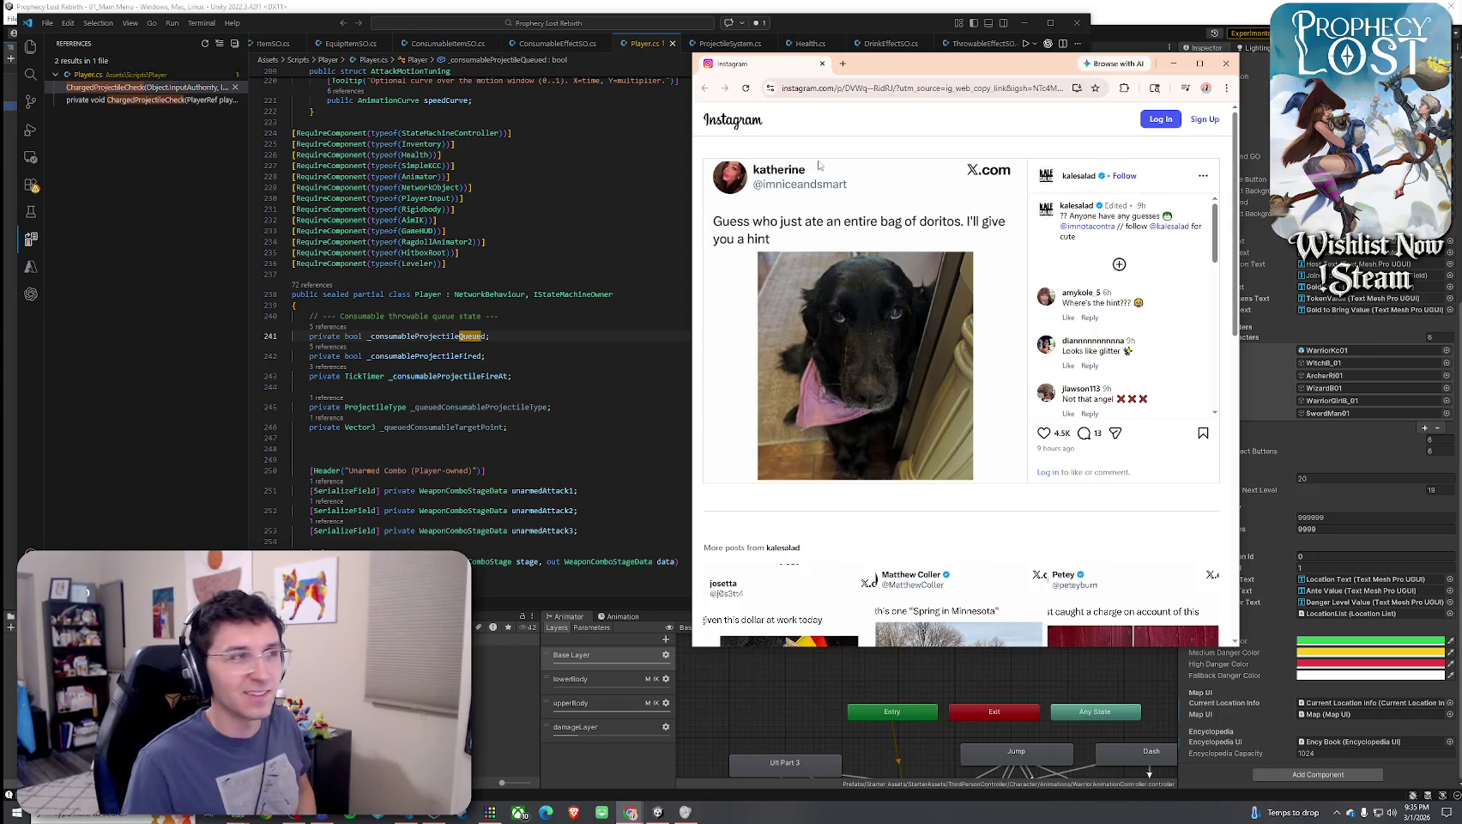
Close the Chrome window showing the Instagram dog post to reveal Player.cs
click(822, 63)
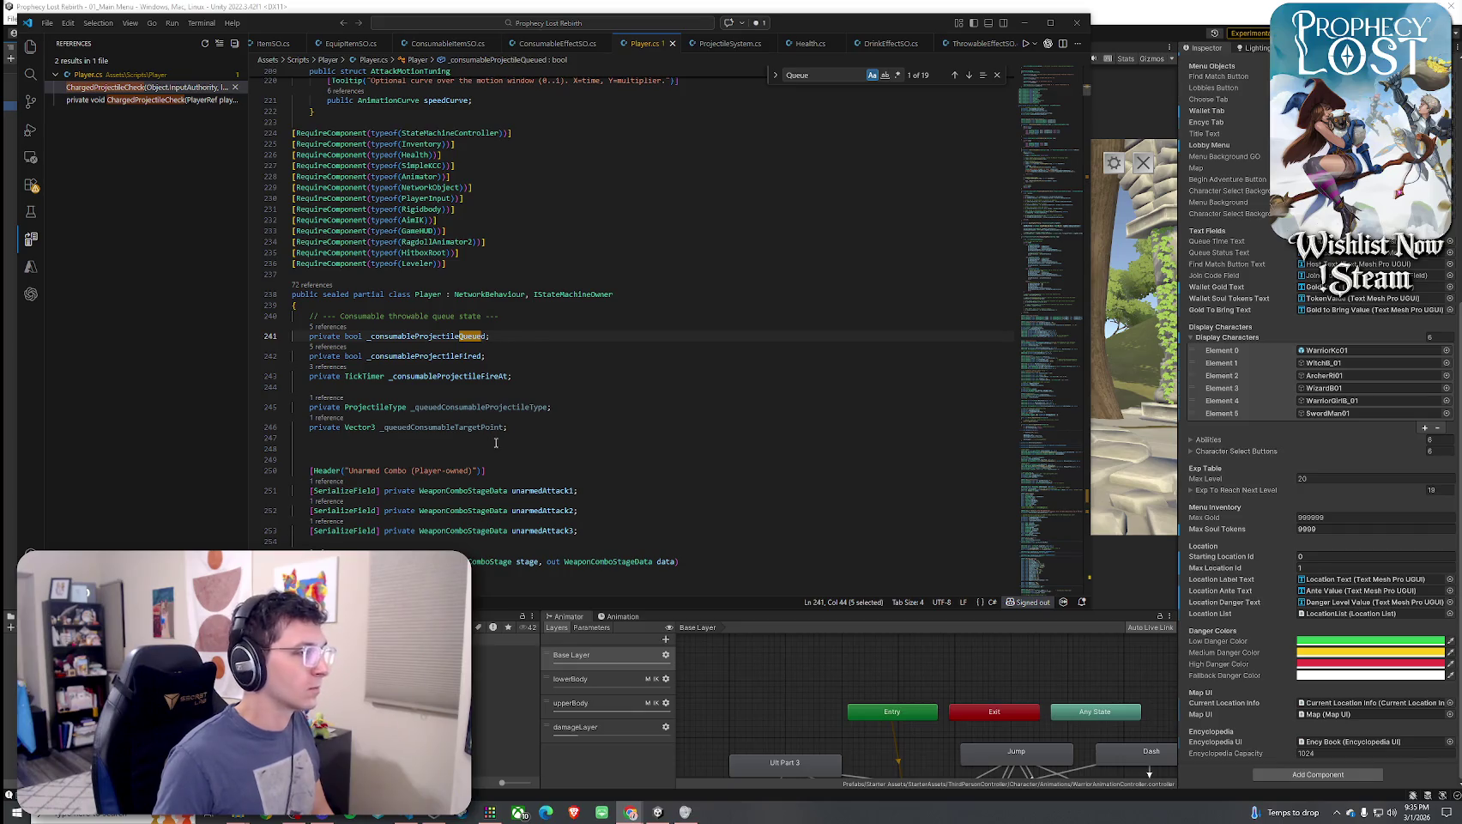
Replace the consumable queue fields and section comment with the pasted throwable fields, indented one level
mouse_move(513, 427)
mouse_down()
mouse_move(413, 407)
mouse_move(271, 335)
mouse_up()
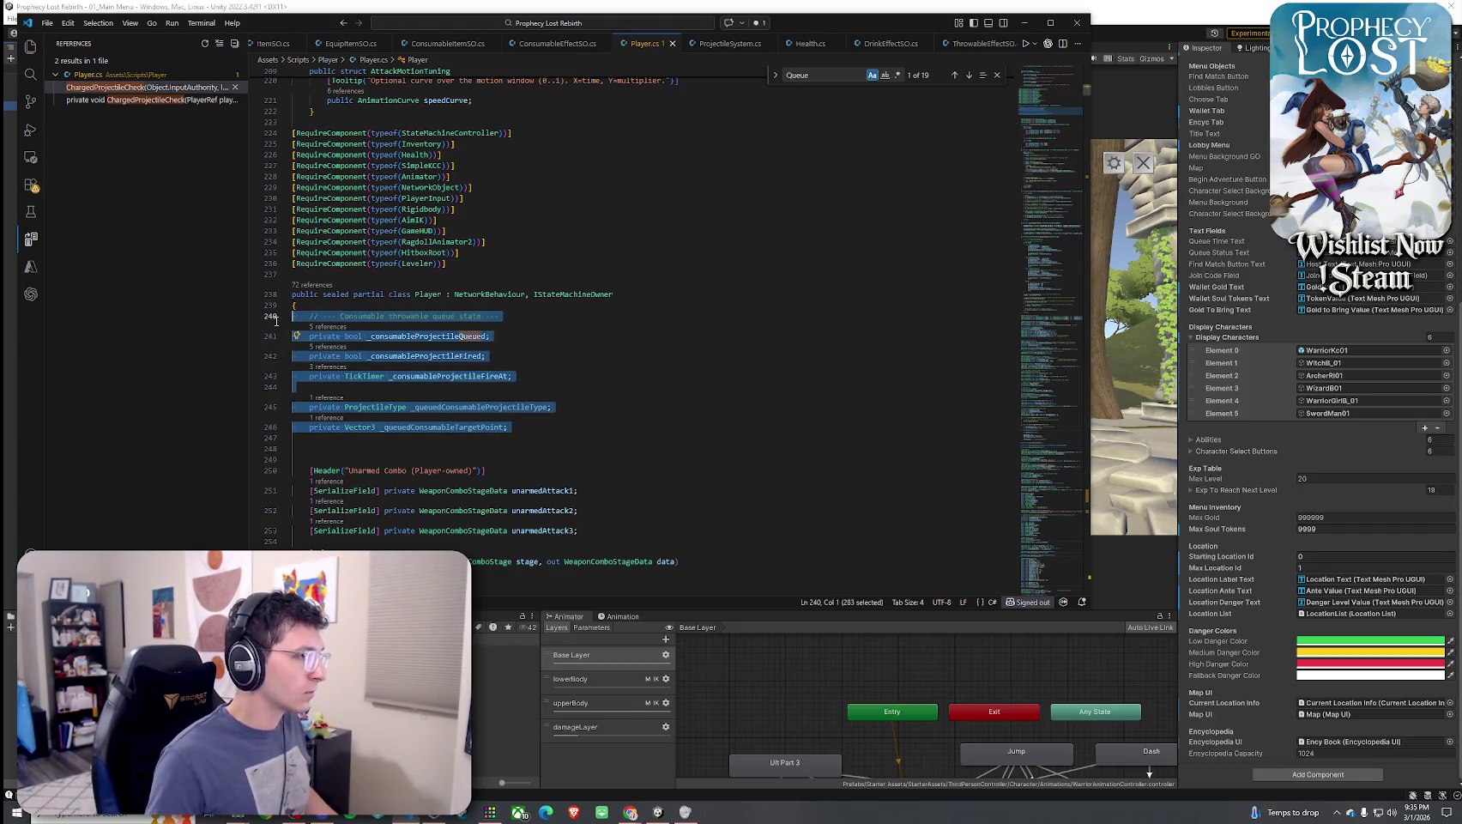
mouse_move(511, 426)
mouse_down()
mouse_move(361, 382)
mouse_move(284, 314)
mouse_up()
text(// Throwable consumables (queued like charged attack projectiles) private bool _consumableThrowableQueued; private bool _consumableThrowableFired; private TickTimer _consumableThrowableFireAt;  private ProjectileType _consumableThrowableType; private Vector3 _consumableThrowableTargetPoint; private float _consumableThrowableDamage; private float? _consumableThrowableOverrideSpeed; private float? _consumableThrowableOverrideLife;)
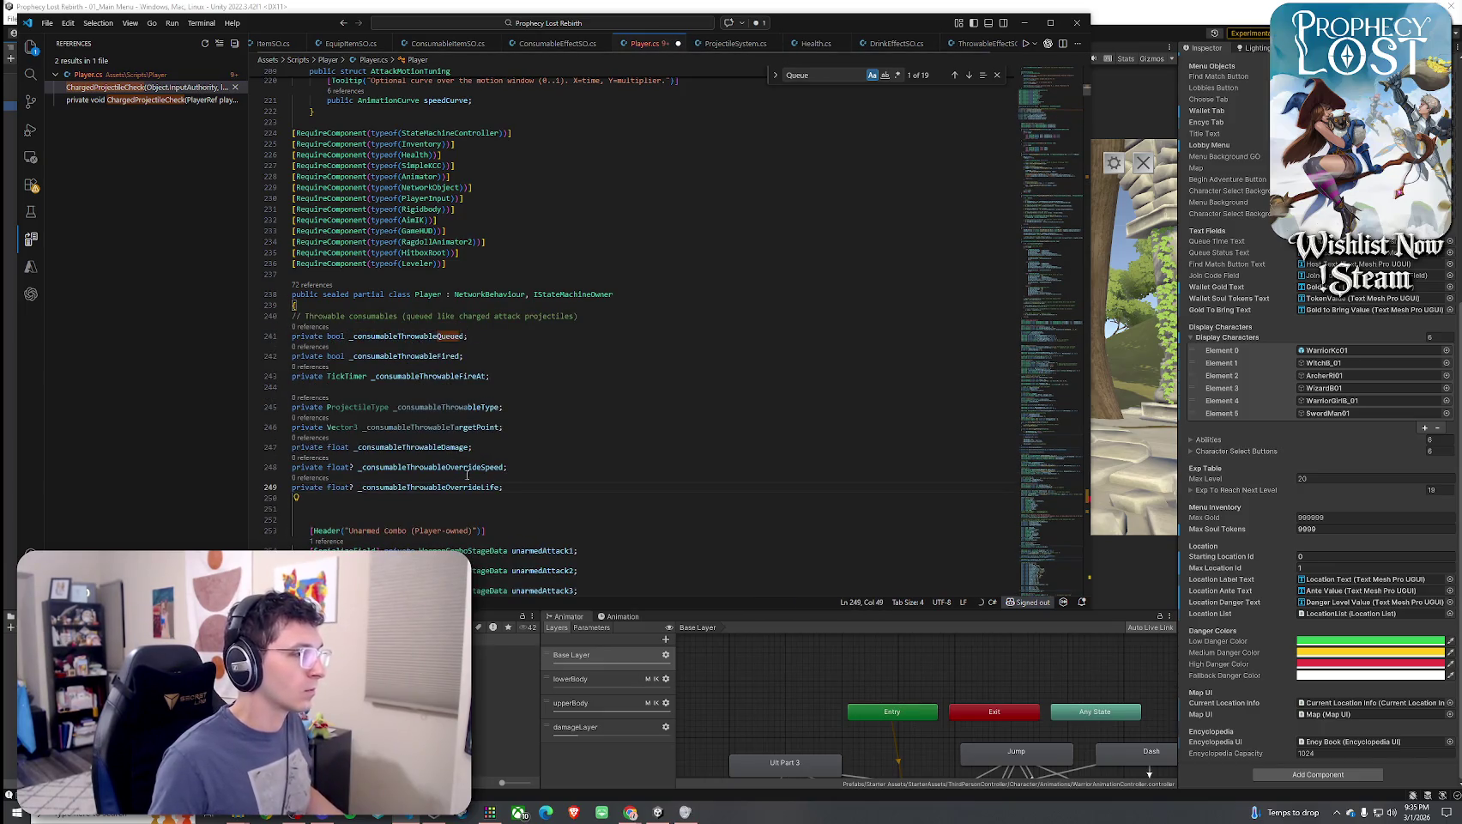
mouse_move(503, 487)
mouse_down()
mouse_move(292, 407)
mouse_move(269, 316)
mouse_up()
key(Tab)
Scroll through Player.cs and select the old consumable queue methods
click(499, 386)
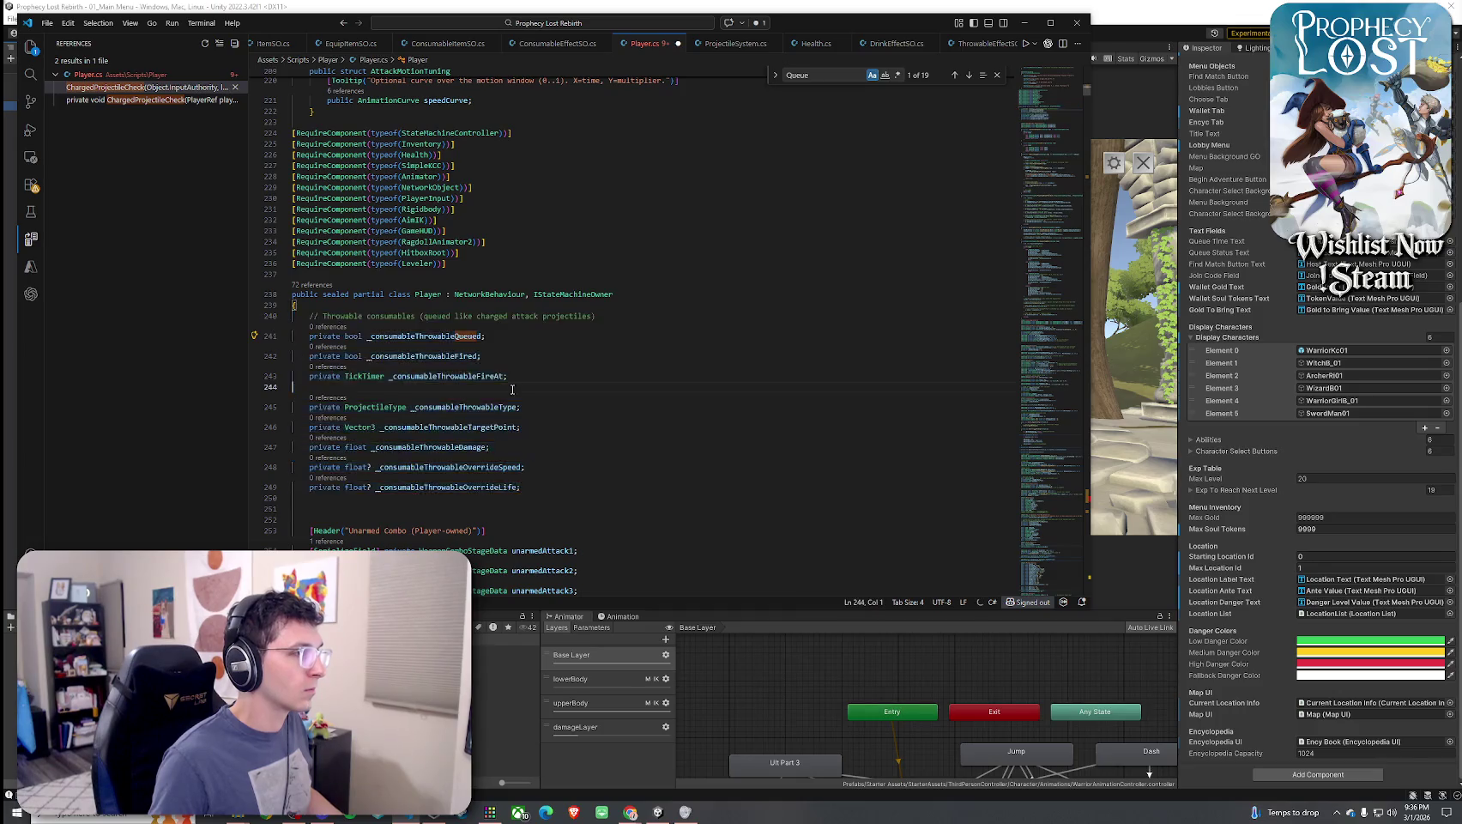
scroll(500, 386, down, 5)
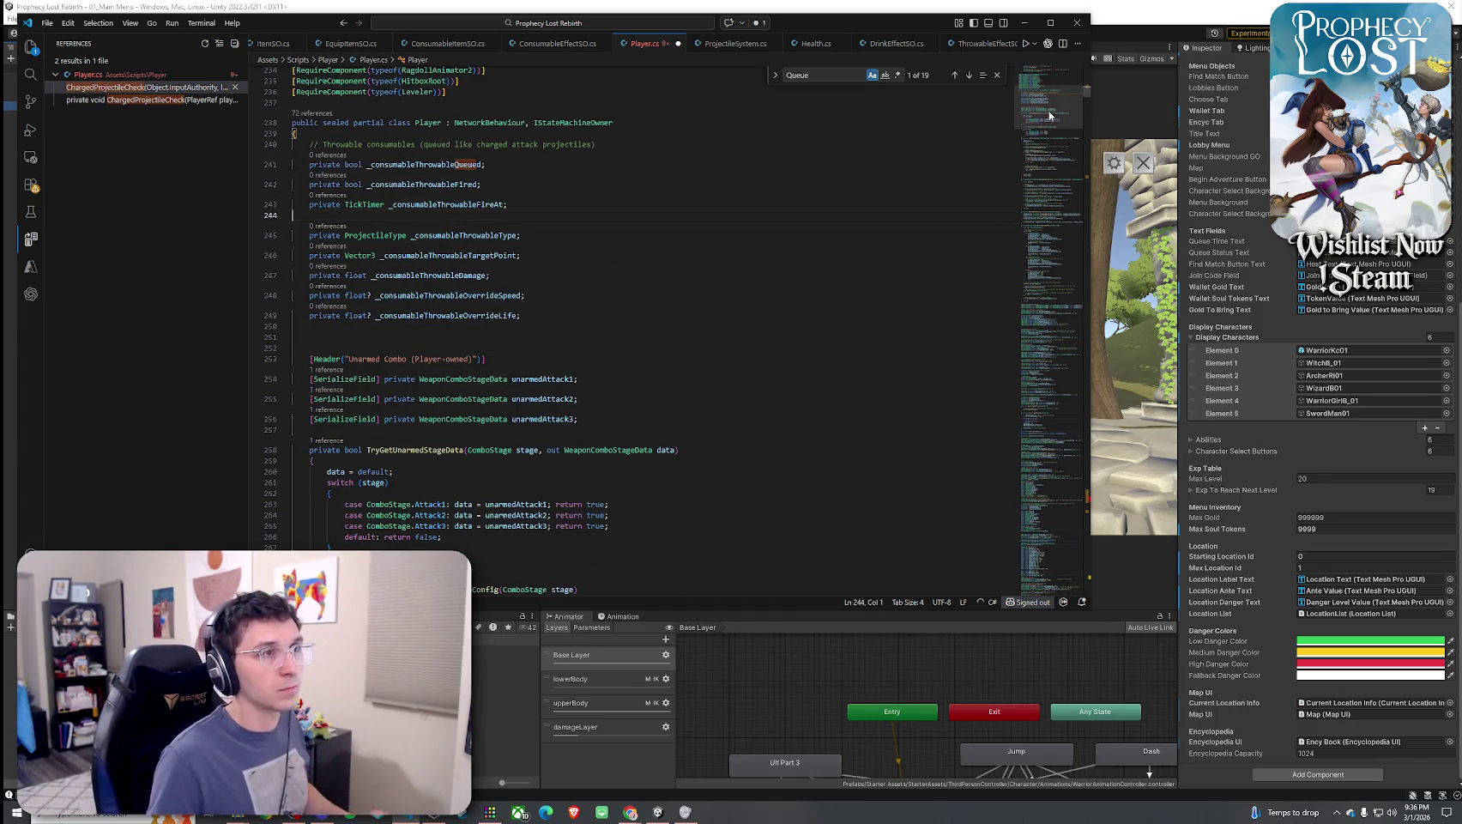
drag(1086, 92, 1086, 496)
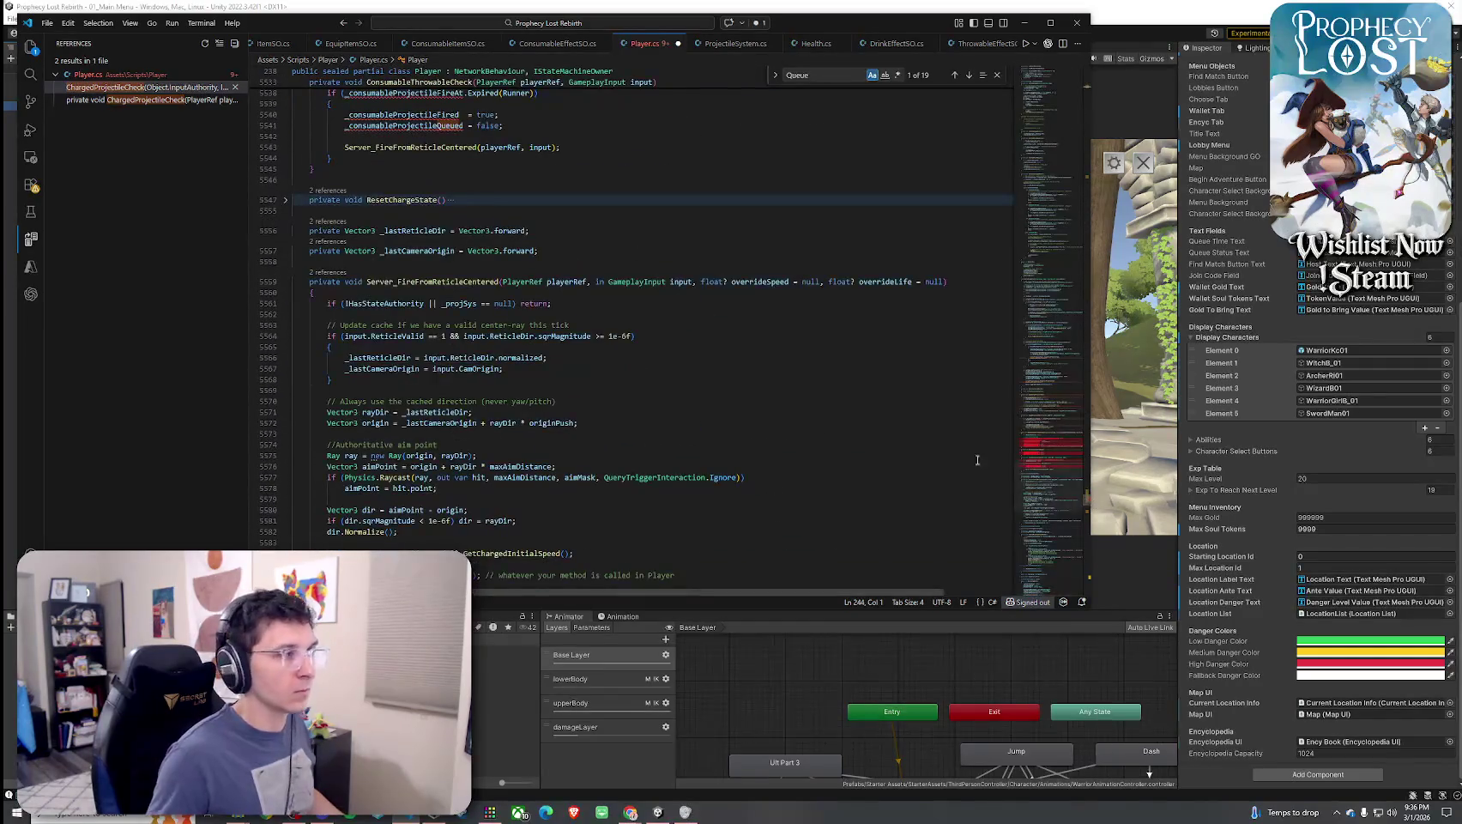
scroll(502, 299, up, 10)
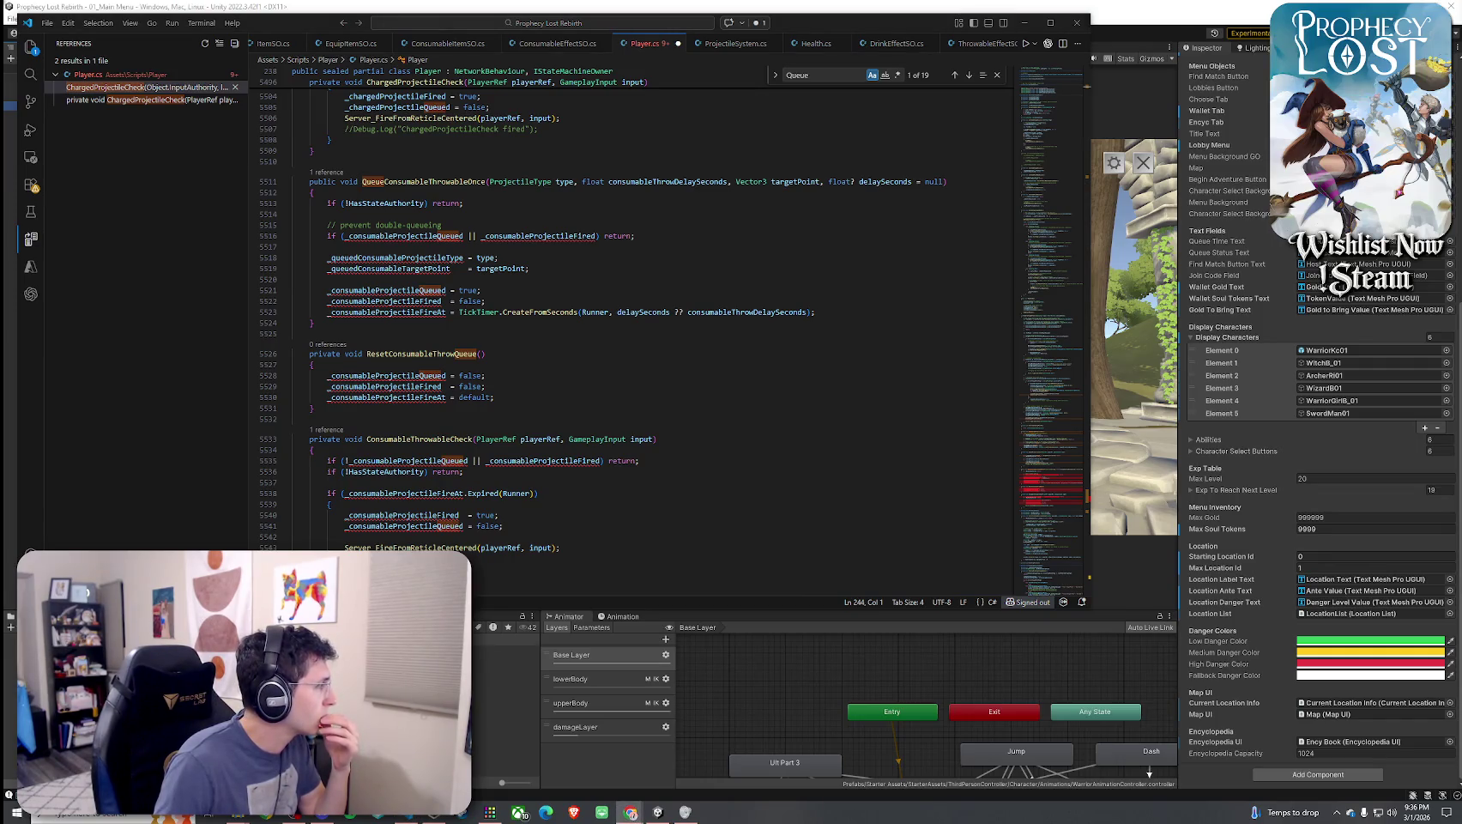
mouse_move(558, 548)
mouse_down()
mouse_move(481, 425)
mouse_move(343, 418)
mouse_move(296, 201)
mouse_up()
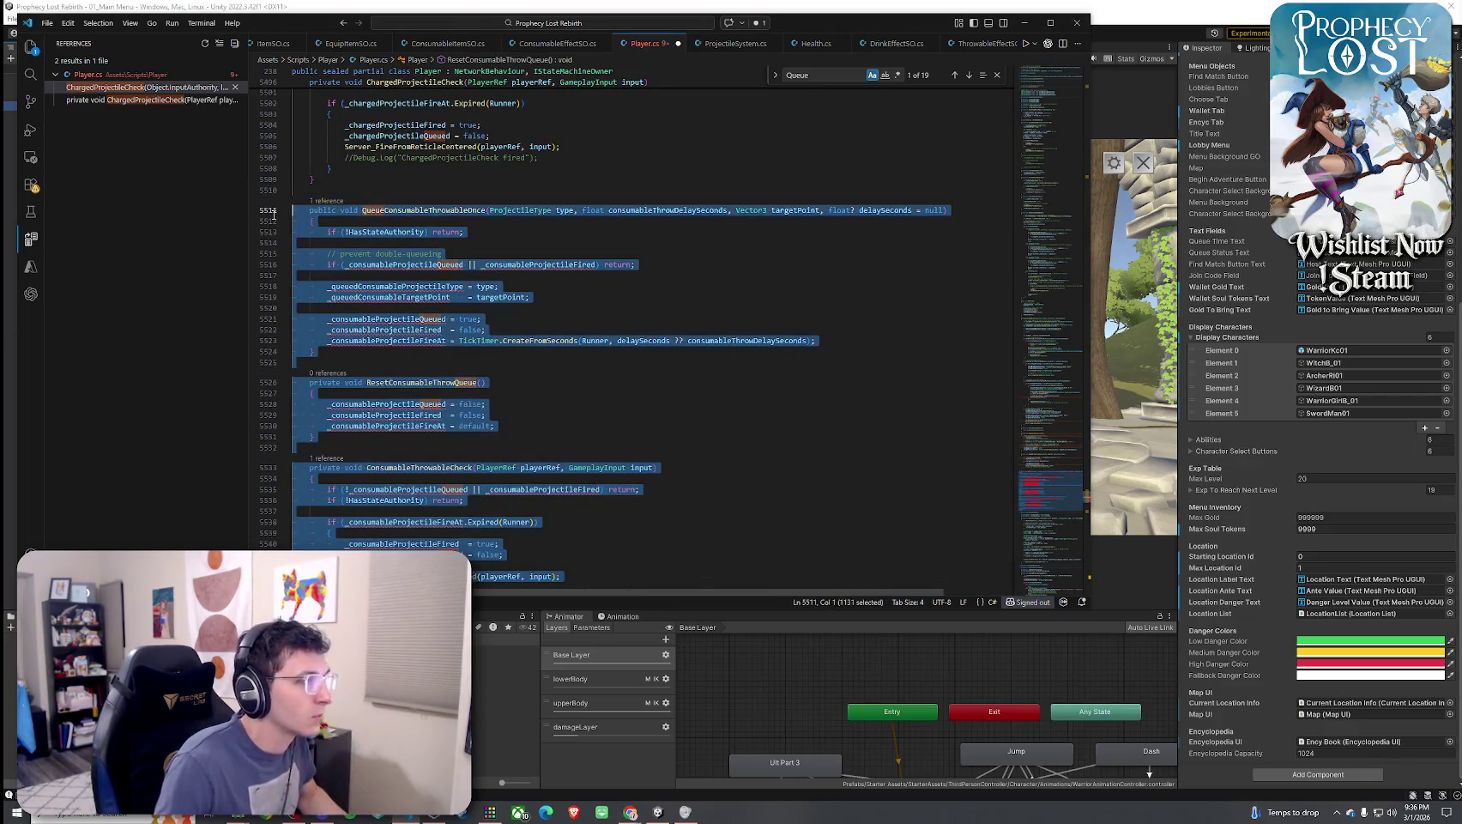
Paste the new throwable methods over the old ones and indent them with their summary comment
key(ctrl+v)
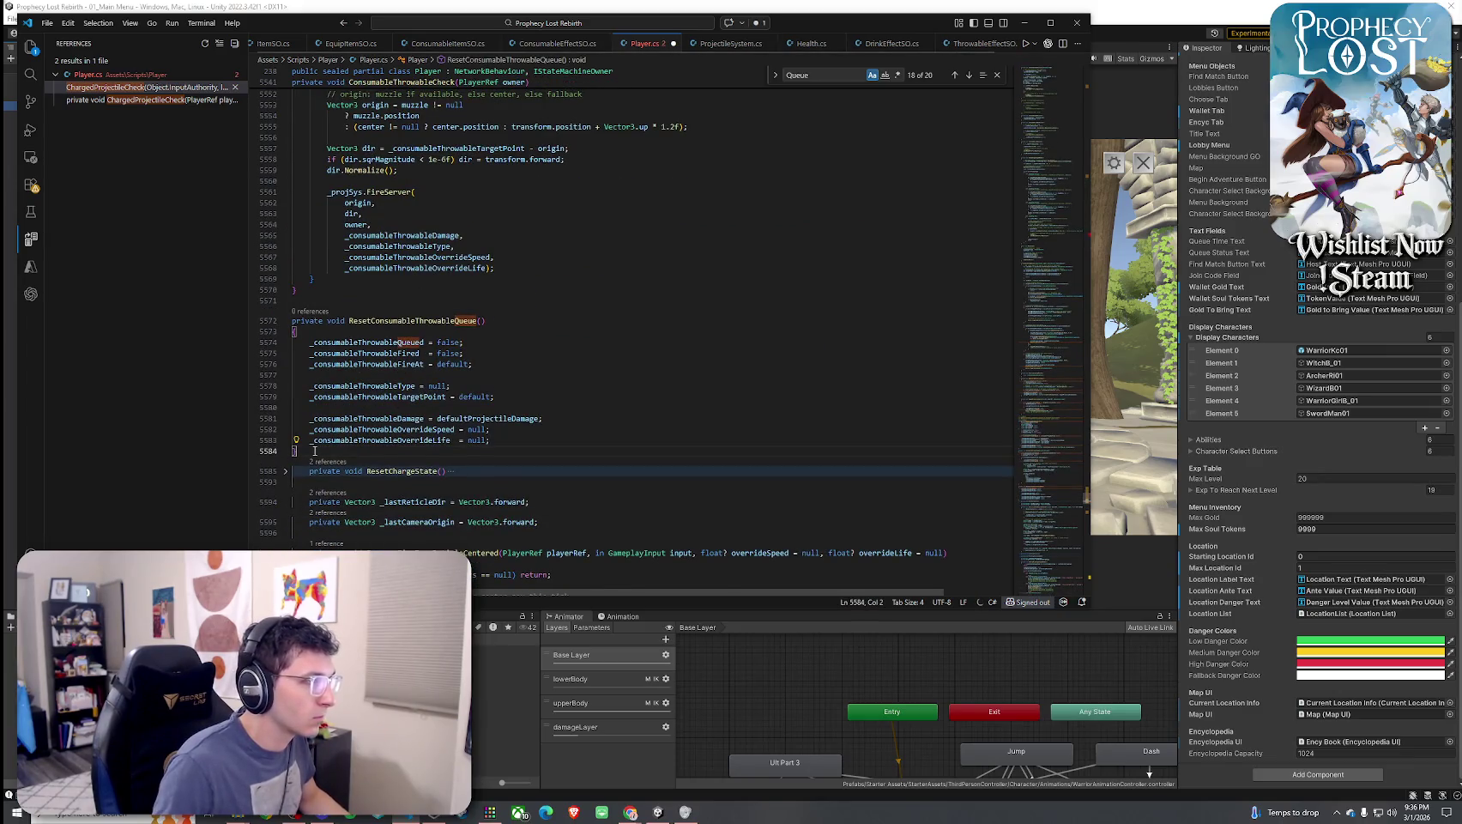
mouse_move(296, 451)
mouse_down()
mouse_move(296, 103)
mouse_move(296, 350)
mouse_move(292, 172)
mouse_up()
key(Tab)
key(Tab)
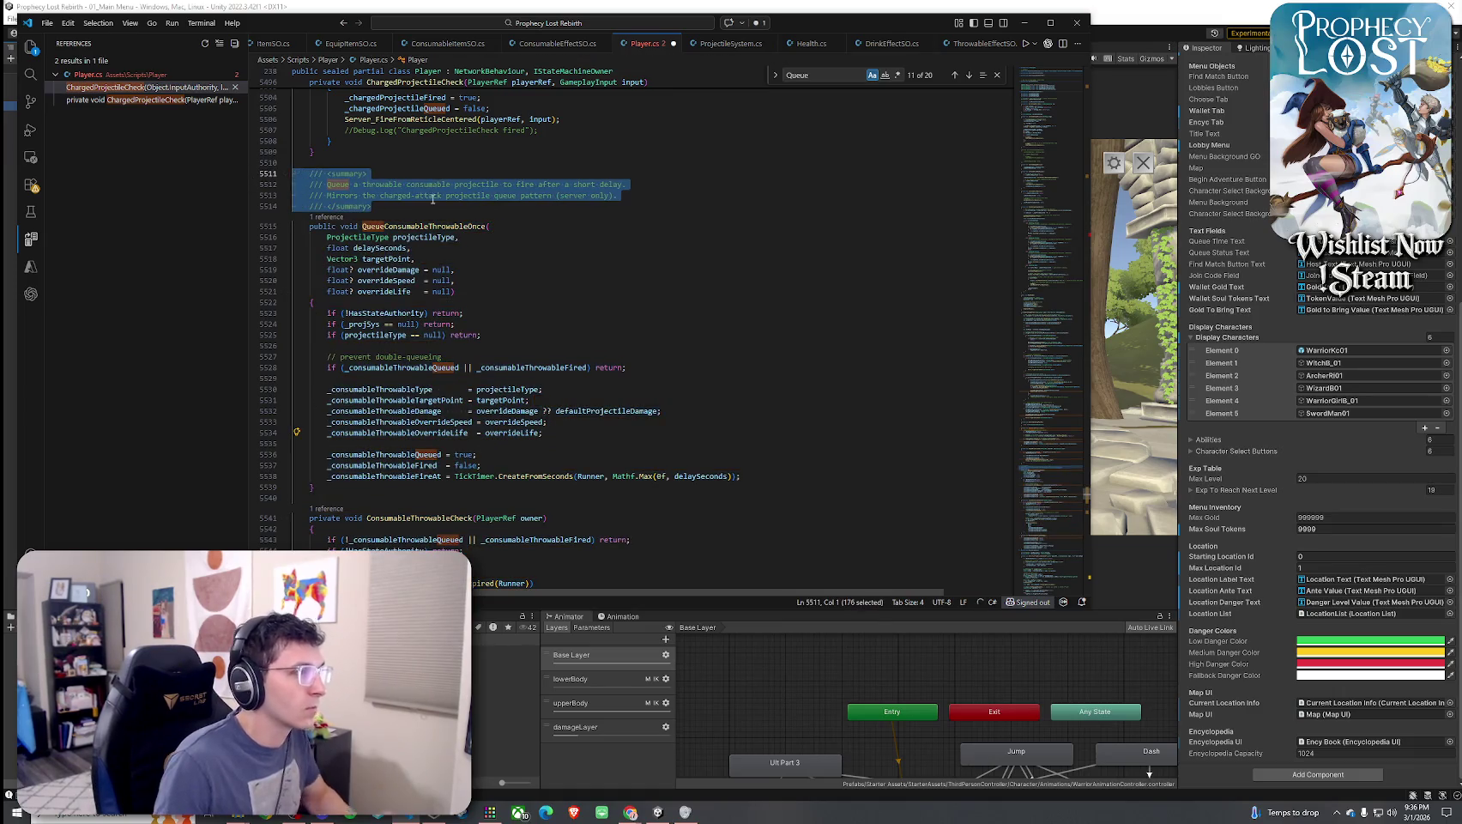
click(433, 194)
Check the FireServer override speed argument, unfold ResetChargeState, and inspect ResetConsumableThrowableQueue
scroll(446, 324, down, 10)
scroll(435, 316, down, 5)
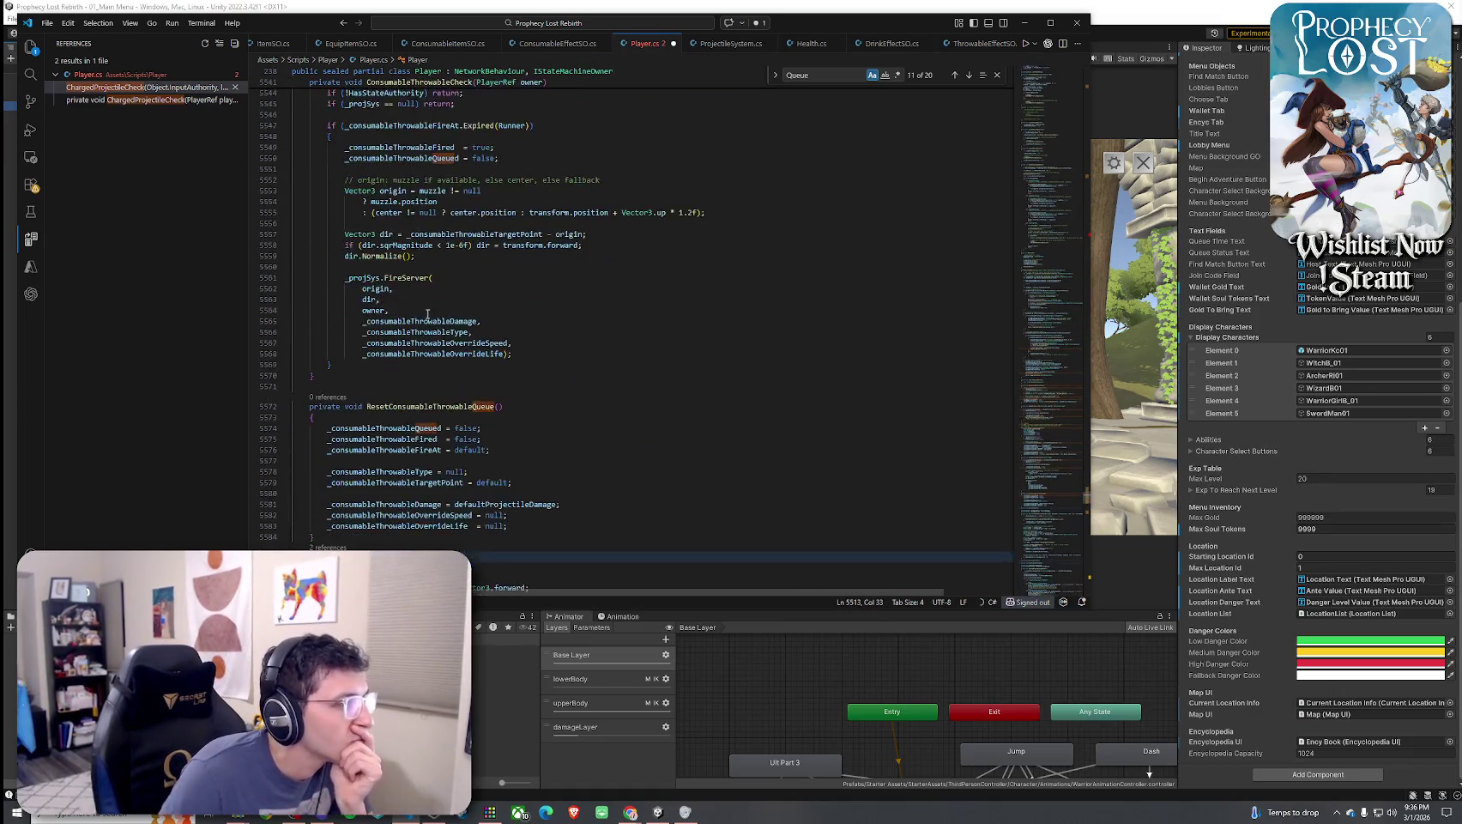
click(403, 258)
click(380, 344)
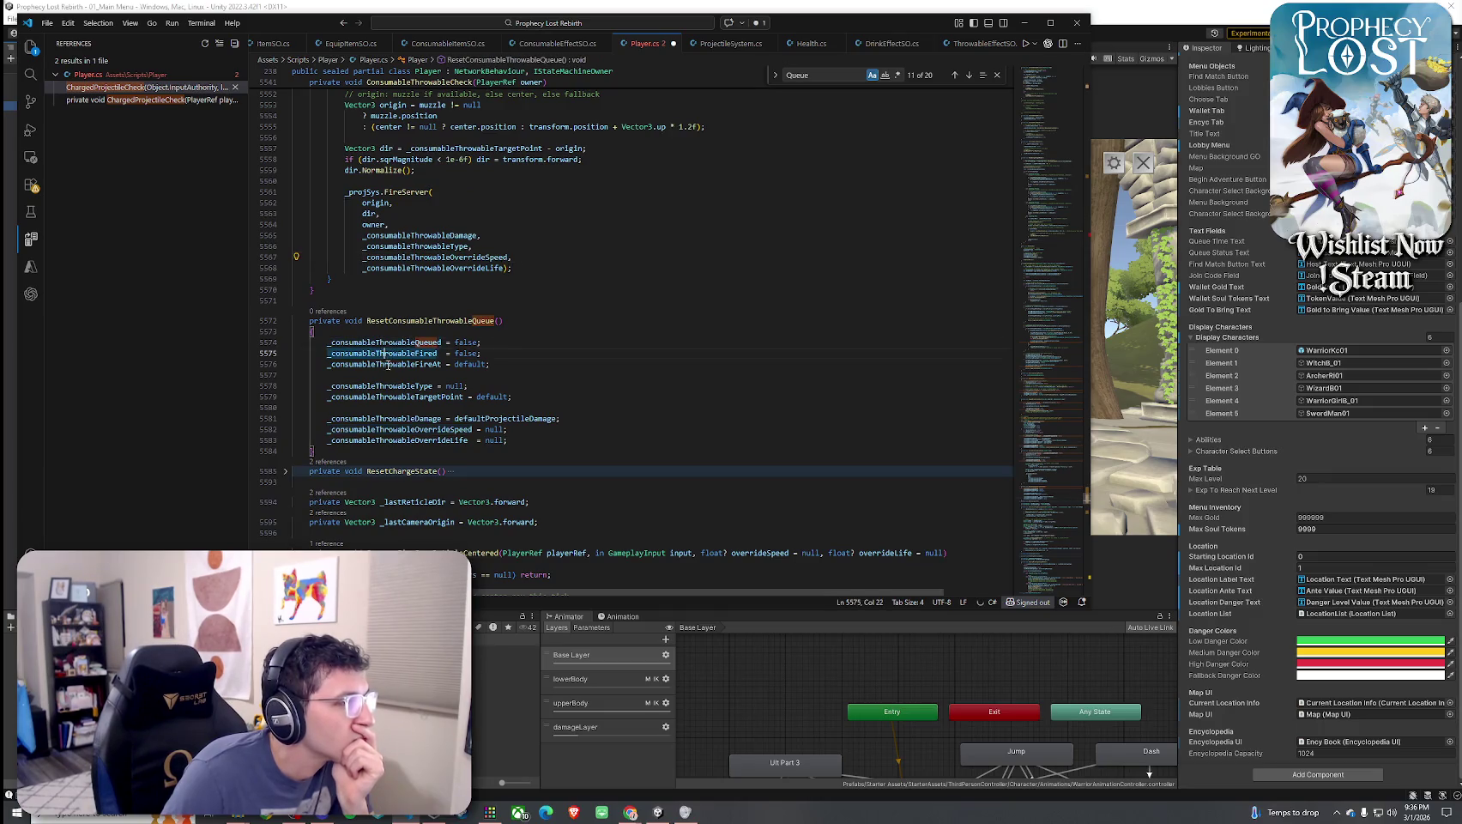
scroll(380, 360, down, 3)
click(398, 385)
click(287, 386)
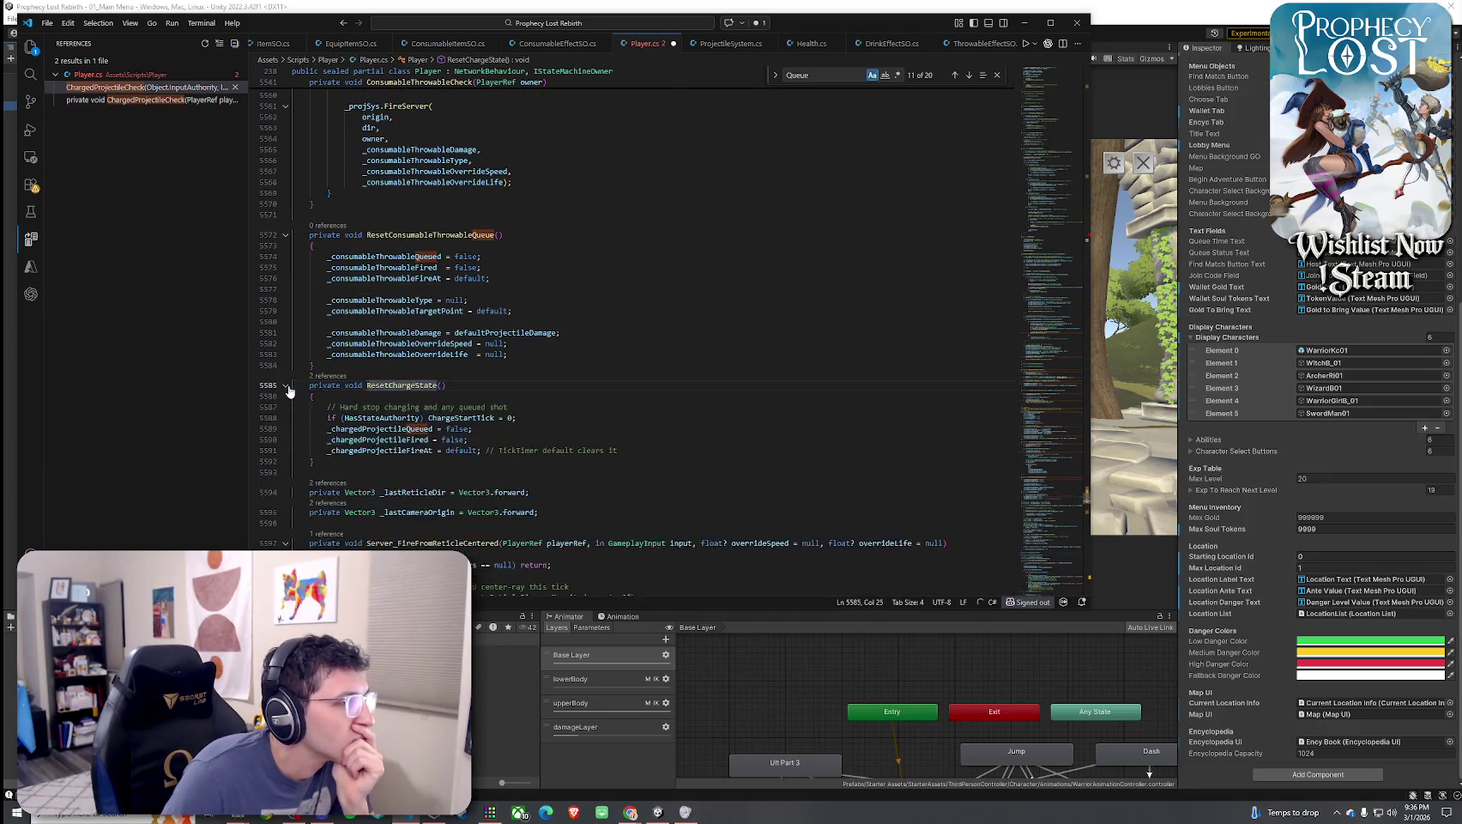
click(490, 234)
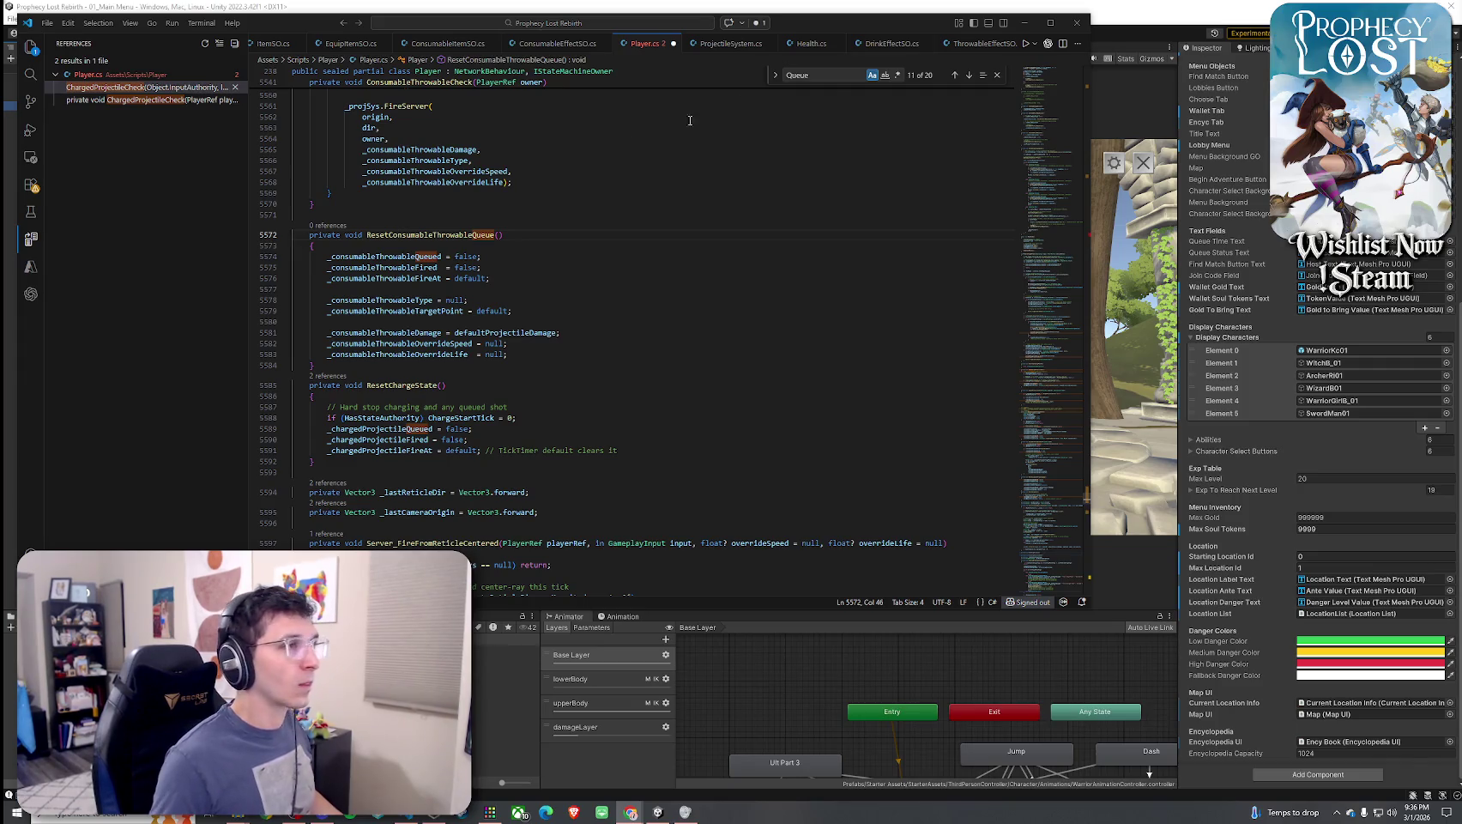
double_click(823, 75)
Search Player.cs for 'FixedUpdaten' and scroll down to the ConsumableThrowableCheck call
text(Fx)
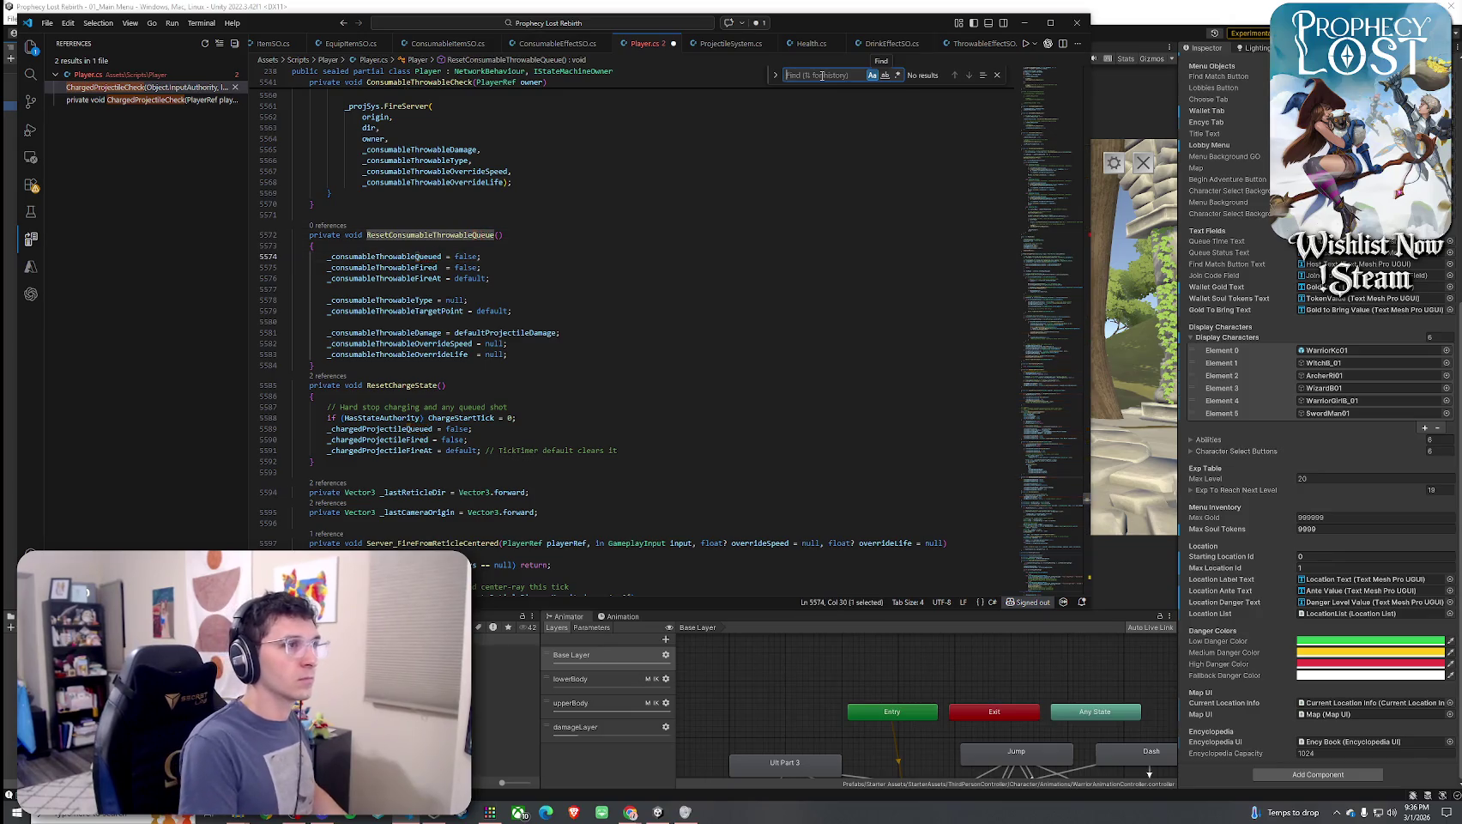
key(BackSpace)
text(ixedUpdaten)
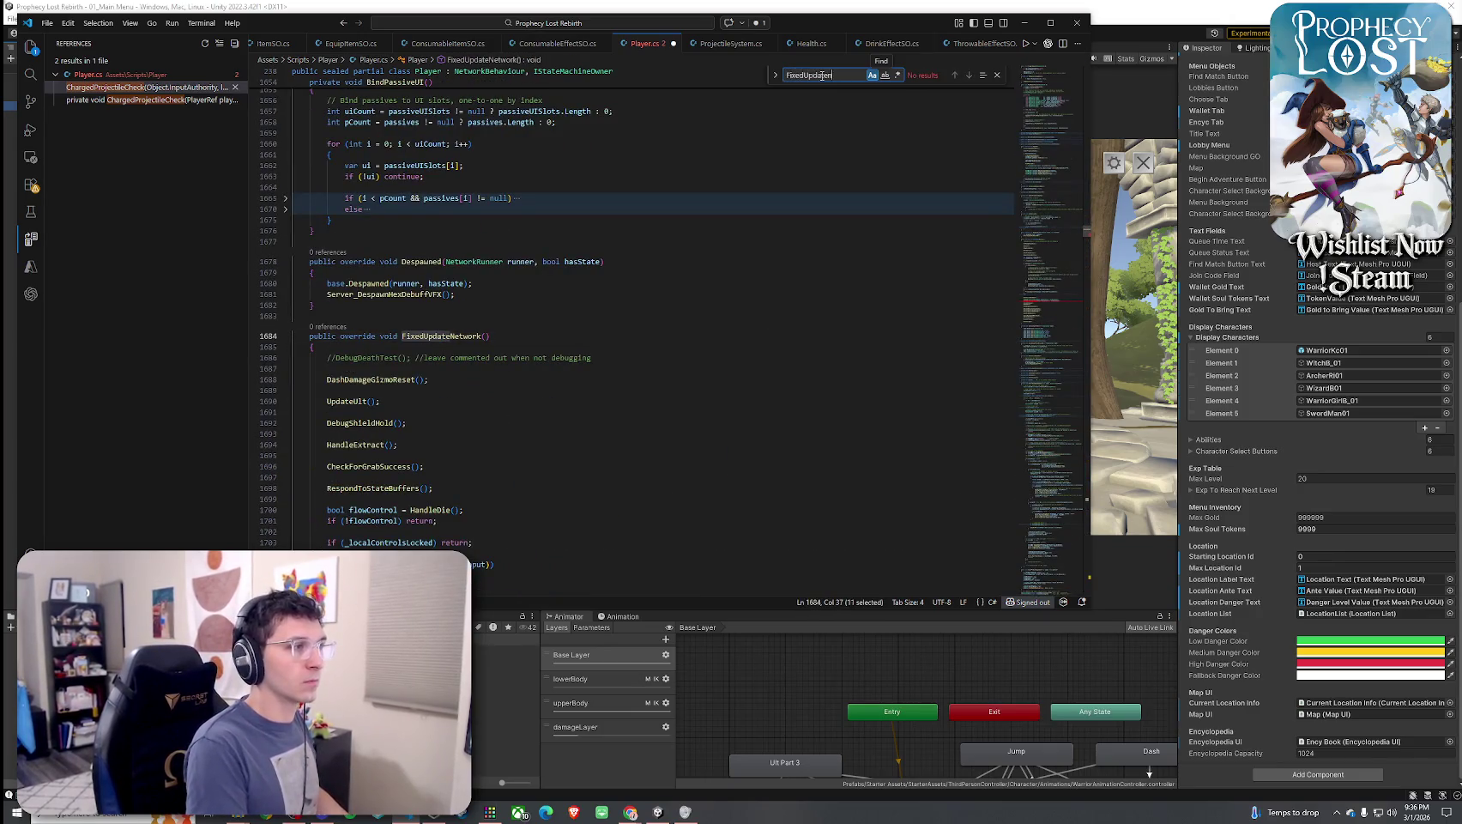
scroll(764, 280, down, 5)
scroll(764, 279, down, 5)
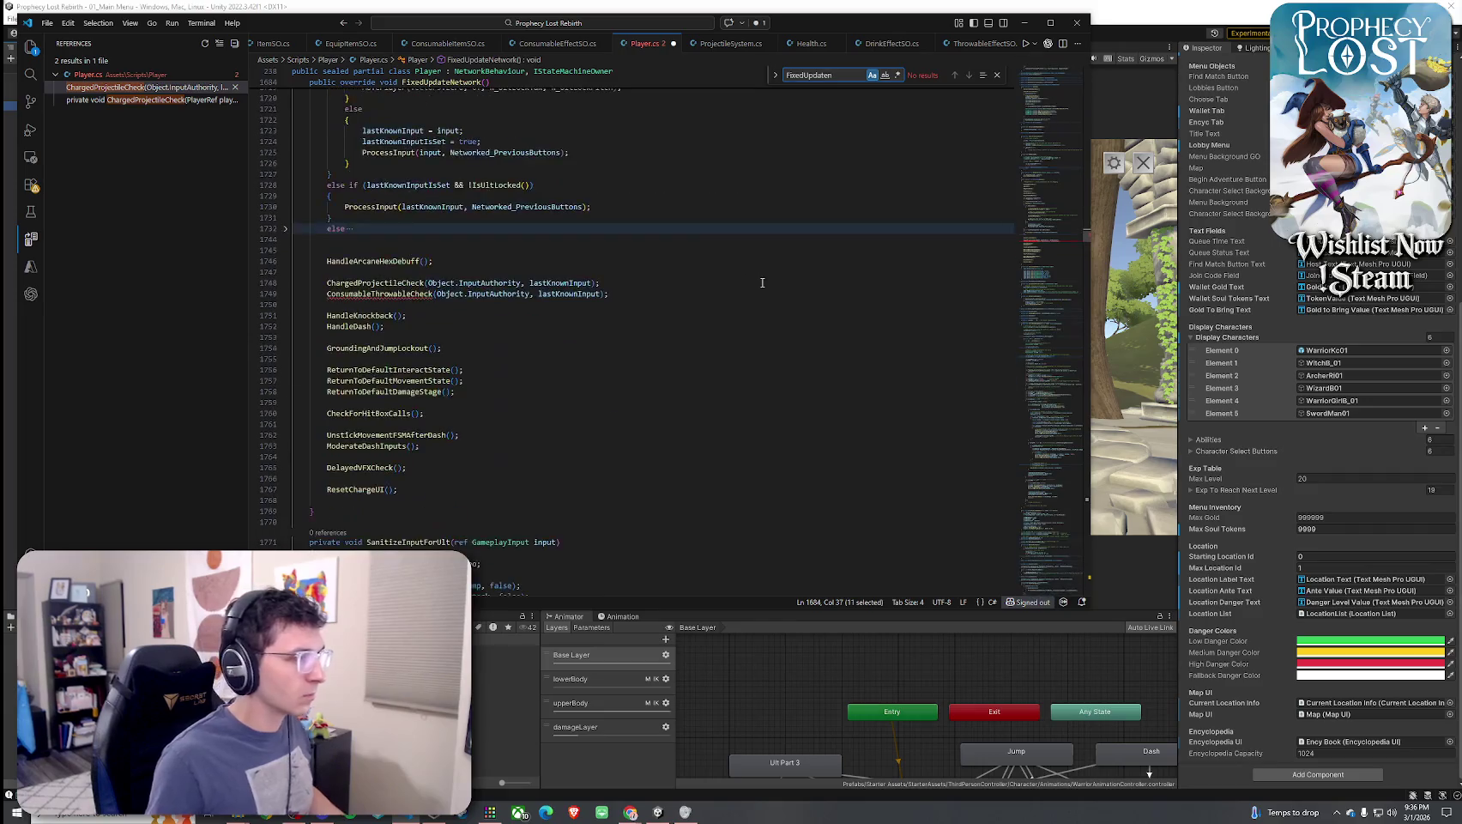
Remove the extra lastKnownInput argument from the ConsumableThrowableCheck call
double_click(403, 293)
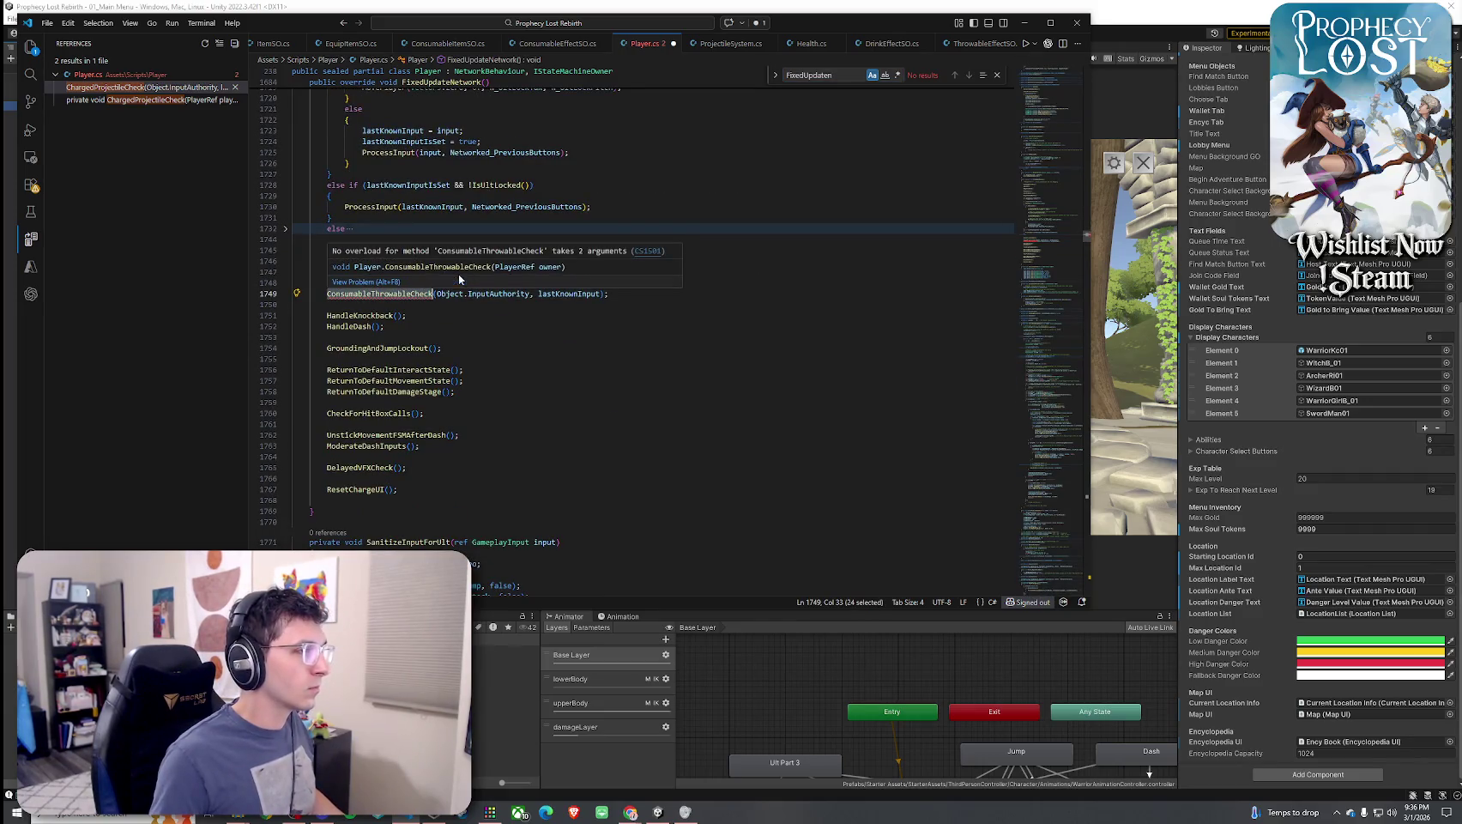
click(447, 286)
key(Escape)
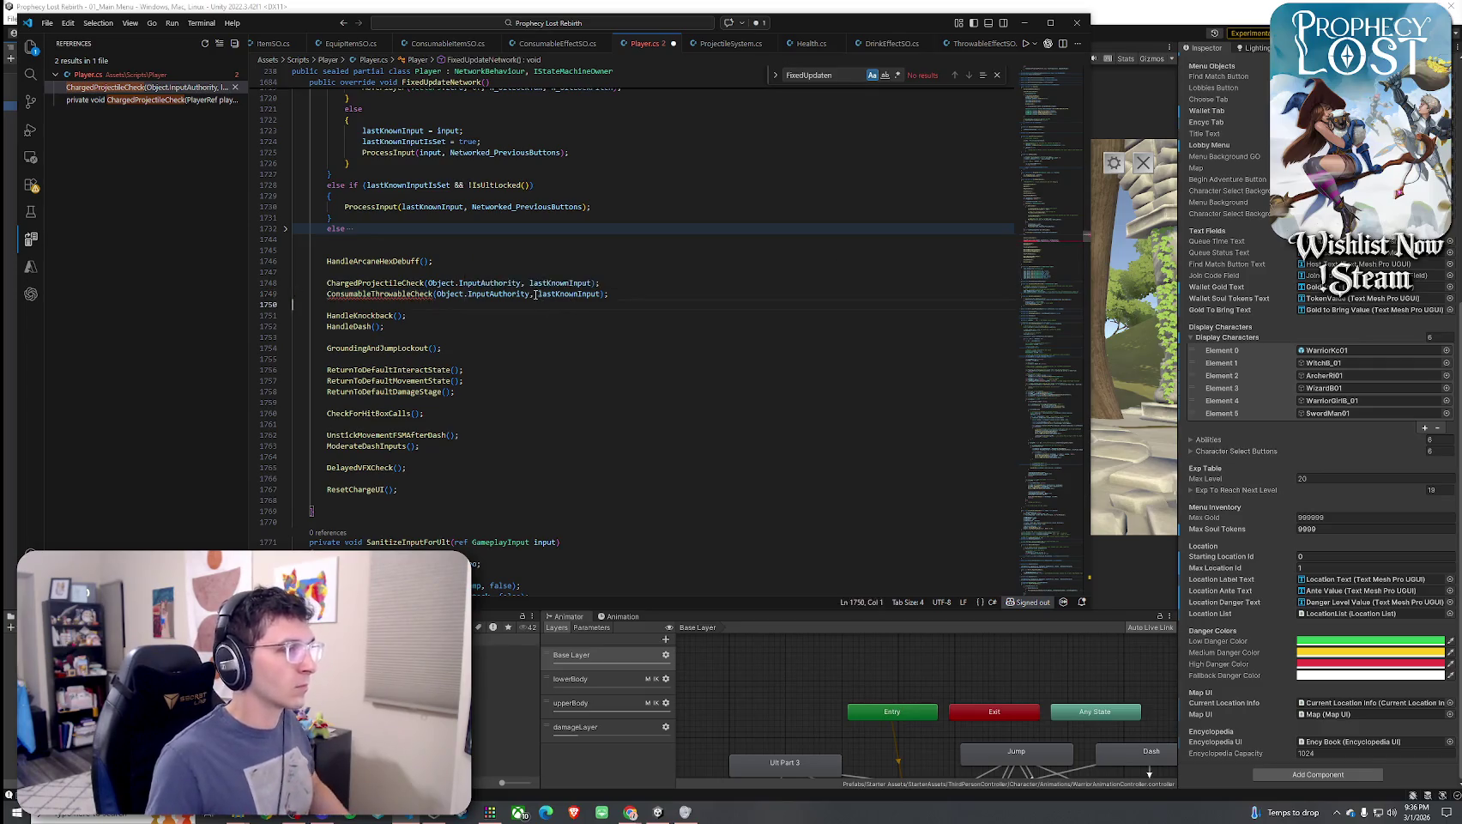
drag(530, 294, 602, 293)
key(BackSpace)
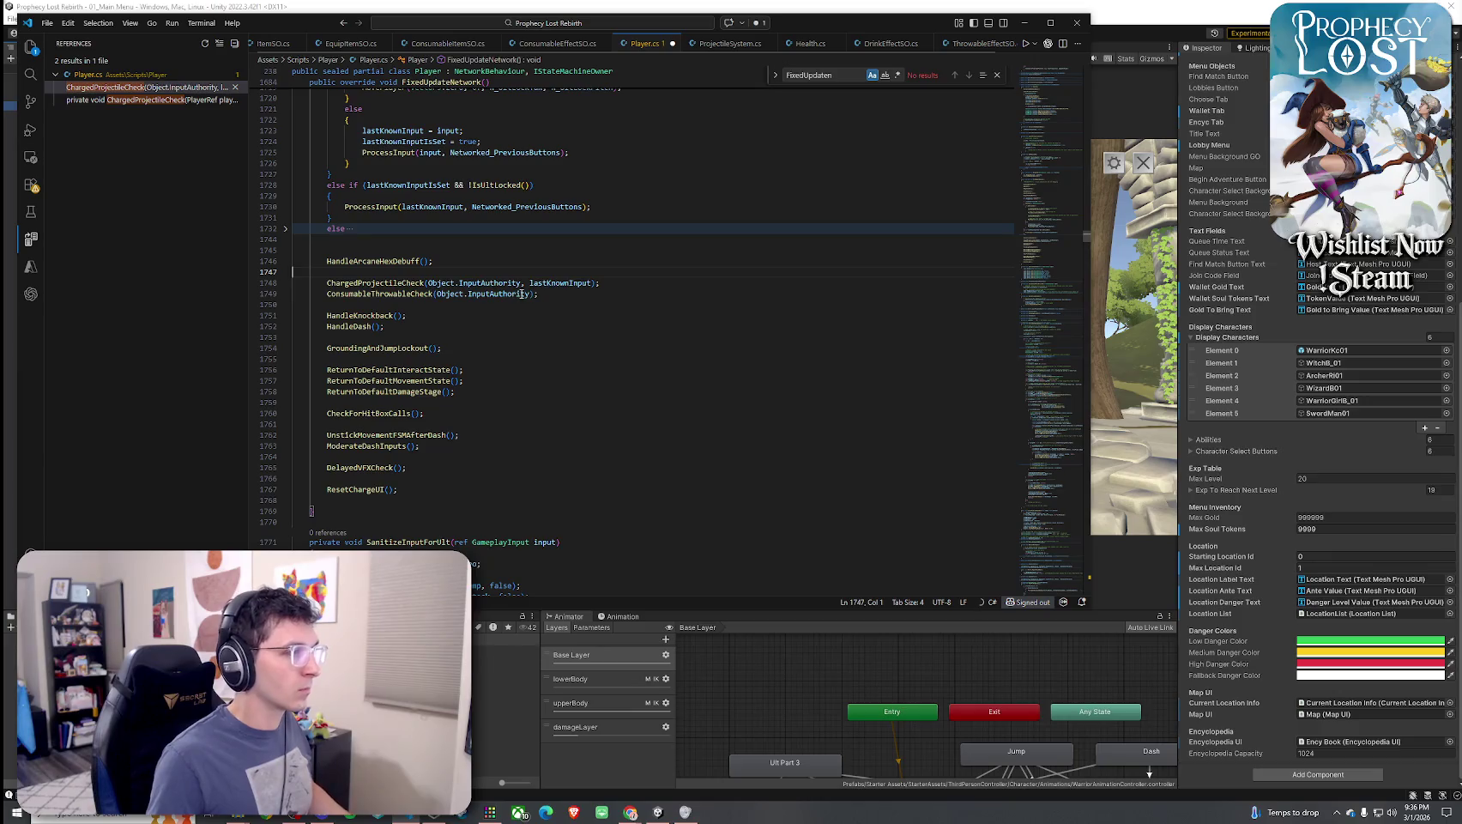
Go to lastKnownInput's declaration, list its references, and jump to where it is assigned
double_click(562, 283)
right_click(545, 286)
click(592, 192)
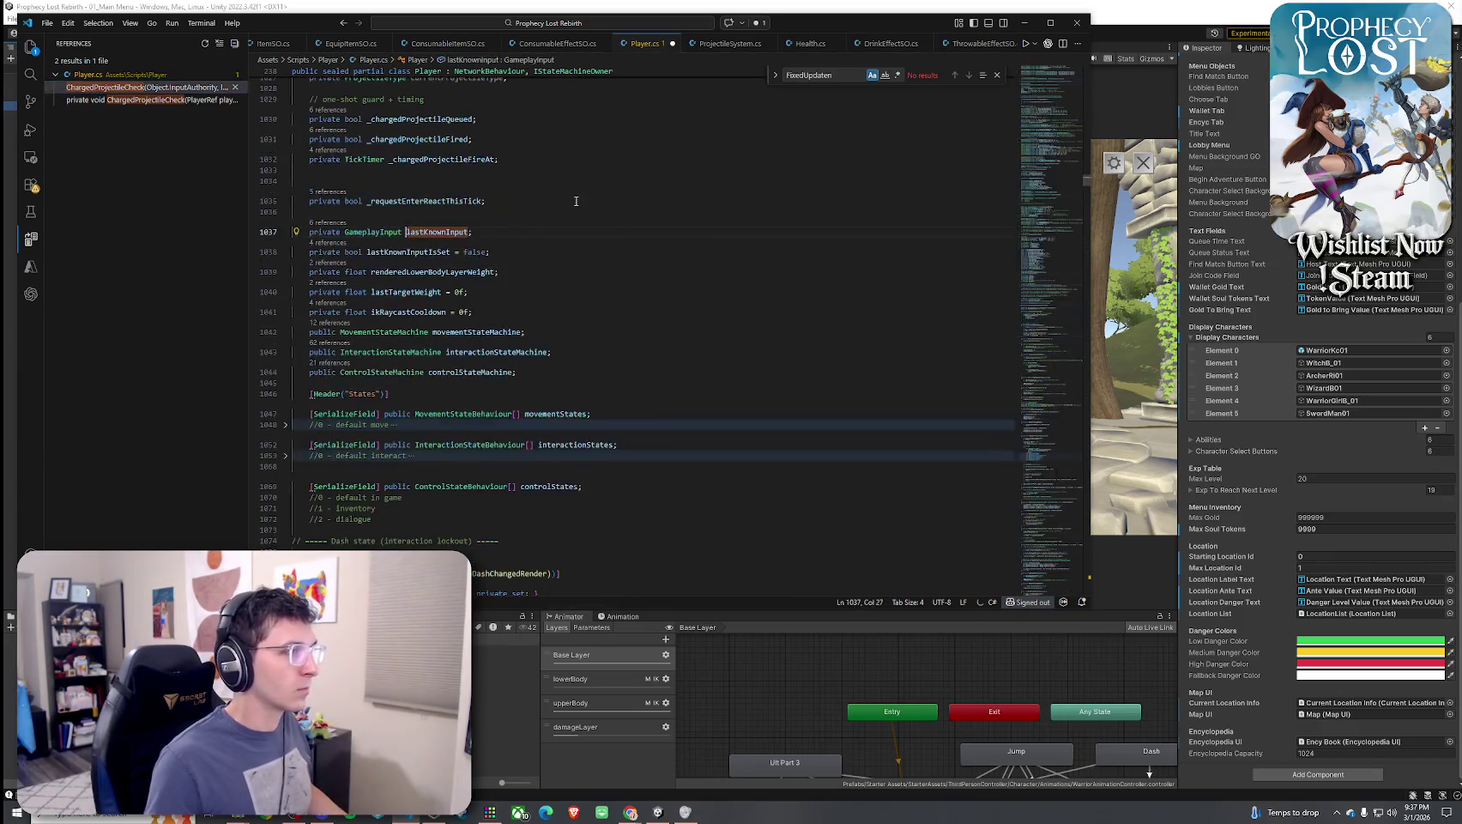
right_click(457, 232)
click(510, 267)
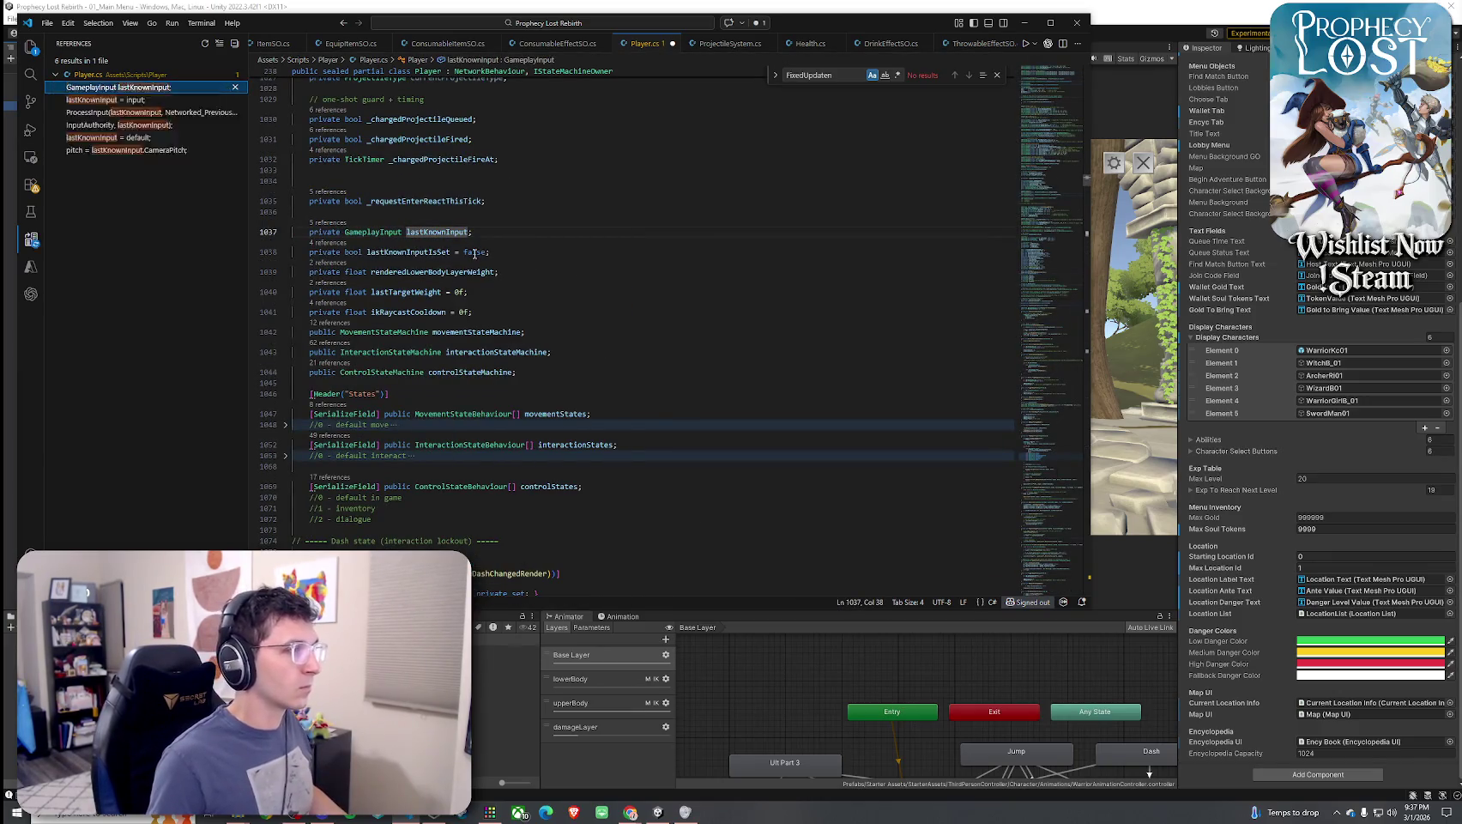
click(136, 102)
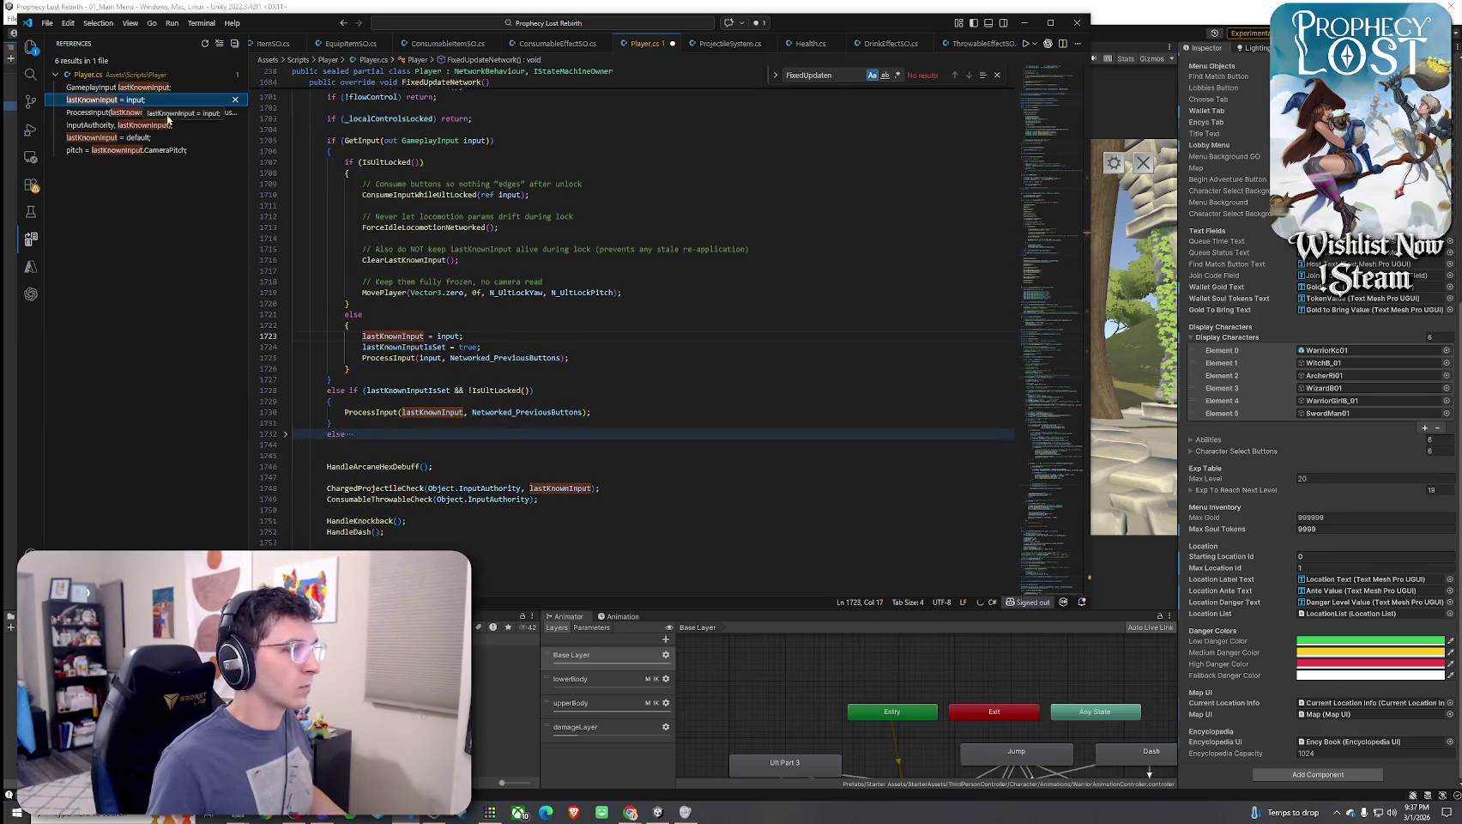
Search for 'FixedUpdateNetwork' and scroll through its body to the ChargedProjectileCheck call
click(850, 77)
key(BackSpace)
key(Return)
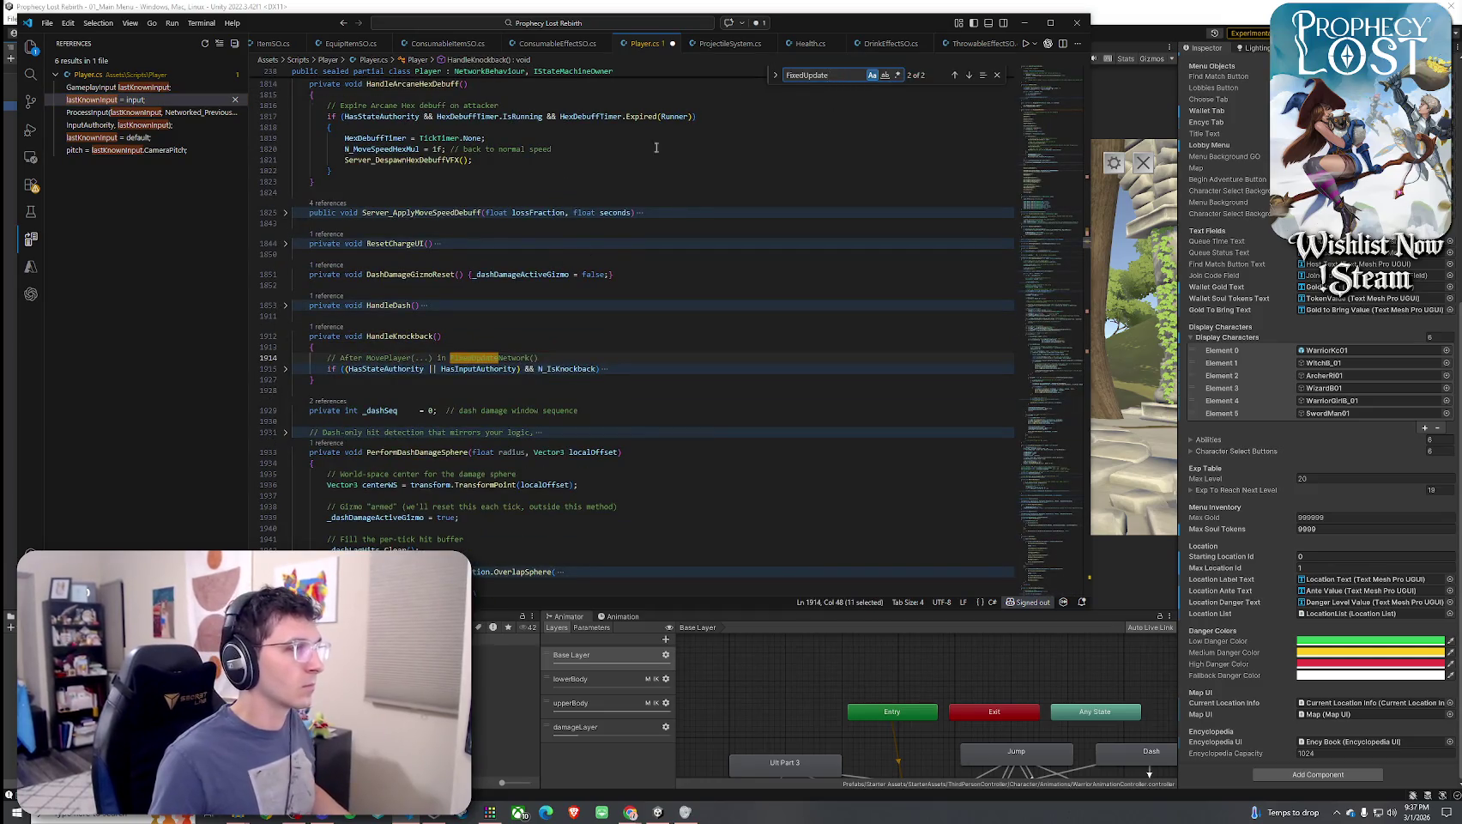
key(Return)
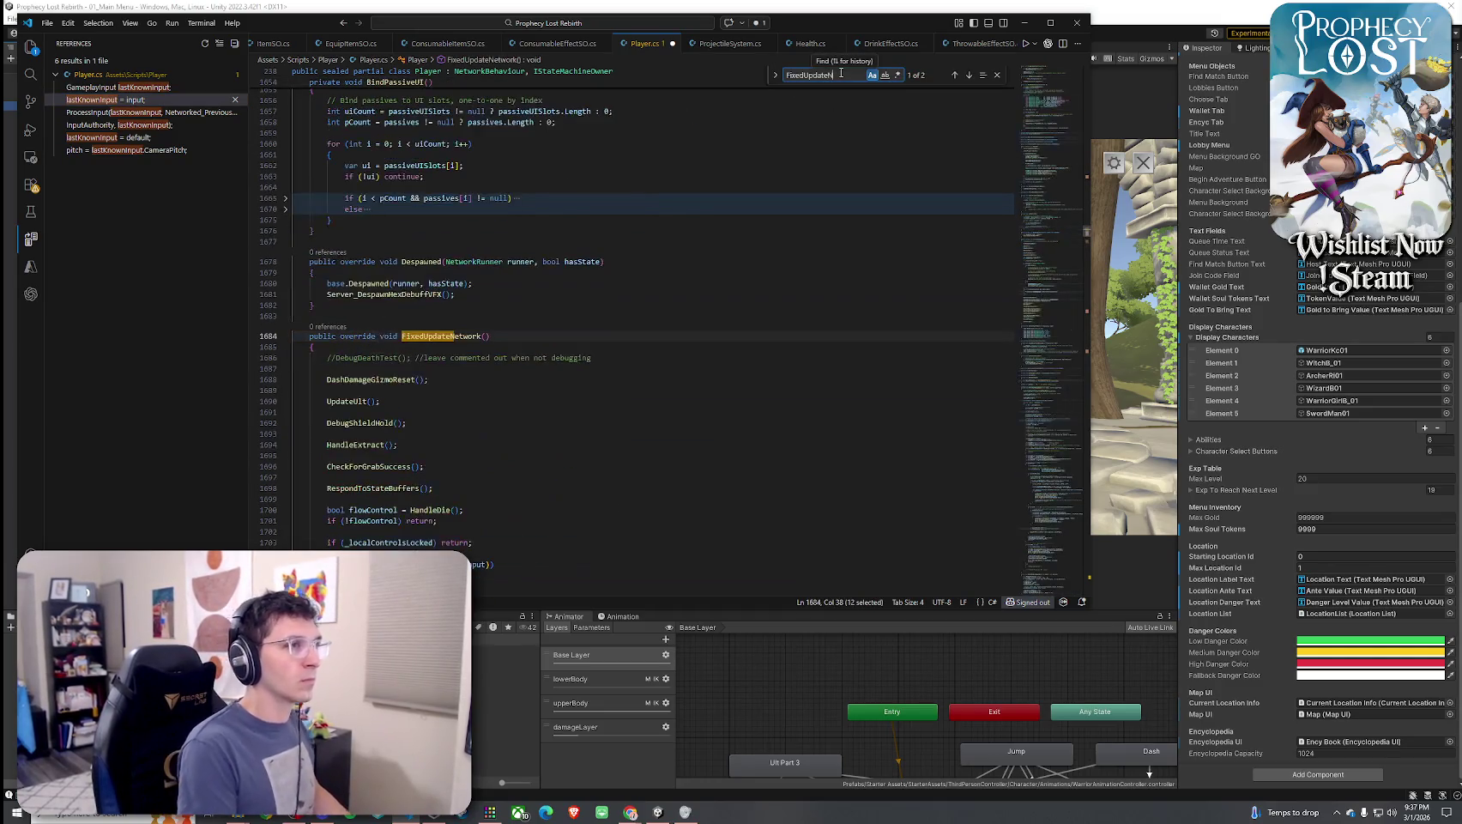
text(Network)
scroll(651, 295, down, 10)
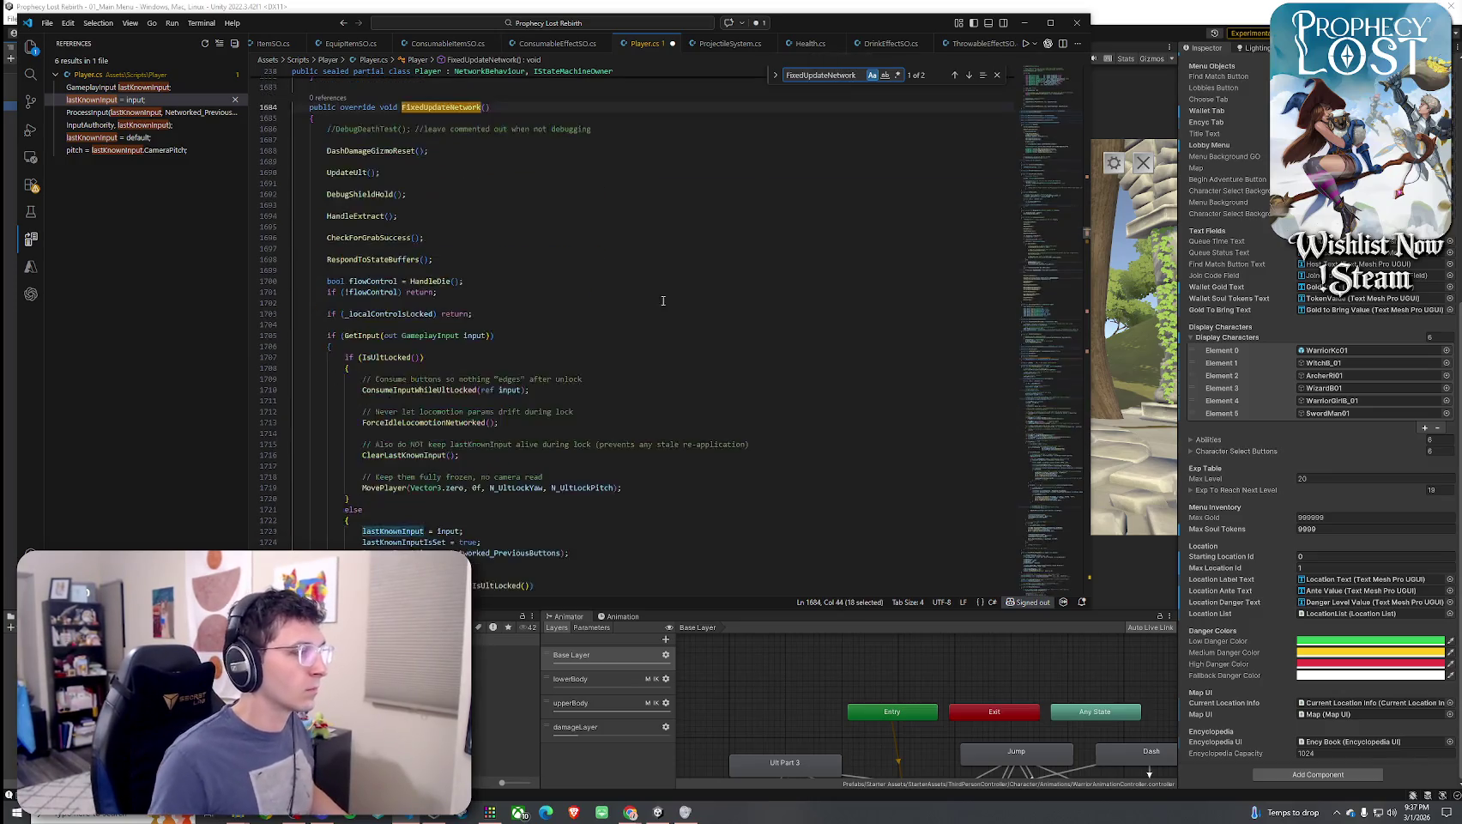
scroll(418, 311, down, 3)
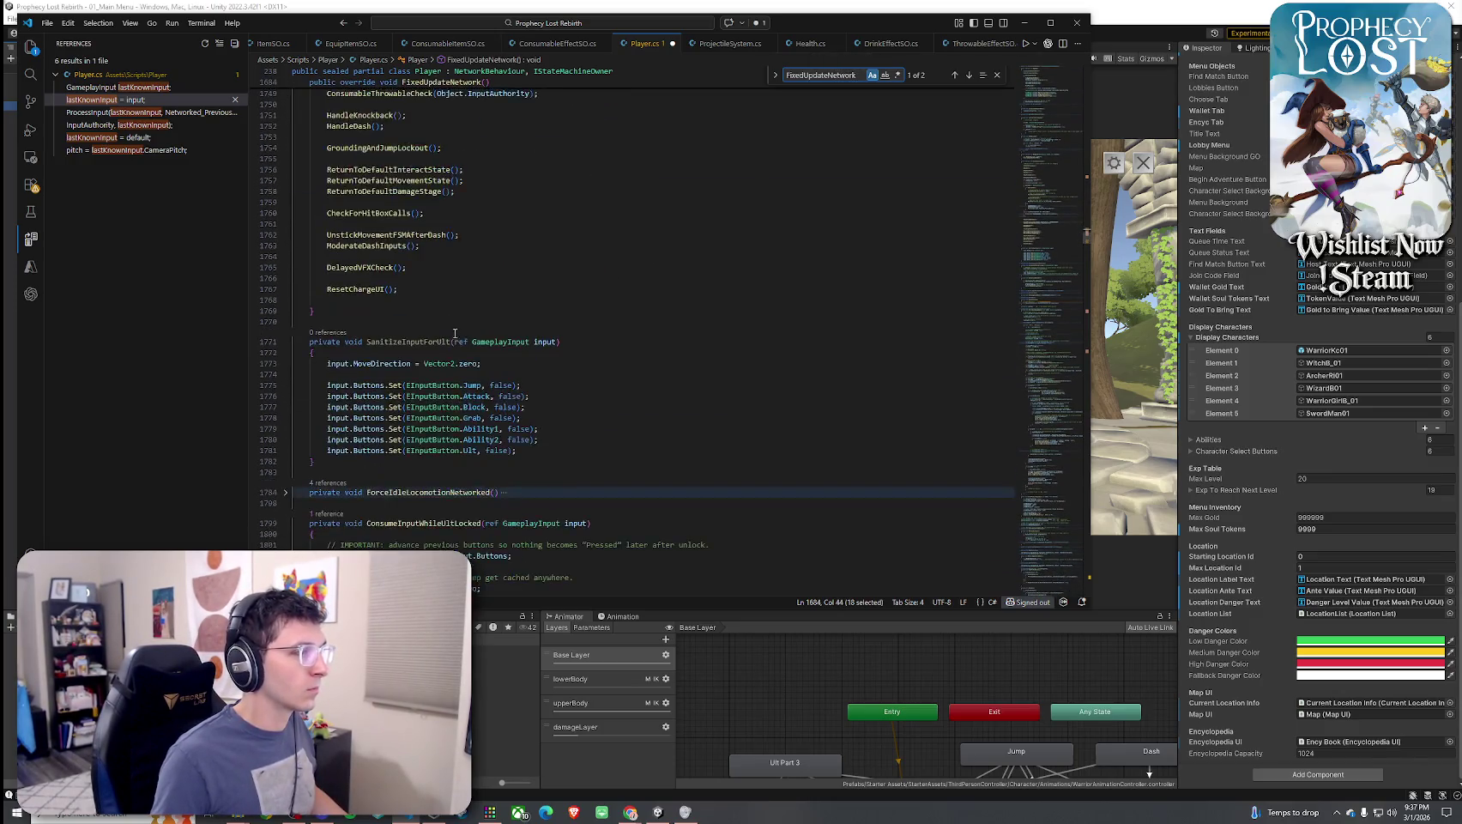
right_click(410, 282)
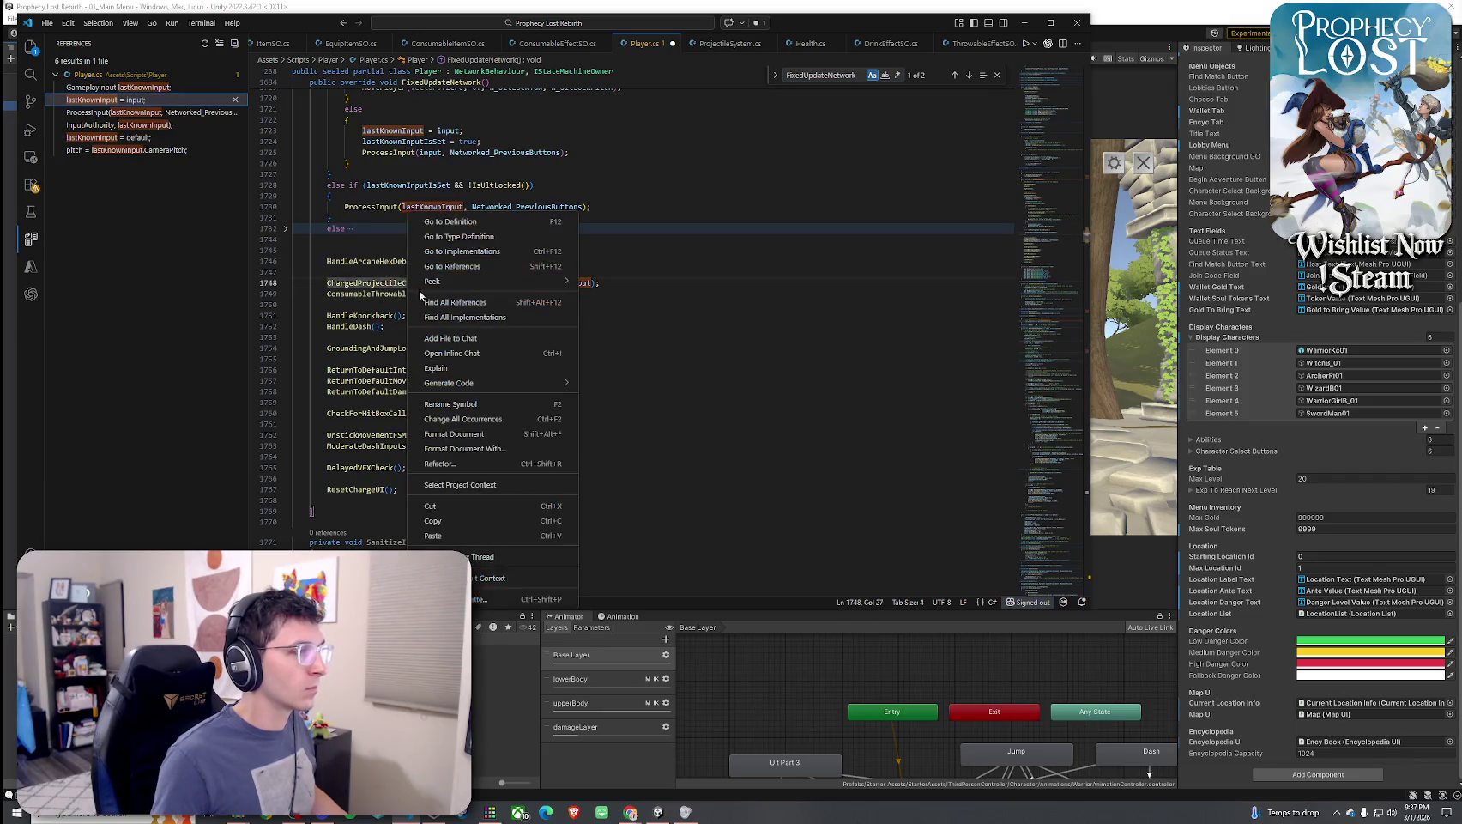
Go to ChargedProjectileCheck's definition and inspect its input argument and Server_FireFromReticleCentered call
click(443, 230)
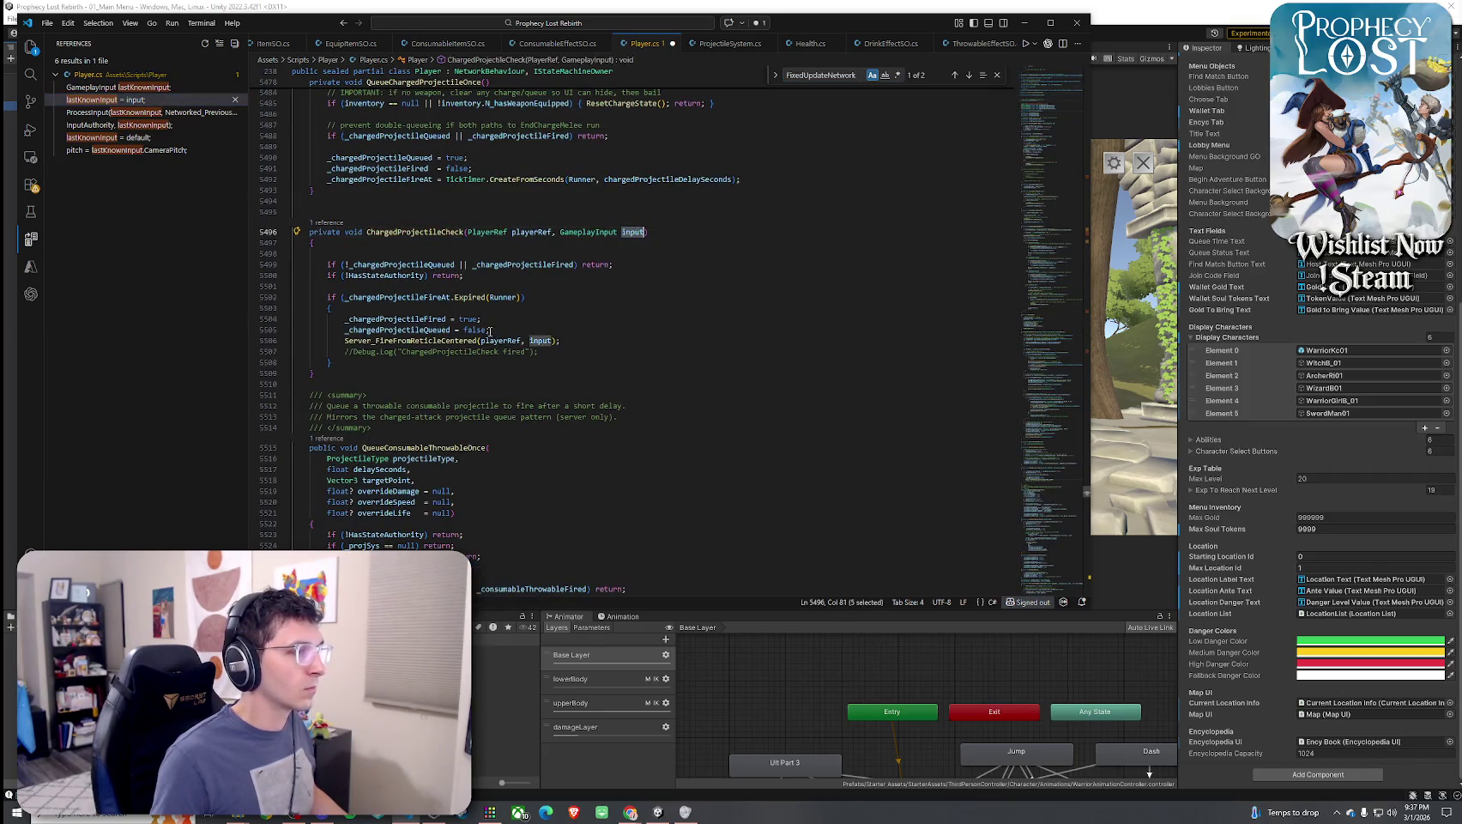
double_click(539, 340)
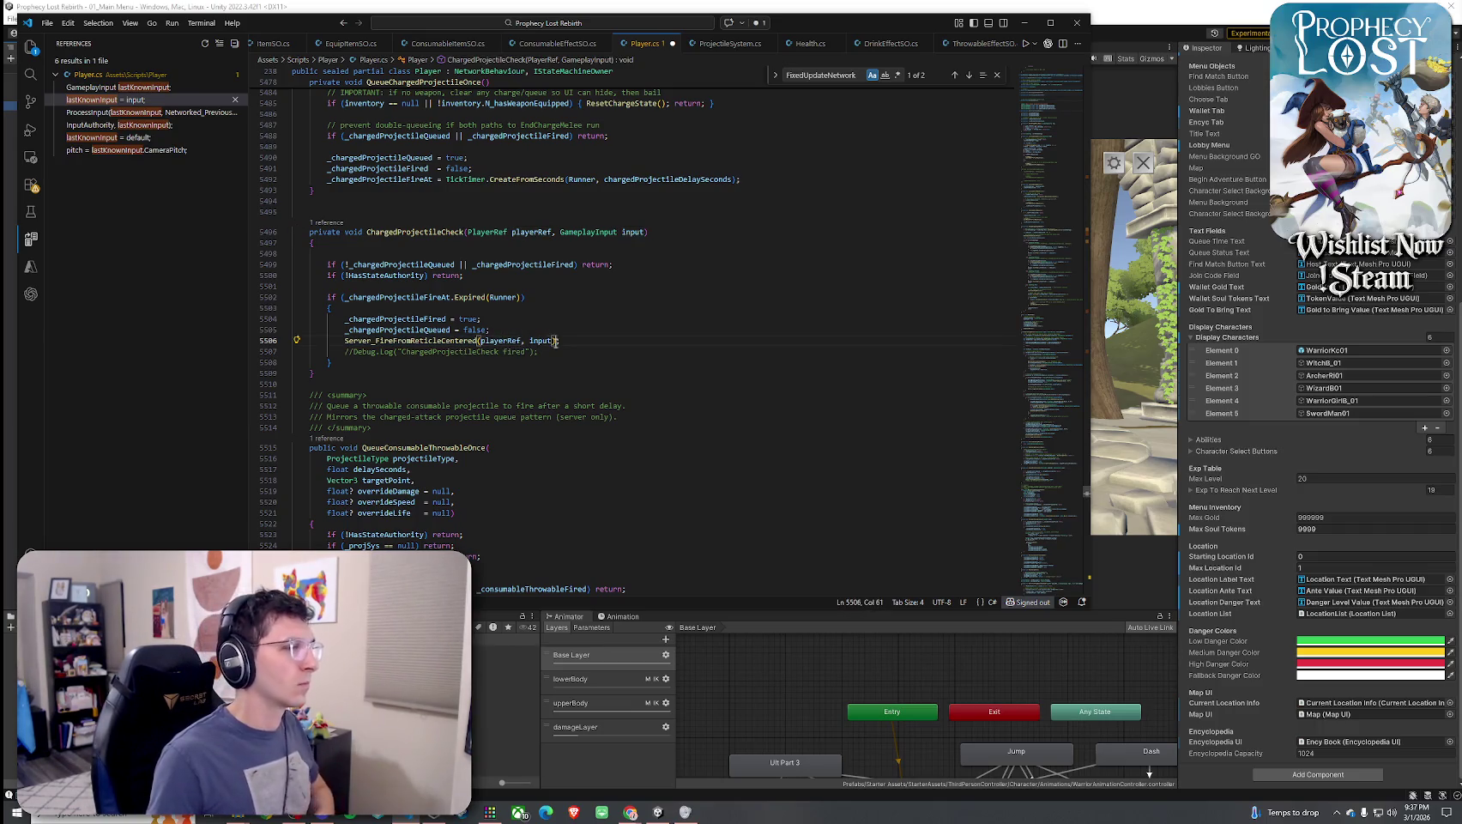
click(432, 232)
key(ctrl+f)
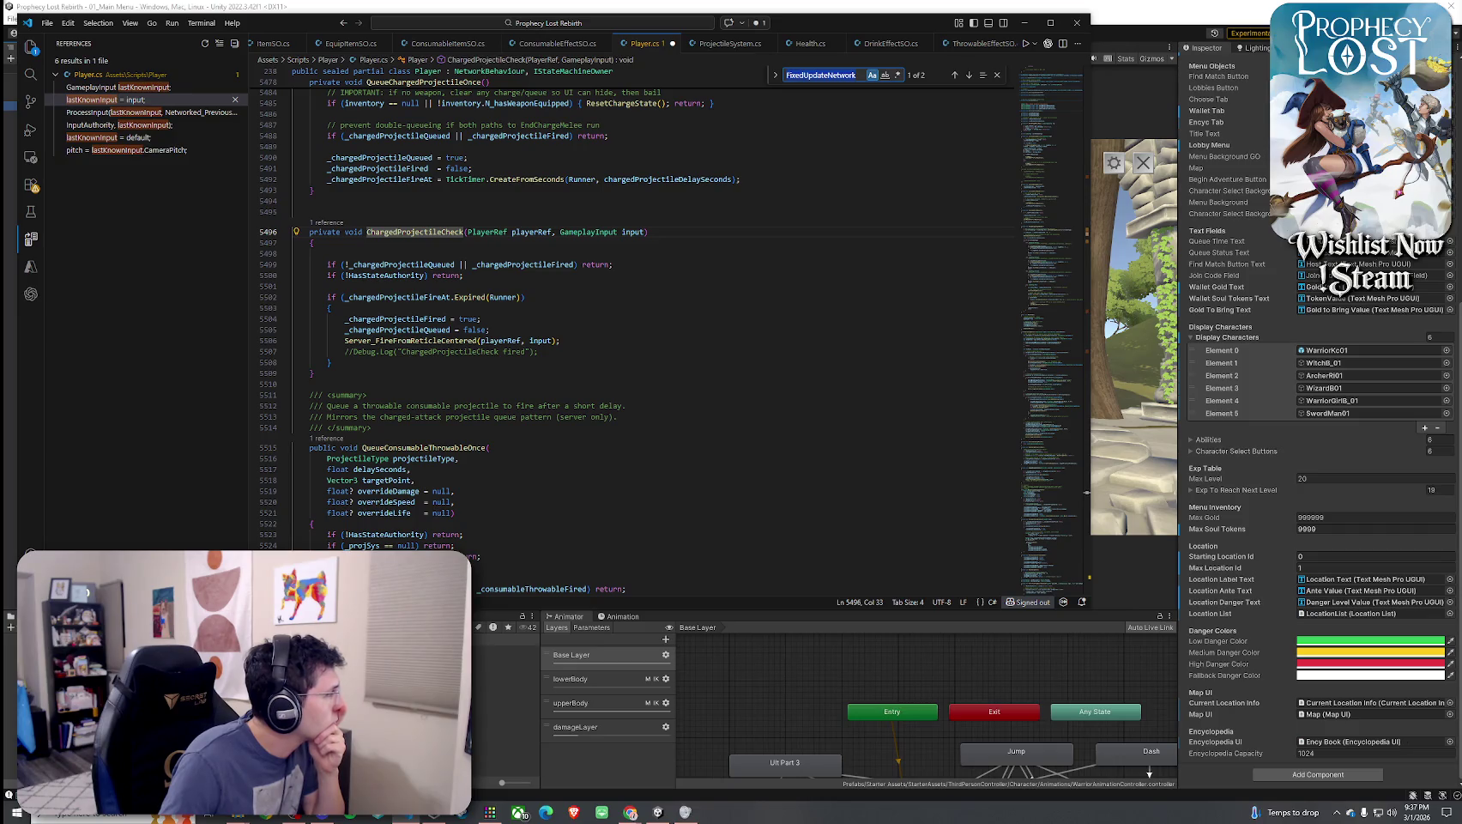
key(alt+Tab)
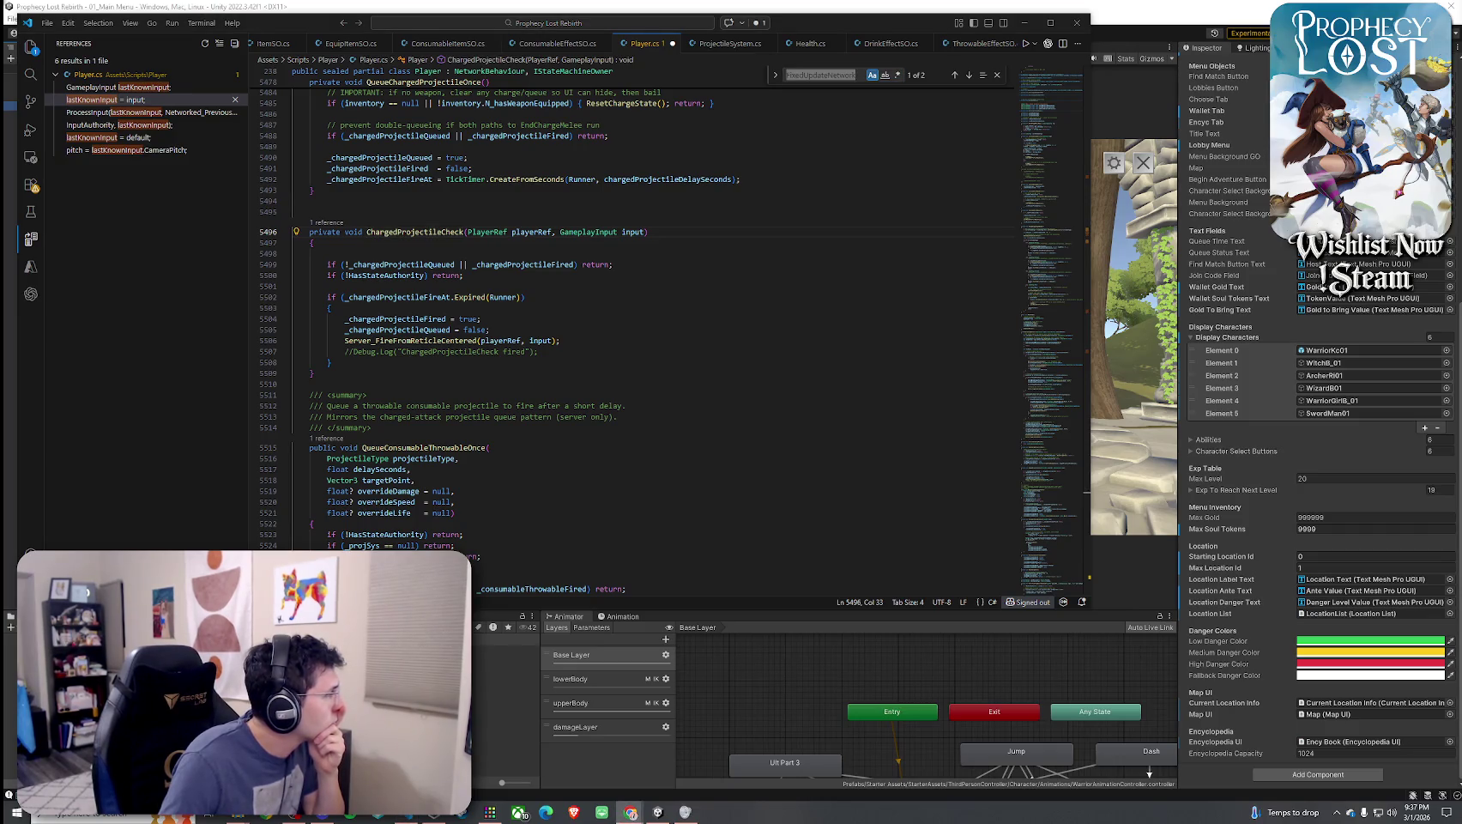
click(447, 340)
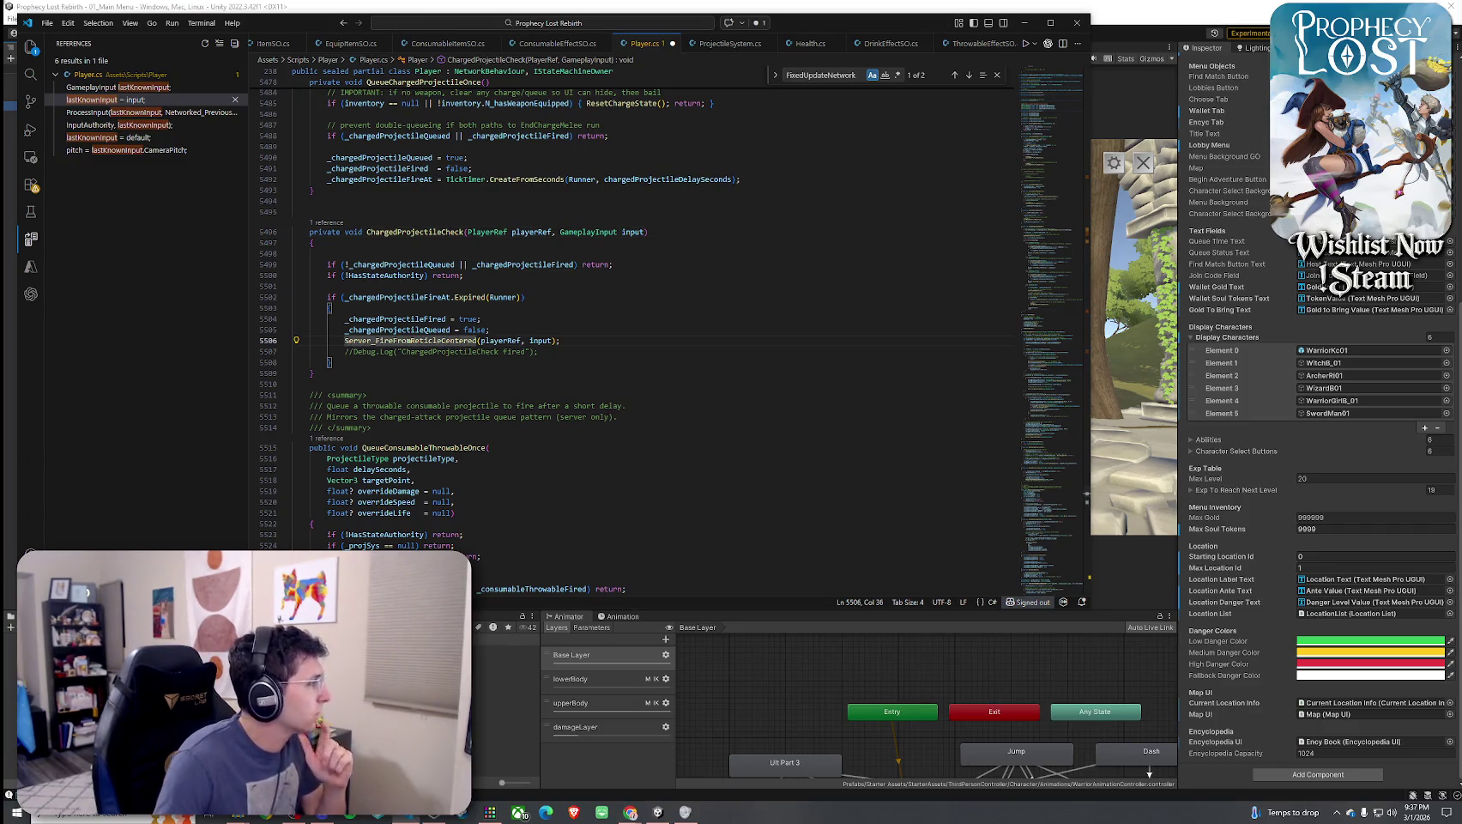
key(alt+Tab)
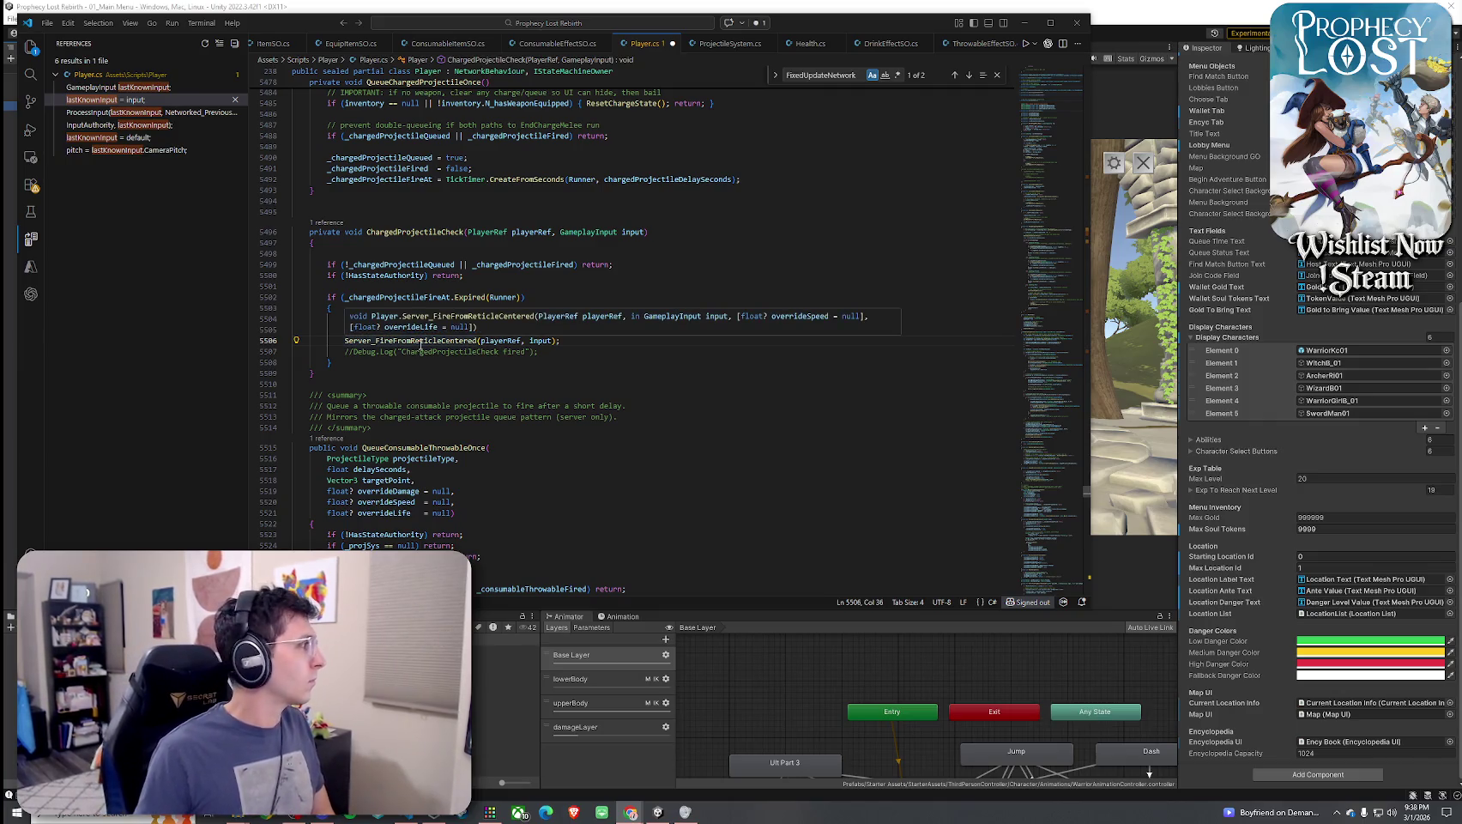
Highlight the uses of _chargedProjectileFired, then move down to QueueConsumableThrowableOnce's signature
click(459, 351)
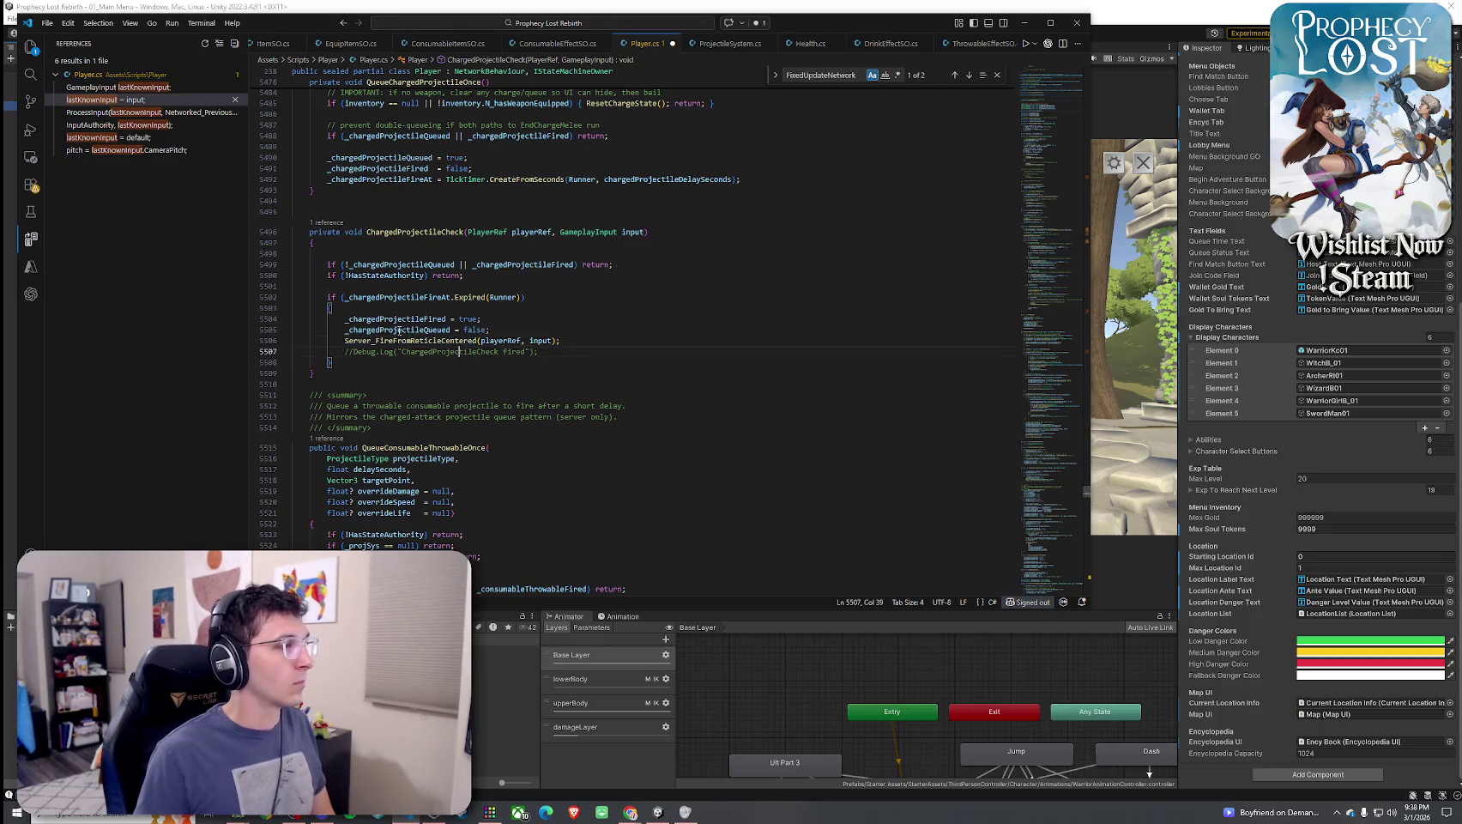
click(398, 319)
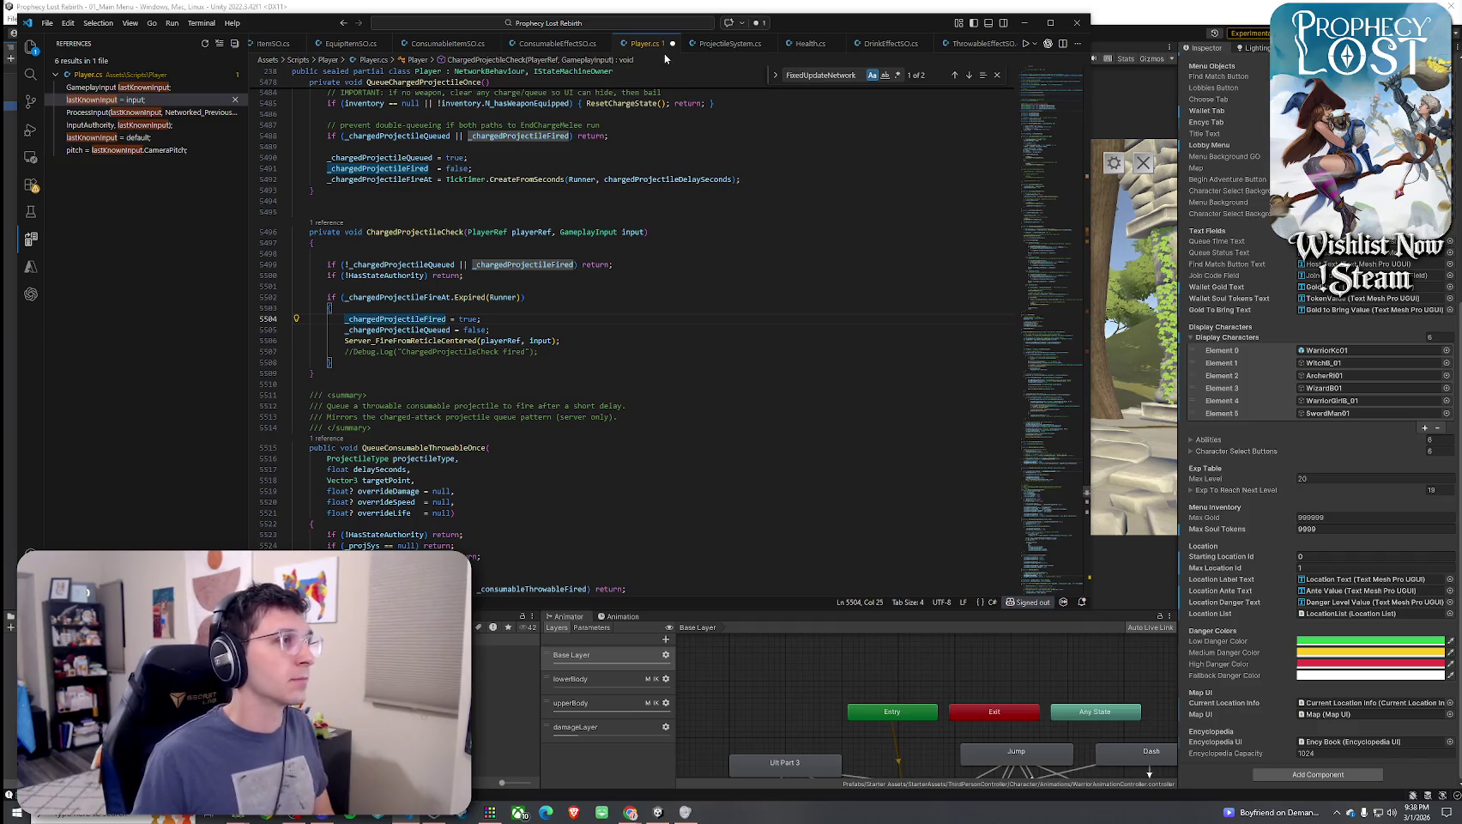
click(516, 232)
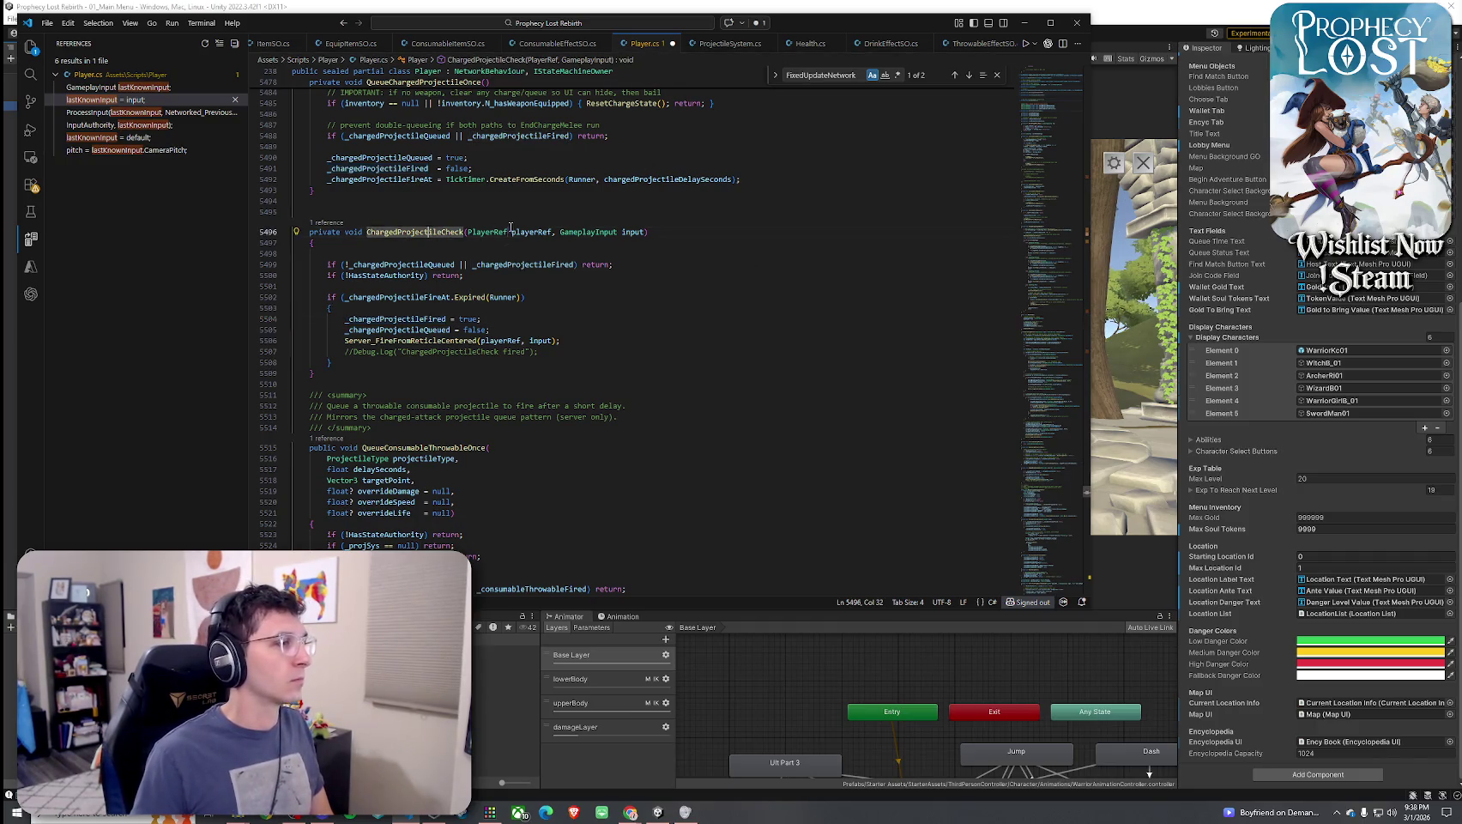
scroll(481, 343, down, 2)
click(446, 361)
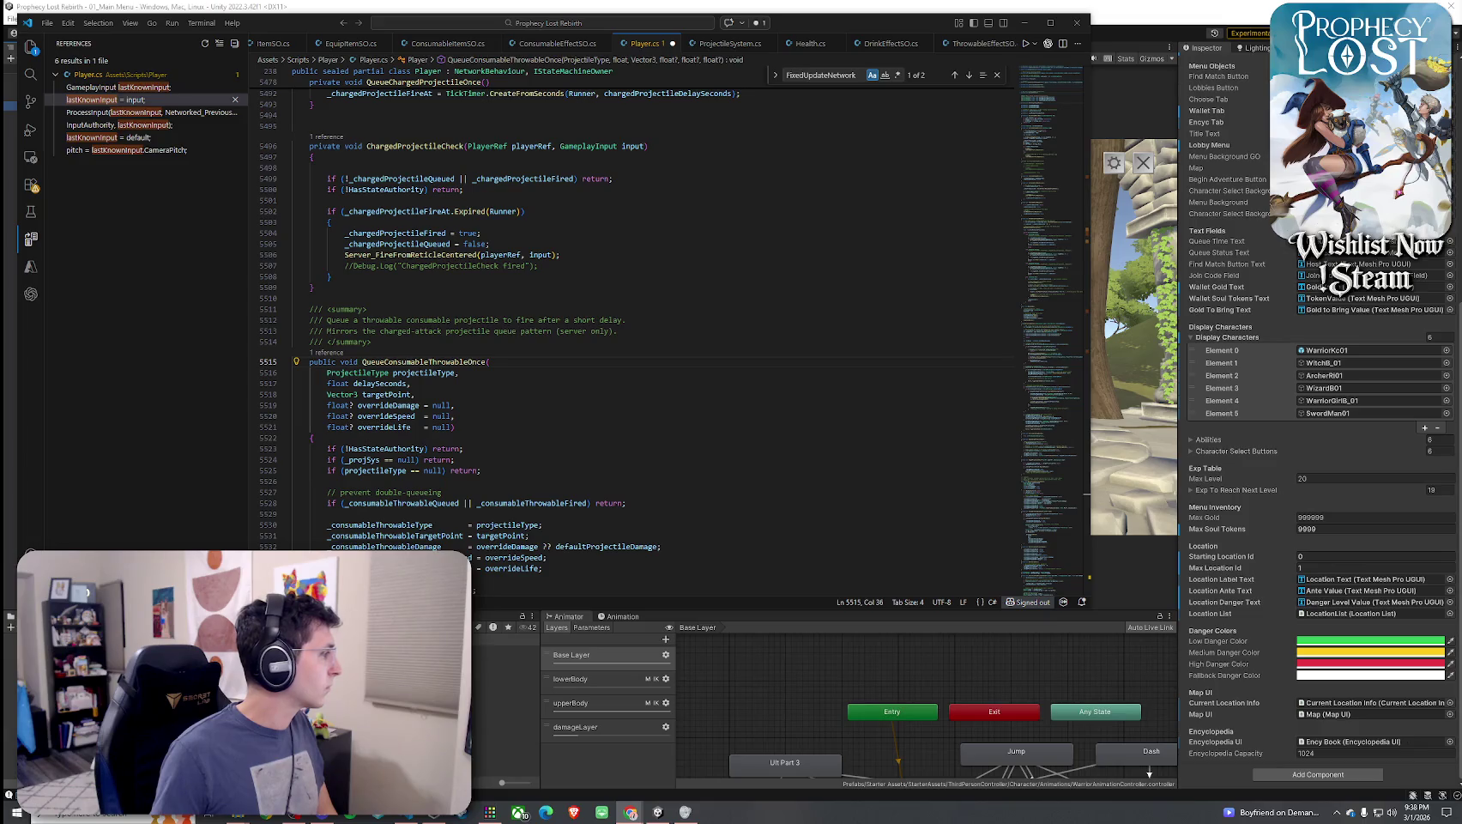
Search Player.cs for 'queue', then 'QueueConsumable', to reach QueueConsumableThrowableOnce
key(ctrl+f)
text(queue)
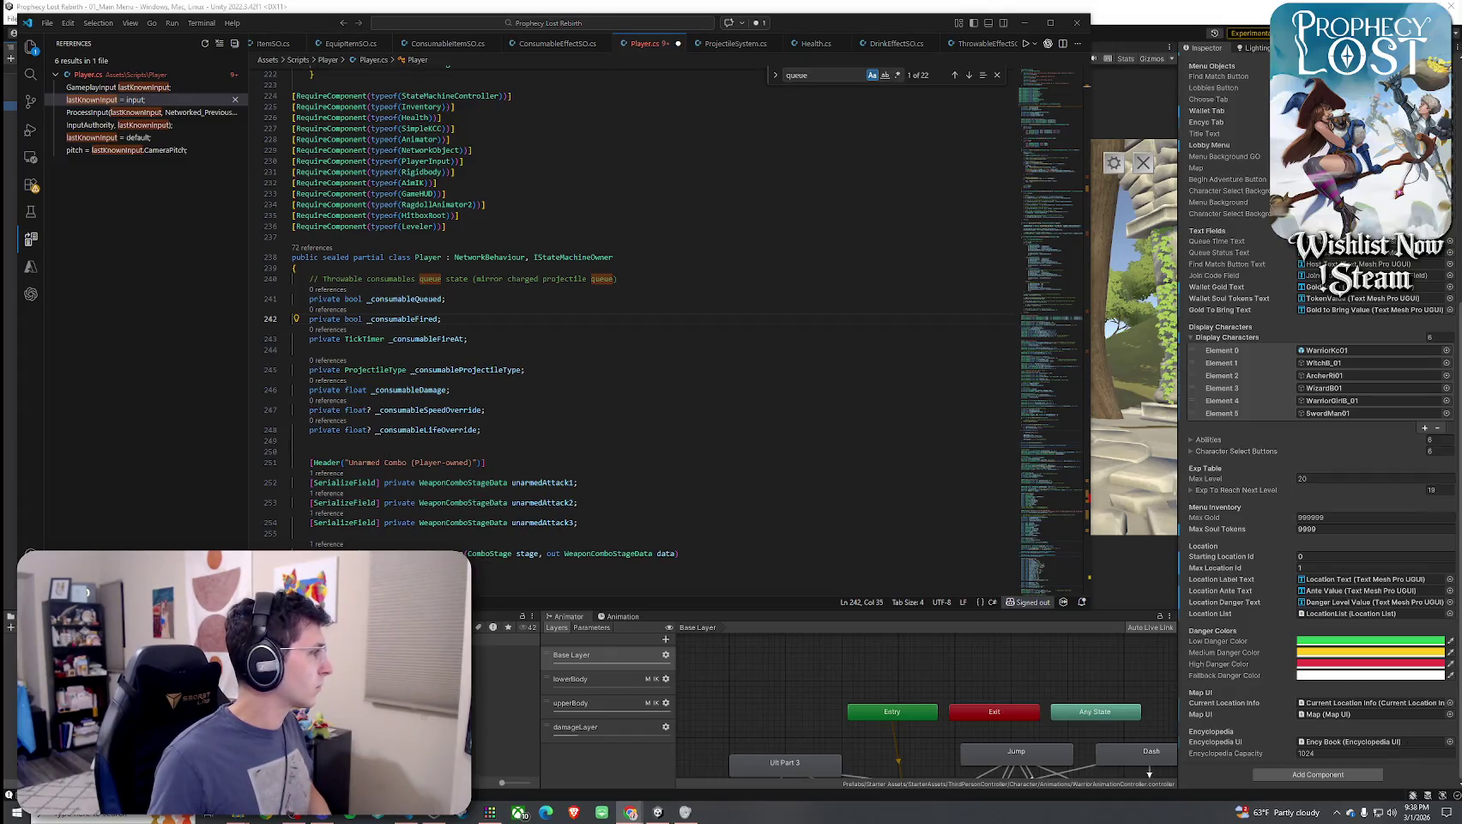
key(ctrl+f)
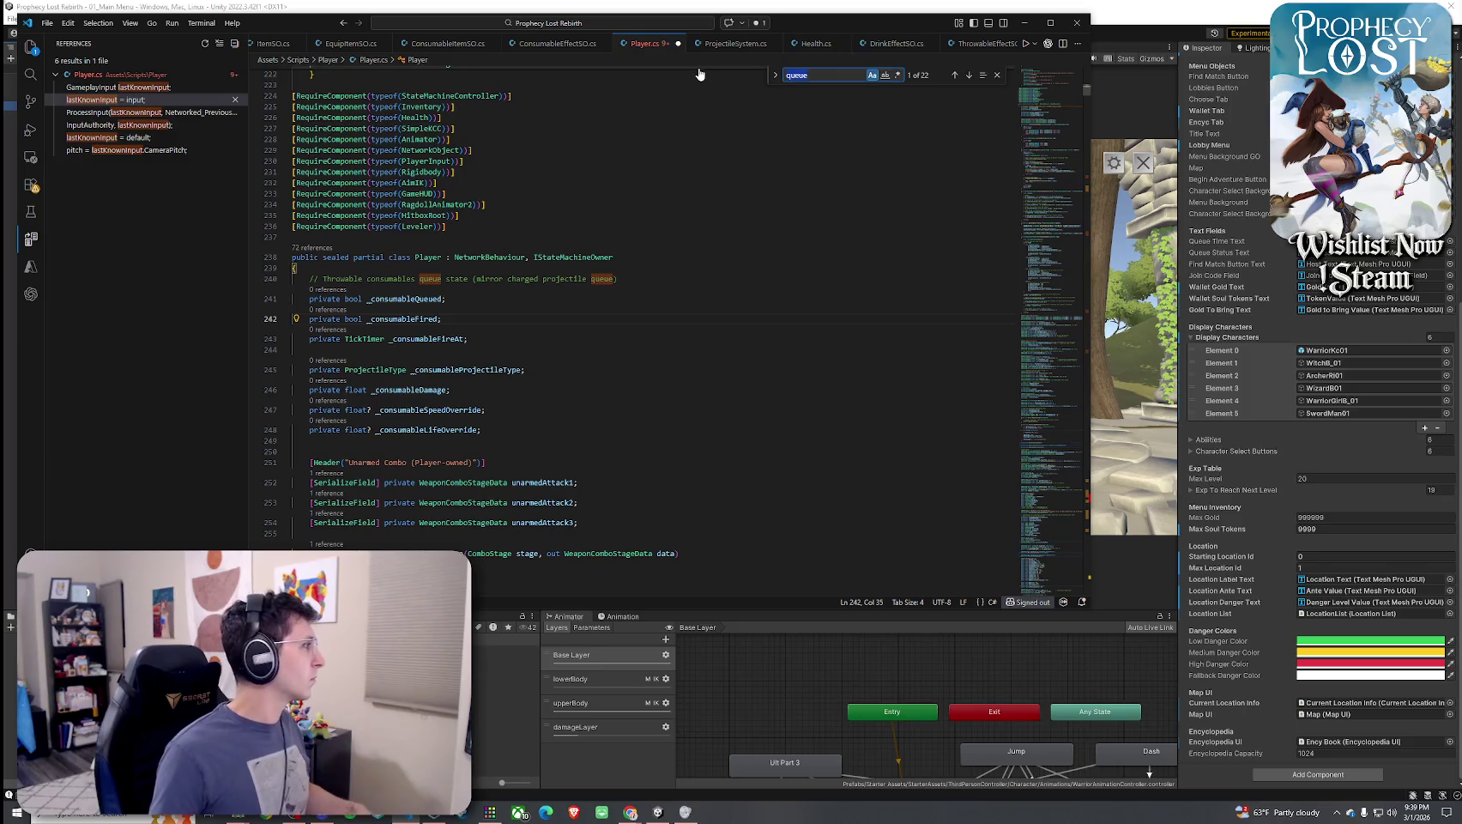
text(Qu)
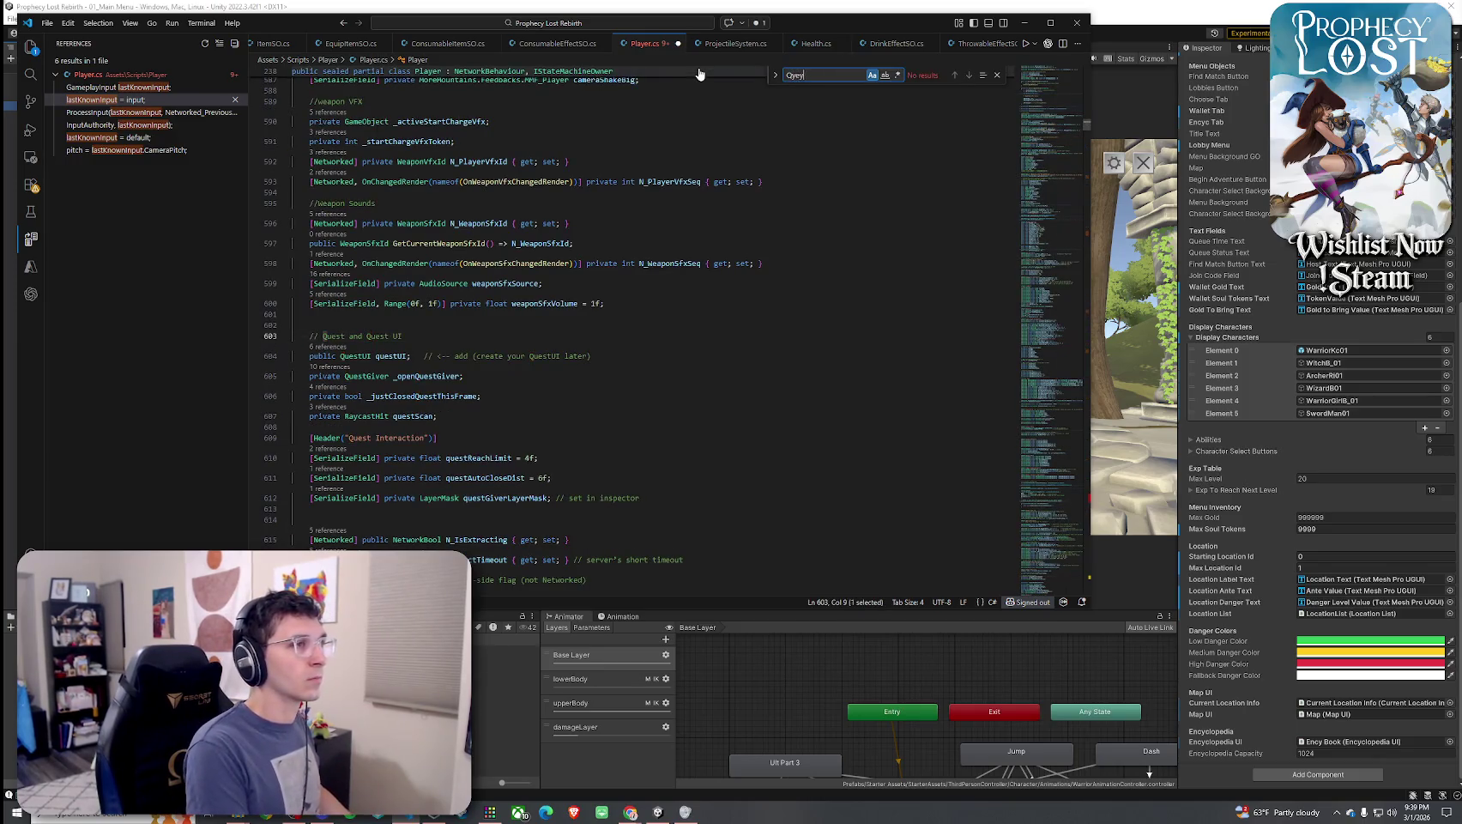
text(eueConsumable)
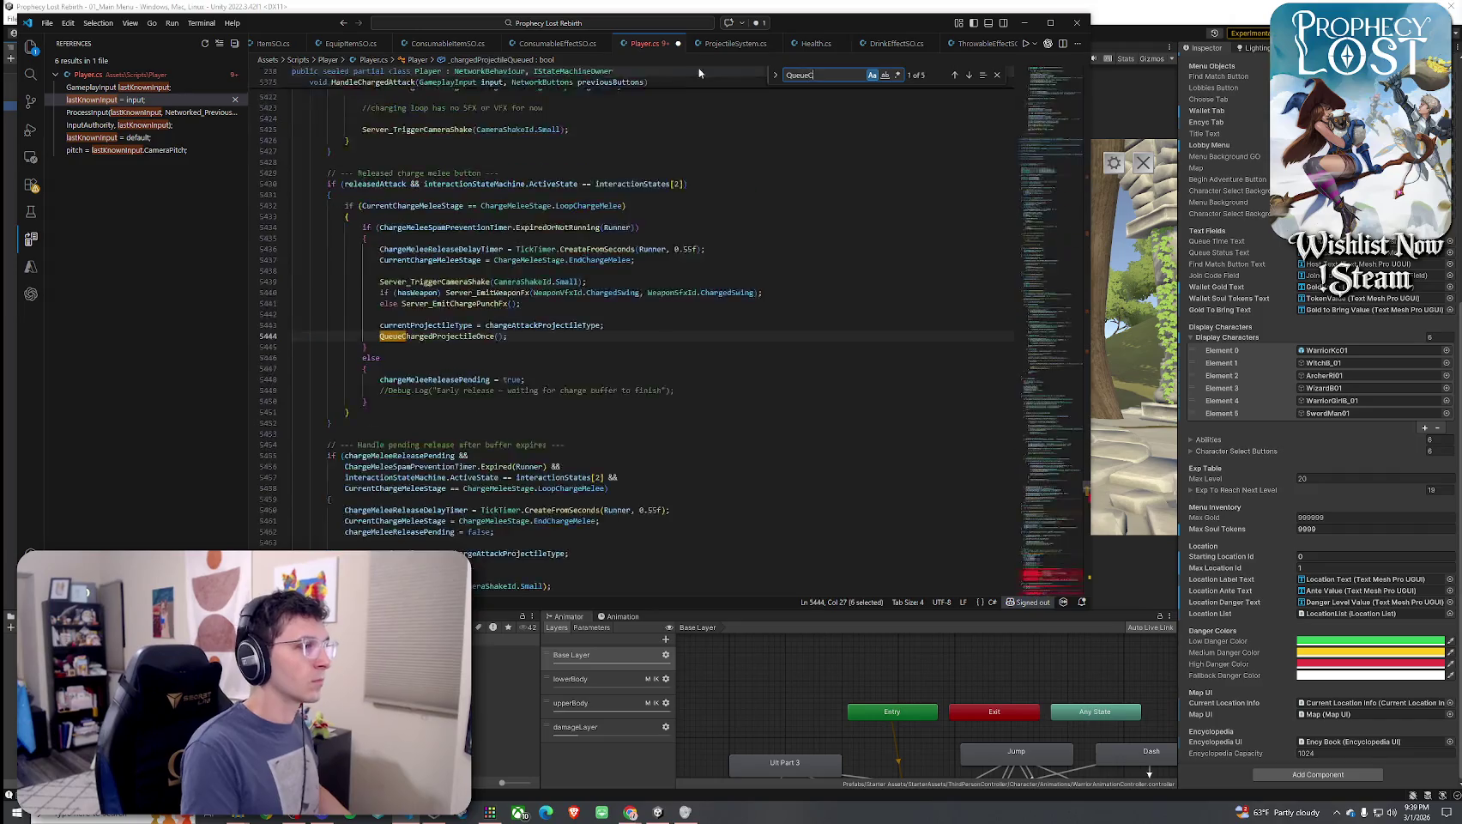
Select the QueueConsumableThrowableOnce body and undo the recent edits twice with Ctrl+Z
scroll(626, 344, down, 4)
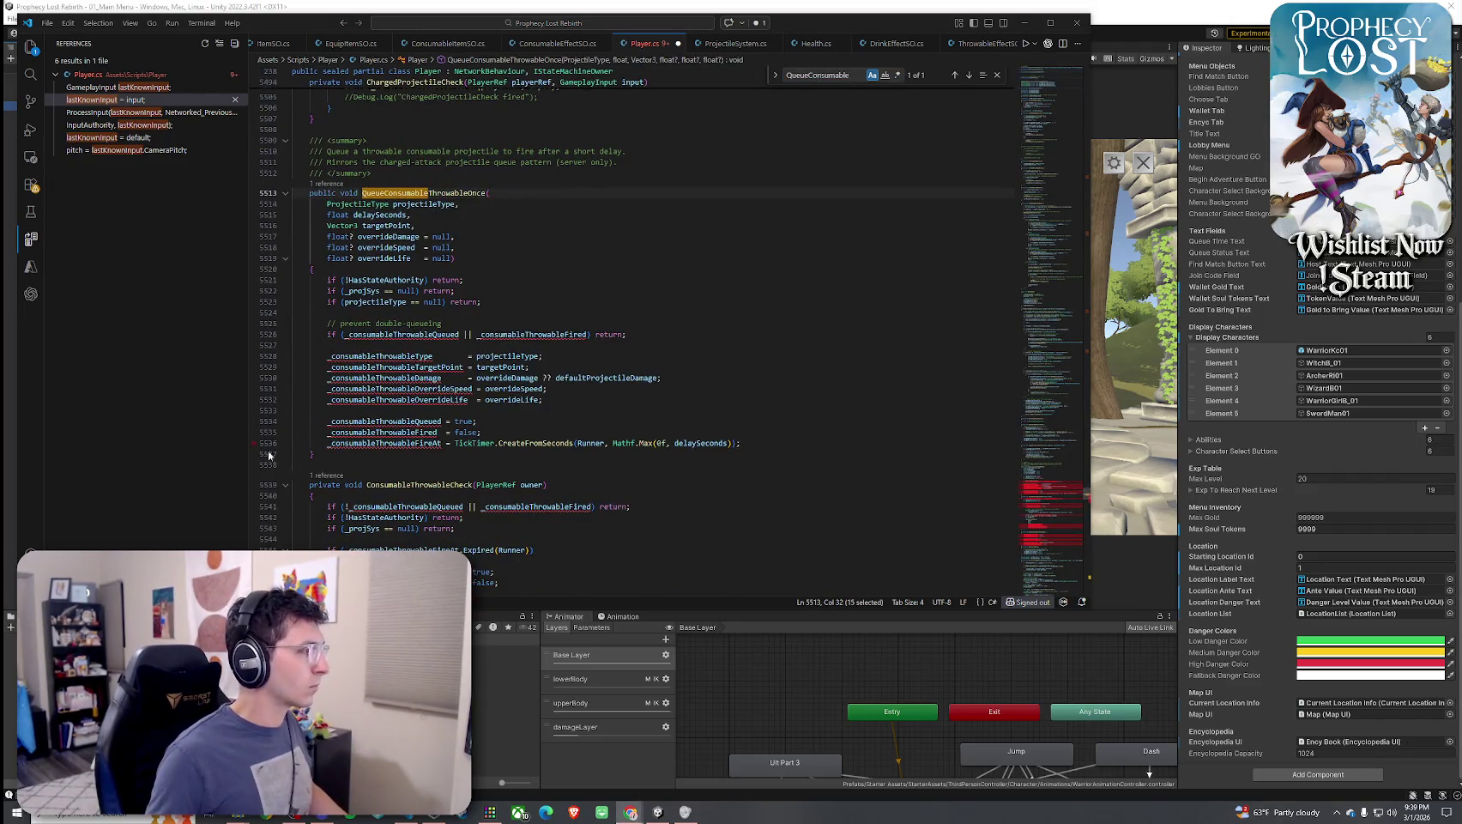
drag(357, 457, 290, 312)
key(ctrl+z)
key(ctrl+z)
key(ctrl+z)
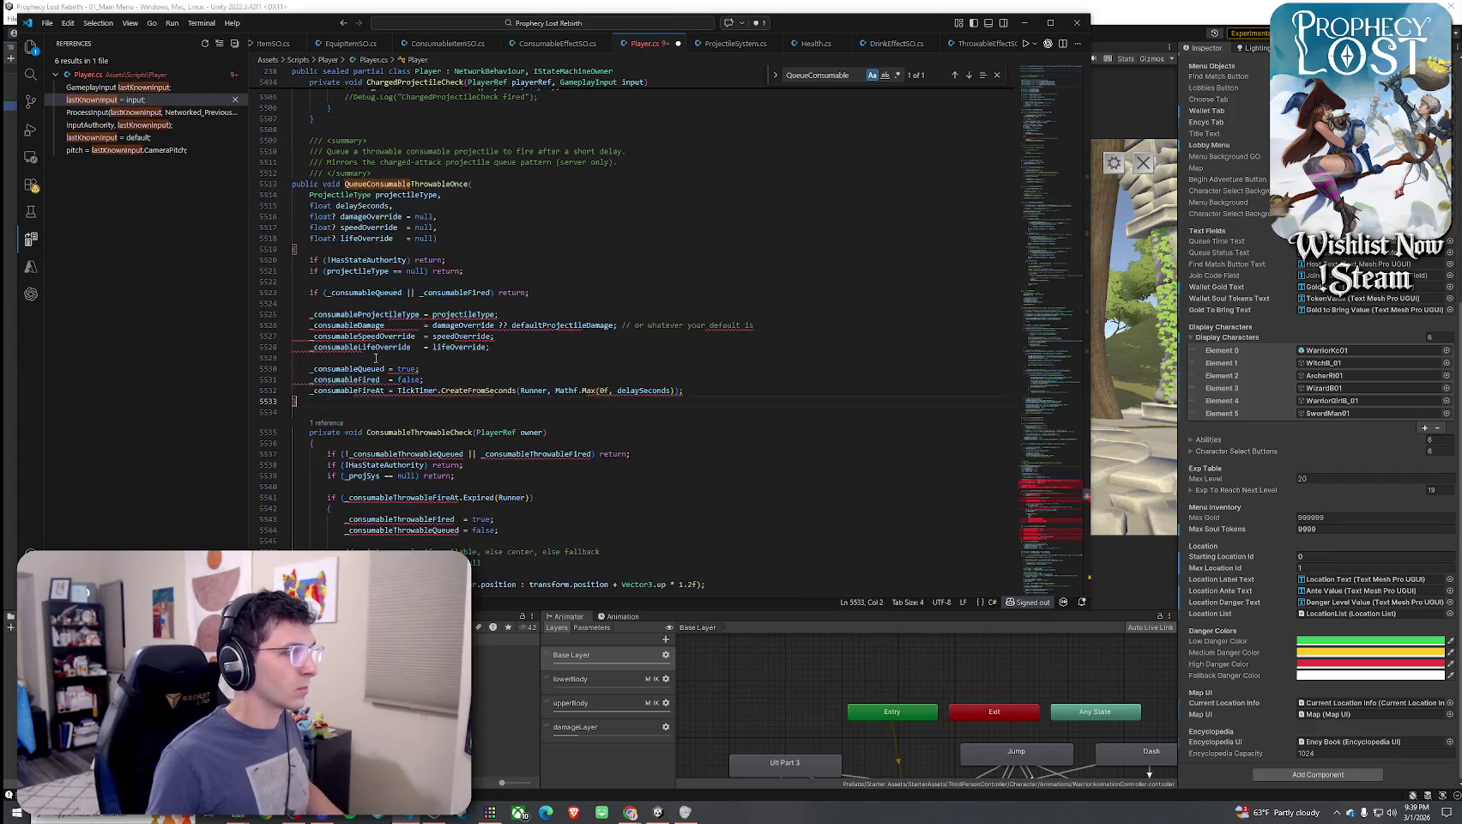
key(ctrl+z)
key(ctrl+z)
key(ctrl+z)
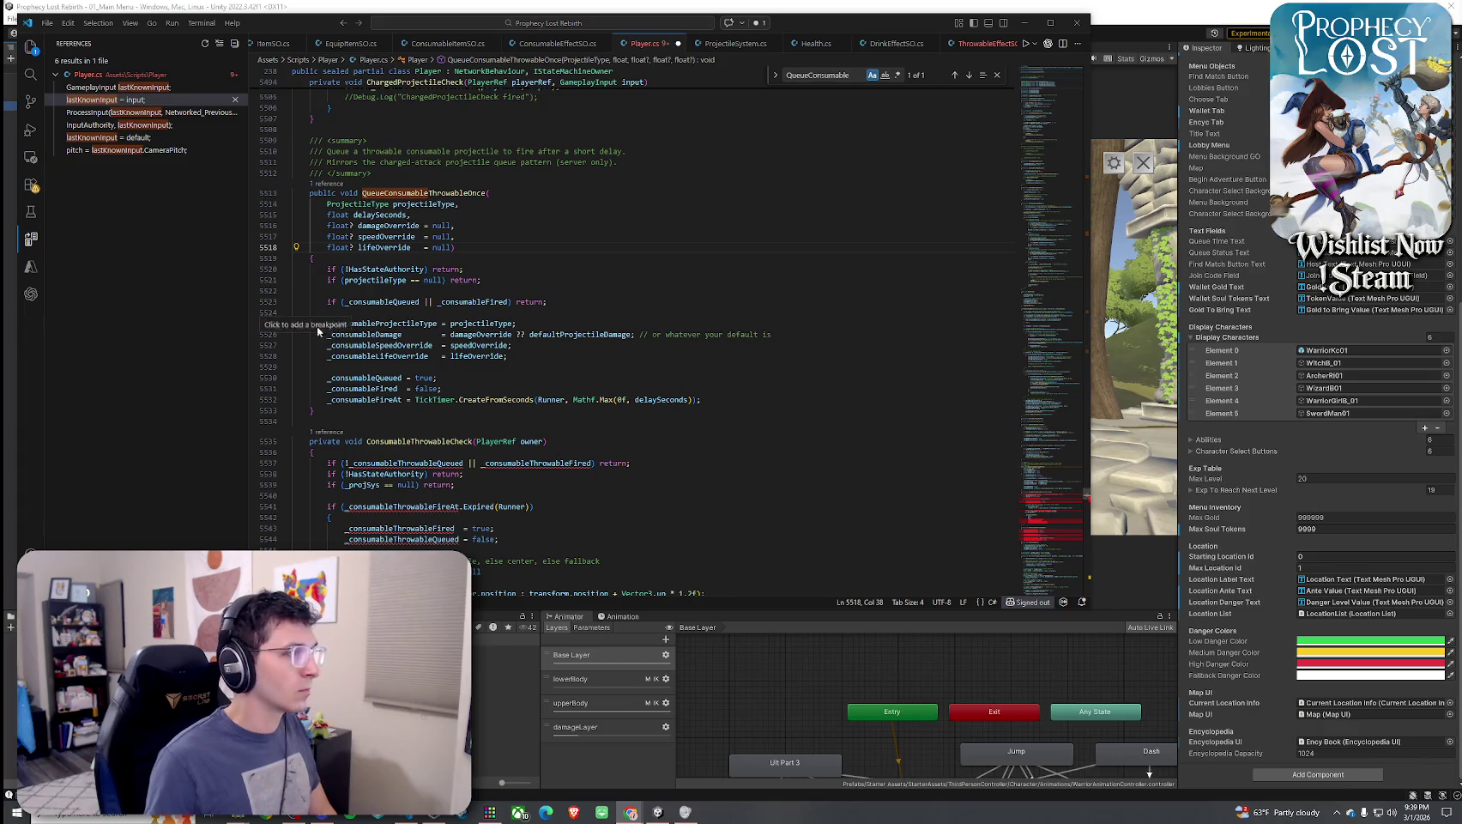
Paste the new Server_FireFromReticleCentered-based code over the ConsumableThrowableCheck body
scroll(345, 434, down, 9)
drag(319, 441, 292, 333)
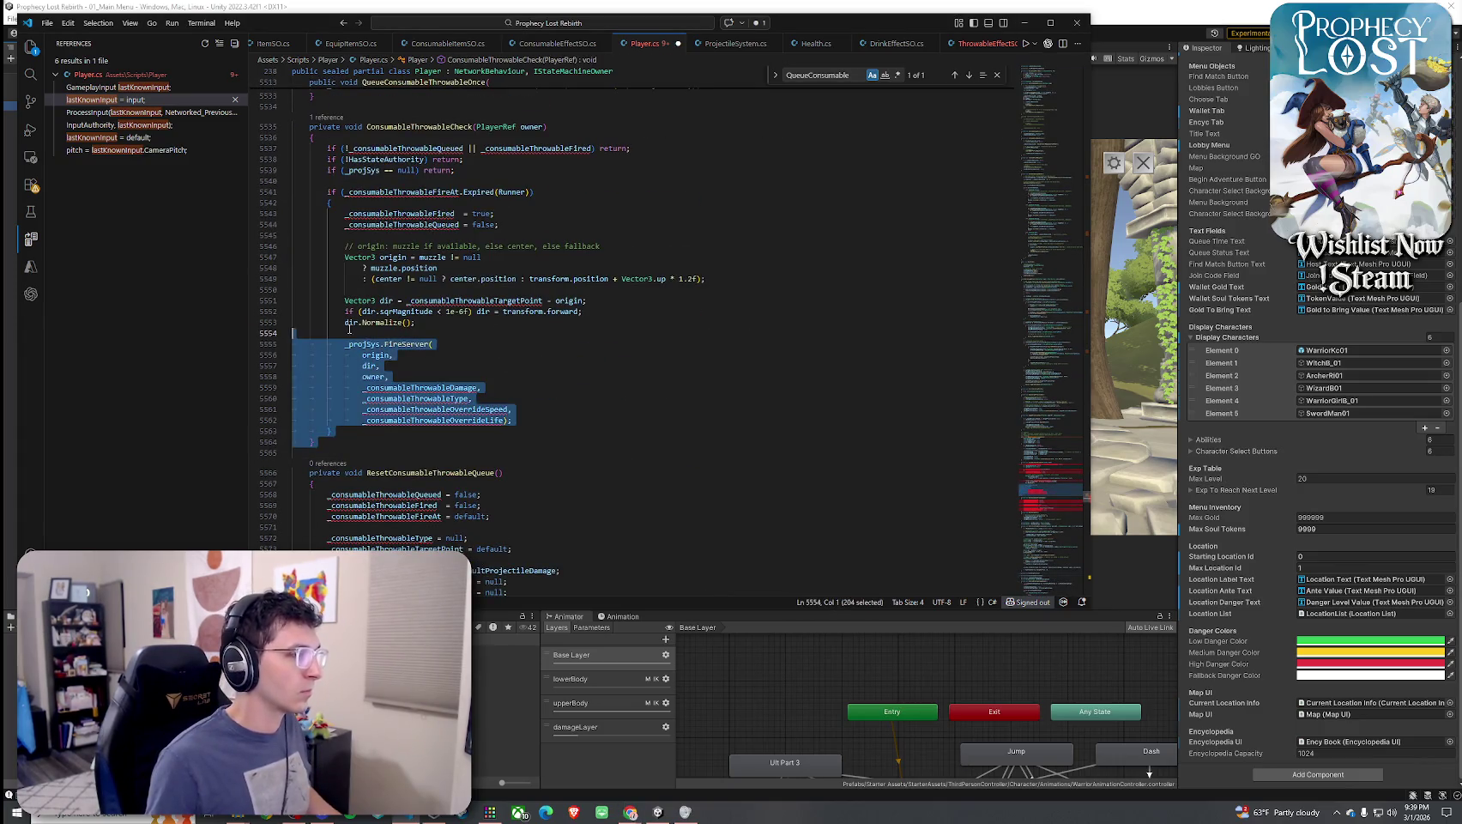
scroll(442, 352, down, 2)
mouse_move(442, 353)
mouse_down()
mouse_move(318, 344)
mouse_move(277, 157)
mouse_up()
key(ctrl+v)
drag(326, 372, 292, 155)
click(327, 171)
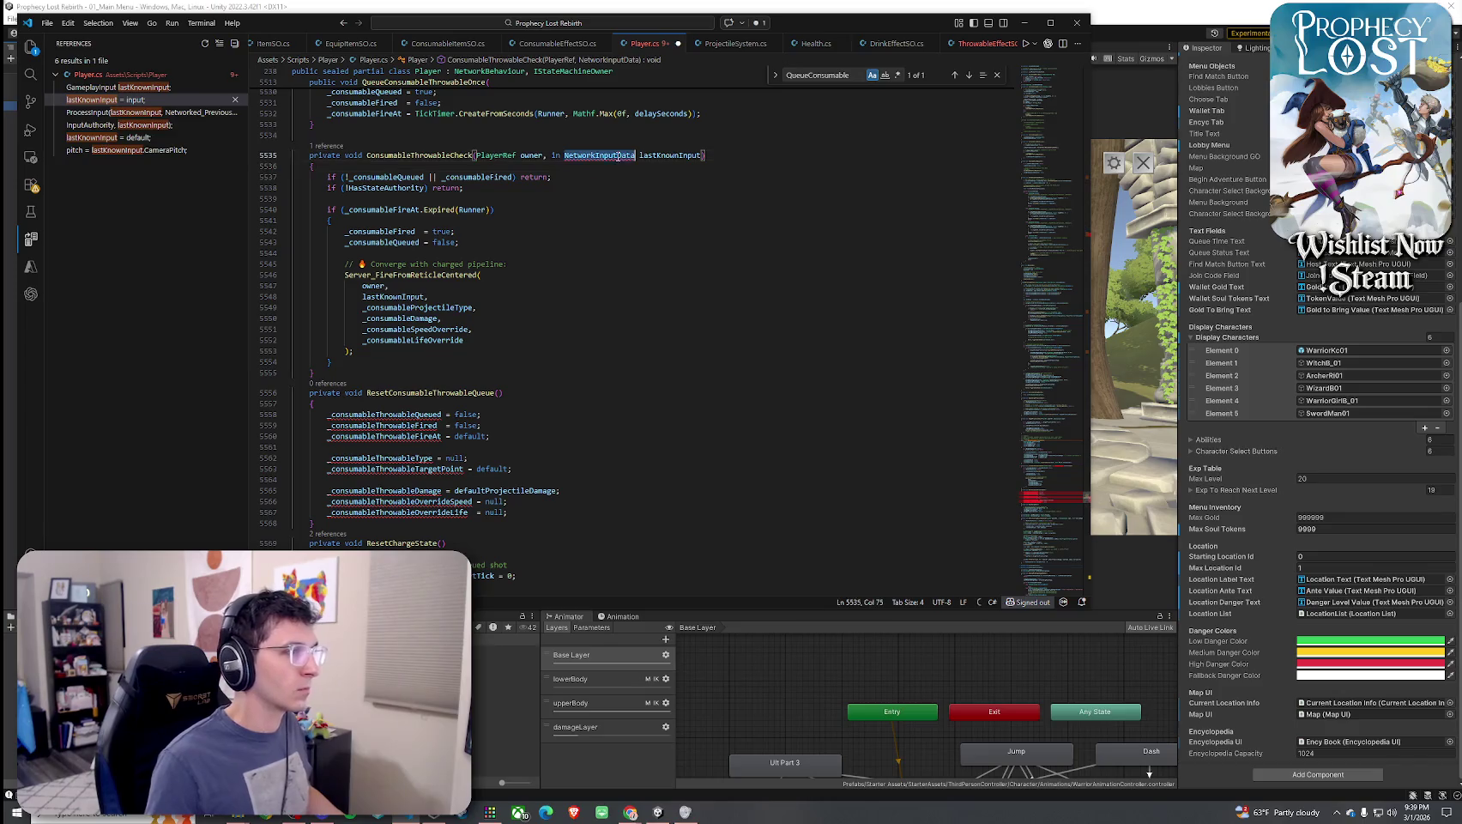
Change the lastKnownInput parameter type from NetworkInputData to PlayerInput
double_click(600, 155)
scroll(592, 387, up, 5)
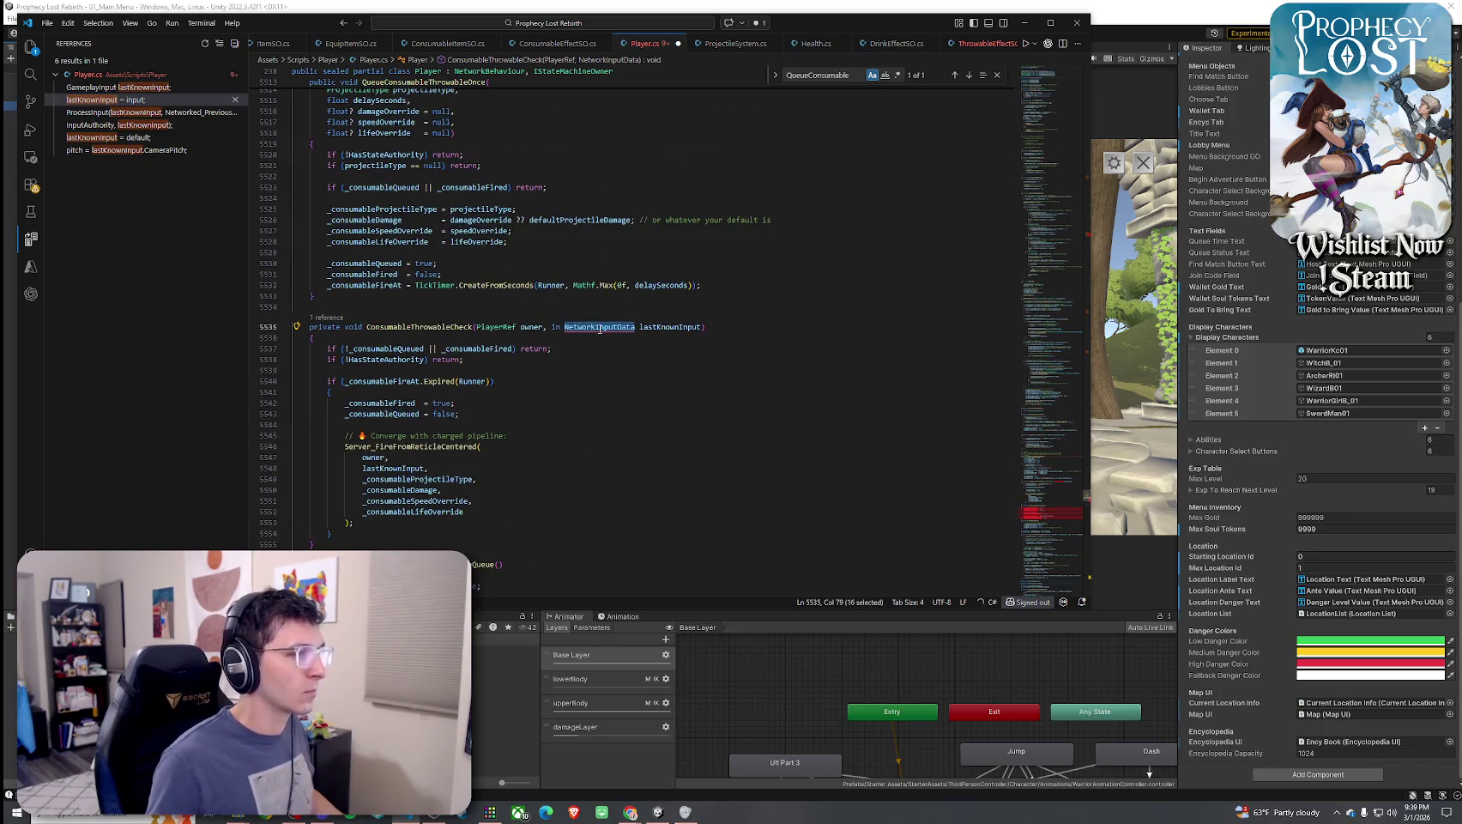
mouse_move(599, 329)
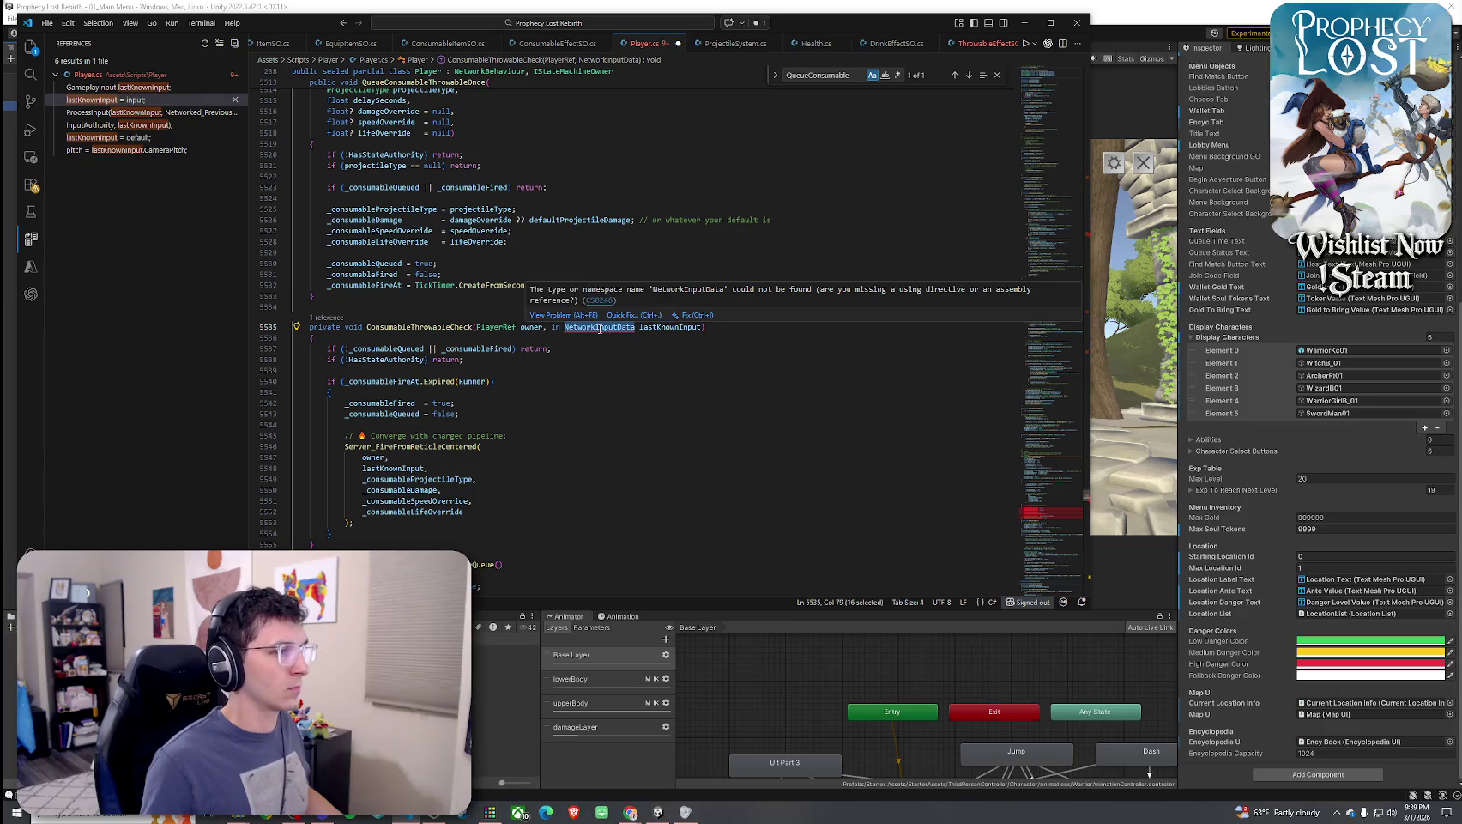
click(599, 327)
double_click(597, 328)
text(PlayerInput)
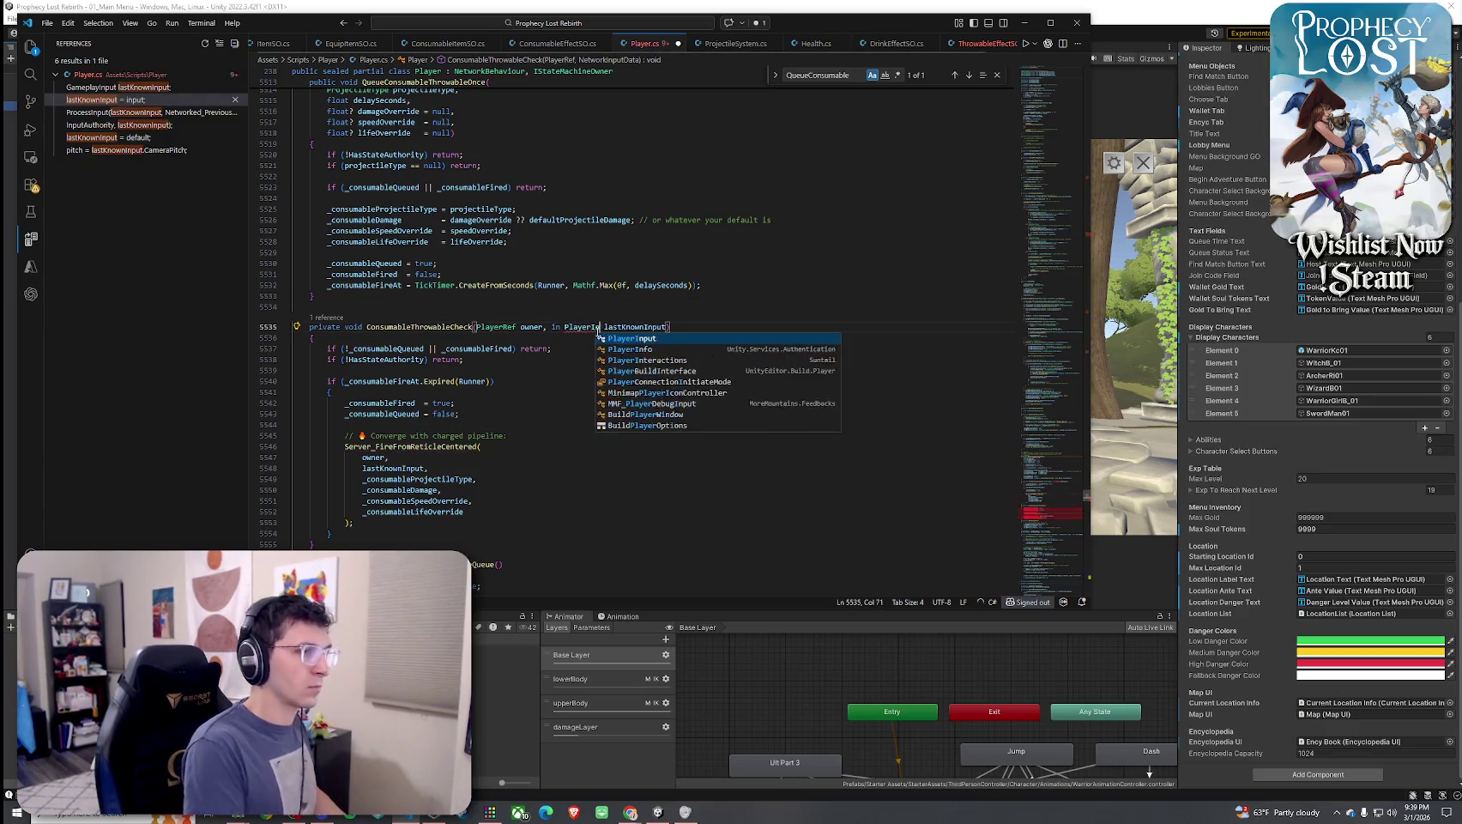
click(640, 327)
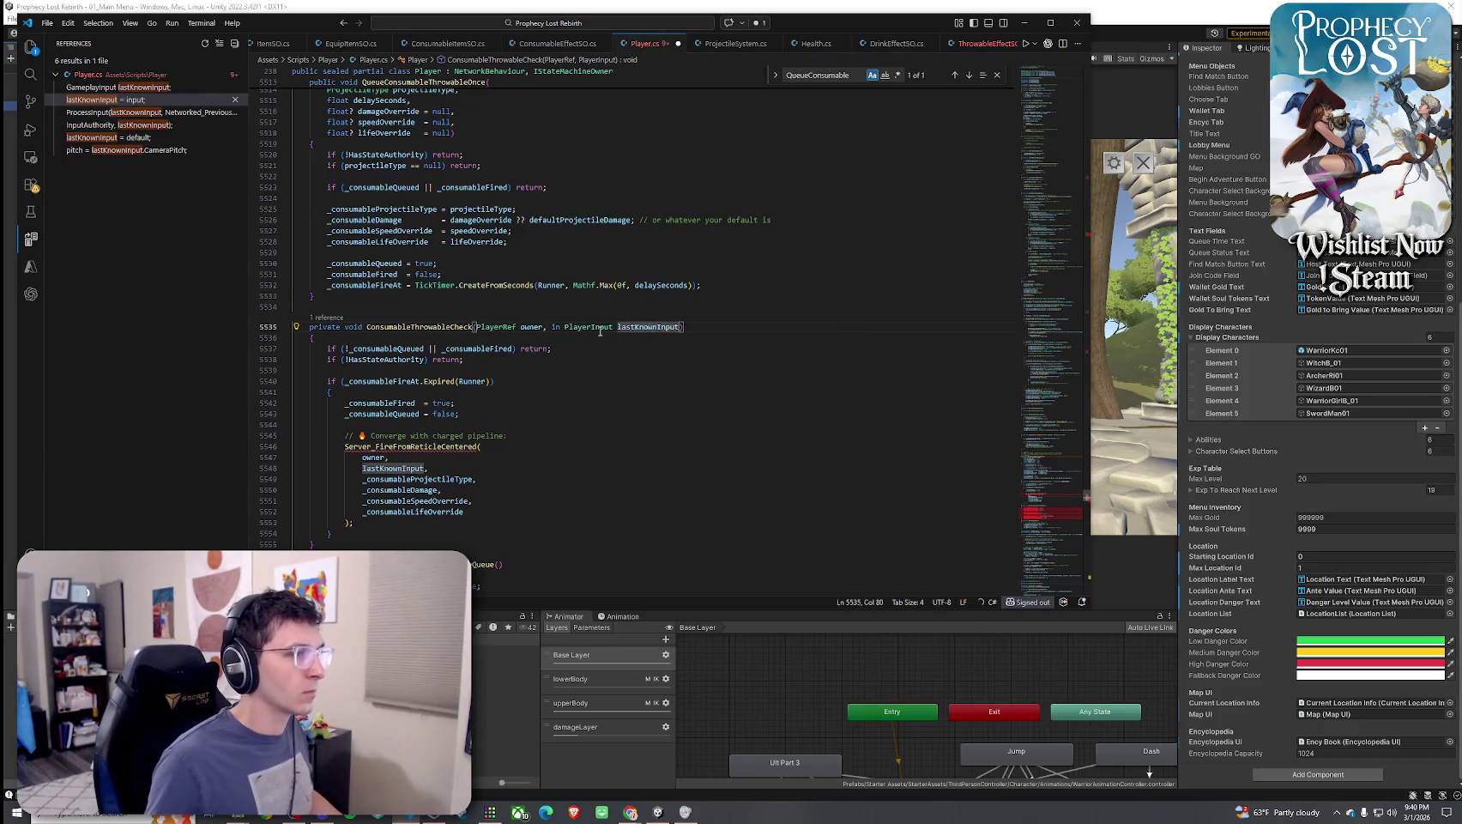
Inspect the Server_FireFromReticleCentered call's arguments, which report no 6-argument overload
click(445, 445)
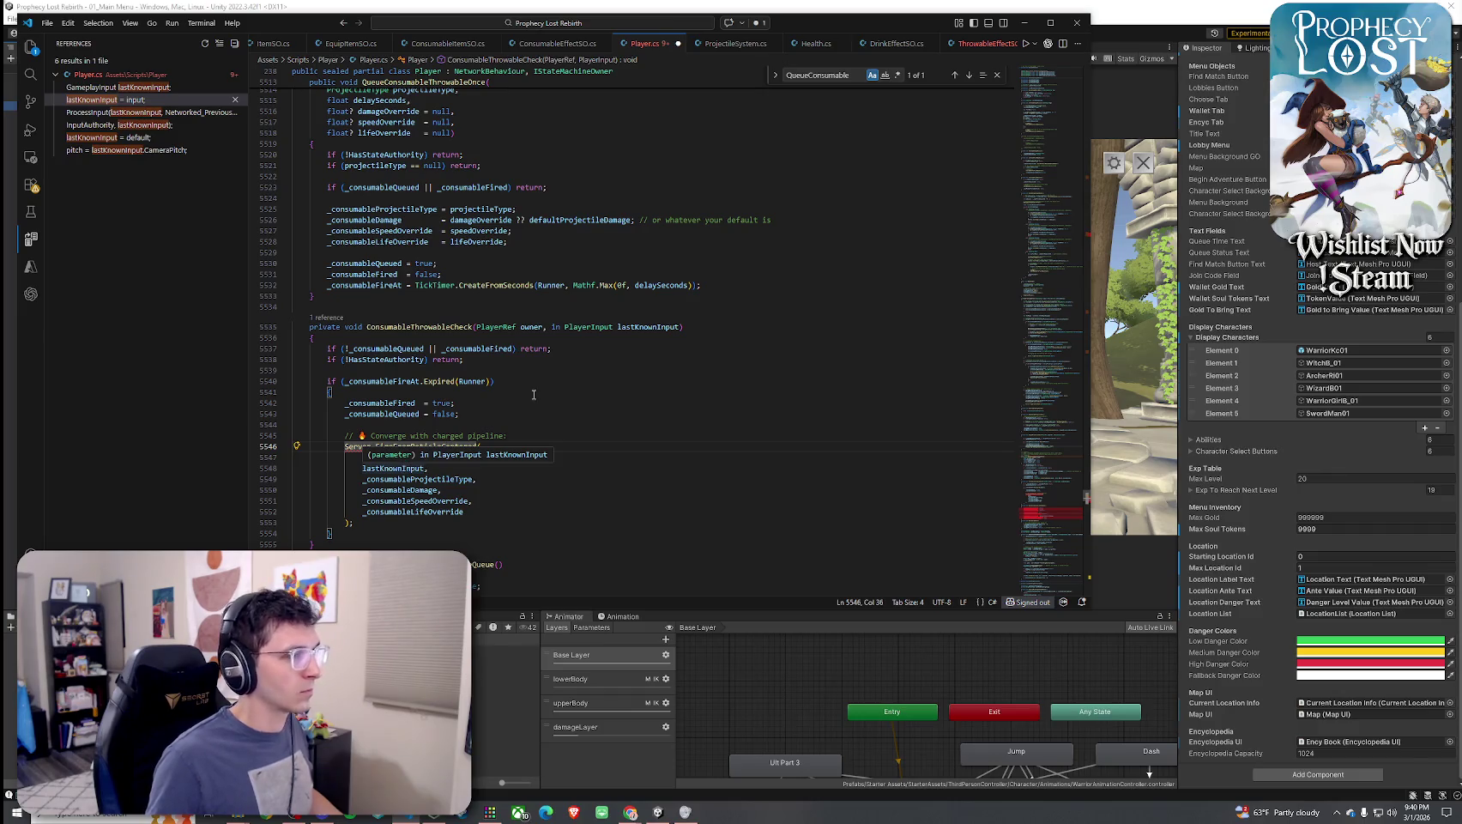
mouse_move(438, 447)
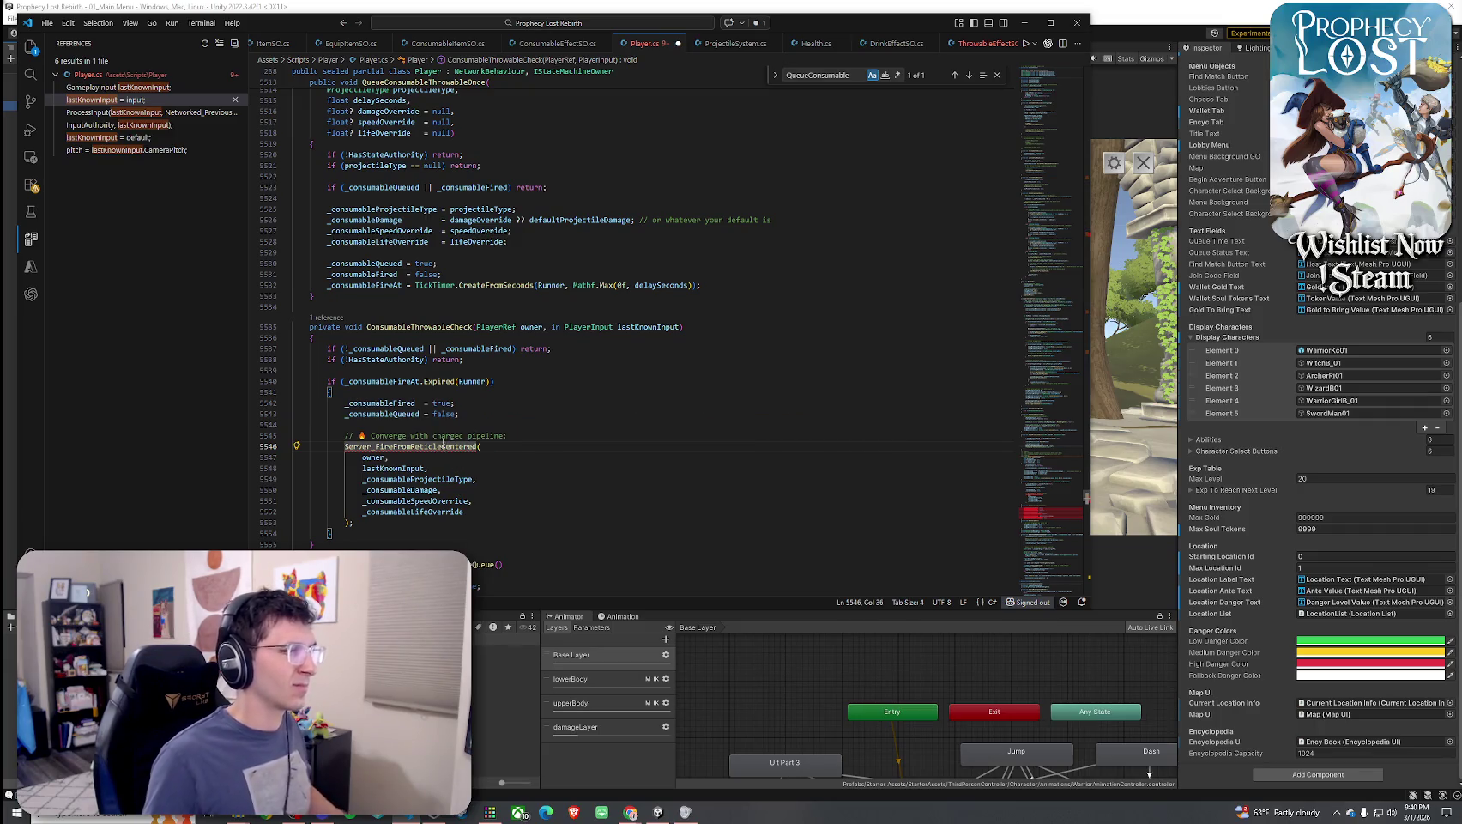
scroll(500, 419, up, 3)
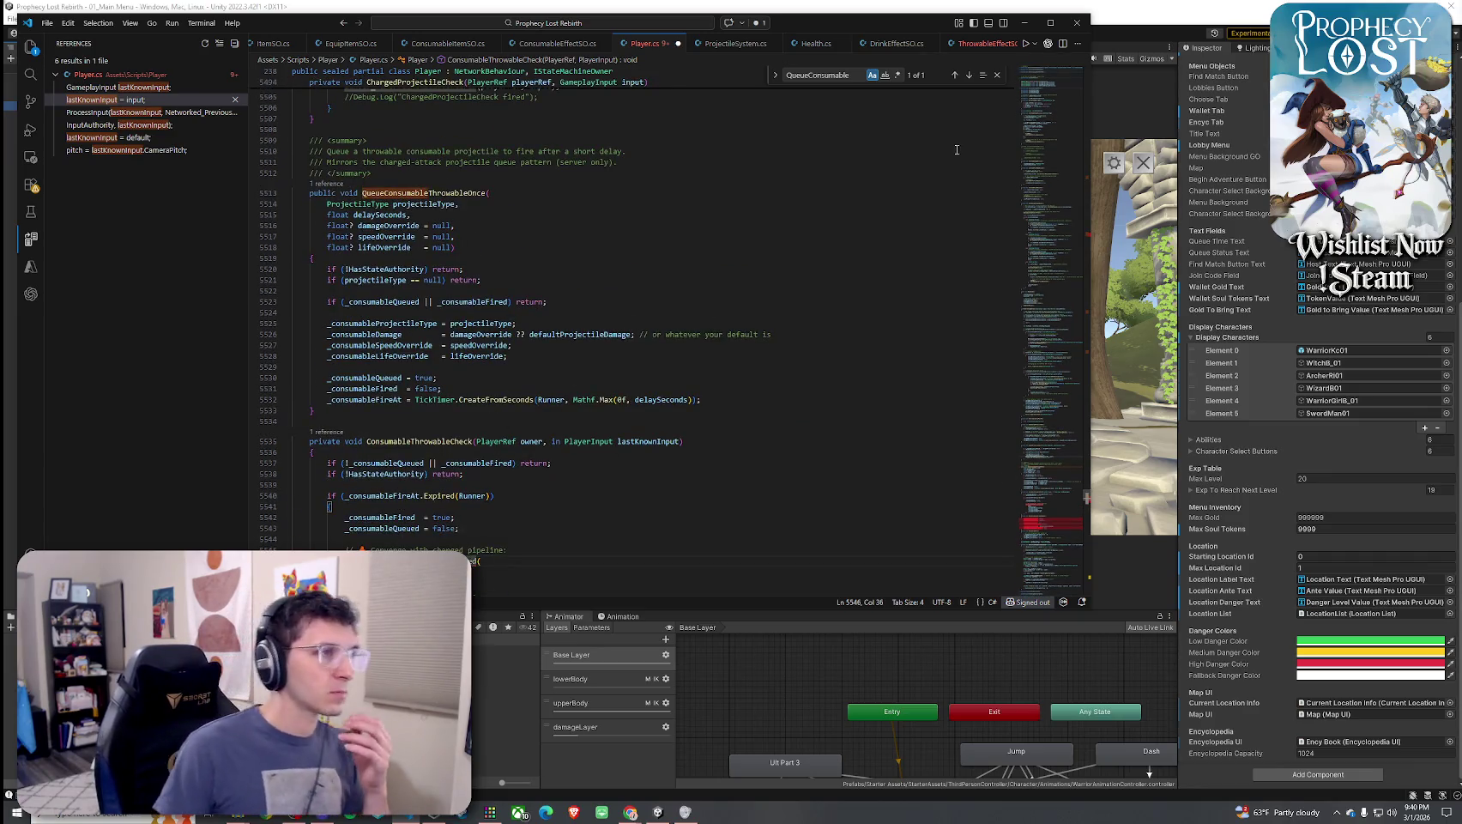
key(ctrl+f)
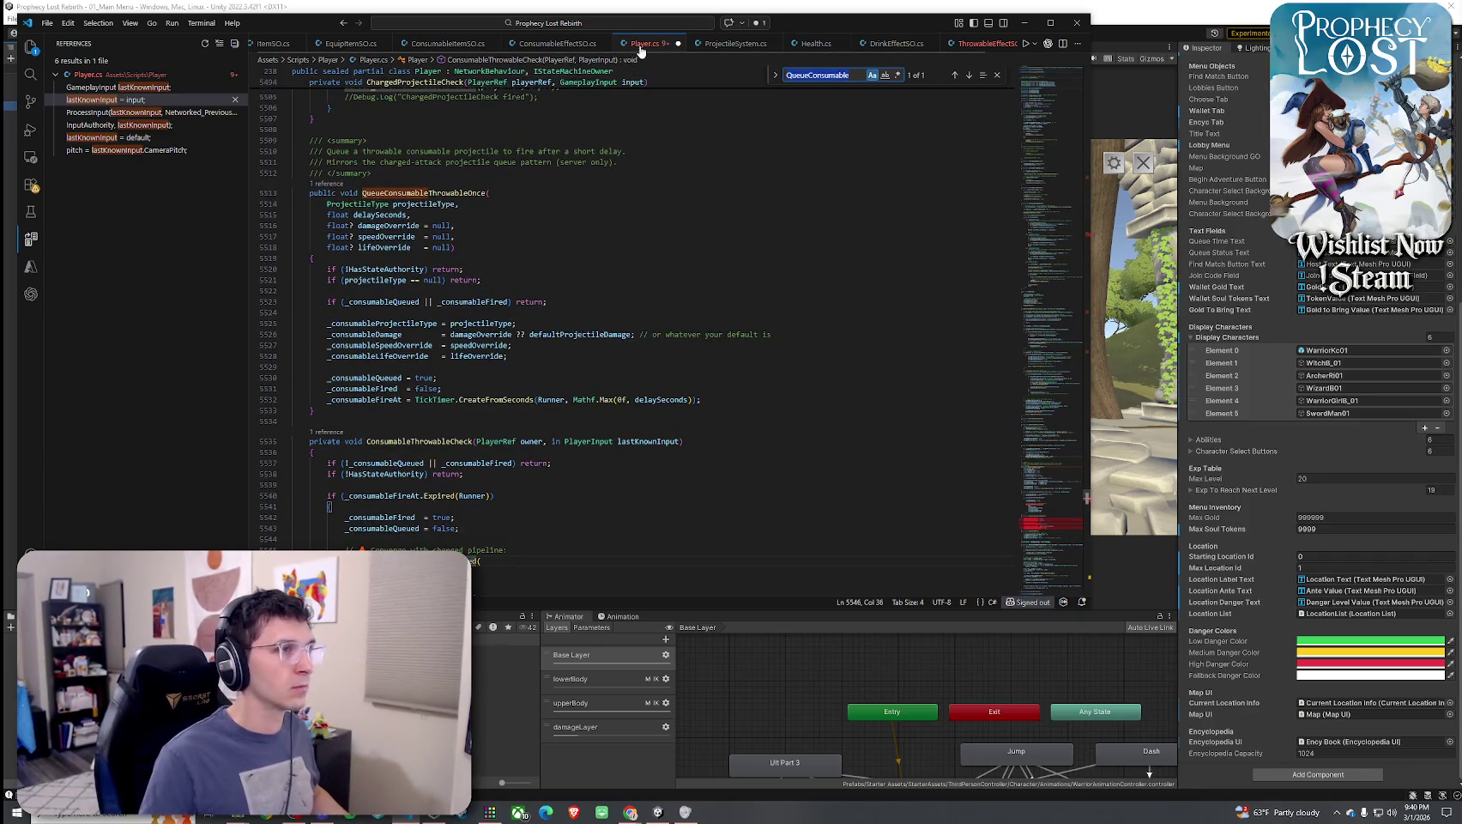
Compare ThrowableEffectSO.cs against Player.cs and DrinkEffectSO.cs to review the throwable call
click(971, 43)
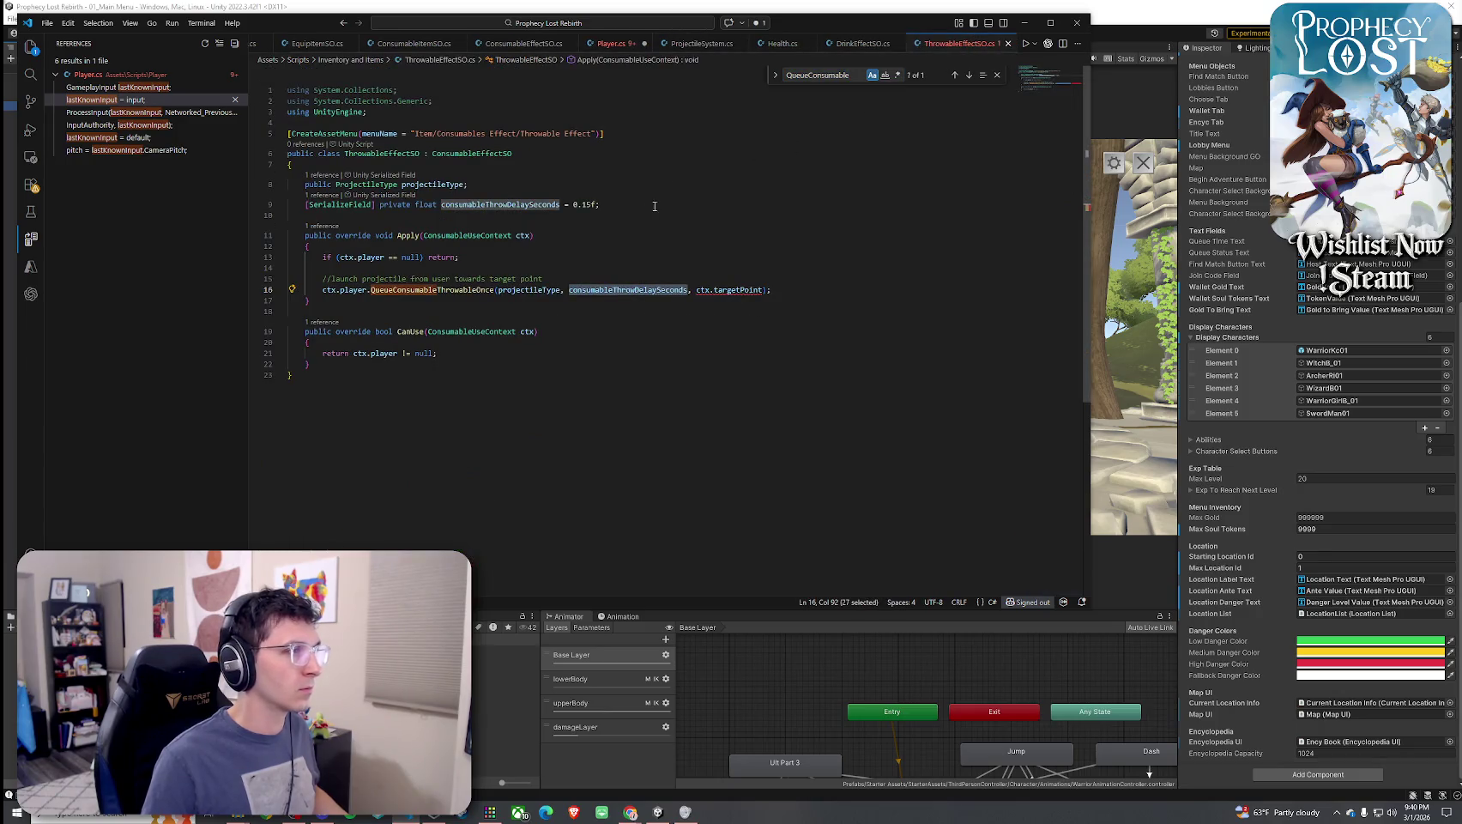
mouse_move(748, 290)
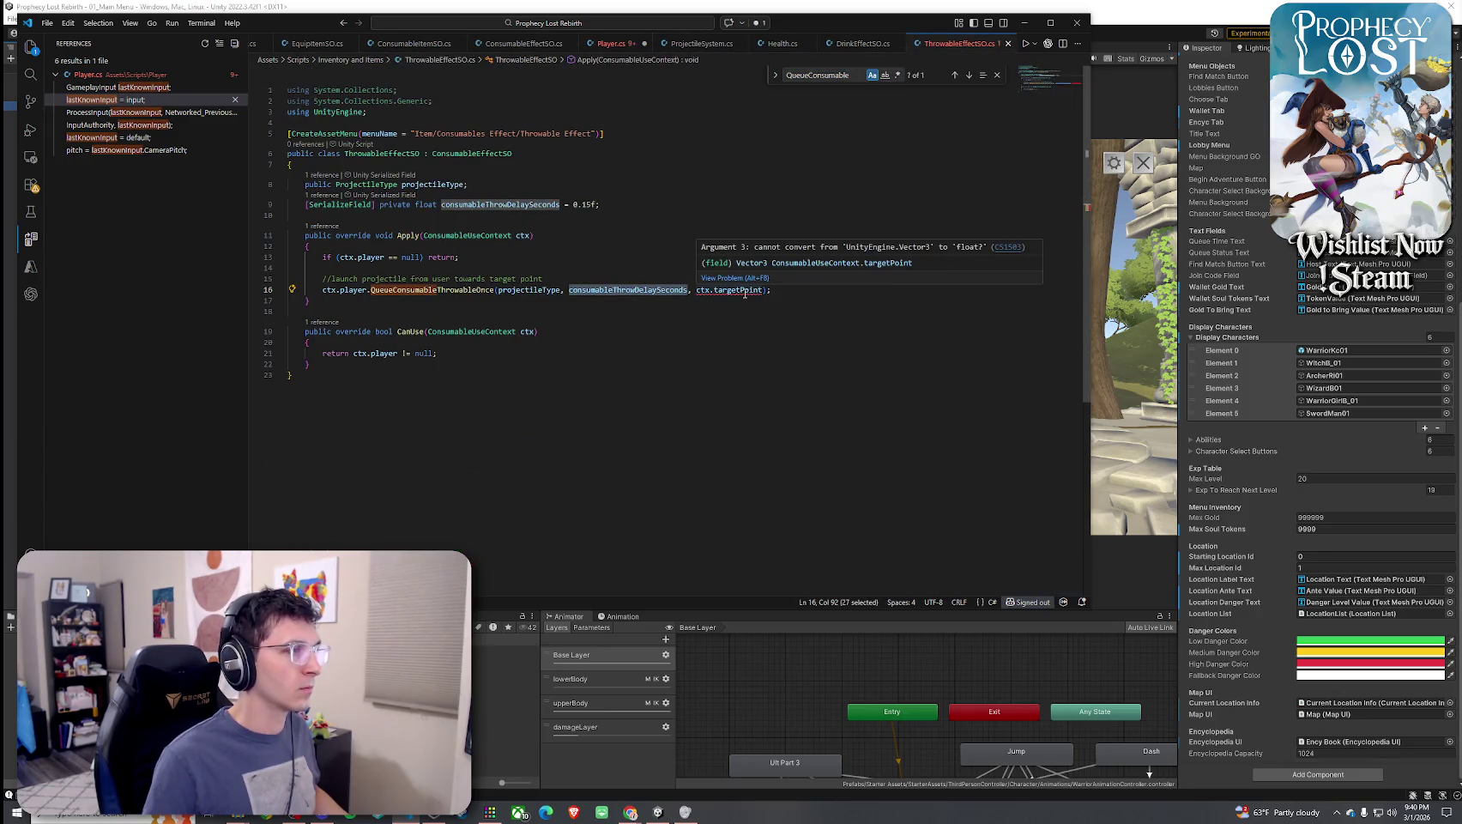
click(618, 44)
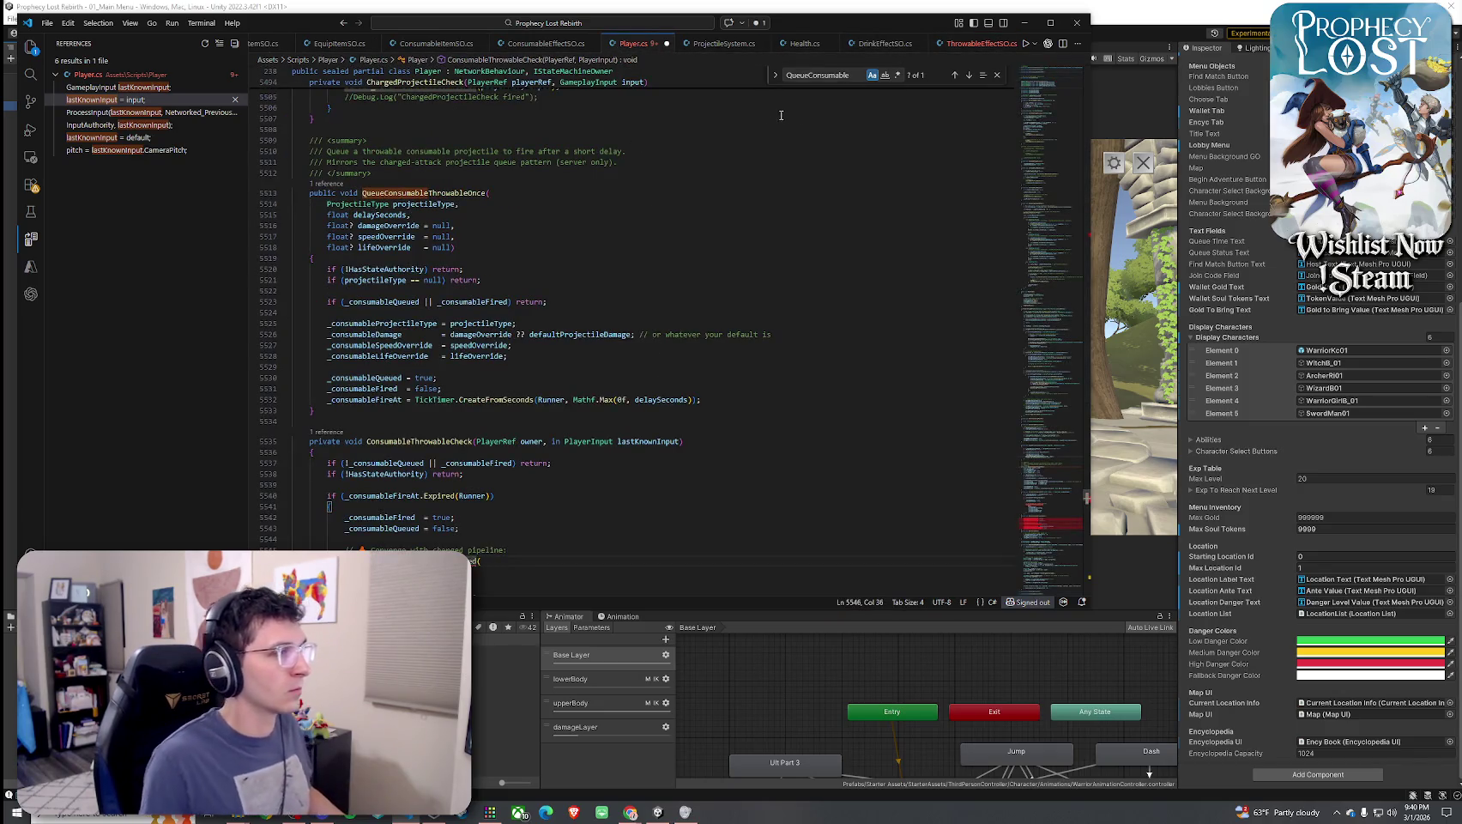
click(964, 49)
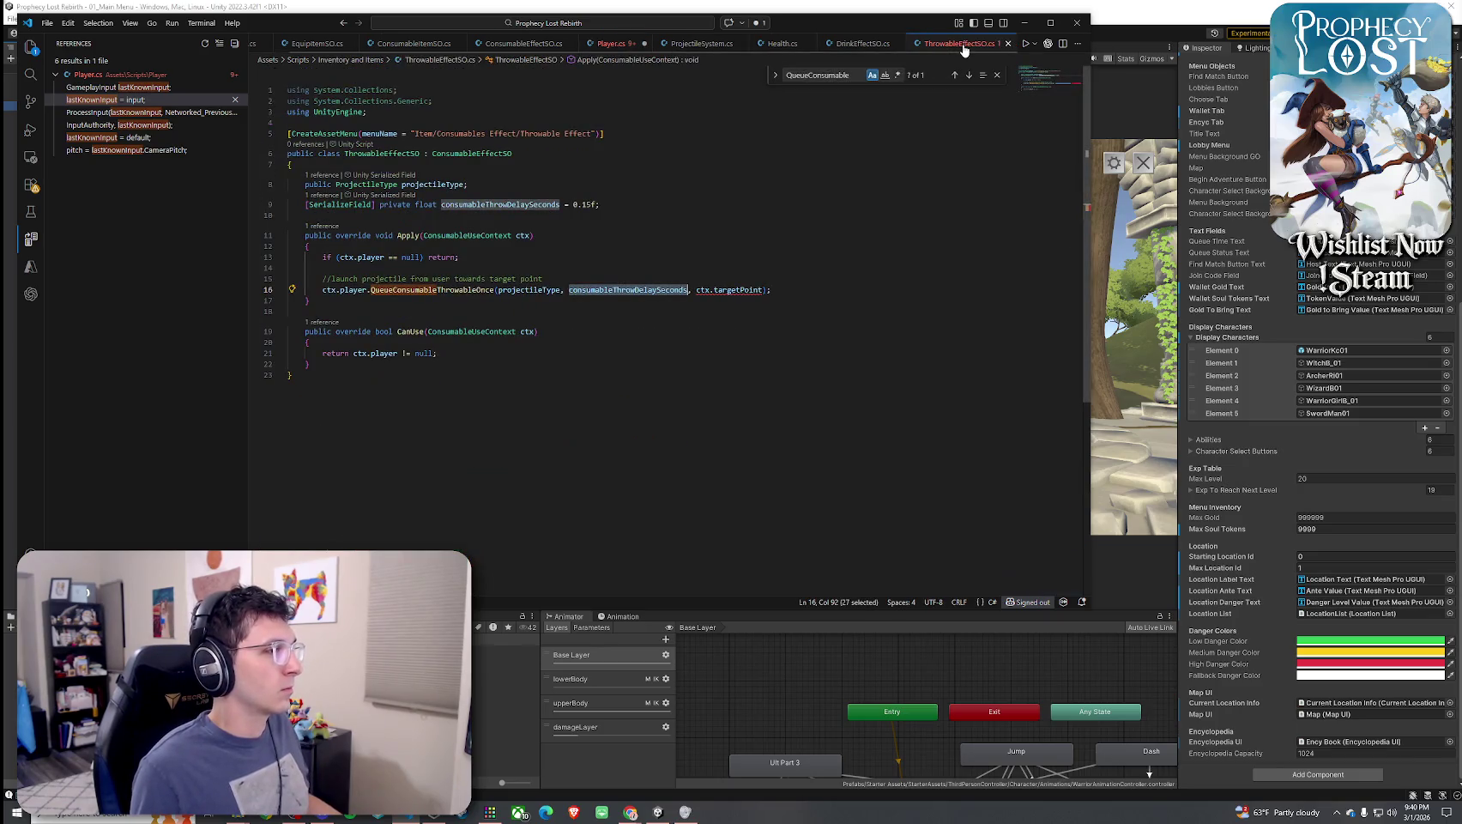
click(864, 44)
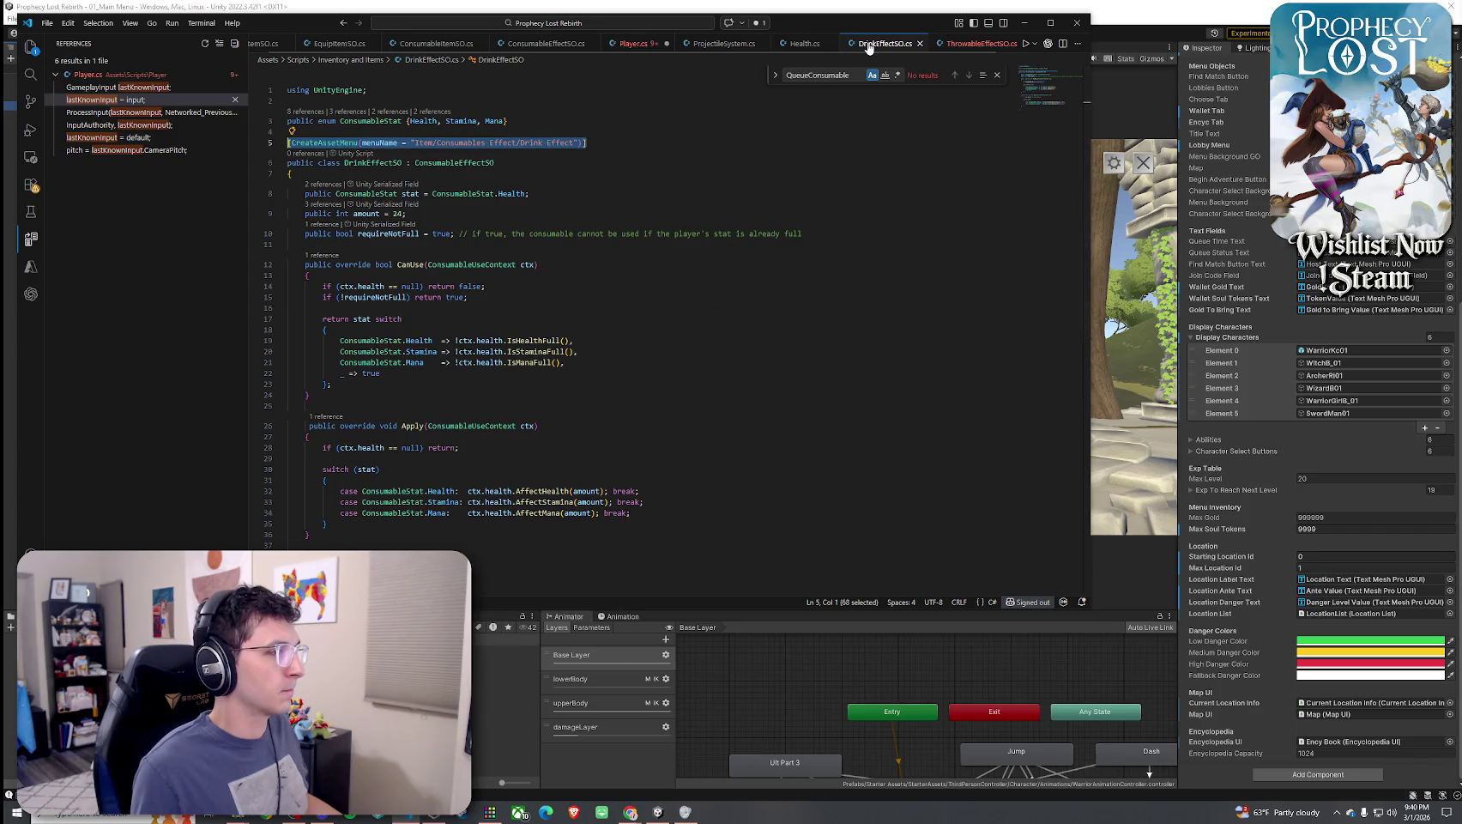
click(954, 45)
Delete ', ctx.targetPoint' from line 16 of ThrowableEffectSO.cs, save, and return to Player.cs
mouse_move(737, 289)
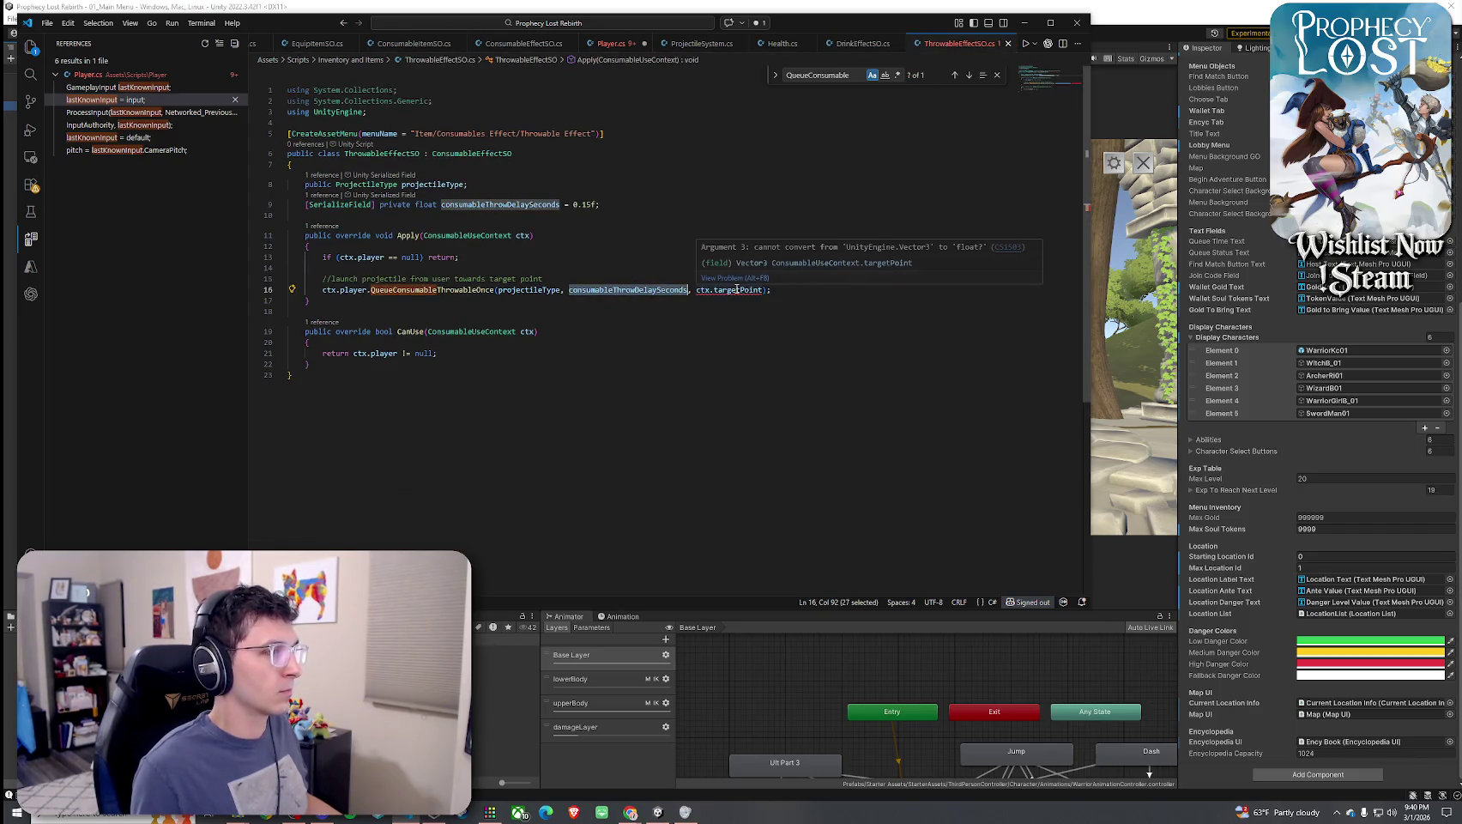
drag(704, 289, 766, 289)
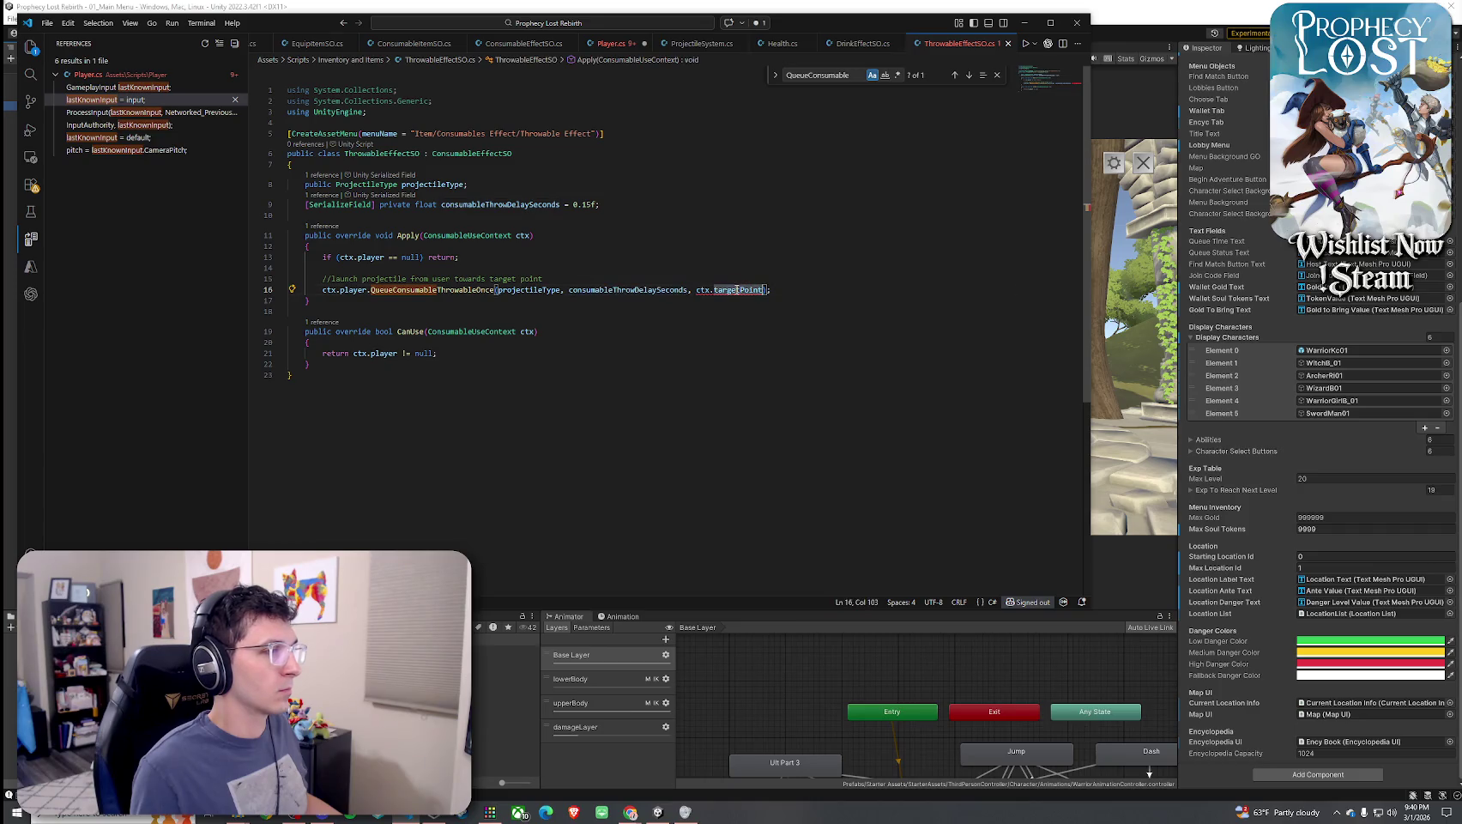
key(BackSpace)
key(Down)
key(Down)
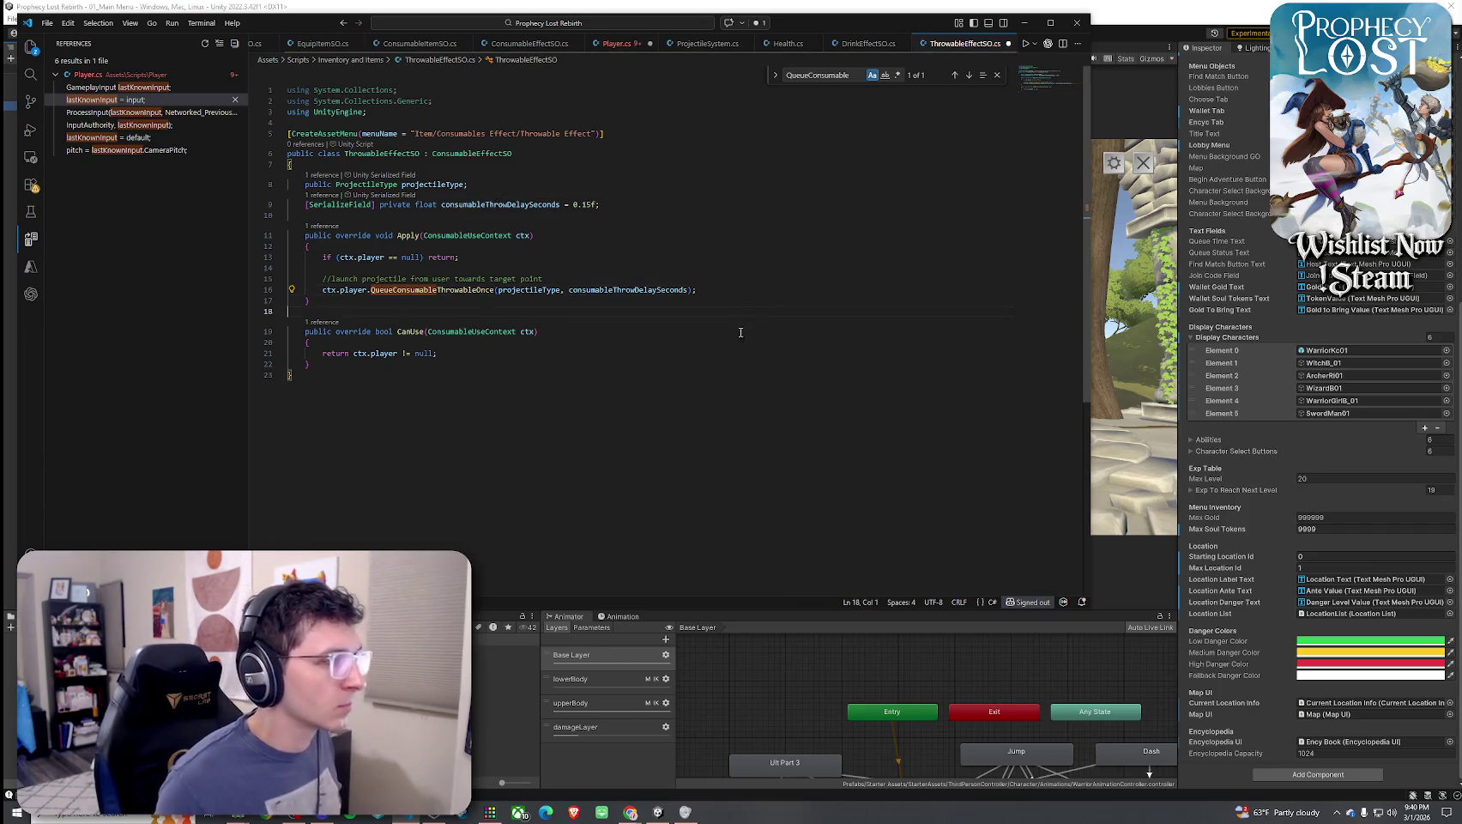
click(47, 22)
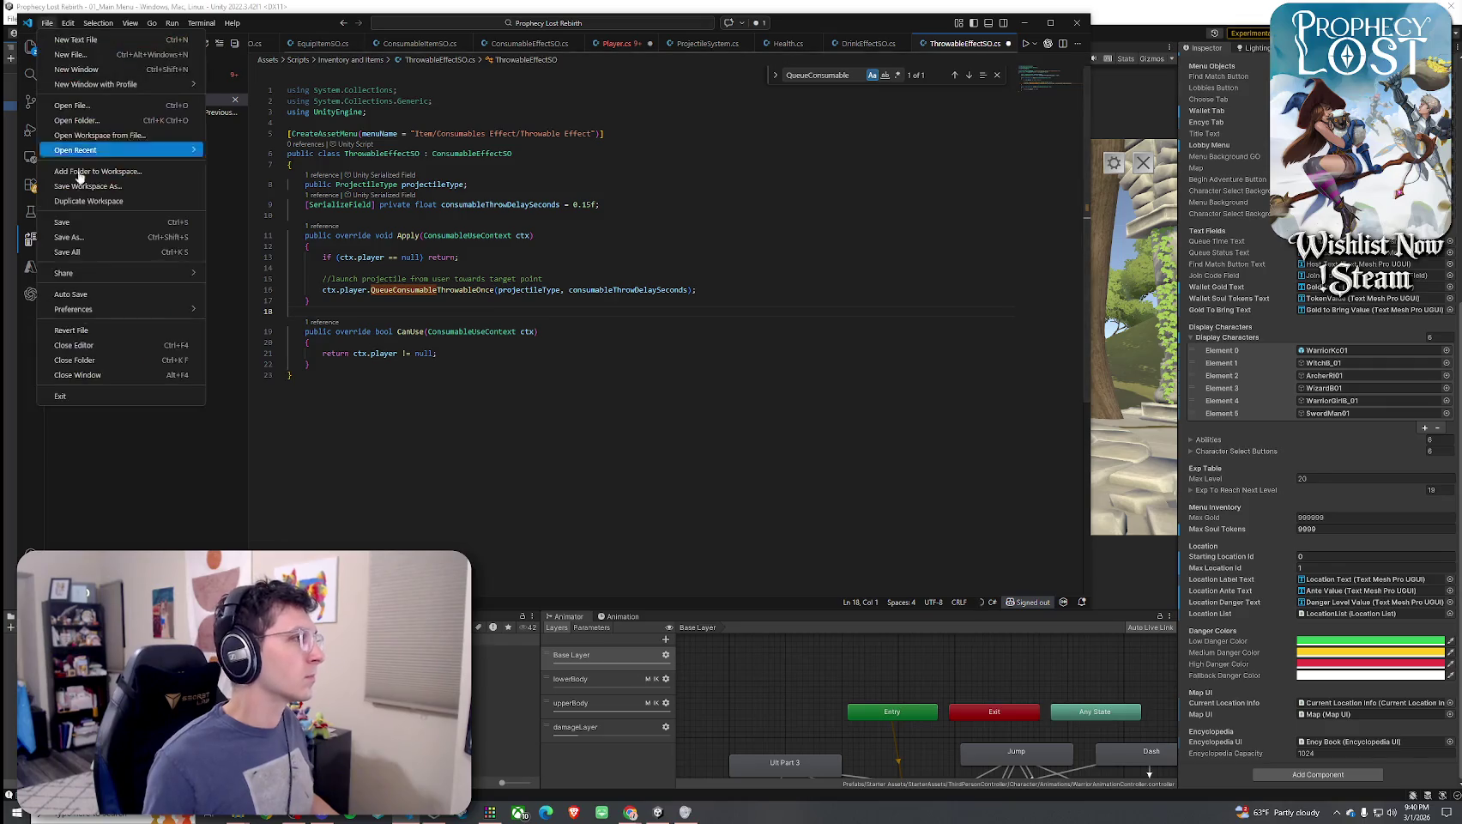
click(85, 224)
click(619, 43)
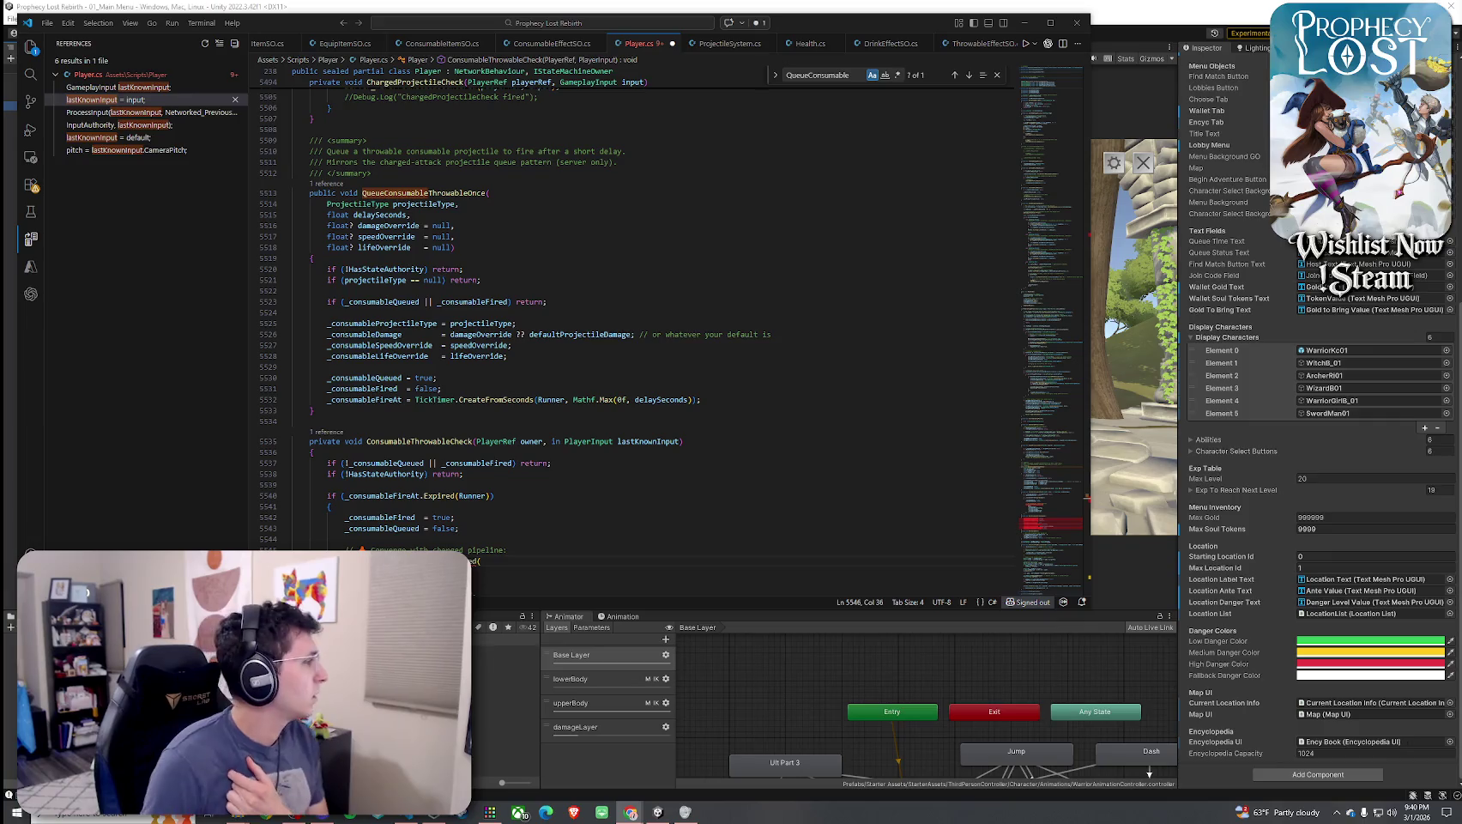
Find the ConsumableThrowableCheck call in FixedUpdateNetwork and add ', lastKnownInput' at line 1747
click(461, 193)
right_click(461, 193)
scroll(461, 258, down, 4)
right_click(417, 298)
click(472, 302)
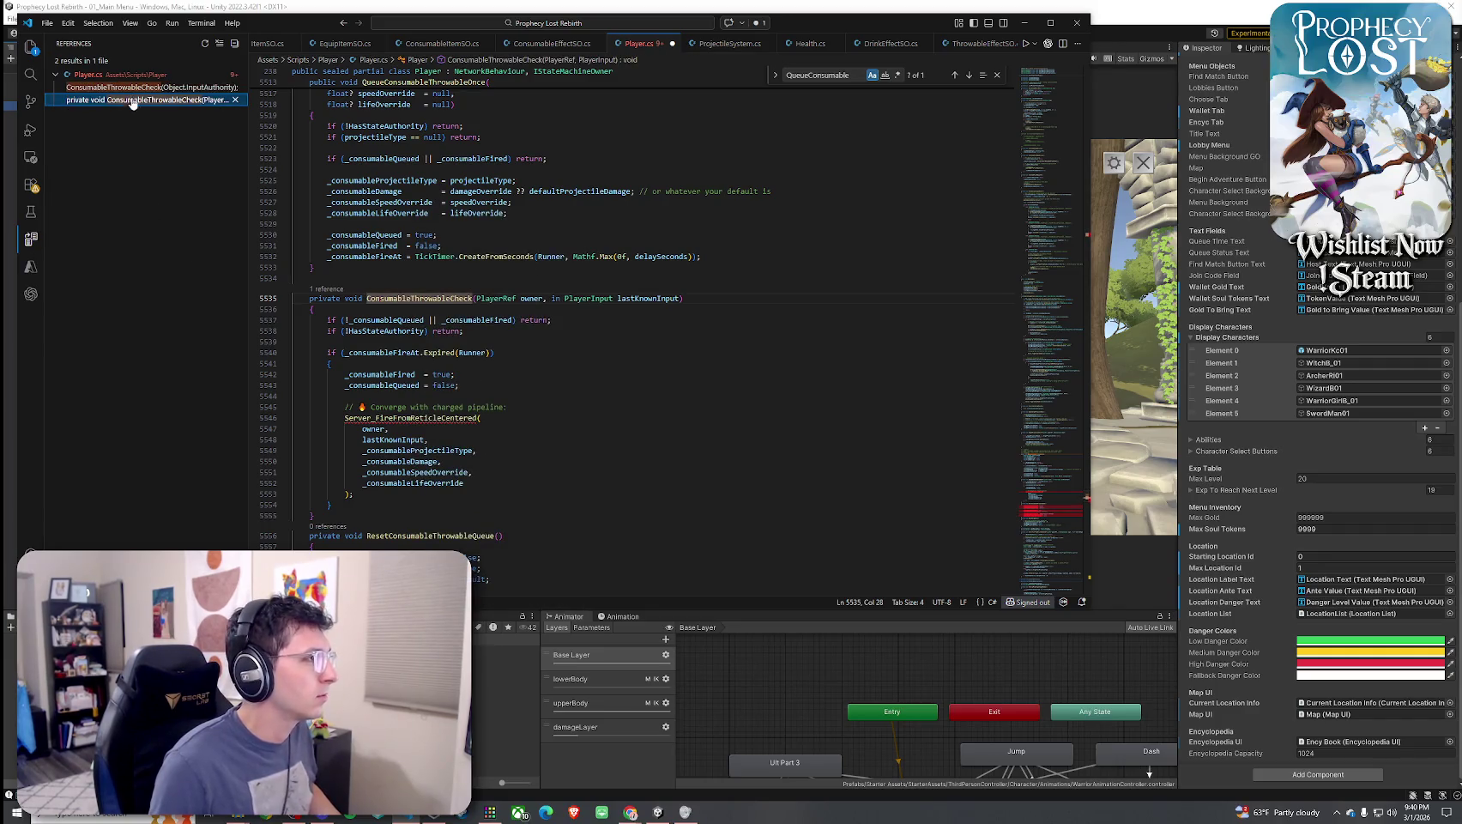
click(134, 89)
click(532, 336)
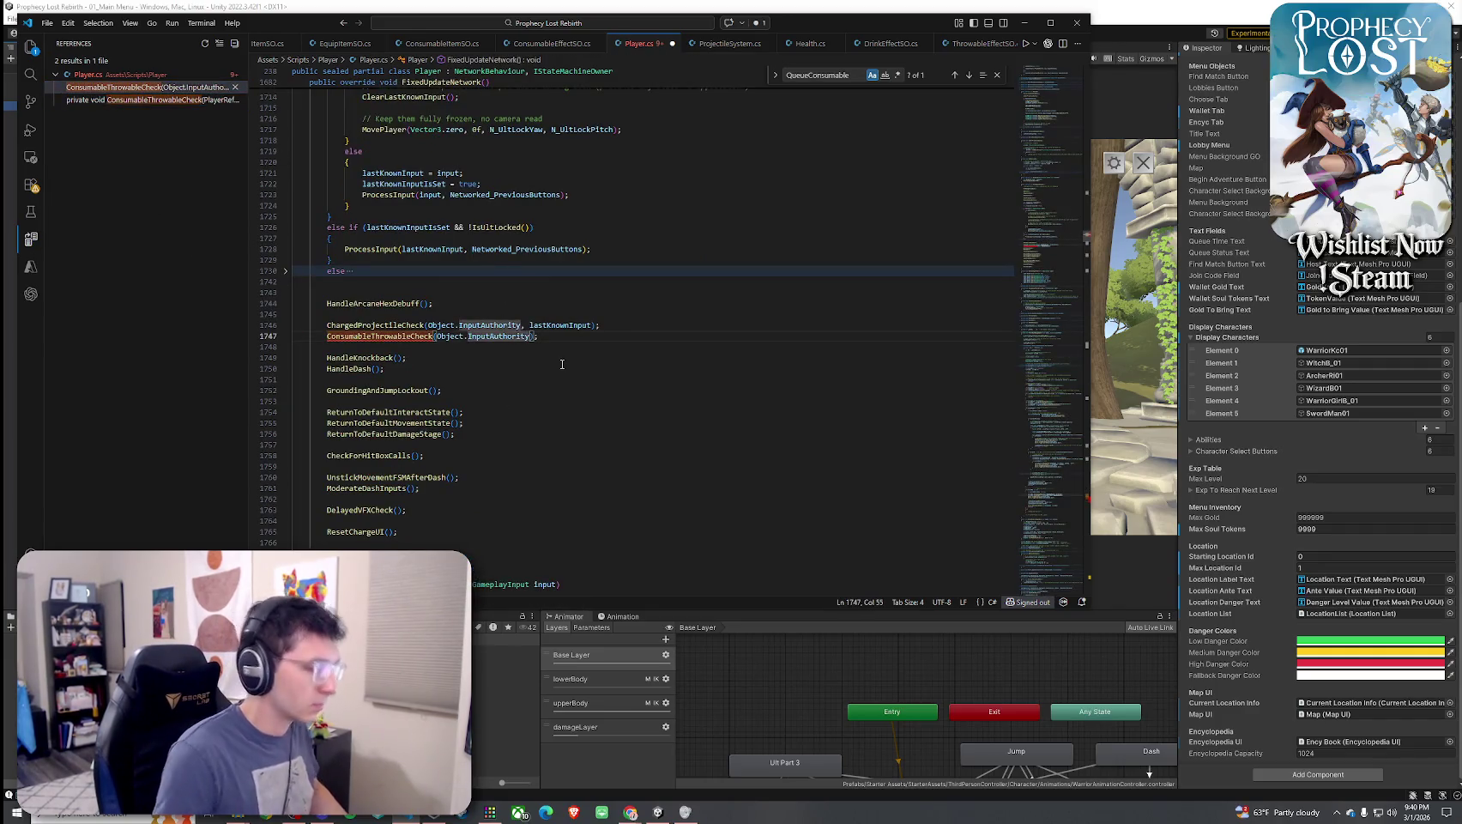
text(, lastKnownInput)
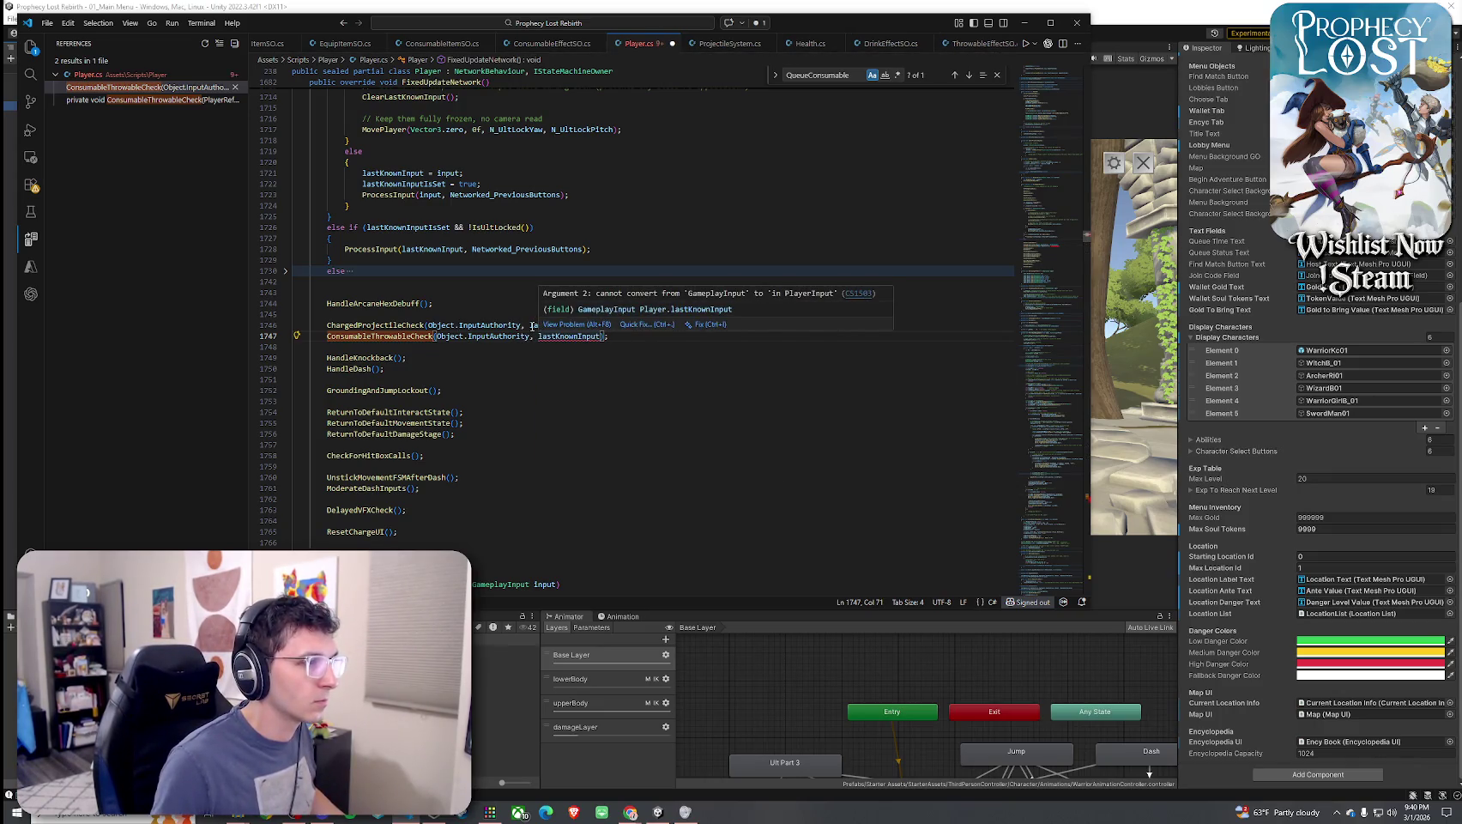
Go to the lastKnownInput declaration and select its GameplayInput type
click(531, 325)
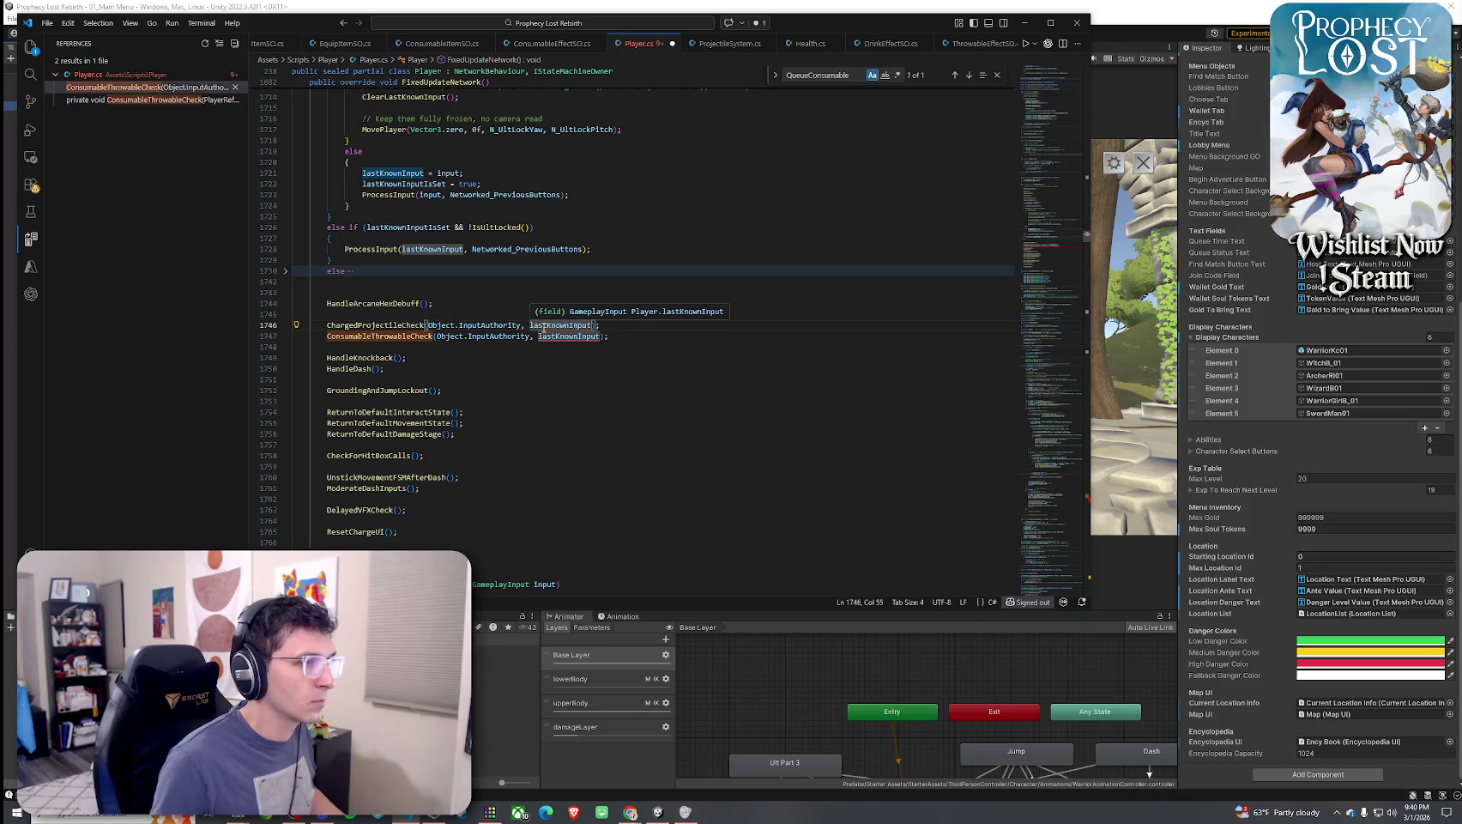
right_click(542, 327)
click(587, 222)
double_click(389, 234)
key(ctrl+f)
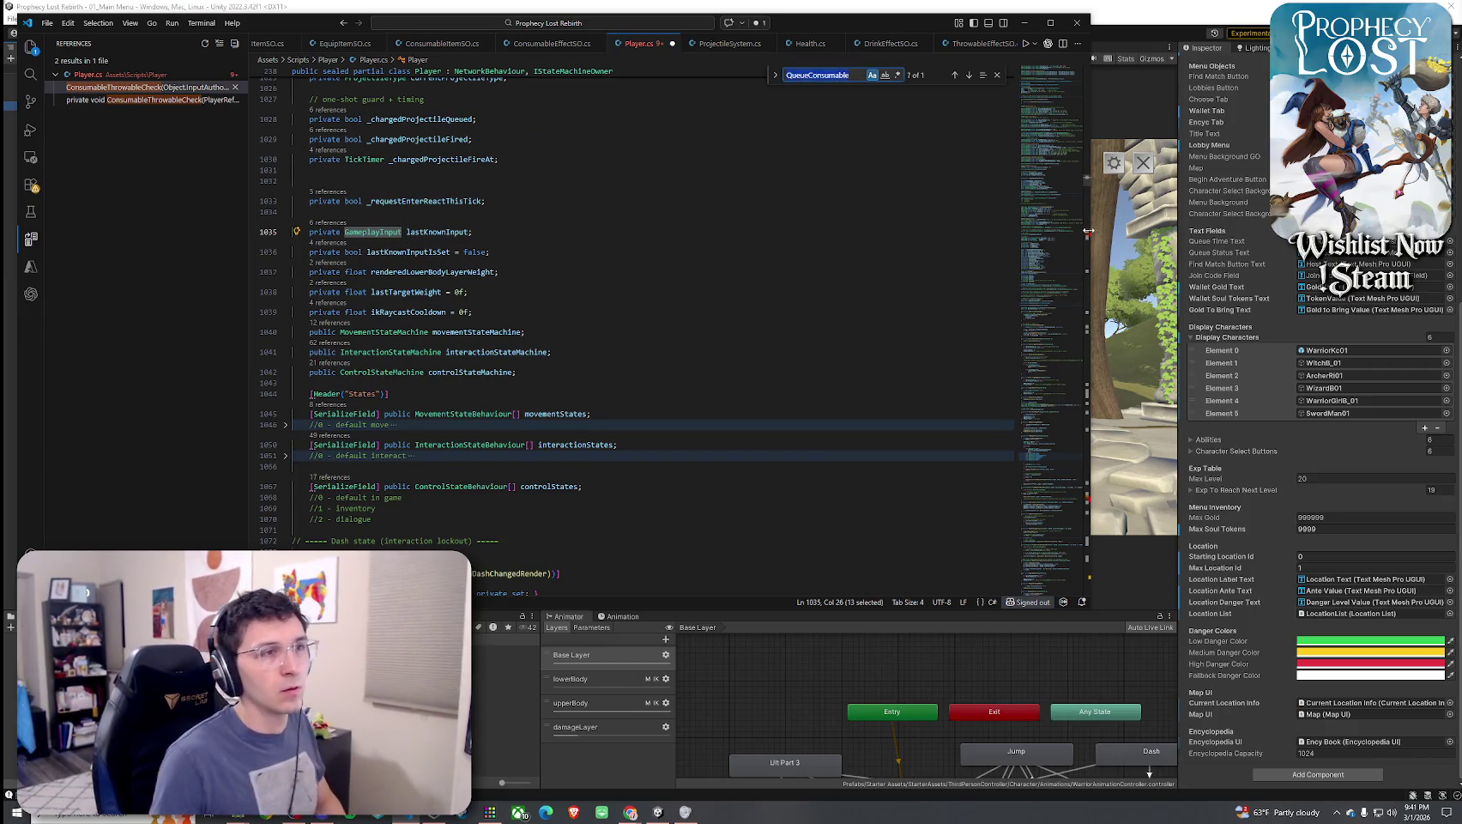
Change ConsumableThrowableCheck's lastKnownInput parameter type from PlayerInput to GameplayInput
click(1085, 239)
scroll(647, 325, down, 5)
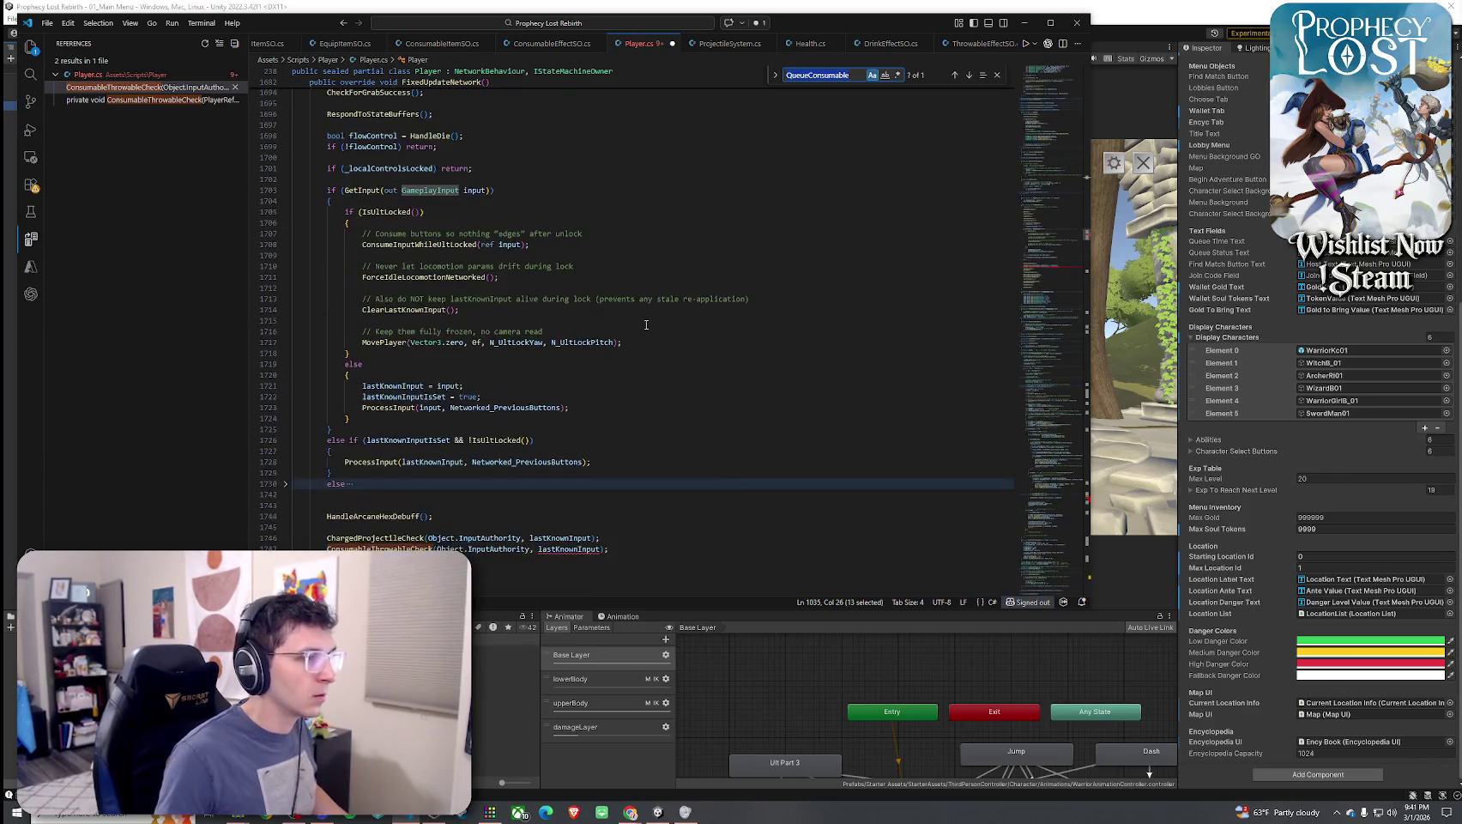
right_click(420, 548)
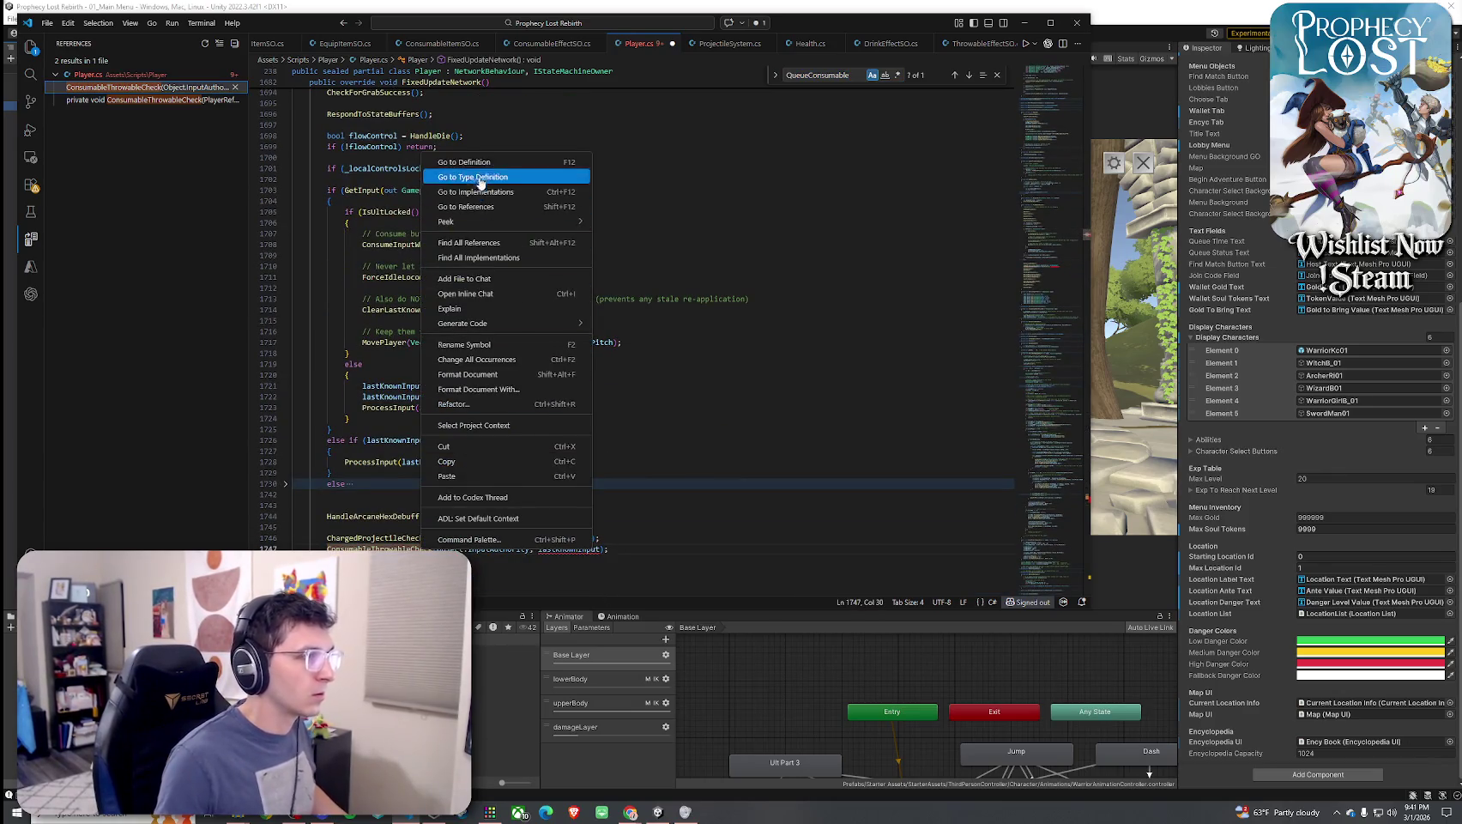
click(455, 160)
double_click(589, 232)
text(GameplayInput)
key(End)
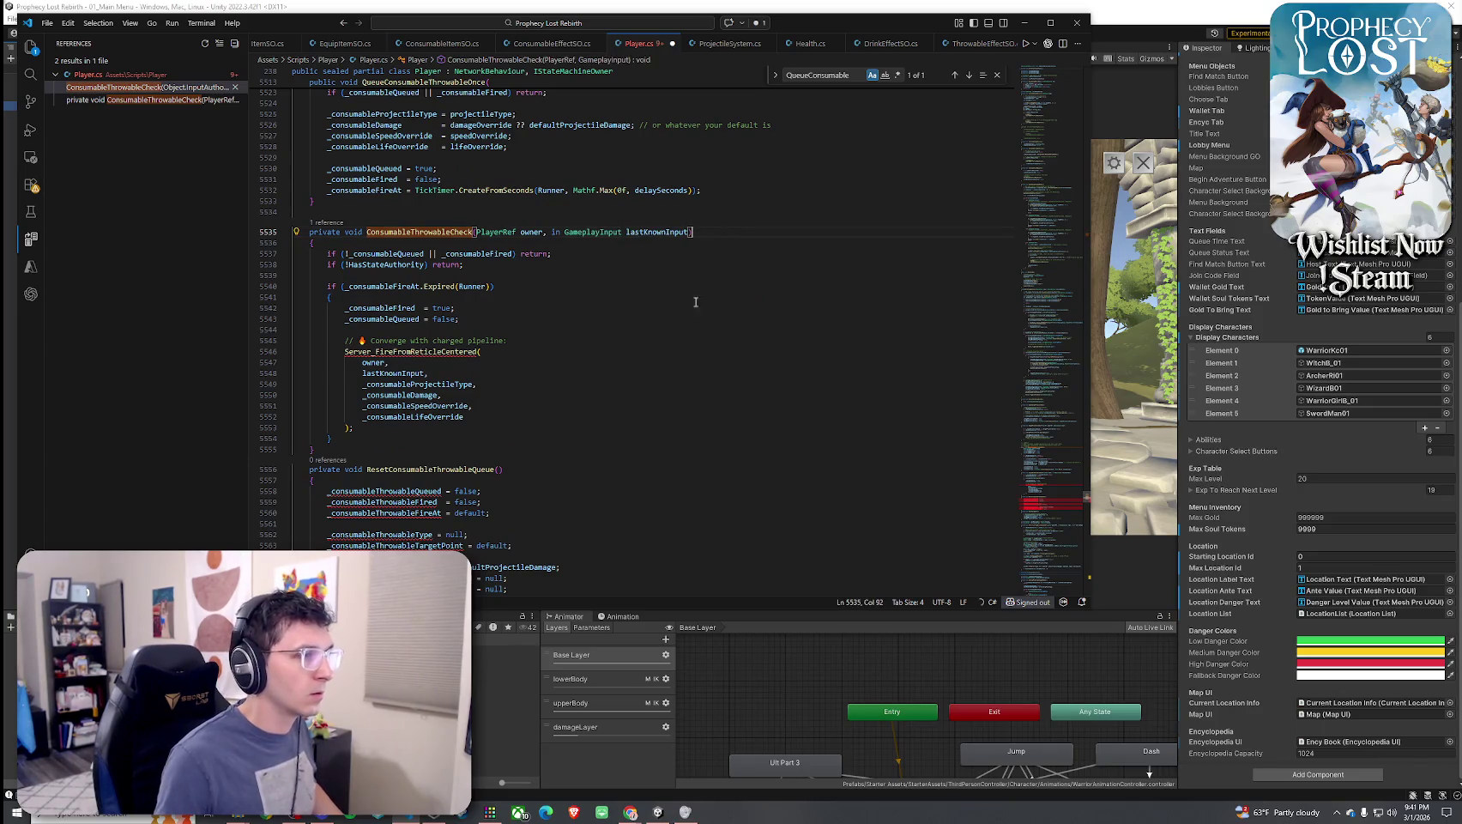
Fold and unfold the QueueConsumableThrowableOnce signature and body to review it
scroll(501, 343, up, 4)
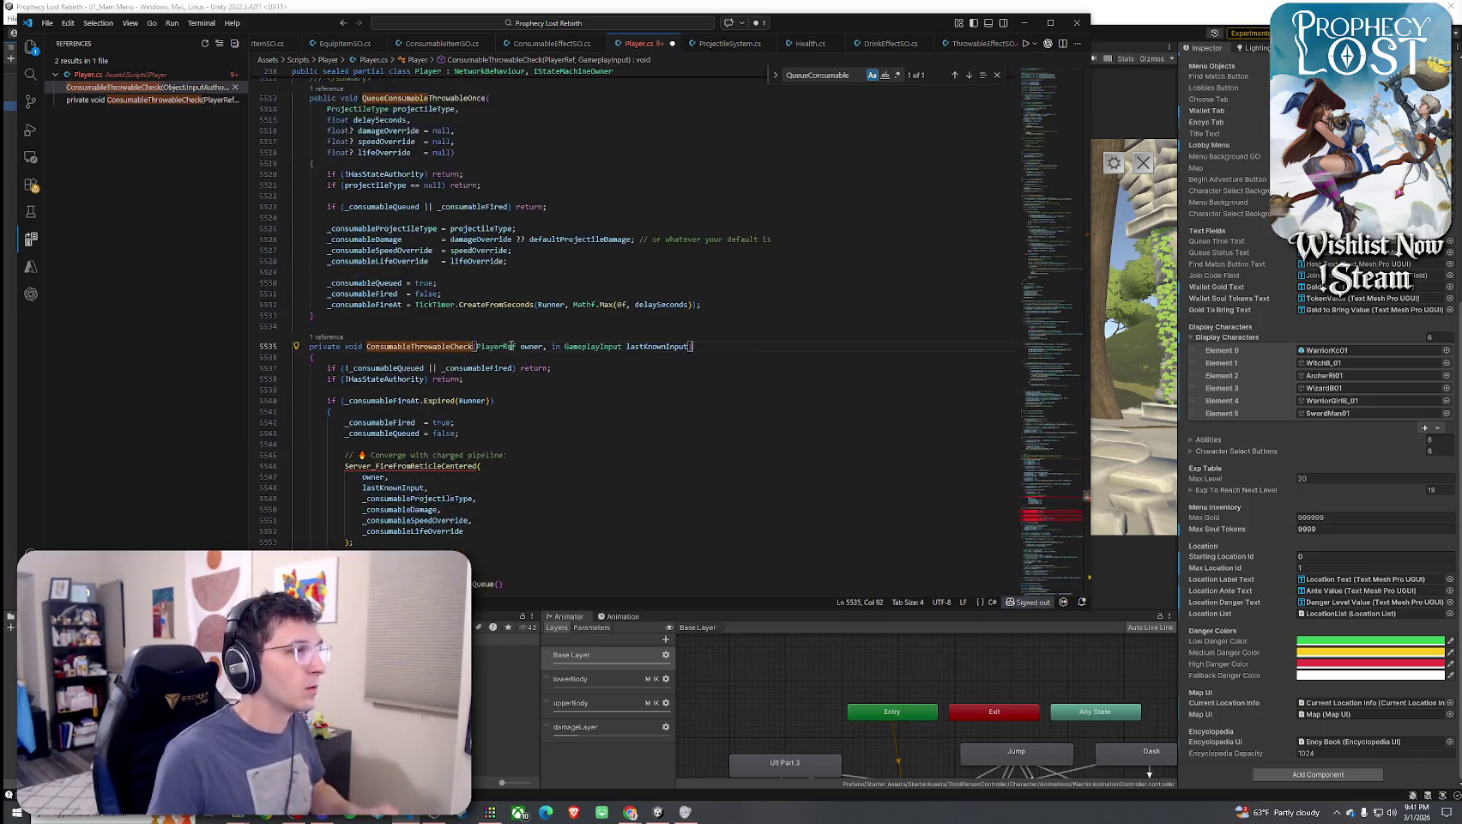
scroll(501, 336, down, 15)
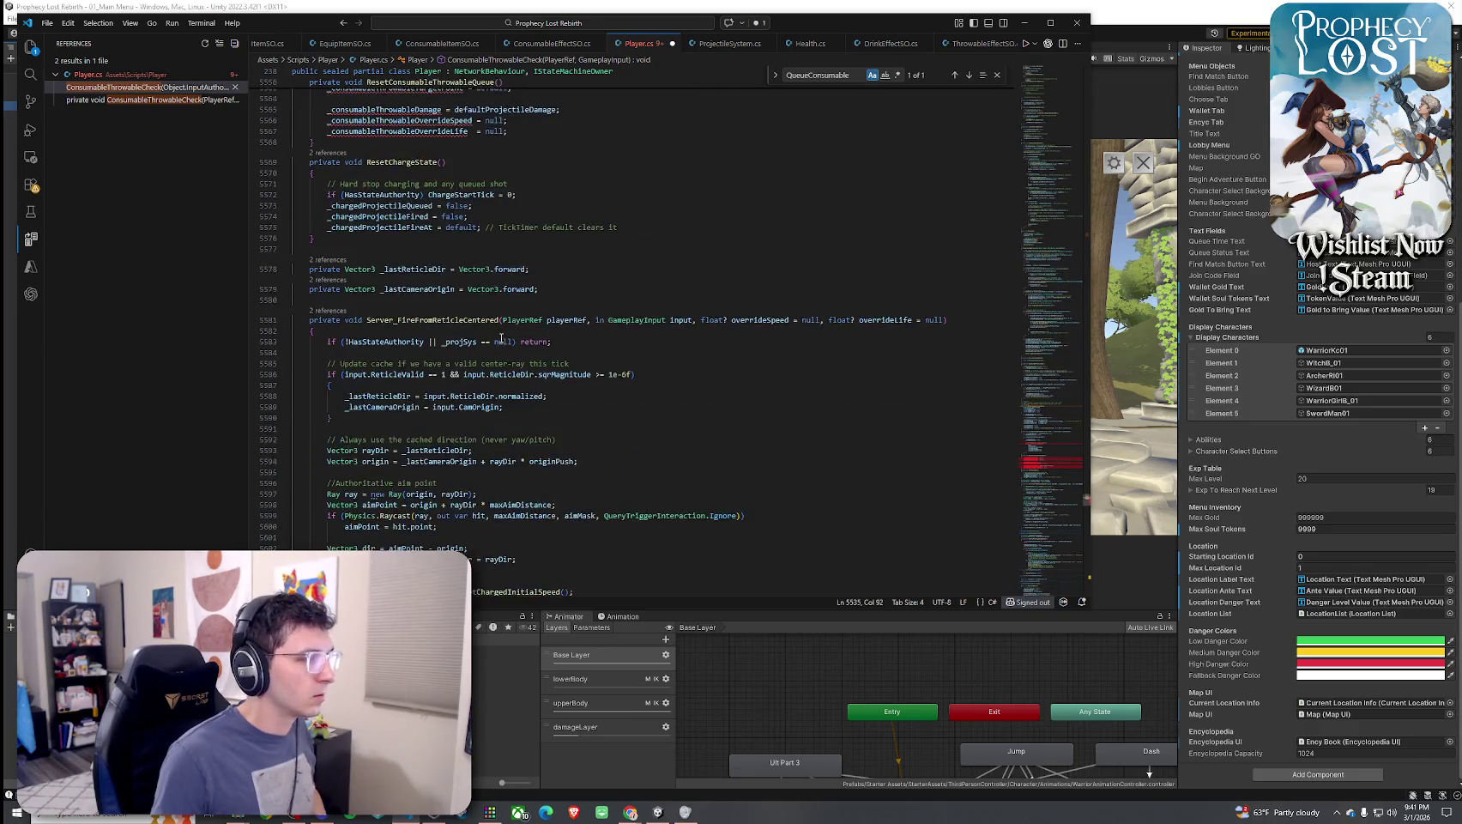
scroll(501, 339, up, 8)
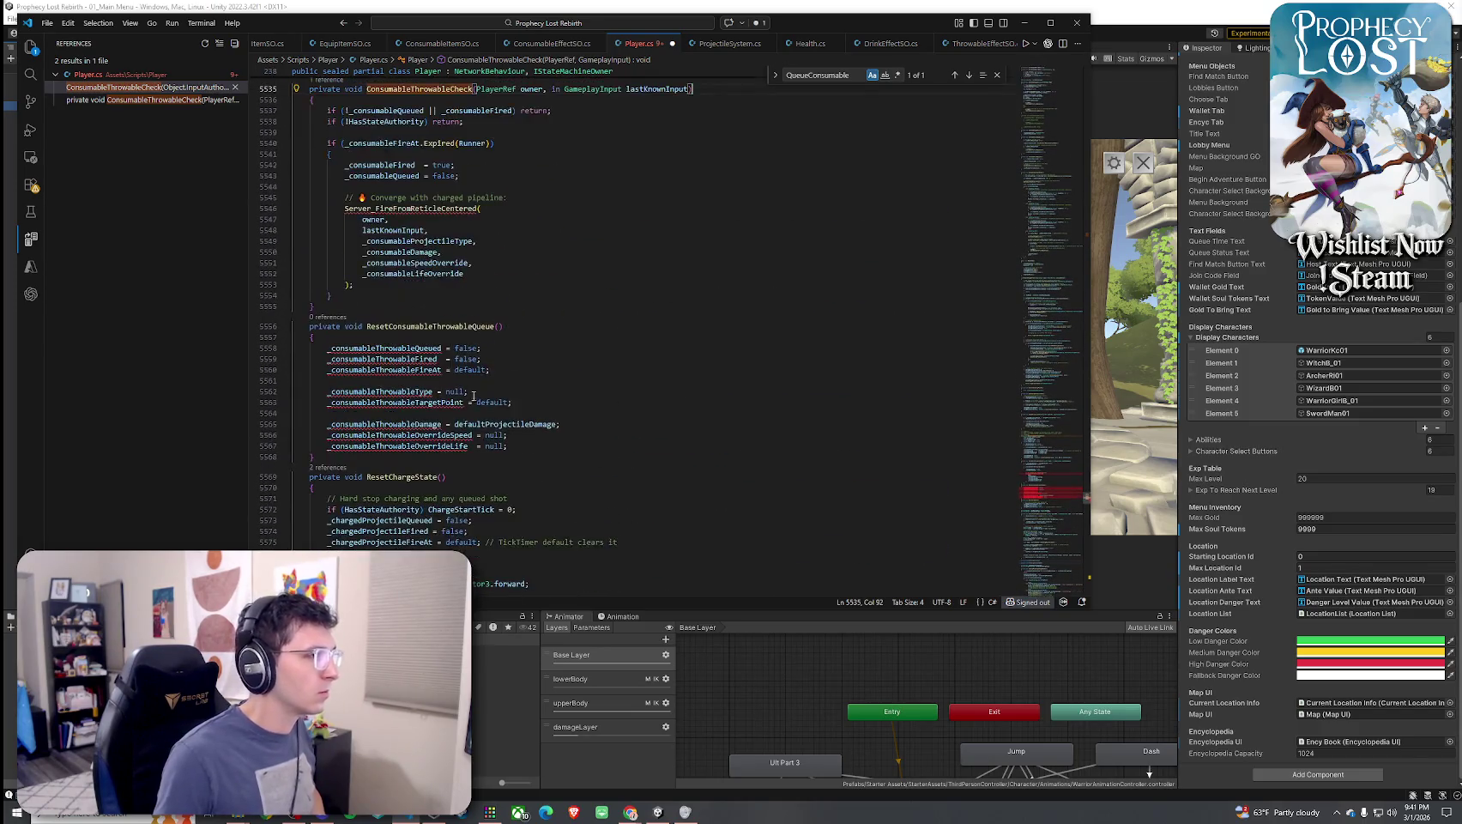
scroll(474, 394, up, 17)
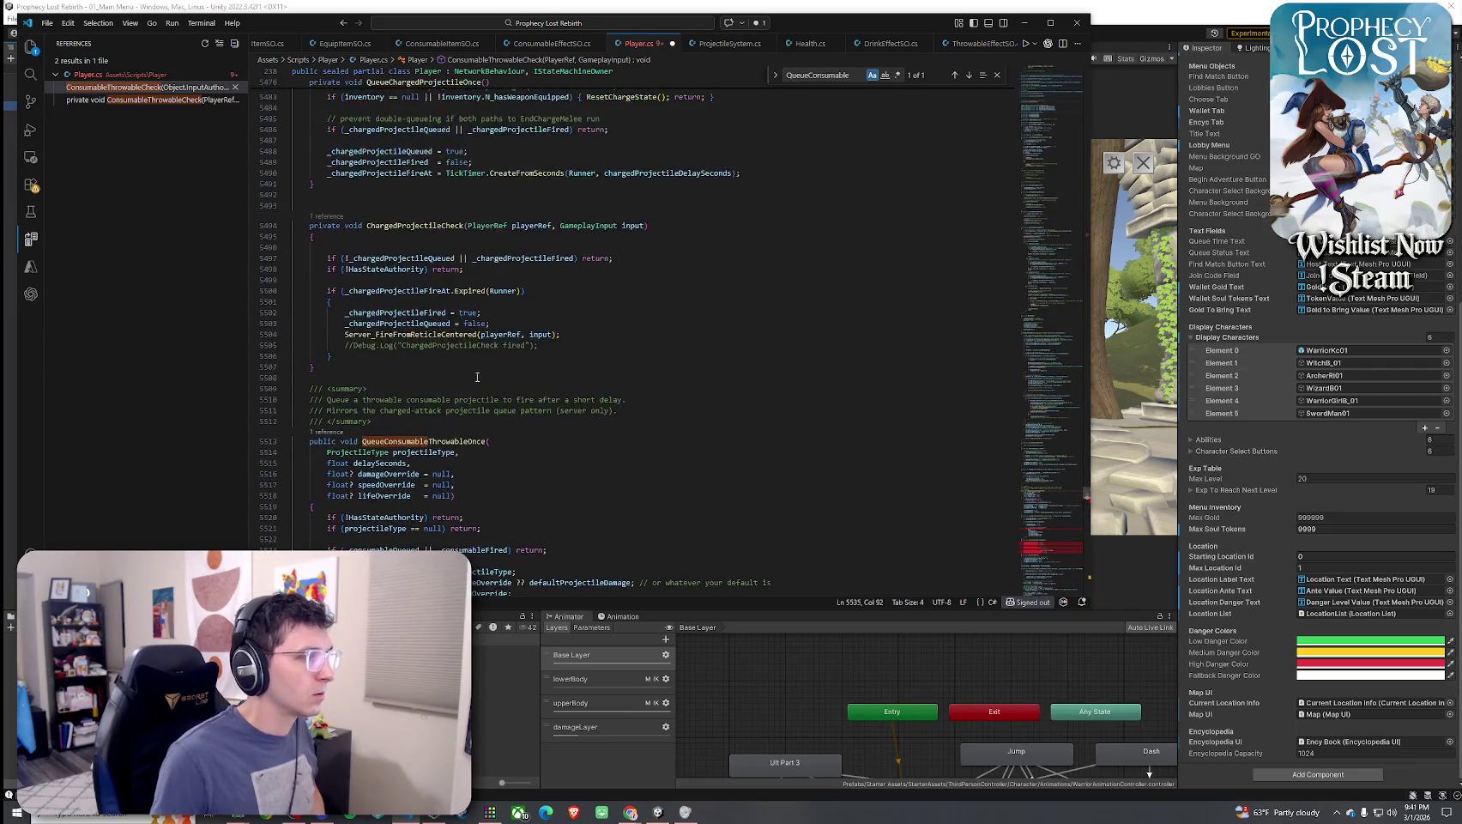
scroll(451, 331, down, 3)
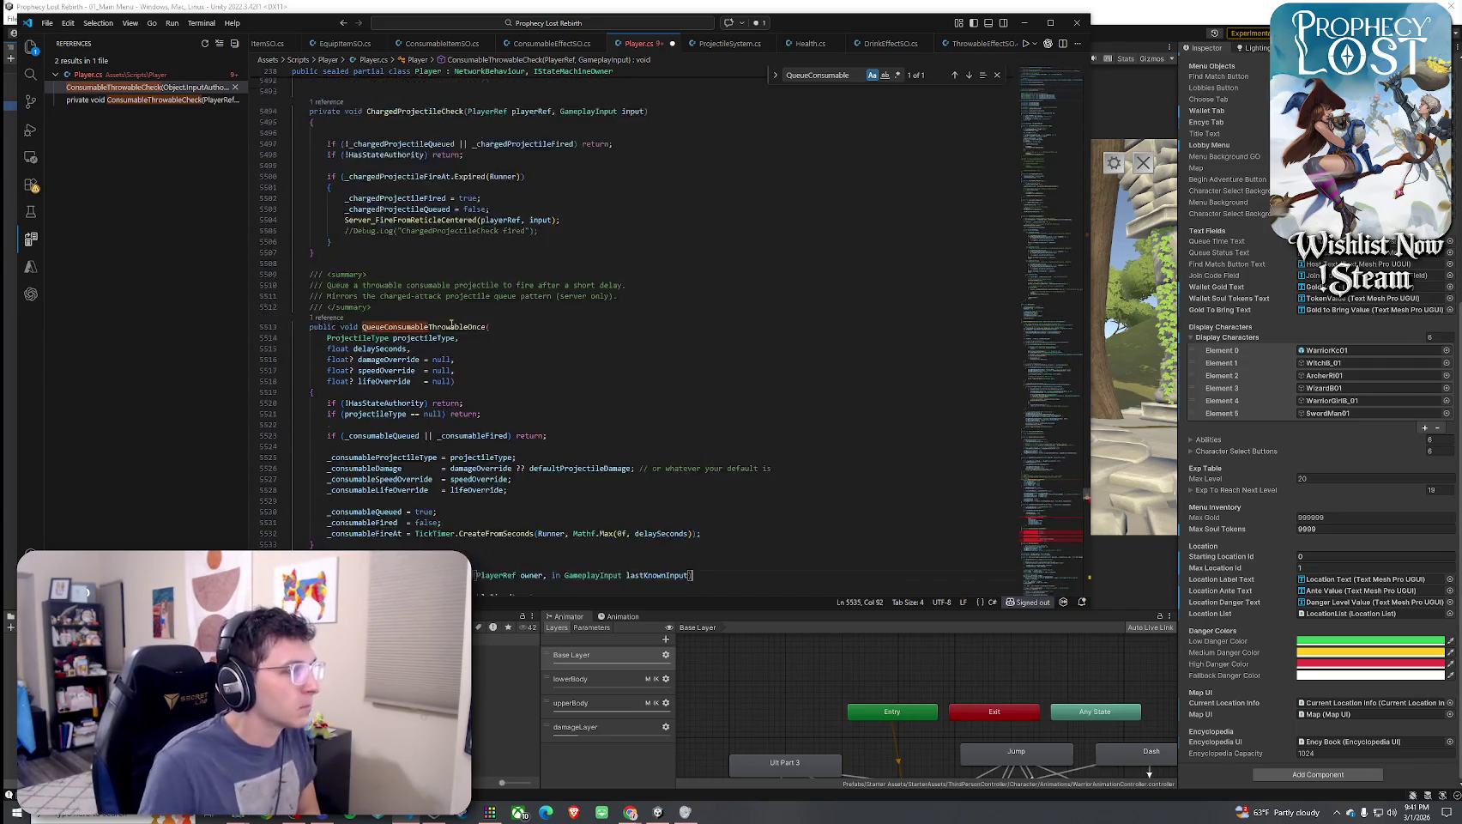
click(285, 356)
scroll(444, 341, down, 4)
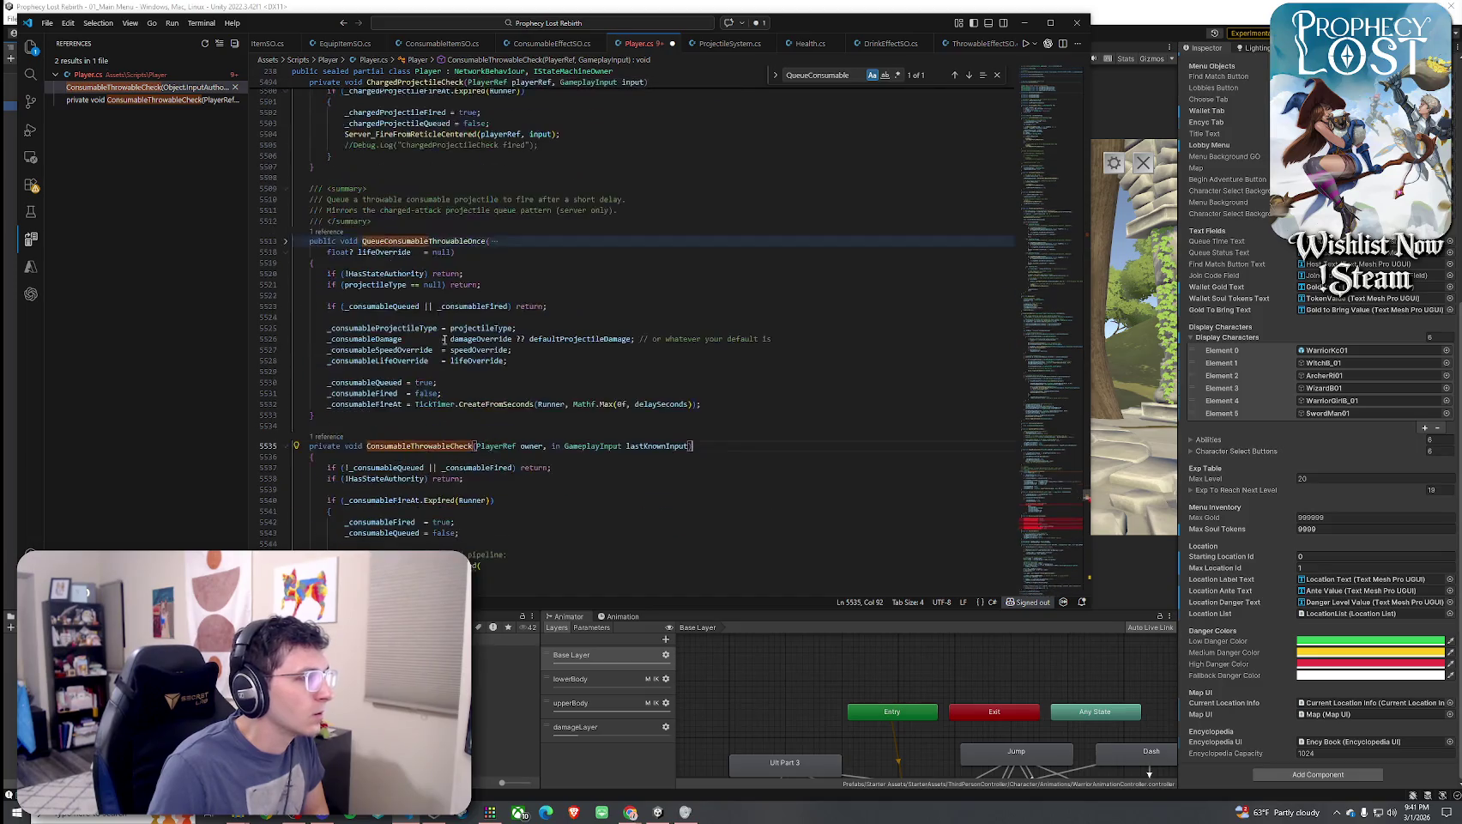
scroll(412, 302, up, 3)
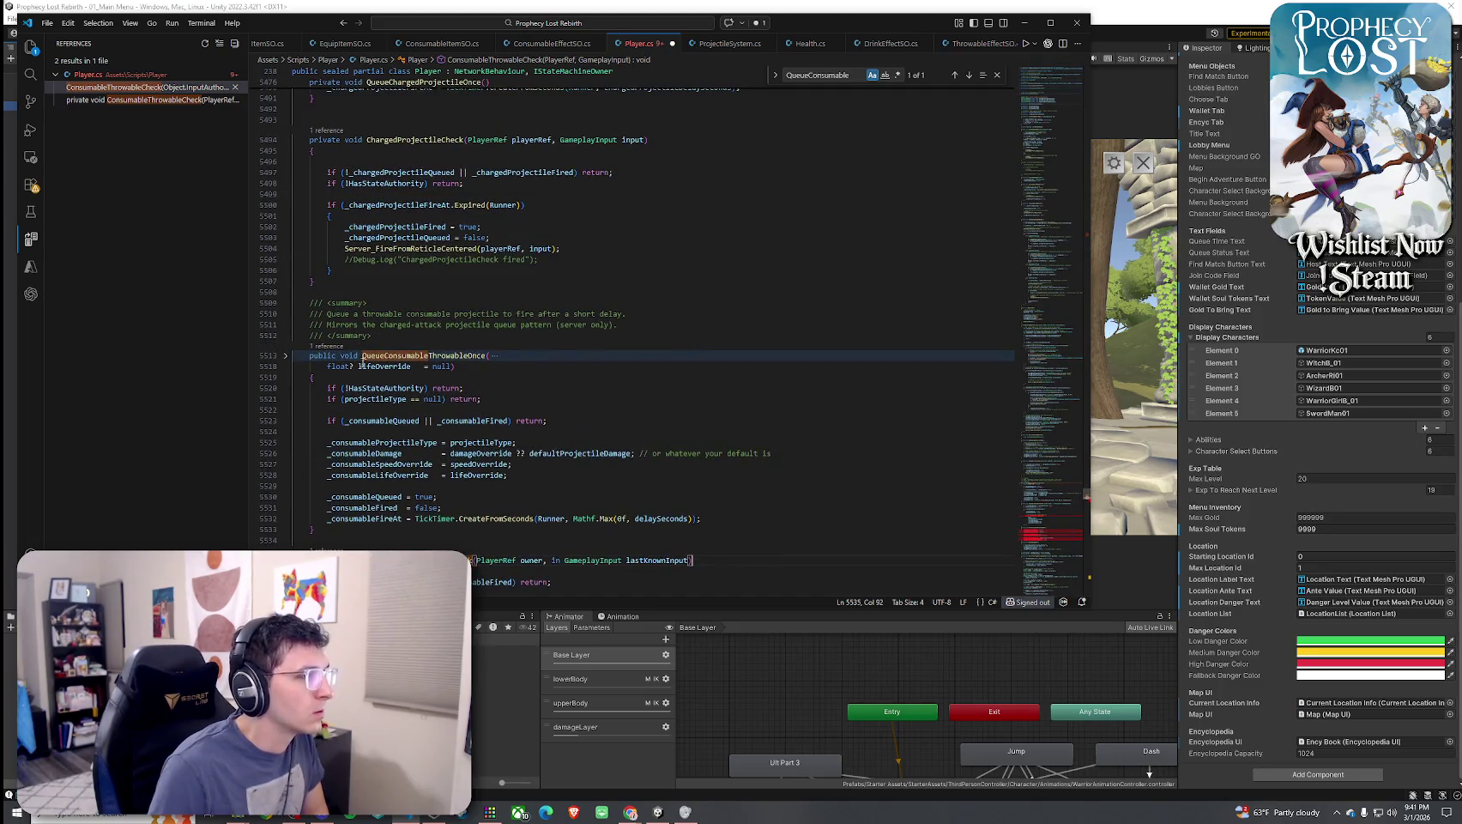
click(388, 362)
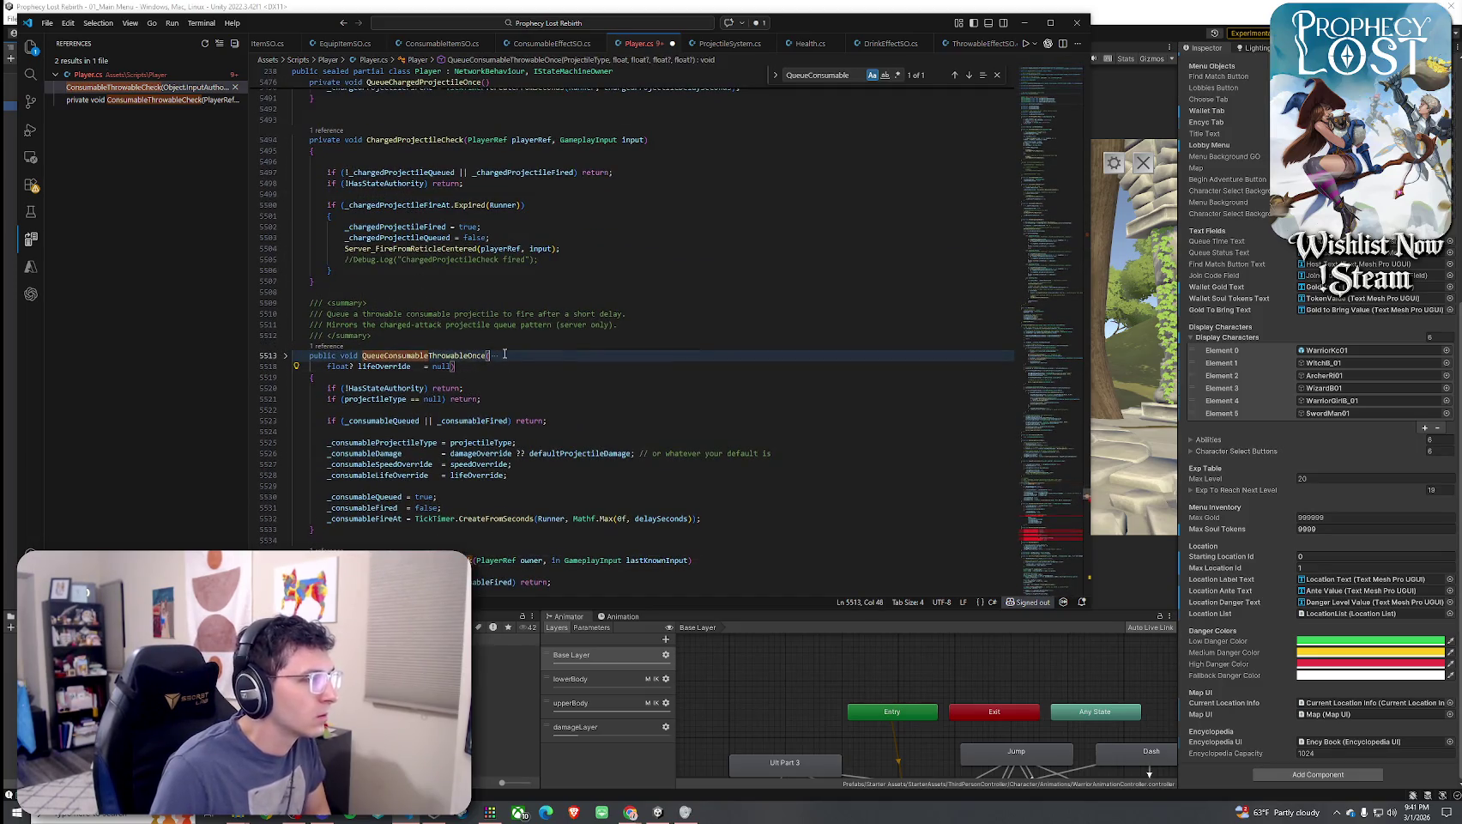
click(495, 355)
key(Left)
key(Left)
key(Left)
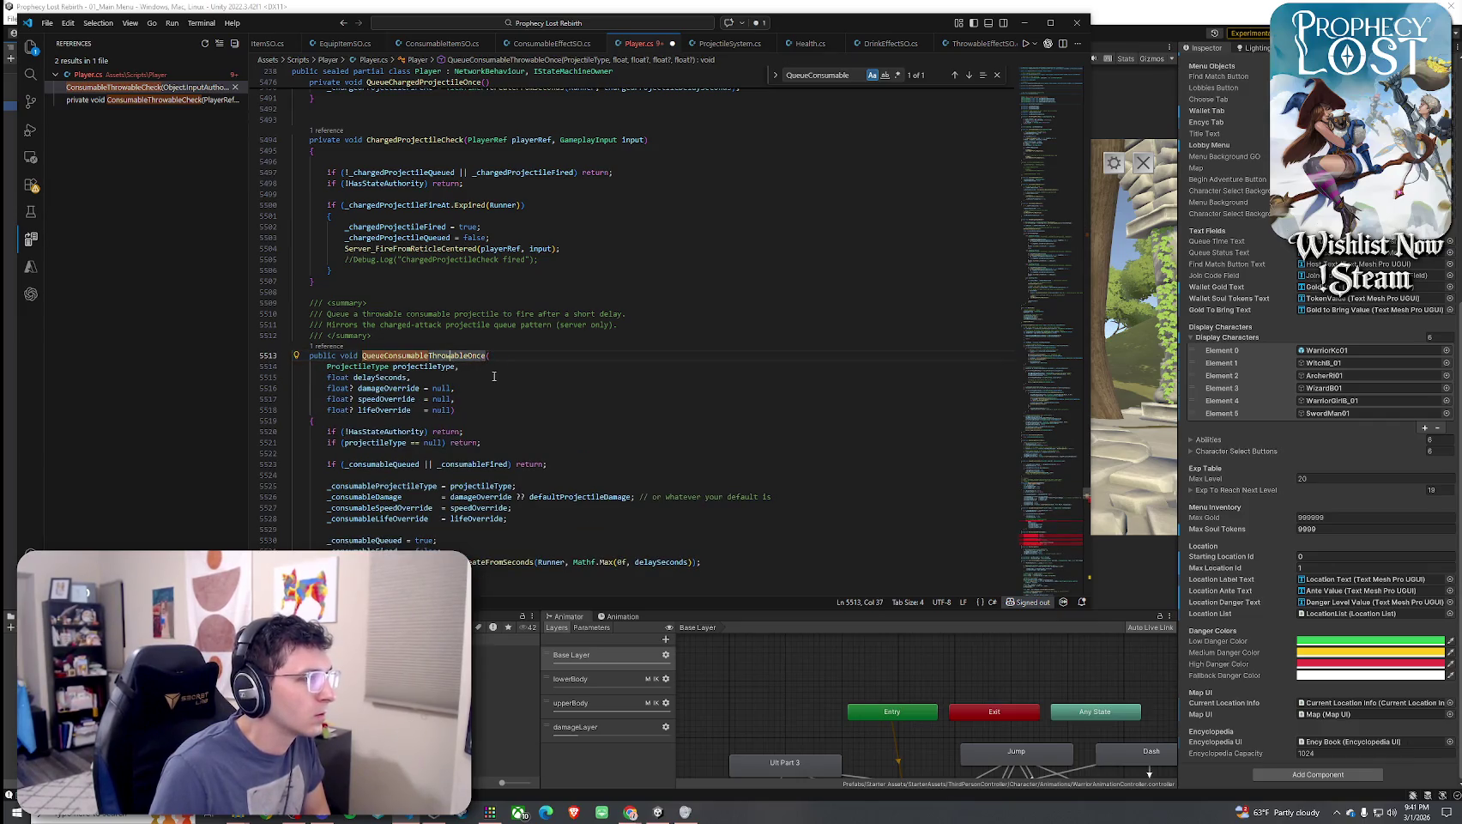
scroll(494, 369, up, 4)
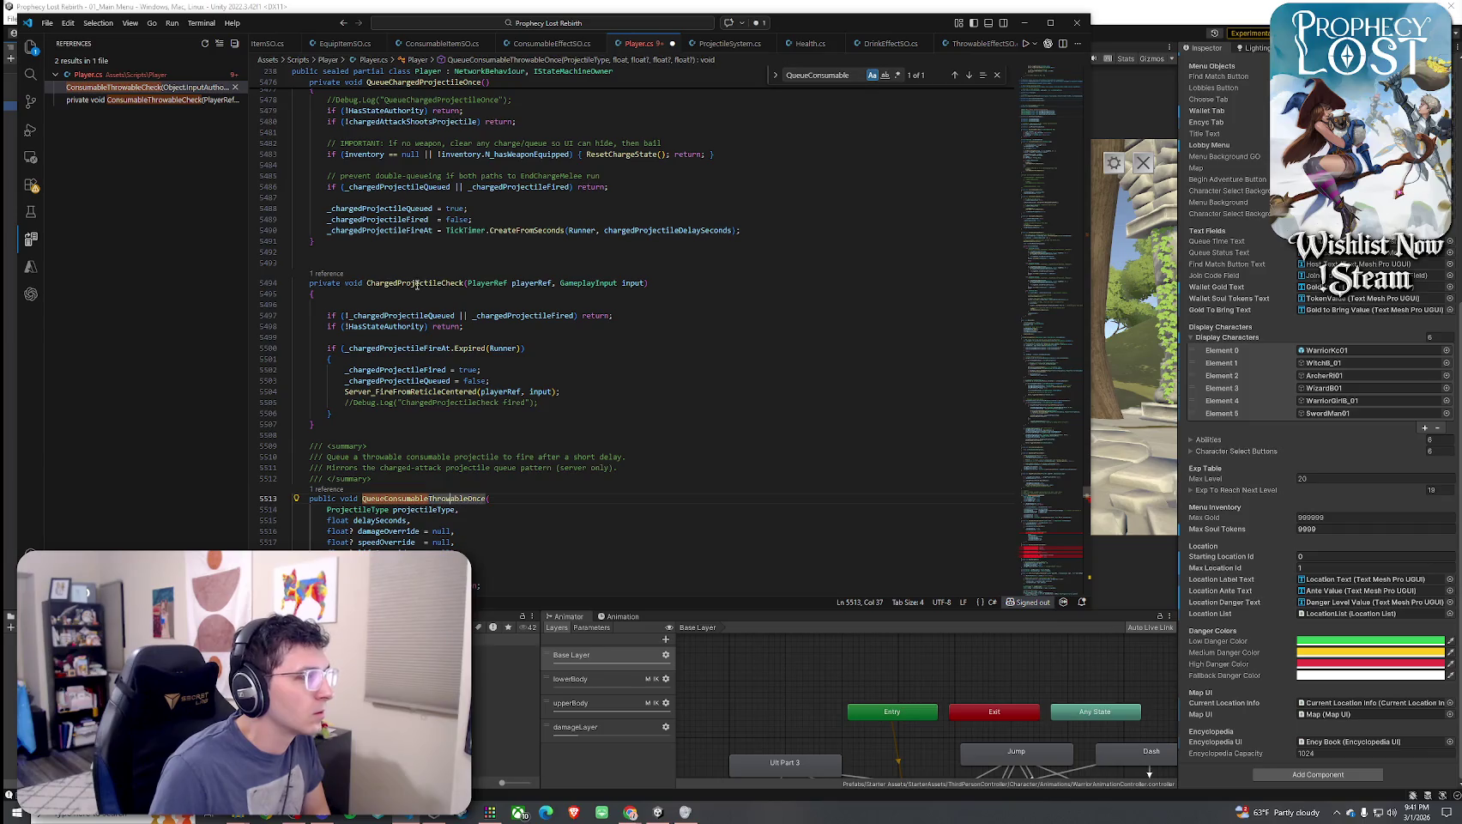
scroll(416, 279, down, 5)
click(286, 327)
scroll(428, 332, down, 3)
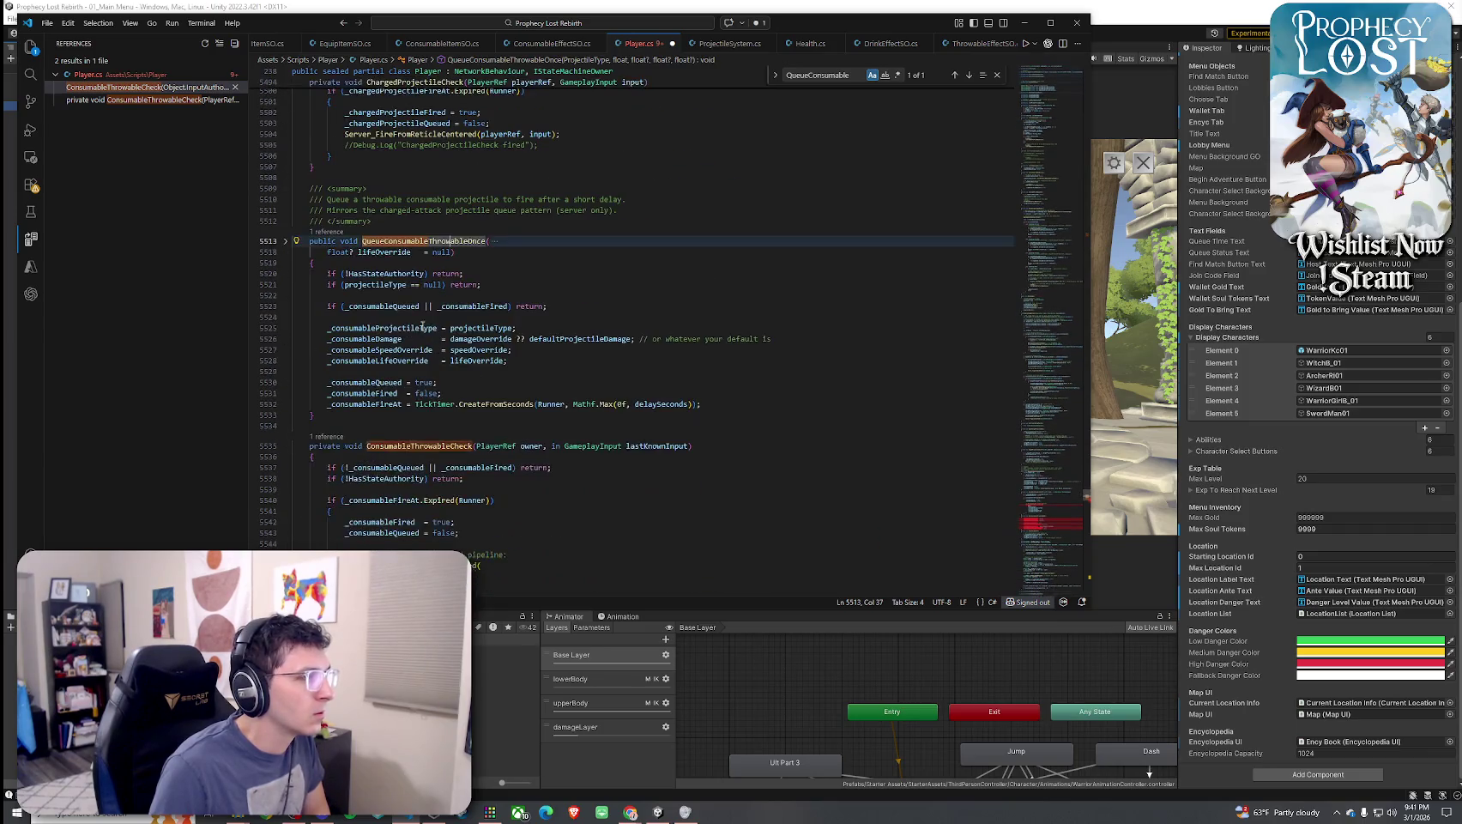
click(286, 262)
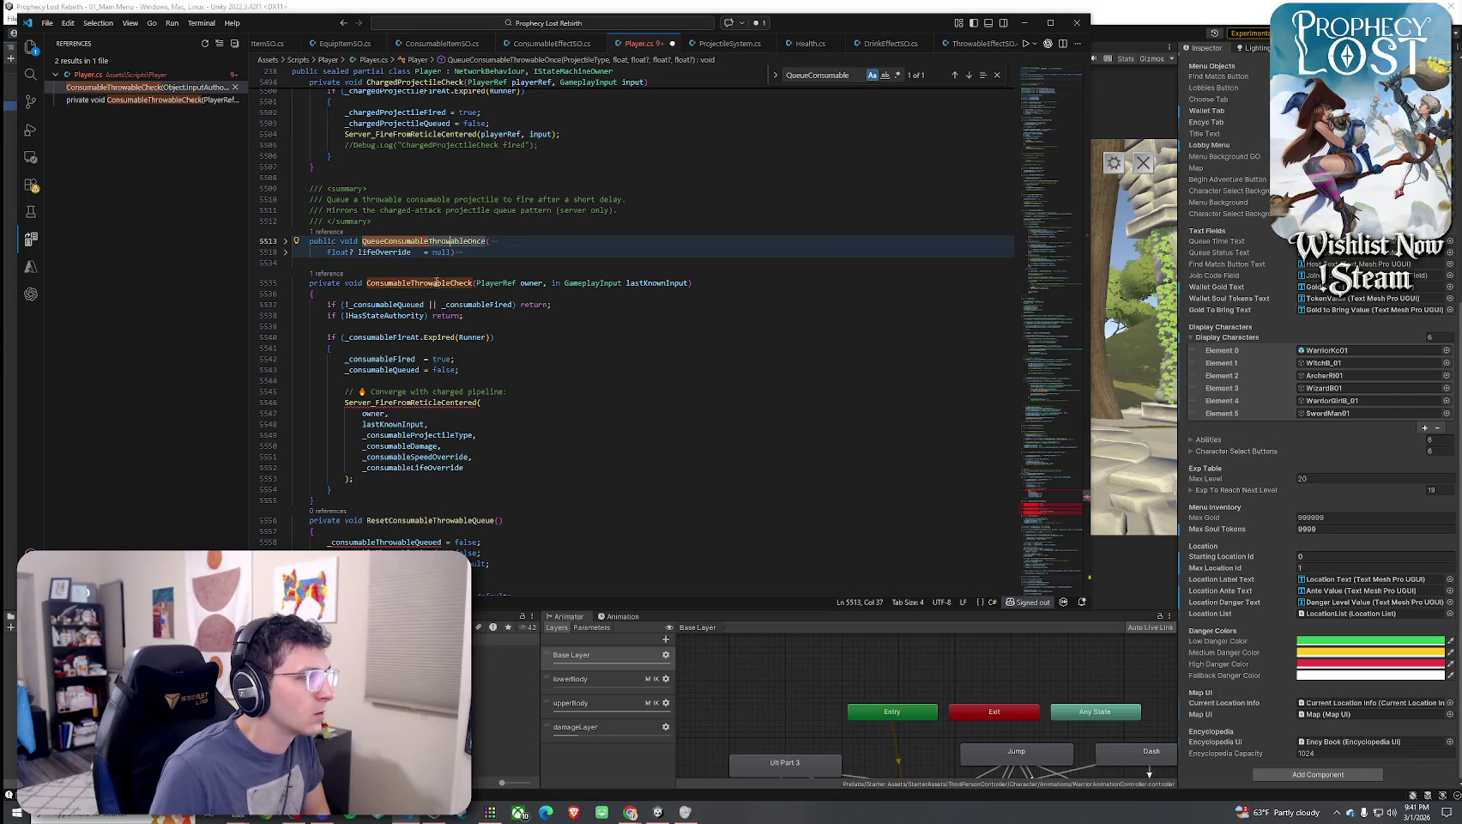
click(292, 282)
click(285, 241)
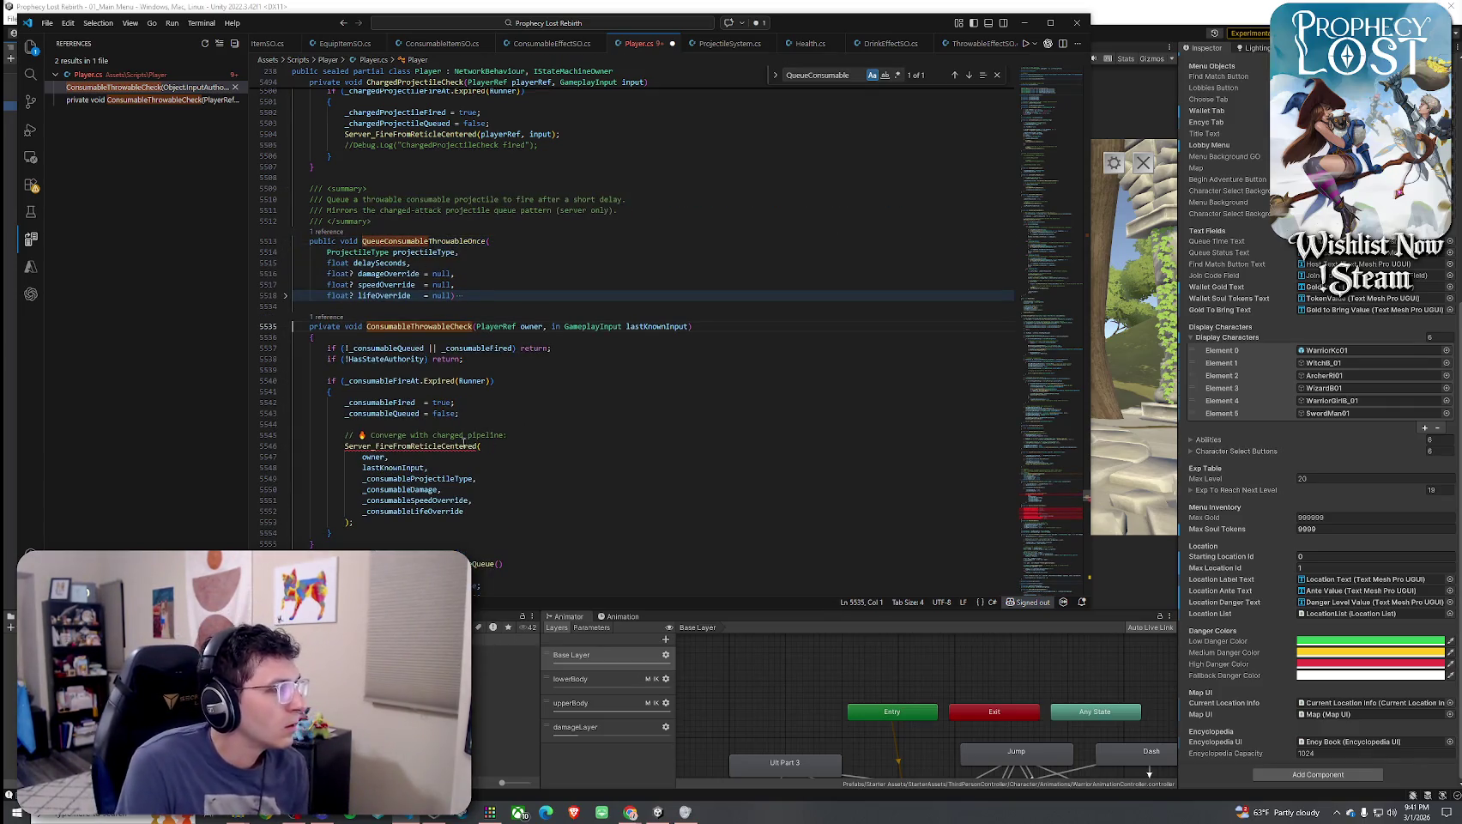
scroll(467, 398, up, 3)
Check the uses of _consumableFired and Runner and the _consumableQueued reset line
click(485, 434)
click(447, 468)
click(483, 466)
click(388, 487)
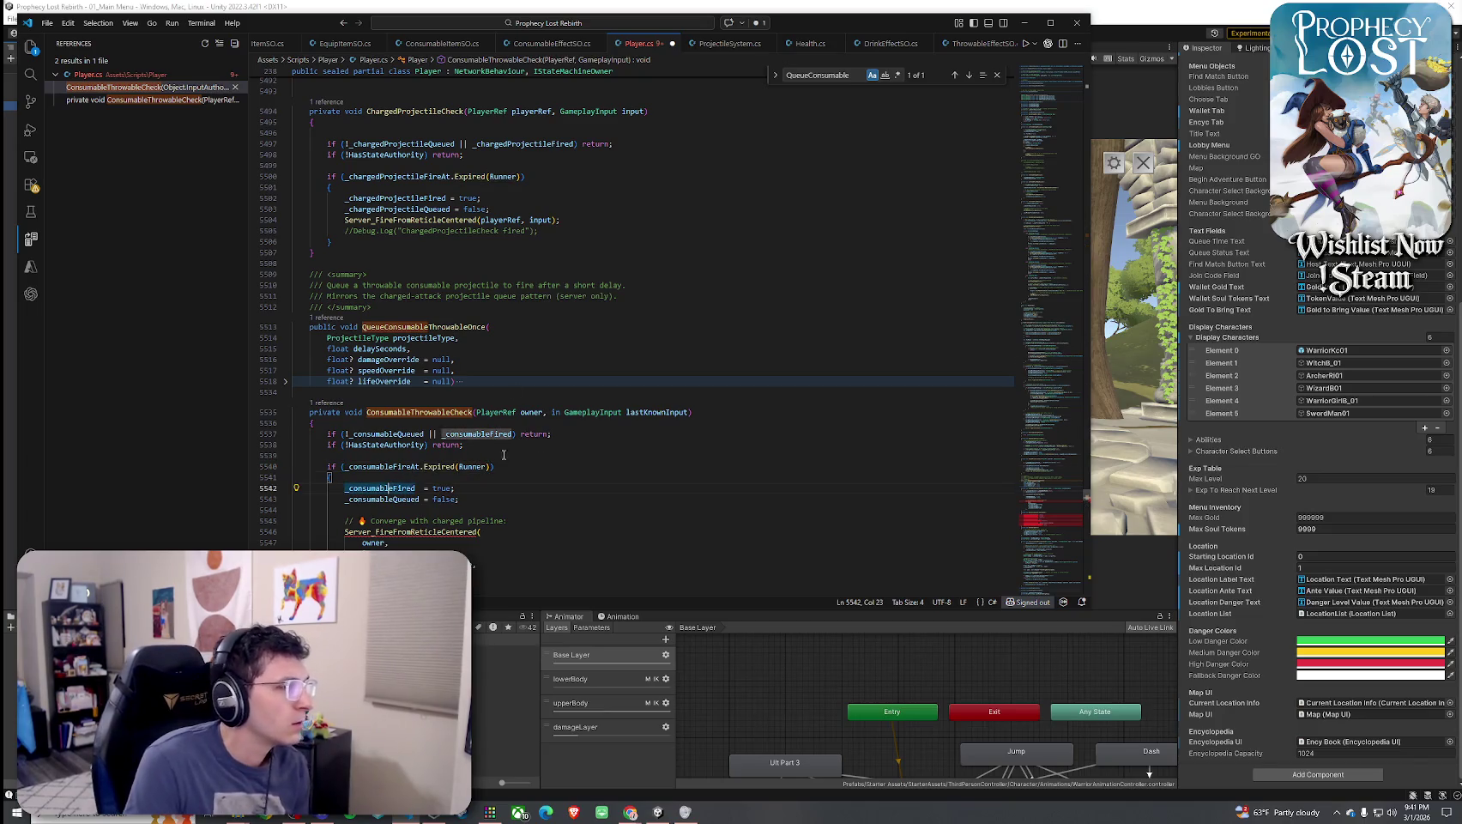
scroll(520, 442, down, 3)
click(434, 413)
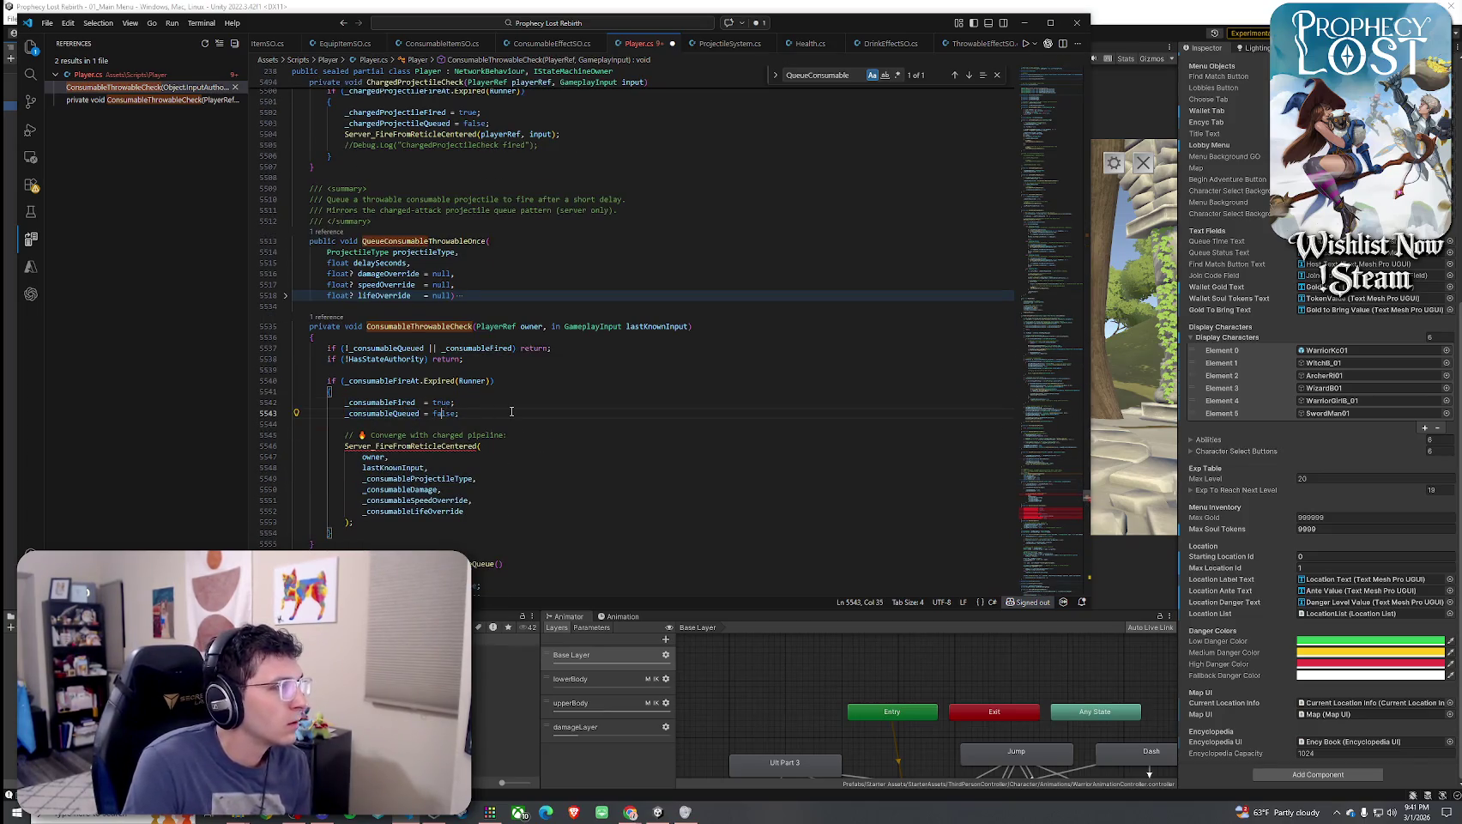
Select ChargedProjectileCheck's one-line Server_FireFromReticleCentered(playerRef, input) call, then ConsumableThrowableCheck's multi-line call
click(438, 445)
scroll(467, 377, up, 3)
drag(561, 220, 344, 221)
key(ctrl+c)
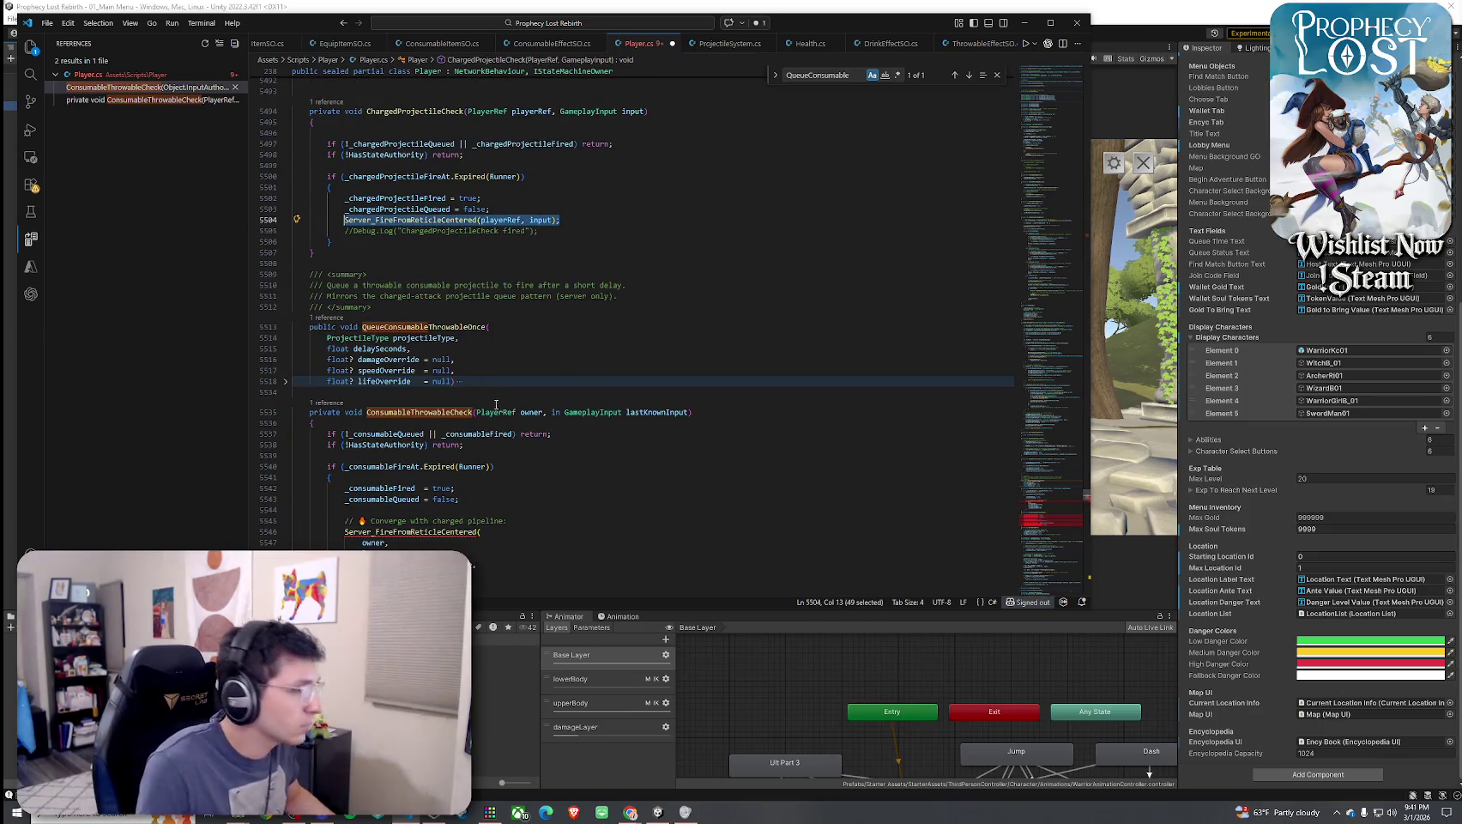
scroll(454, 442, down, 5)
drag(366, 438, 296, 356)
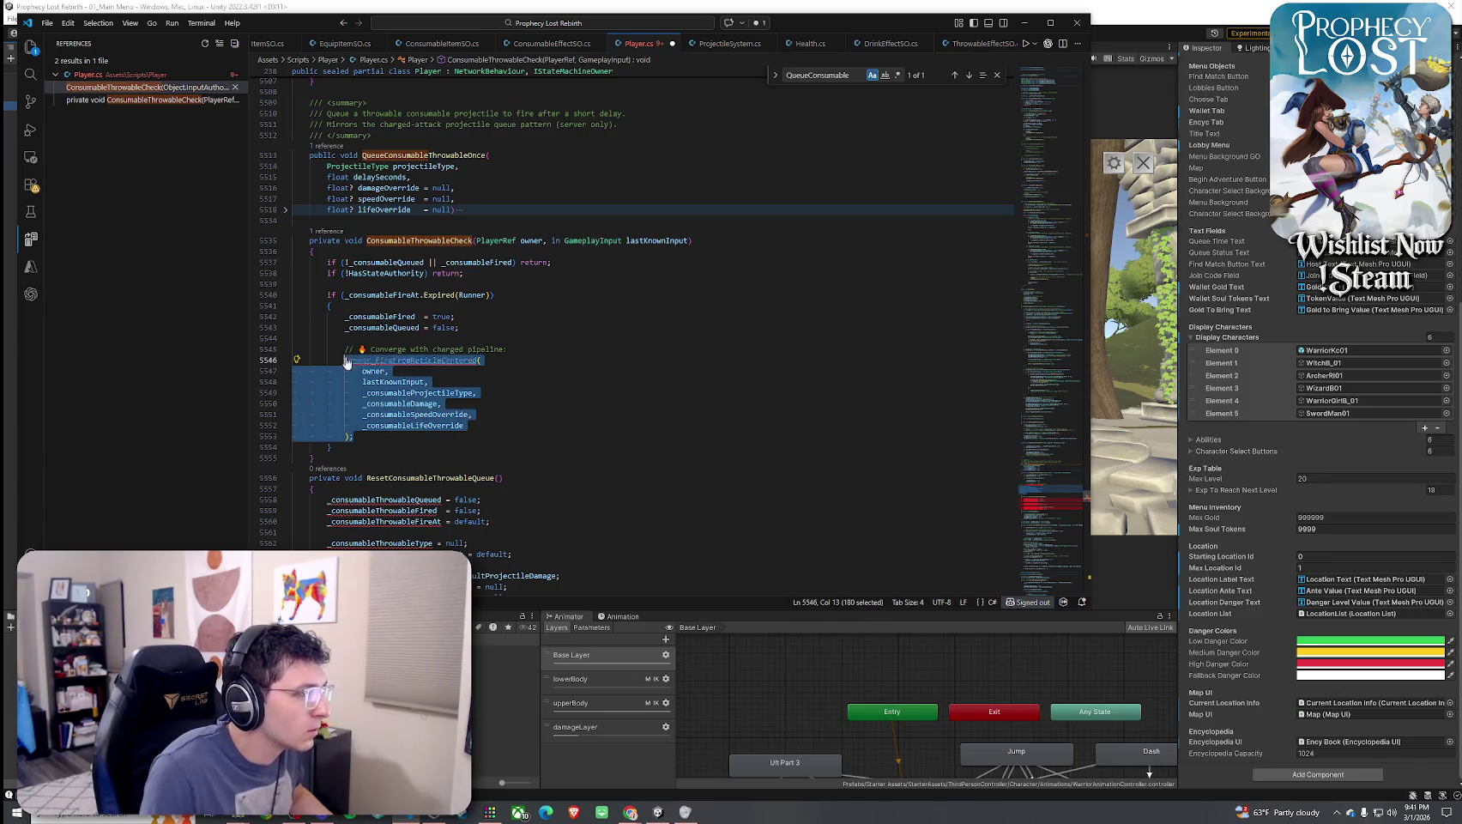
Paste the one-line fire call and rename parameters owner to playerRef and lastKnownInput to input
key(ctrl+v)
mouse_move(506, 360)
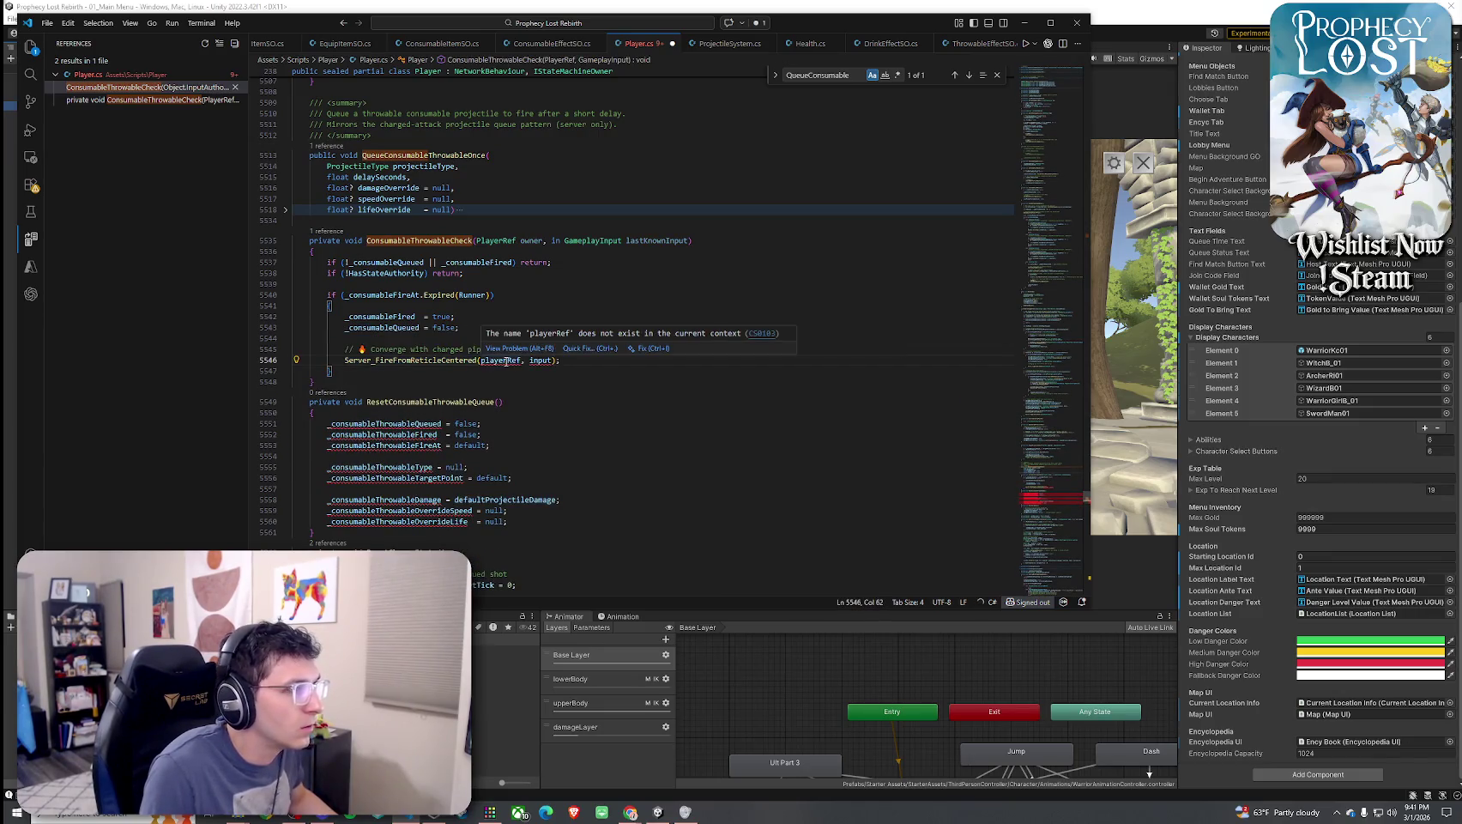
scroll(509, 420, up, 5)
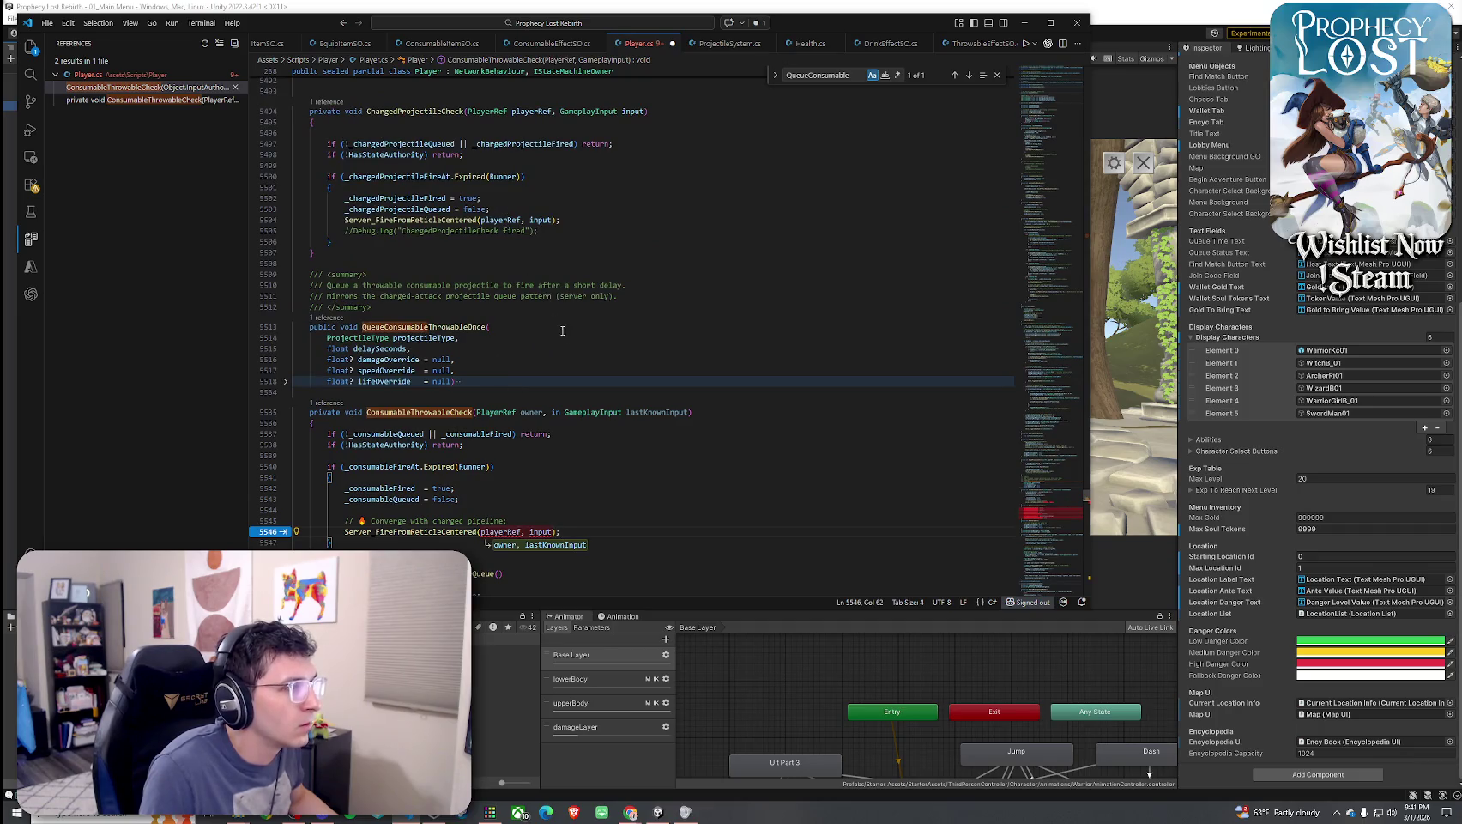
double_click(535, 413)
text(playerRef)
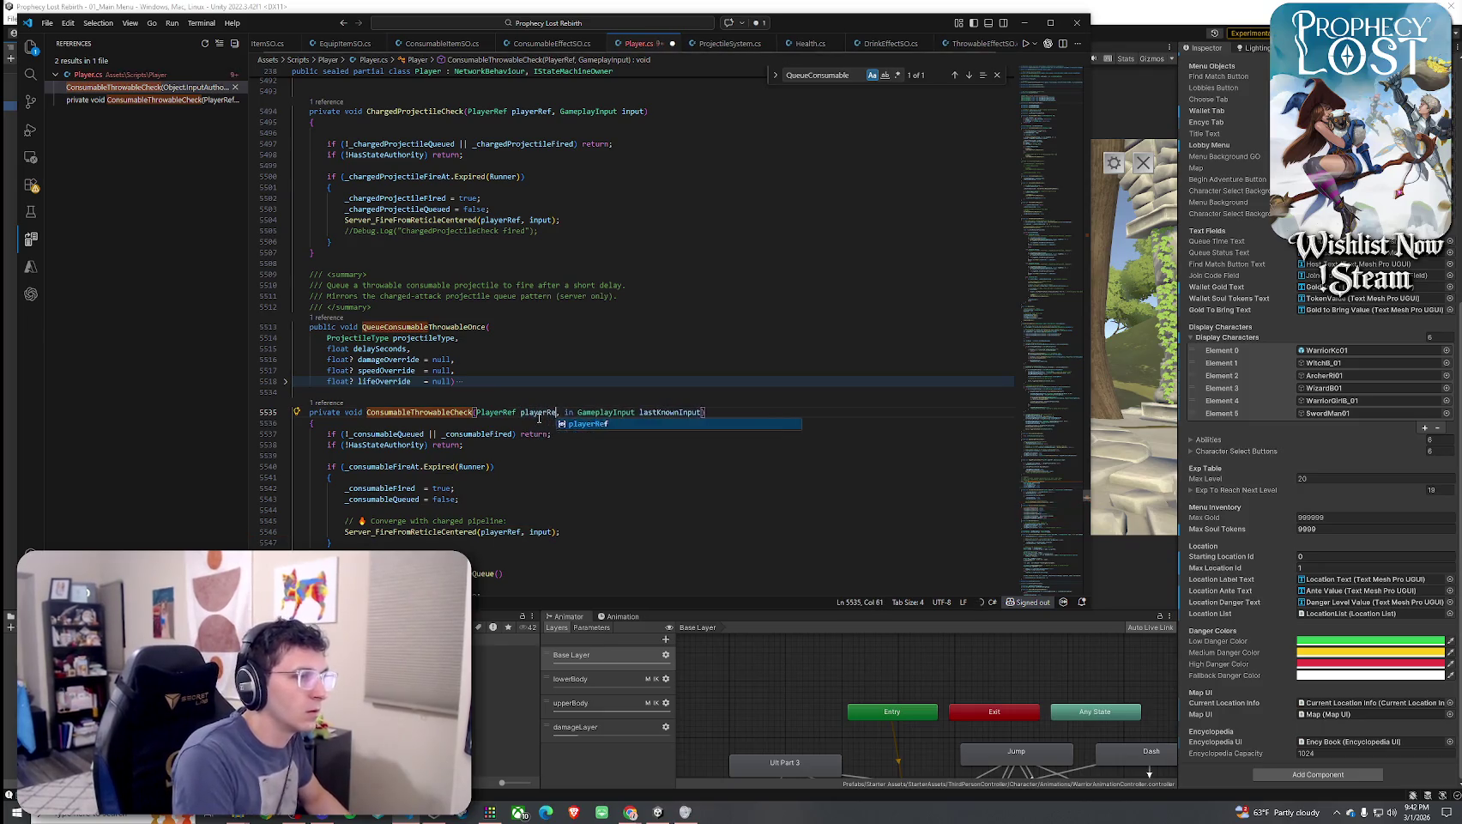
double_click(665, 413)
text(input)
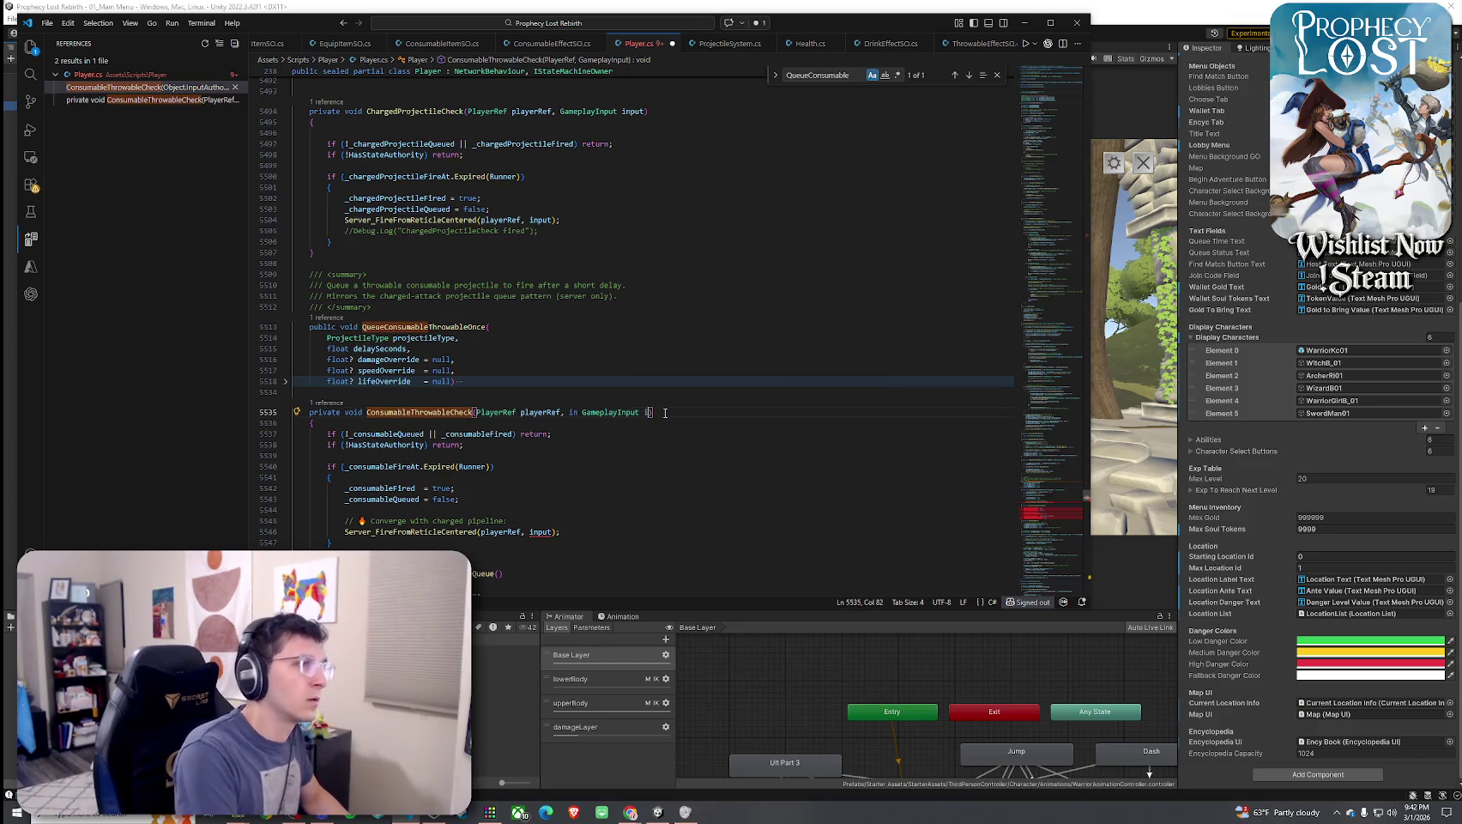
click(562, 532)
scroll(421, 464, down, 3)
scroll(430, 268, down, 2)
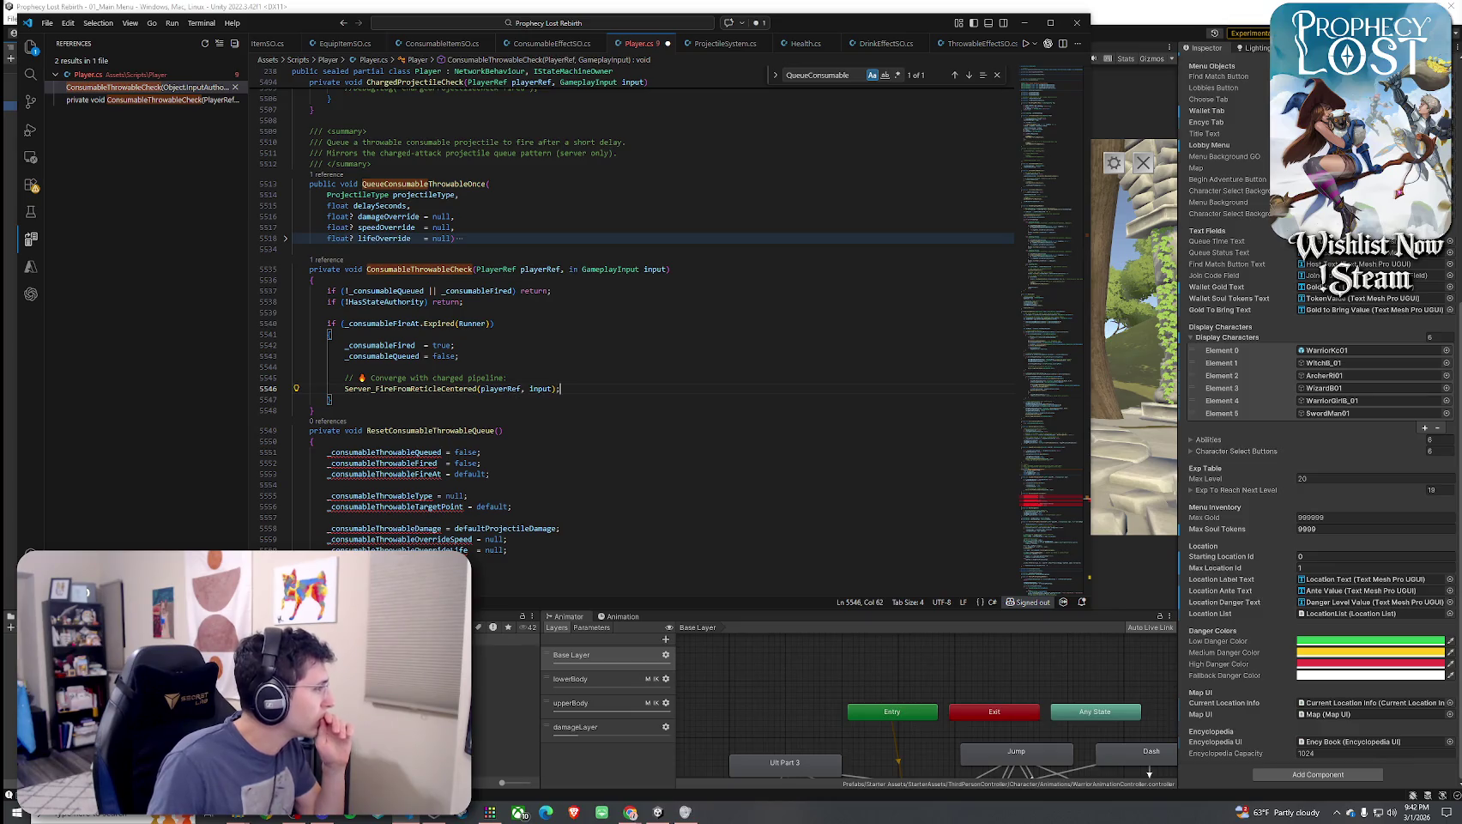
scroll(282, 411, down, 2)
click(406, 356)
scroll(430, 444, down, 2)
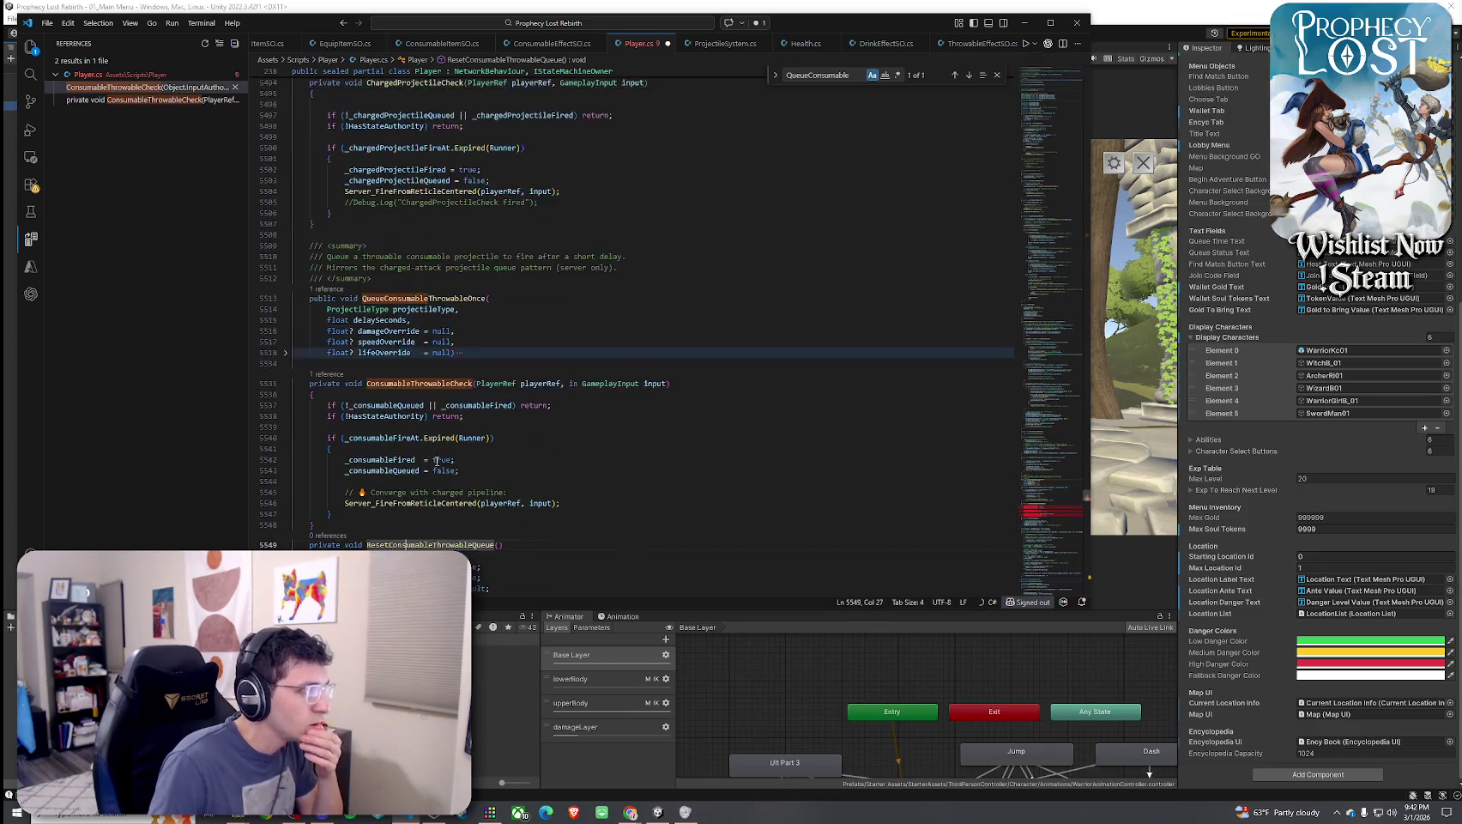
scroll(430, 444, down, 3)
click(400, 352)
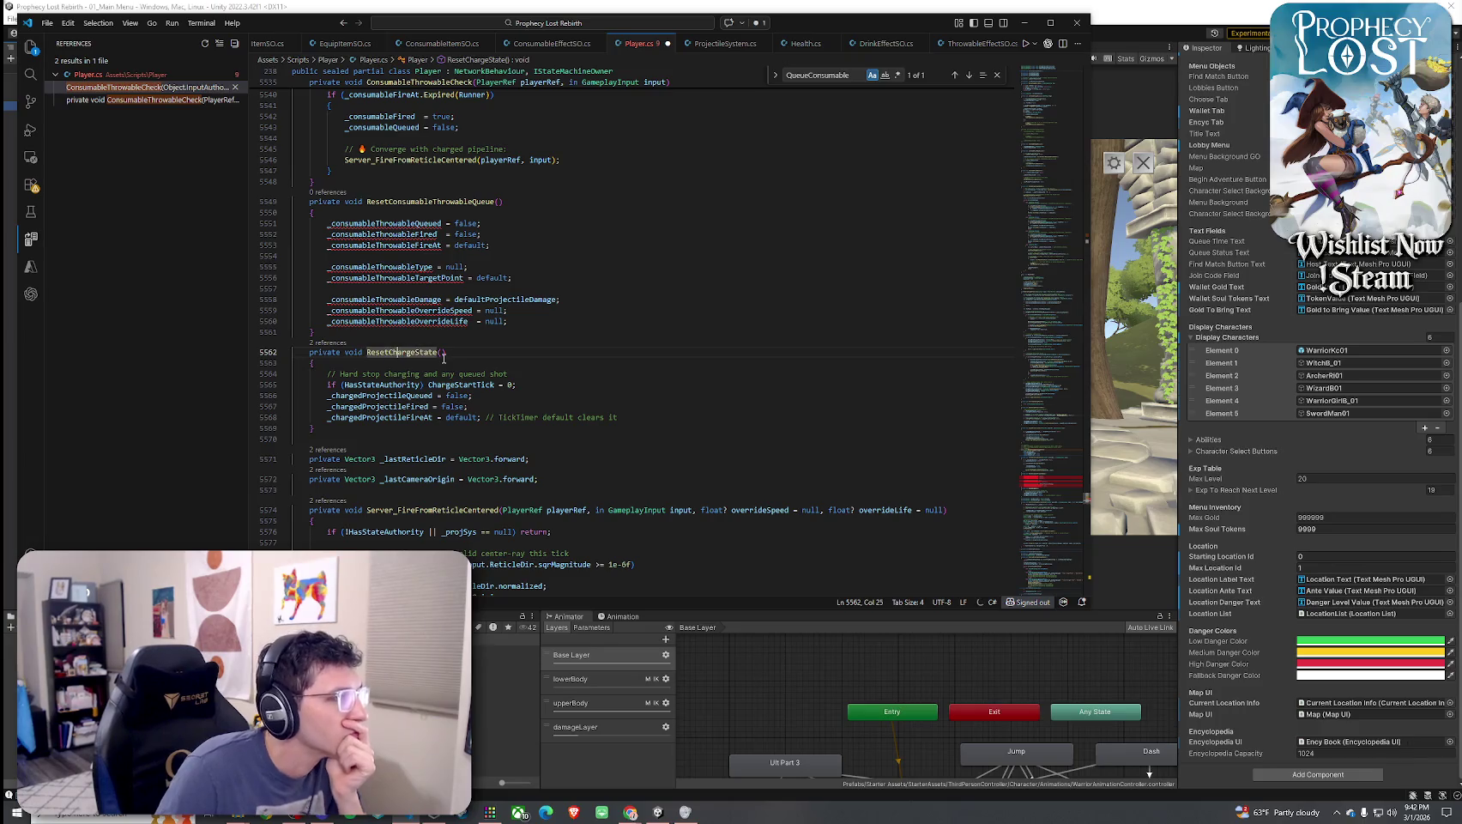
click(436, 201)
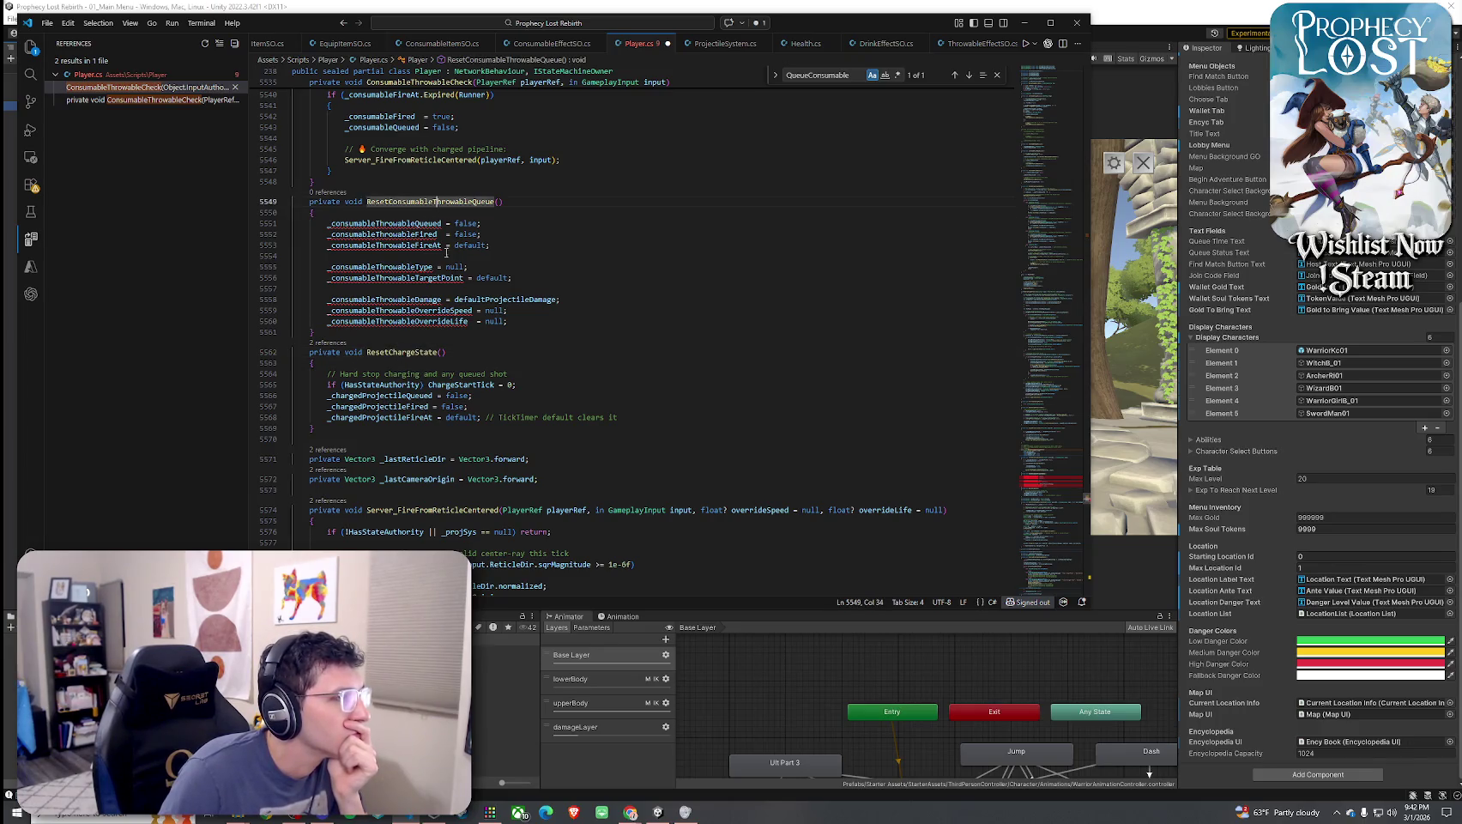
scroll(437, 330, up, 4)
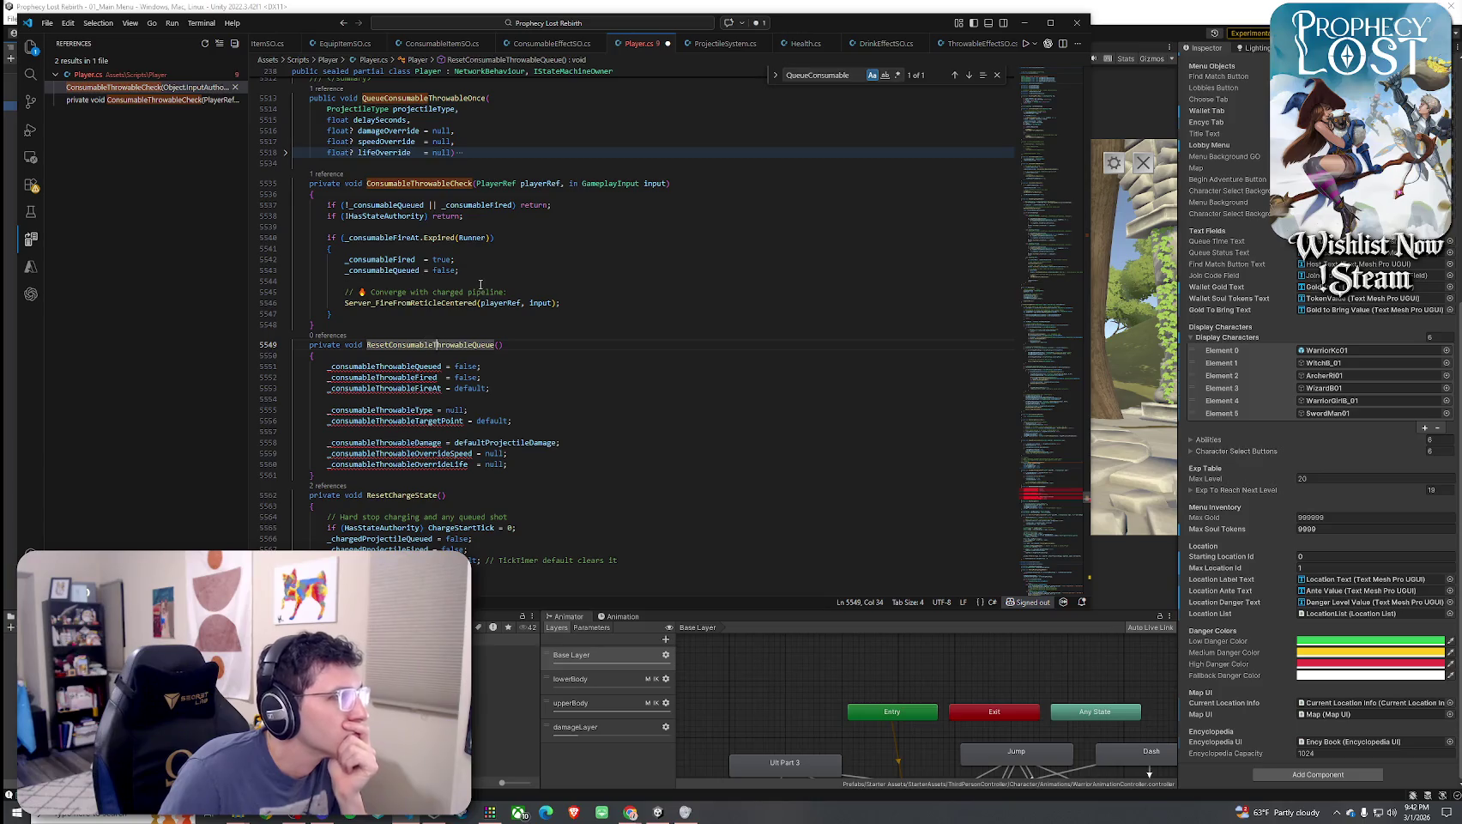
scroll(458, 345, down, 5)
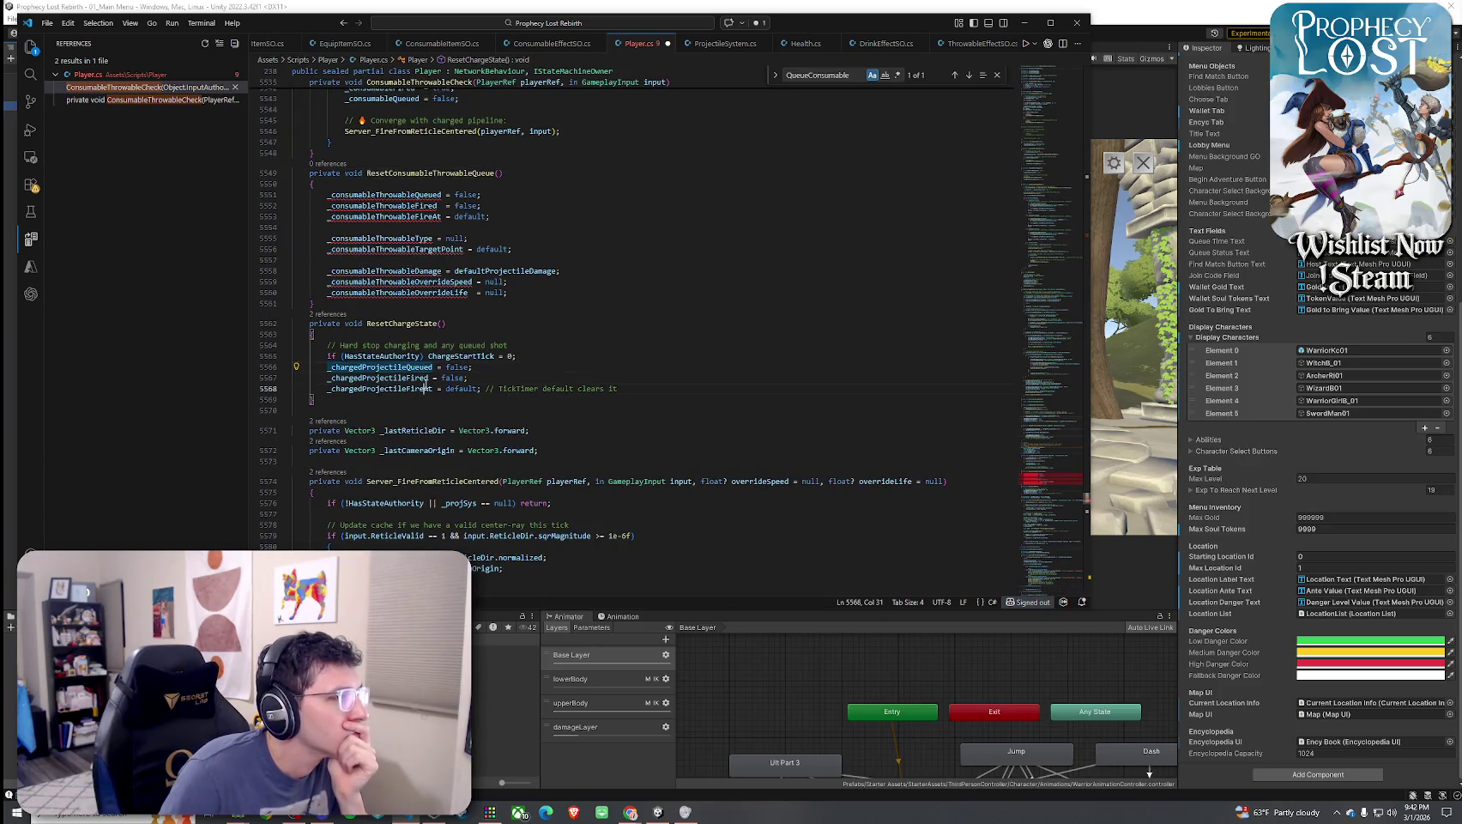
Find all references to ResetChargeState and visit each of its three results
double_click(418, 324)
right_click(418, 324)
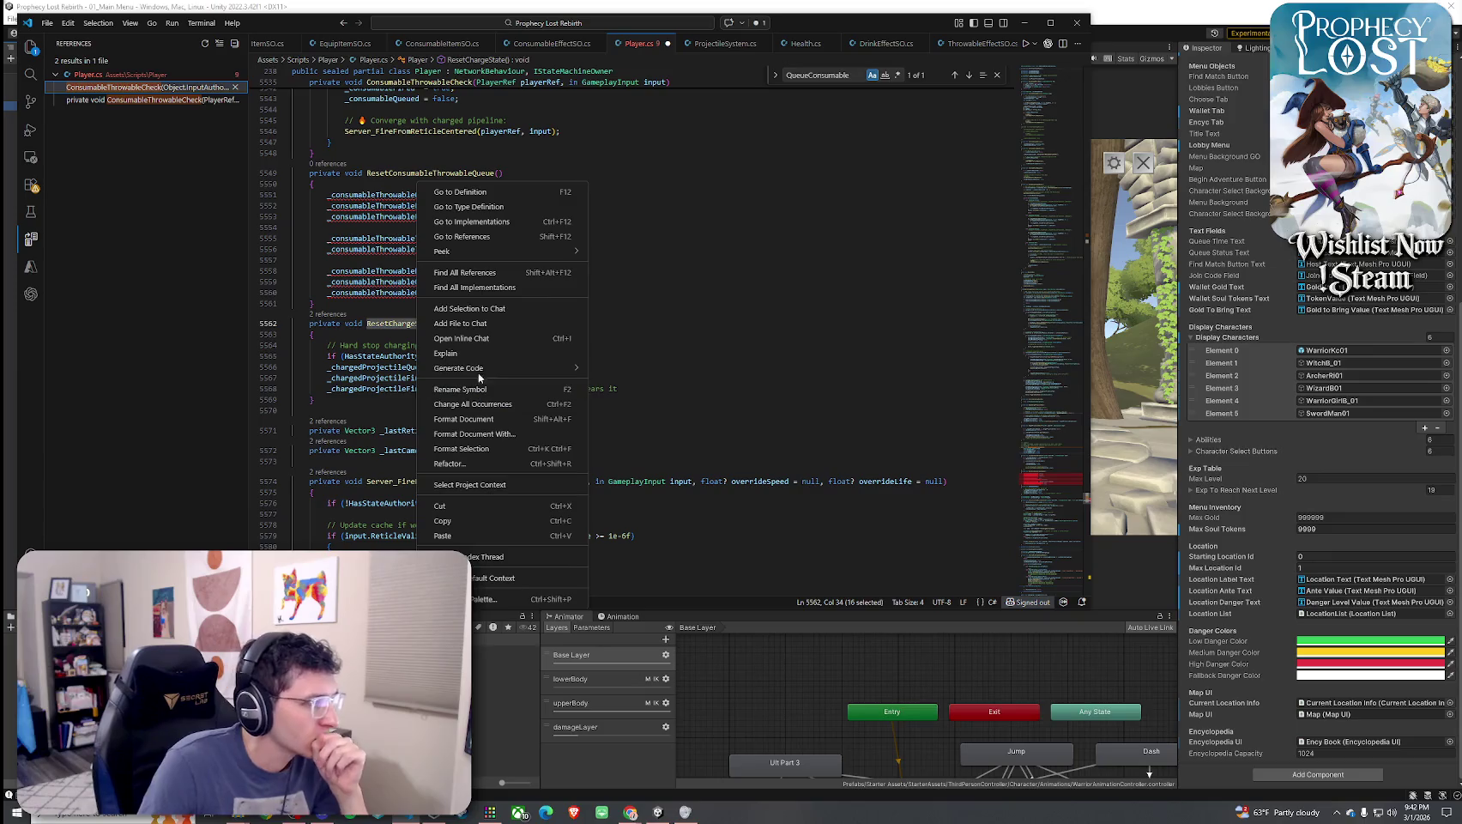
click(489, 272)
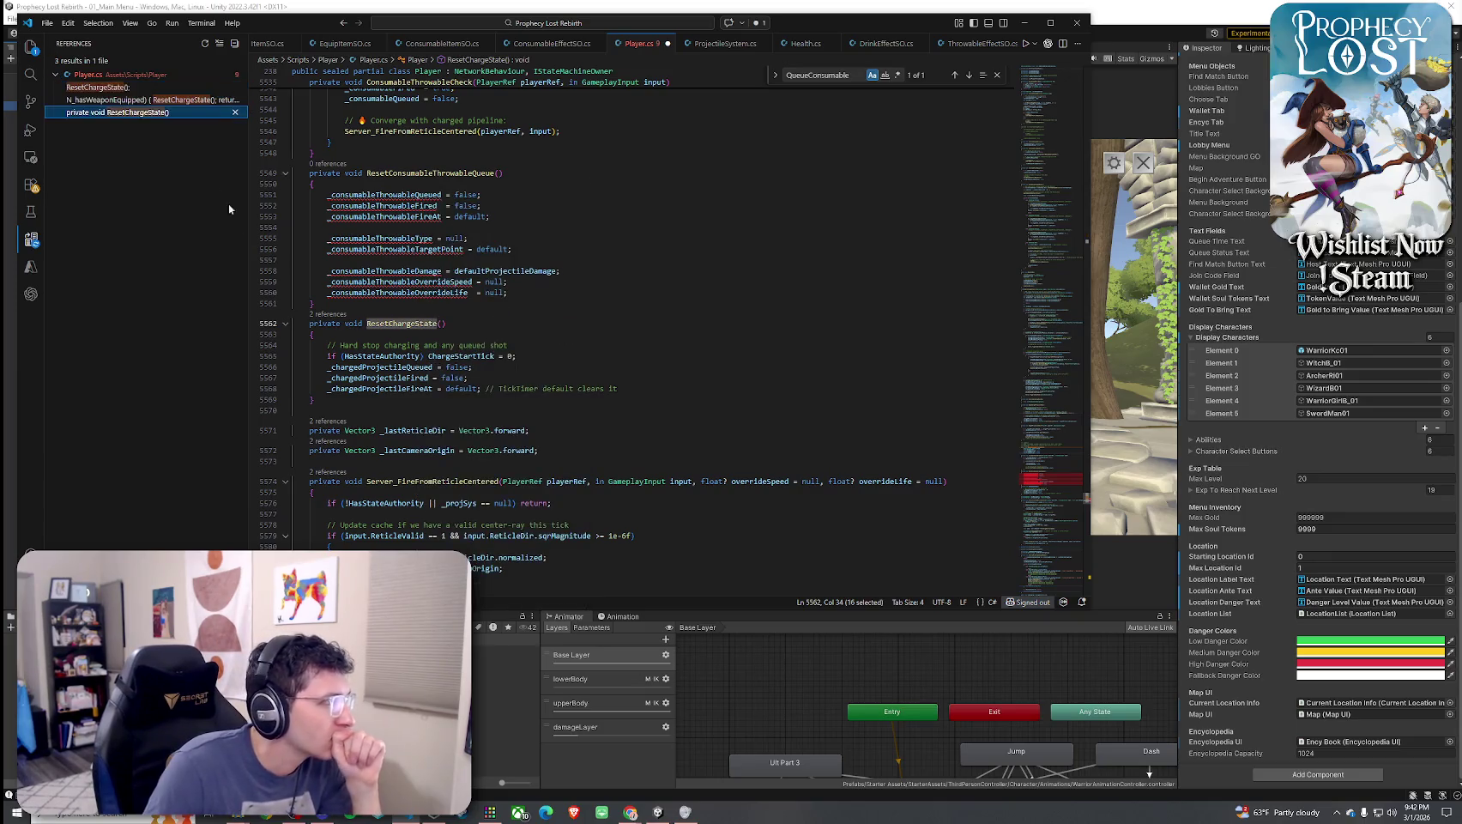
click(110, 89)
click(113, 100)
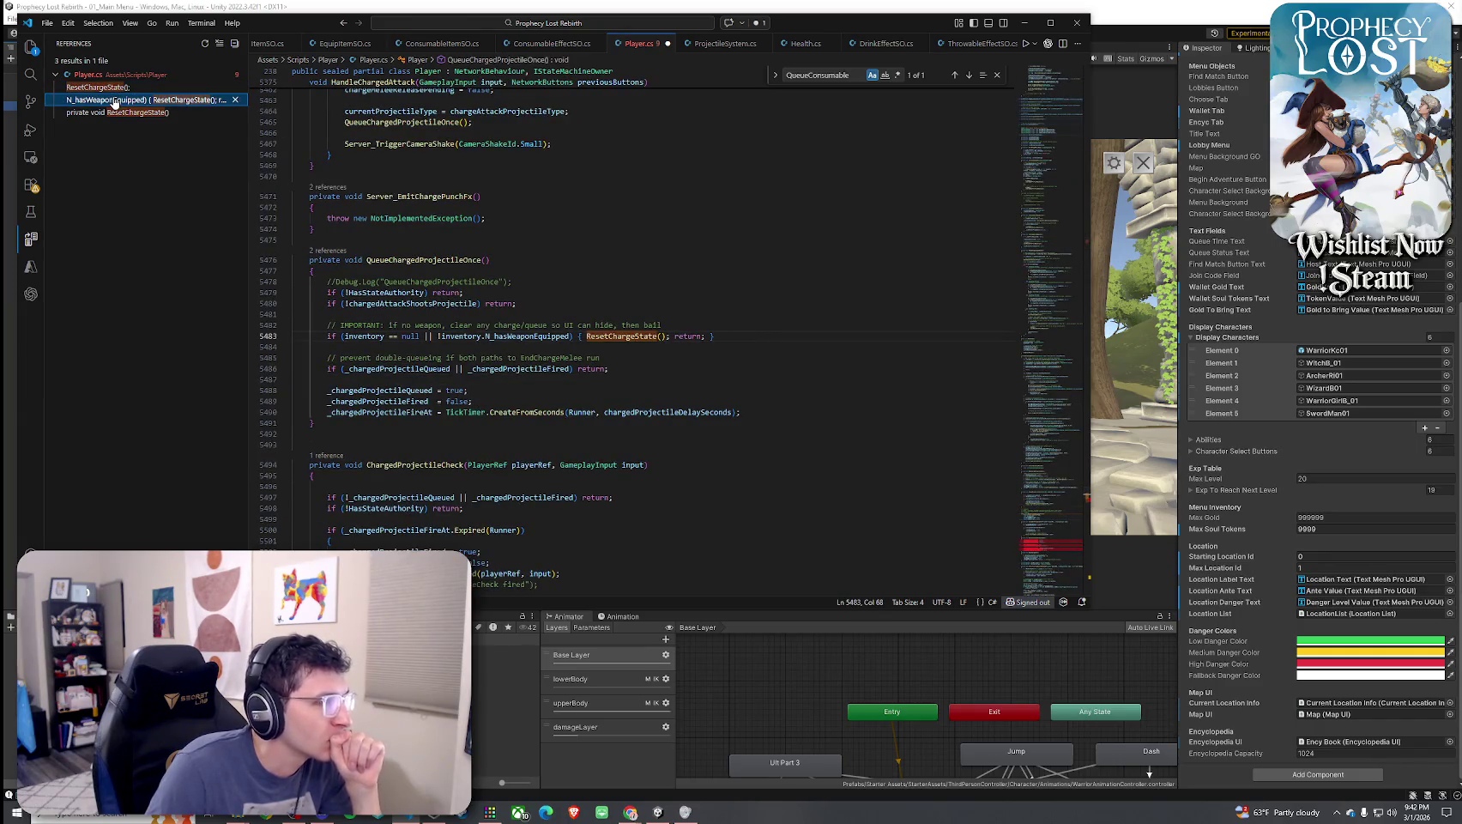
click(116, 90)
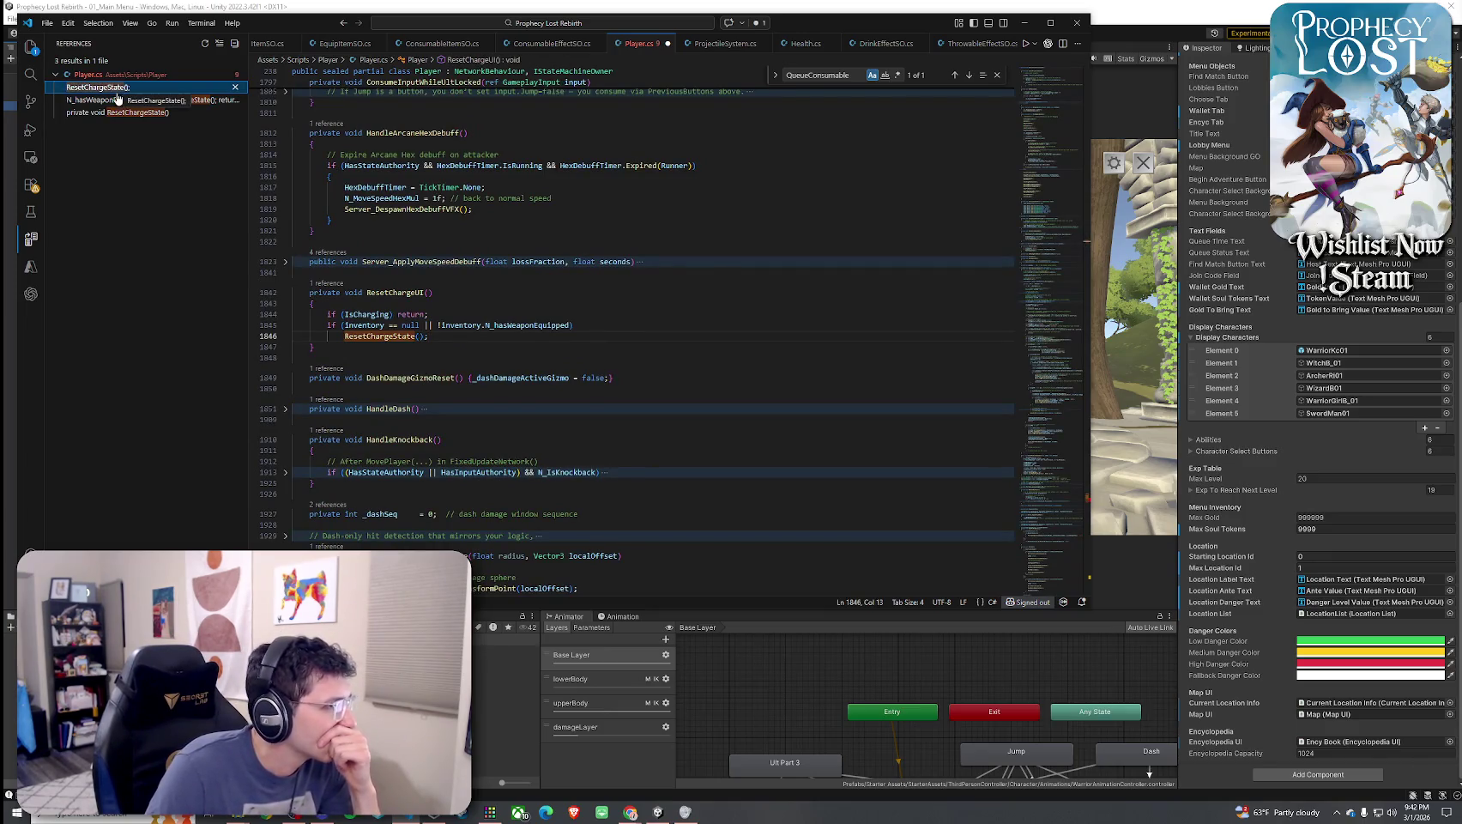
click(120, 112)
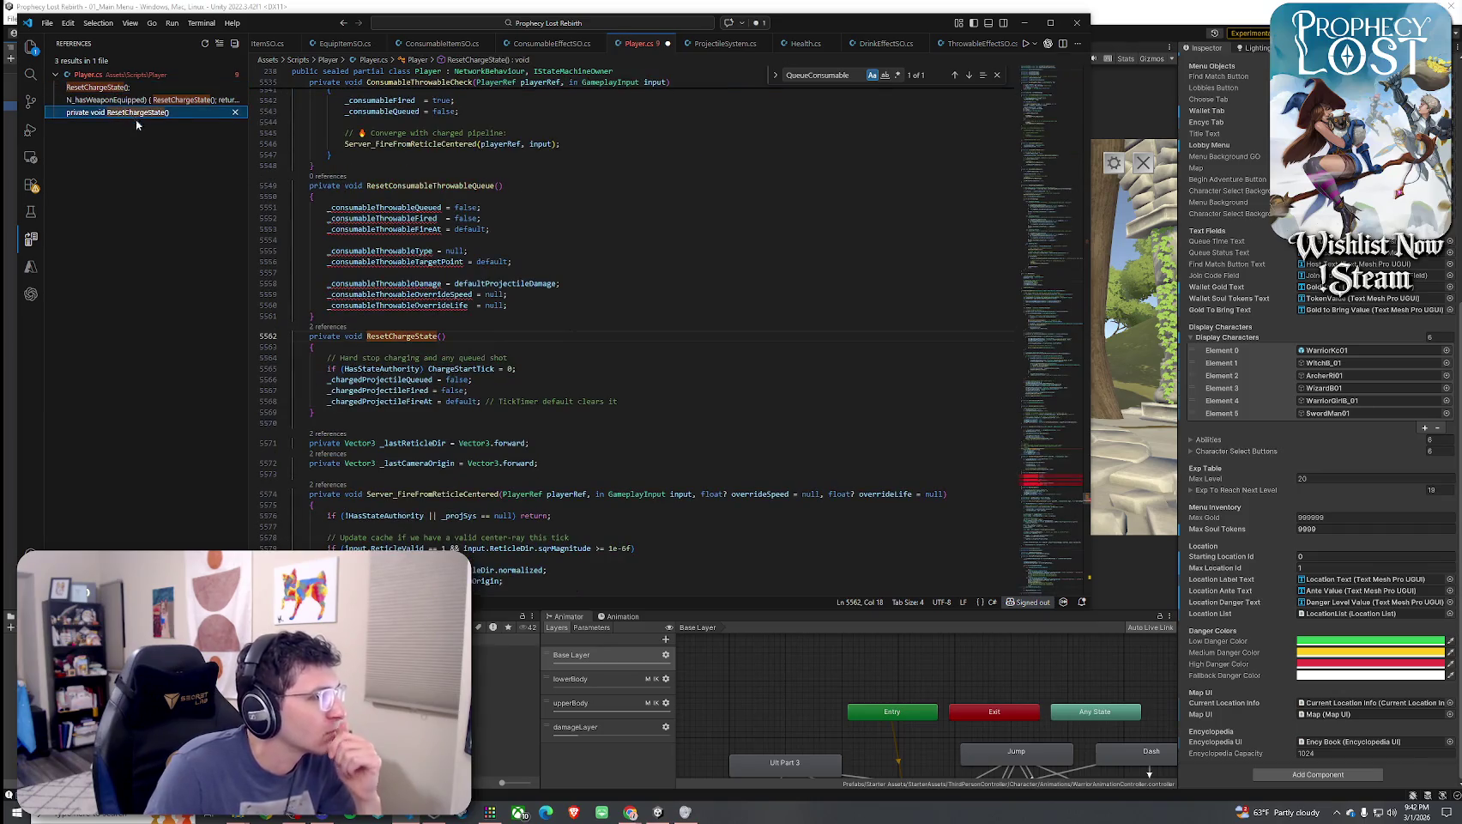
Inspect ResetConsumableThrowableQueue's field resets, including the erroring _consumableThrowableType, and select its signature
click(404, 316)
click(403, 261)
click(399, 207)
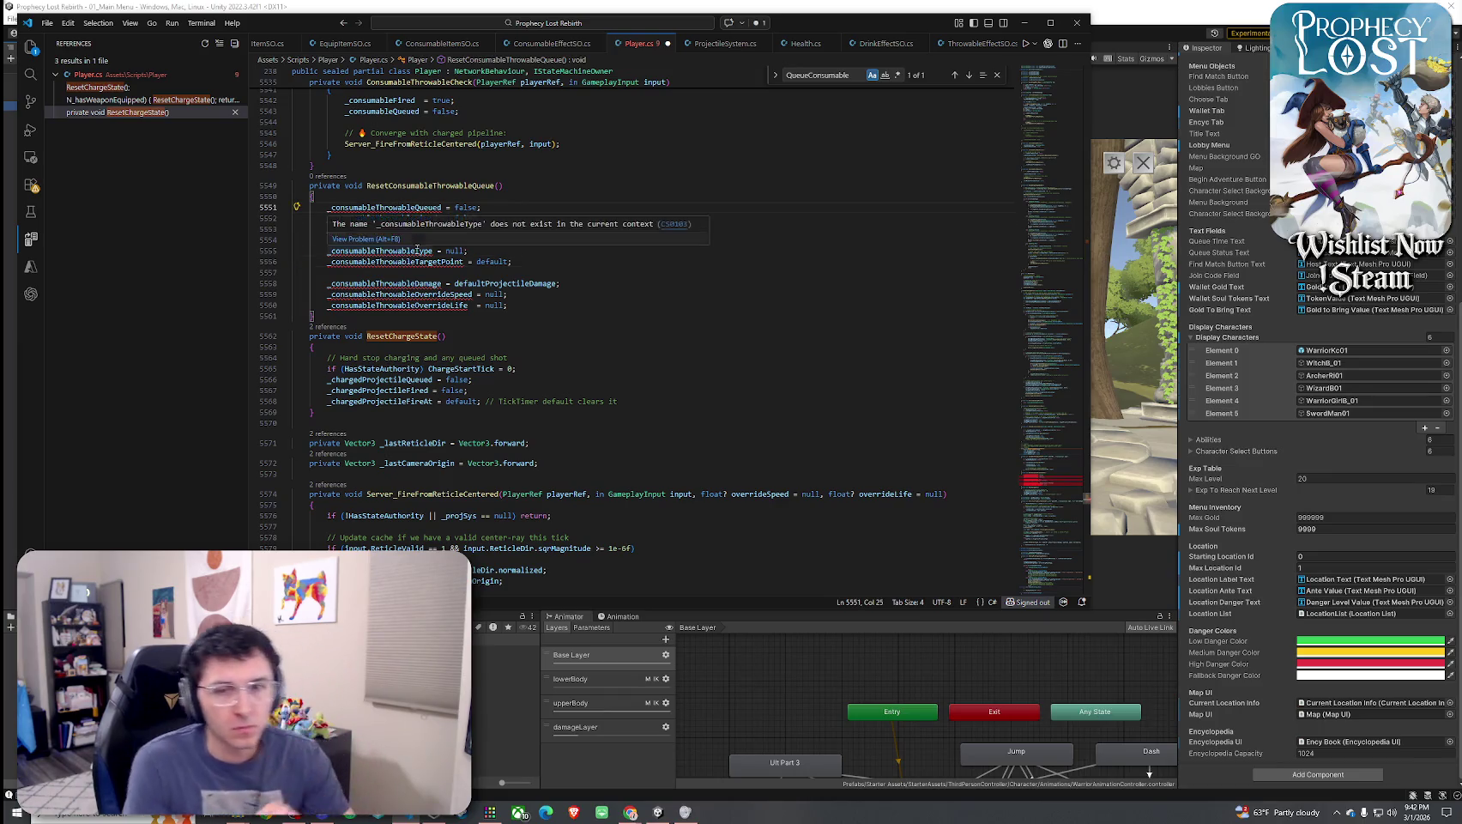
scroll(467, 362, up, 4)
drag(503, 299, 367, 299)
key(alt+Tab)
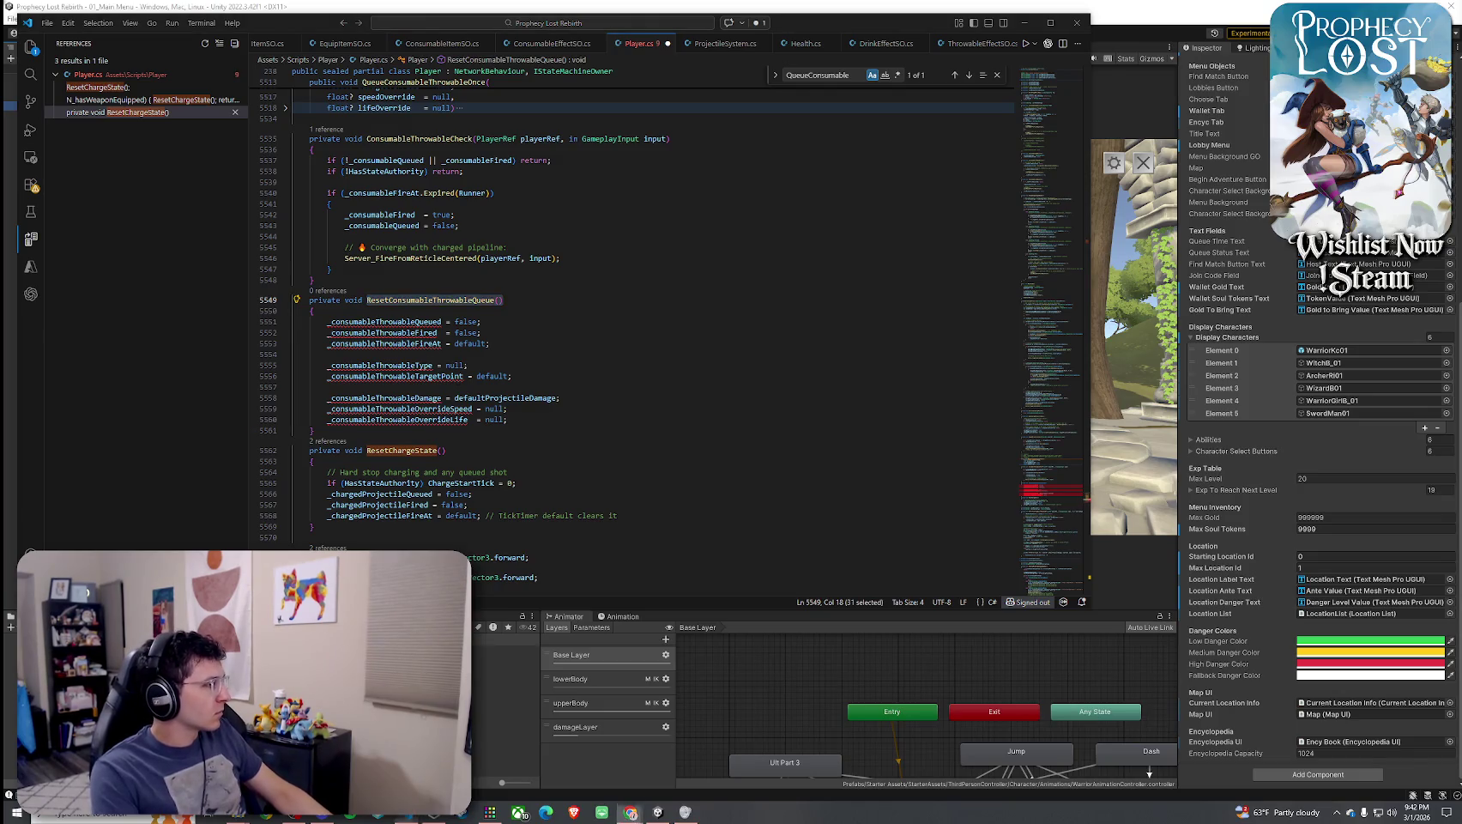
click(48, 23)
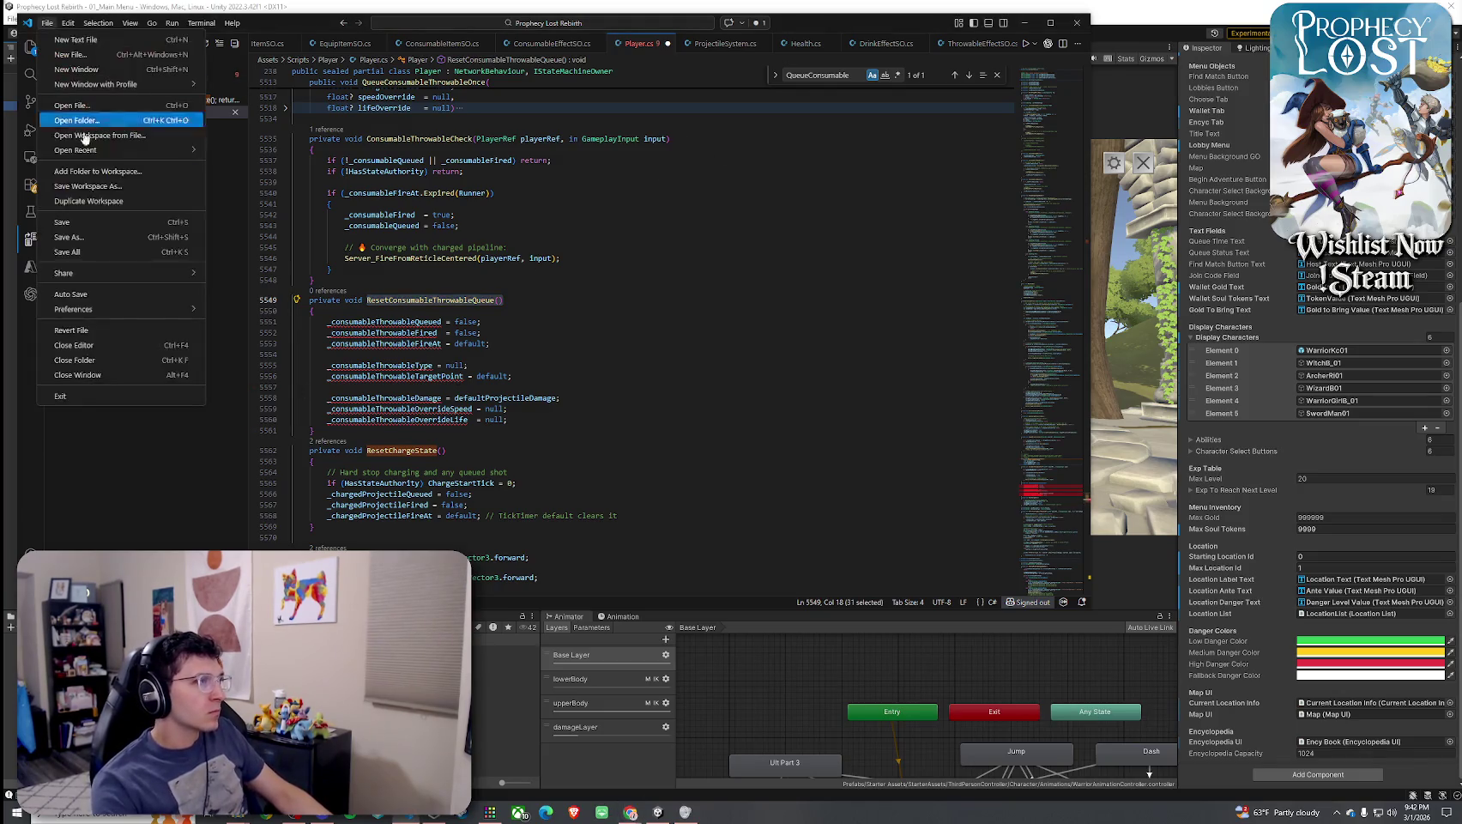
Save Player.cs, reveal it in the Explorer view, and minimize VS Code to show Unity
click(86, 224)
right_click(643, 44)
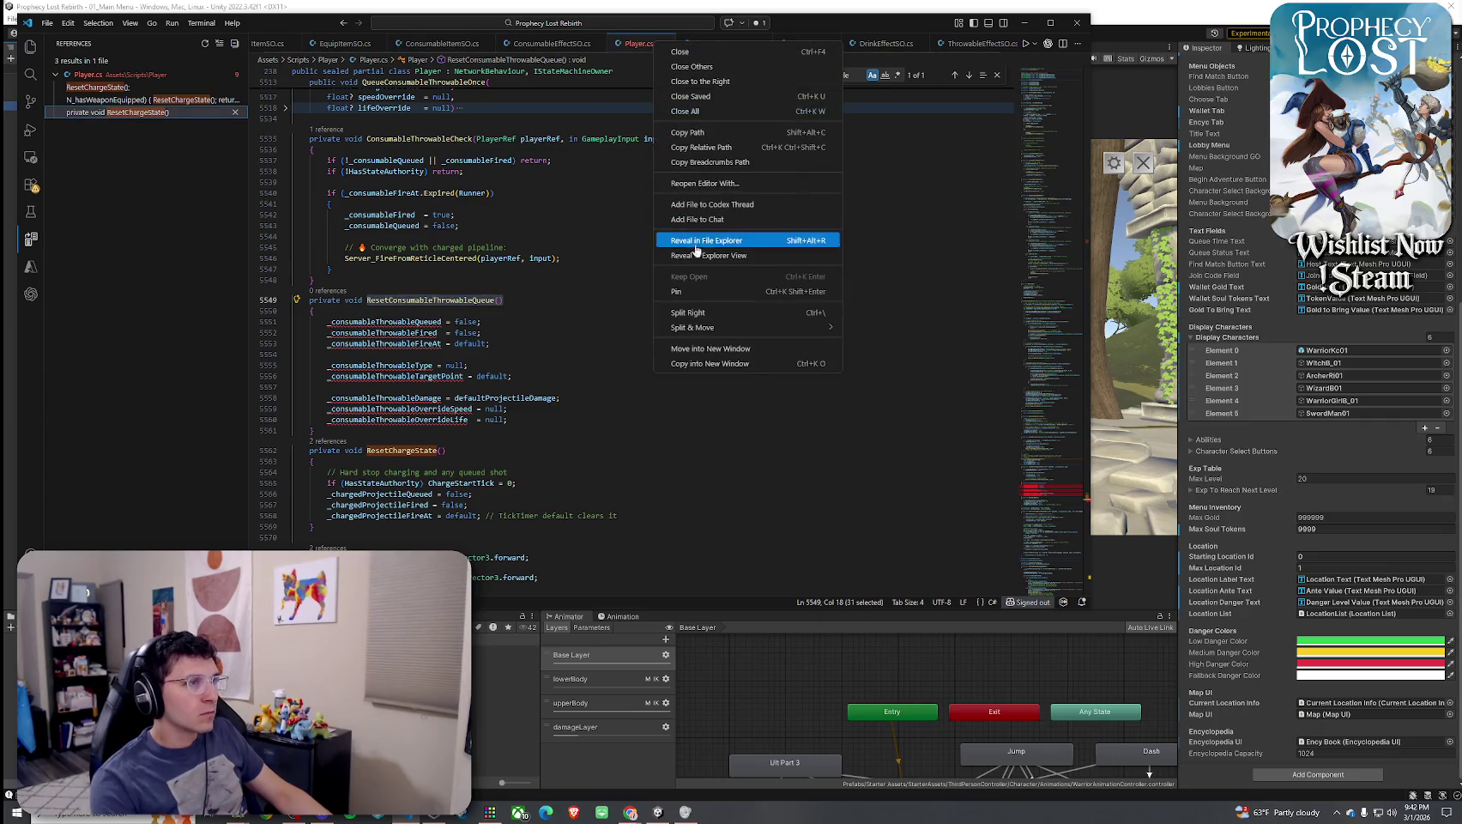
click(729, 239)
right_click(650, 51)
click(729, 257)
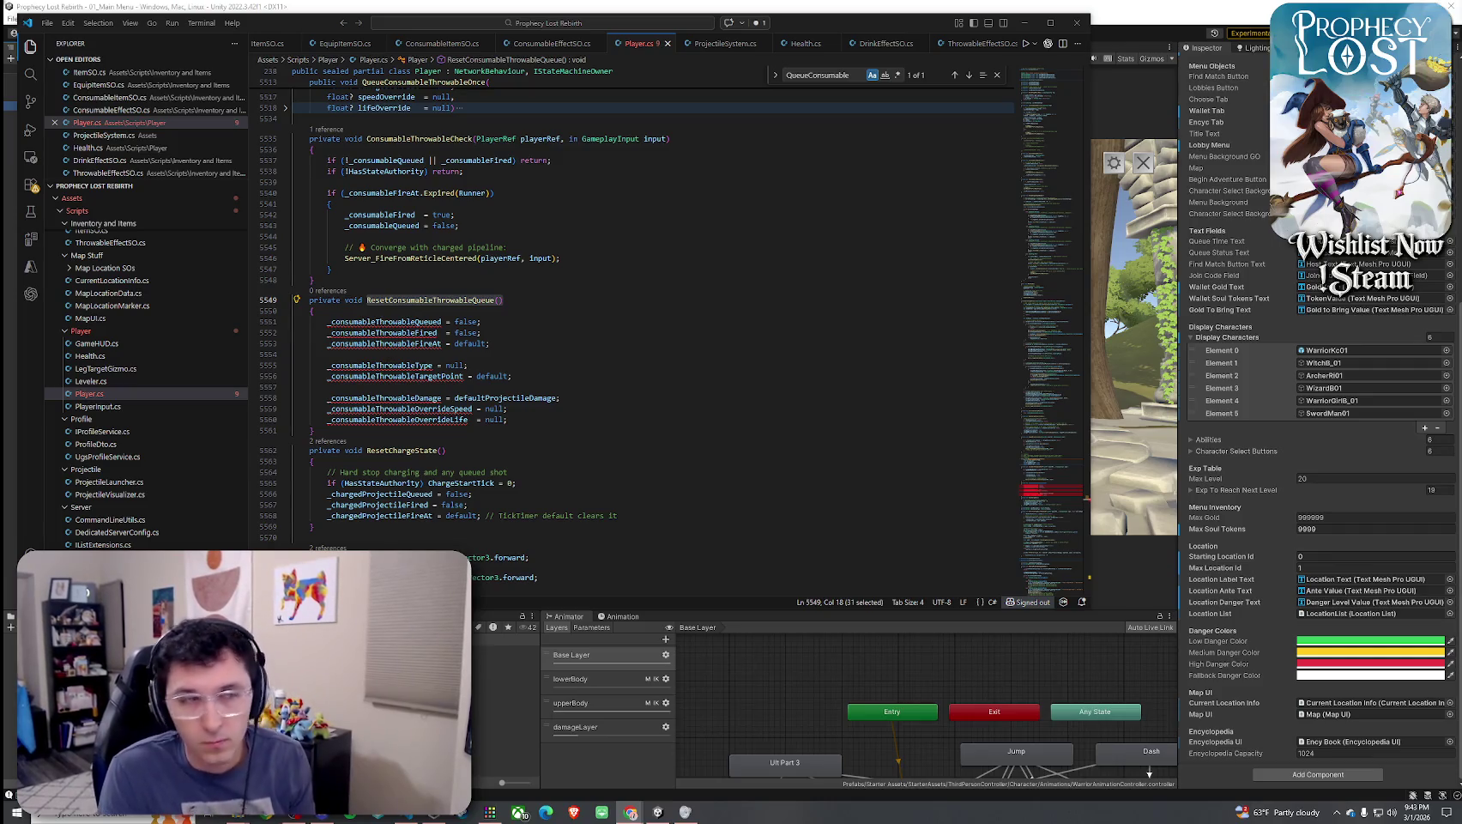
click(1029, 23)
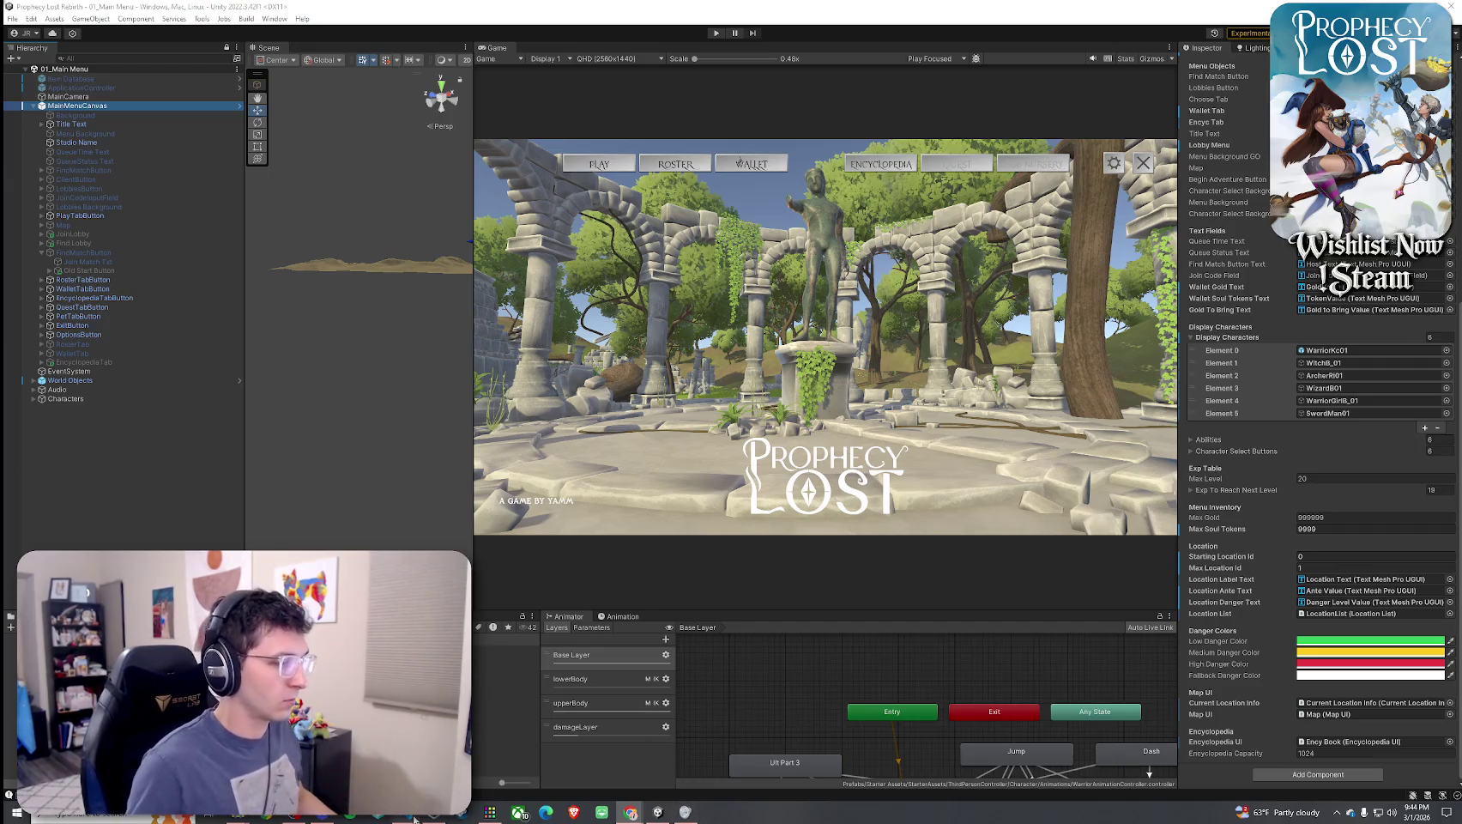
Paste the new ResetConsumableThrowableQueue body over the old method, add a trailing blank line, and re-indent it
key(alt+Tab)
mouse_move(378, 433)
mouse_down()
mouse_move(343, 391)
mouse_move(312, 301)
mouse_up()
text(private void ResetConsumableThrowableQueue() {     // This method is safe to call often.     _consumableQueued = false;     _consumableFired  = false;     _consumableFireAt = default;      _consumableProjectileType = null;     _consumableDamage         = 0f;     _consumableSpeedOverride  = null;     _consumableLifeOverride   = null; })
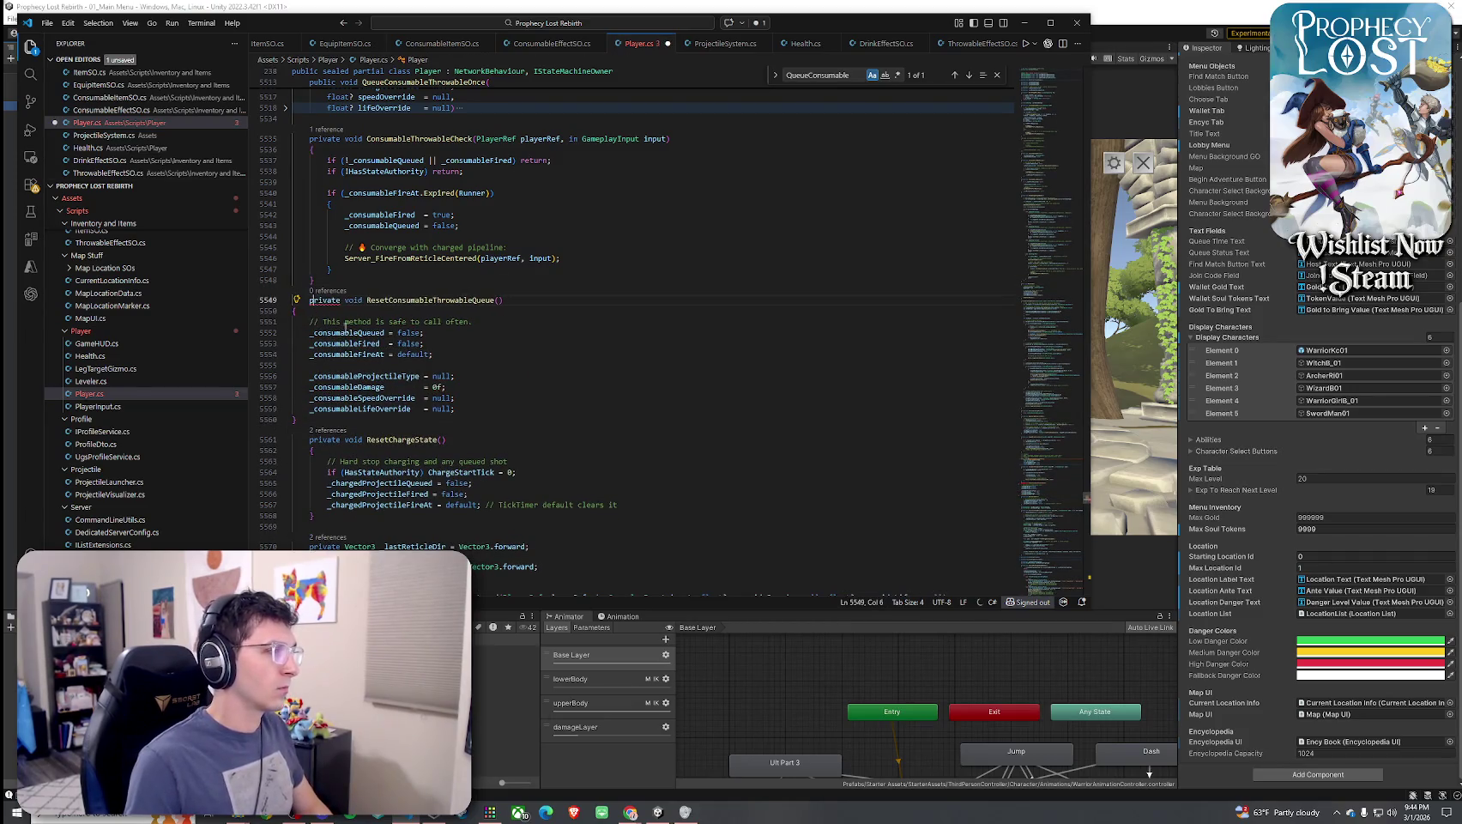
click(298, 419)
key(Return)
mouse_move(299, 419)
mouse_down()
mouse_move(326, 408)
mouse_move(401, 300)
mouse_up()
key(ctrl+k)
key(ctrl+f)
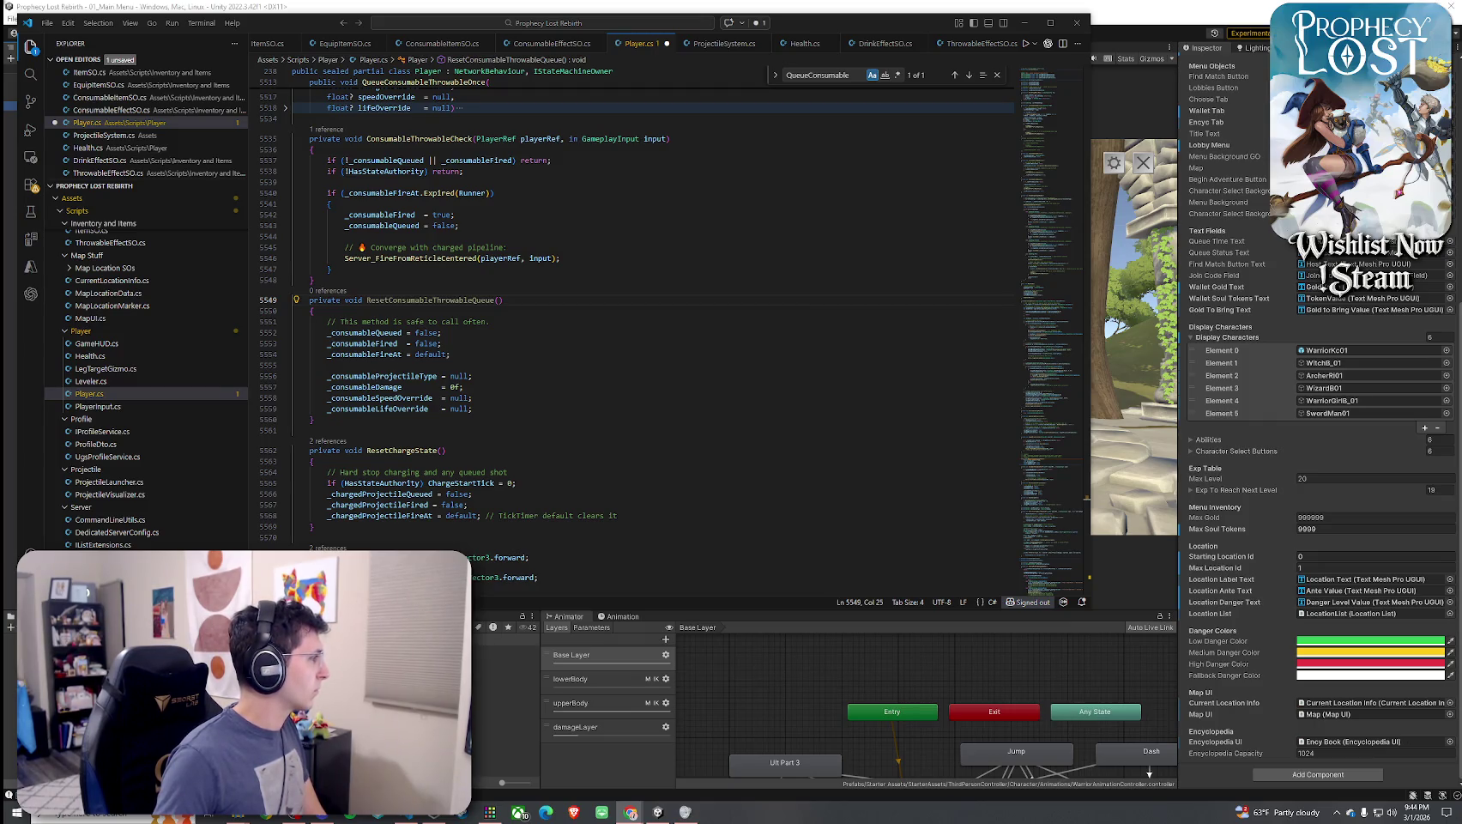
Locate the ResetChargeState call inside ResetChargeUI via its references
click(391, 450)
right_click(391, 451)
click(477, 146)
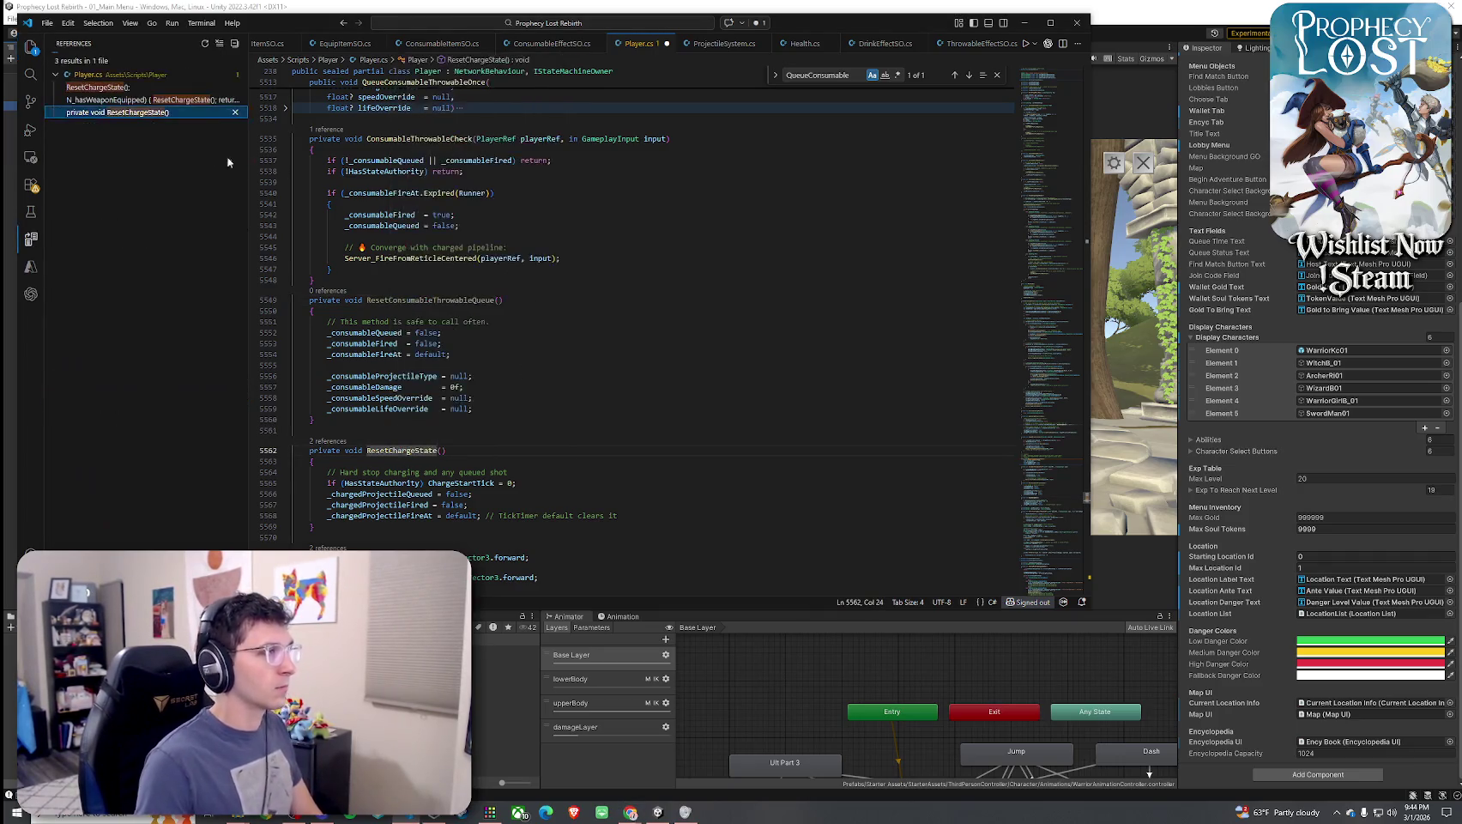
click(168, 88)
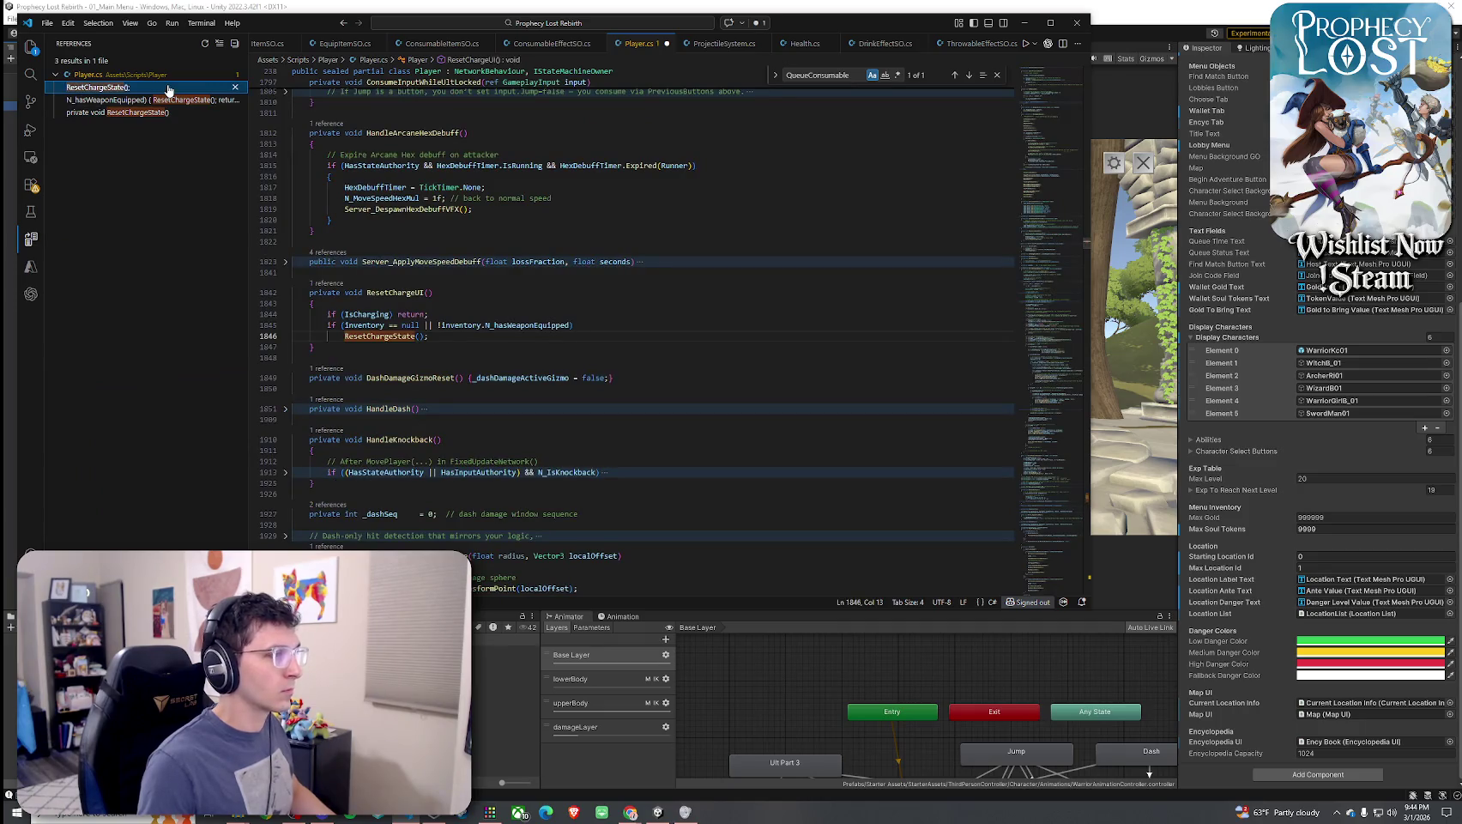
Wrap the ResetChargeState() call in braces under the inventory check
click(394, 344)
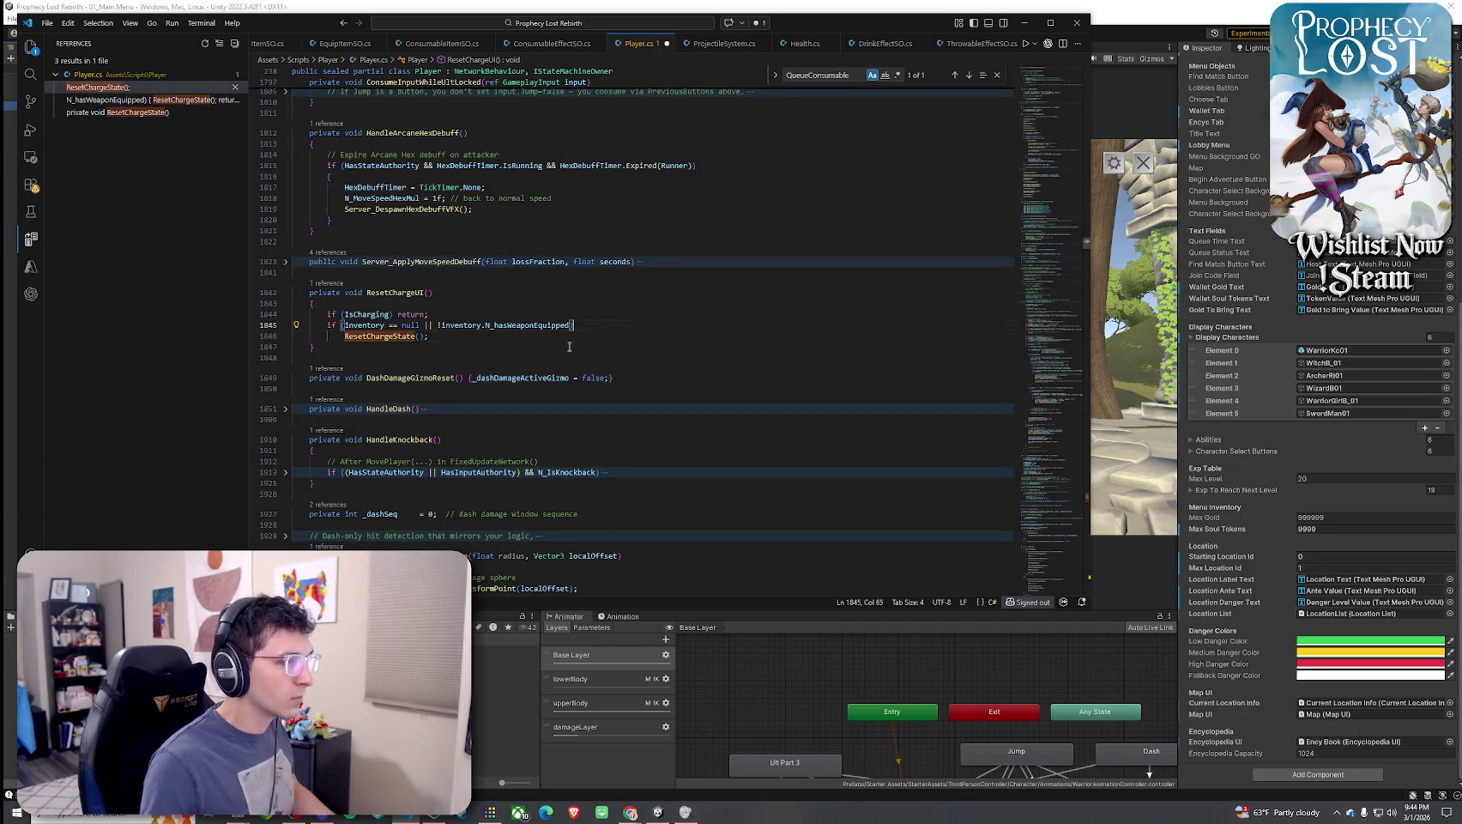
click(575, 325)
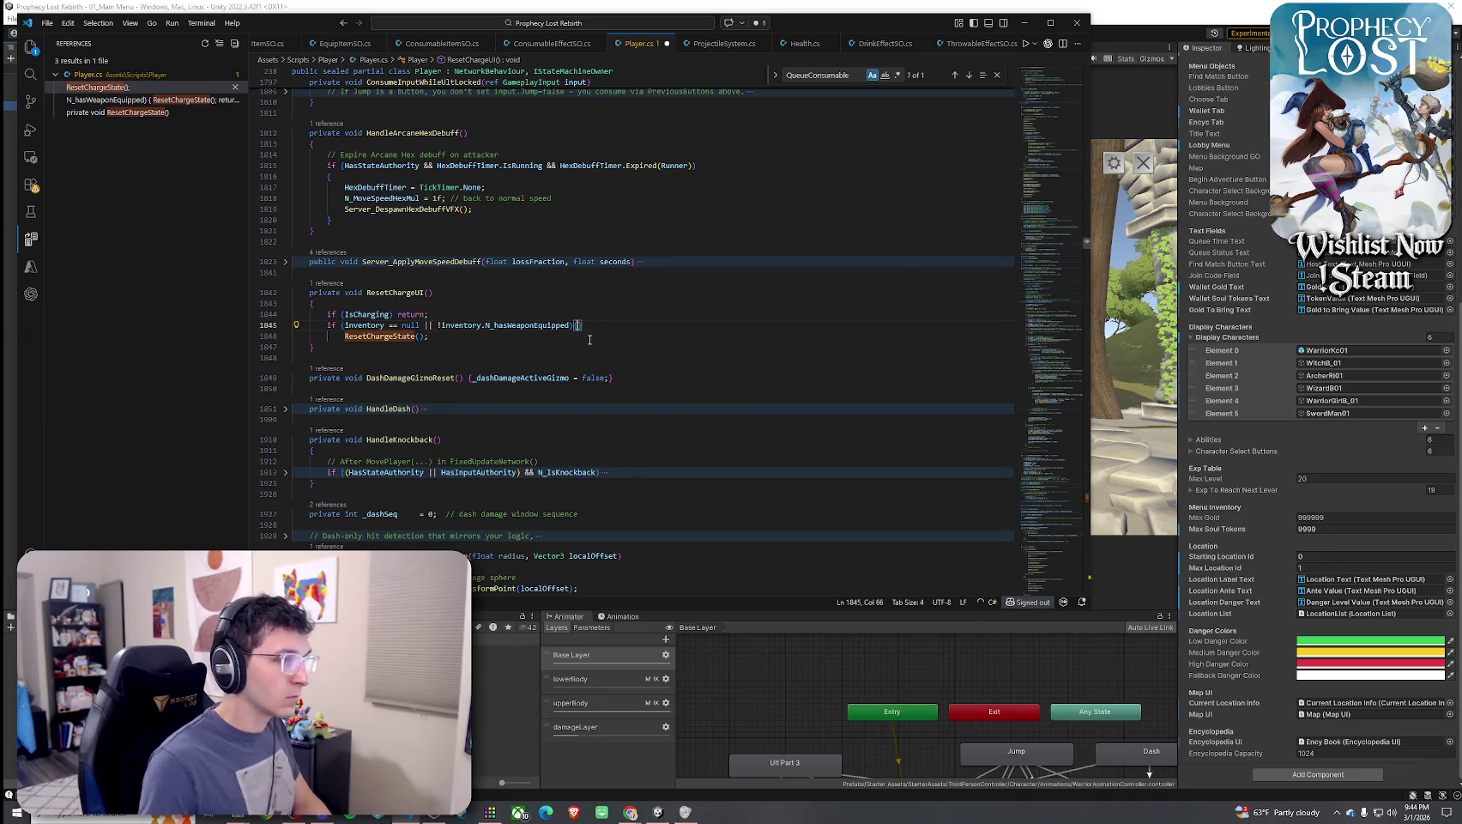
key(Return)
text({)
key(Return)
mouse_move(428, 369)
mouse_down()
mouse_move(344, 369)
mouse_move(358, 352)
mouse_up()
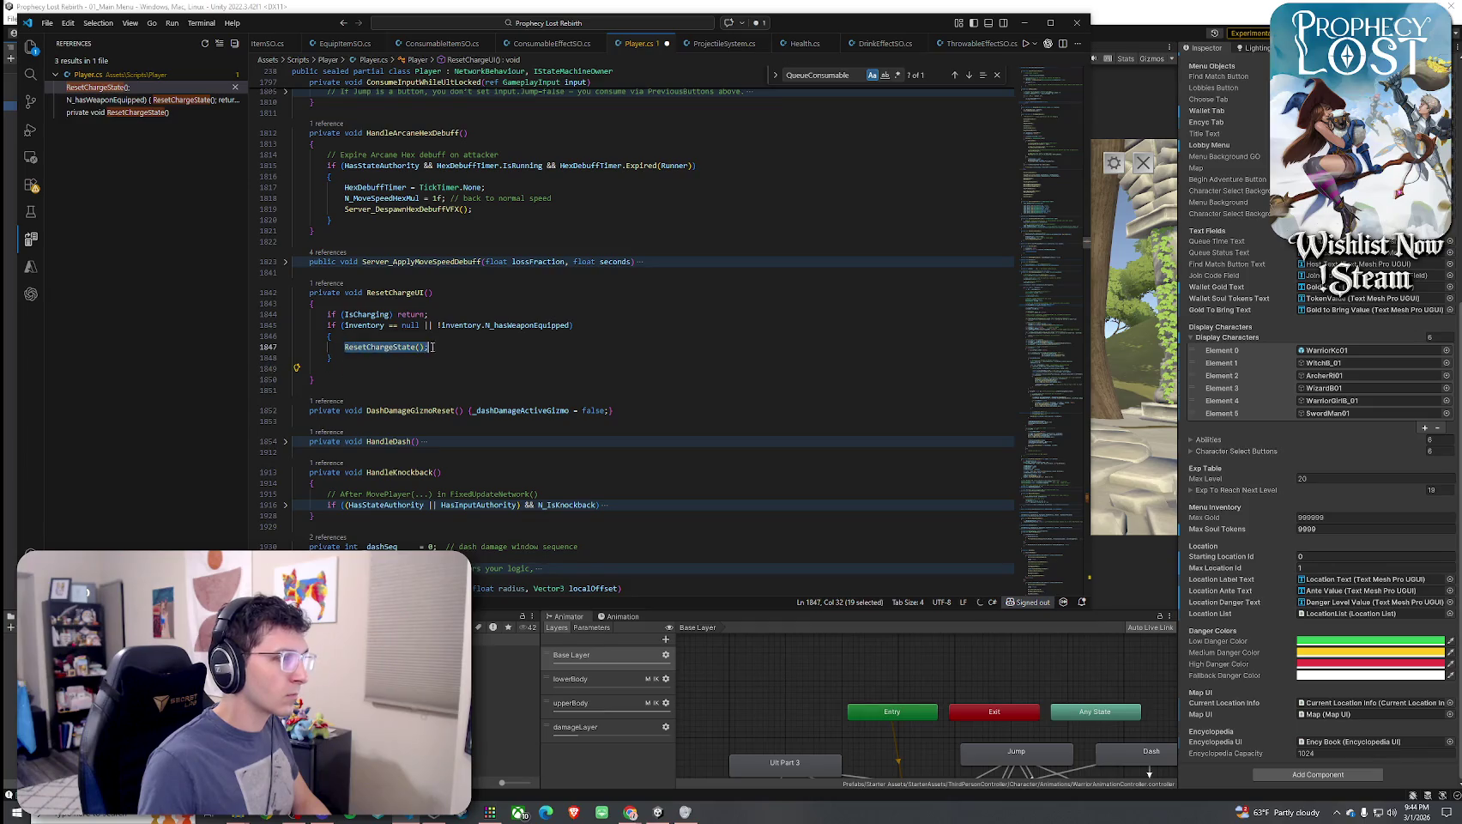
key(Return)
Add ResetConsumableThrowableQueue(); after ResetChargeState() and select the whole ResetChargeUI method
text(Reset)
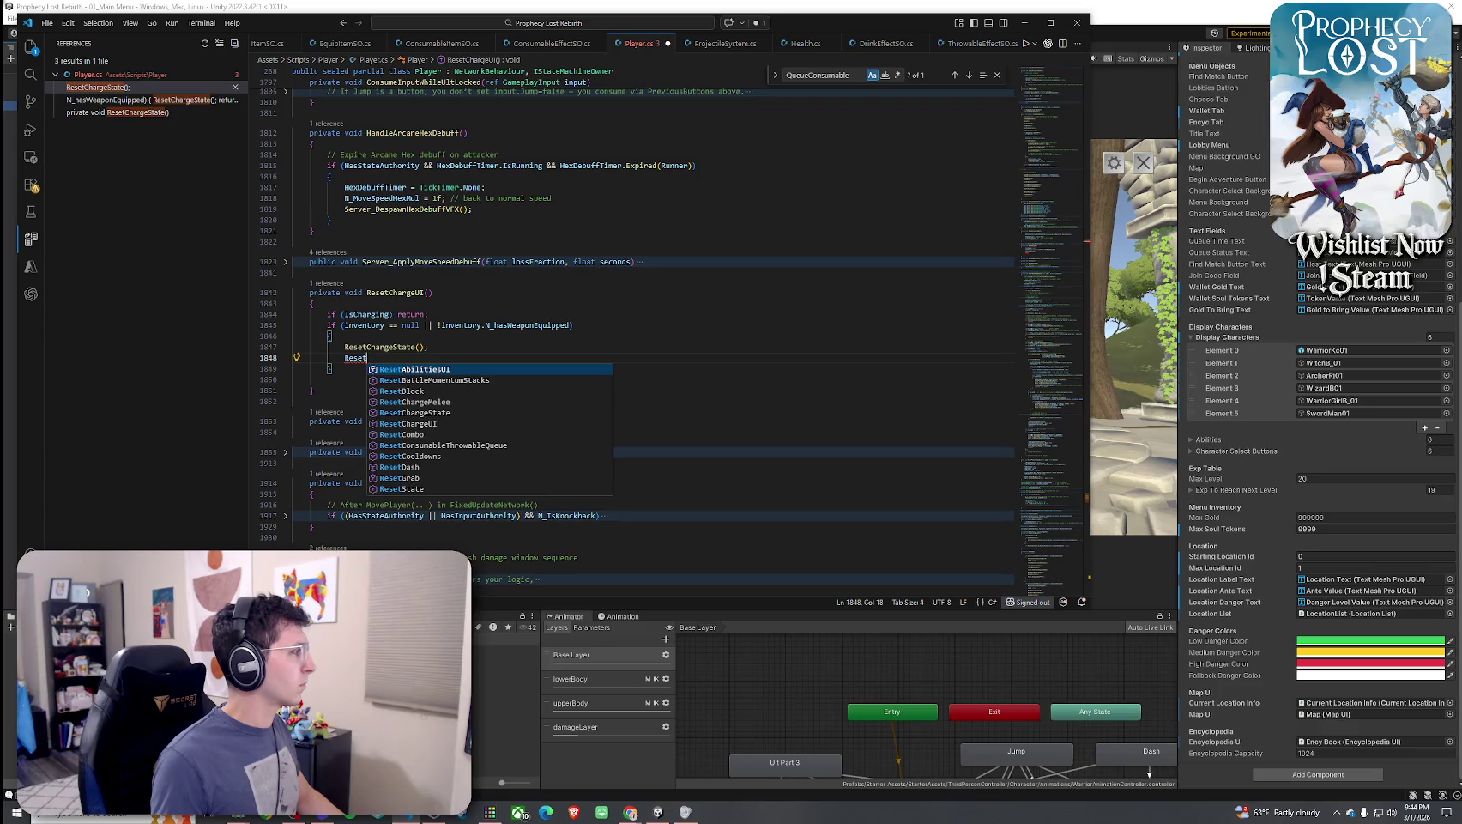
text(Cons)
key(Tab)
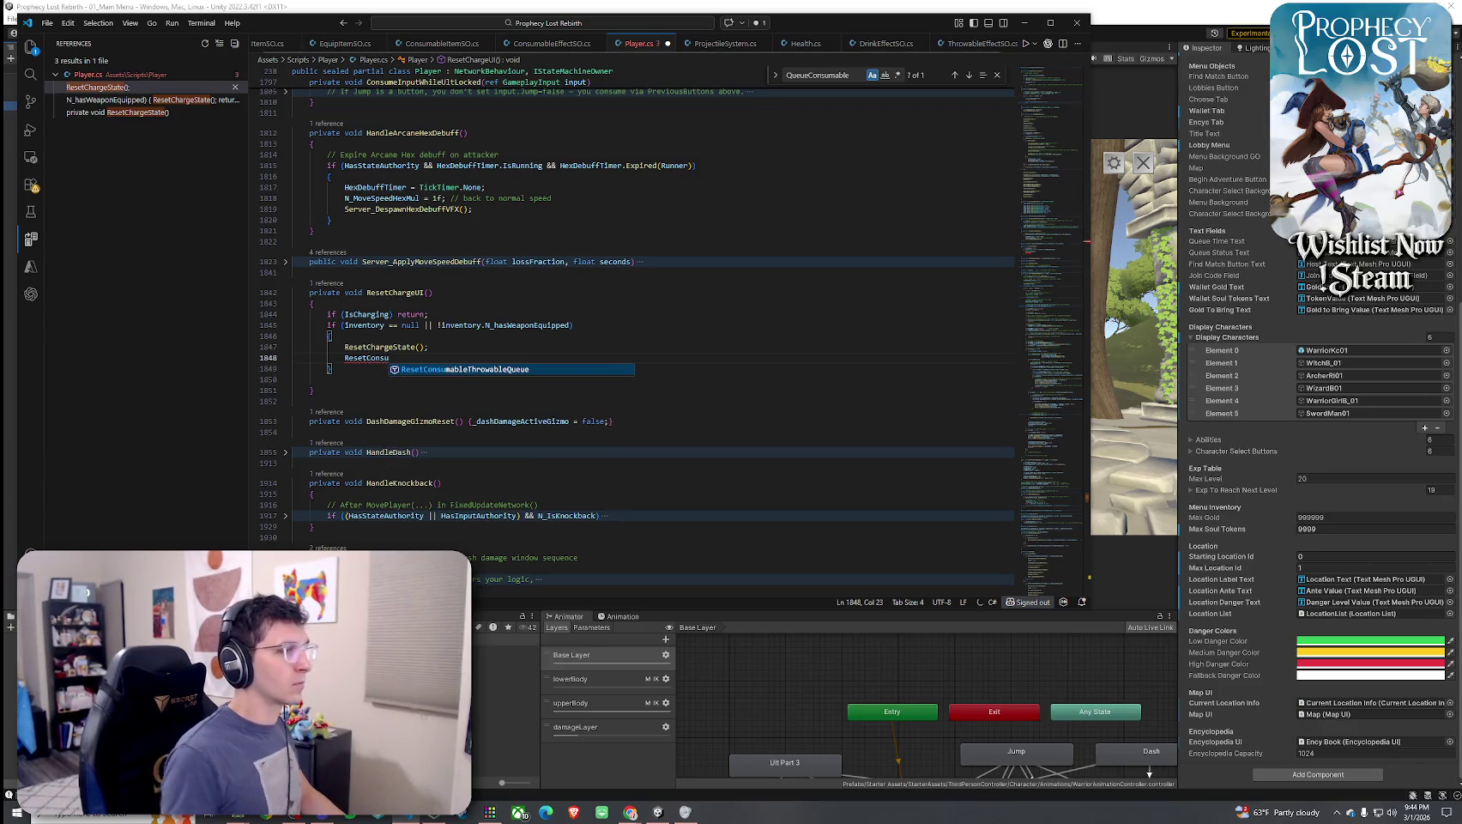
text(();)
key(Tab)
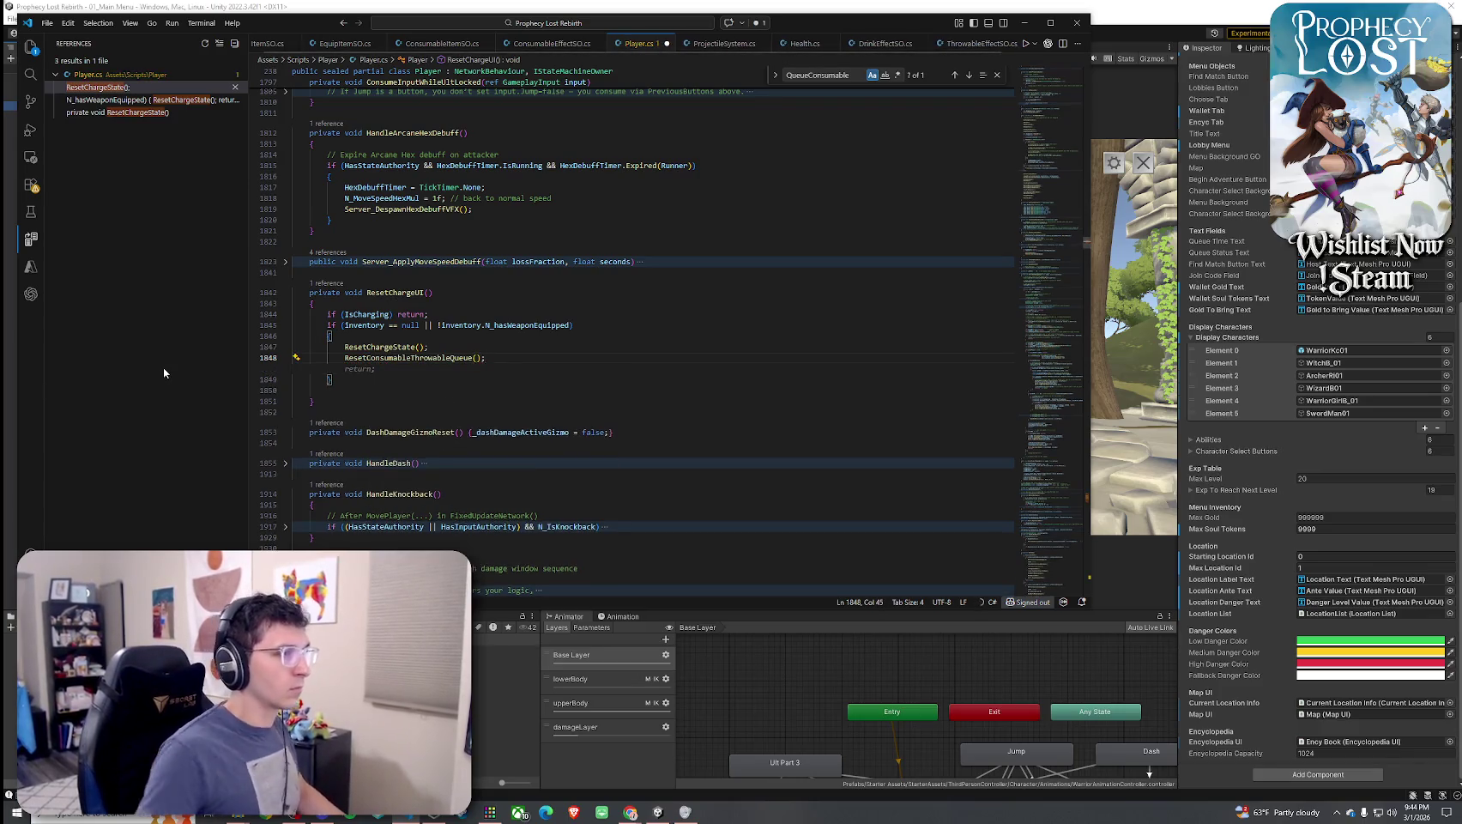
click(428, 401)
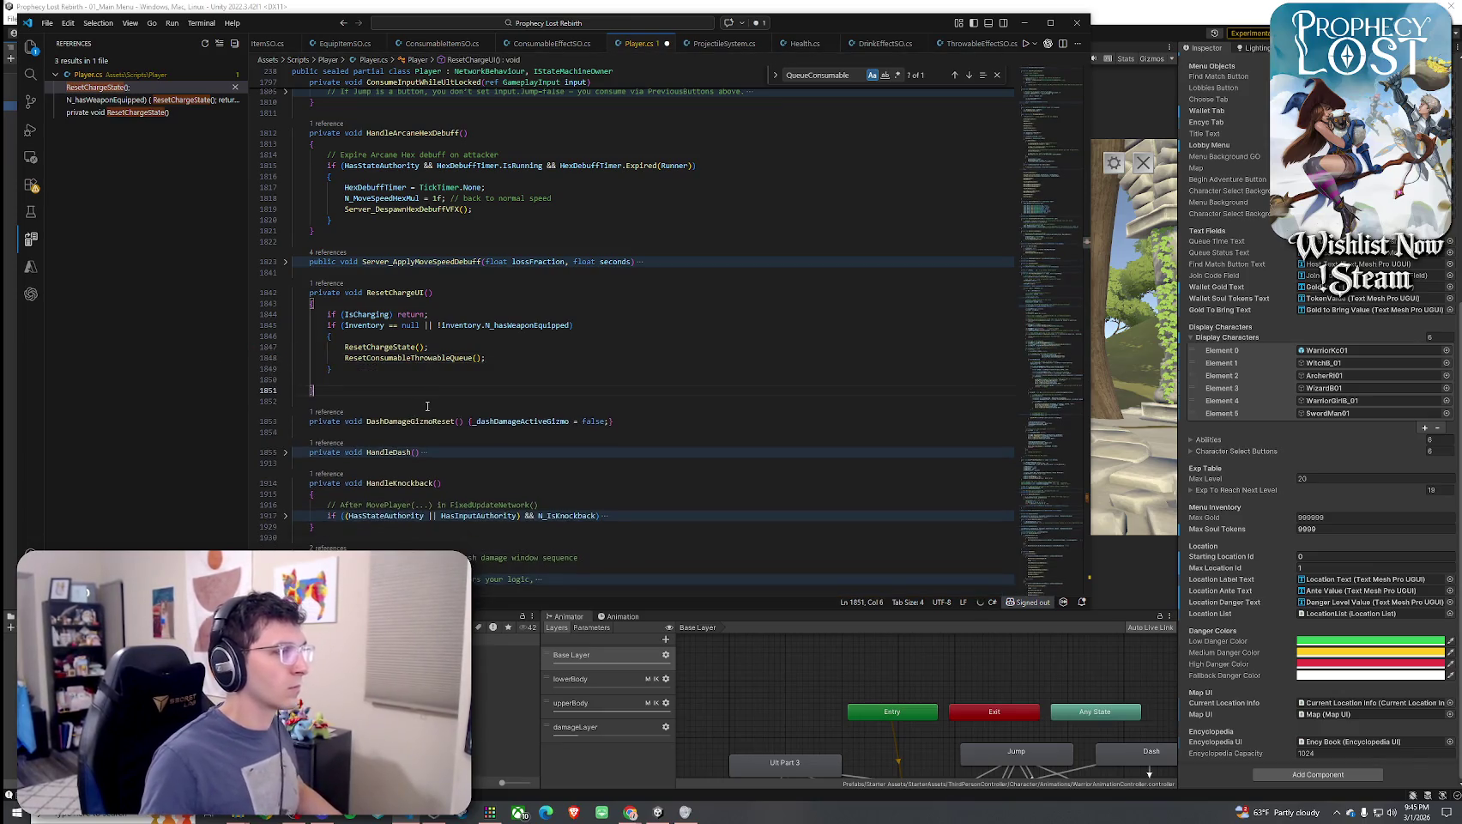
drag(342, 391, 276, 282)
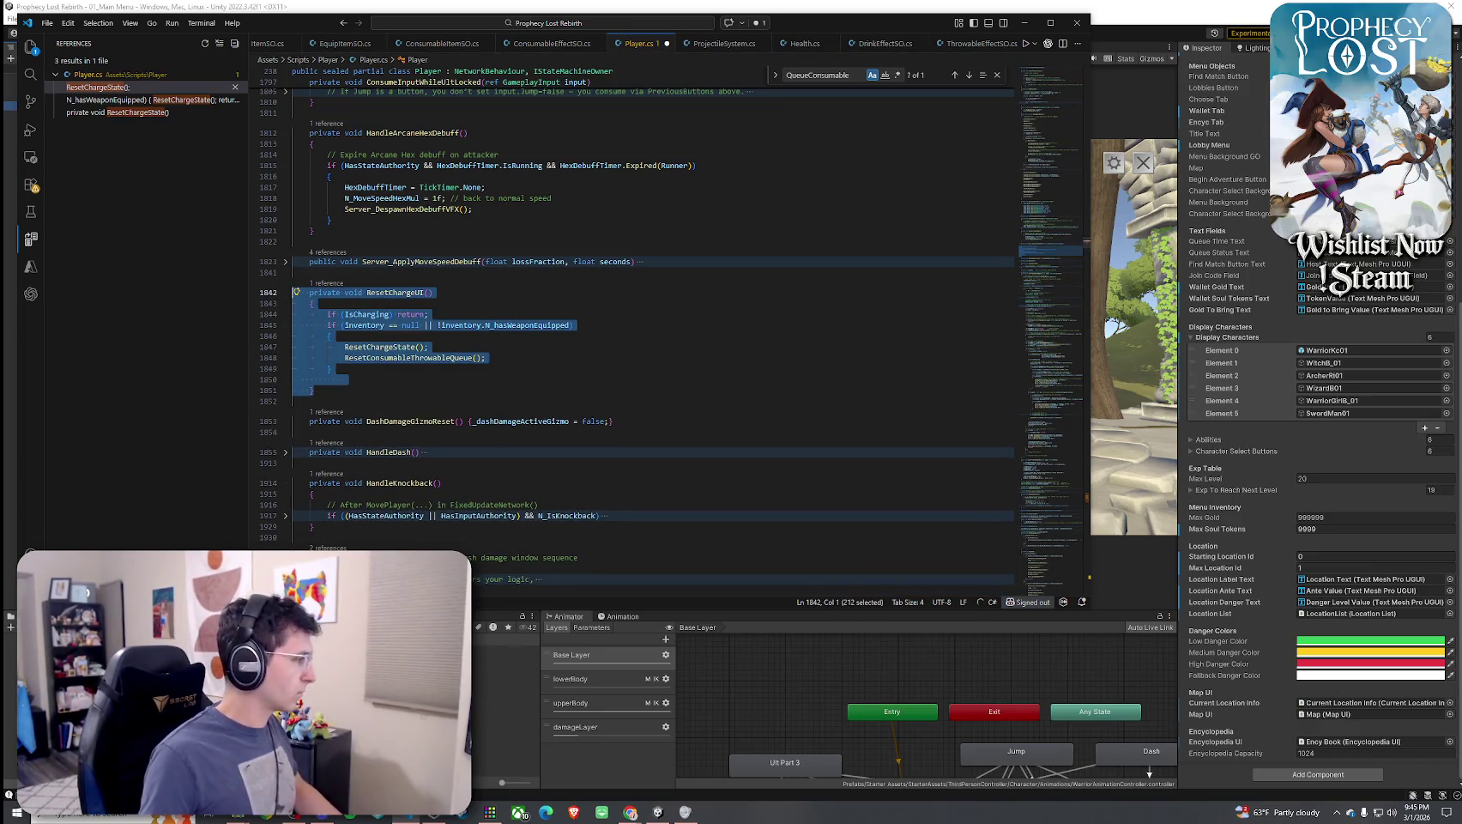
key(alt+Tab)
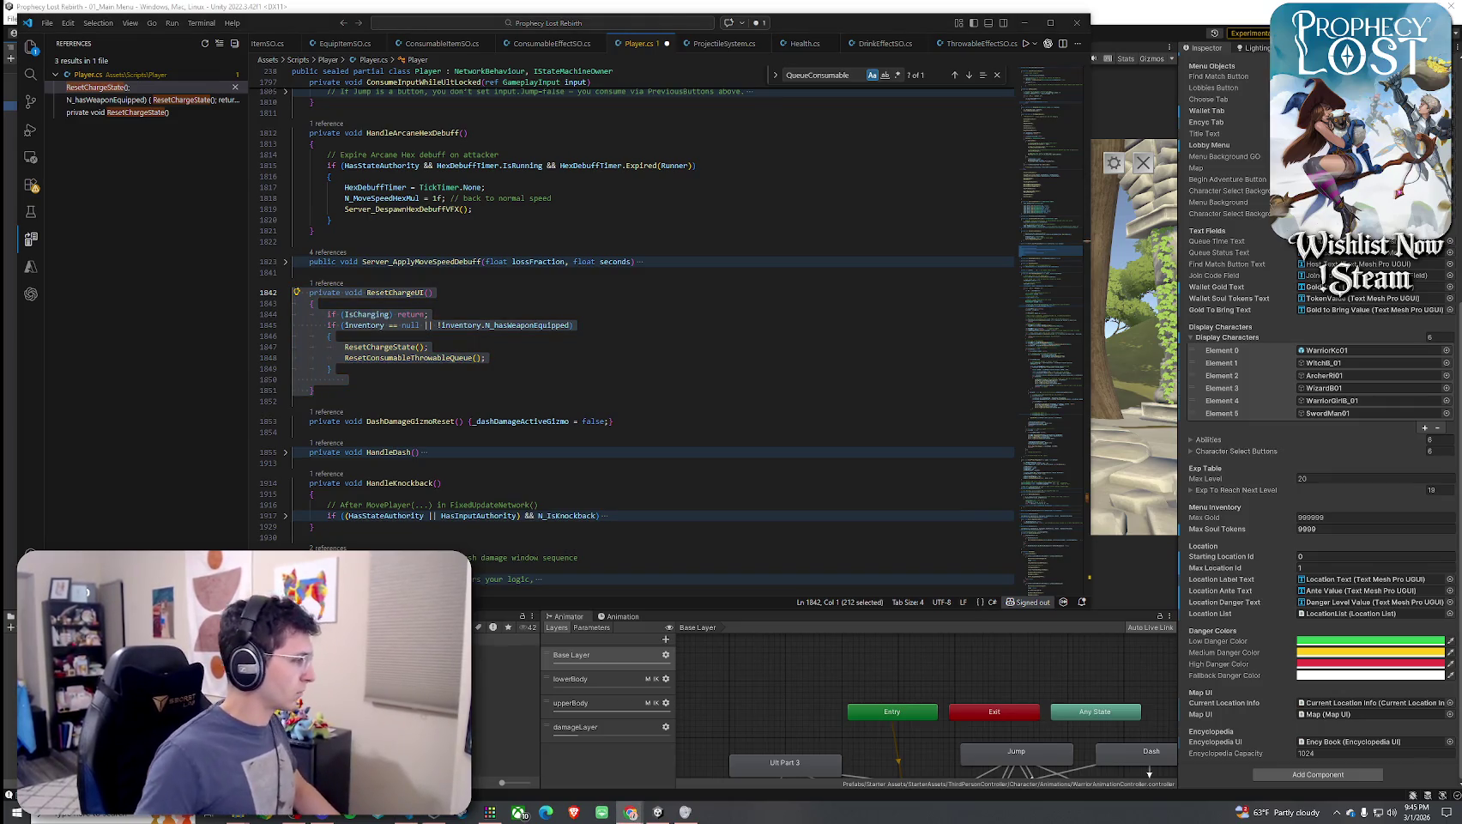
Check the ResetChargeUI code actions and the YouTube window, then return to the code
double_click(395, 292)
right_click(395, 291)
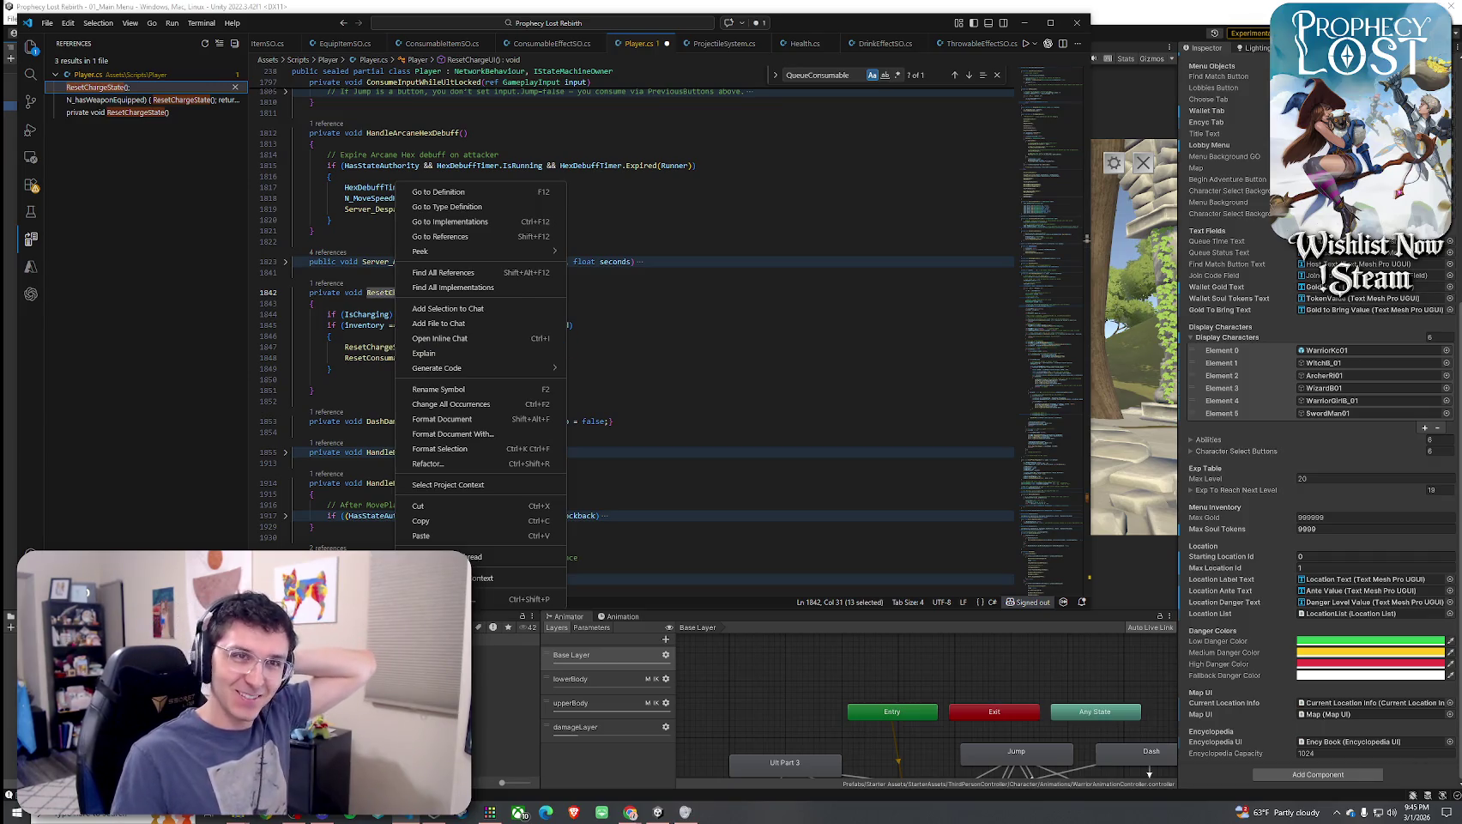
key(Escape)
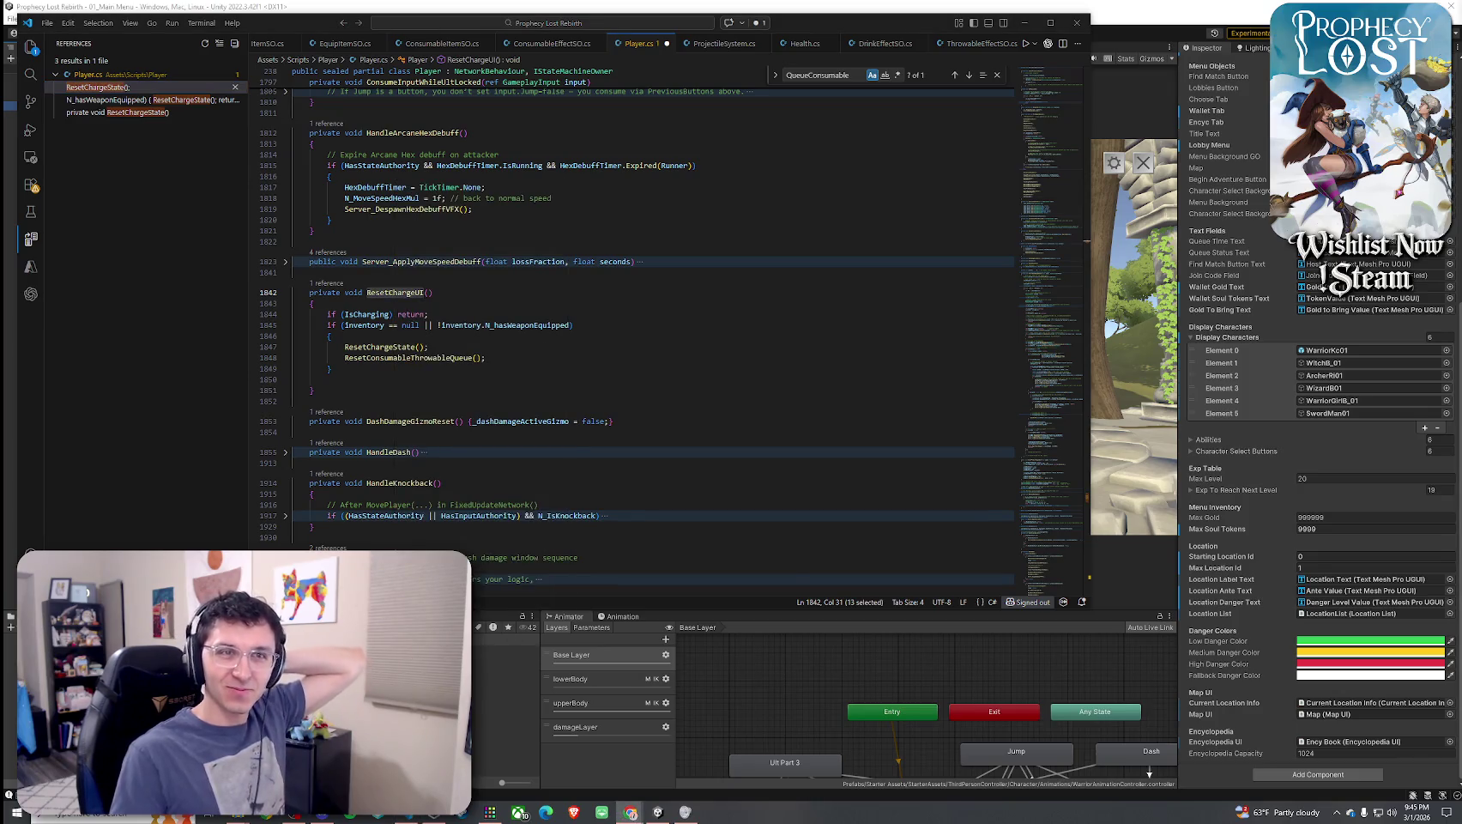
click(631, 812)
mouse_move(610, 500)
mouse_down()
mouse_move(729, 502)
mouse_move(697, 505)
mouse_up()
click(1064, 106)
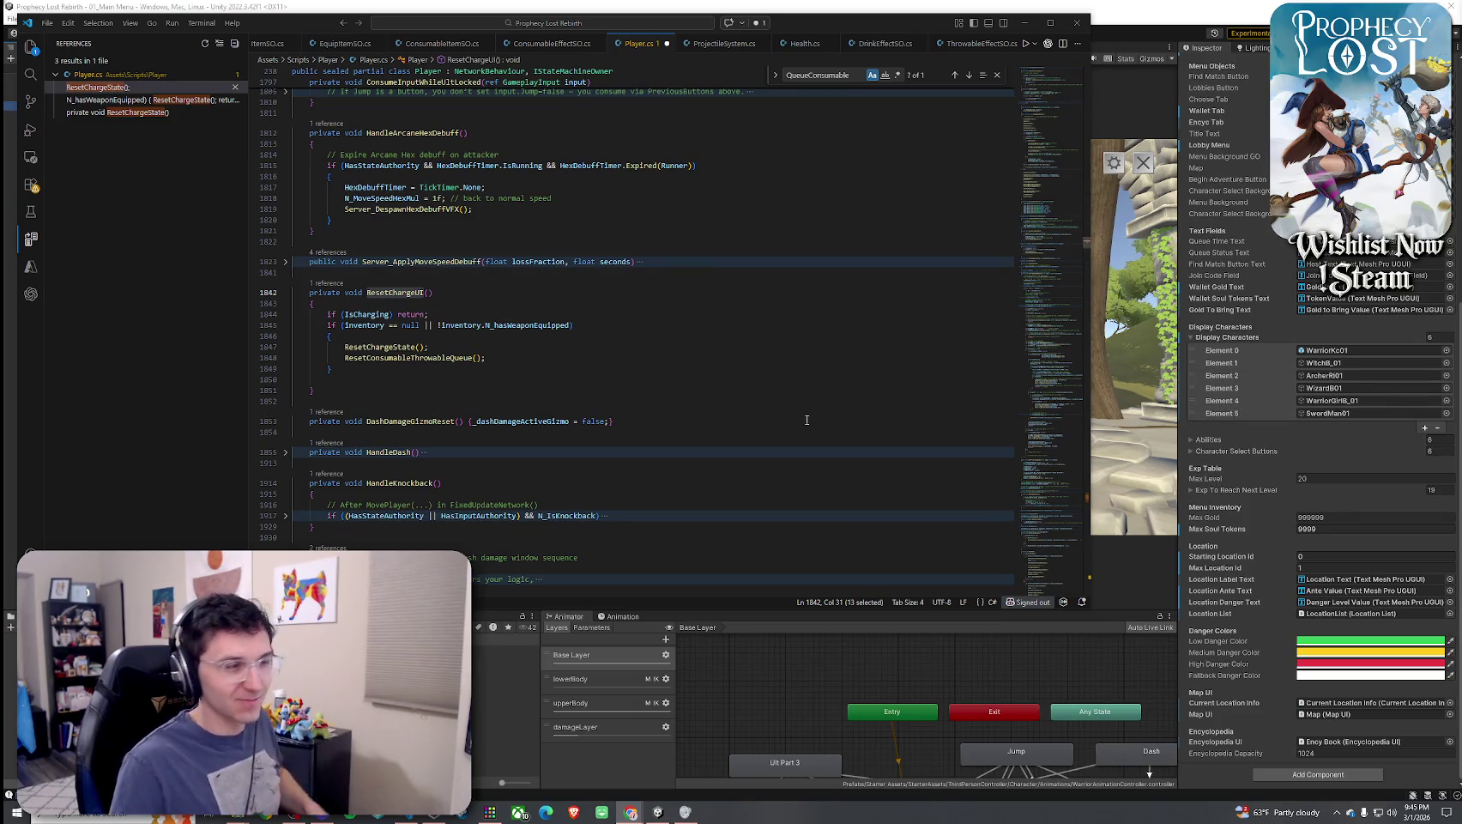
Delete the extra blank line inside ResetChargeUI and save Player.cs
click(382, 383)
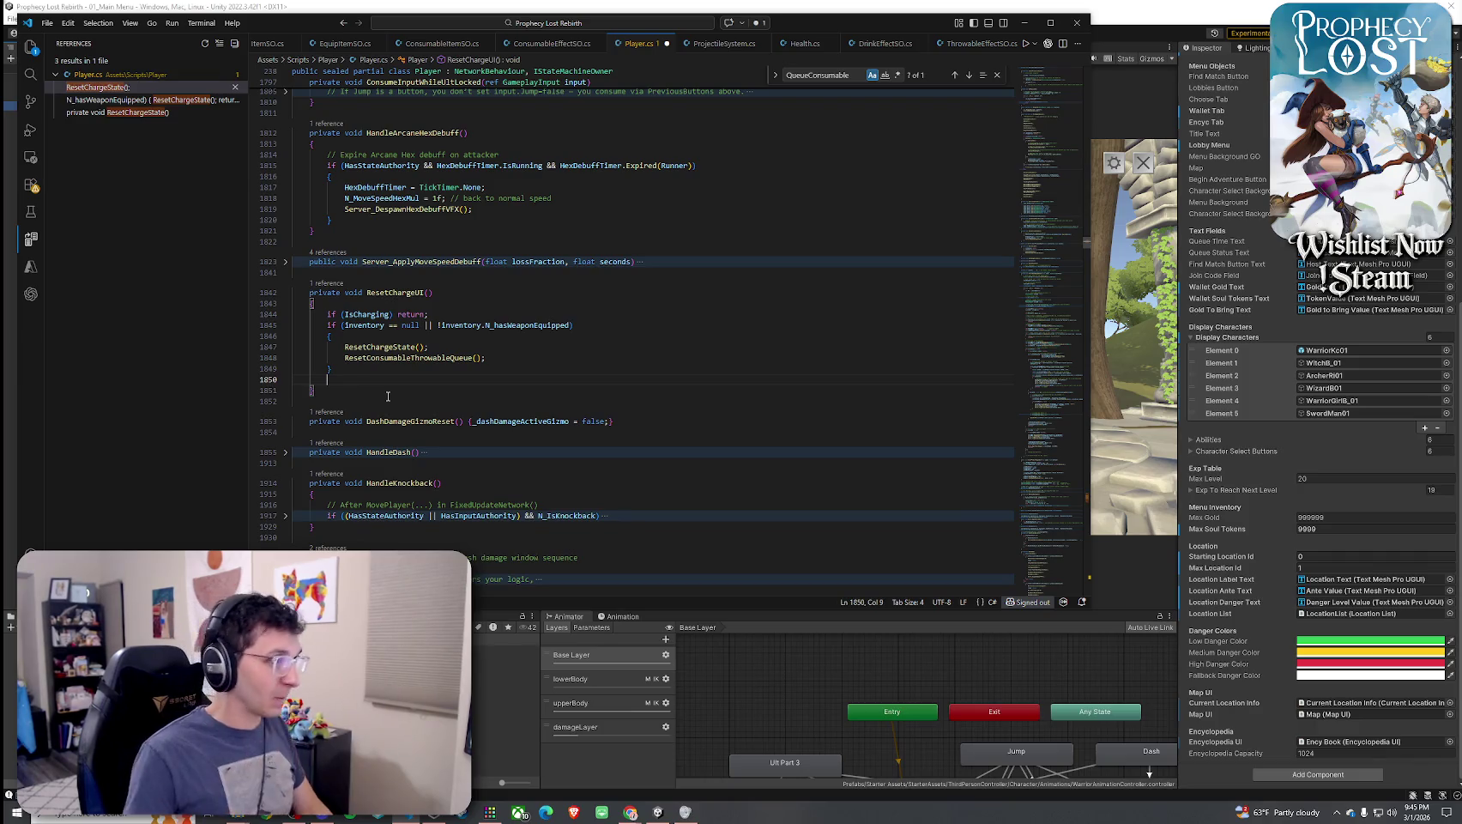
key(BackSpace)
key(BackSpace)
key(BackSpace)
key(ctrl+s)
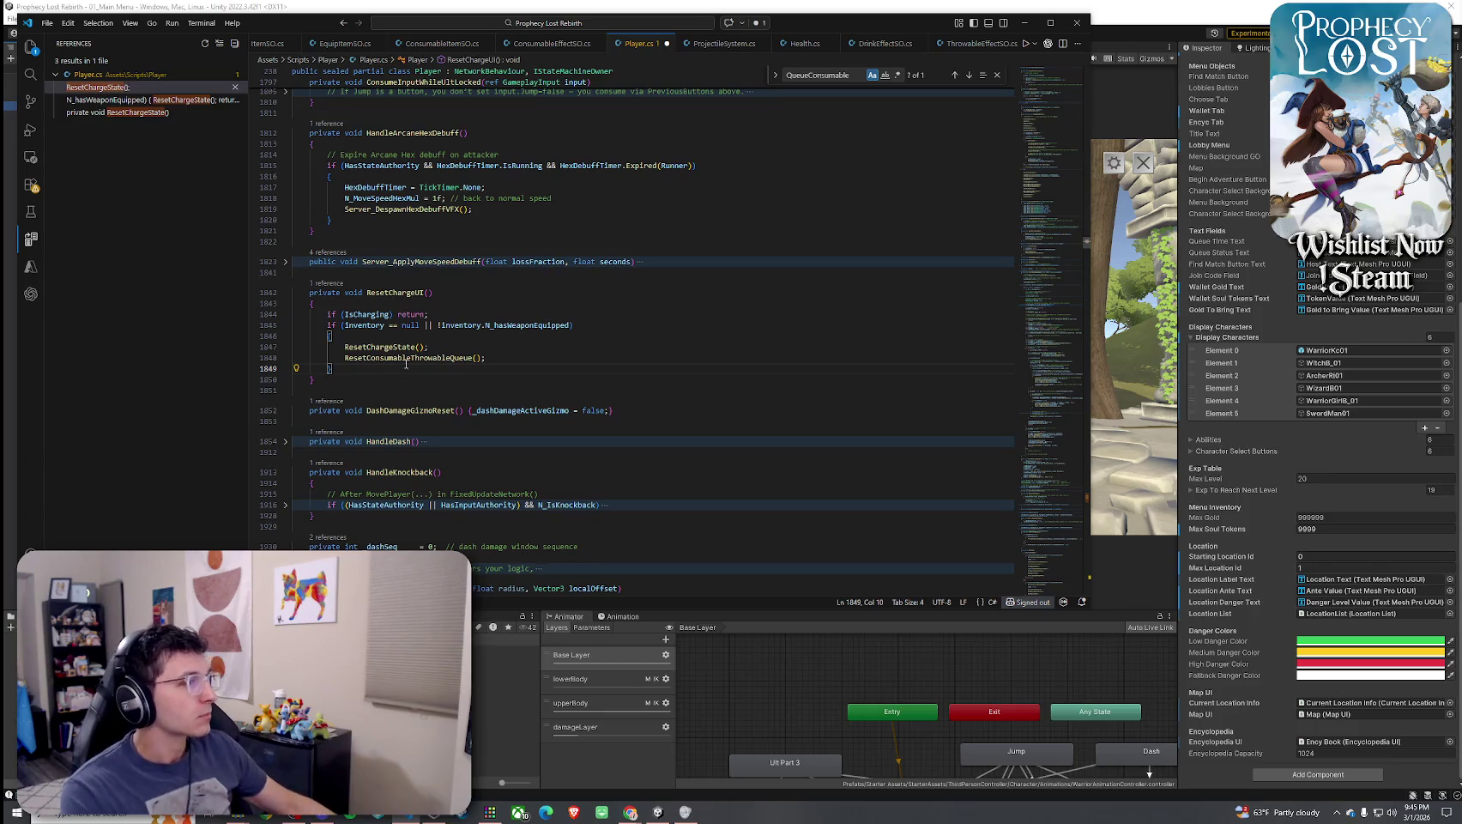
key(Up)
key(End)
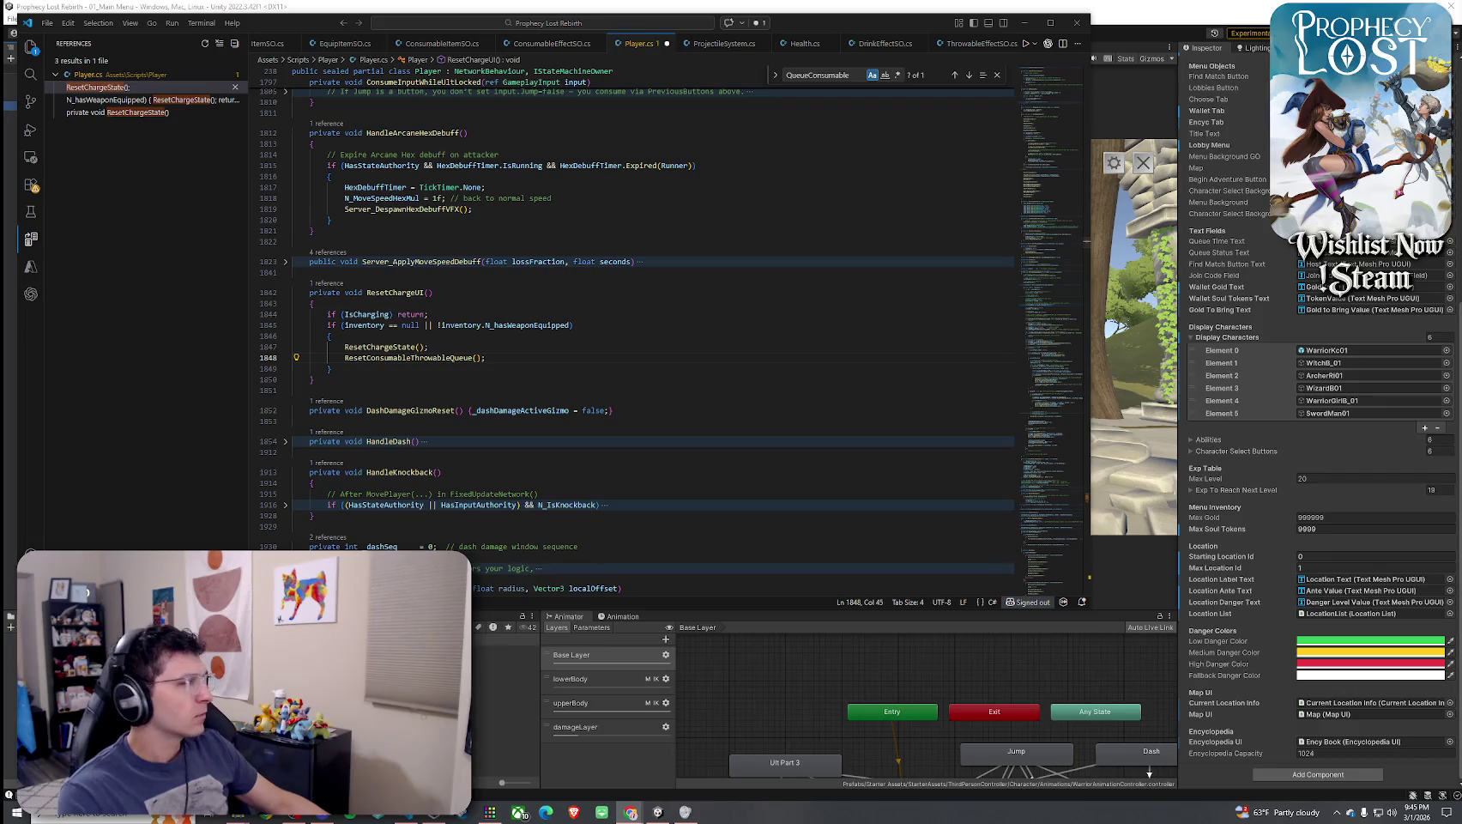
Find all ResetChargeUI references and go to its call in FixedUpdateNetwork
right_click(399, 292)
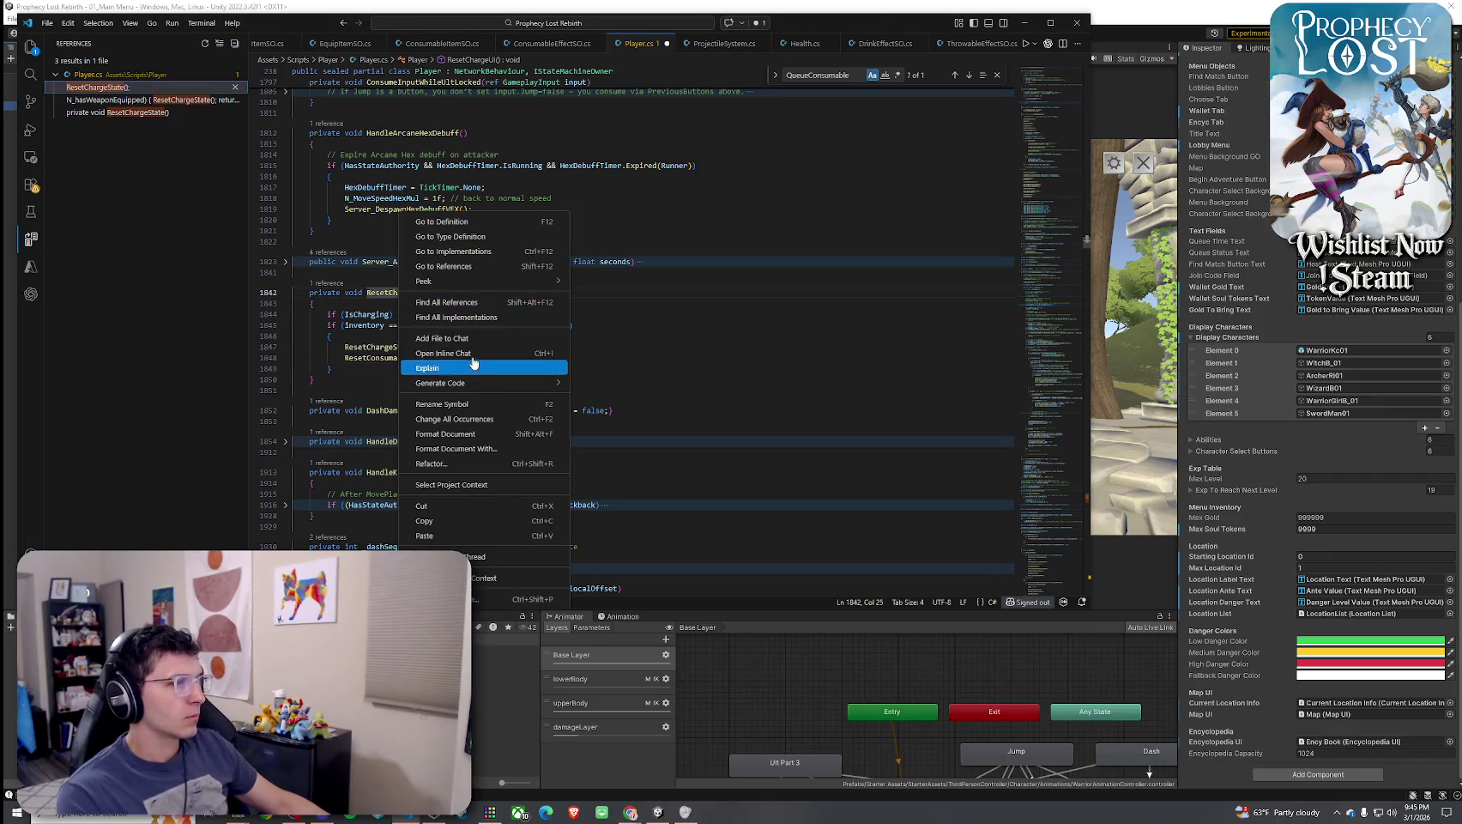
click(461, 302)
click(100, 88)
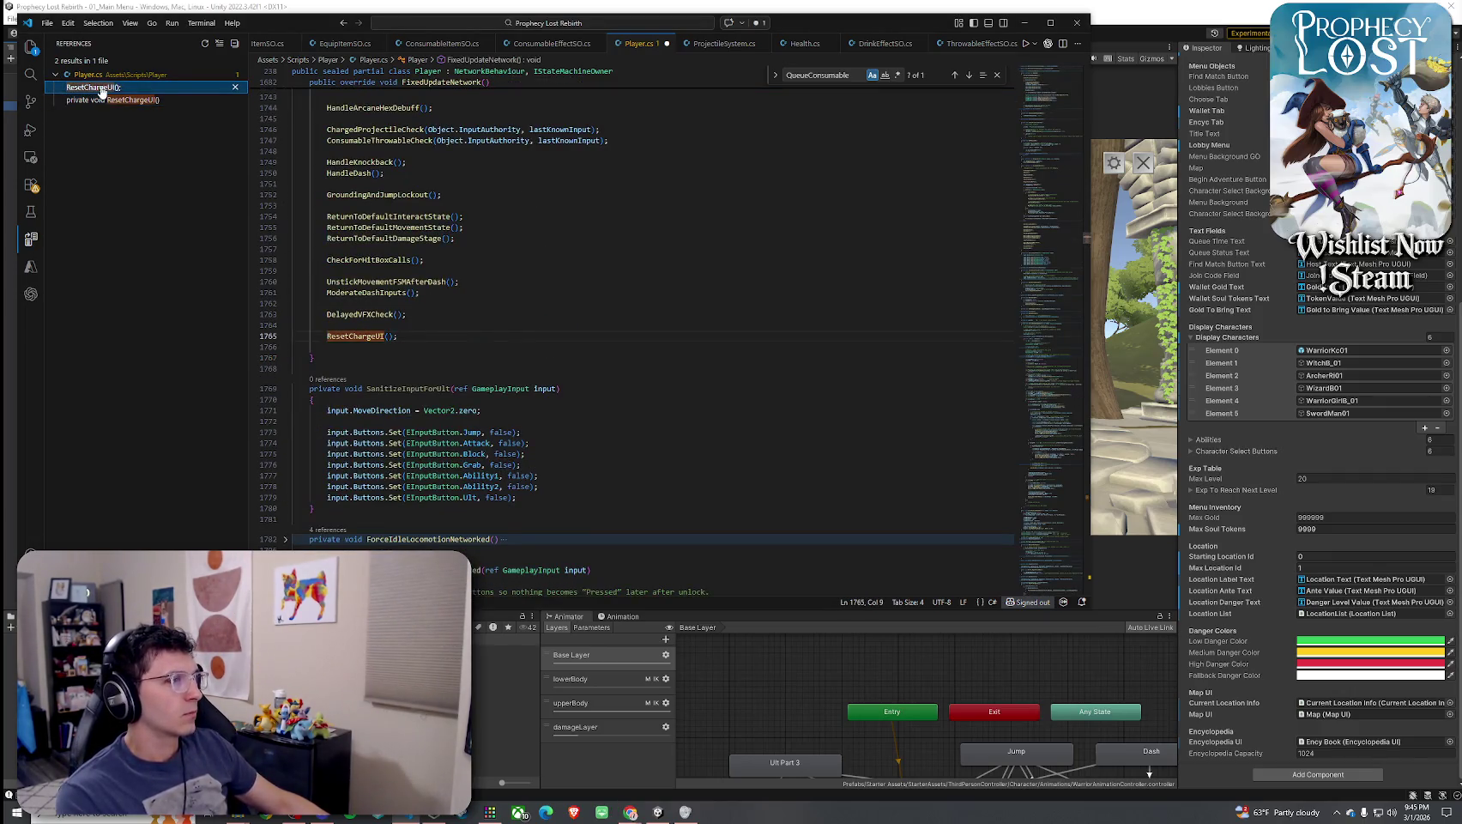
scroll(738, 310, up, 5)
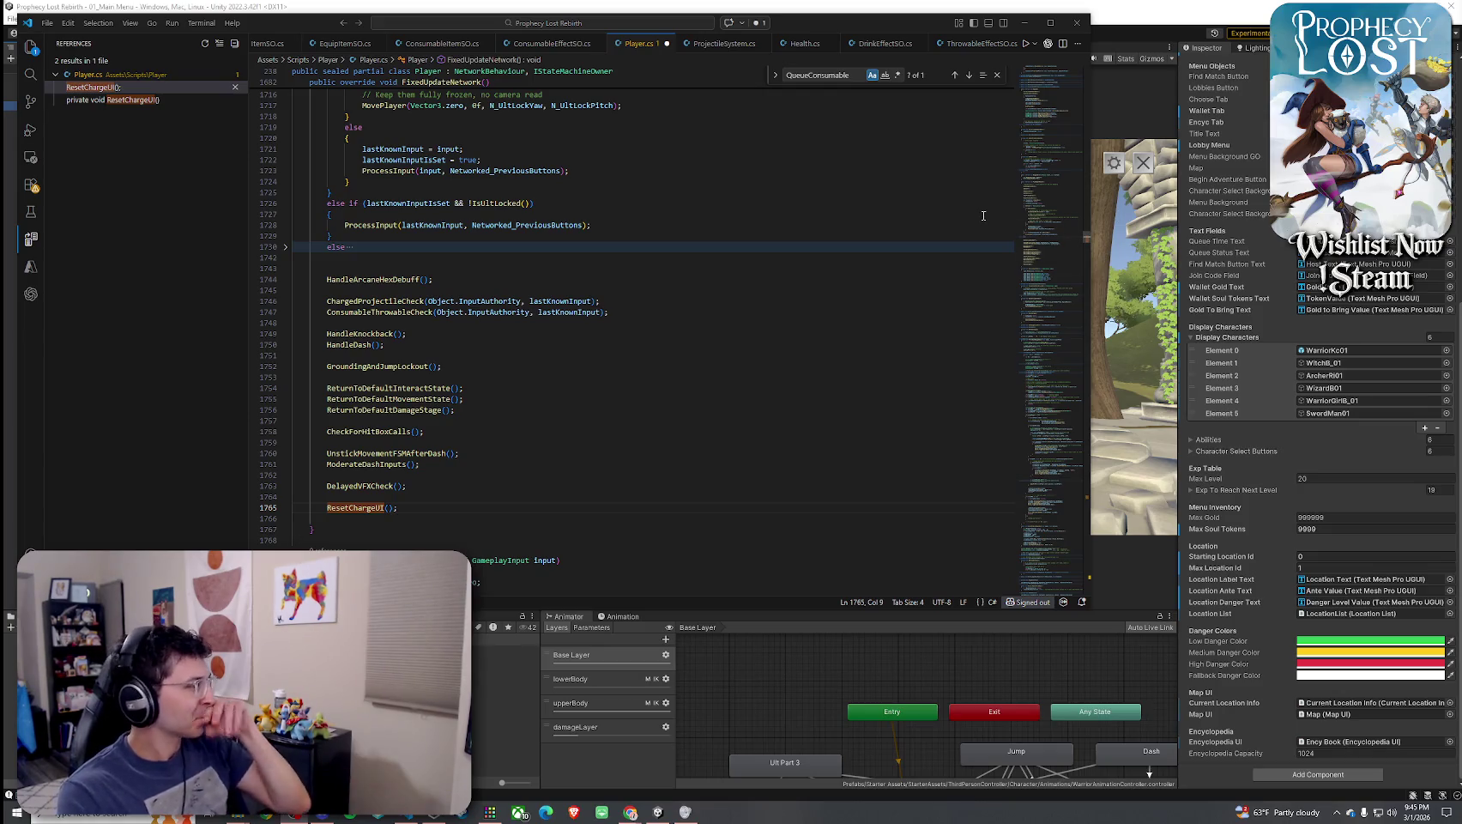
scroll(461, 320, down, 3)
click(408, 391)
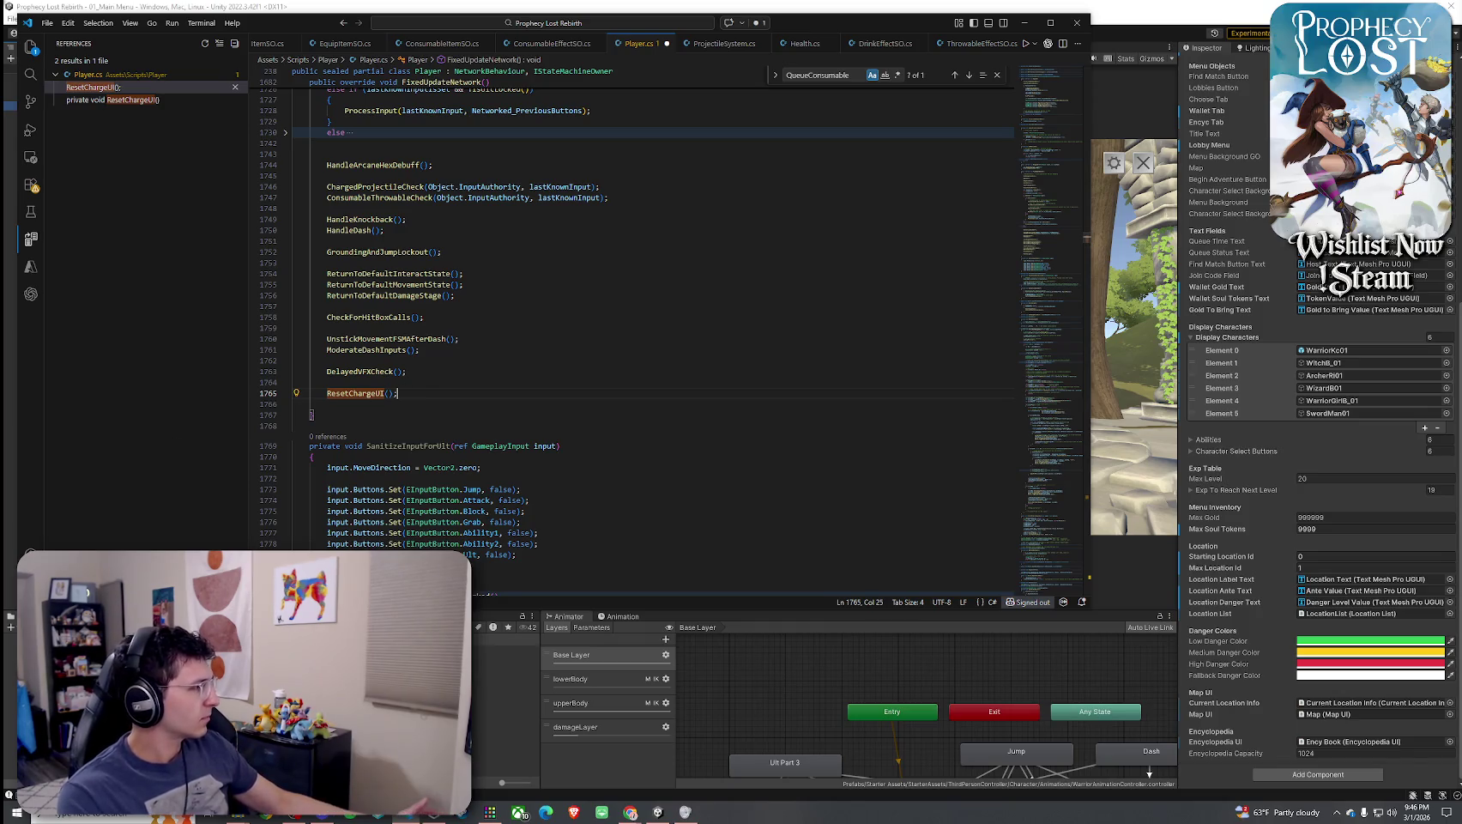
Select the whole FixedUpdateNetwork method and copy it
click(329, 422)
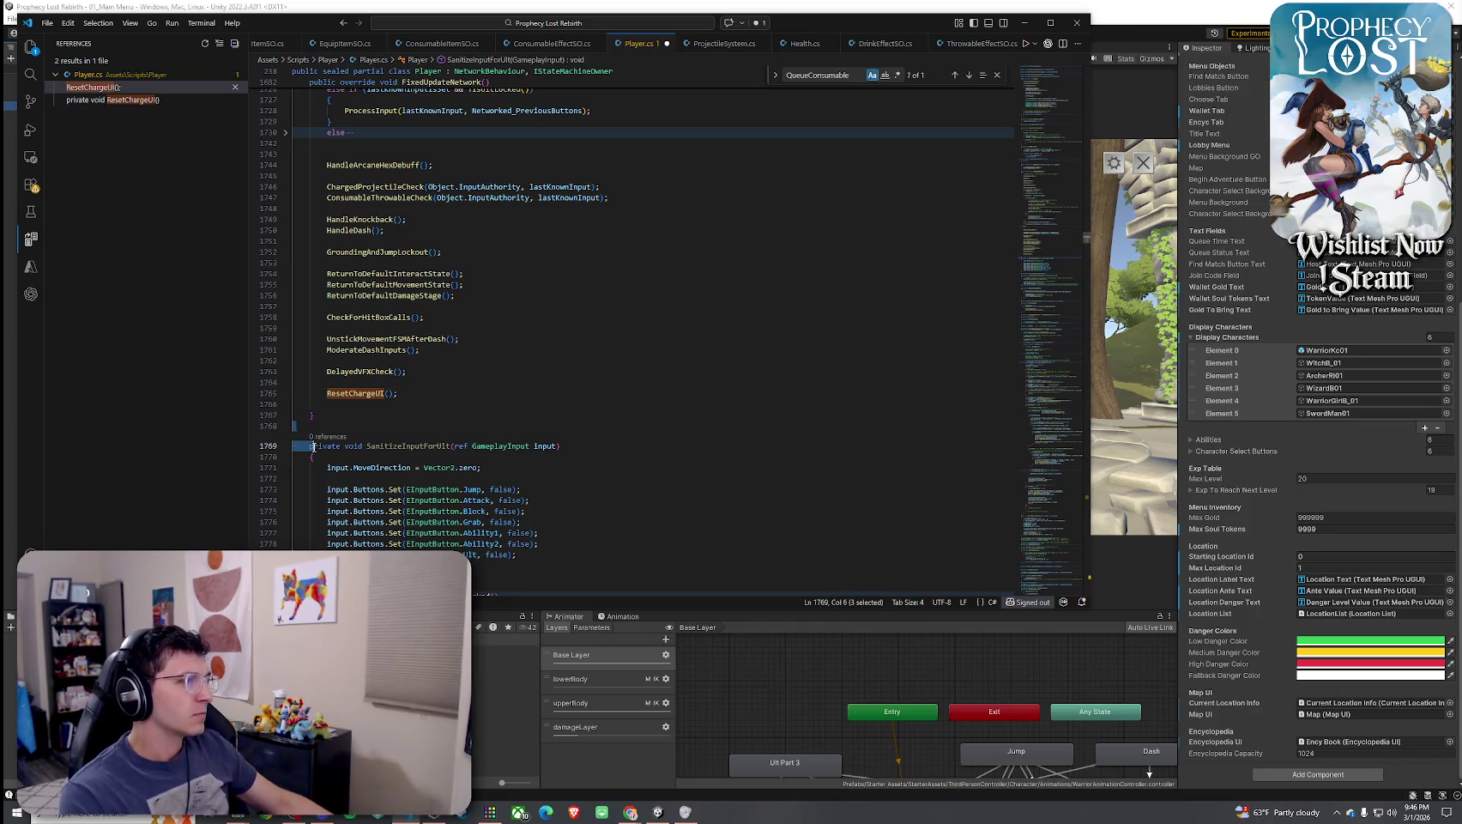
scroll(330, 422, up, 3)
mouse_move(328, 415)
mouse_down()
mouse_move(297, 255)
mouse_move(299, 125)
mouse_up()
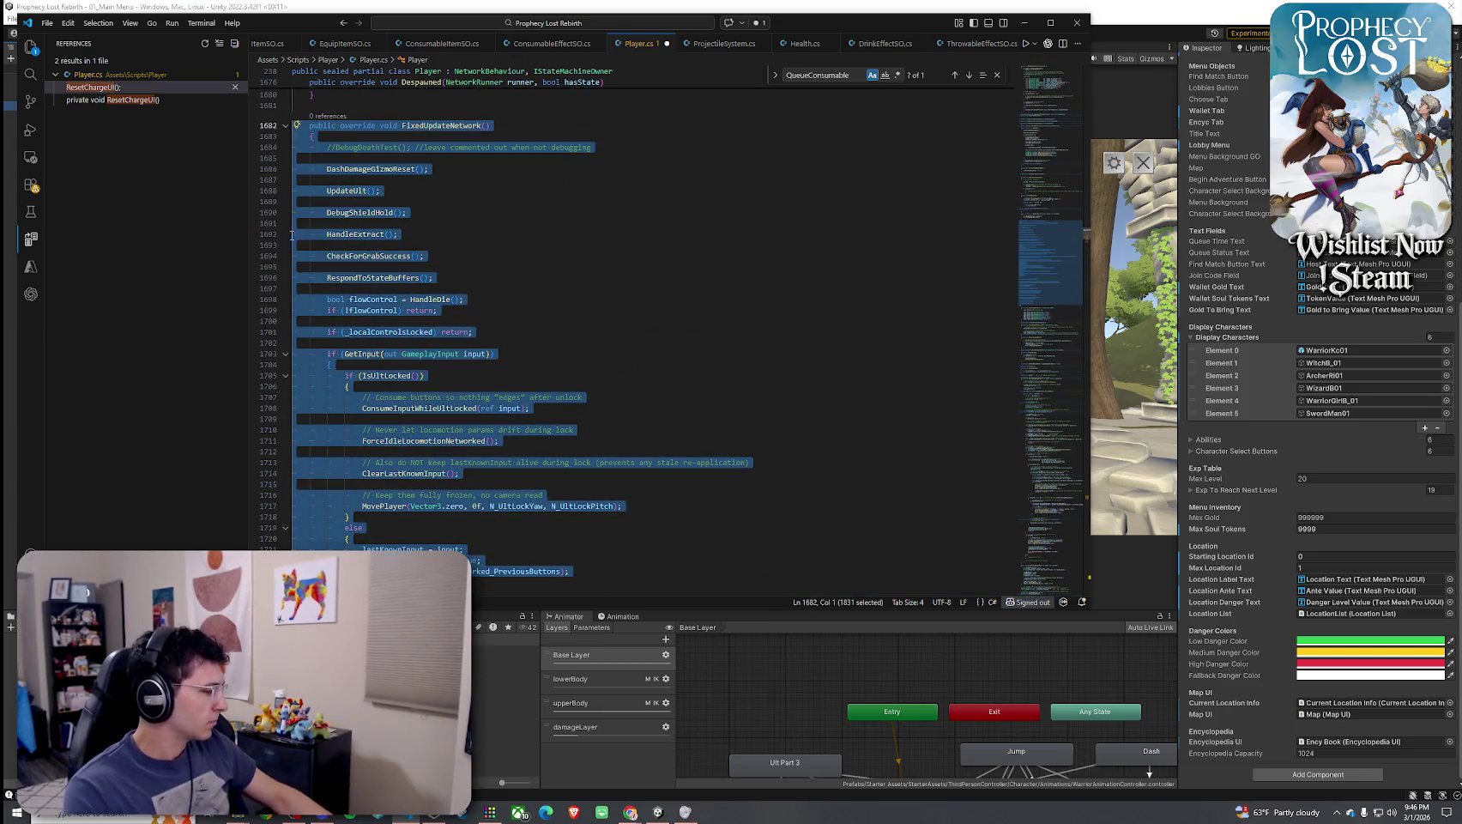
key(alt+Tab)
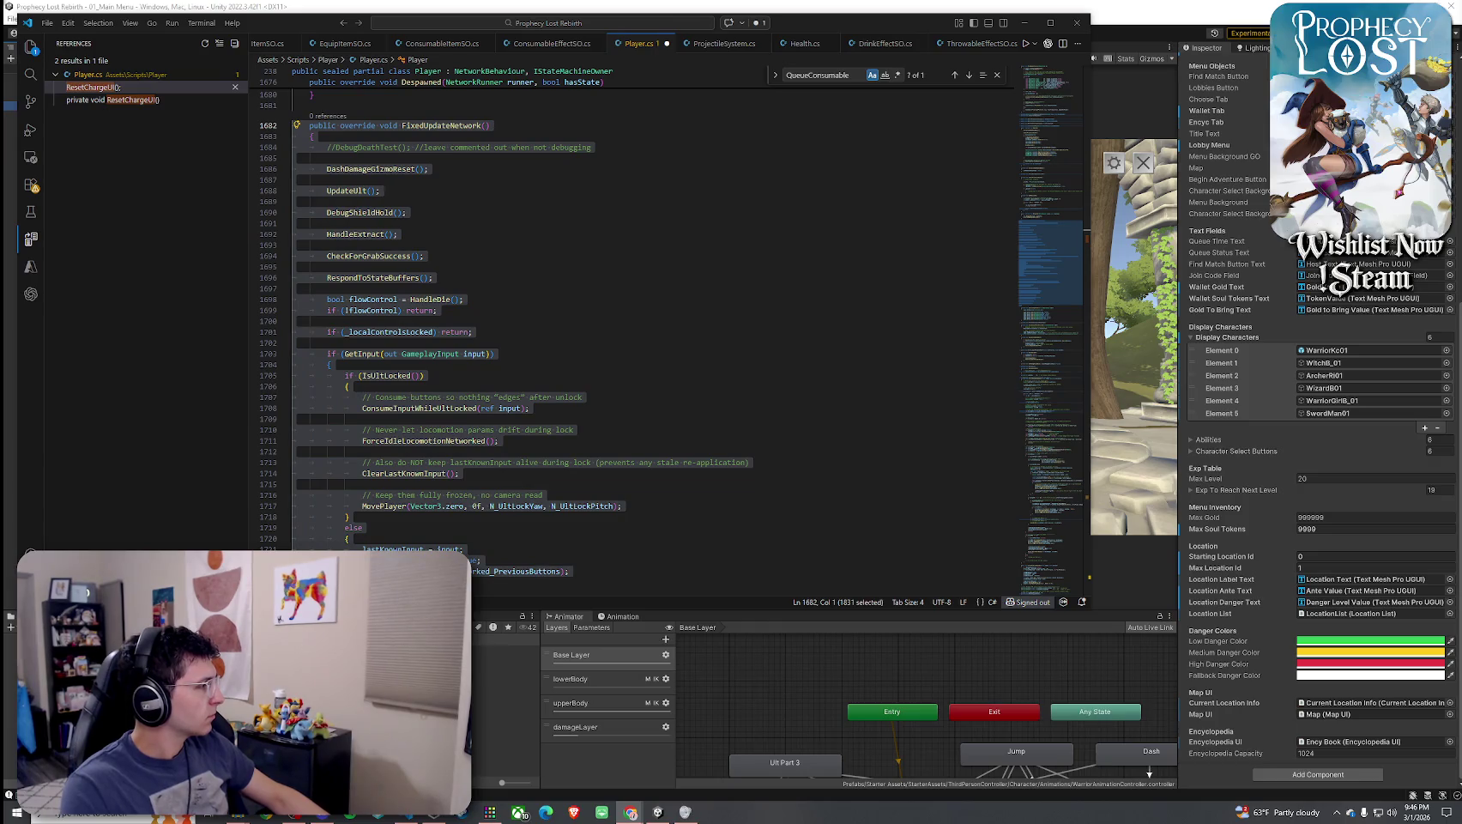
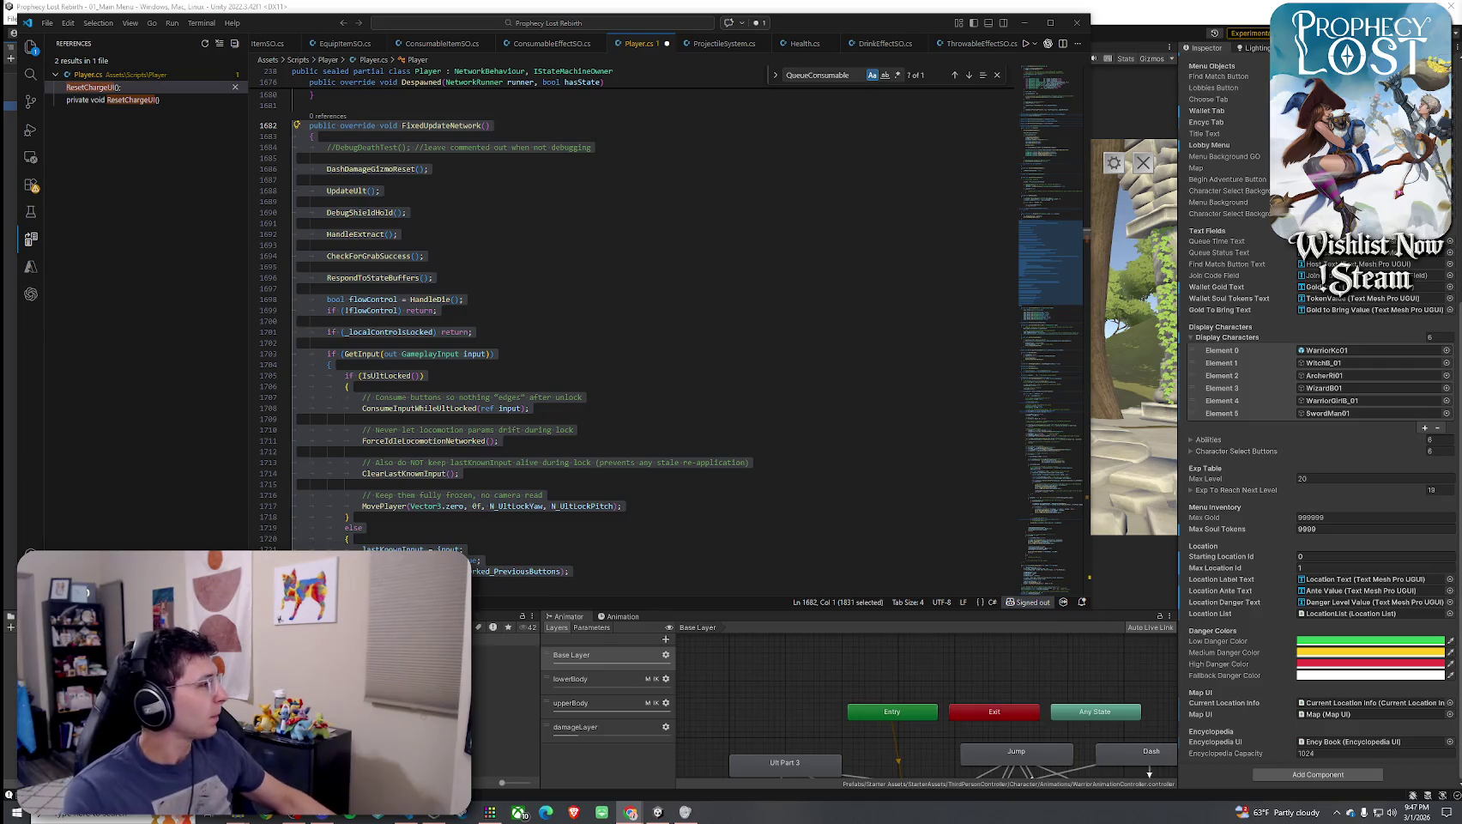
Find every reference to ResetConsumableThrowableQueue and jump to its call inside ResetChargeUI
scroll(514, 412, down, 2)
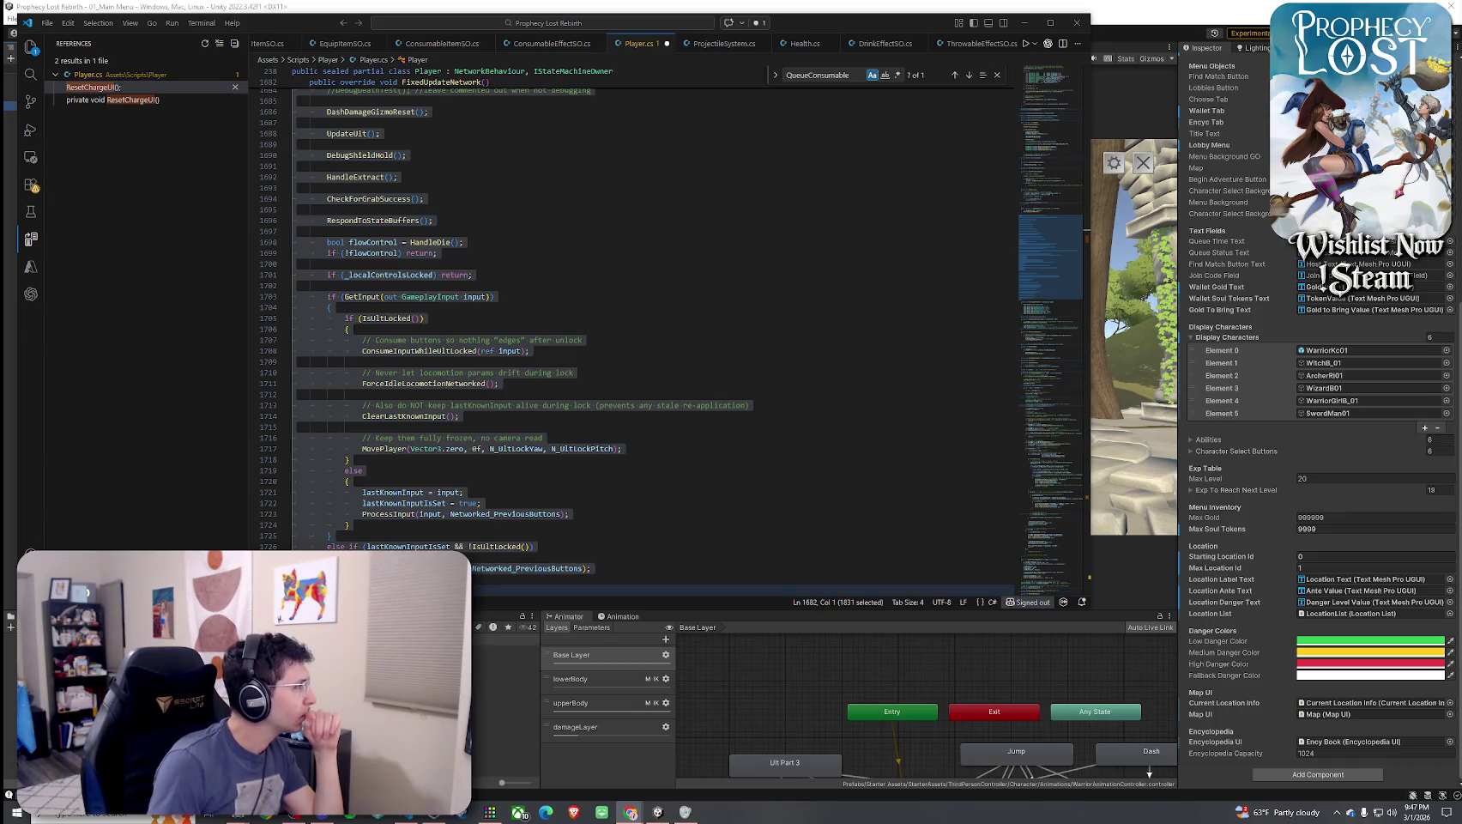
click(666, 425)
key(ctrl+f)
key(Return)
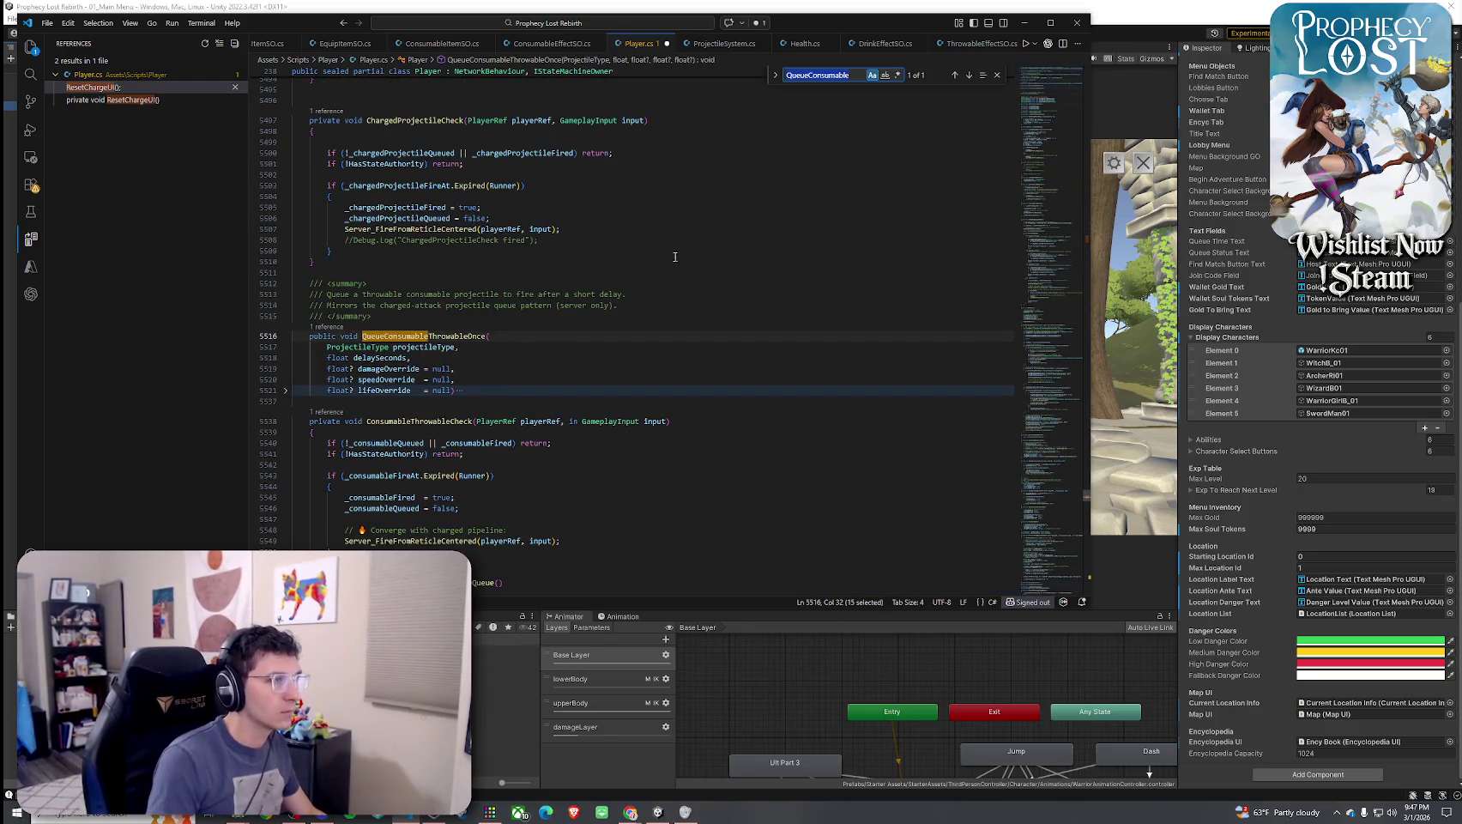
scroll(491, 207, down, 6)
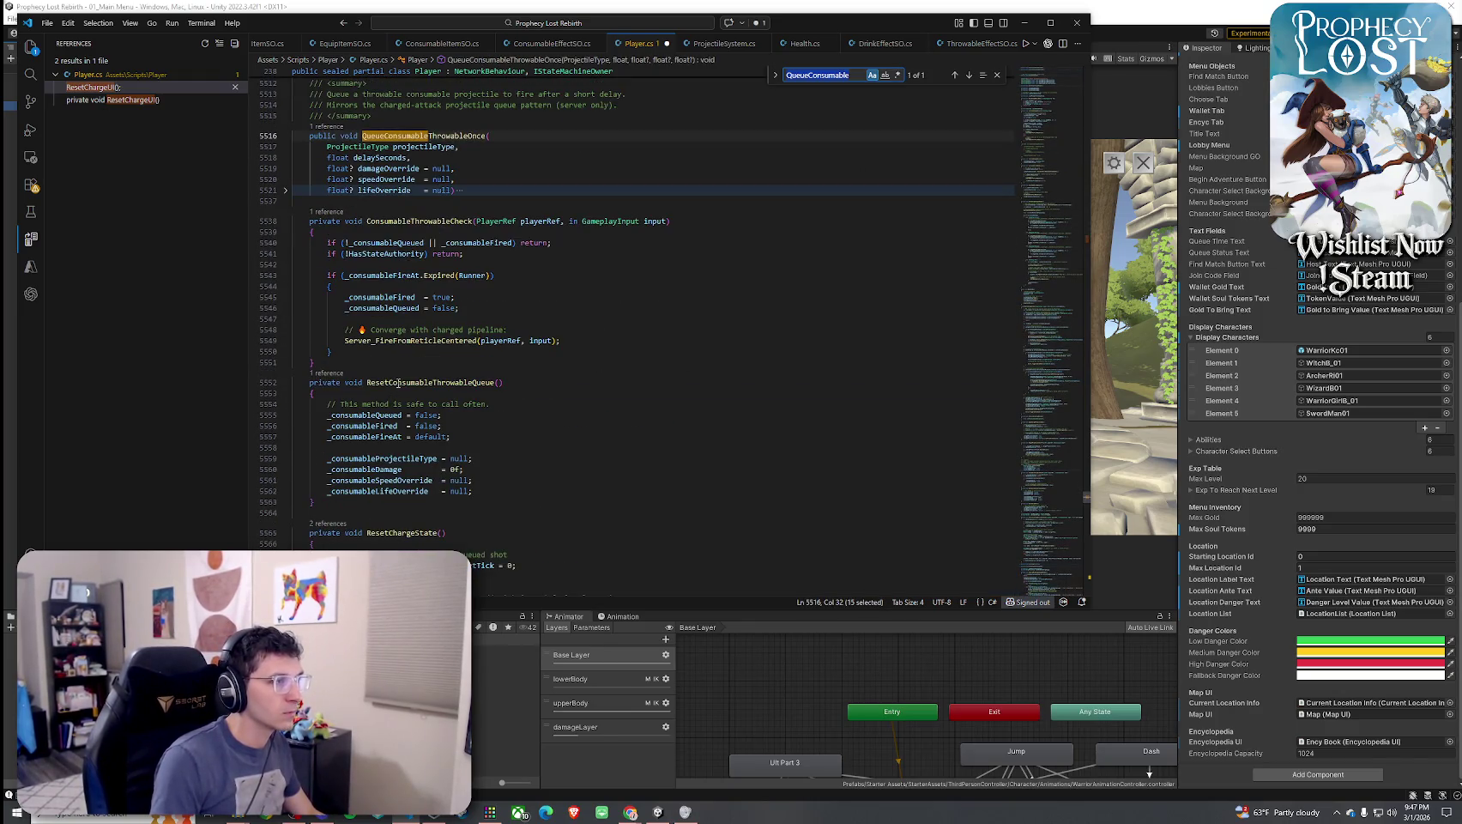
right_click(397, 383)
click(484, 302)
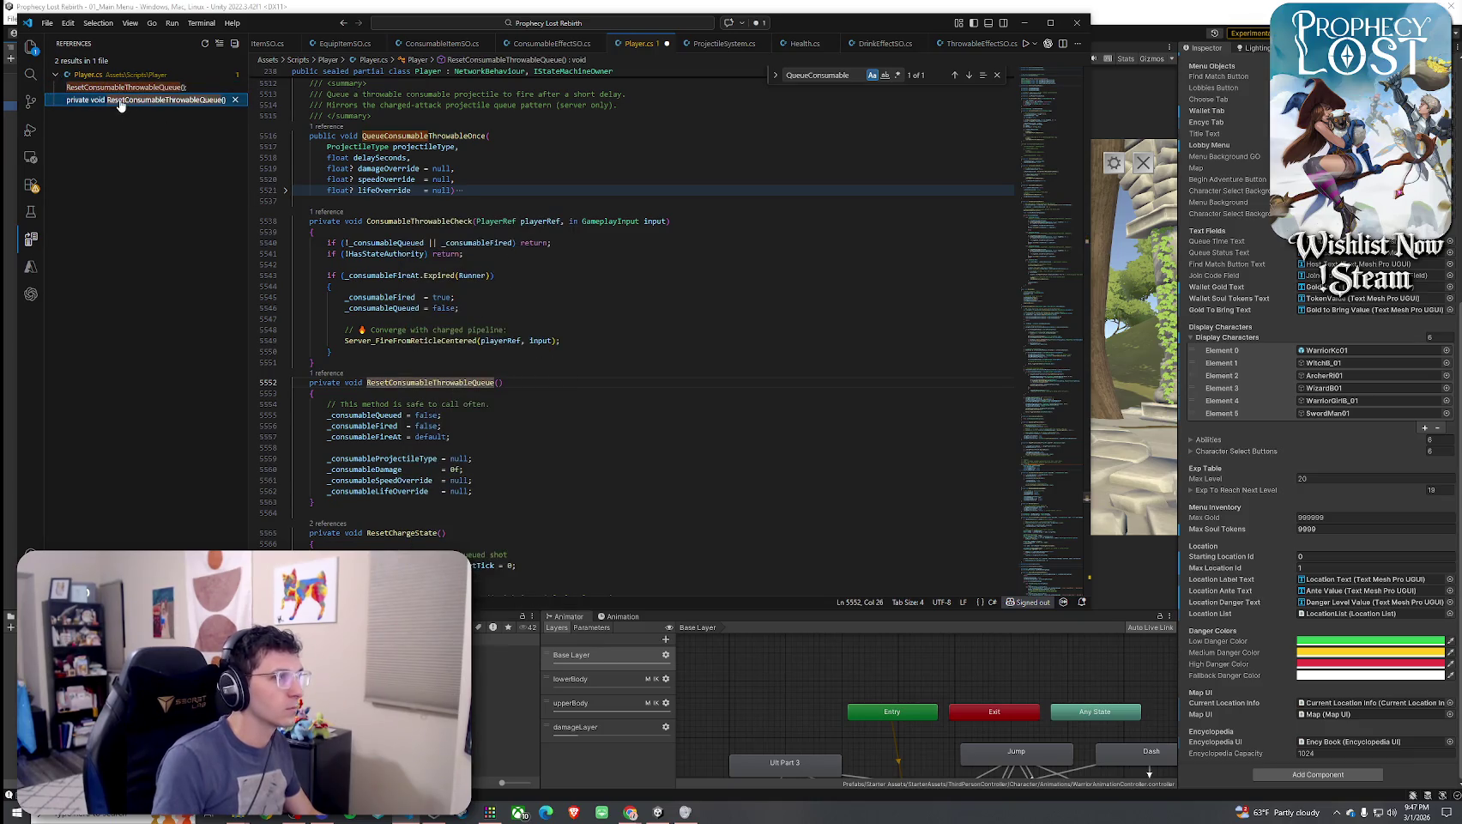
click(116, 88)
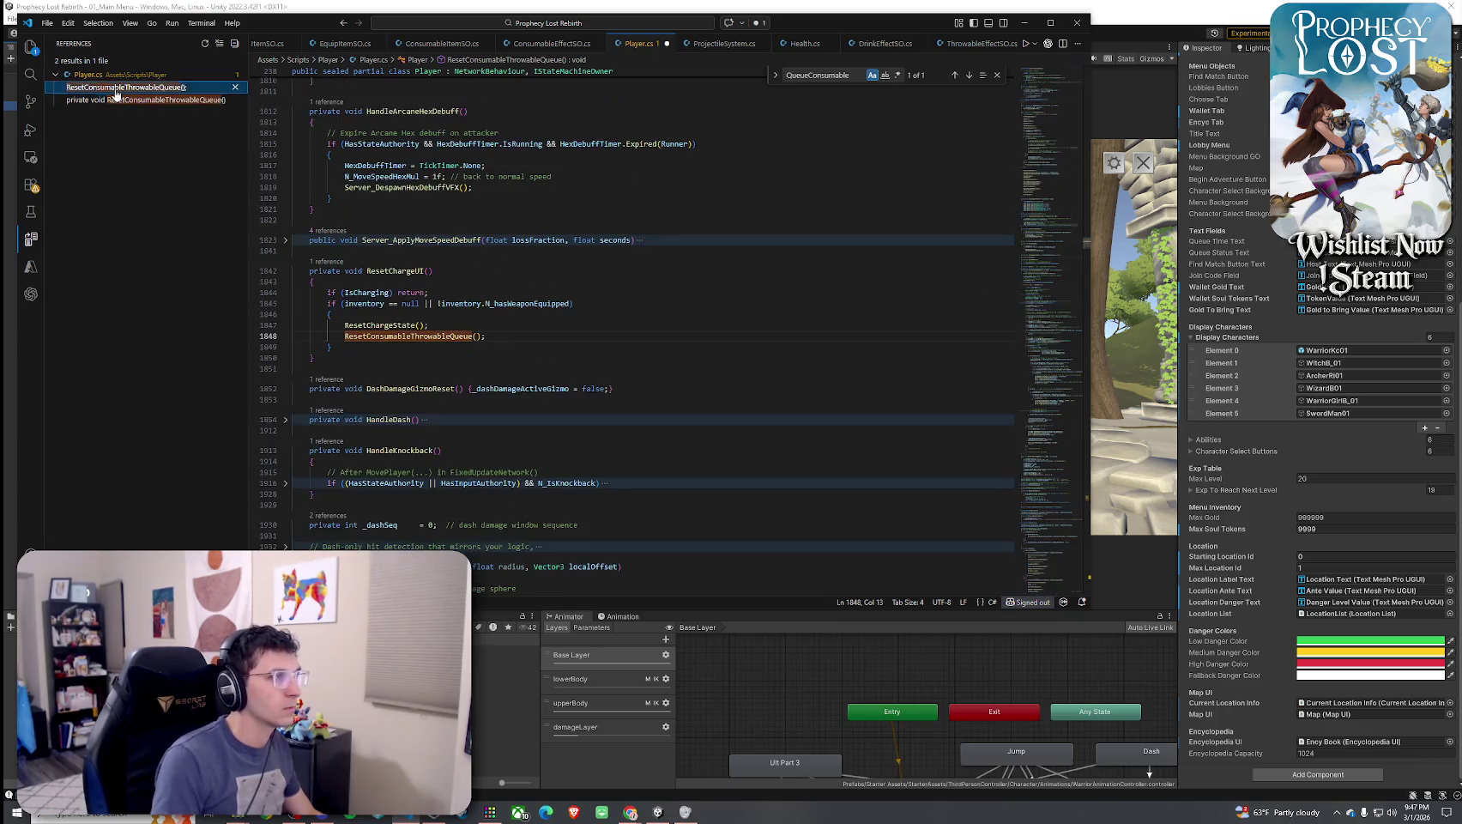
Delete the ResetConsumableThrowableQueue() call line, save Player.cs and return to Unity
triple_click(424, 336)
key(BackSpace)
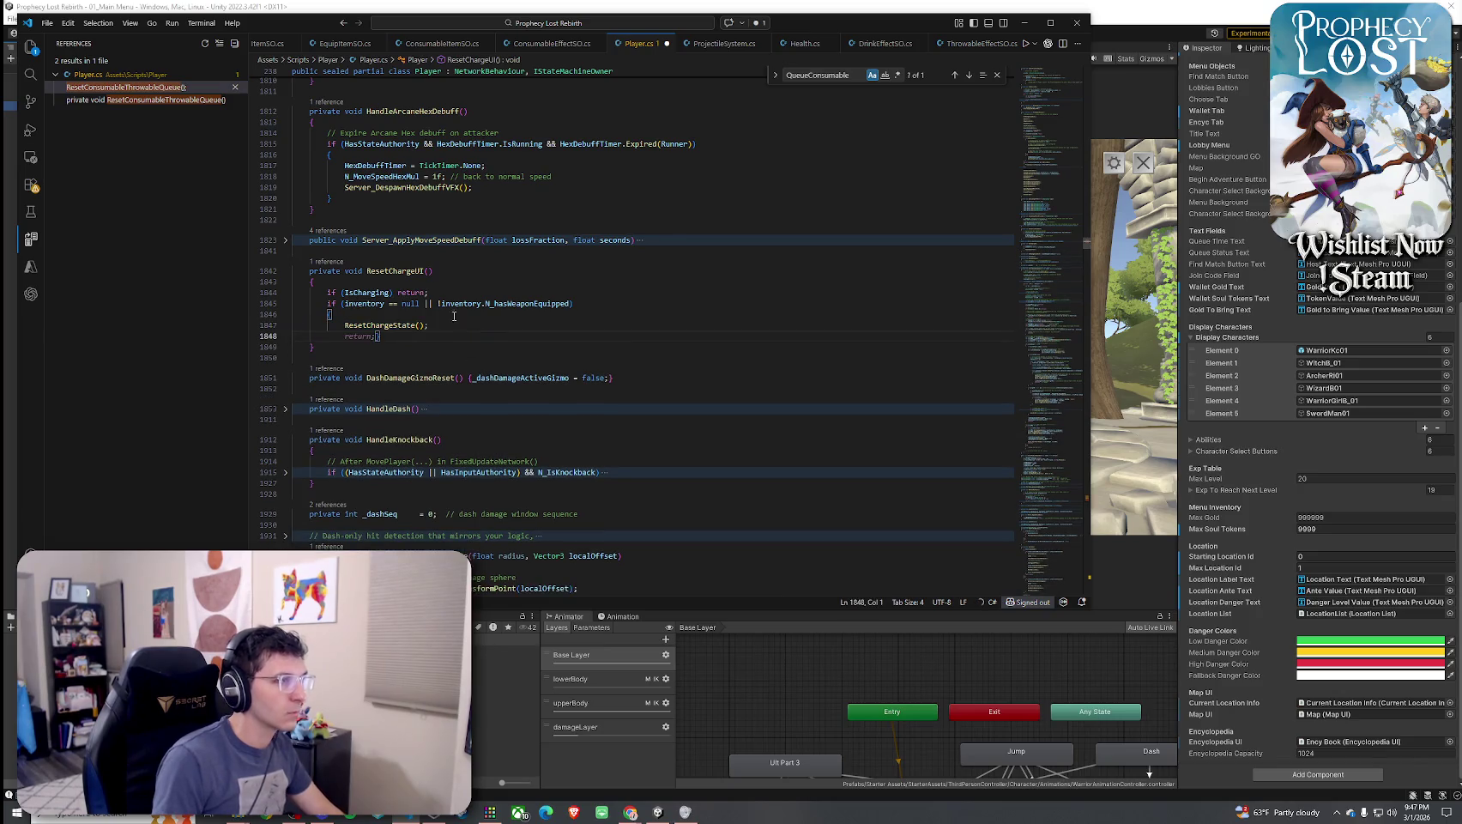
click(47, 22)
click(82, 222)
key(alt+Tab)
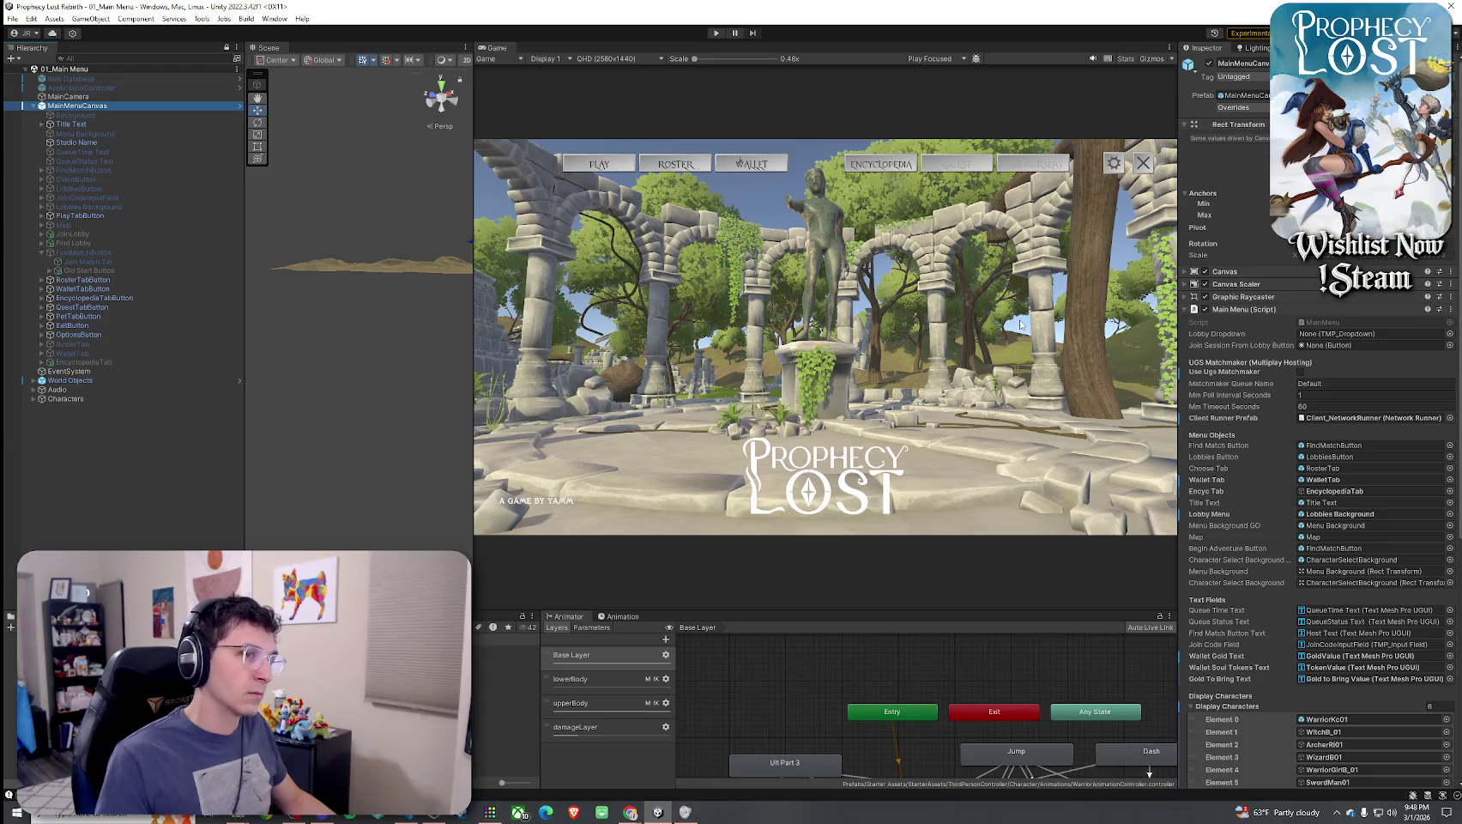
Inspect the JoinLobby, Find Lobby and Old Start Button click actions, confirming scene index 2
click(12, 18)
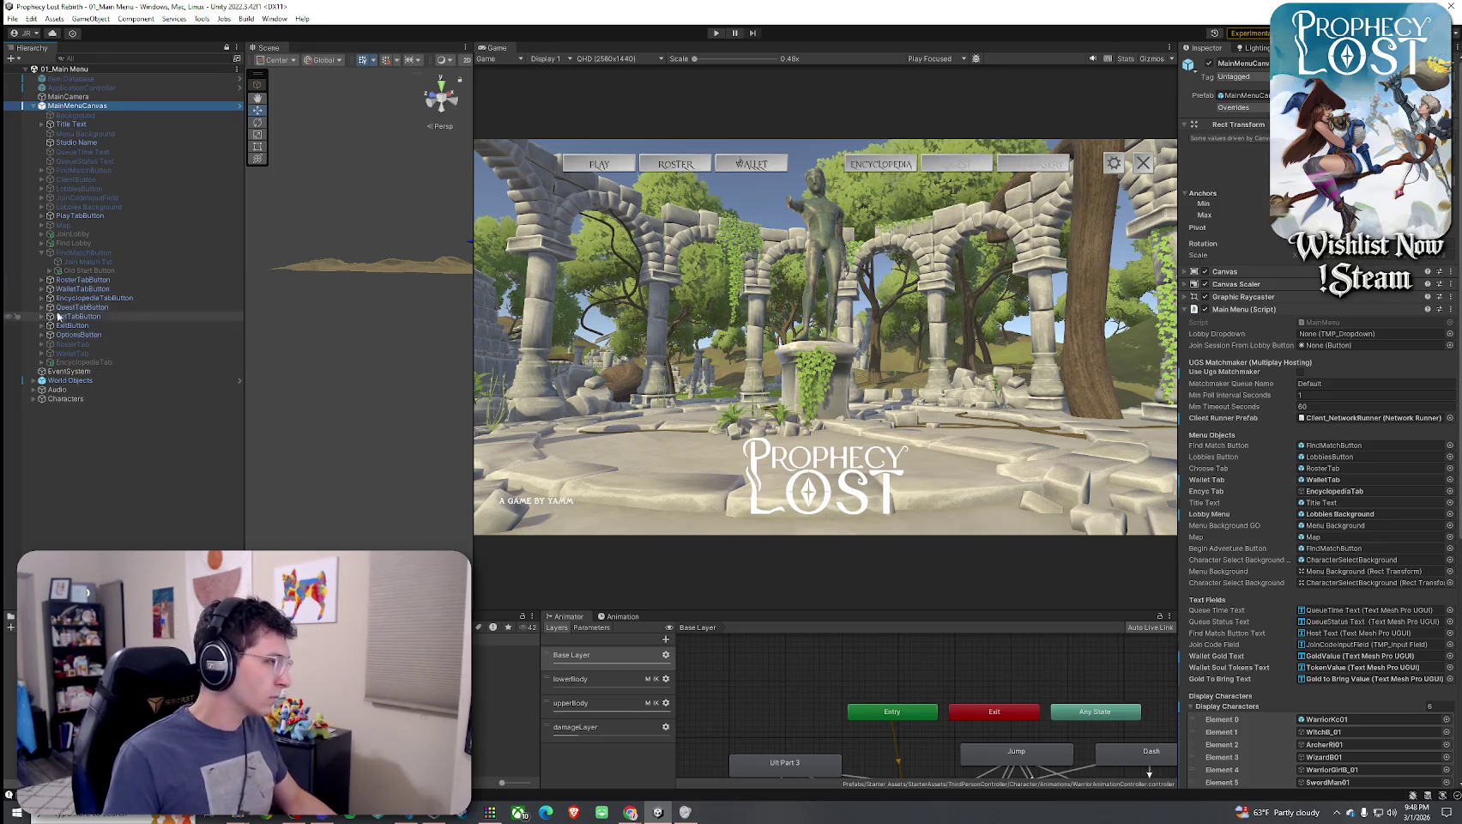
click(41, 225)
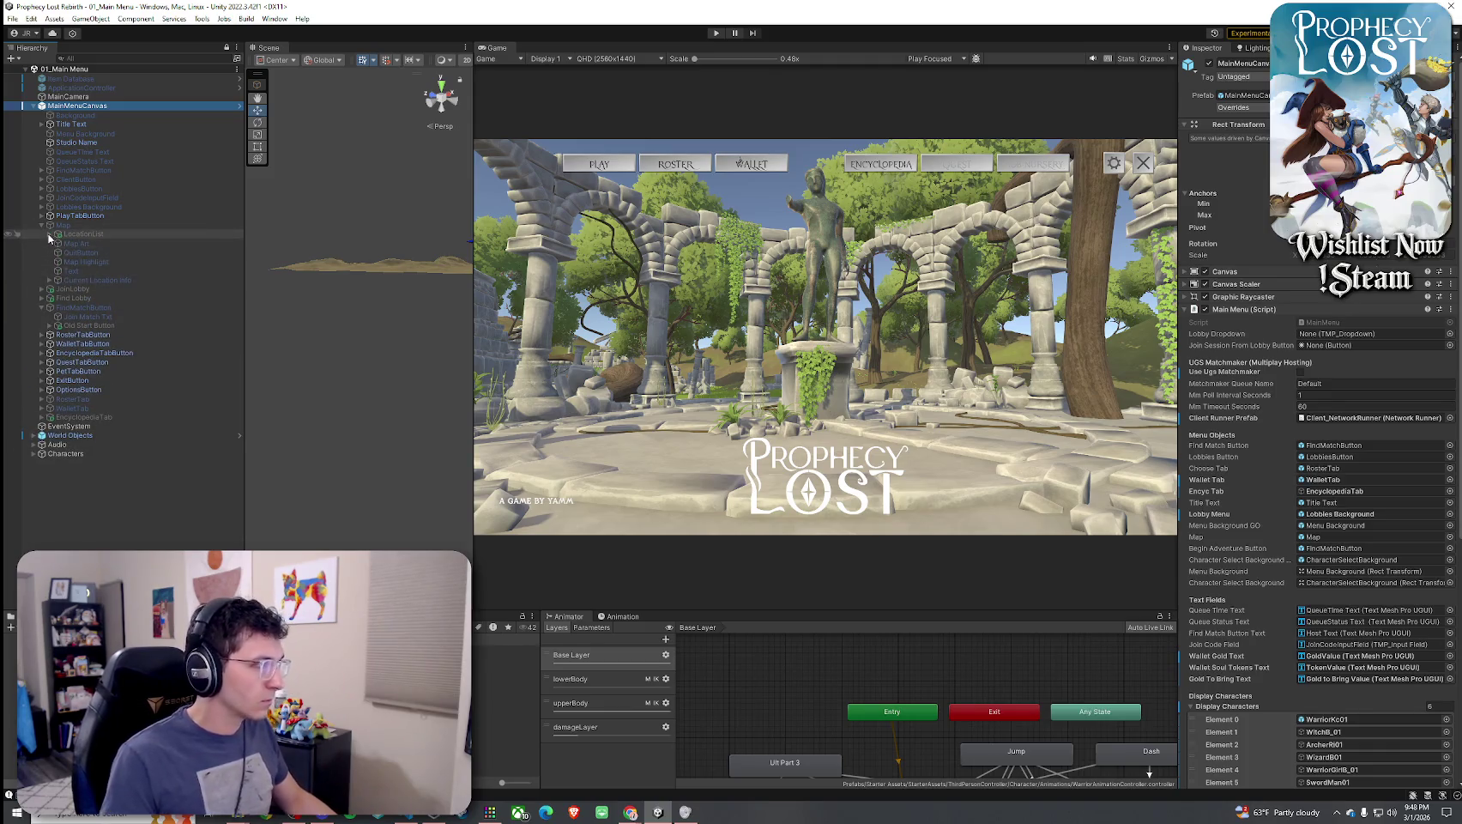
click(48, 280)
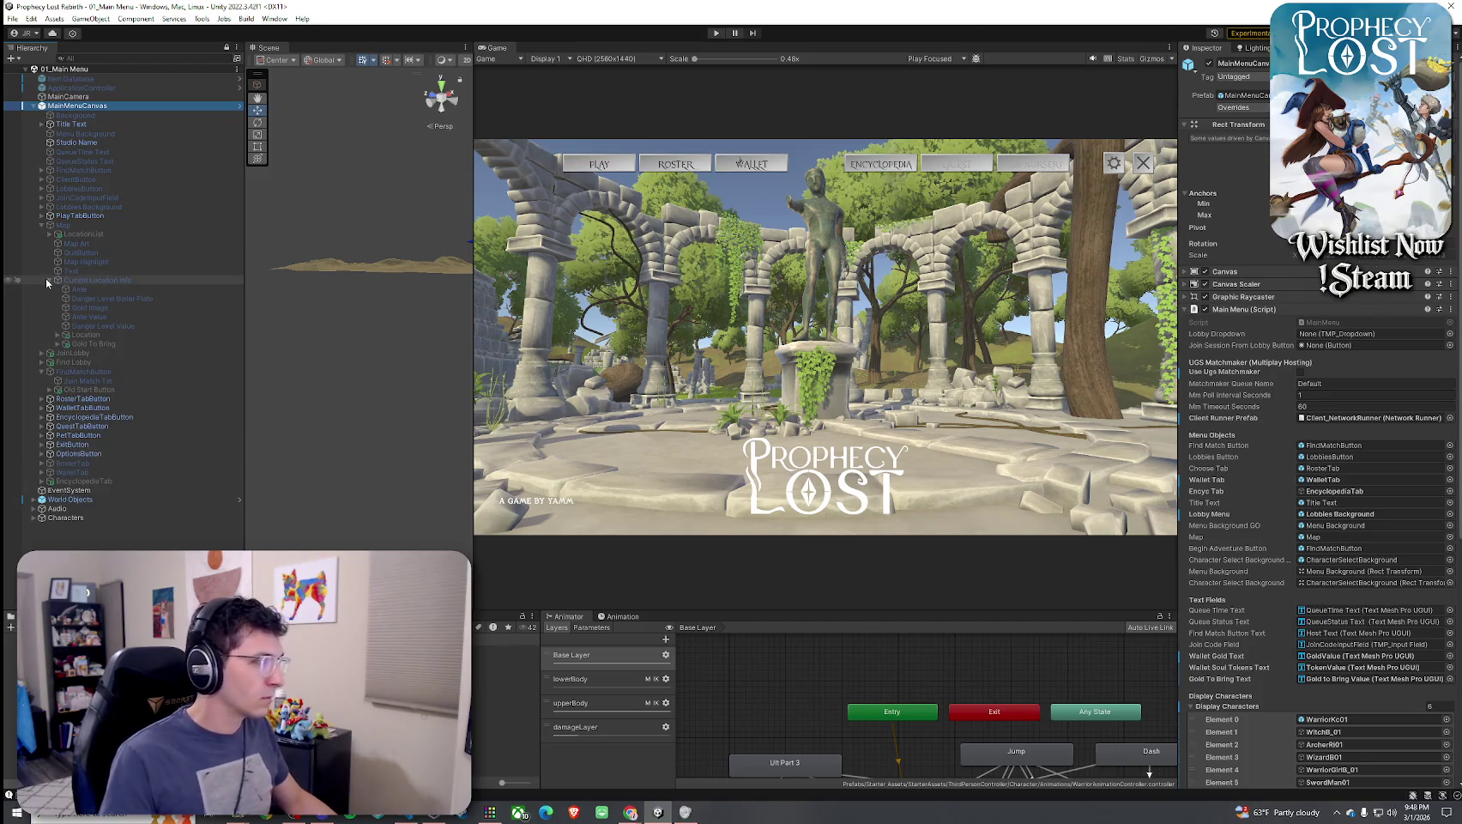
click(40, 355)
click(41, 352)
click(41, 371)
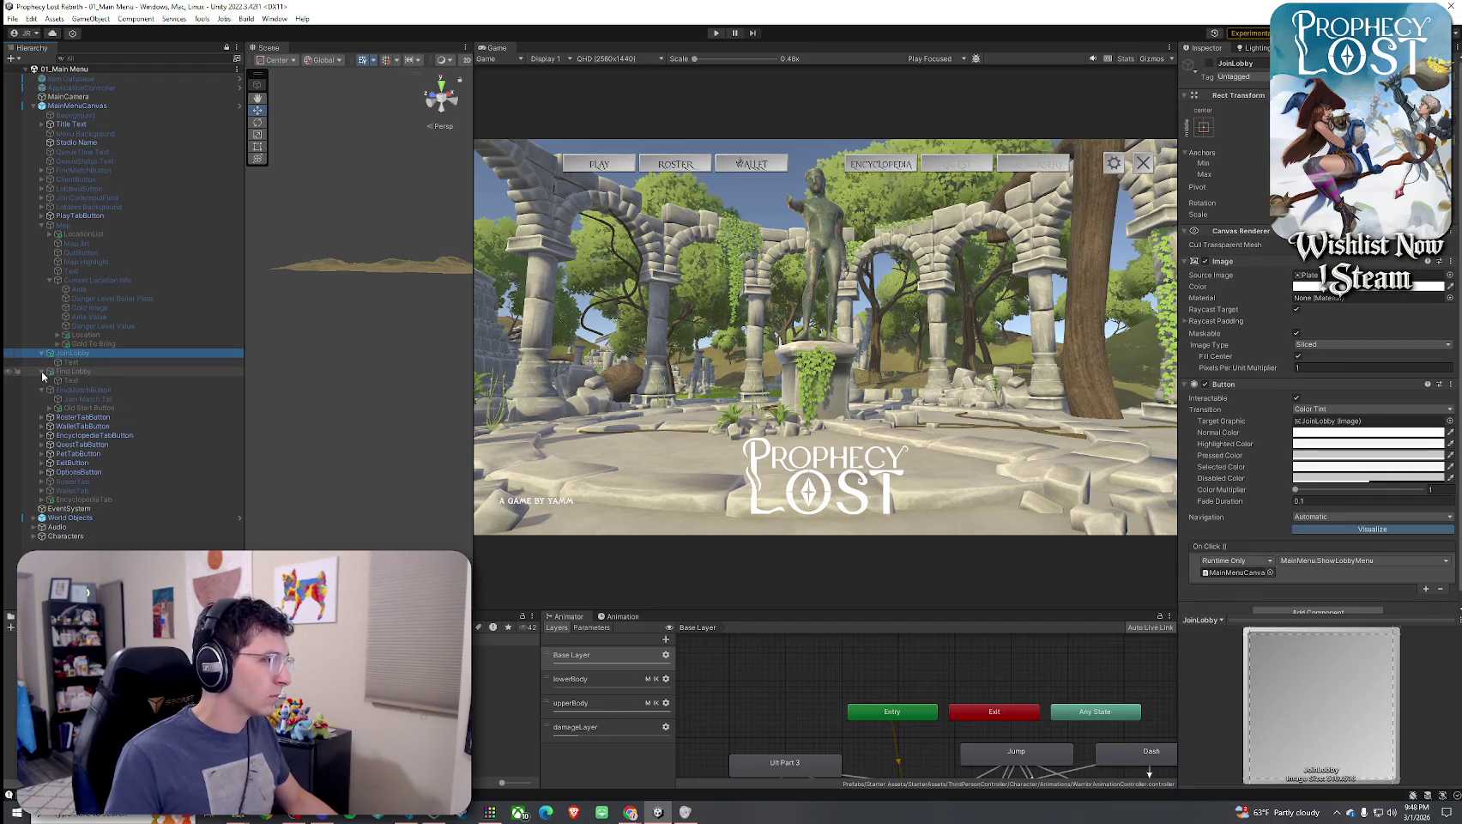
click(89, 407)
click(93, 400)
click(95, 408)
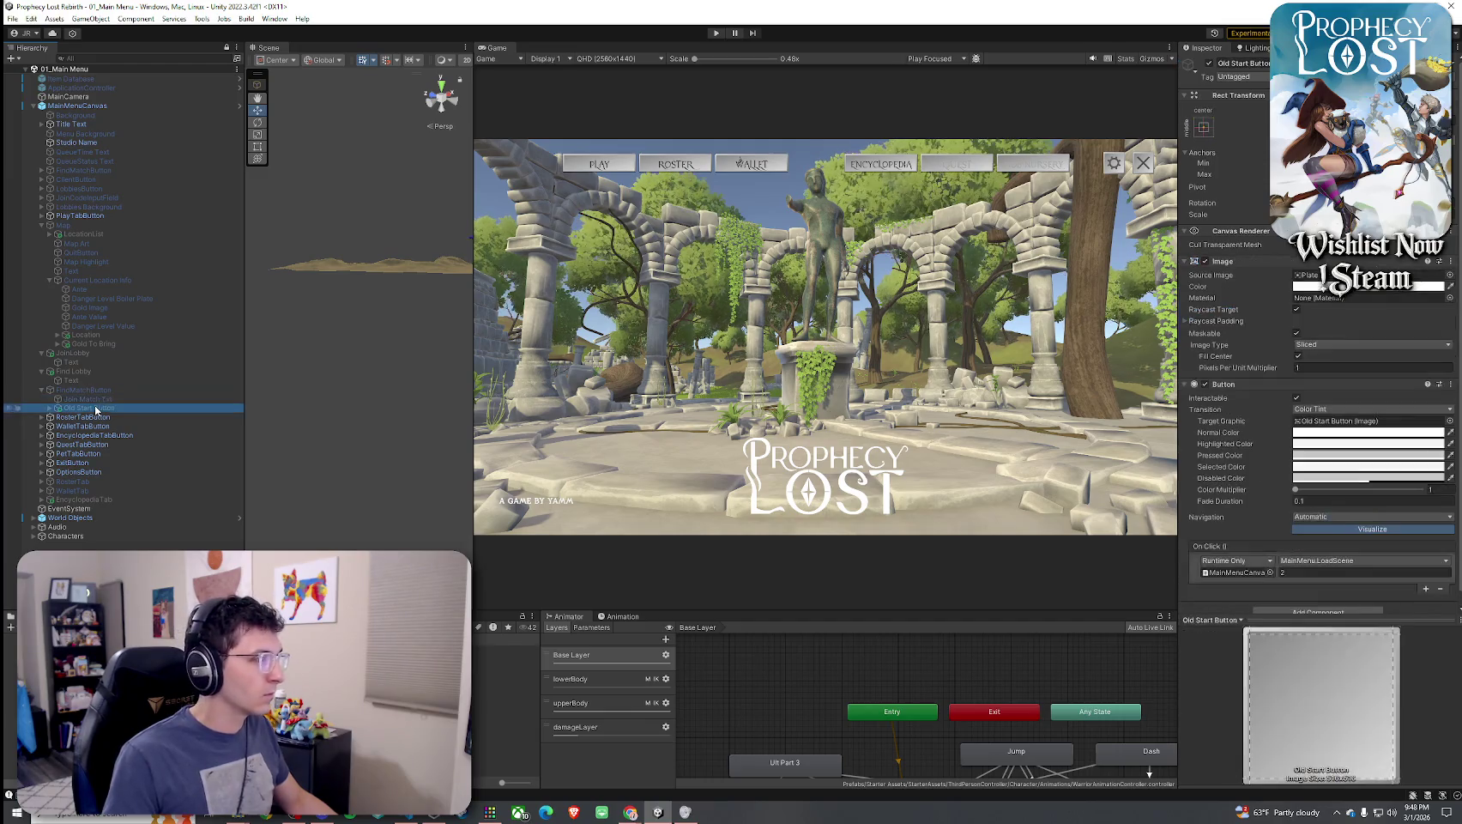
click(1300, 574)
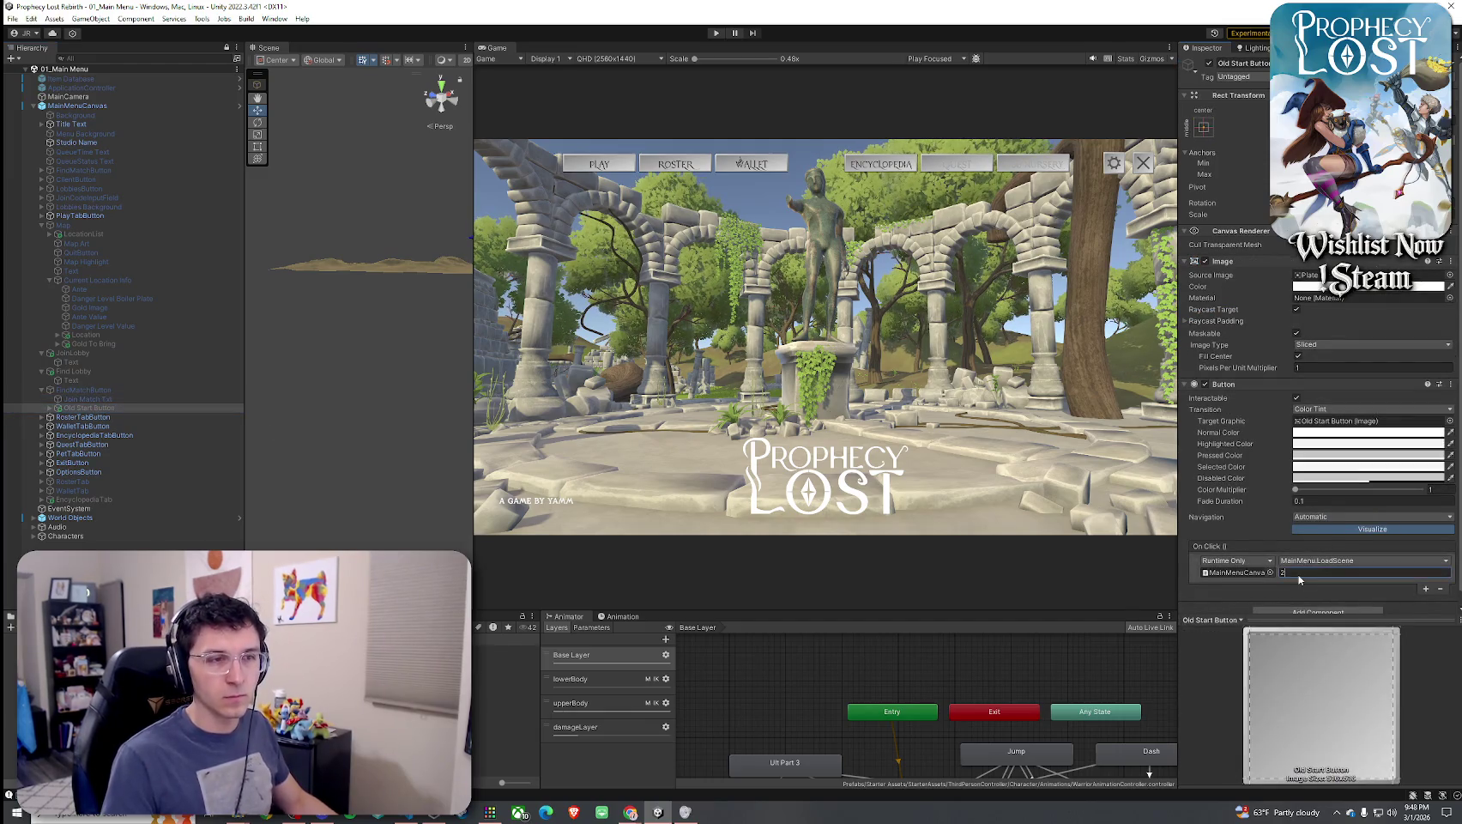
Move 05_Forest_Procedural to build index 2 and exclude 02_Test Scene in Build Settings
click(12, 18)
click(69, 170)
drag(615, 258, 614, 247)
click(552, 225)
click(553, 235)
click(552, 244)
click(553, 253)
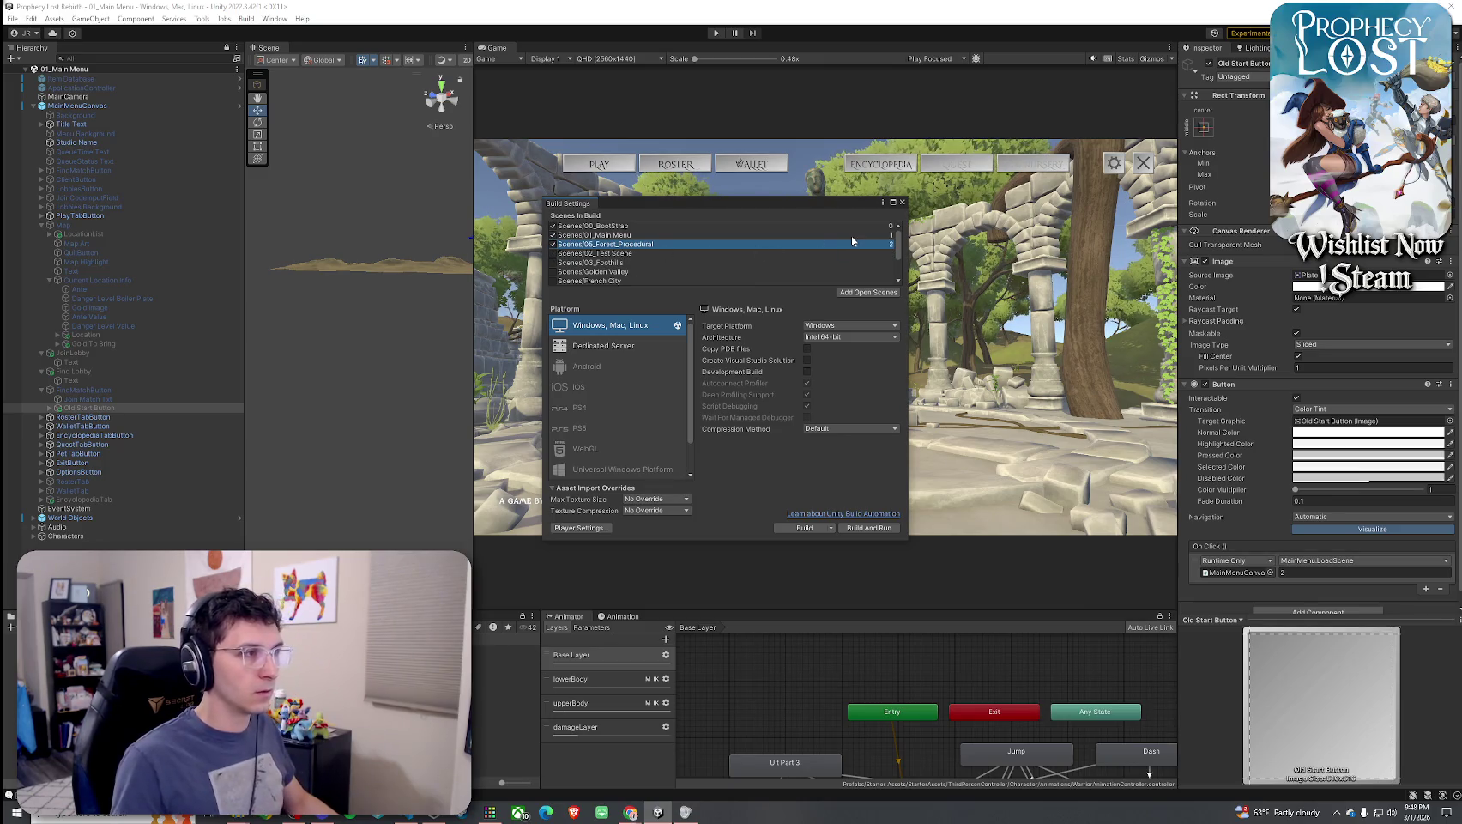
click(902, 202)
Save the 01_Main Menu scene
click(12, 18)
click(37, 76)
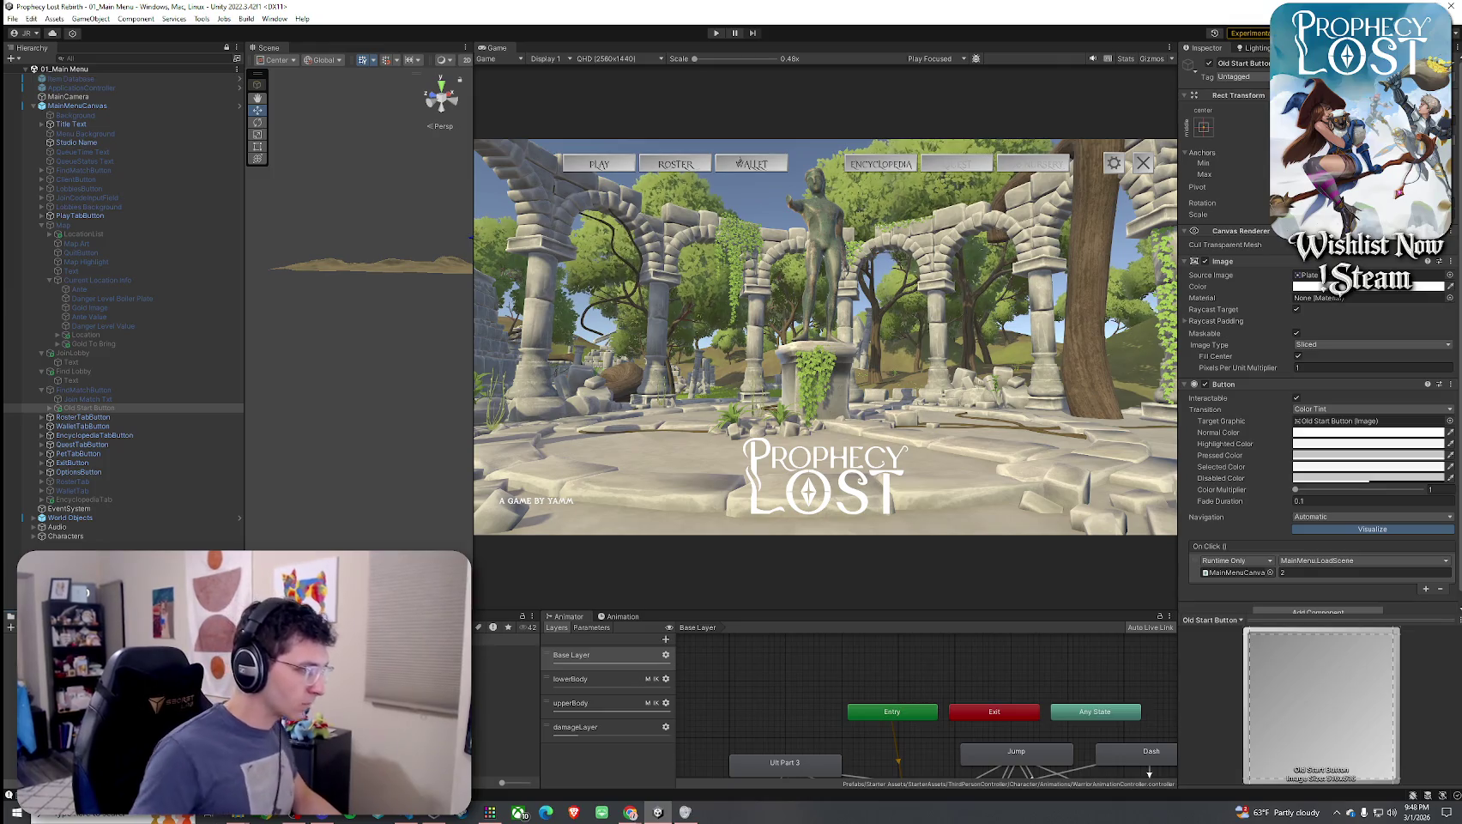
click(502, 649)
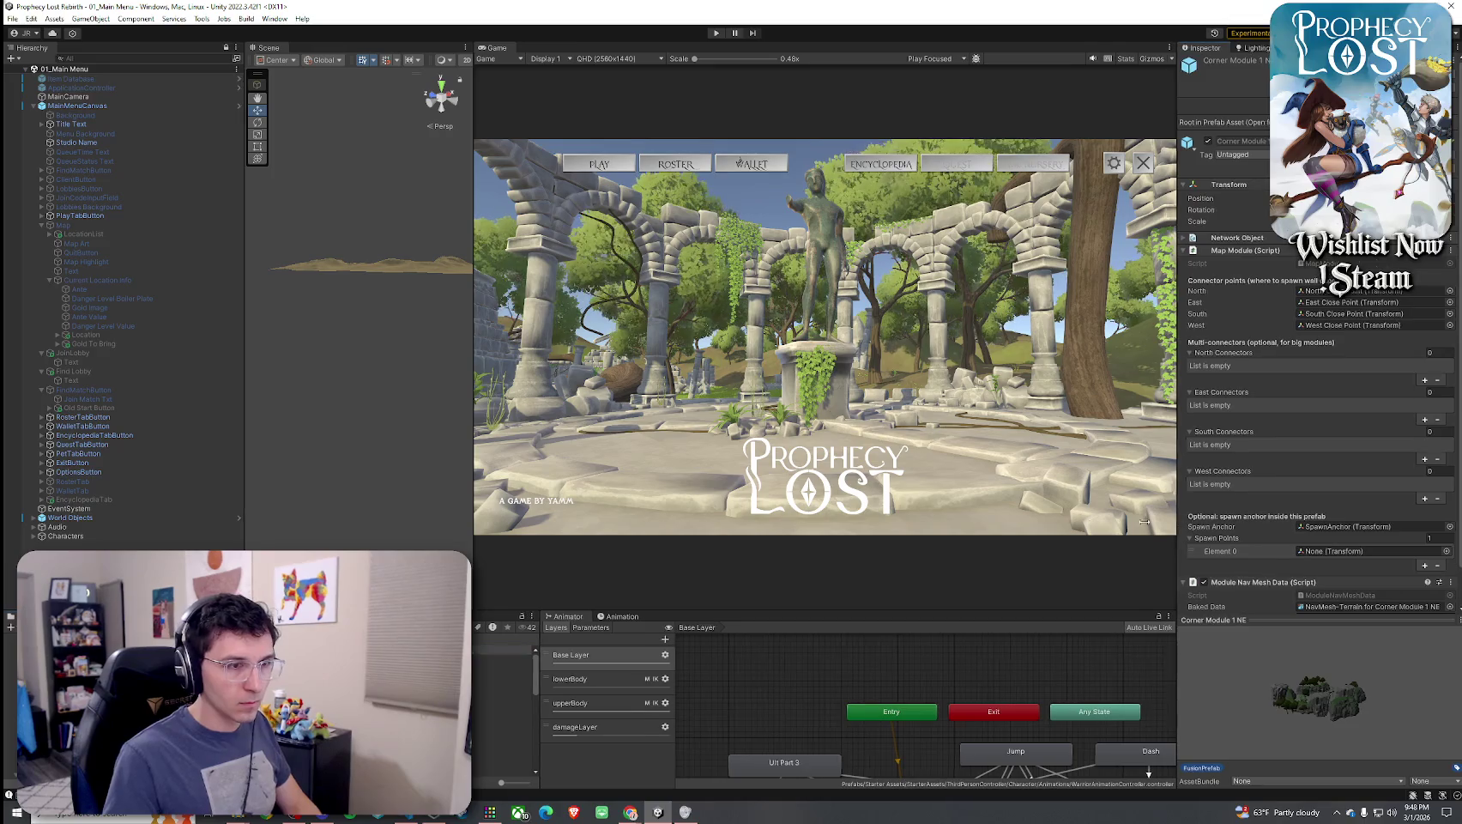
Preview map modules from Corner Module 1 NE to TJunction Module NEW 2, then open it in Prefab Mode
drag(1179, 515, 815, 514)
drag(1073, 618, 1068, 371)
drag(1111, 511, 965, 620)
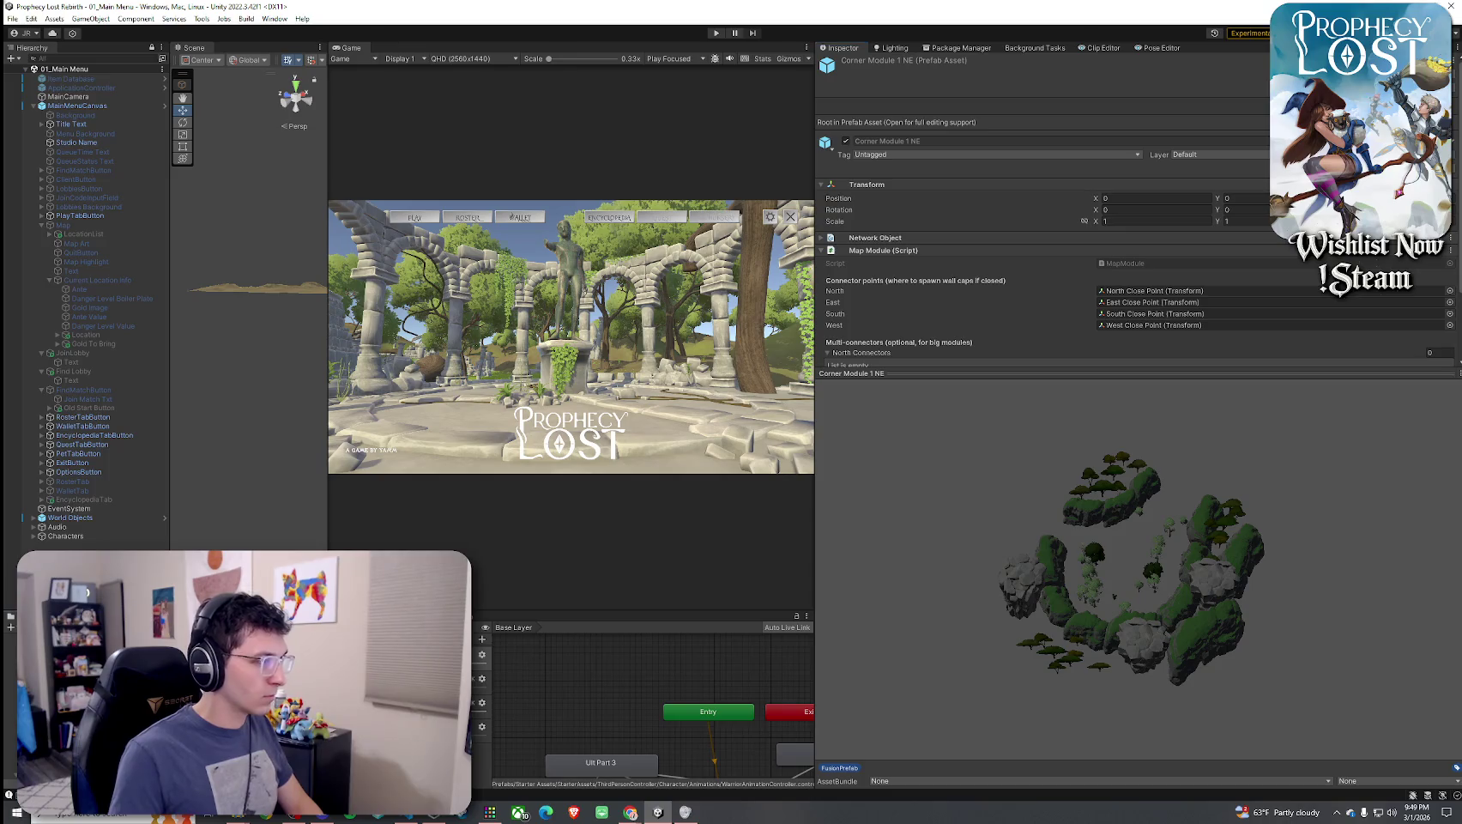
key(Down)
key(Down)
key(Down)
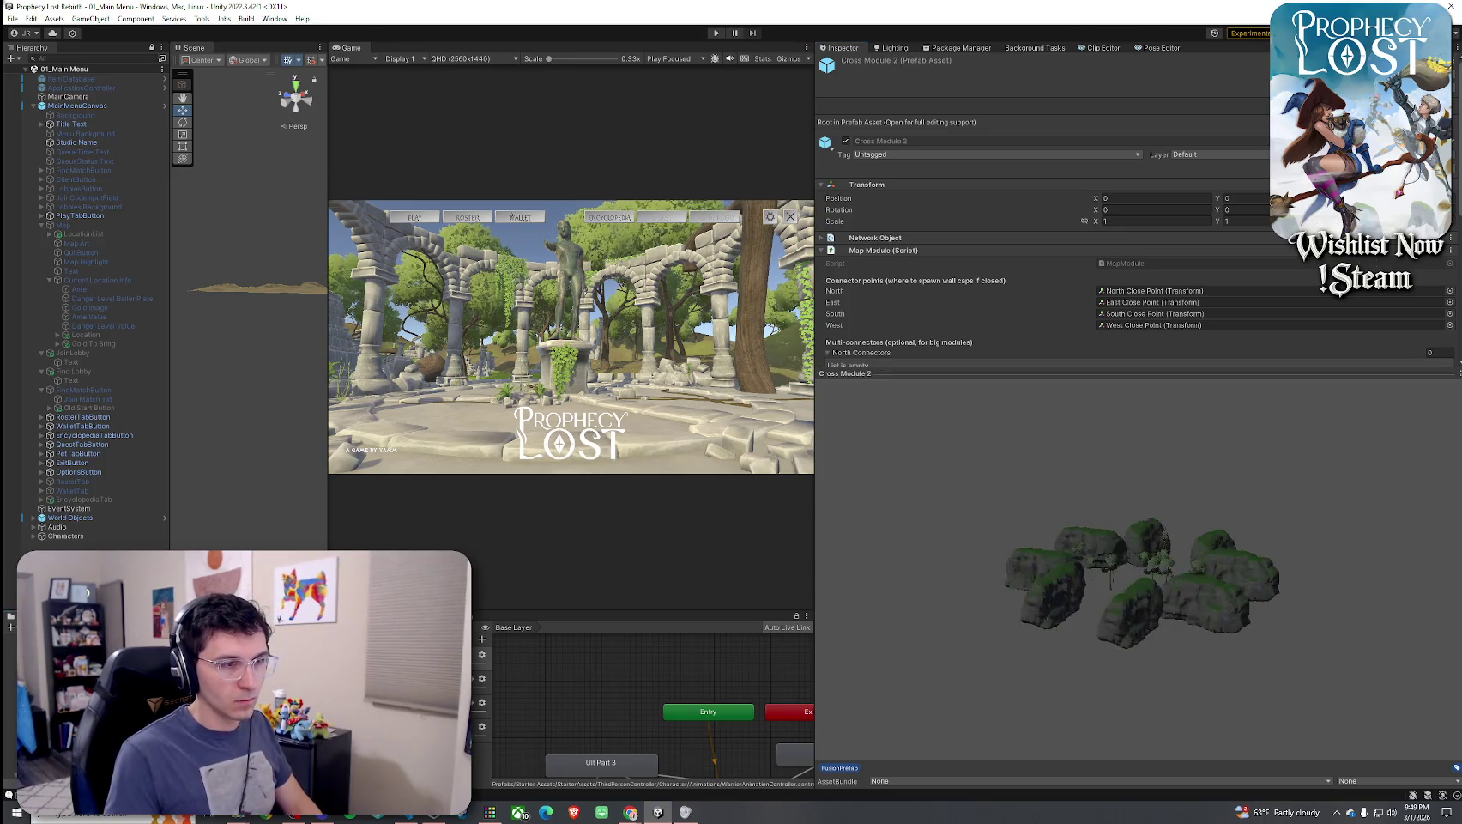
key(Down)
key(Down)
key(Down)
key(Down)
key(Down)
key(Down)
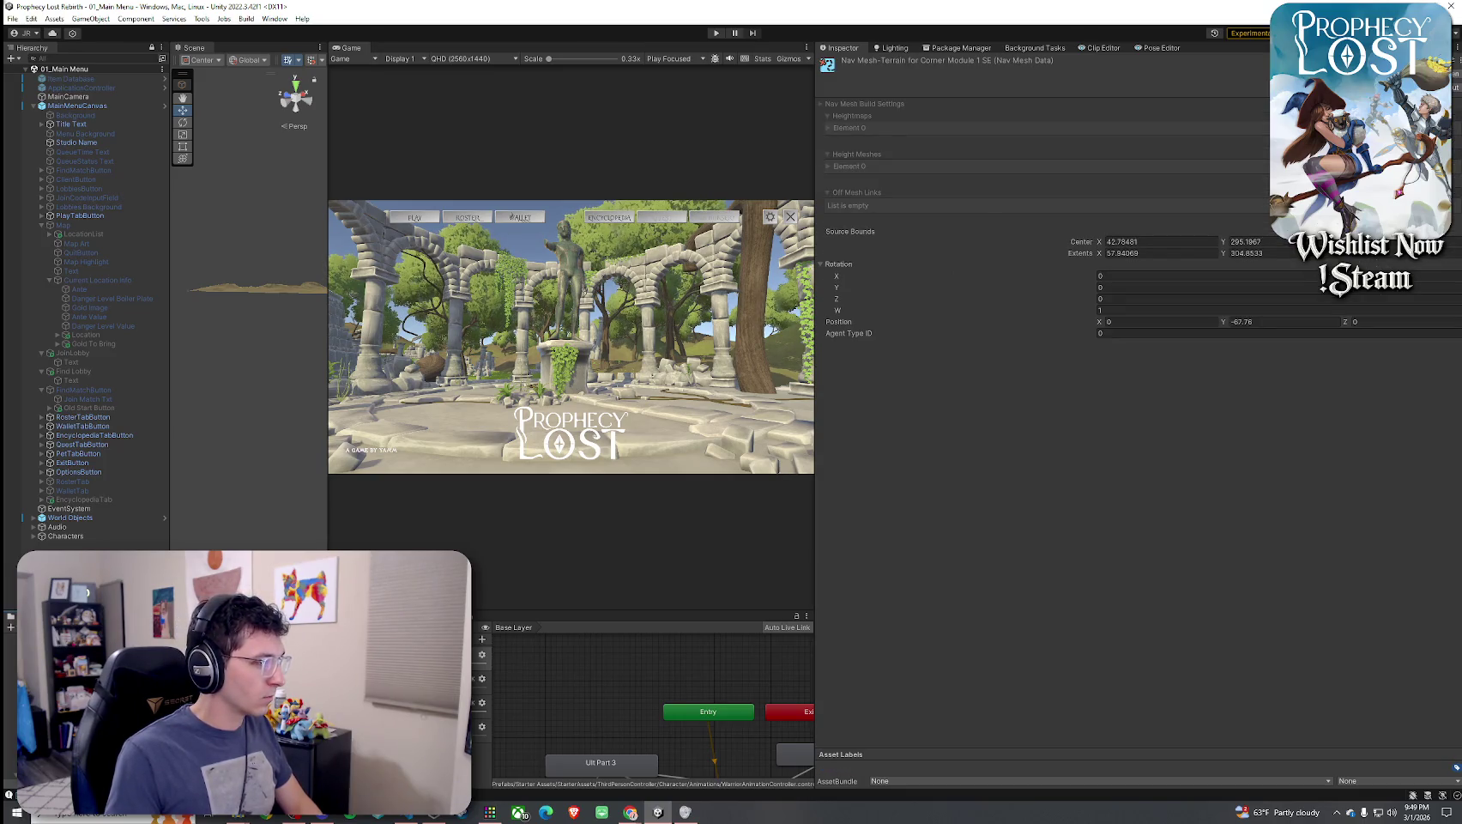
key(Down)
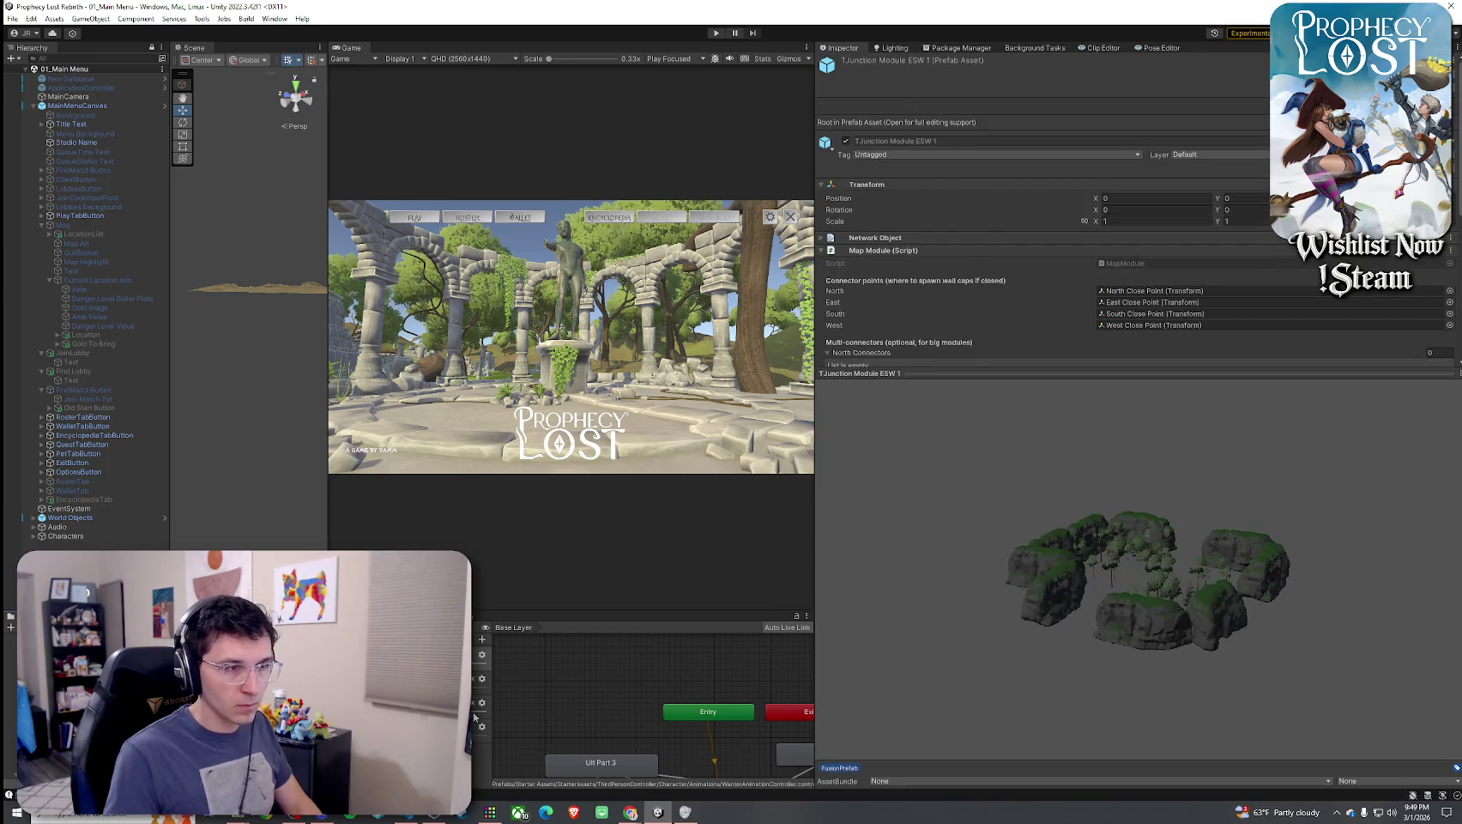
key(Down)
key(Down)
key(Down)
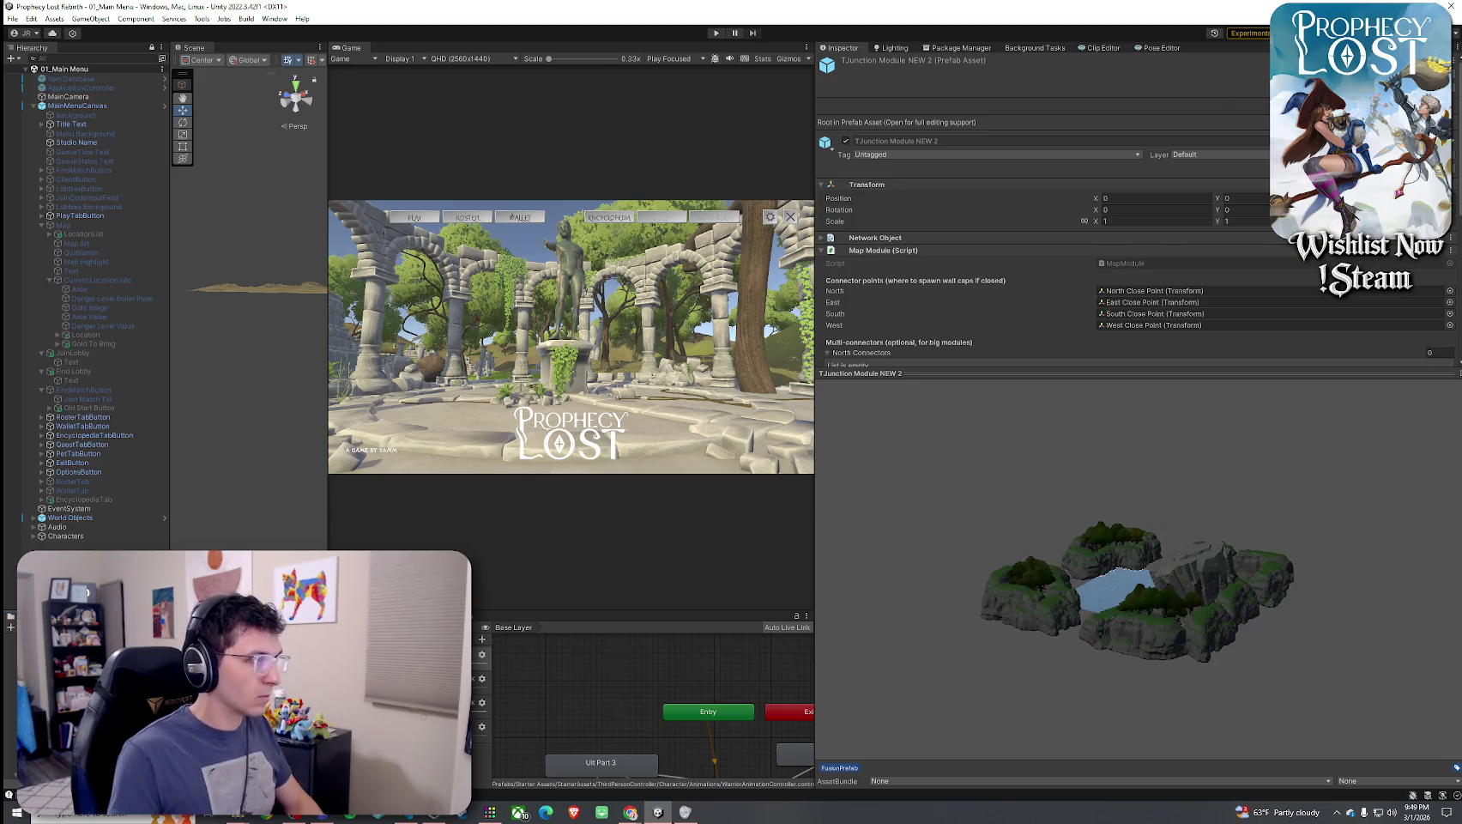
key(Return)
mouse_move(586, 379)
mouse_down()
mouse_move(357, 318)
mouse_move(427, 313)
mouse_move(466, 365)
mouse_move(392, 386)
mouse_move(412, 369)
mouse_move(324, 405)
mouse_move(444, 381)
mouse_move(309, 418)
mouse_up()
Duplicate the Chest Spawner by the island, save, and nudge the original into place
click(470, 379)
key(ctrl+d)
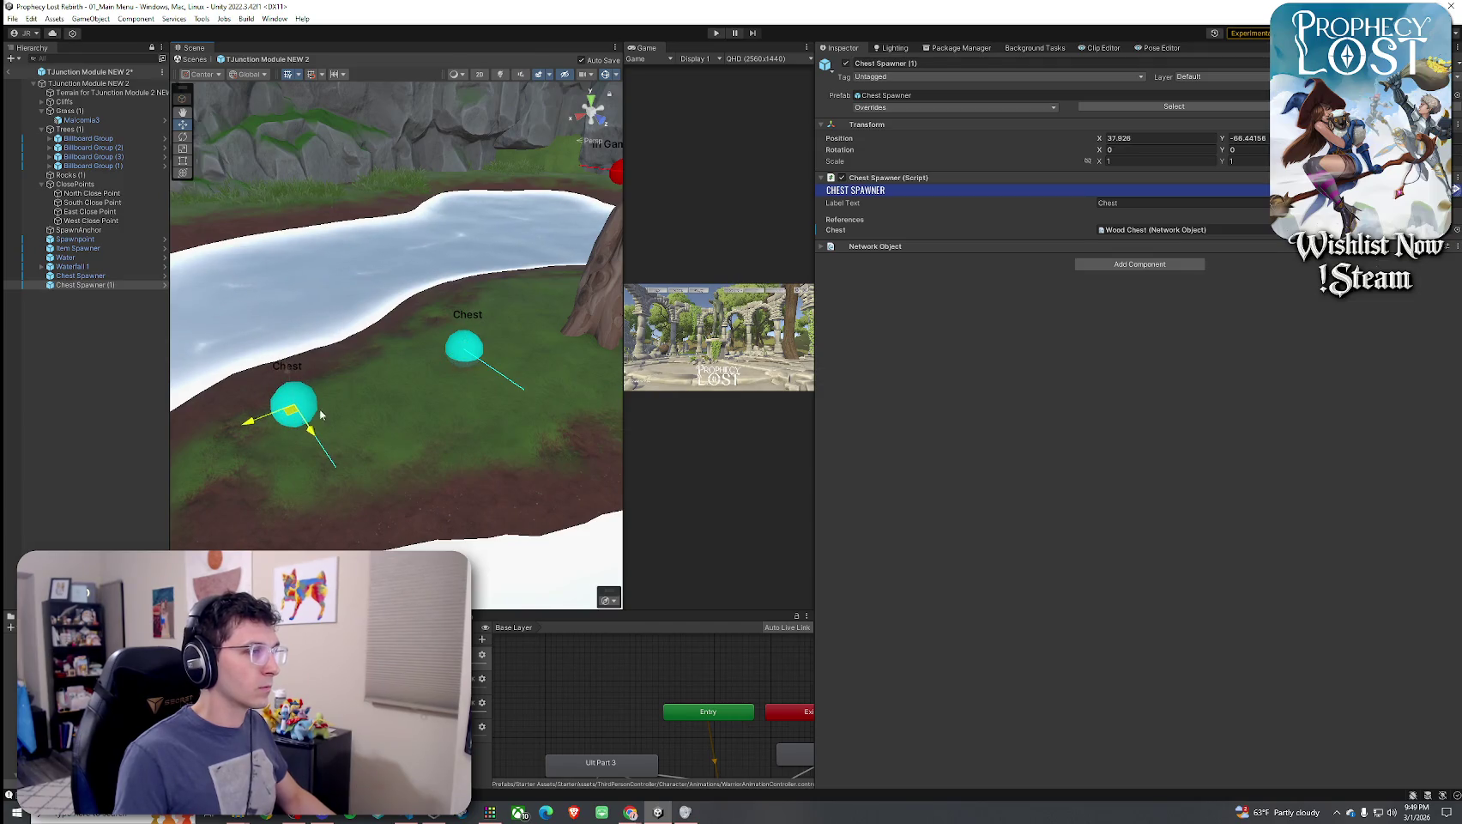
key(ctrl+s)
click(468, 360)
drag(467, 360, 448, 382)
key(e)
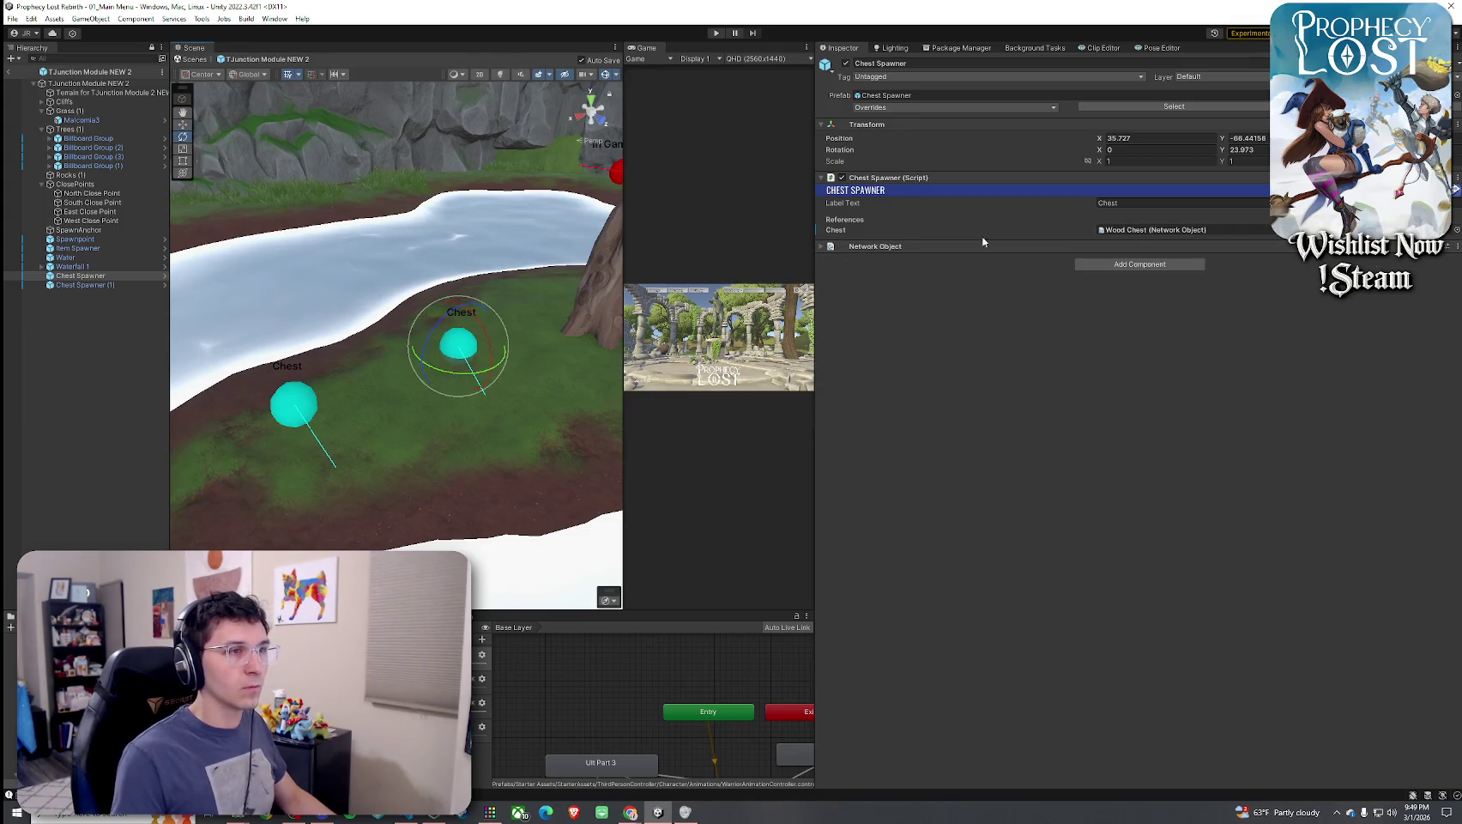
Delete and restore the Chest Spawner (1) copy, then open the Wood Chest prefab it spawns
click(86, 285)
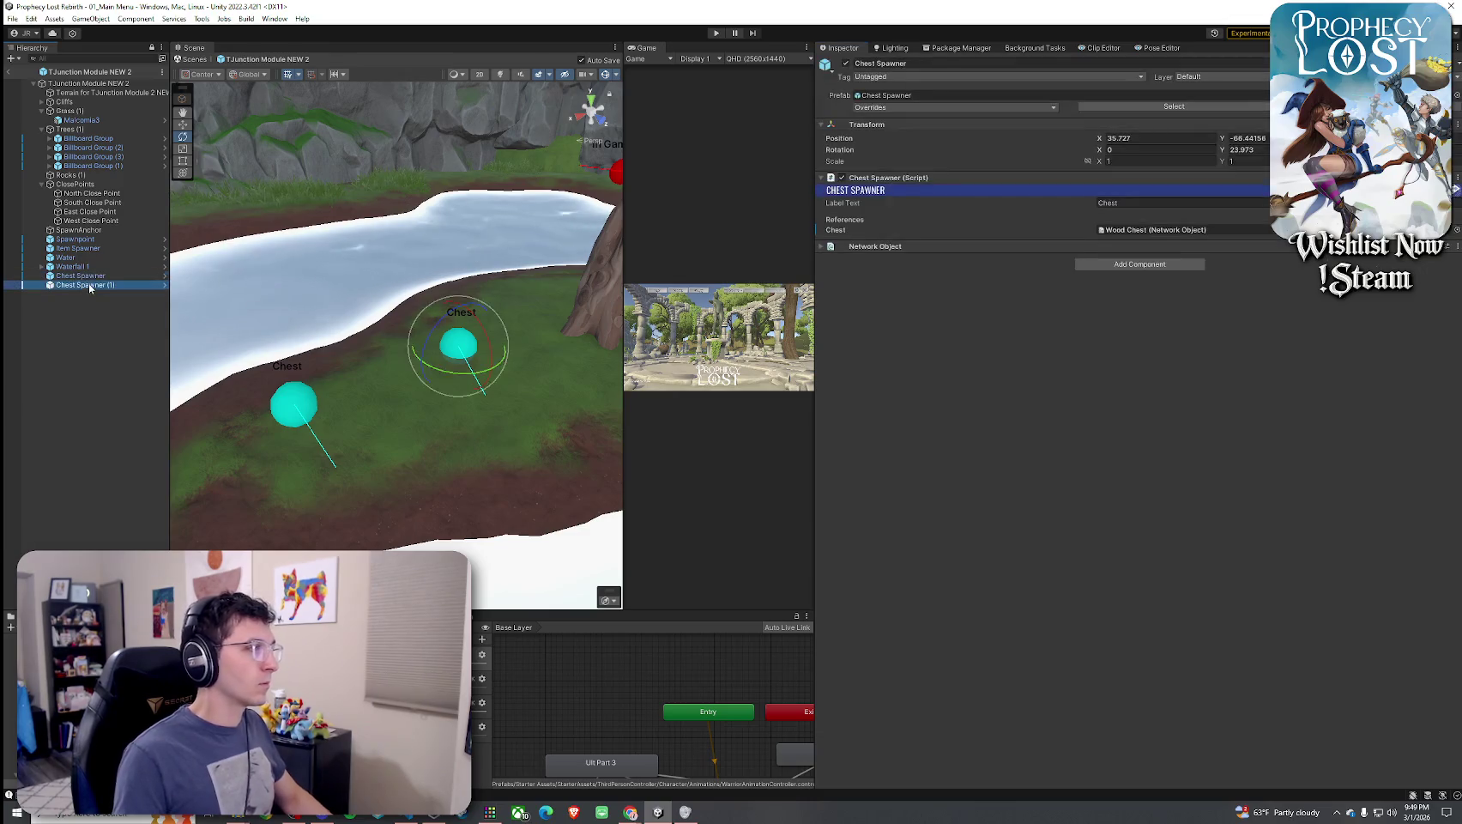
key(Delete)
click(446, 362)
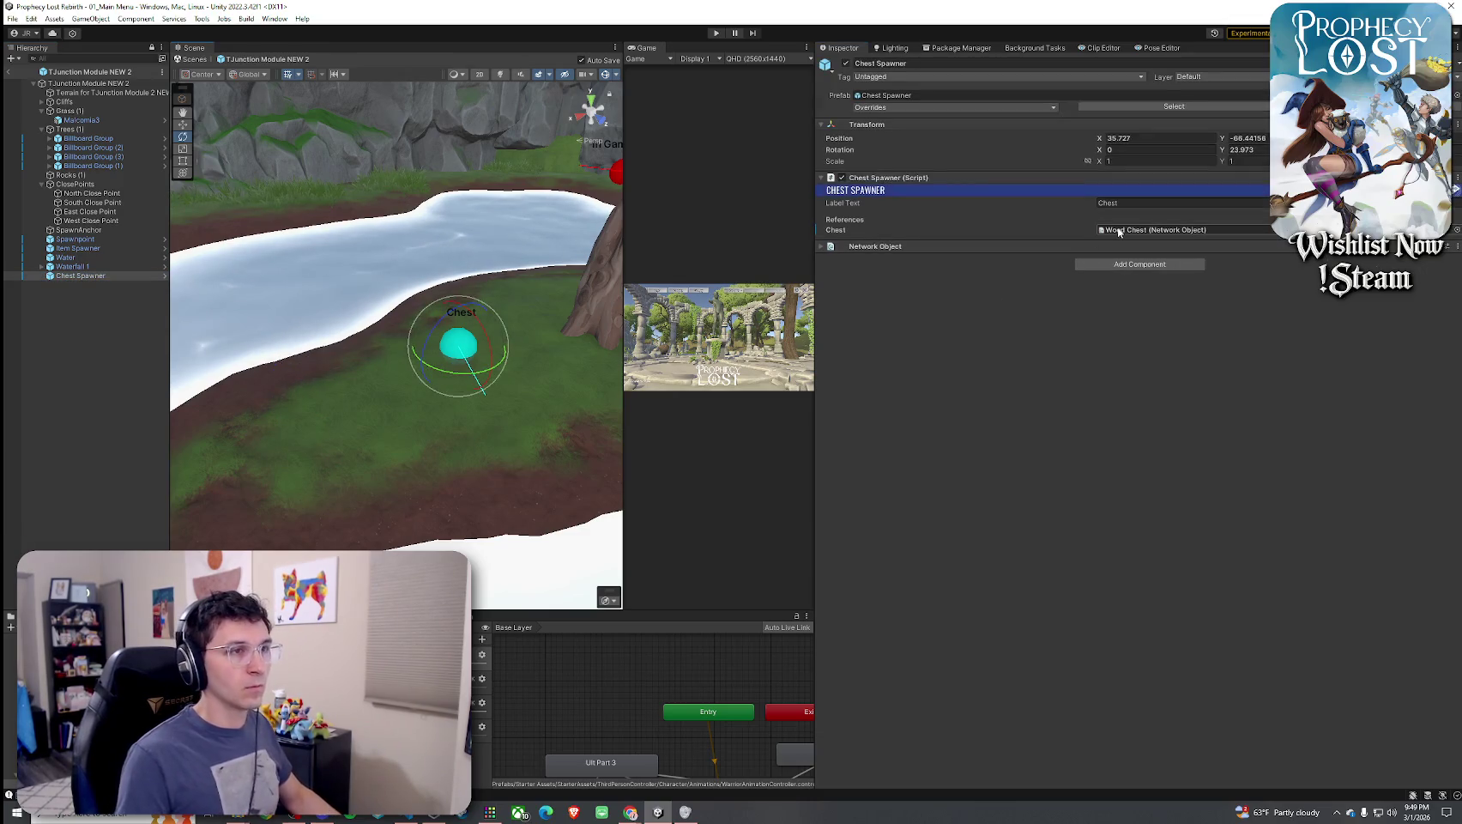
key(shift+d)
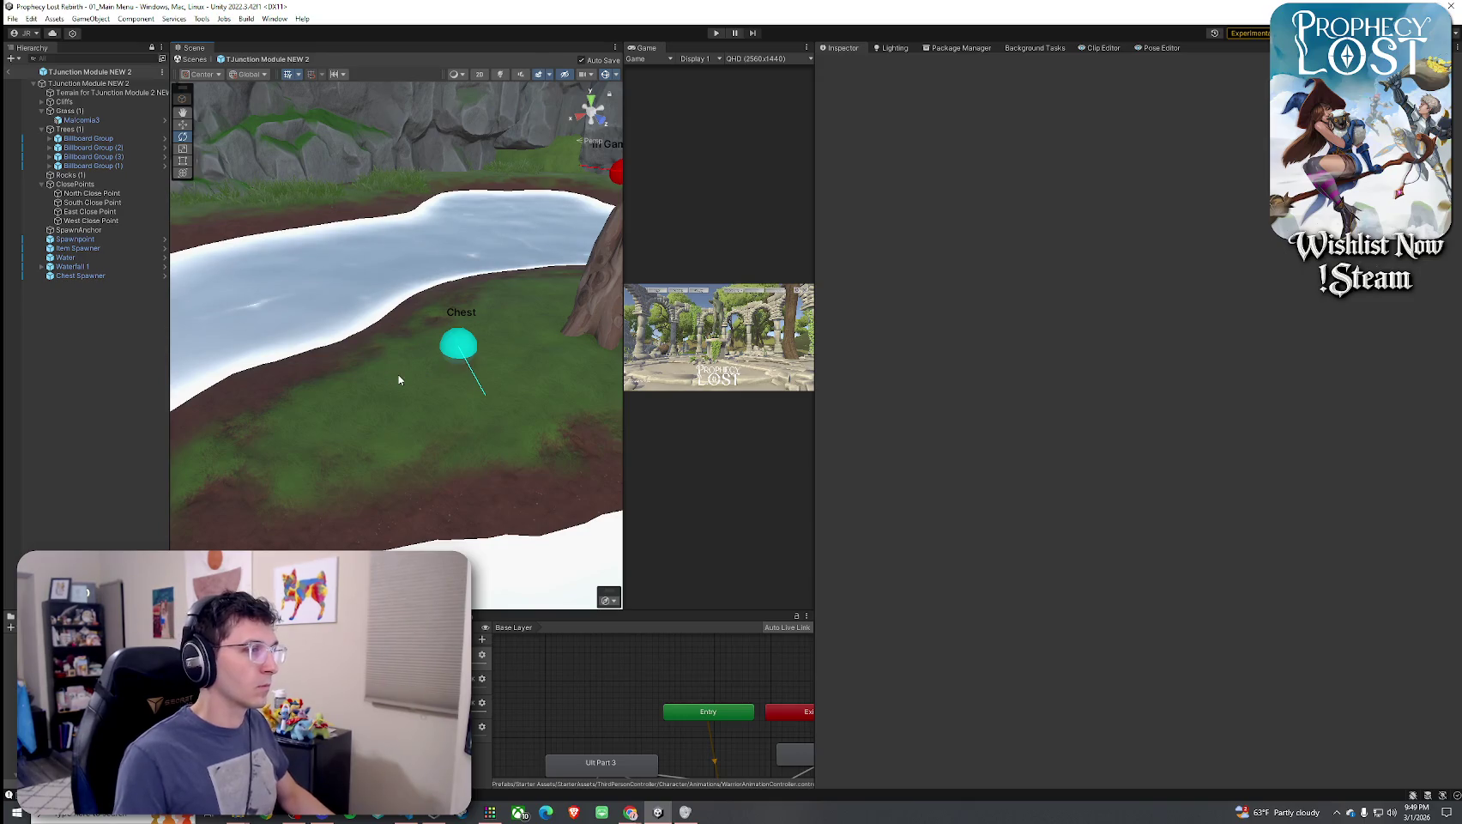
click(407, 393)
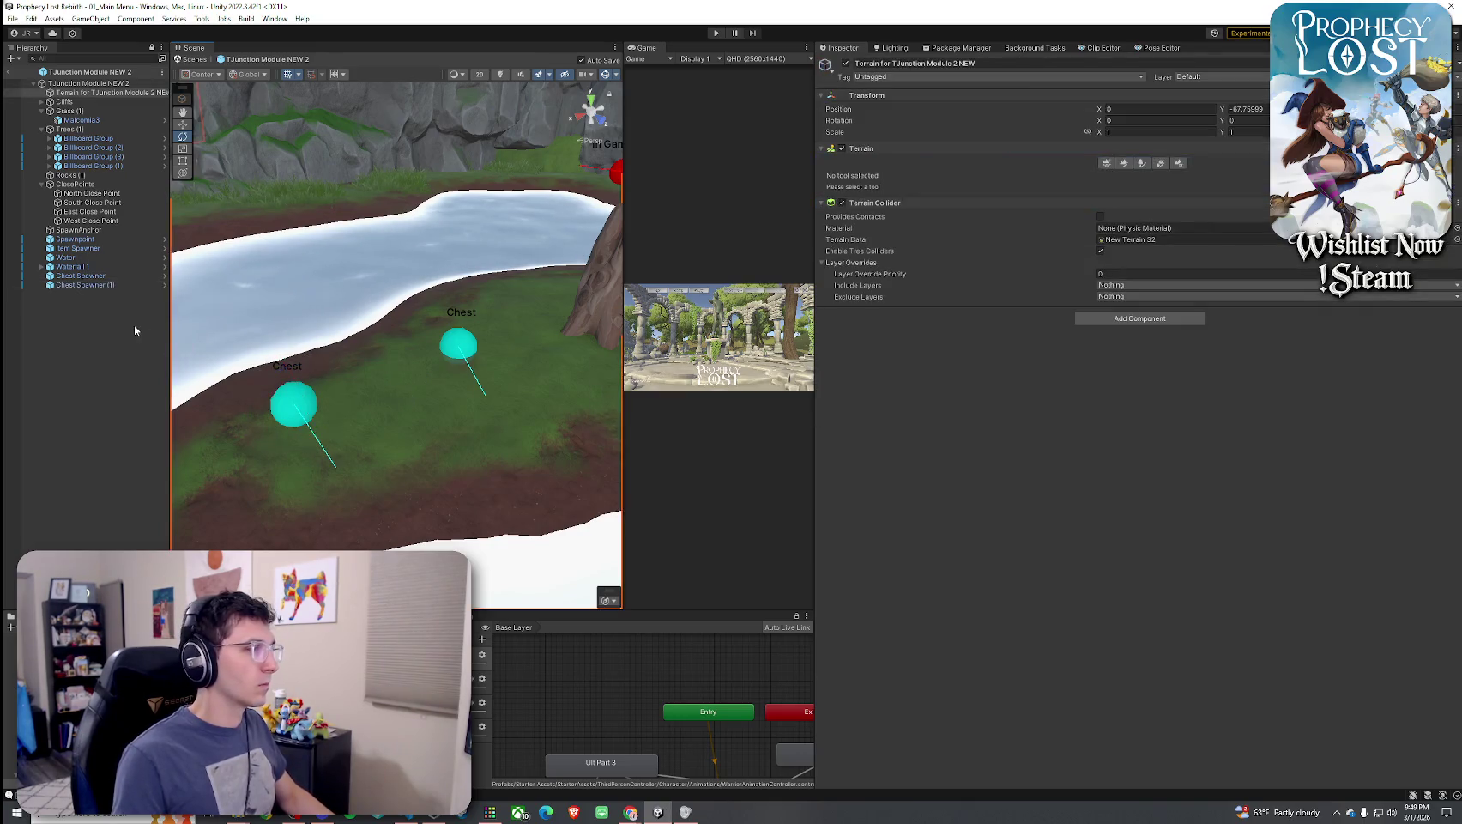
double_click(1166, 230)
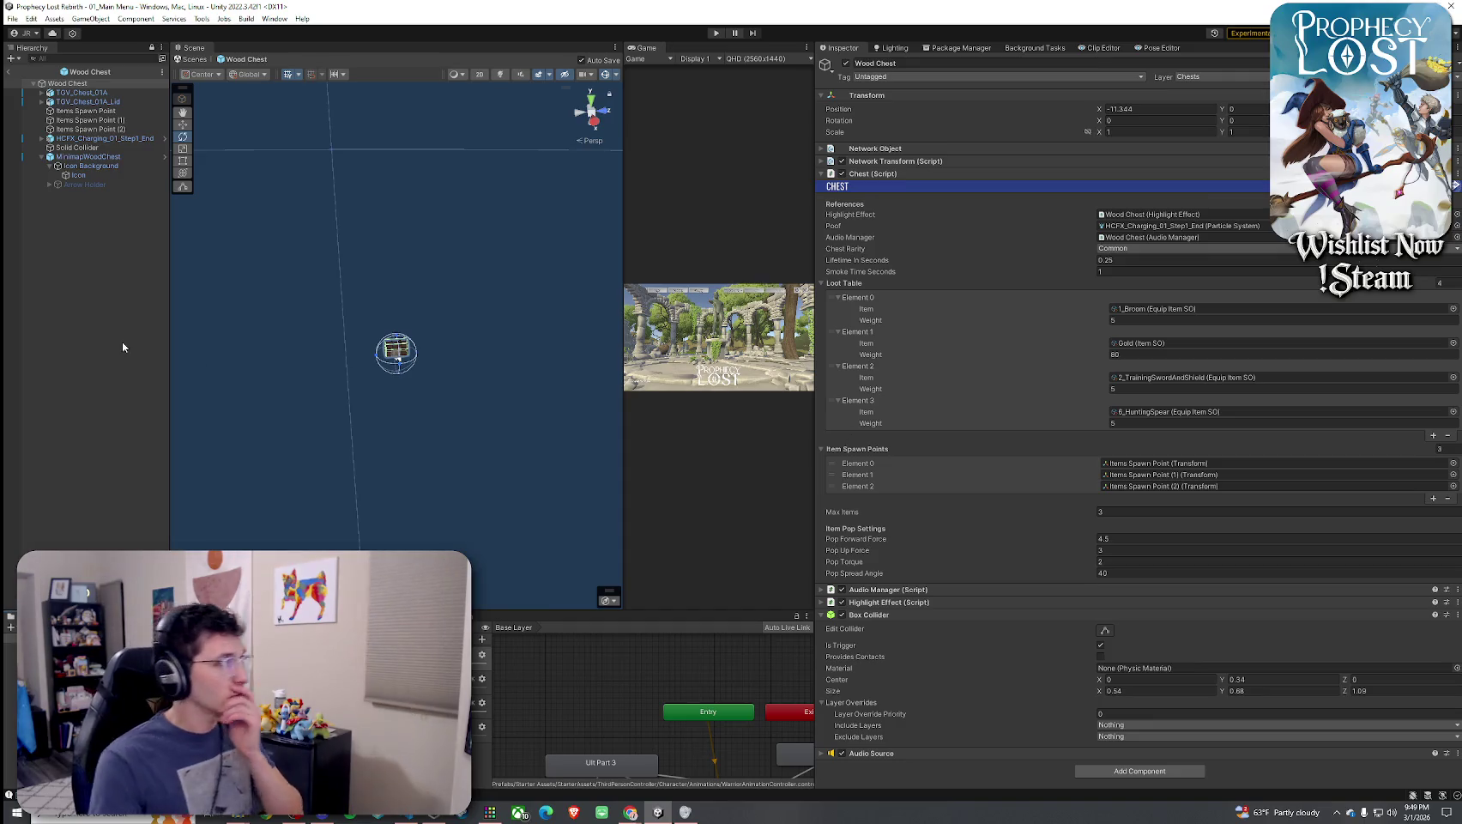
Check the VFX_FW01_LootSparkle_01 effect, return to Wood Chest, and drop the sparkle in as a child
click(40, 158)
double_click(72, 84)
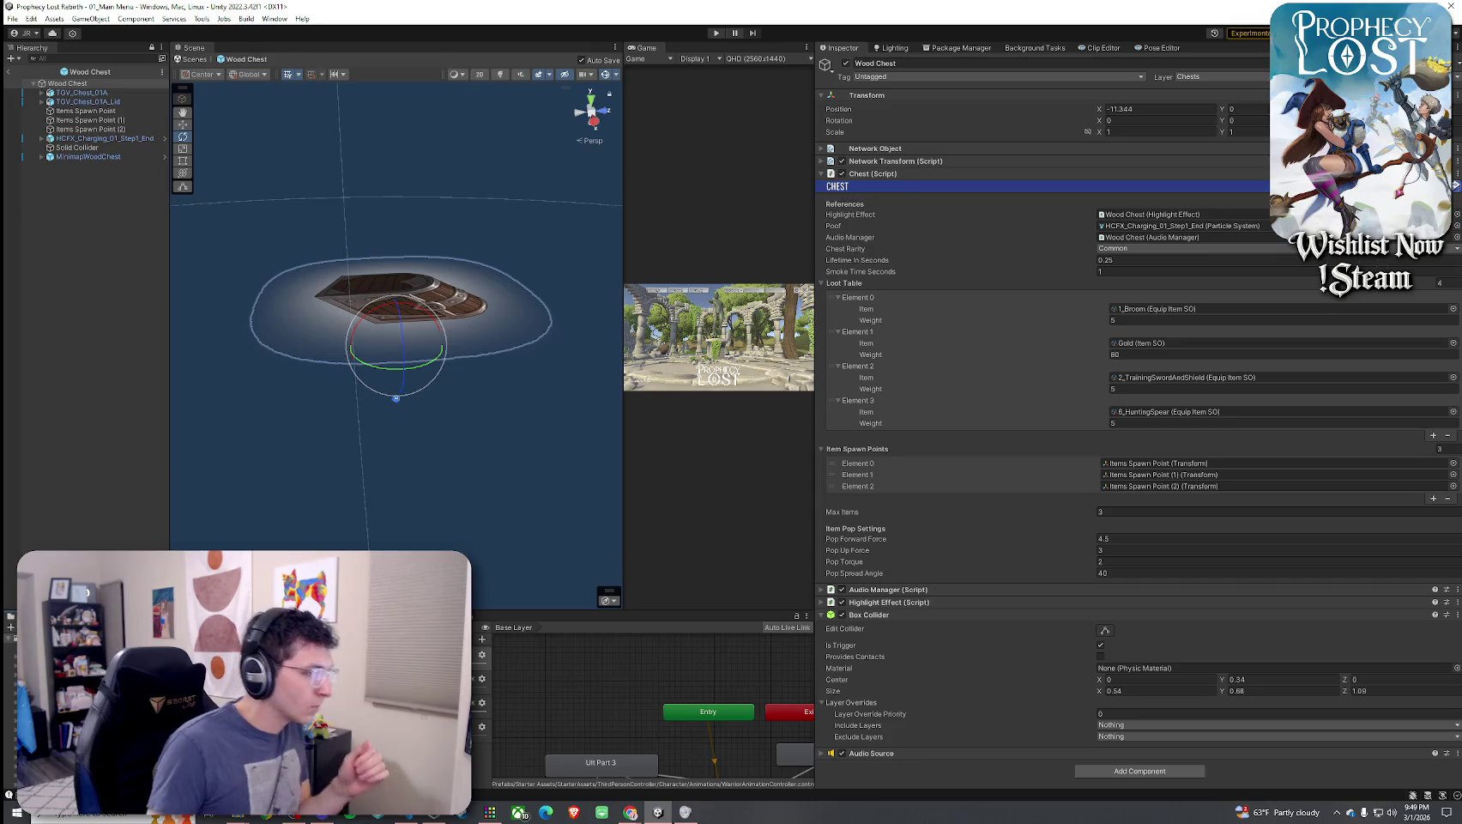
click(258, 686)
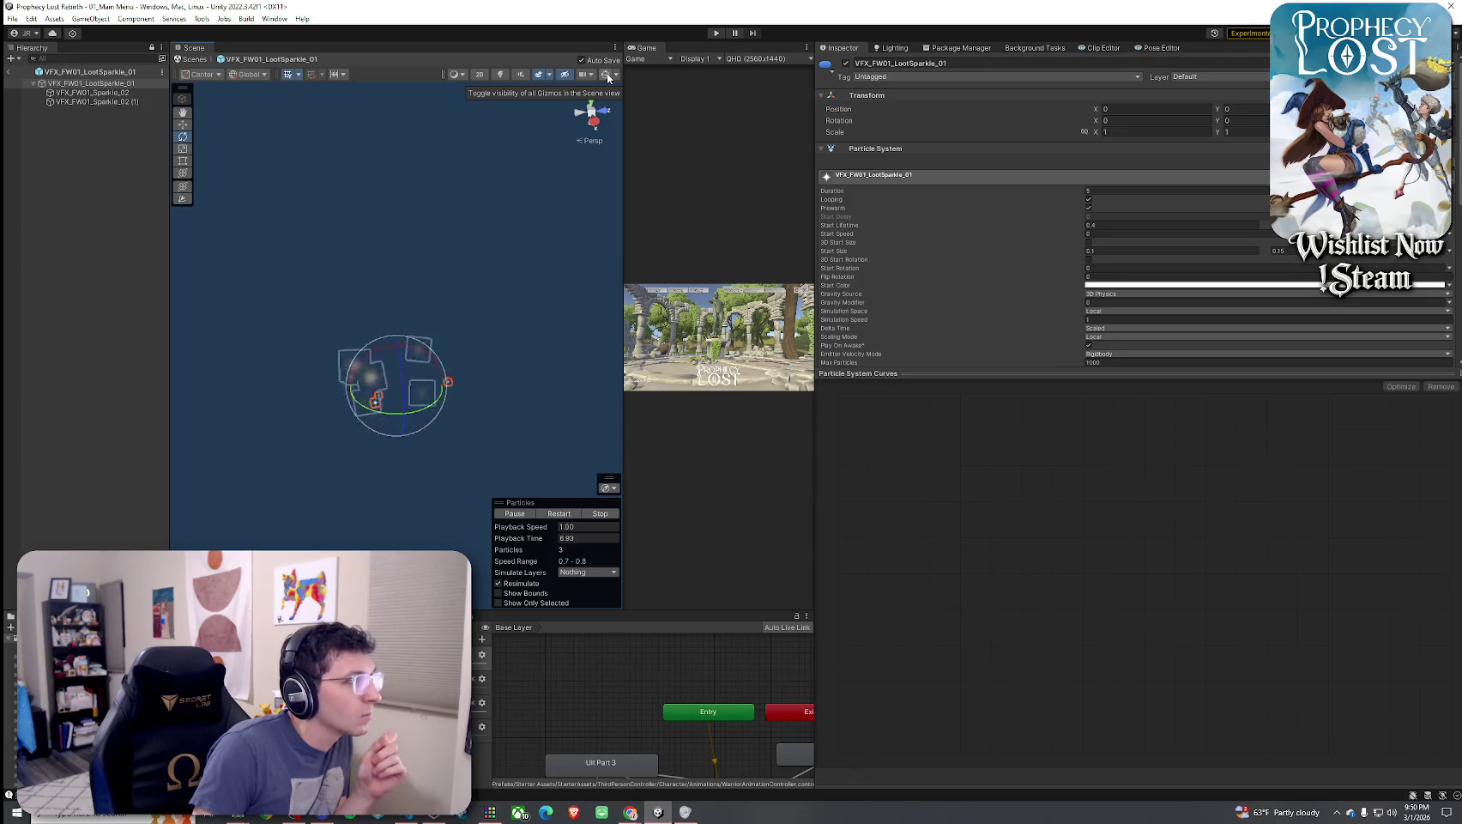
click(125, 74)
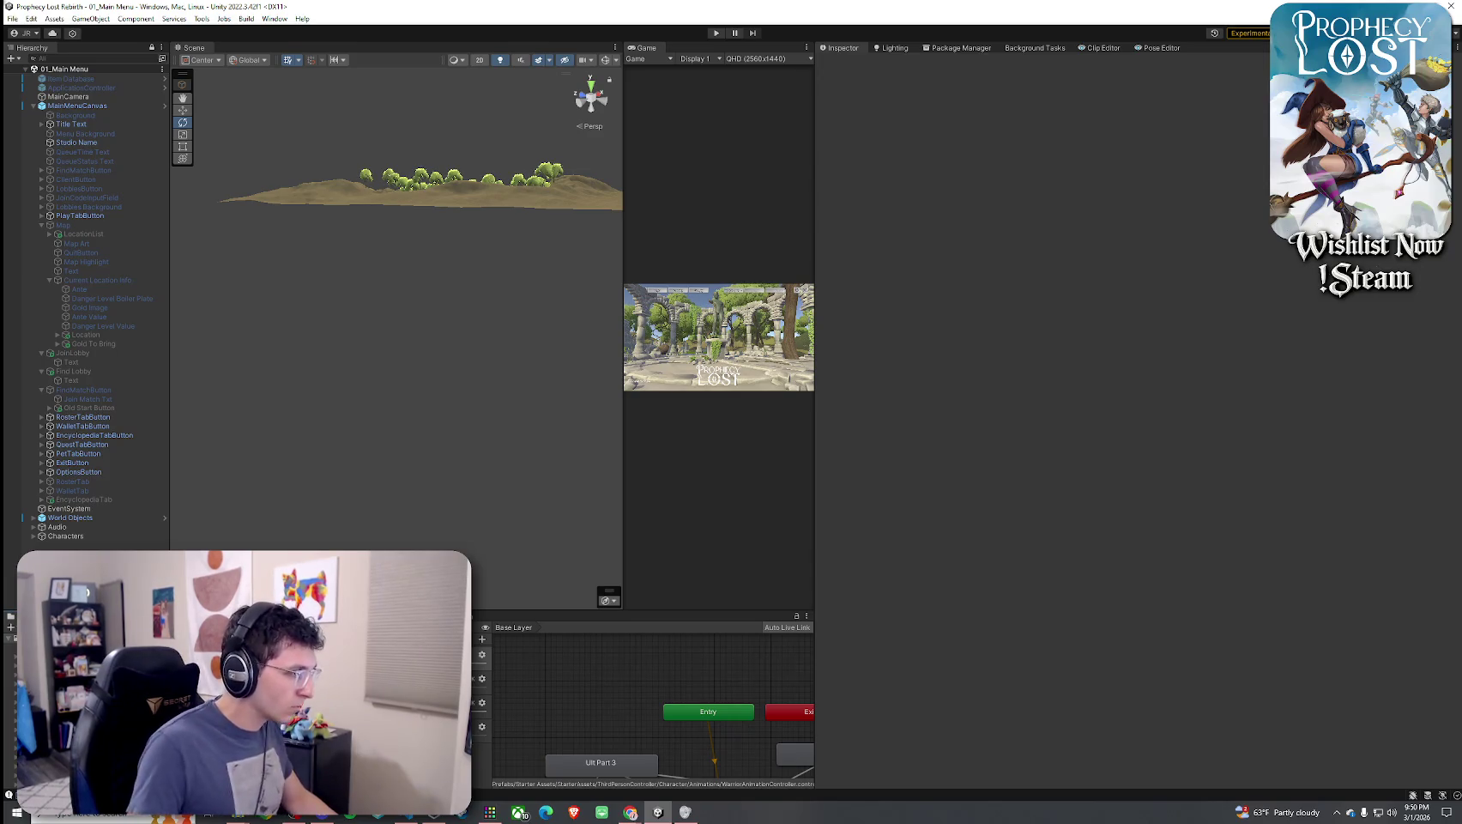
key(Return)
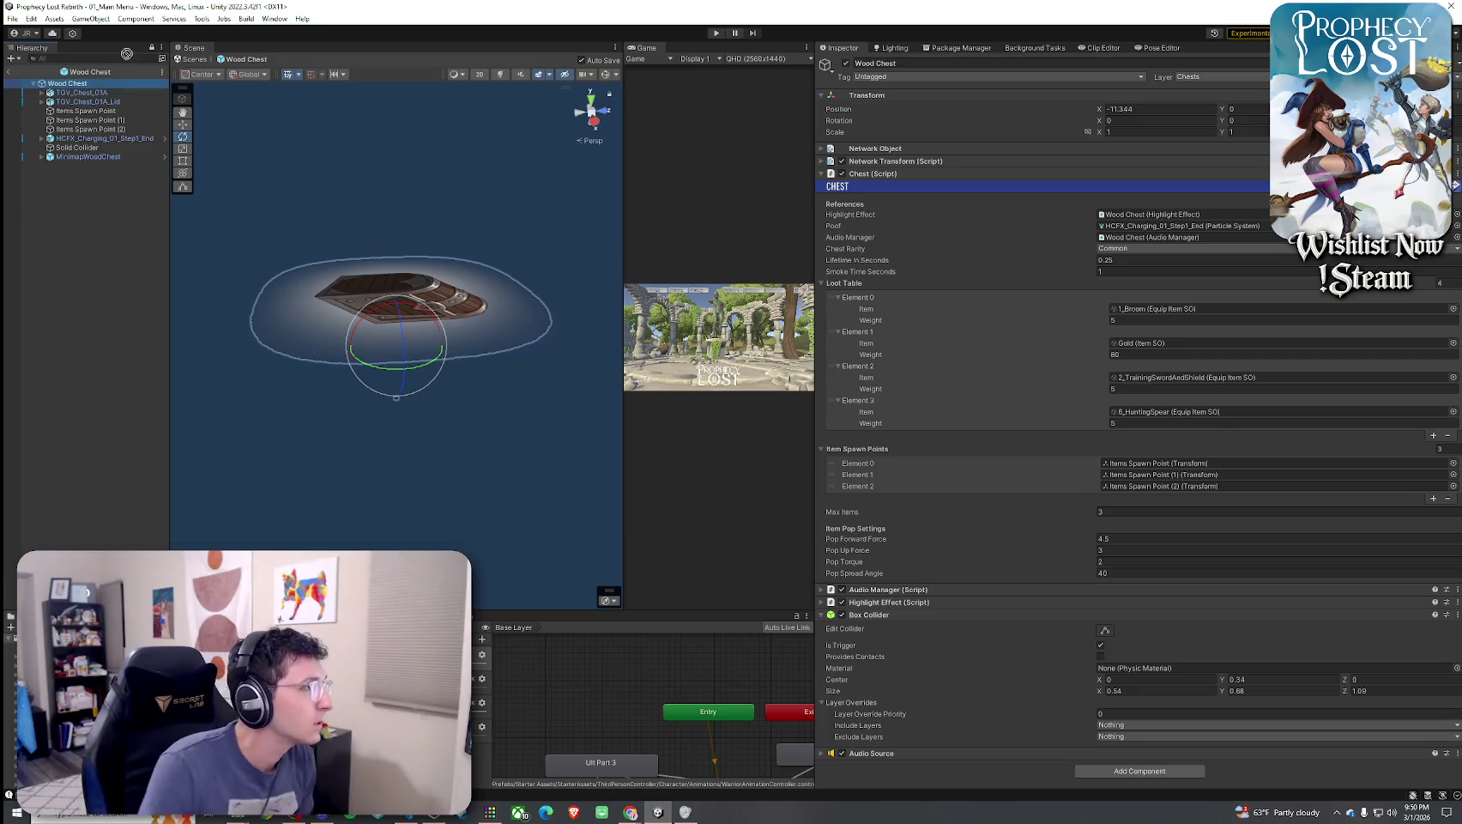
drag(90, 82, 93, 84)
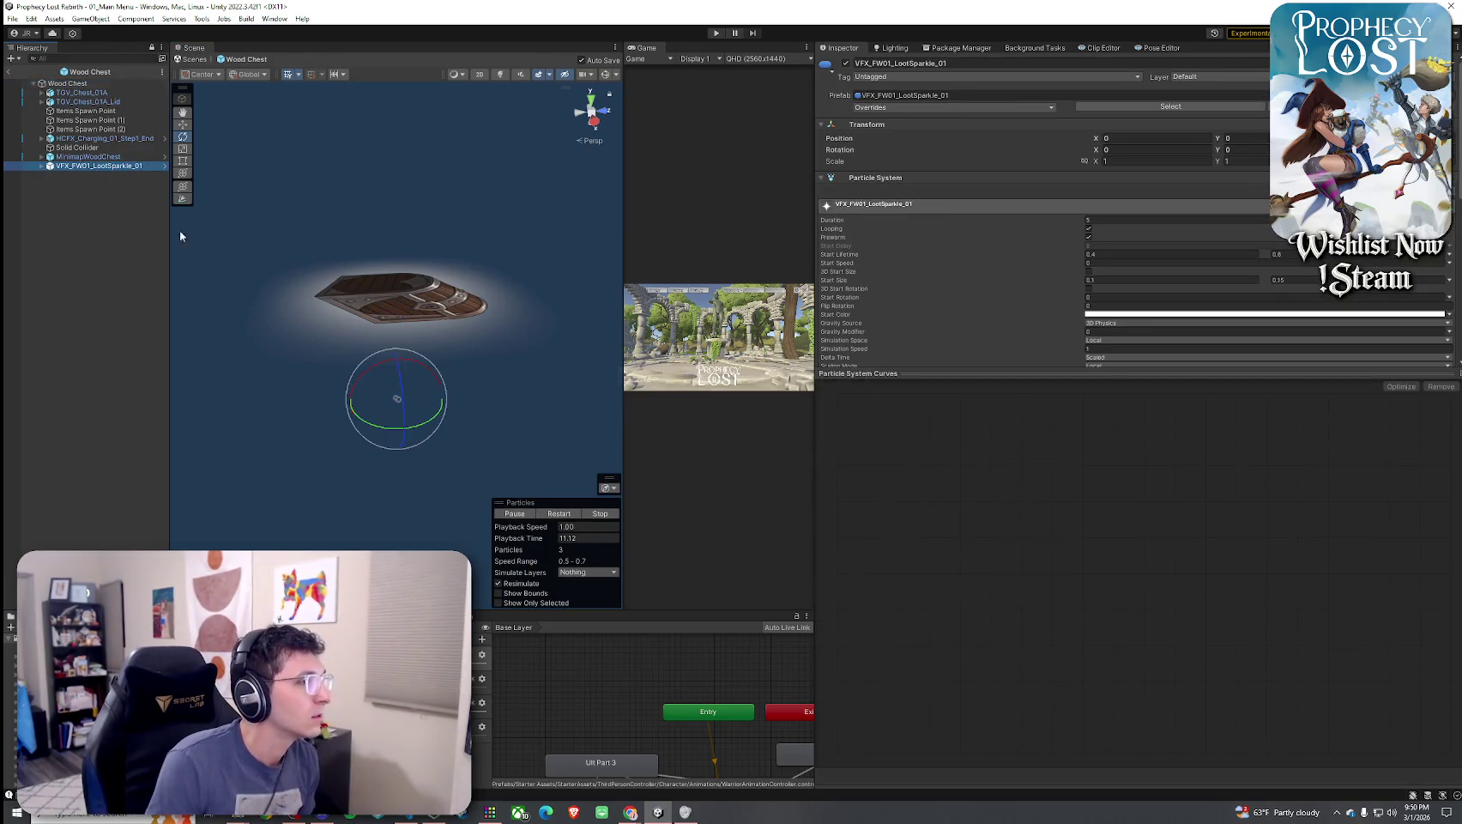
Frame the chest body TGV_Chest_01A and the LootSparkle effect to check their placement
click(74, 84)
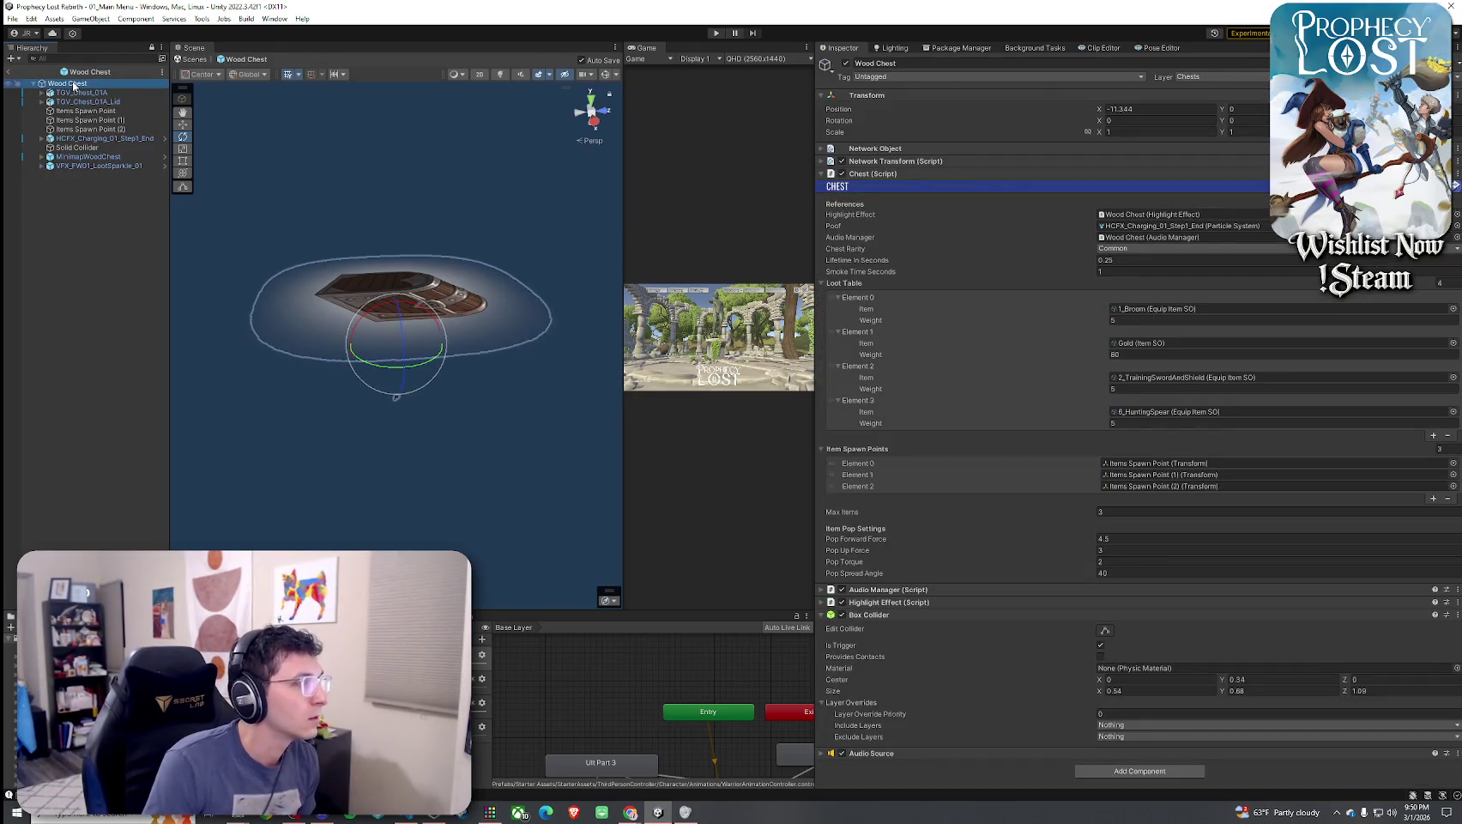
click(82, 94)
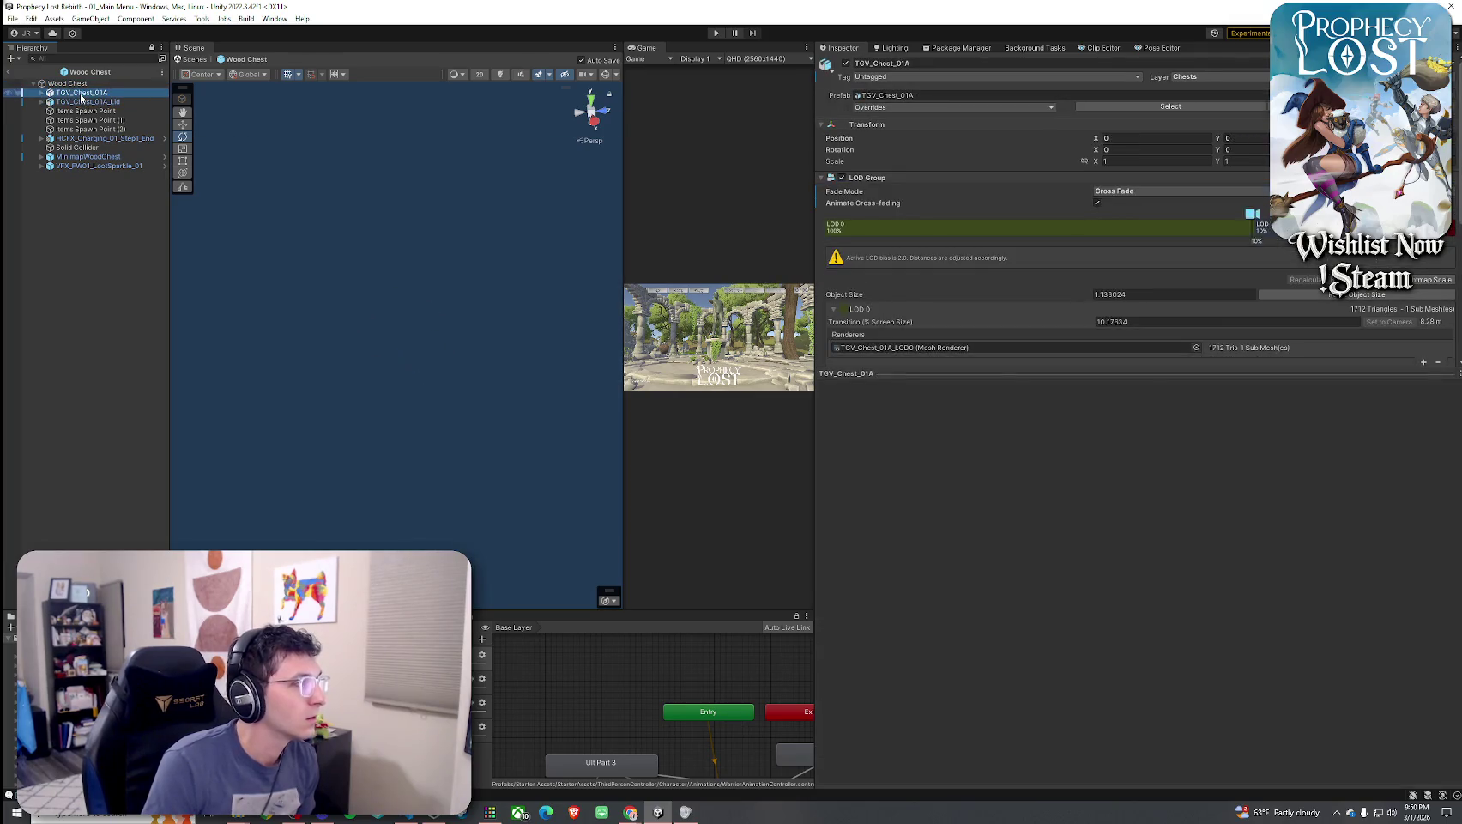
double_click(82, 94)
click(102, 166)
key(f)
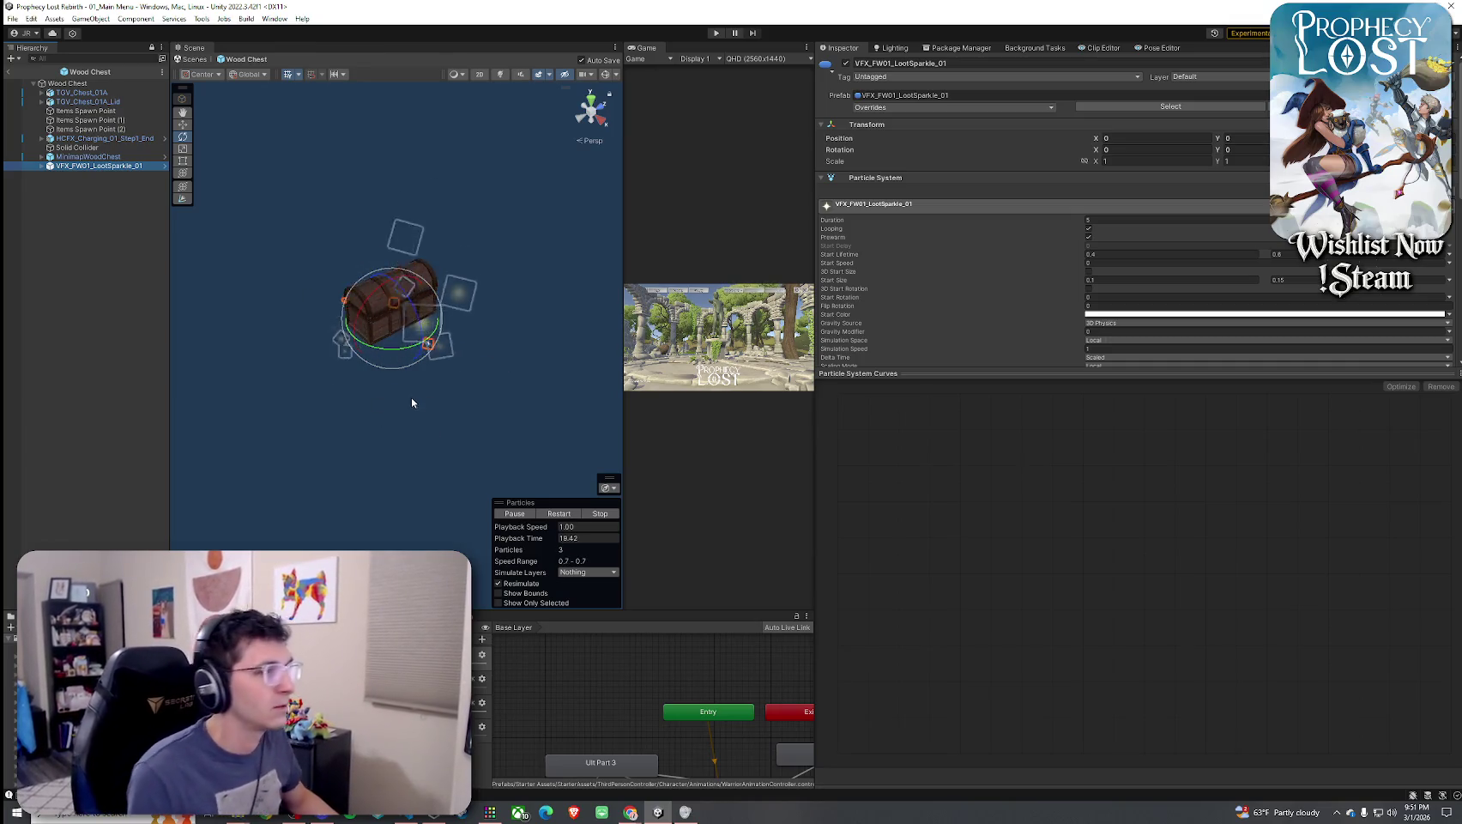
click(356, 439)
Exit the Wood Chest prefab and save the 01_Main Menu scene
click(7, 72)
click(12, 18)
click(30, 73)
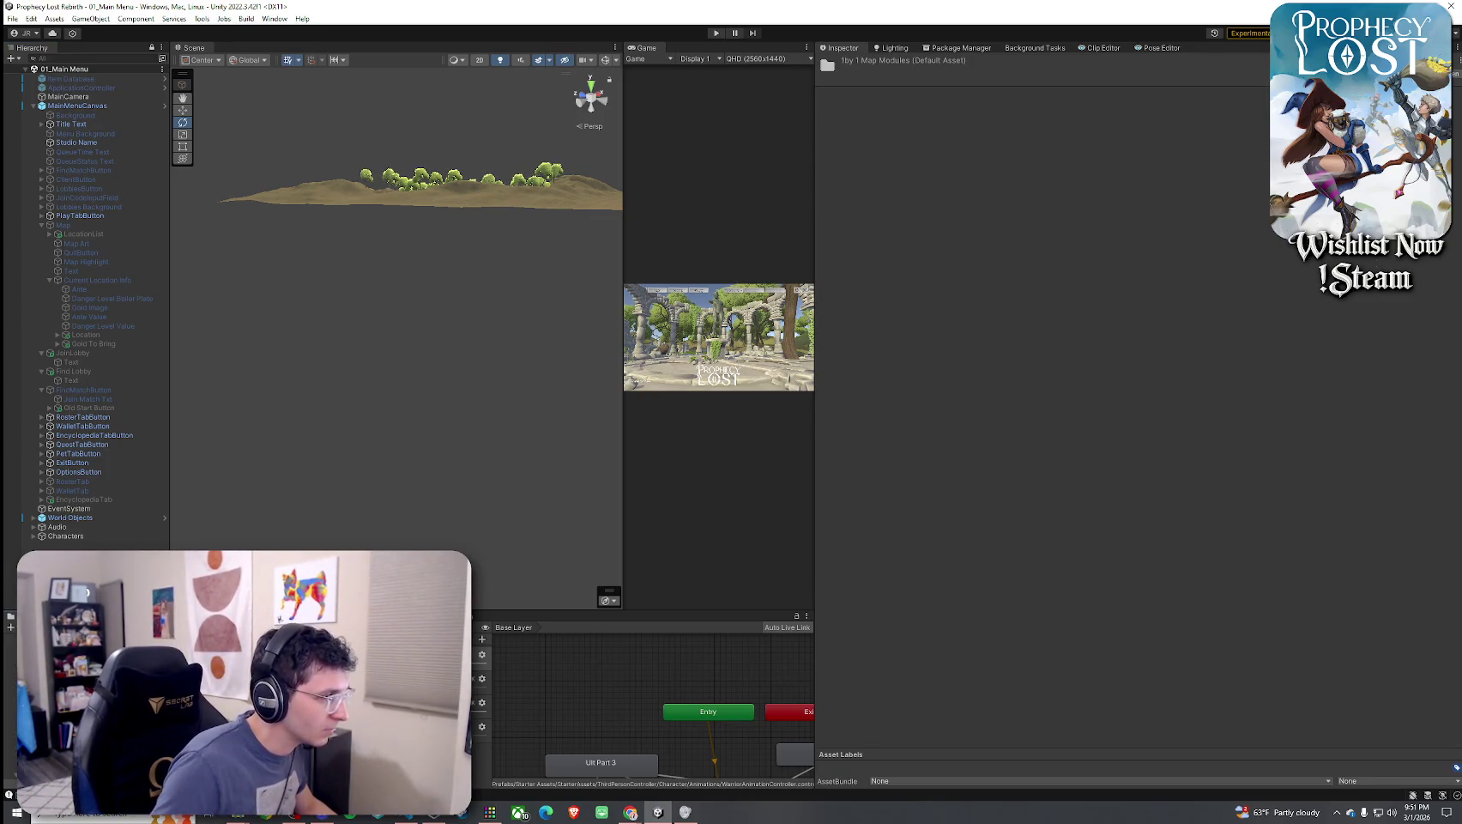
Open TJunction Module NEW 2 and follow its Chest Spawner to the Wood Chest prefab
double_click(266, 653)
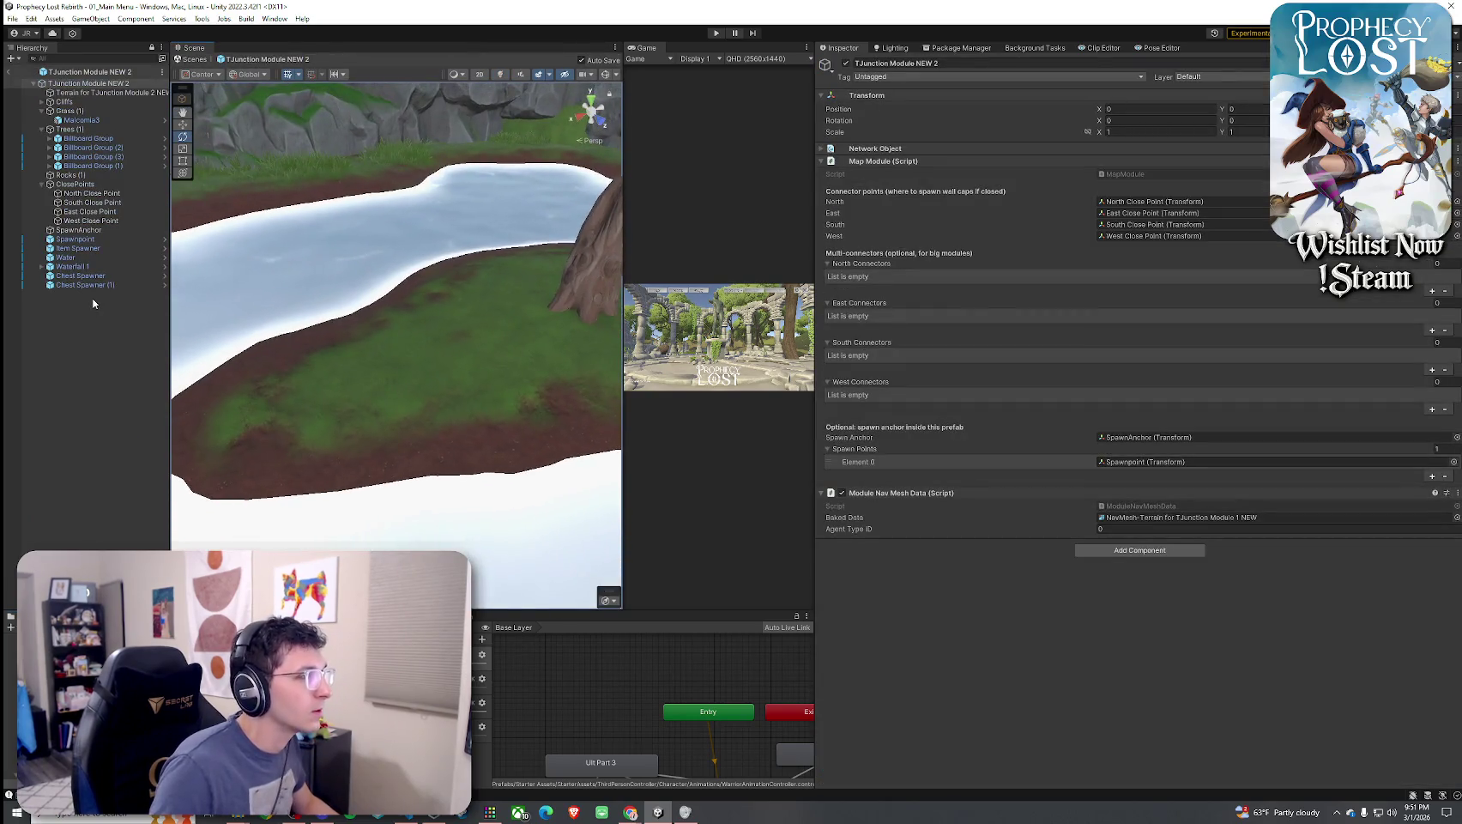
click(314, 370)
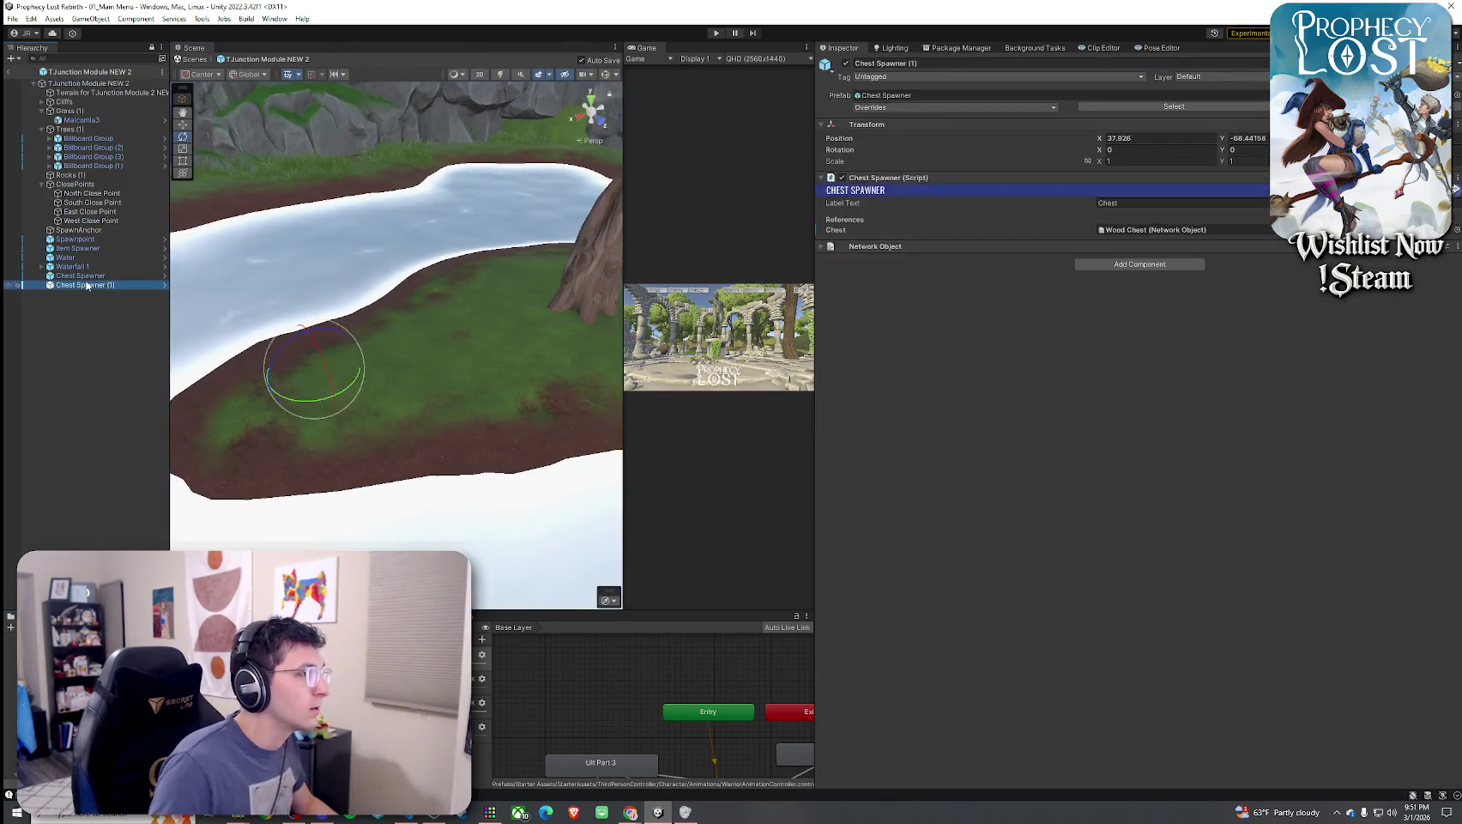
key(f)
click(1163, 230)
double_click(1163, 230)
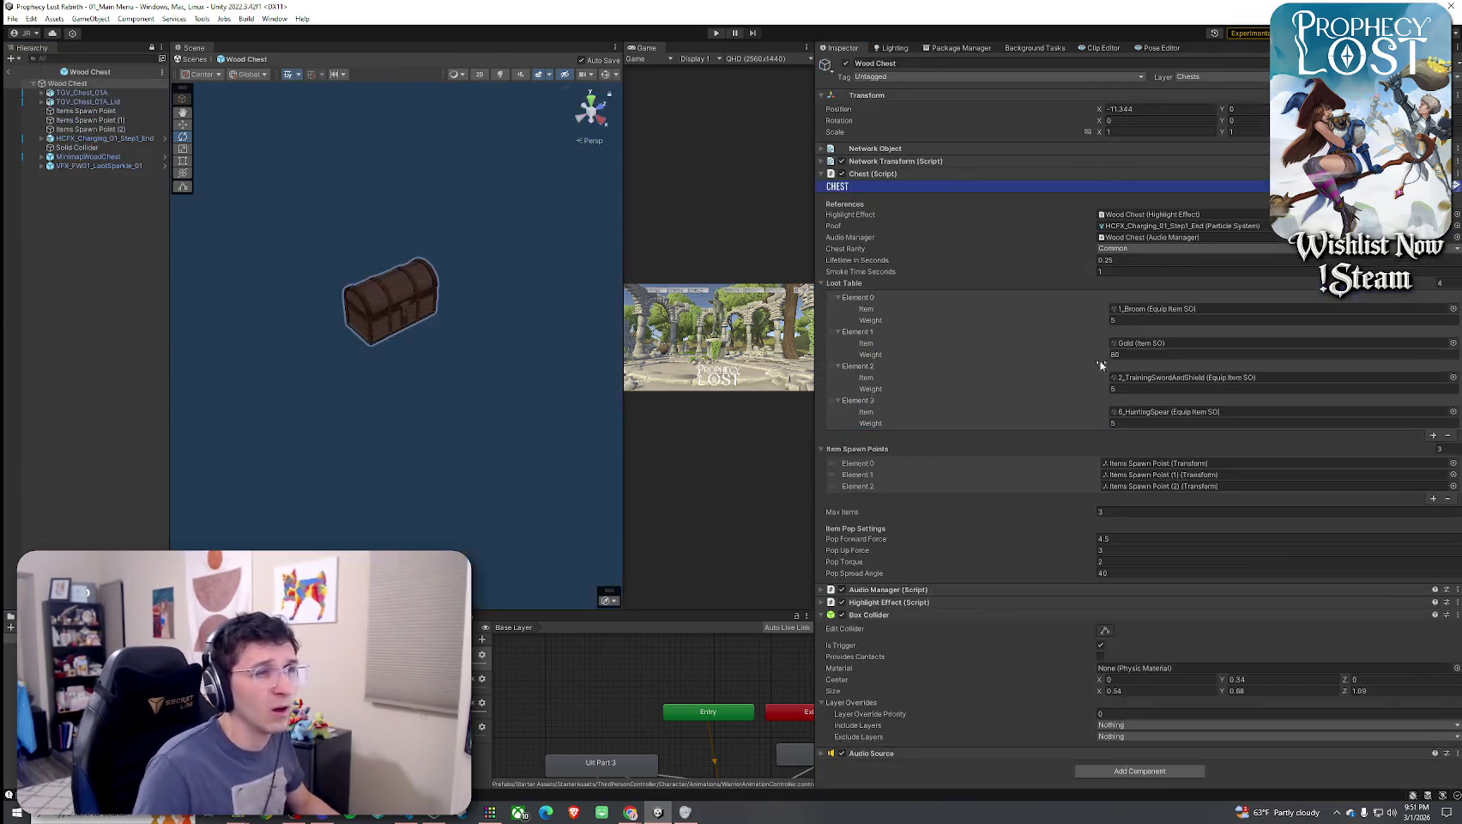
Review the Wood Chest's Loot Table and Item Spawn Points, including the 6_HuntingSpear entry
click(822, 283)
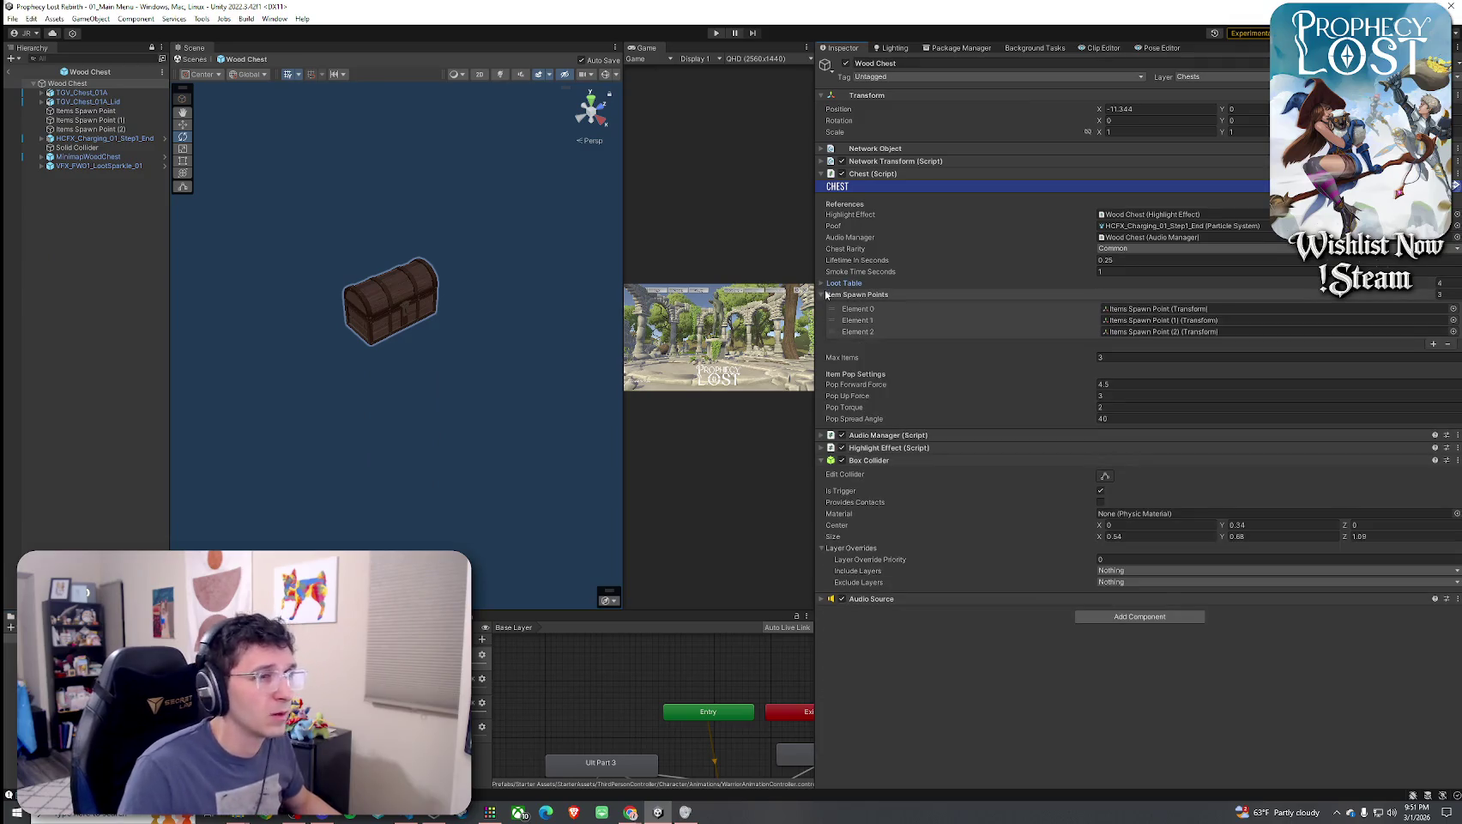
click(823, 295)
click(823, 295)
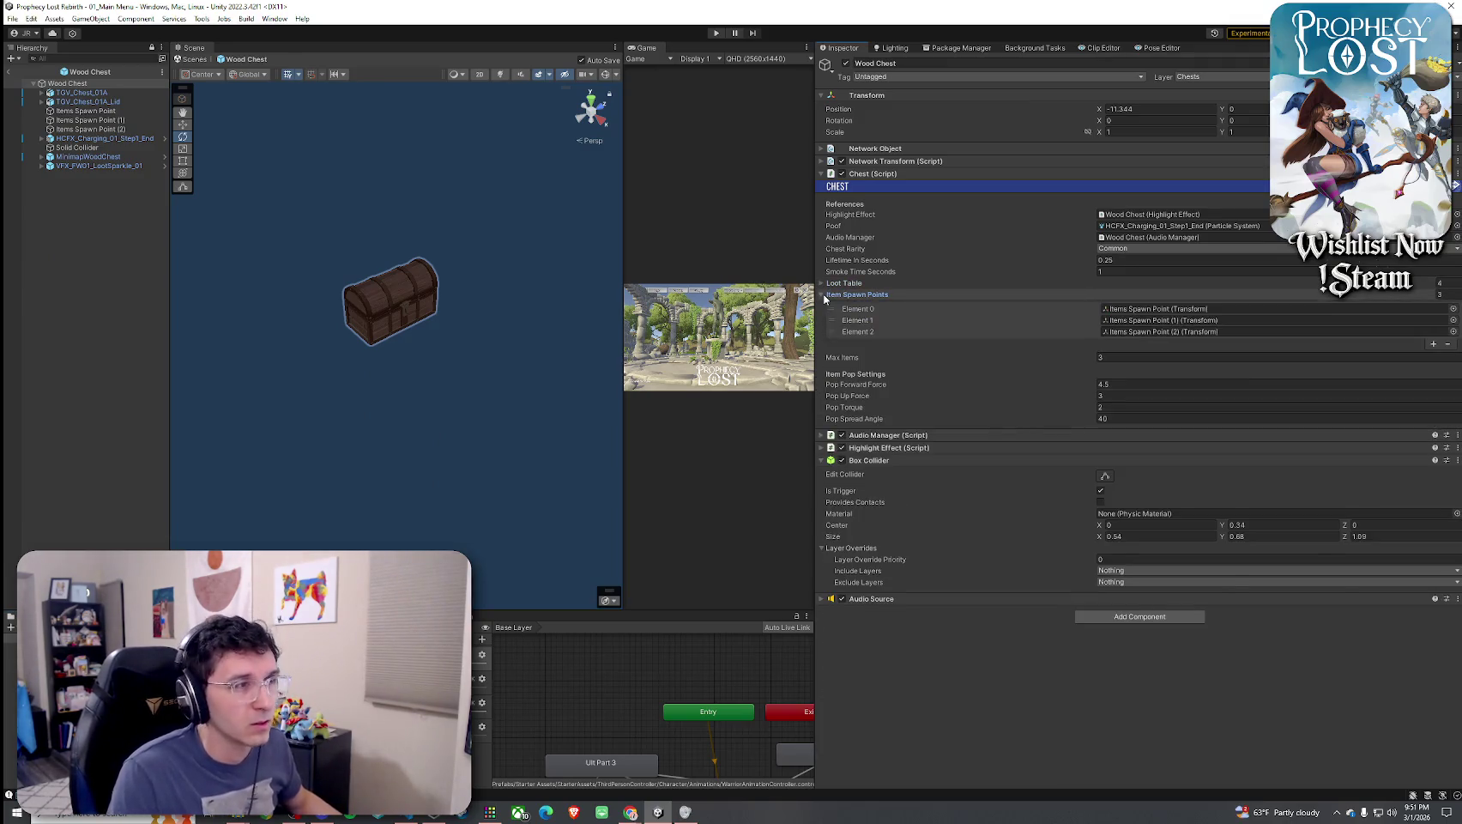
click(823, 283)
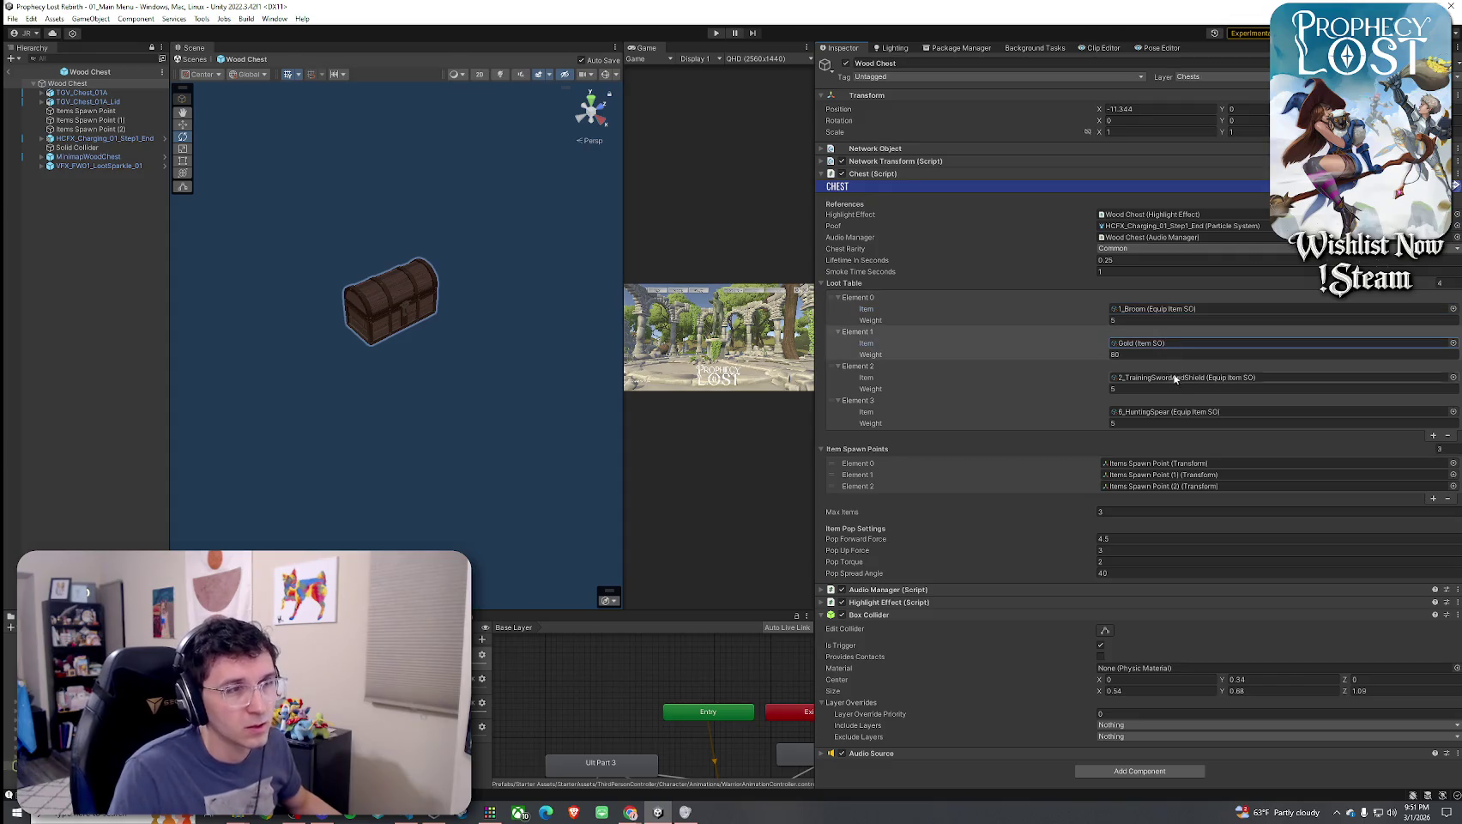
click(1172, 412)
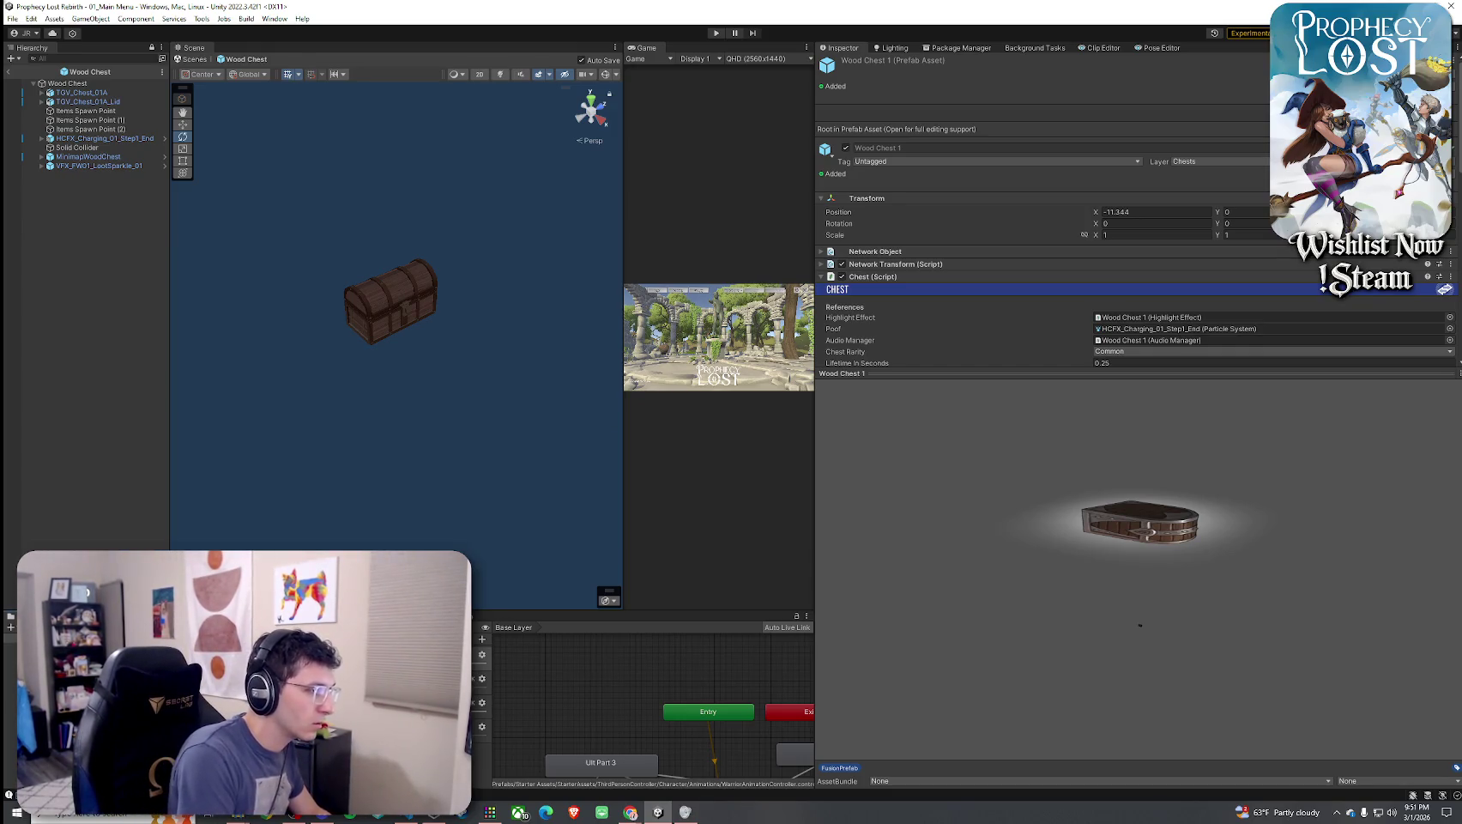
Confirm the name Rare Chest, then select its root and LootSparkle child
key(Return)
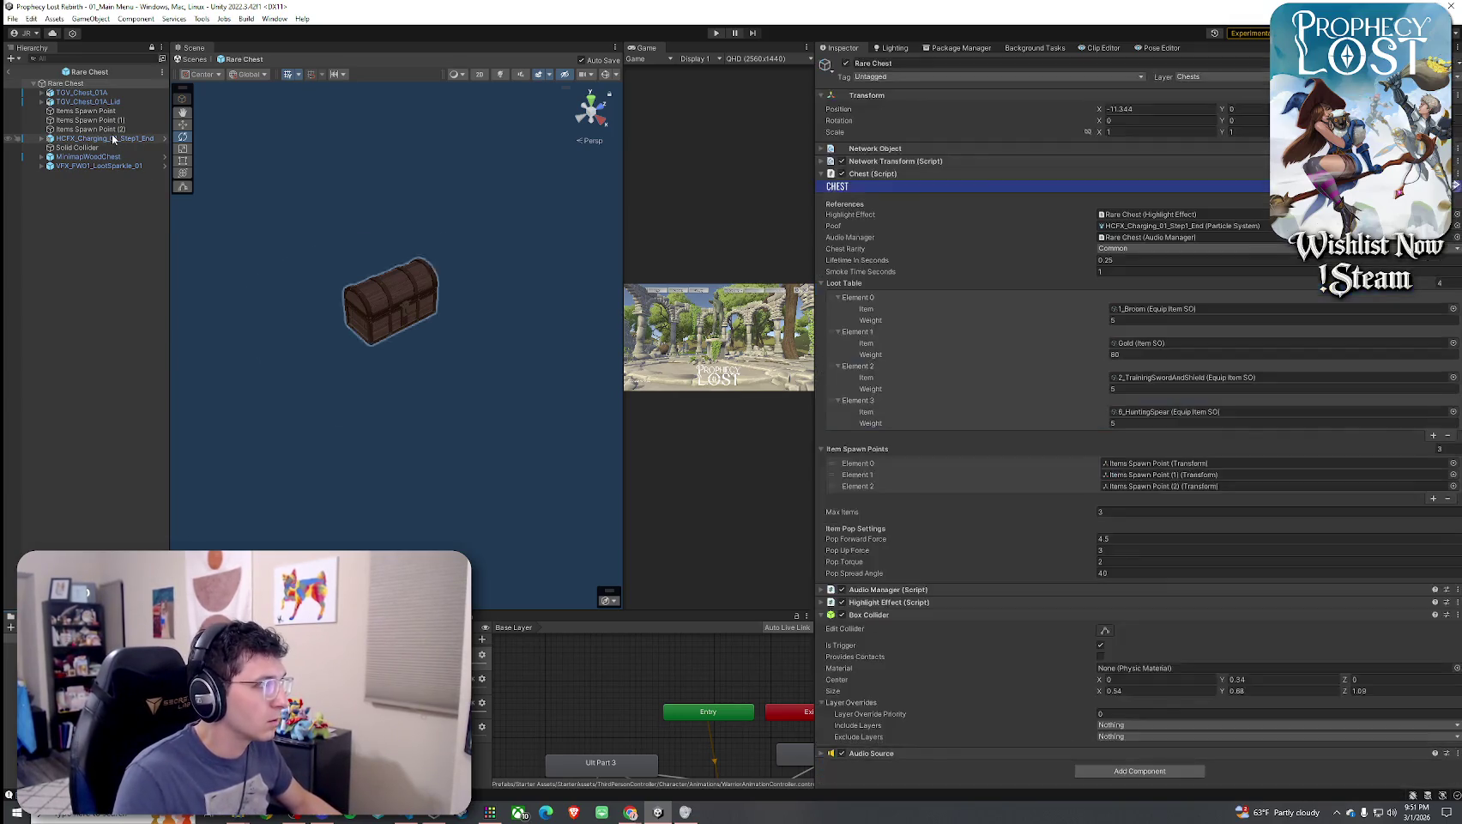
click(74, 84)
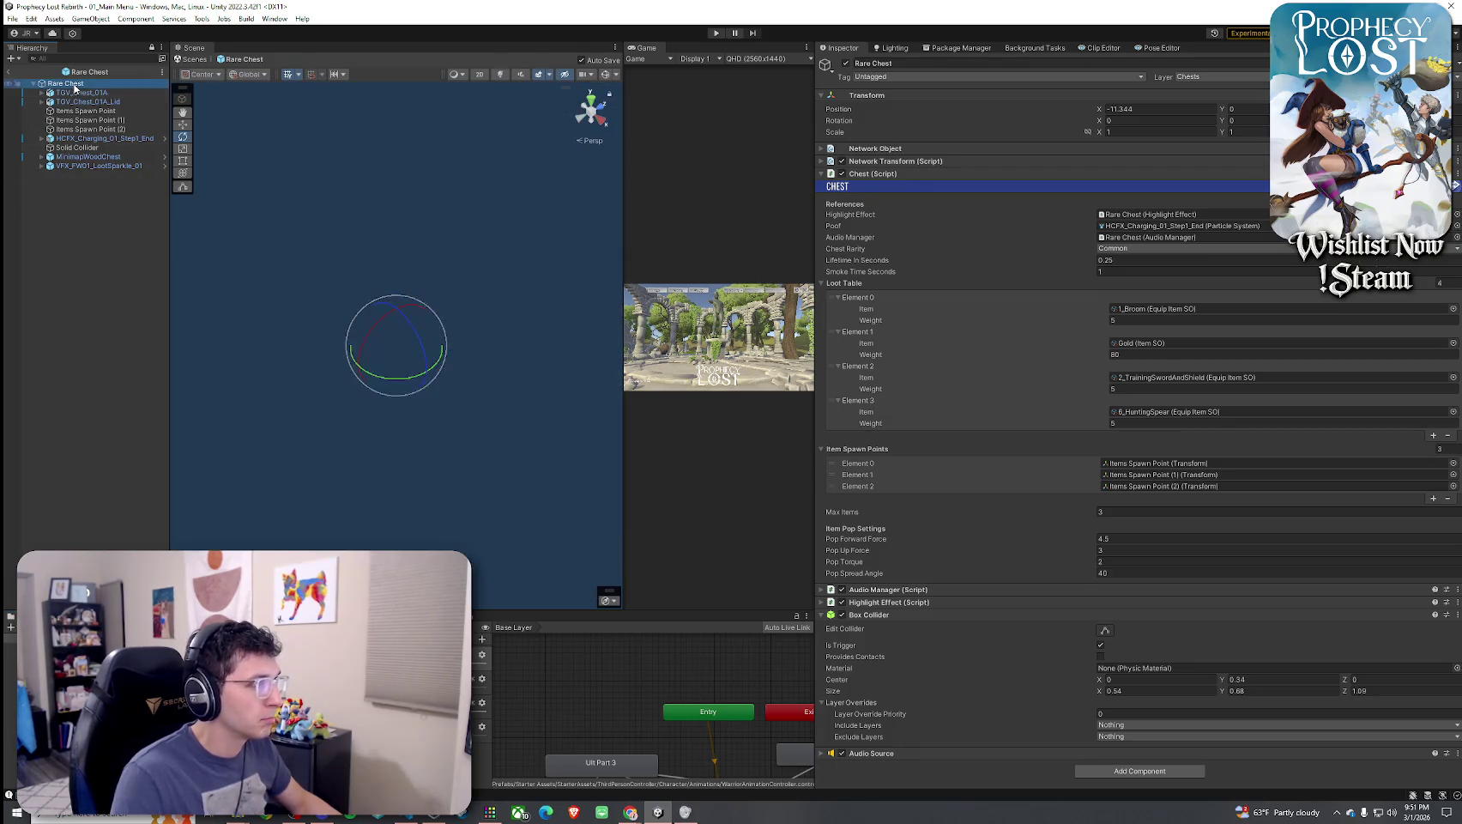
click(109, 165)
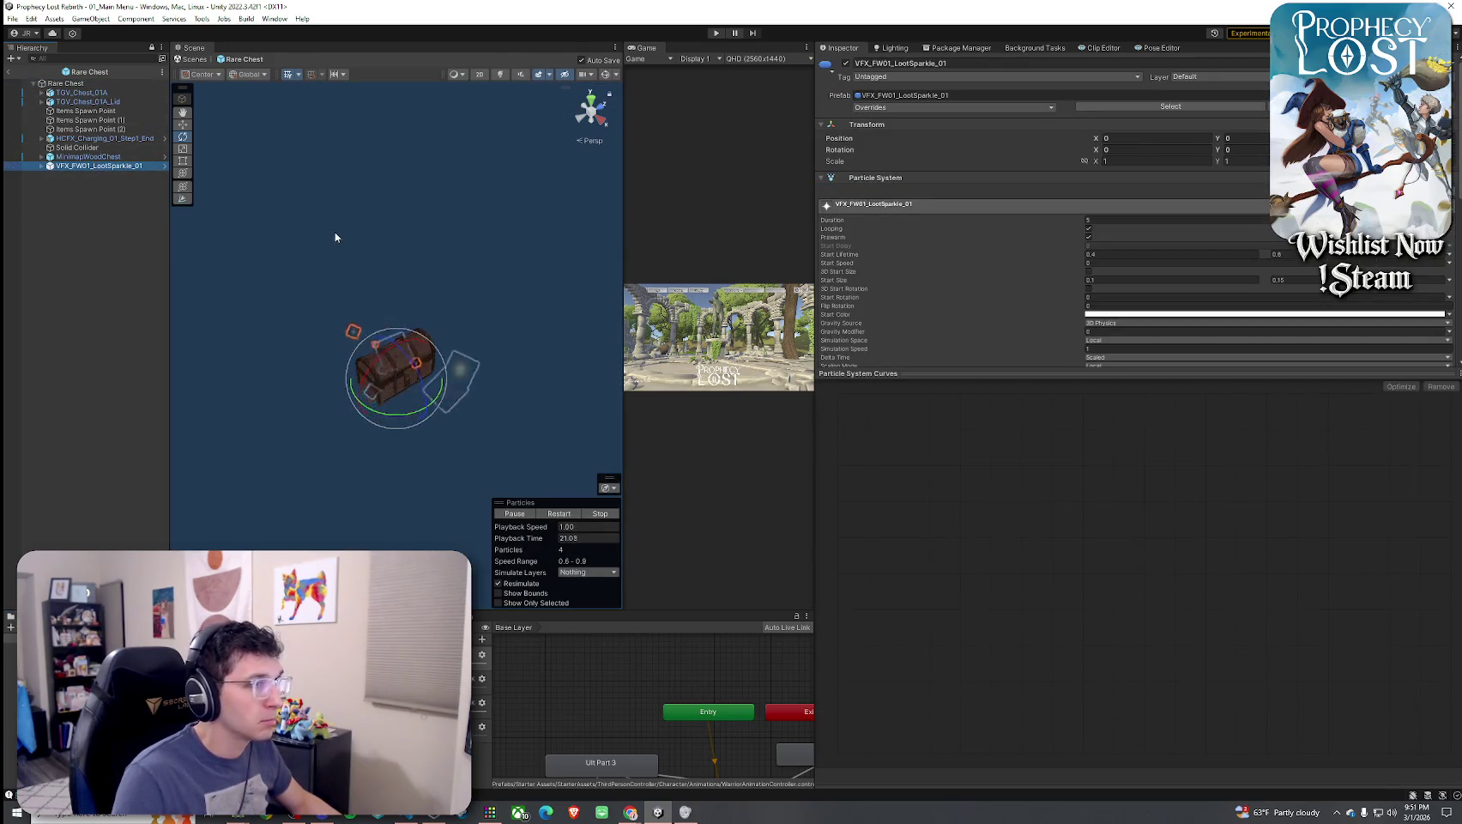
mouse_move(326, 291)
mouse_down()
mouse_move(313, 252)
mouse_move(320, 274)
mouse_move(201, 162)
mouse_up()
click(94, 92)
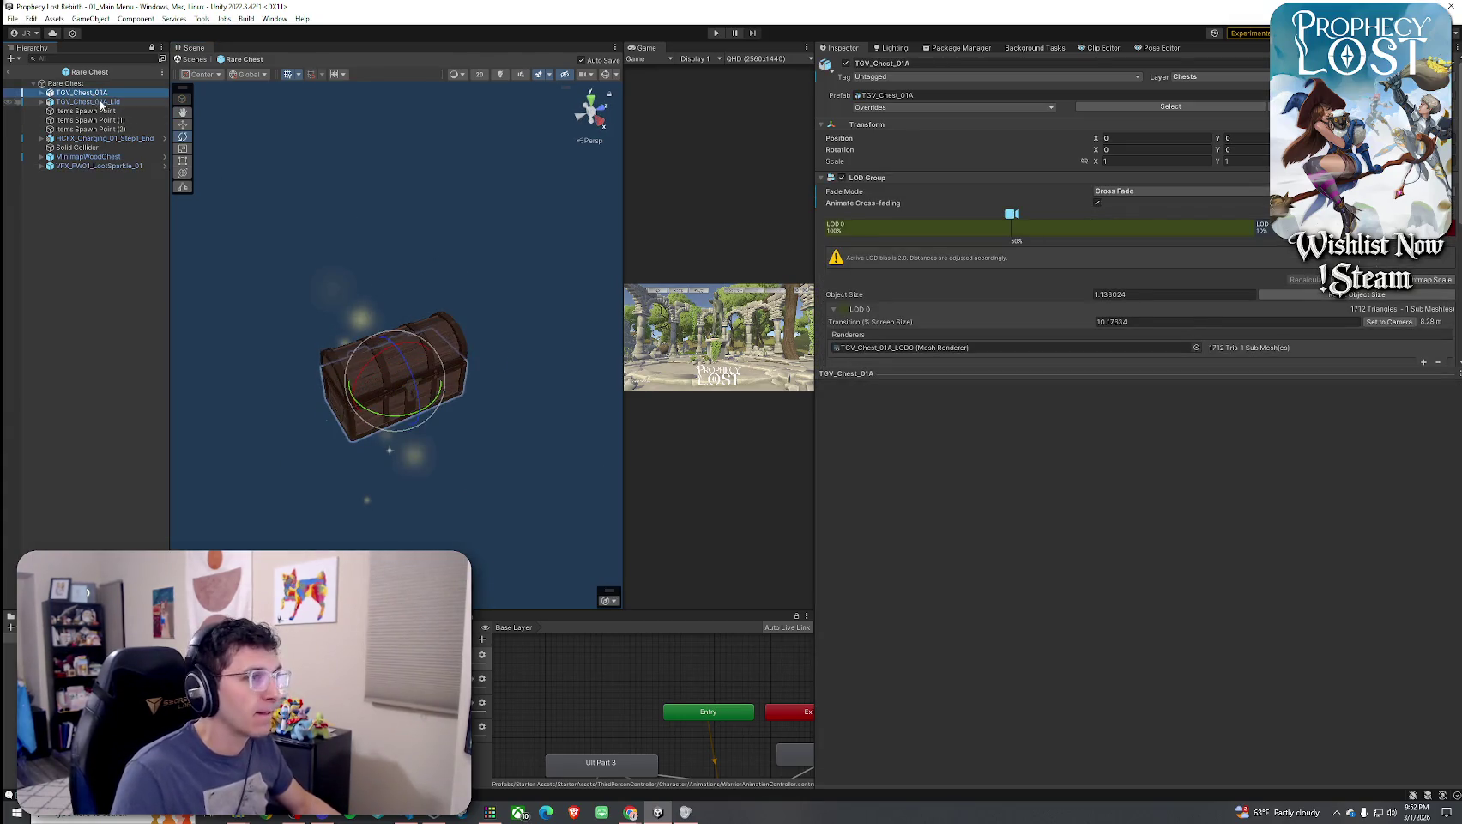
click(95, 101)
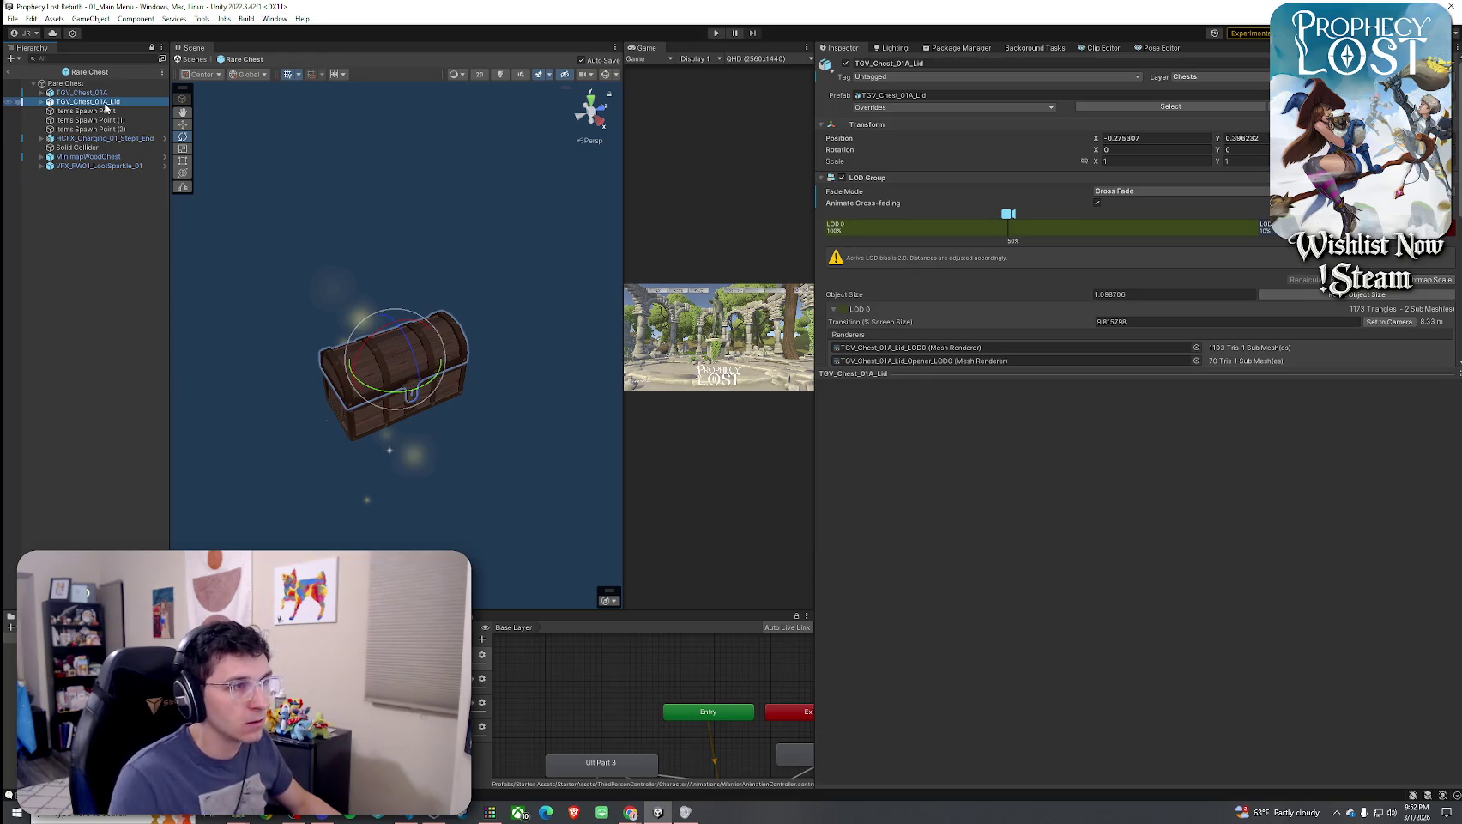
click(67, 83)
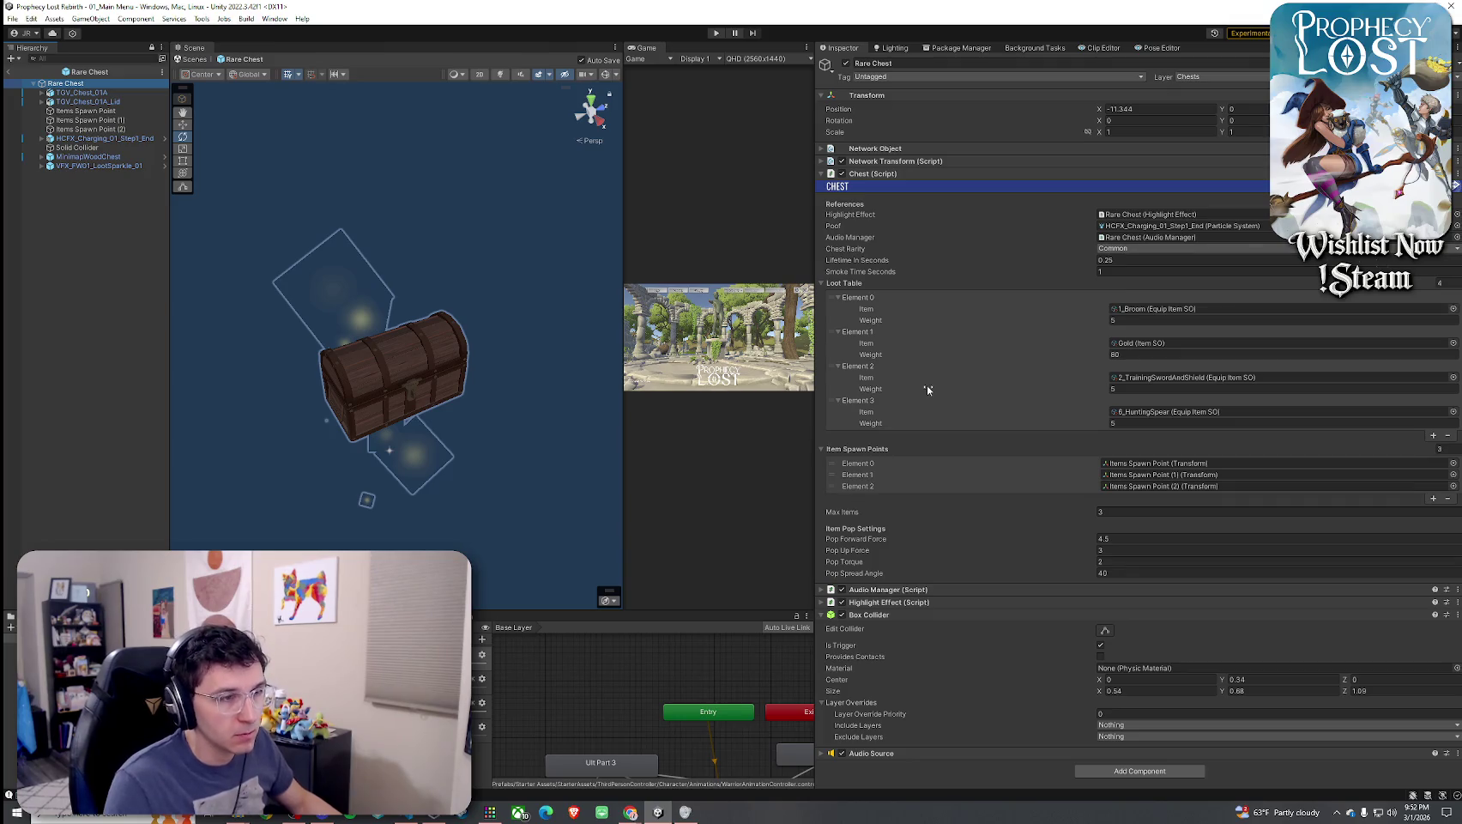
click(824, 284)
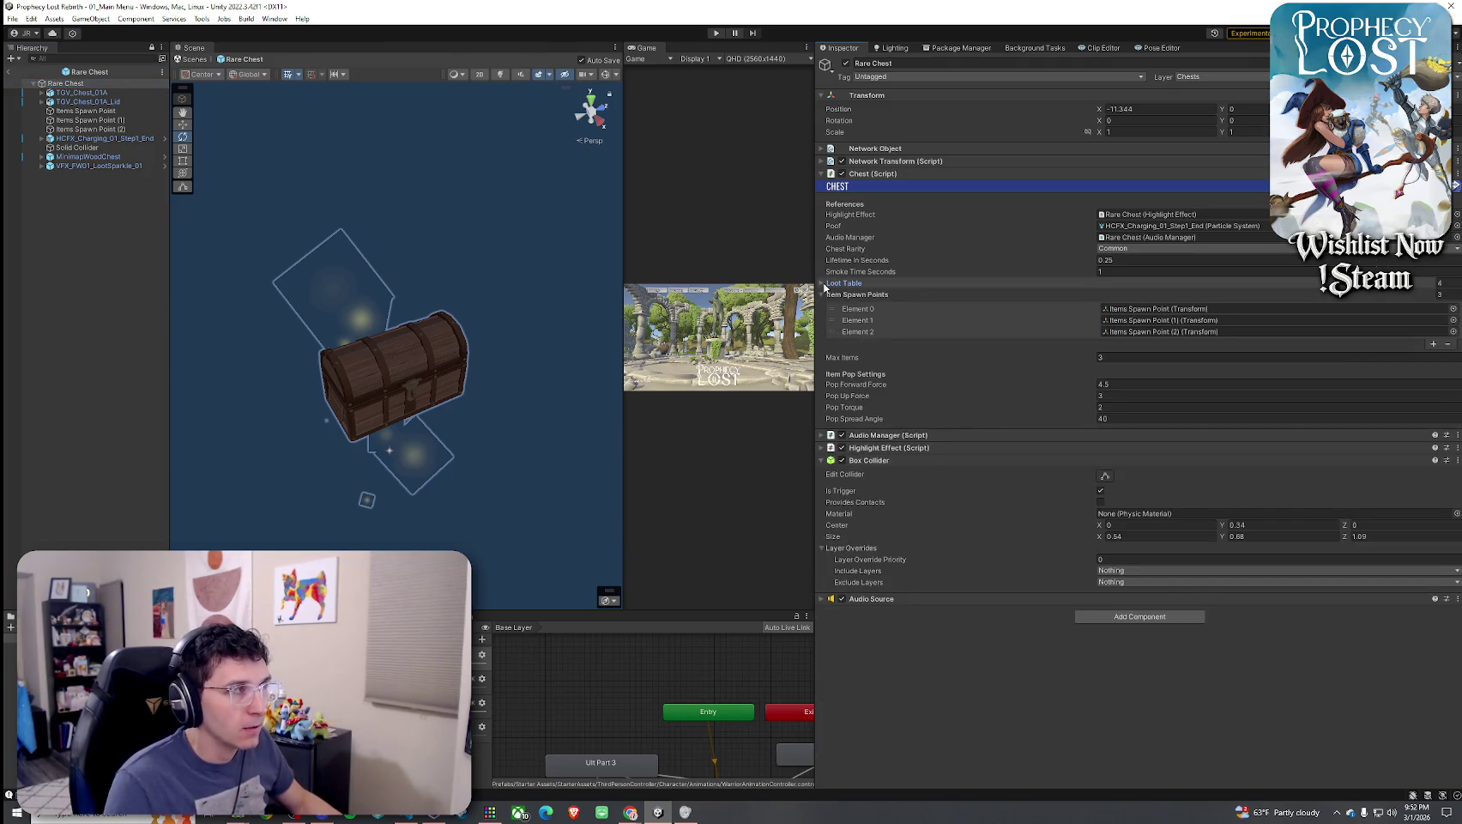
click(824, 284)
click(949, 319)
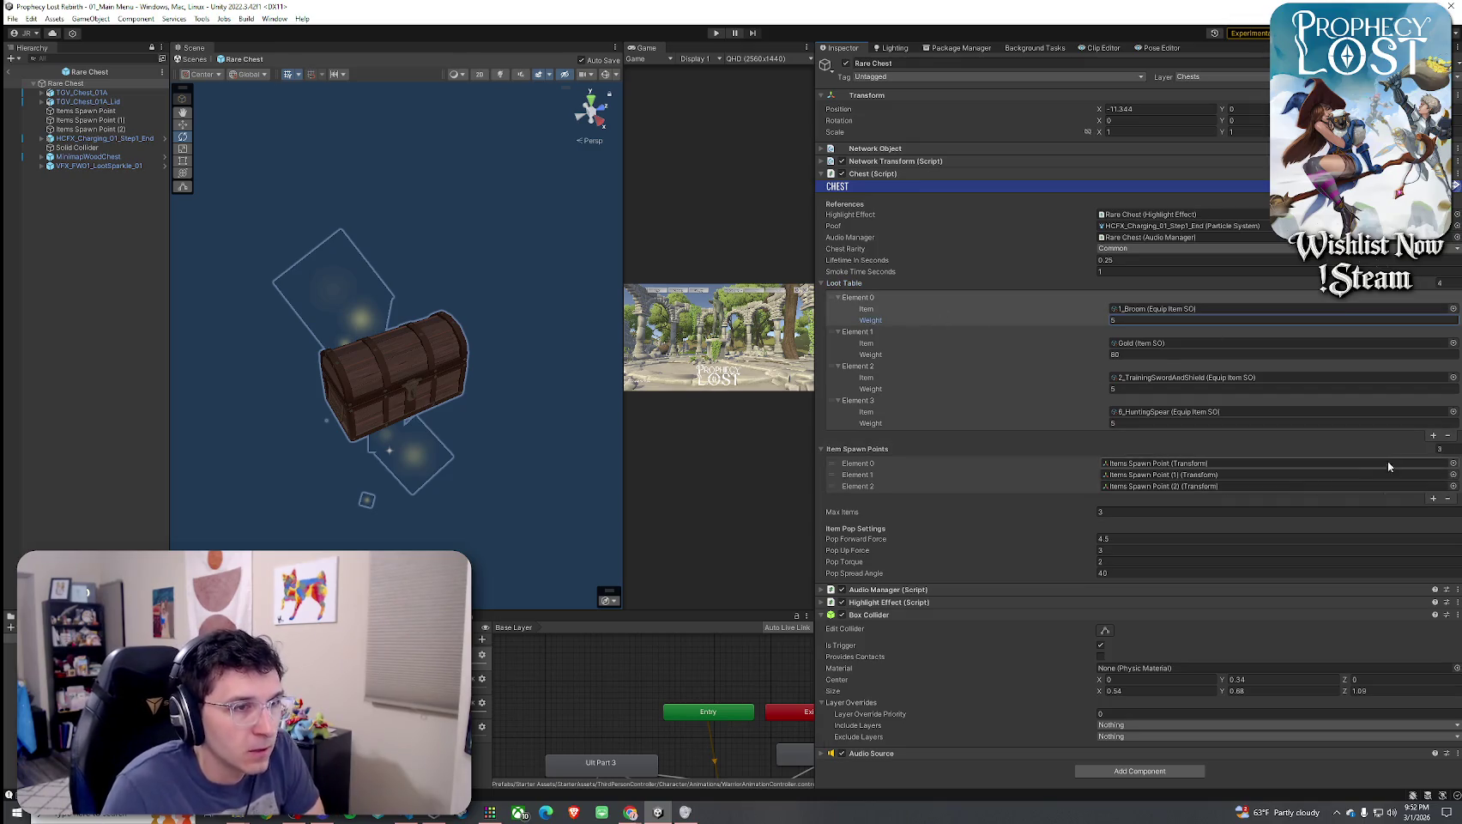
click(1142, 475)
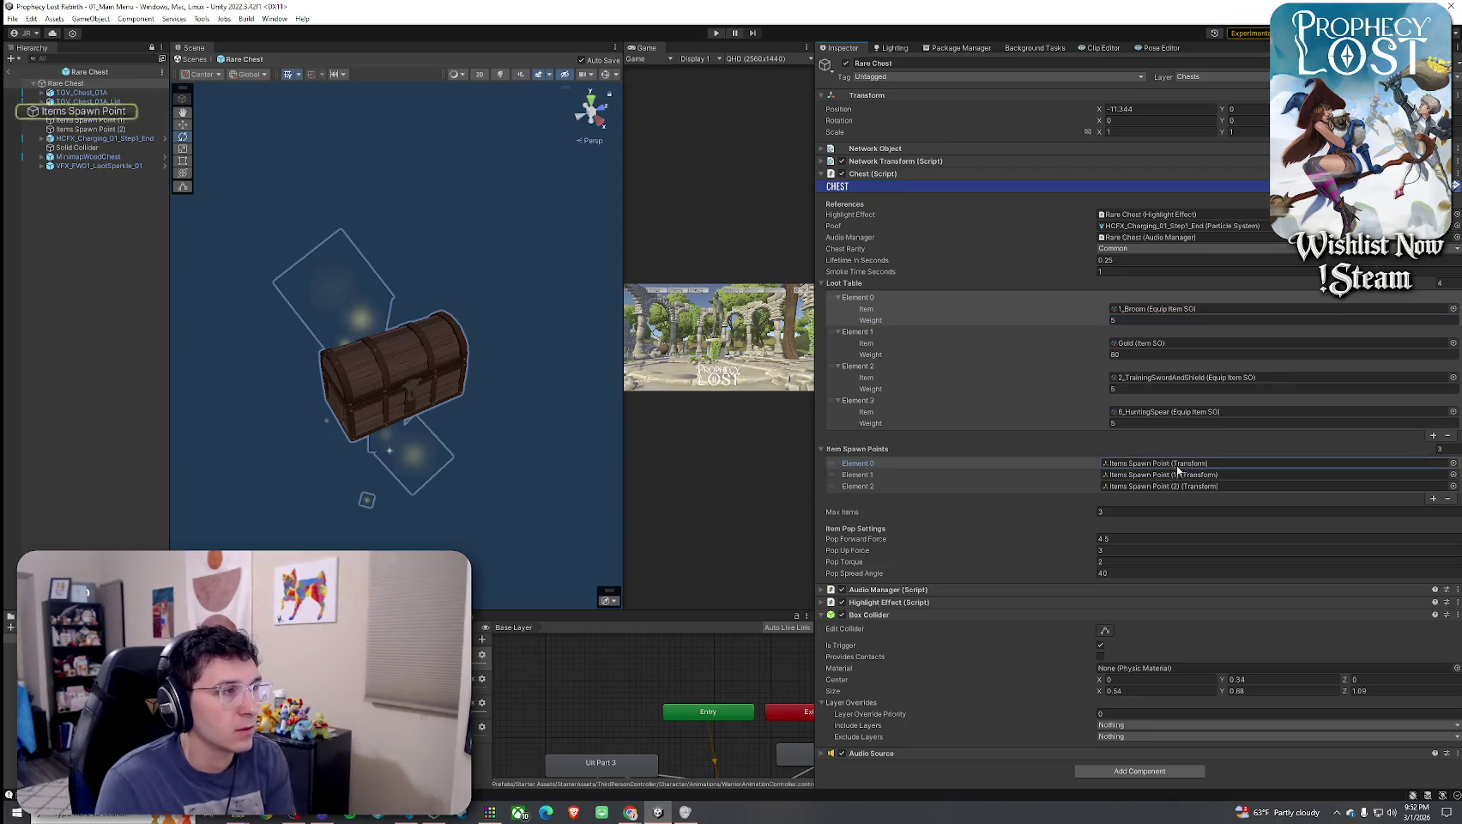
click(94, 120)
click(94, 129)
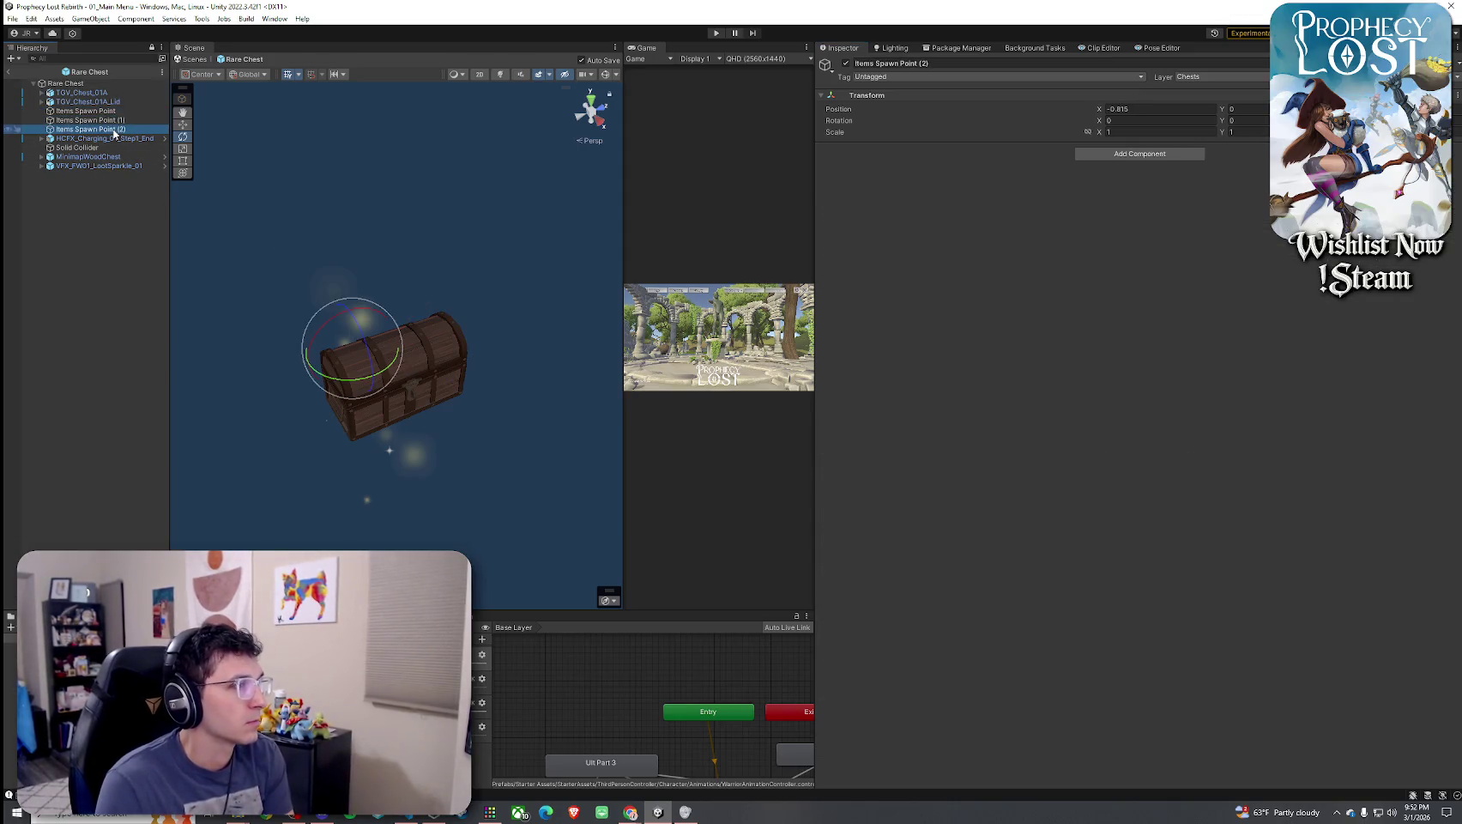
mouse_move(365, 266)
mouse_down()
mouse_move(628, 280)
mouse_move(377, 288)
mouse_up()
click(86, 83)
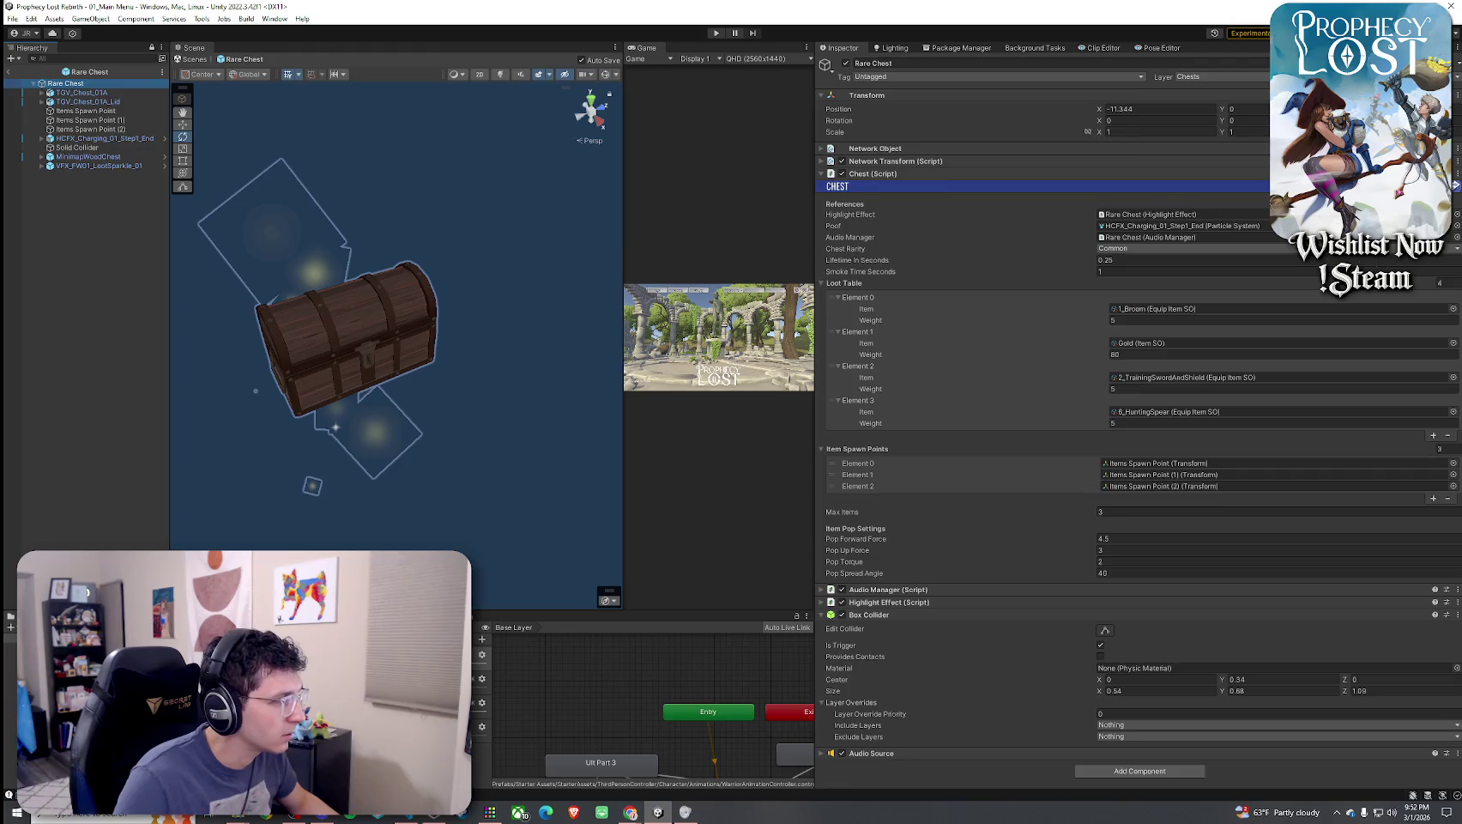
click(63, 110)
key(Down)
mouse_move(283, 210)
mouse_down()
mouse_move(412, 231)
mouse_move(496, 202)
mouse_move(283, 189)
mouse_up()
double_click(90, 129)
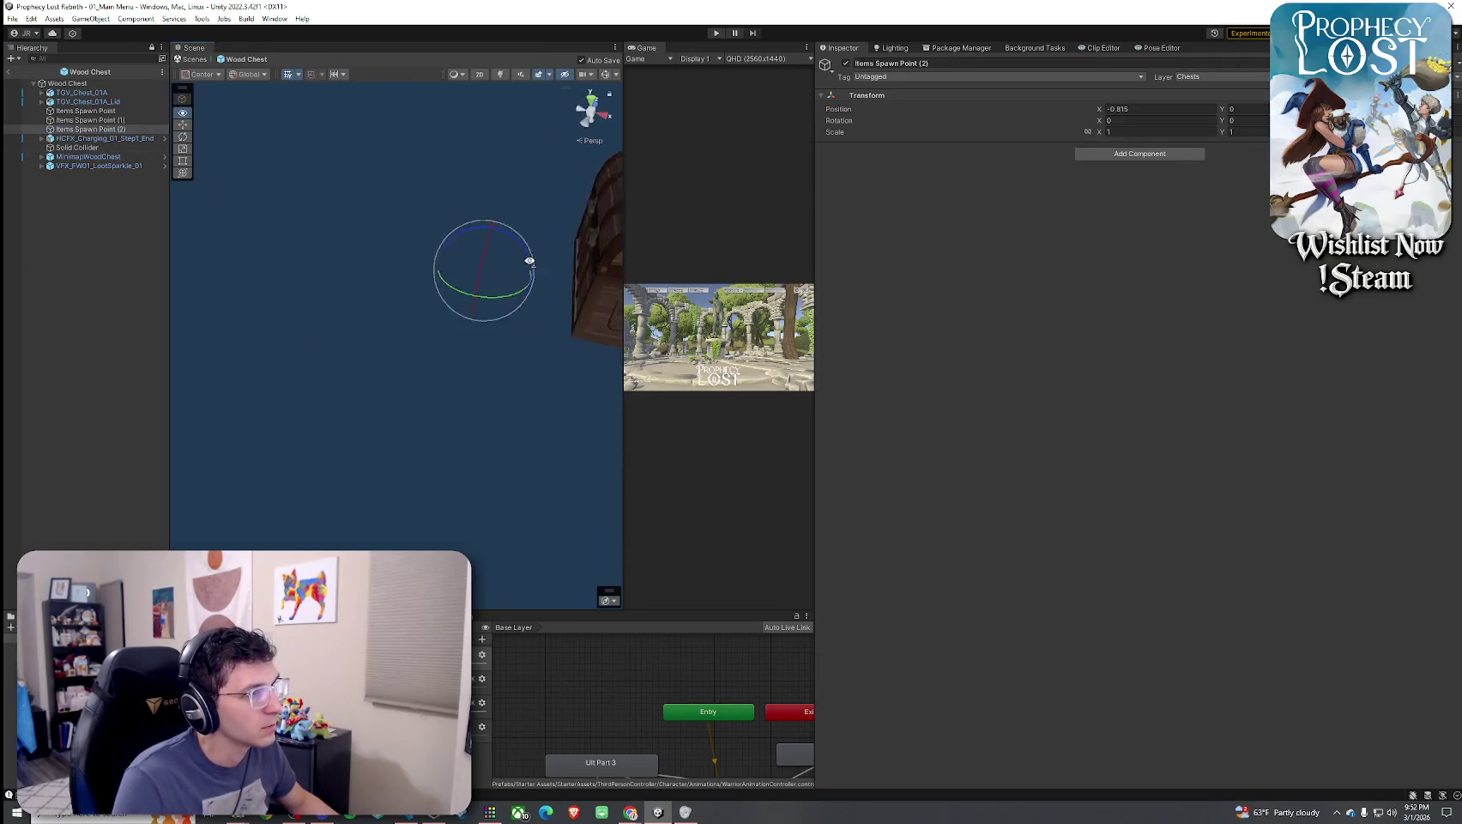
In Rare Chest, select TGV_Chest_01A and TGV_Chest_01A_Lid together
click(69, 83)
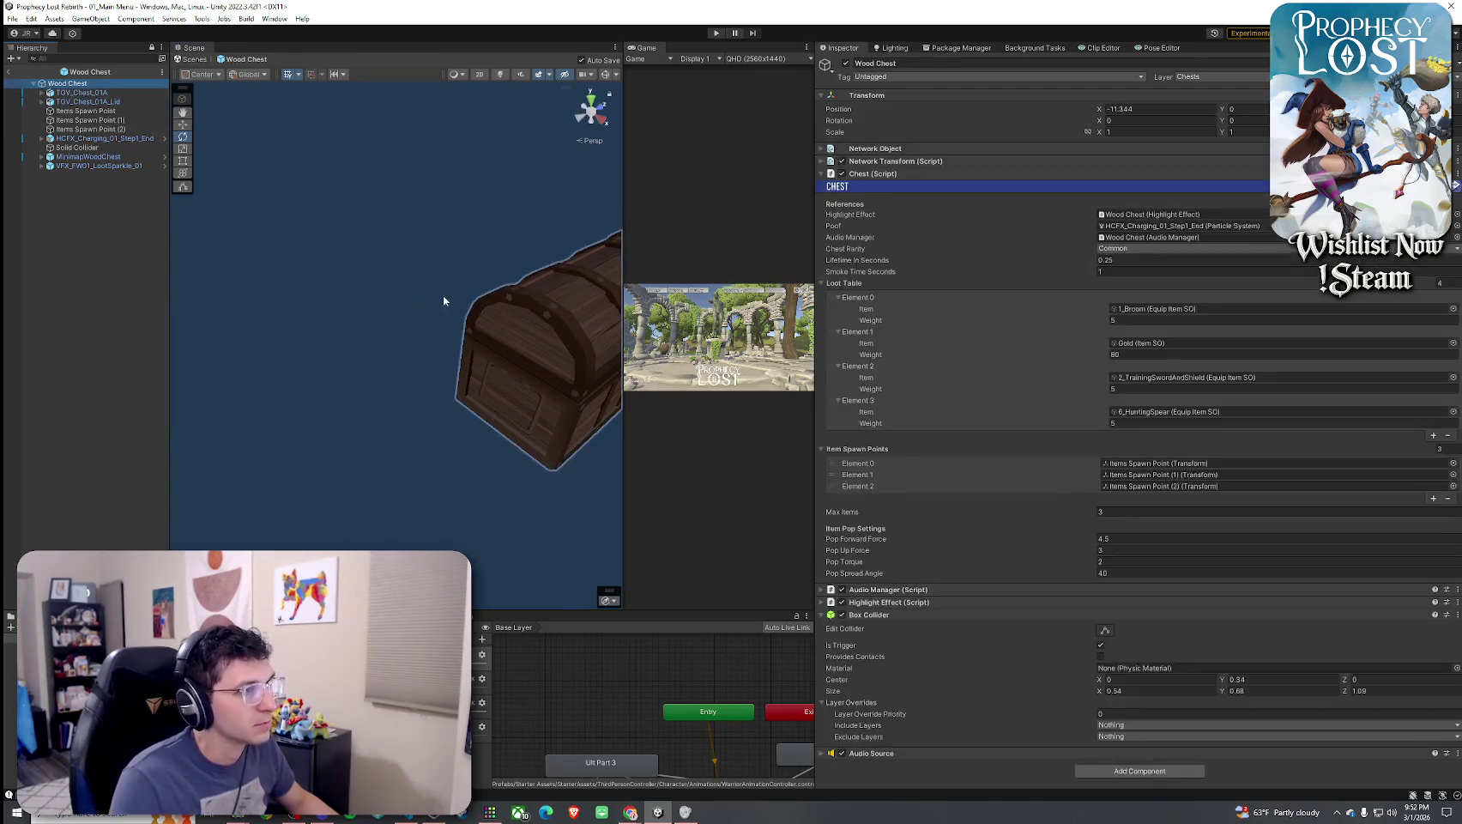
mouse_move(232, 304)
mouse_down()
mouse_move(186, 303)
mouse_move(586, 335)
mouse_move(171, 322)
mouse_up()
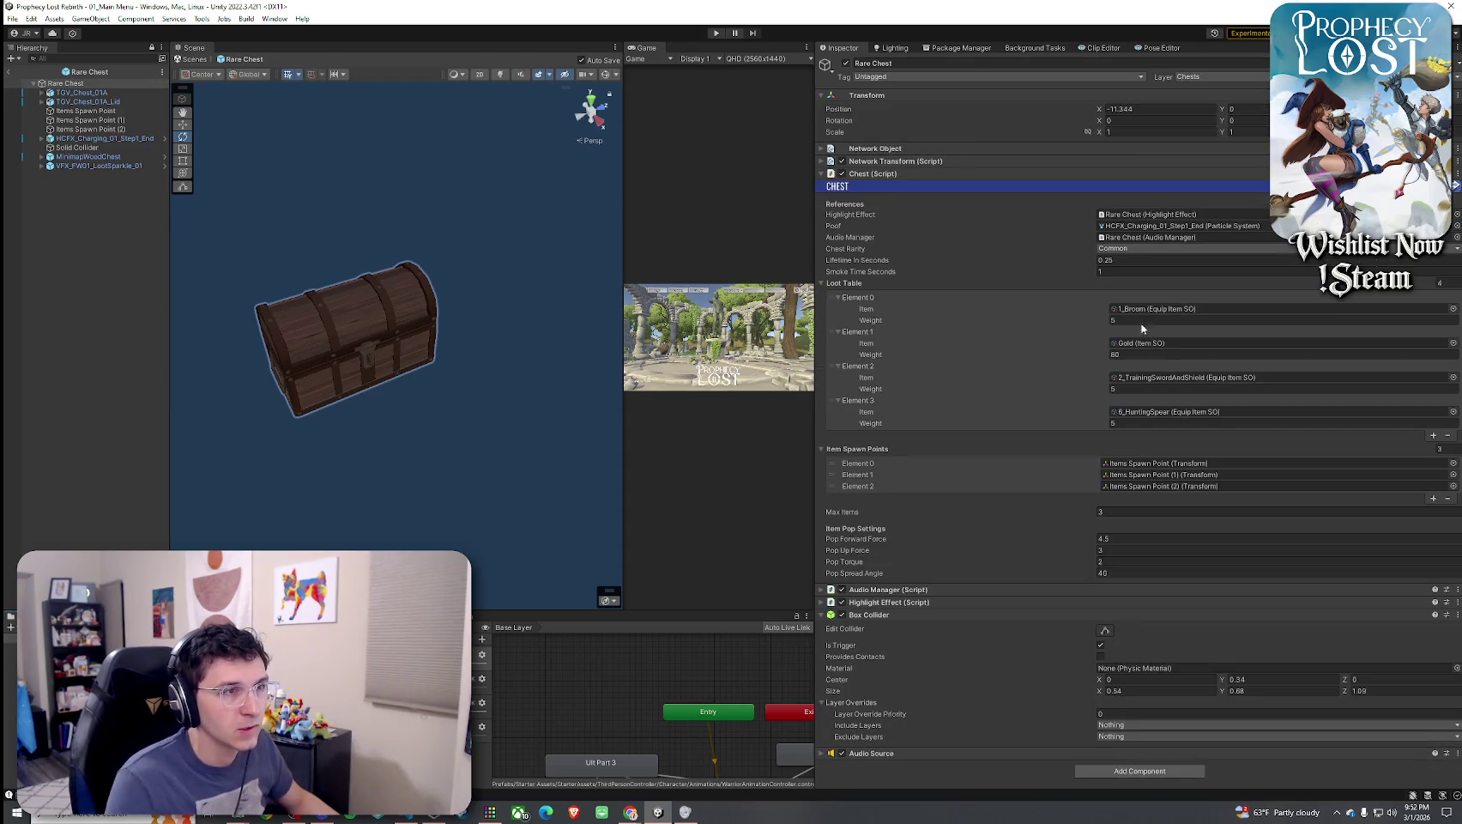
click(94, 101)
shift+click(118, 93)
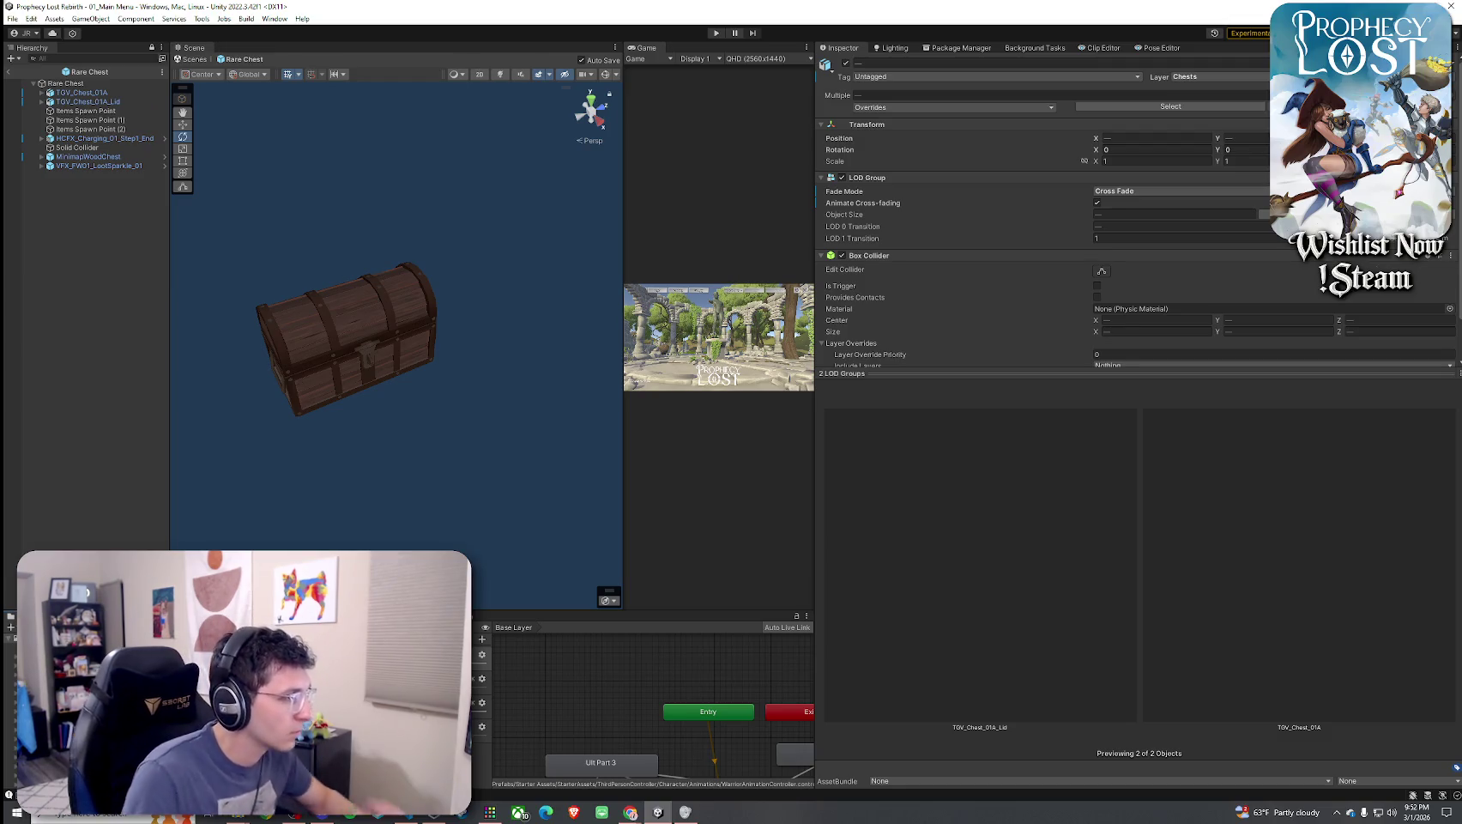
Rotate previews of P_PROP_chest_interior, Chest_1, Chest_2 and Chest_3, then select MinimapWoodChest
click(299, 616)
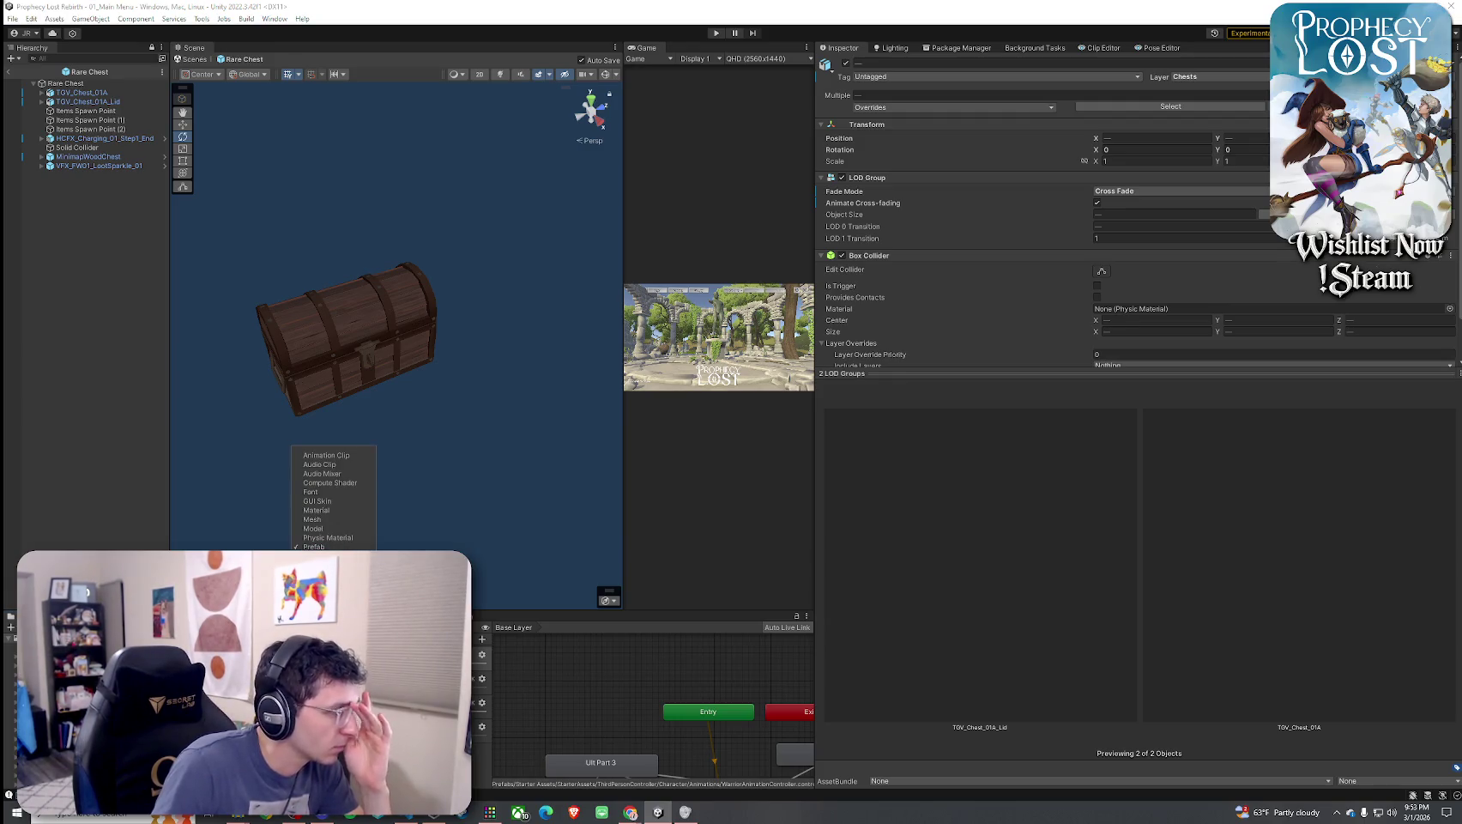
key(Escape)
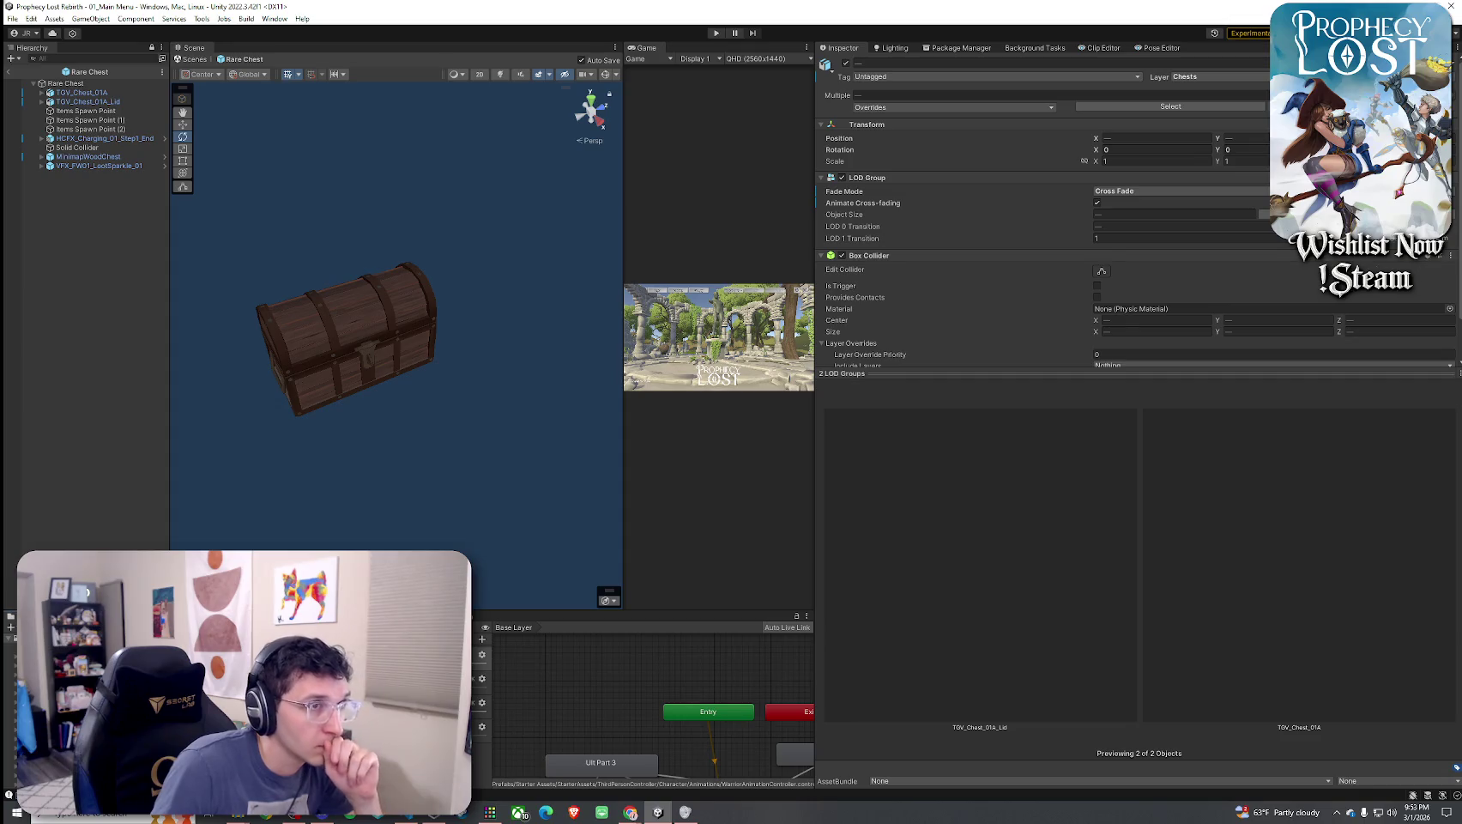
key(Down)
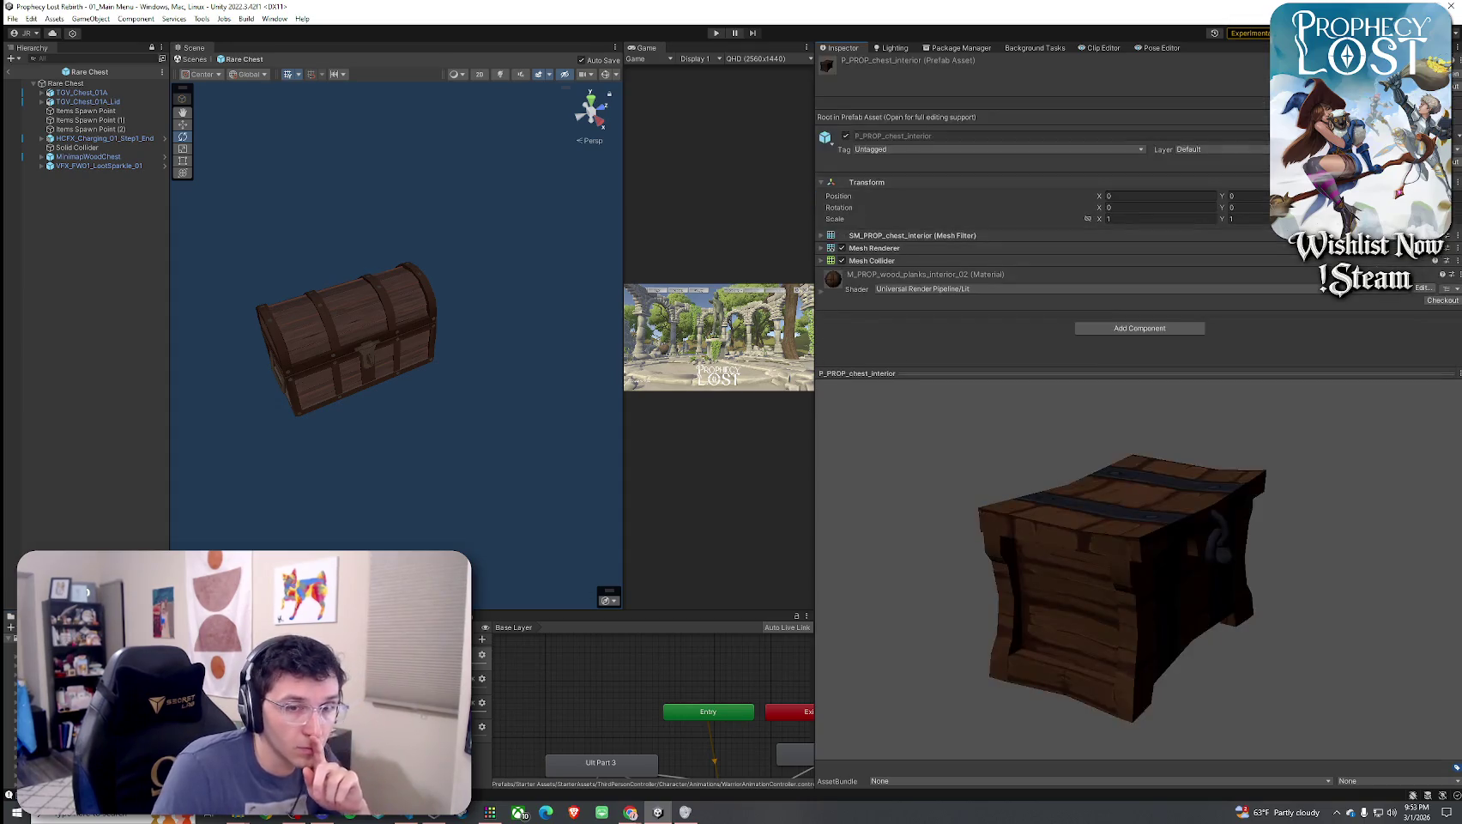
drag(1094, 556, 785, 546)
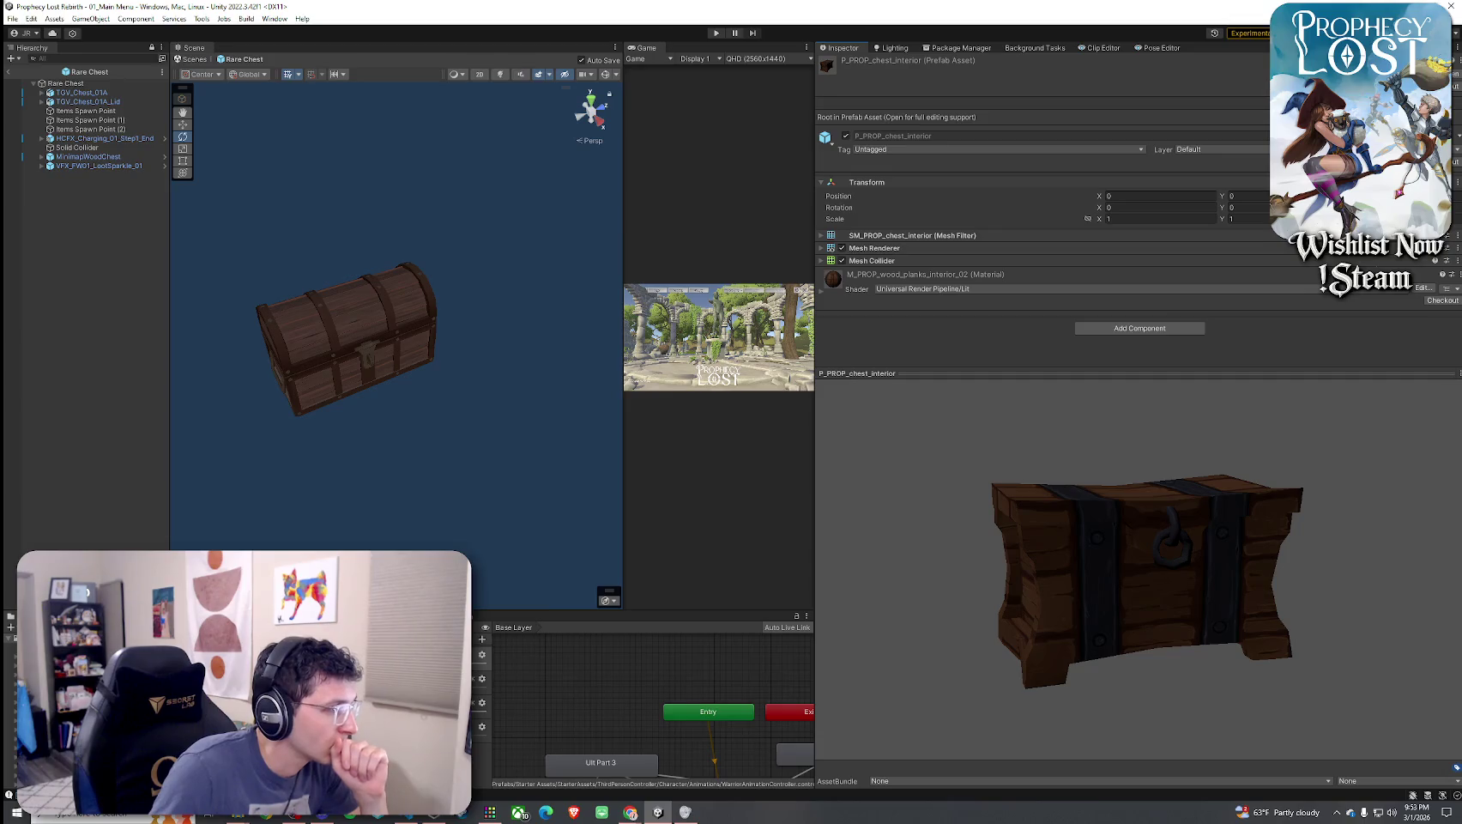
key(Down)
key(Down)
key(Down)
key(Down)
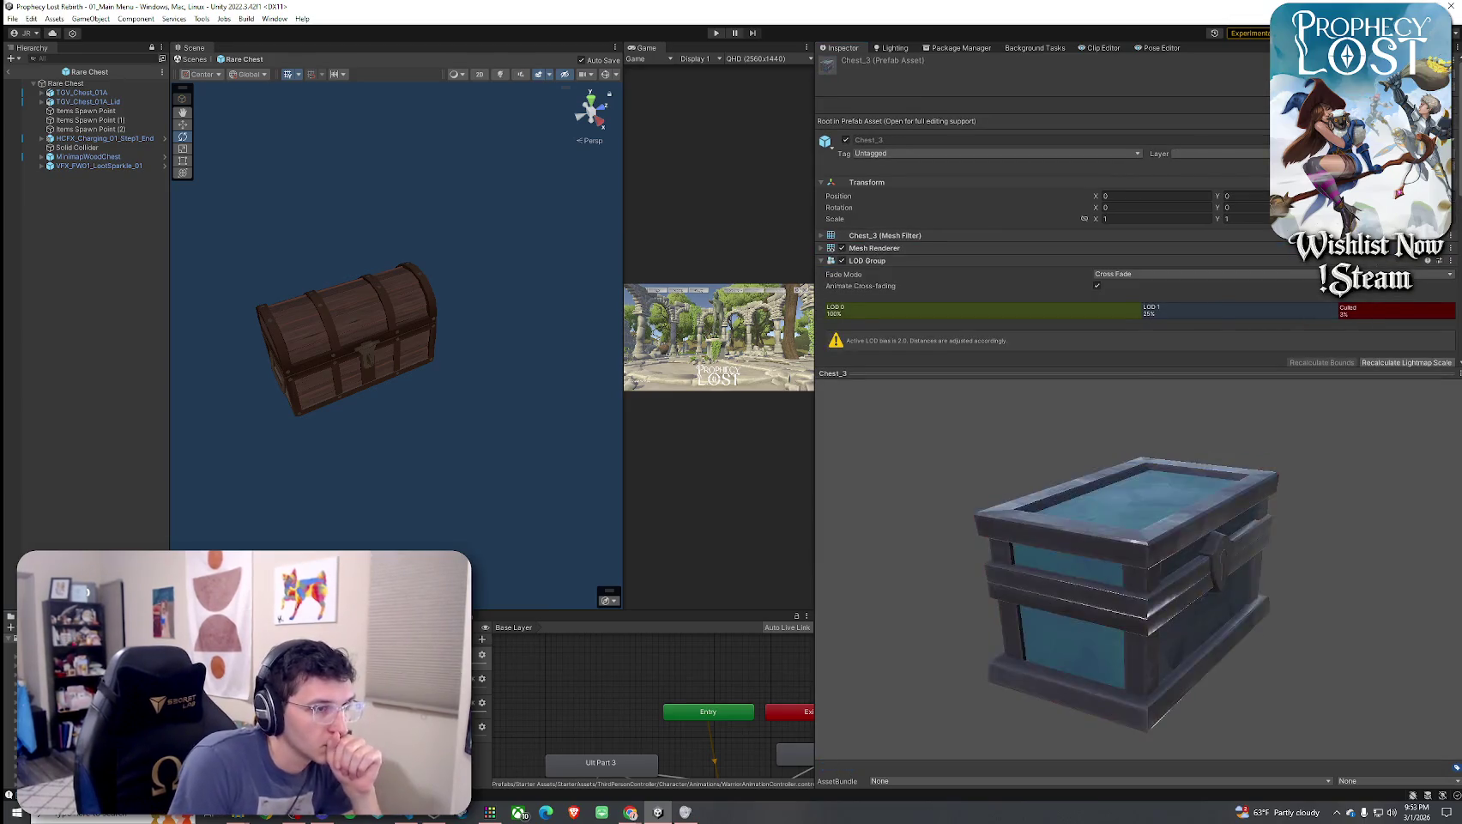
drag(1030, 493, 876, 491)
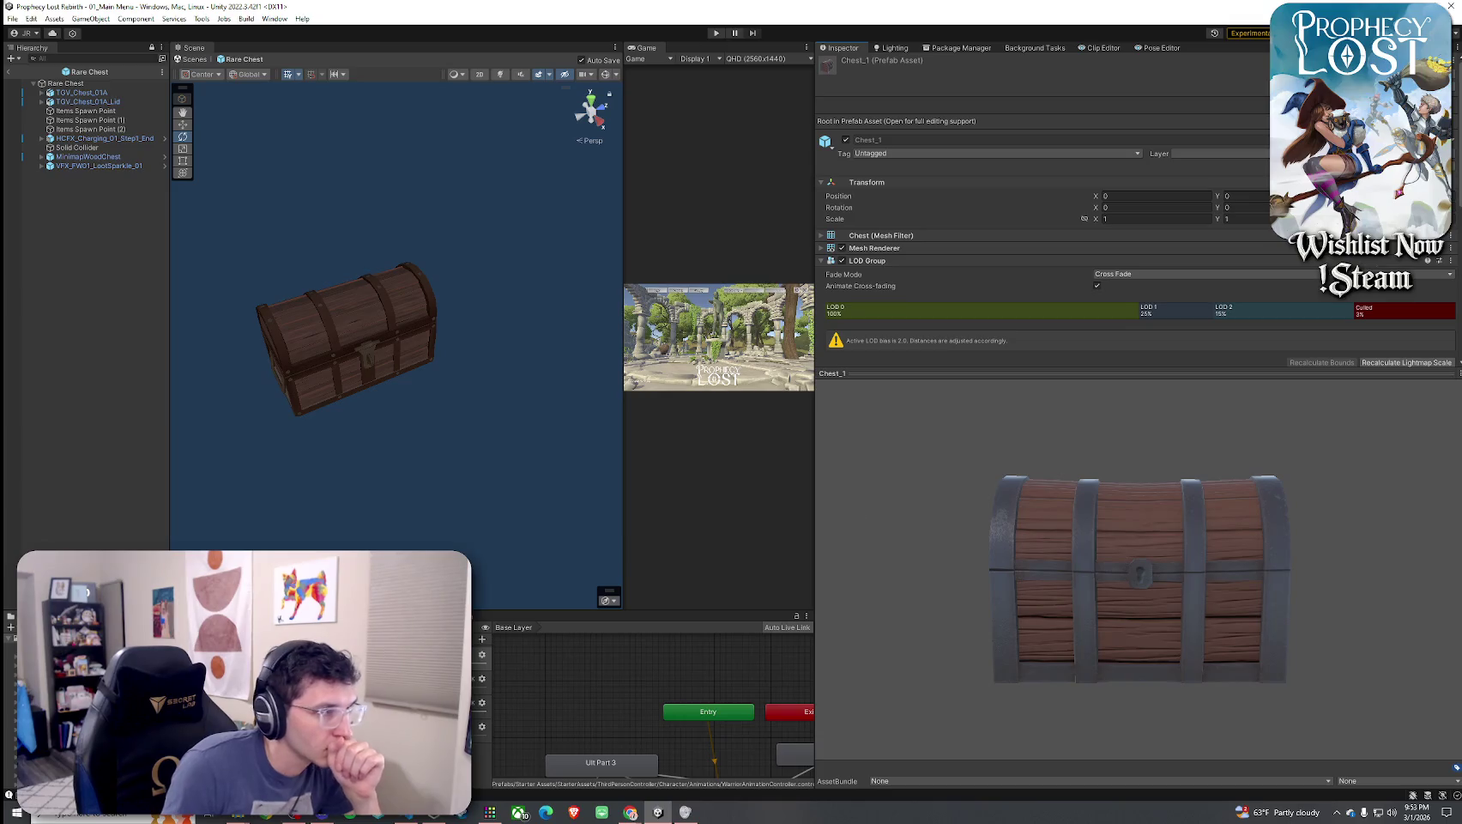
key(Down)
mouse_move(968, 581)
mouse_down()
mouse_move(1003, 579)
mouse_move(655, 632)
mouse_up()
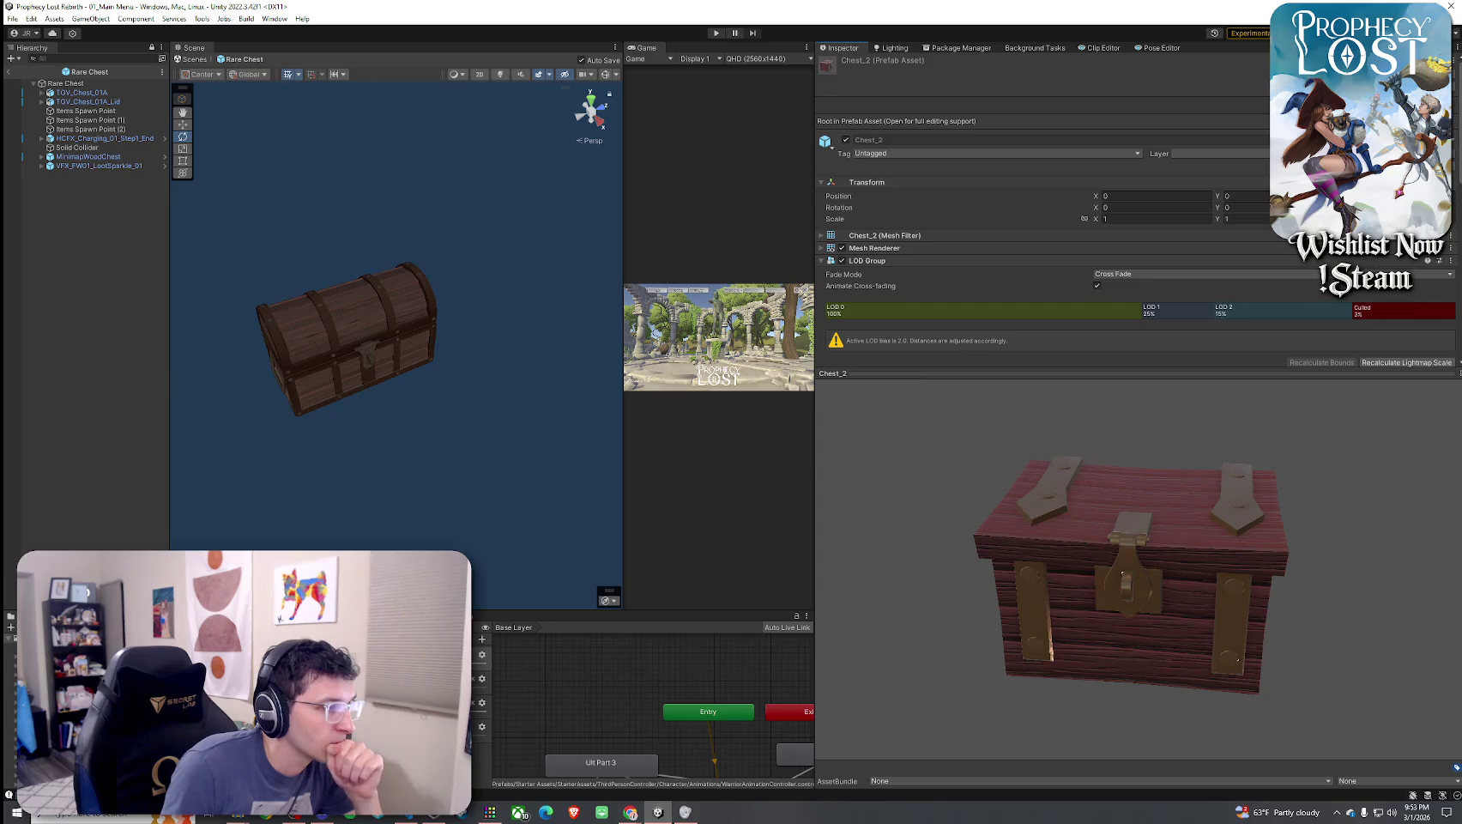
key(Down)
mouse_move(836, 555)
mouse_down()
mouse_move(899, 494)
mouse_move(1022, 544)
mouse_move(792, 460)
mouse_move(997, 525)
mouse_move(869, 489)
mouse_move(901, 515)
mouse_move(850, 490)
mouse_move(999, 503)
mouse_move(889, 536)
mouse_move(905, 553)
mouse_move(885, 513)
mouse_move(1037, 528)
mouse_move(943, 548)
mouse_move(950, 562)
mouse_move(1064, 545)
mouse_move(940, 568)
mouse_move(1039, 573)
mouse_move(942, 579)
mouse_move(1015, 584)
mouse_move(901, 579)
mouse_move(965, 568)
mouse_move(944, 590)
mouse_move(884, 564)
mouse_up()
click(61, 597)
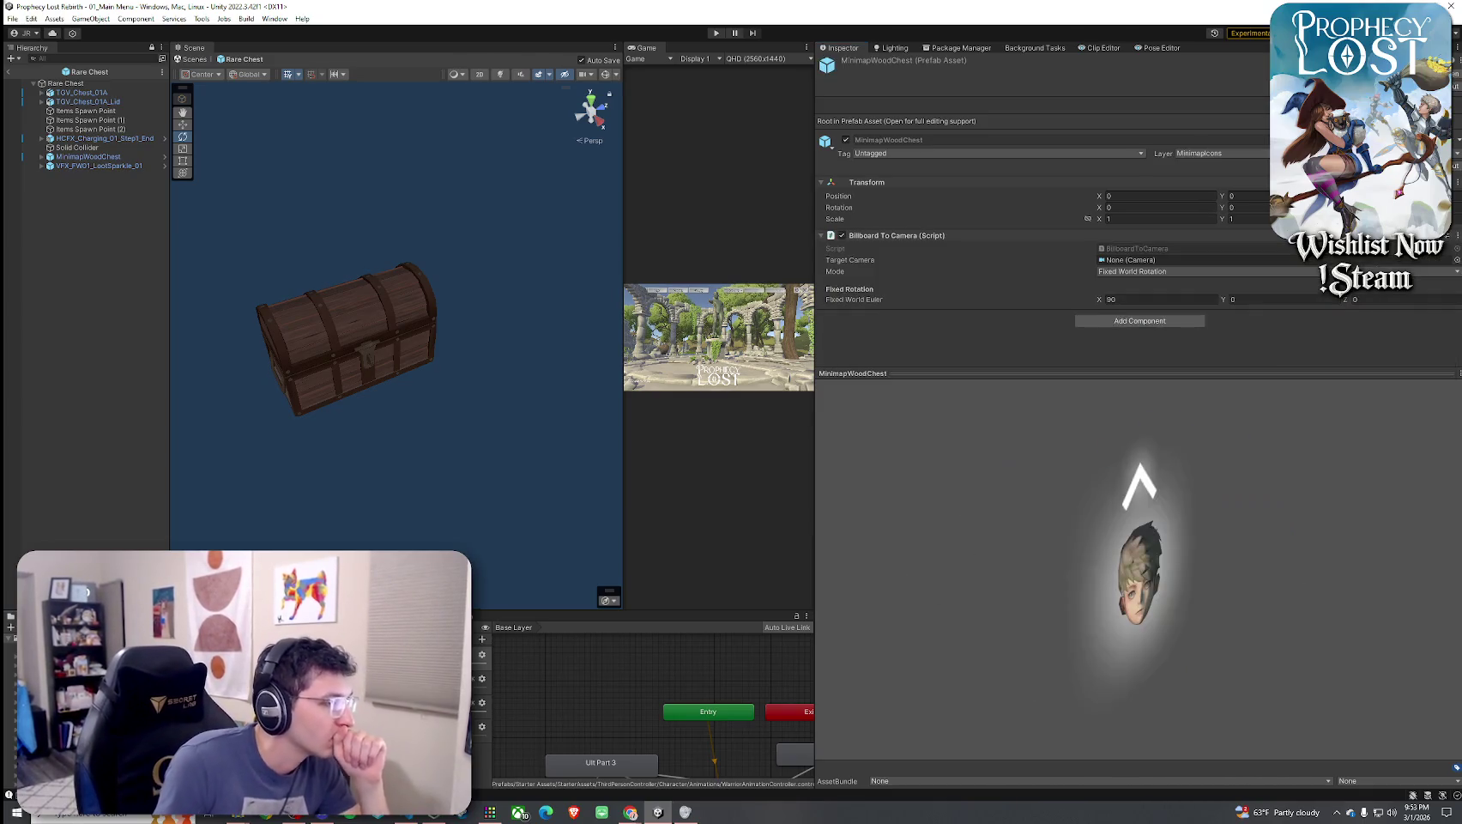
Preview P_FW01_Chest_A_01, P_PROP_chest_city_01 and the red and gold city chest, rotating each
key(Down)
key(Down)
key(Up)
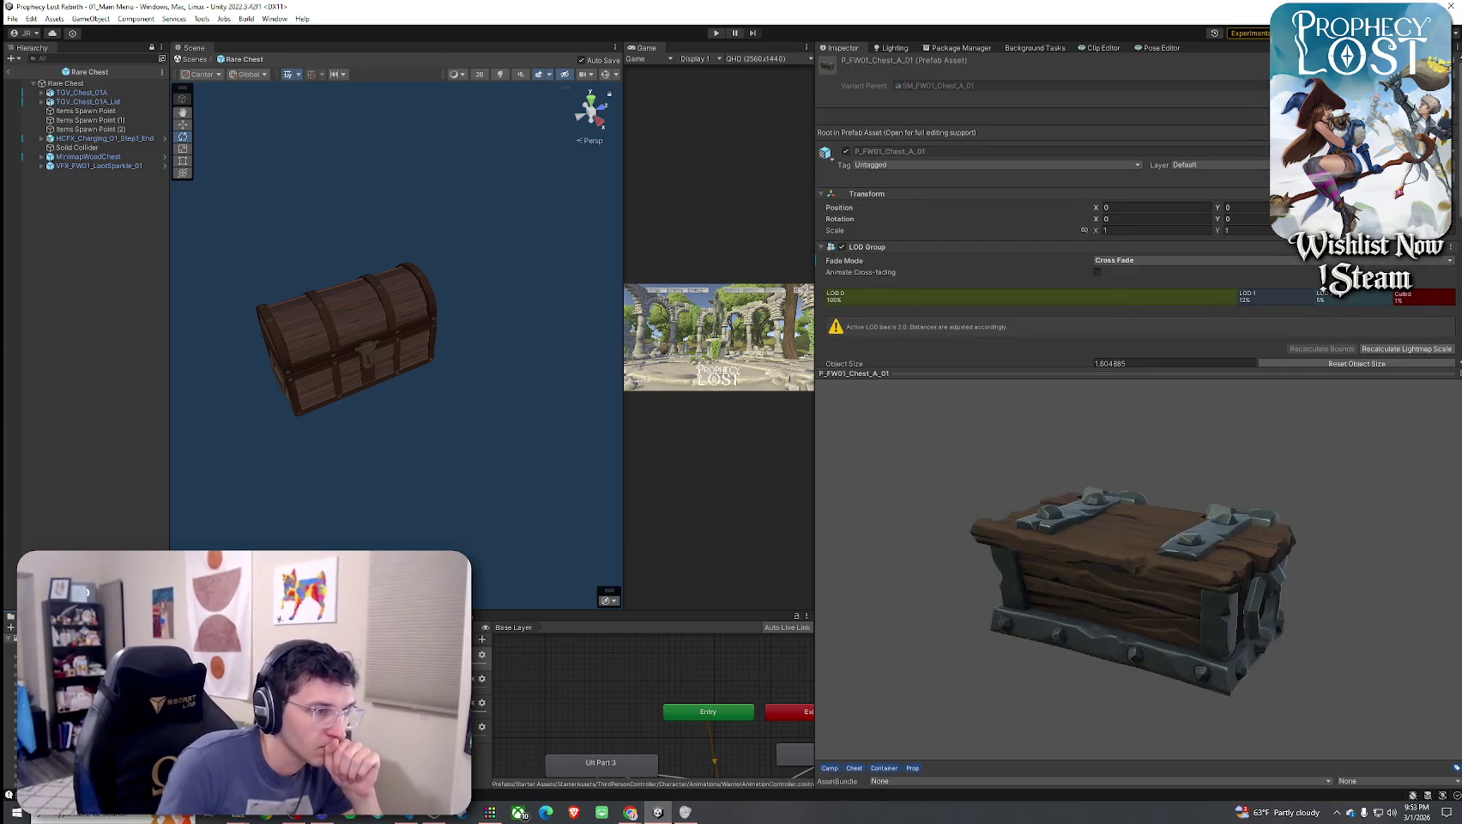
mouse_move(1148, 559)
mouse_down()
mouse_move(738, 539)
mouse_move(1147, 508)
mouse_move(958, 481)
mouse_move(799, 487)
mouse_move(656, 714)
mouse_up()
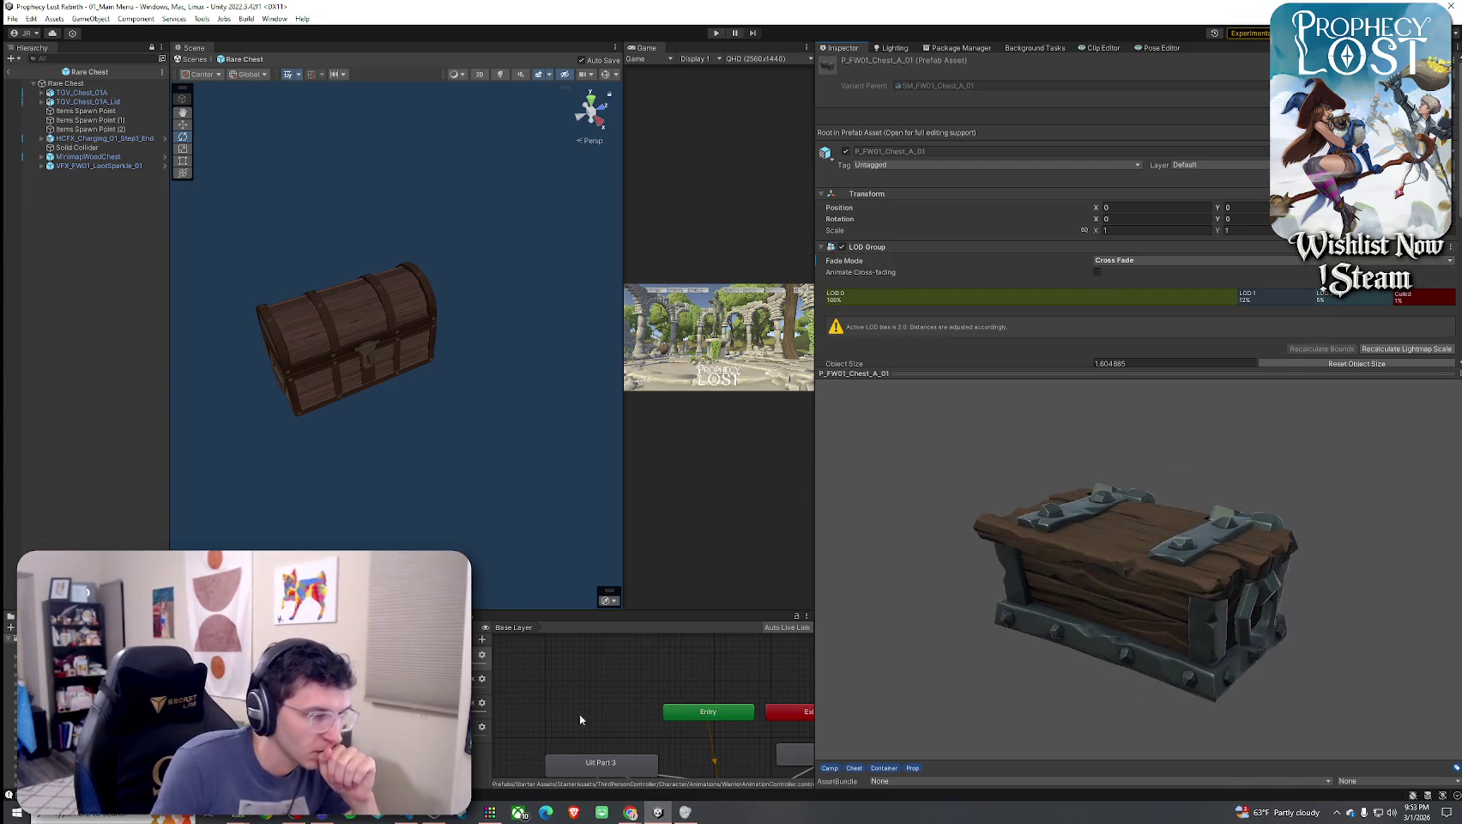
key(Down)
key(Down)
key(Down)
key(Down)
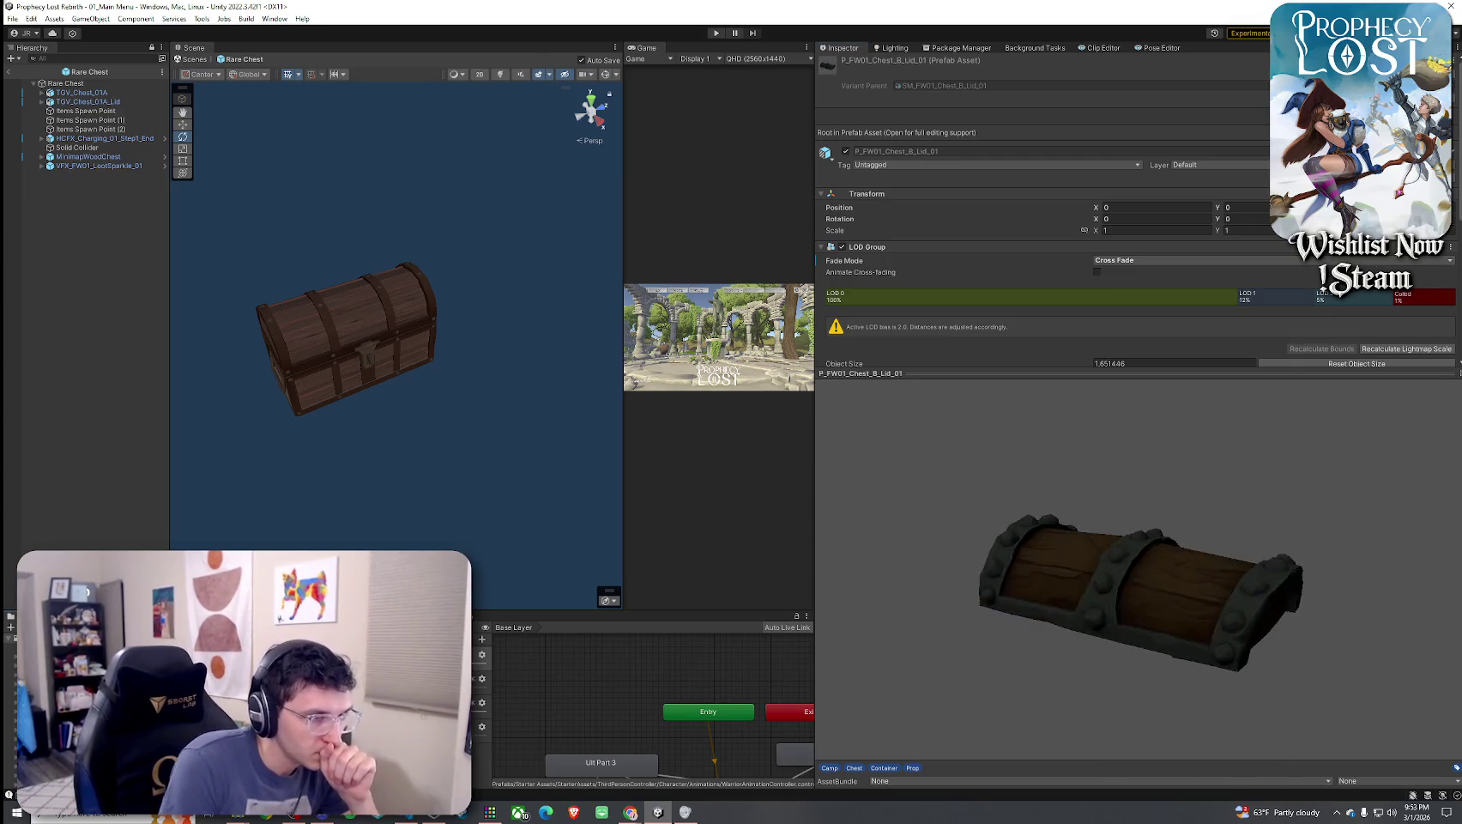
key(Up)
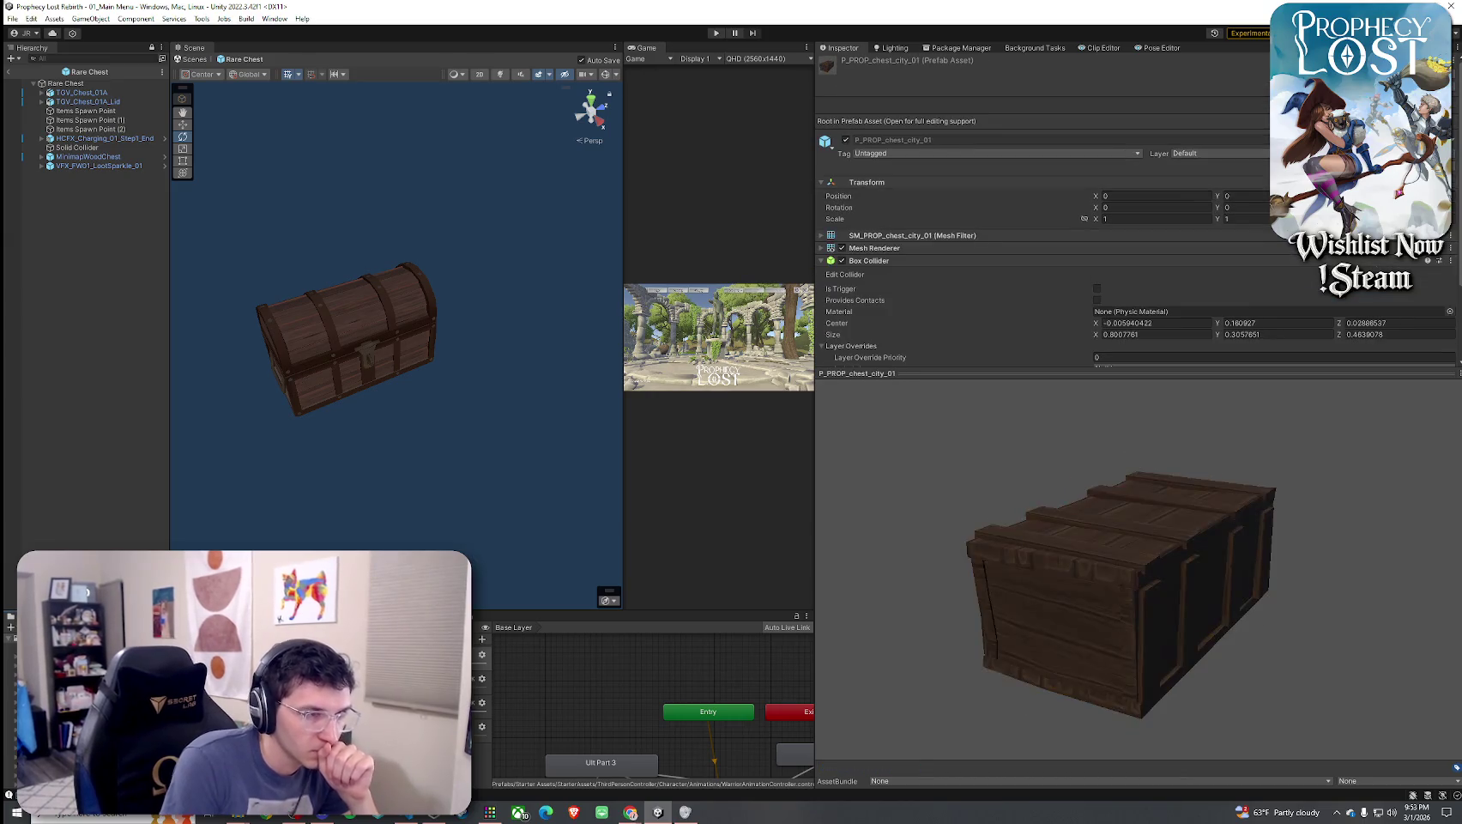
key(Down)
key(Down)
key(Down)
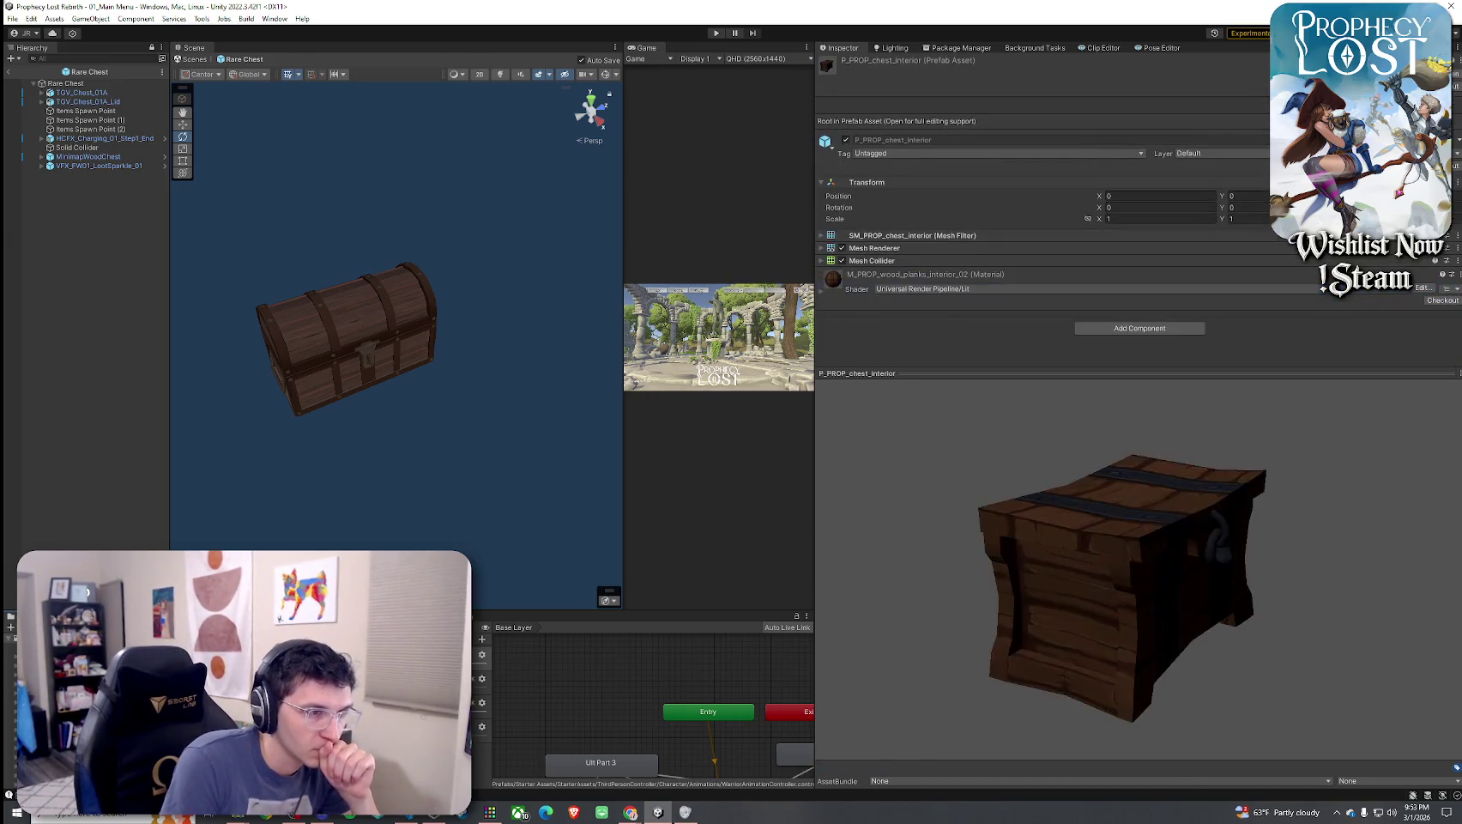
key(Up)
key(Up)
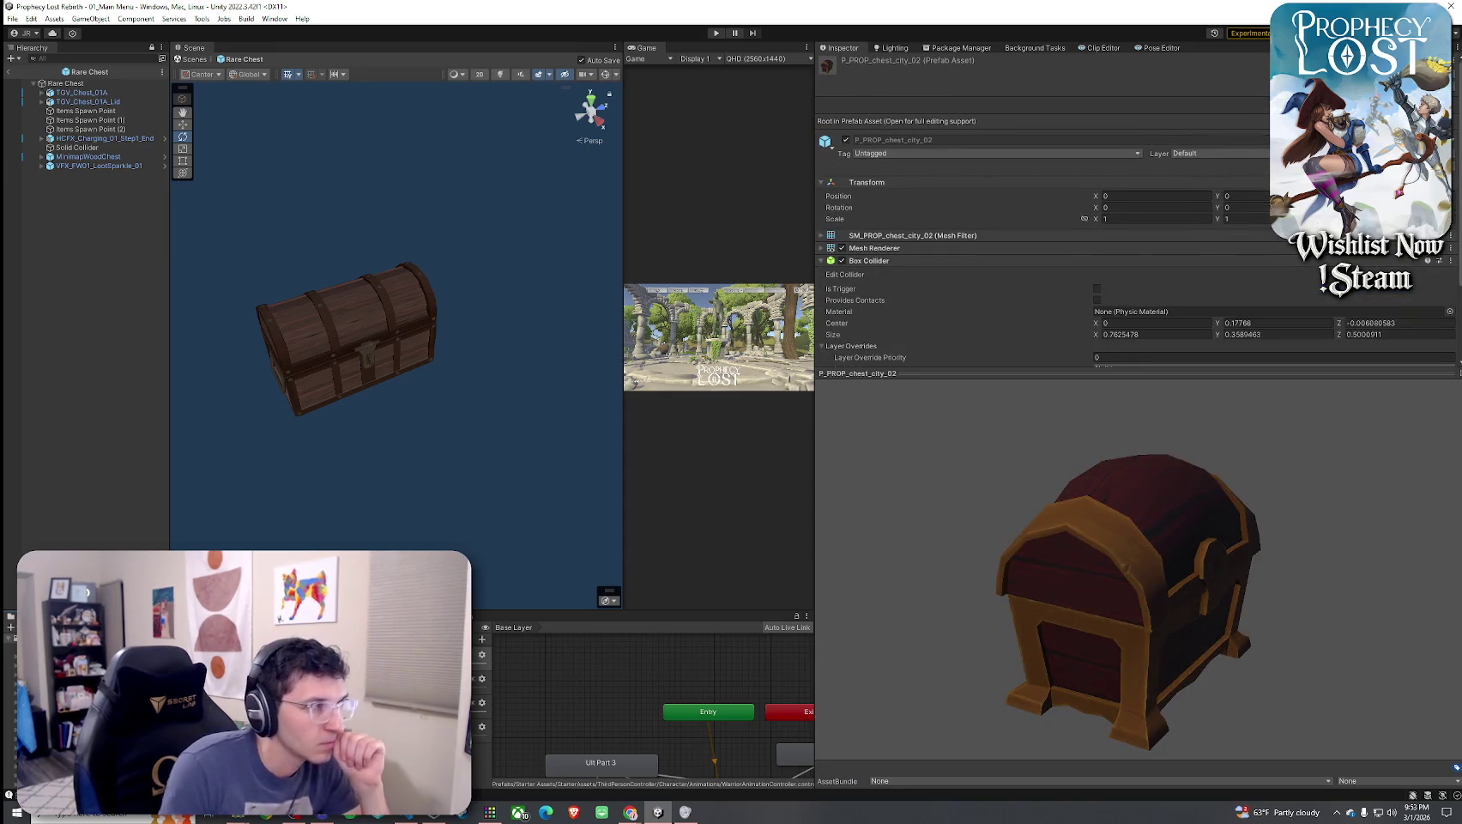
mouse_move(1168, 564)
mouse_down()
mouse_move(908, 516)
mouse_move(1035, 525)
mouse_move(1191, 613)
mouse_move(1030, 562)
mouse_up()
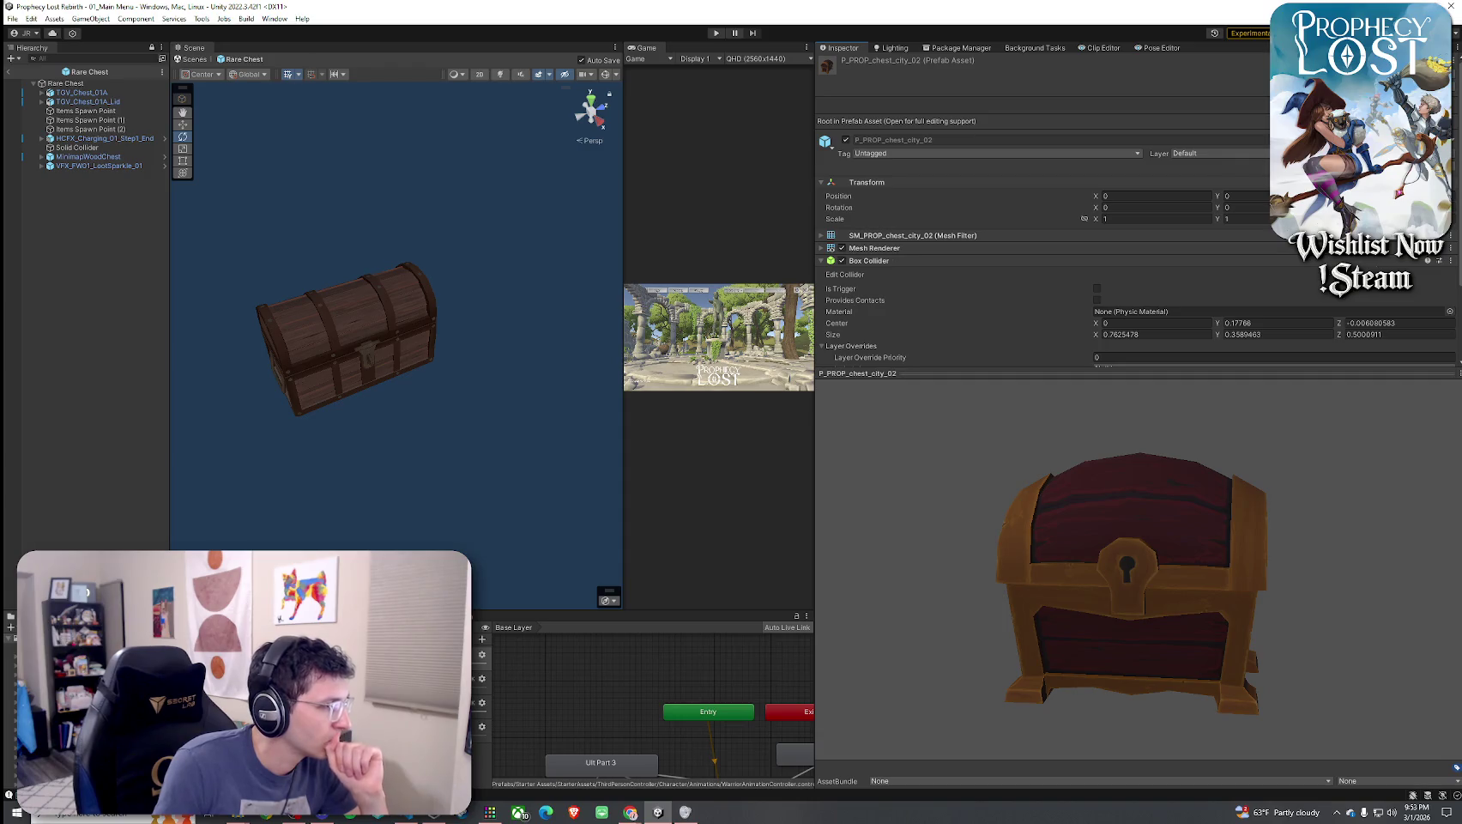
Compare SM_chest_01, TGV_Wood_Chest_01A and Shmedium Chest, then return to P_PROP_chest_city_02
key(Down)
key(Down)
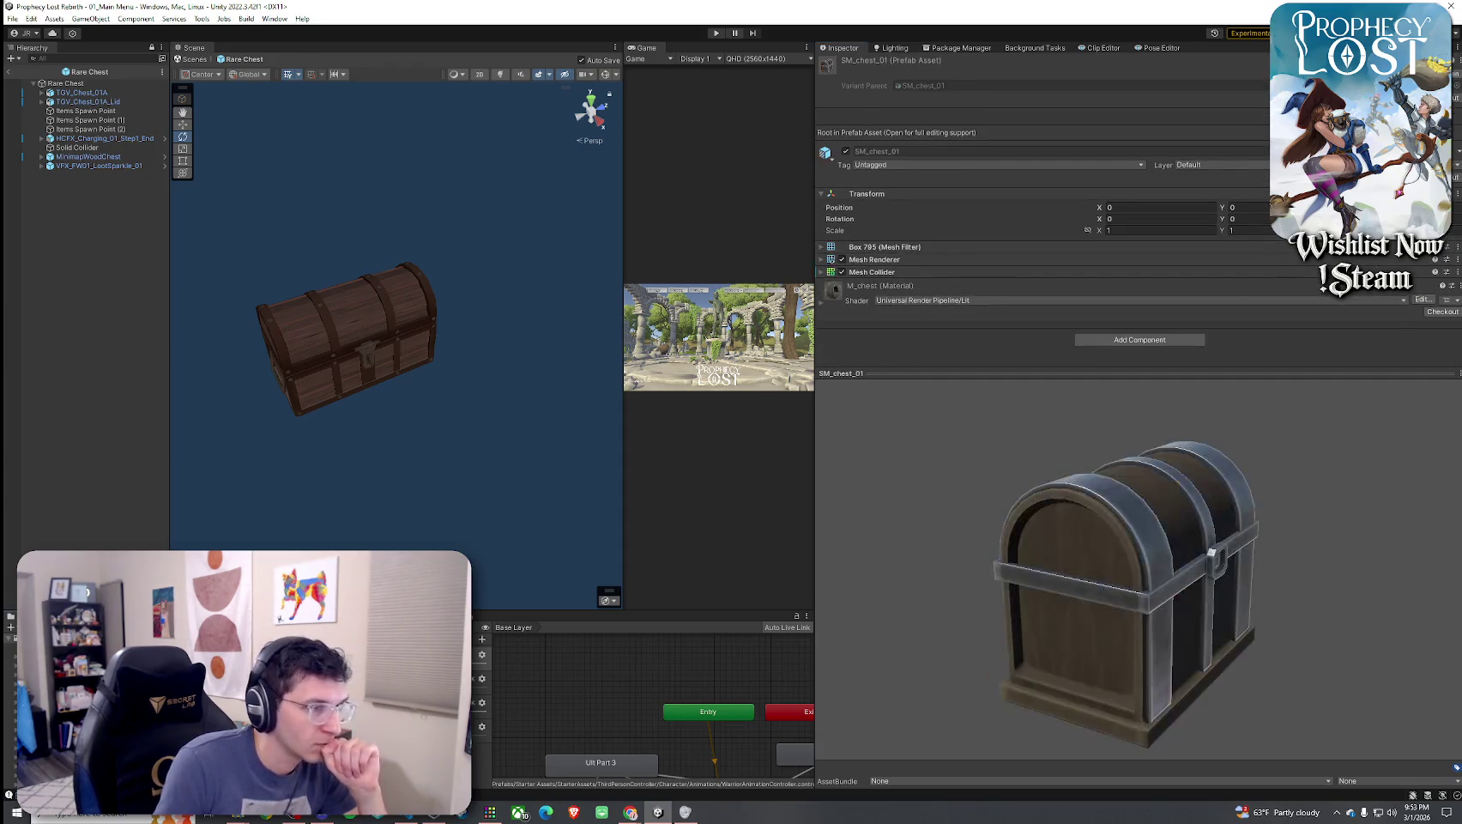
key(Down)
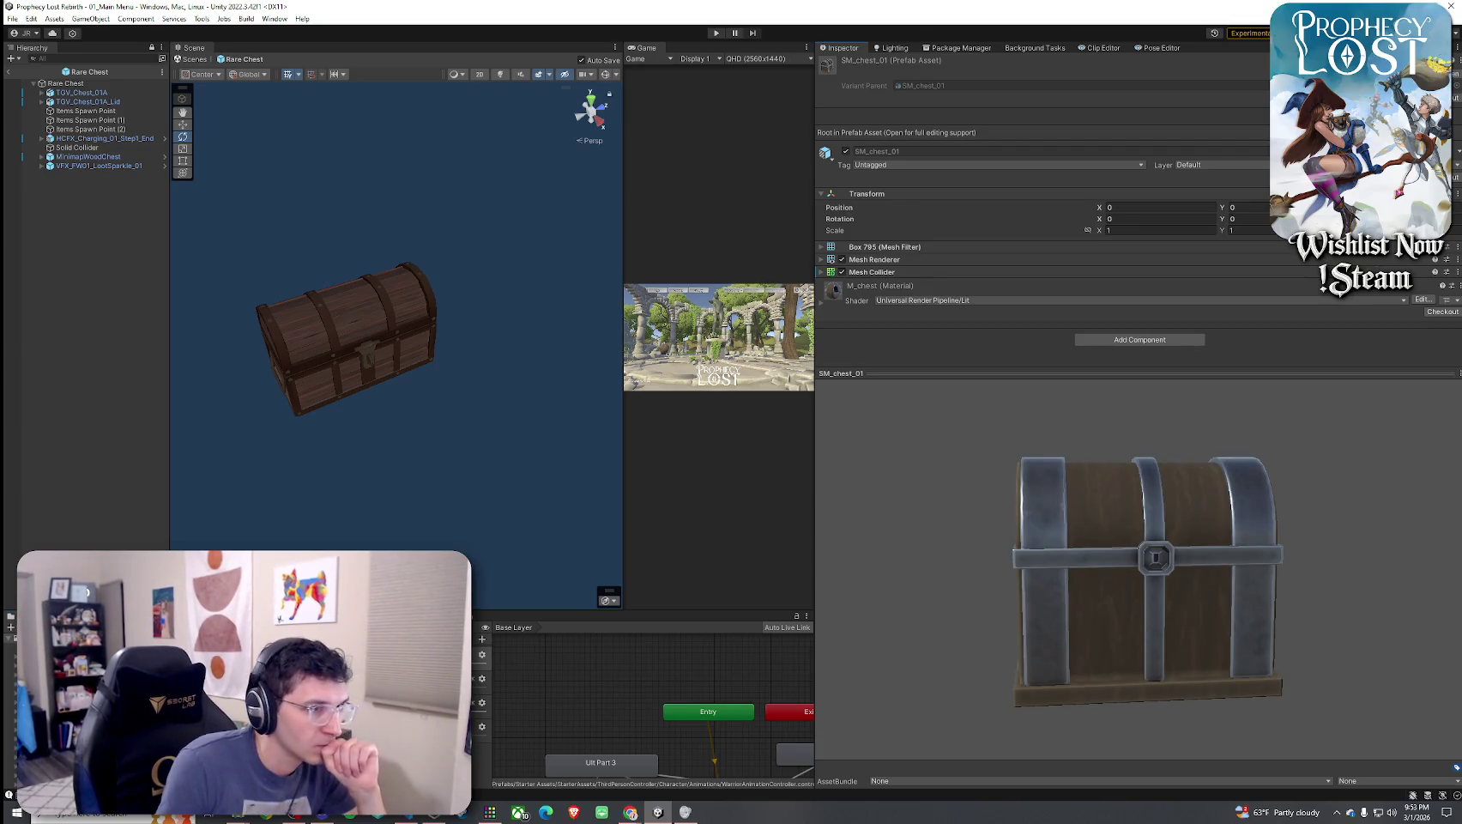
drag(992, 496, 875, 635)
key(Down)
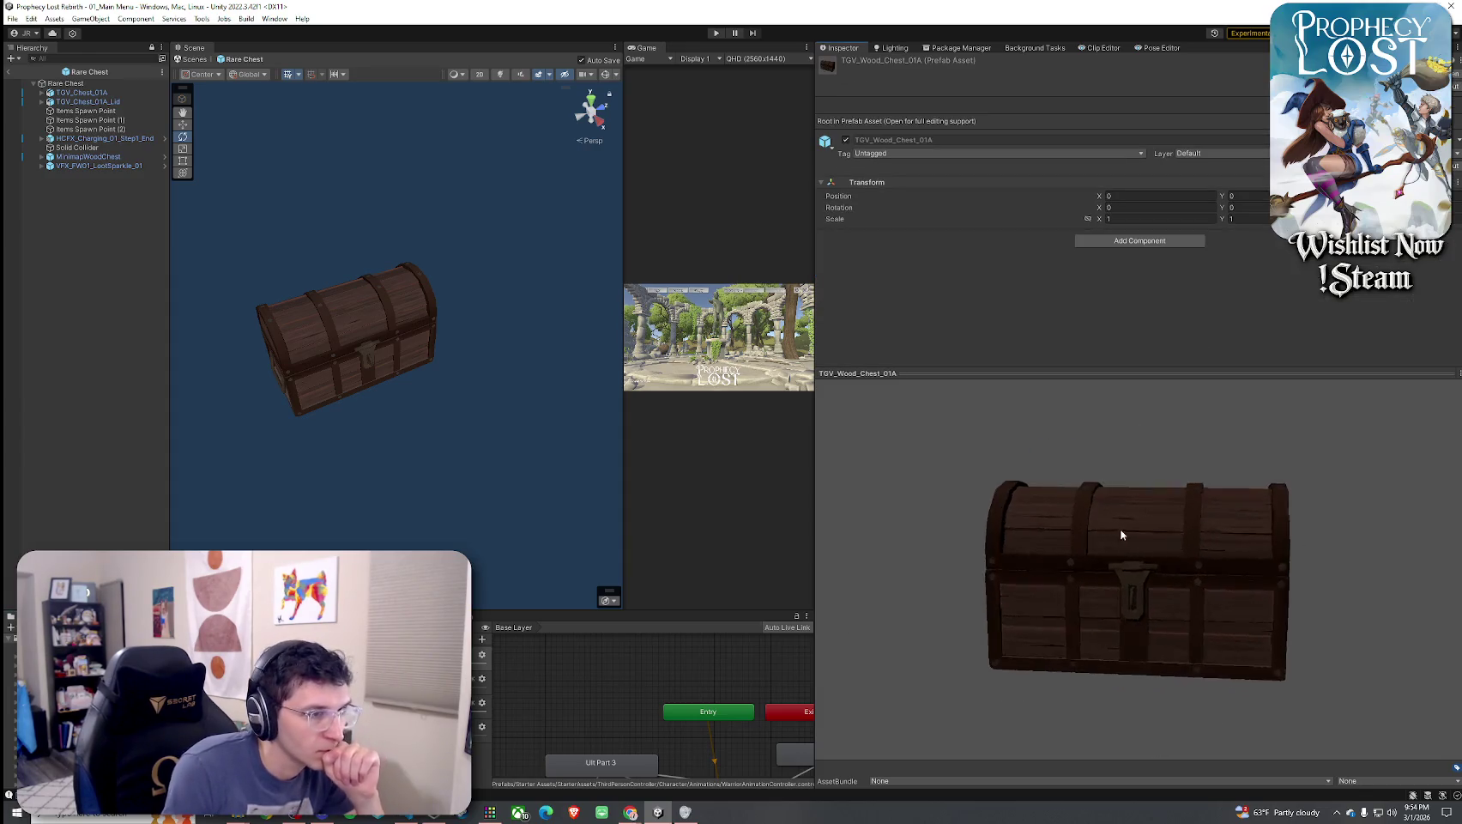
drag(1120, 533, 1107, 558)
key(Up)
key(Up)
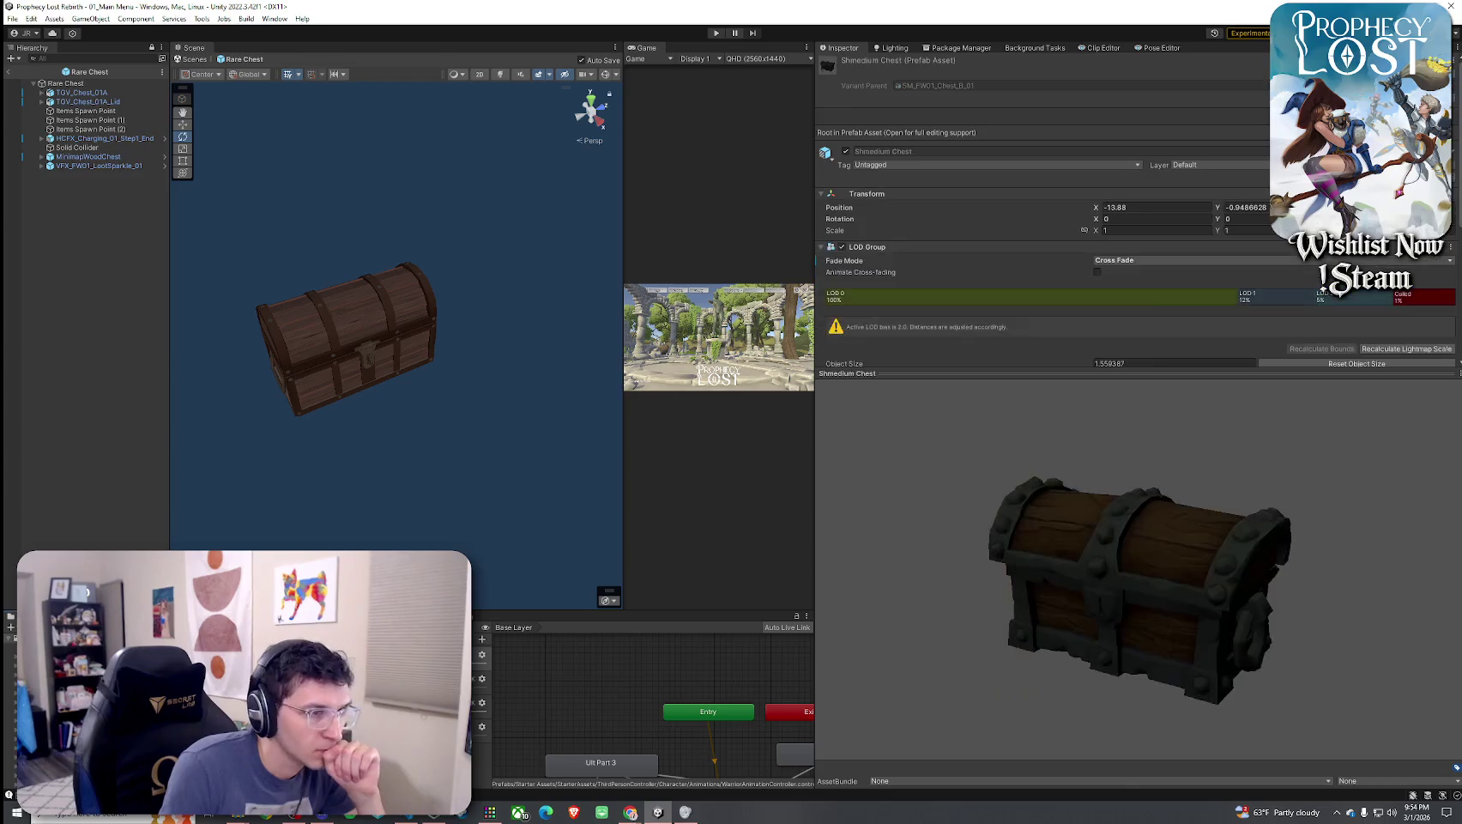
mouse_move(1025, 613)
mouse_down()
mouse_move(1093, 583)
mouse_move(1150, 580)
mouse_up()
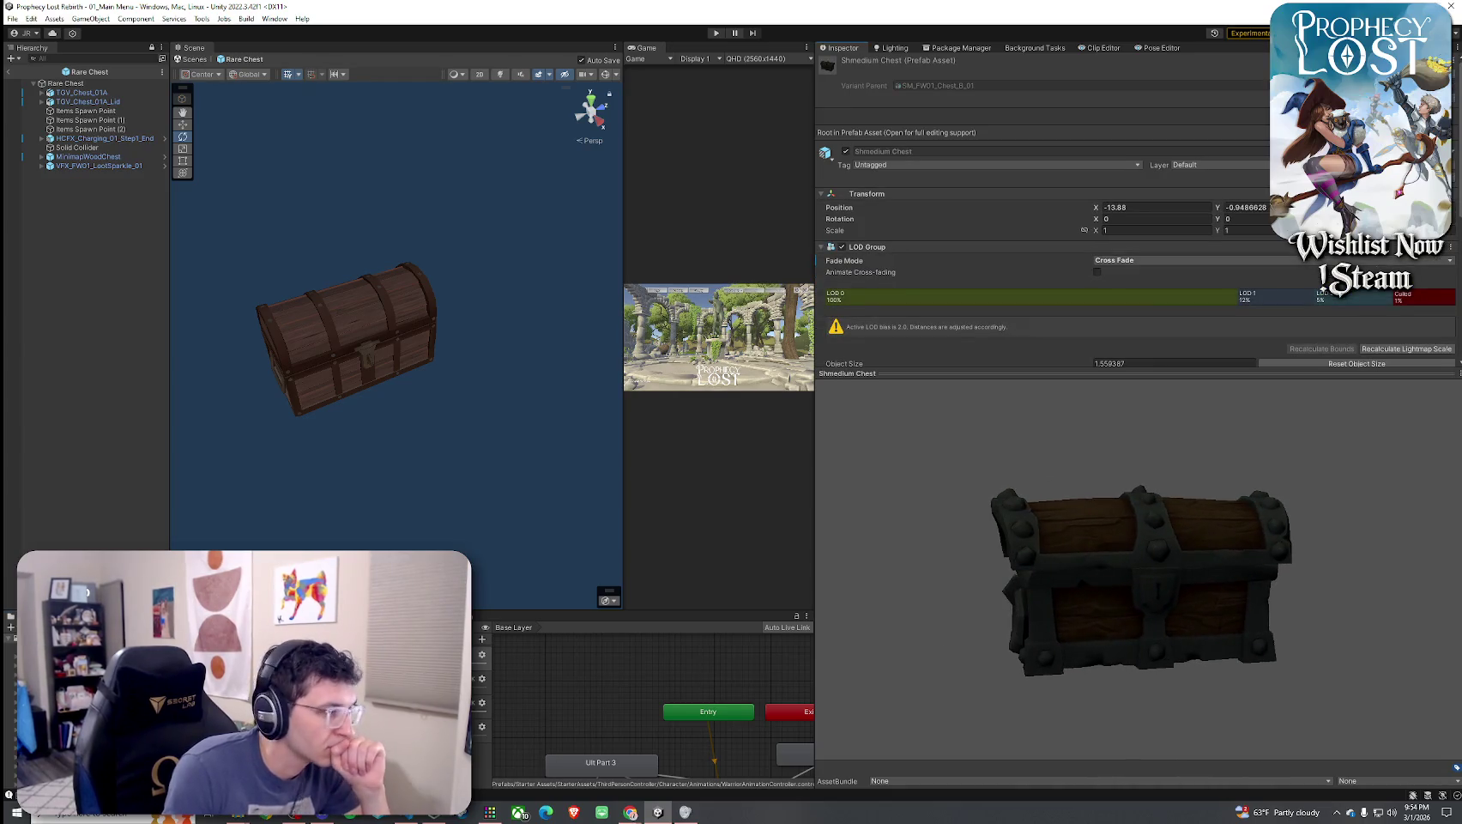
key(Up)
key(Up)
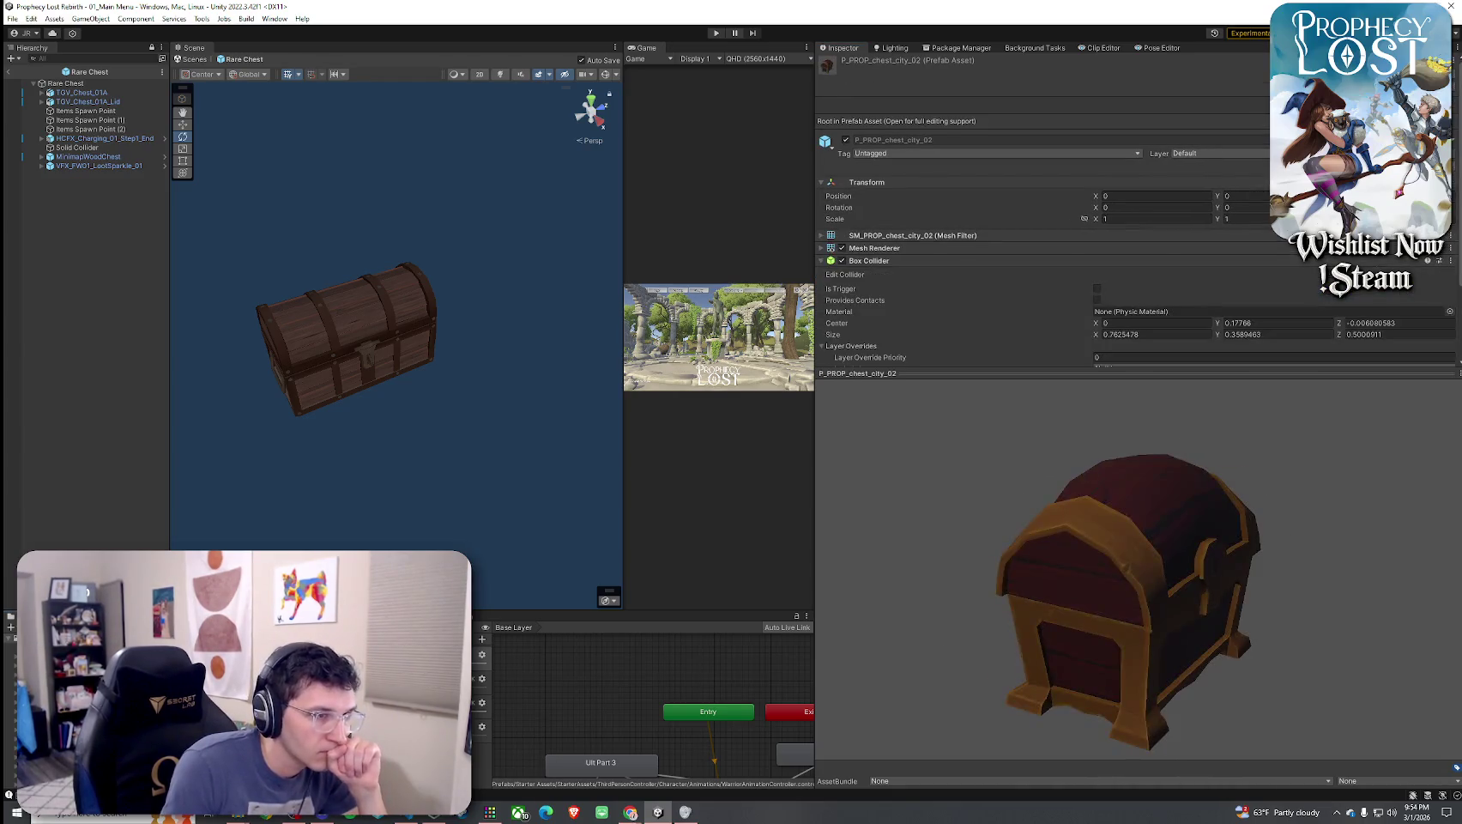
drag(1056, 596, 903, 561)
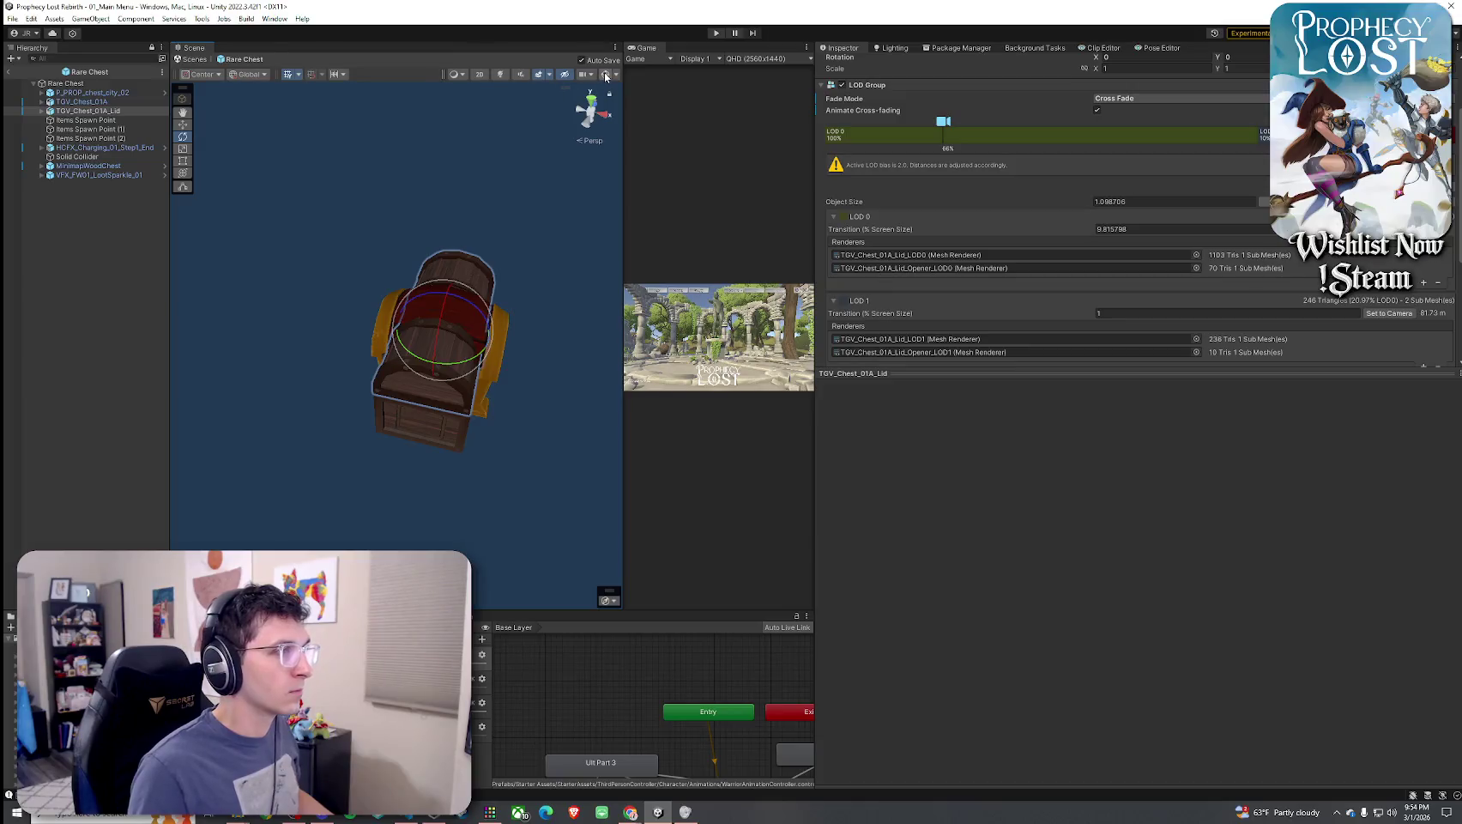
Hide the scene gizmo icons and select the new P_PROP_chest_city_02 model in Rare Chest
click(606, 75)
click(606, 75)
mouse_move(601, 249)
mouse_down()
mouse_move(588, 268)
mouse_move(669, 269)
mouse_move(322, 187)
mouse_up()
ctrl+click(81, 101)
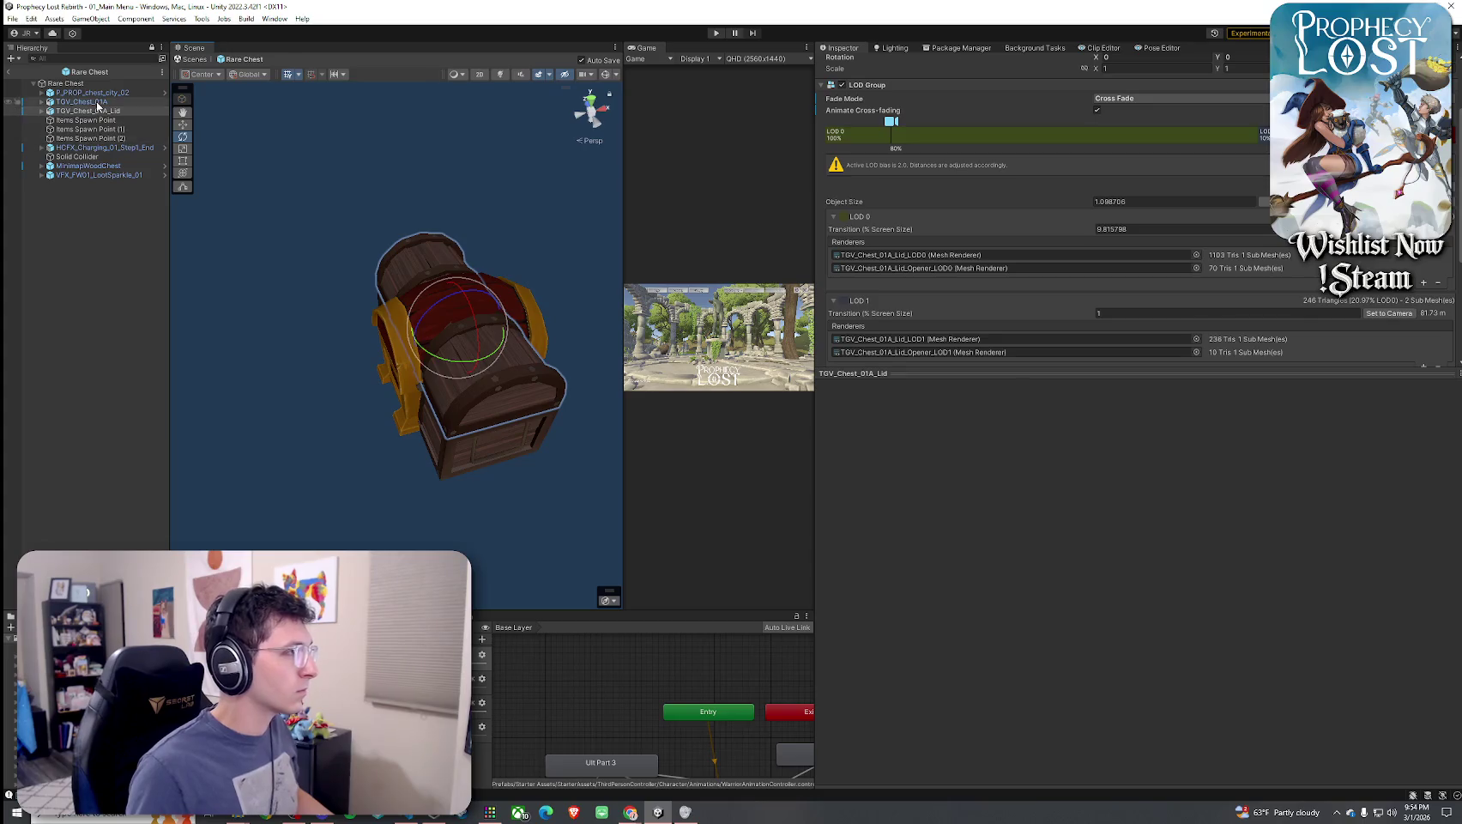
click(93, 92)
scroll(859, 129, up, 2)
click(846, 64)
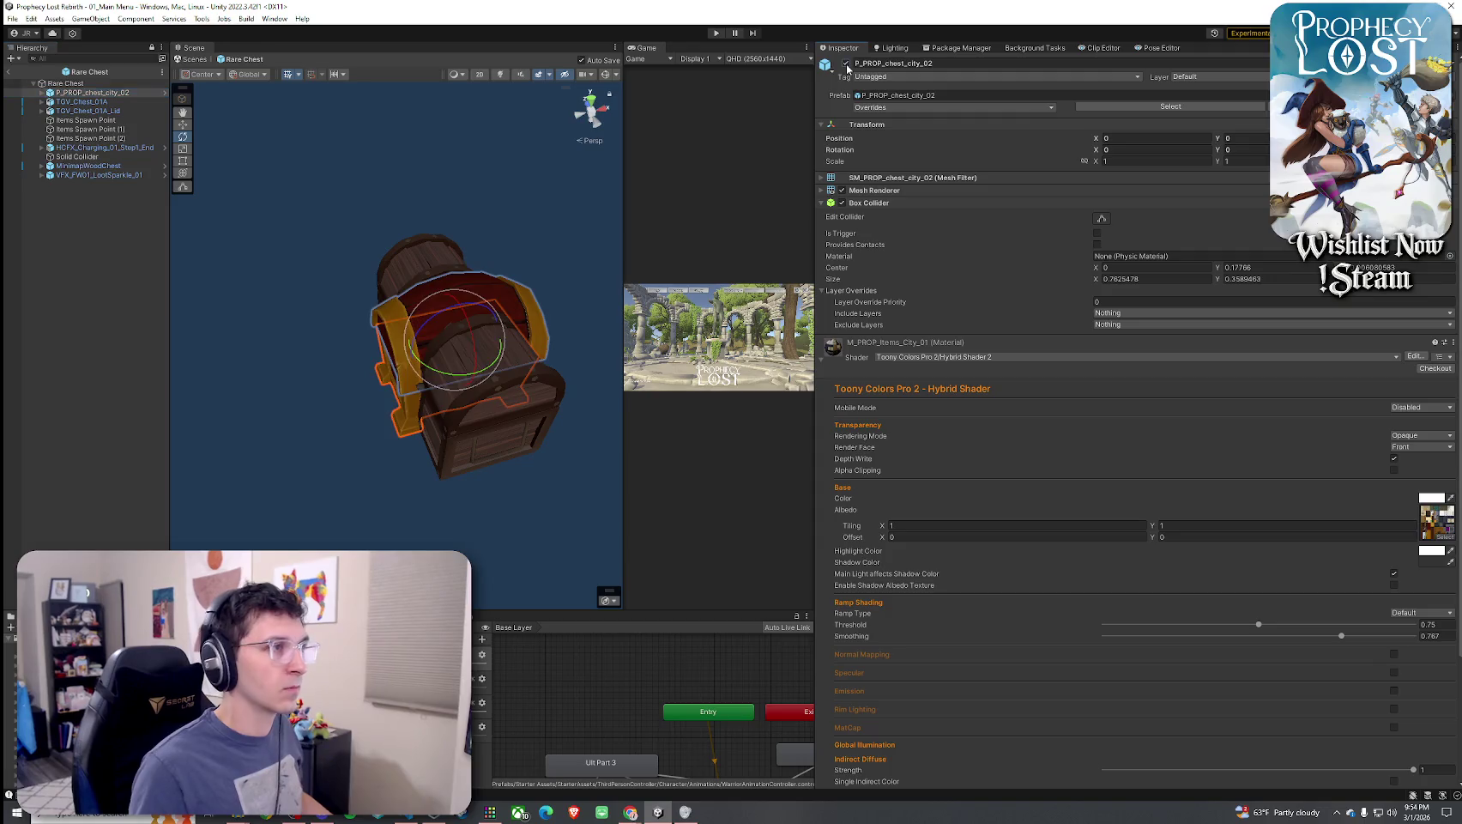
click(847, 63)
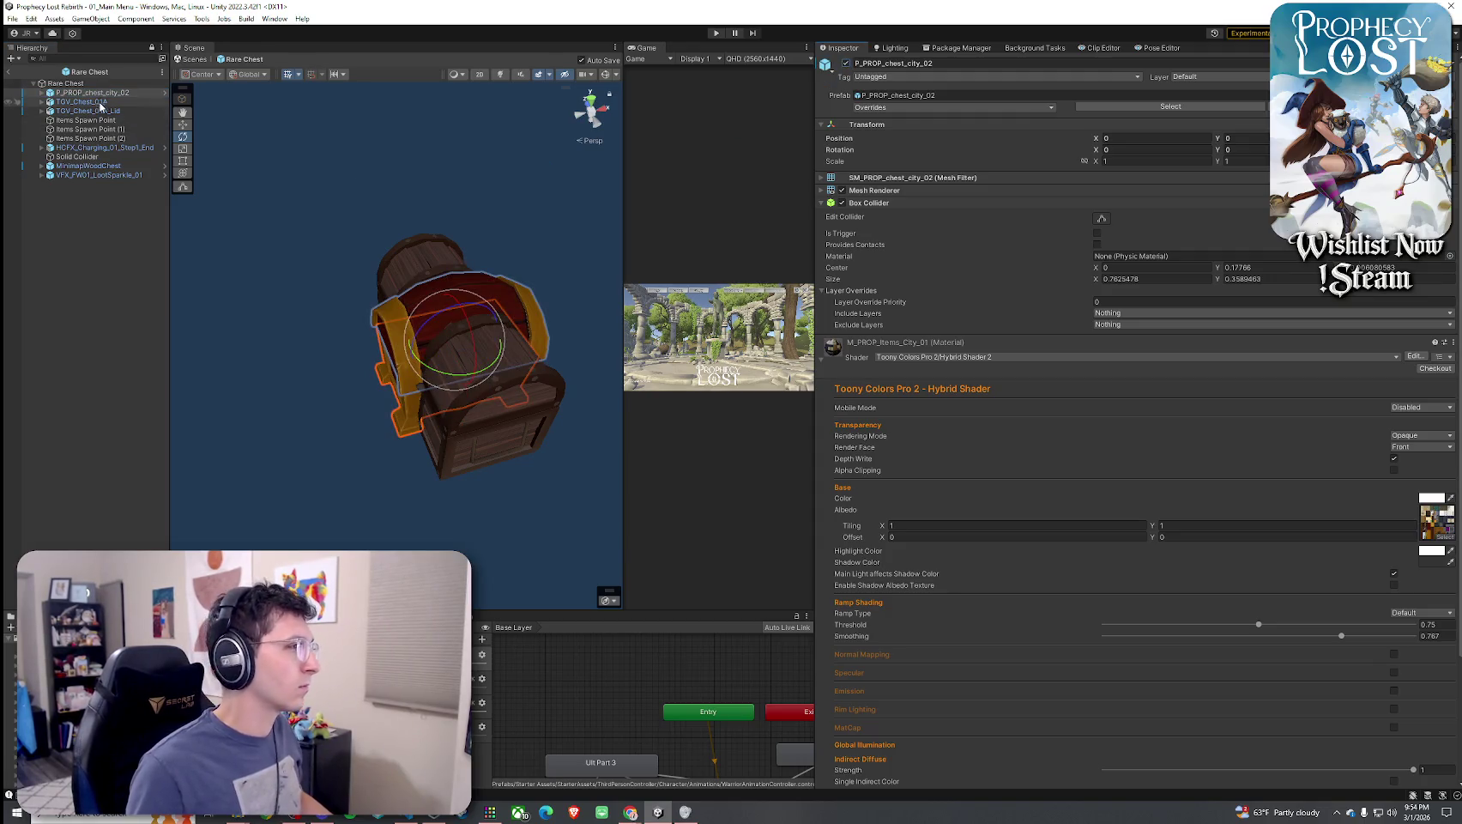
Rotate the city chest to -90 degrees on Y
drag(444, 373, 567, 386)
click(1240, 150)
text(-90)
key(Return)
drag(283, 240, 161, 224)
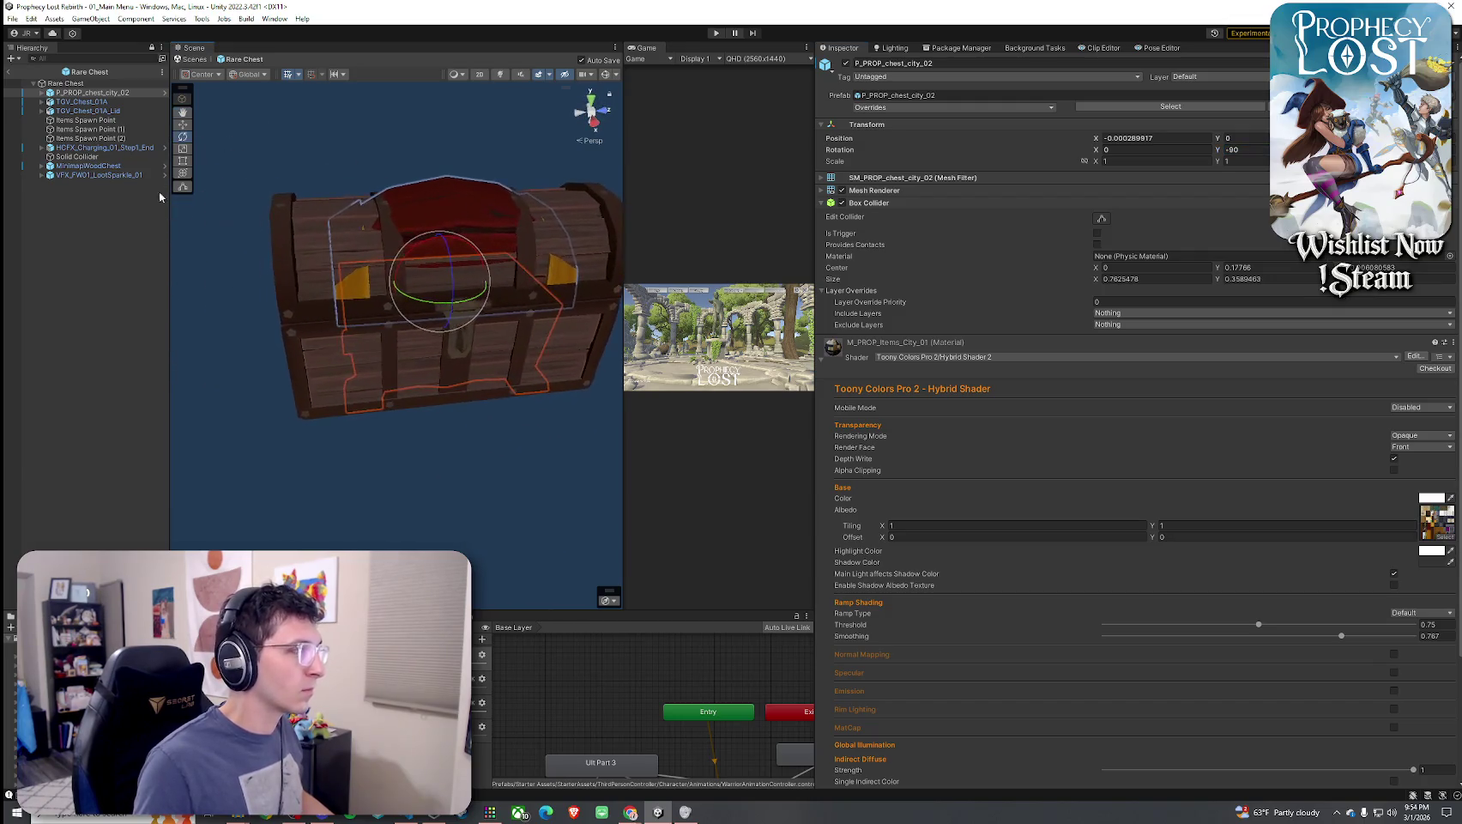
Deactivate the old TGV chest and lid, and try a 90 Y rotation before undoing
click(82, 101)
shift+click(87, 111)
click(846, 64)
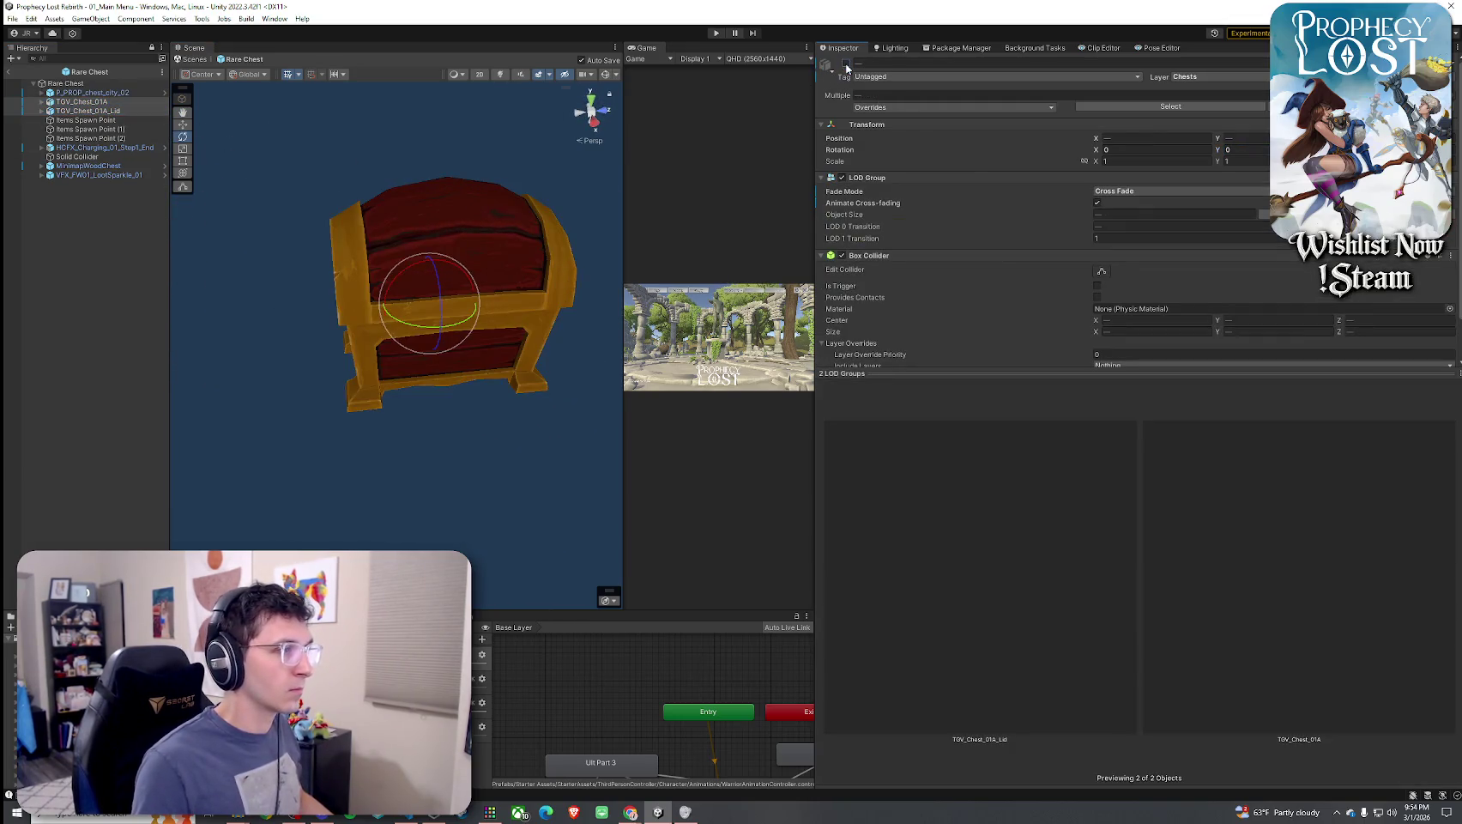
click(93, 92)
click(1241, 150)
text(90)
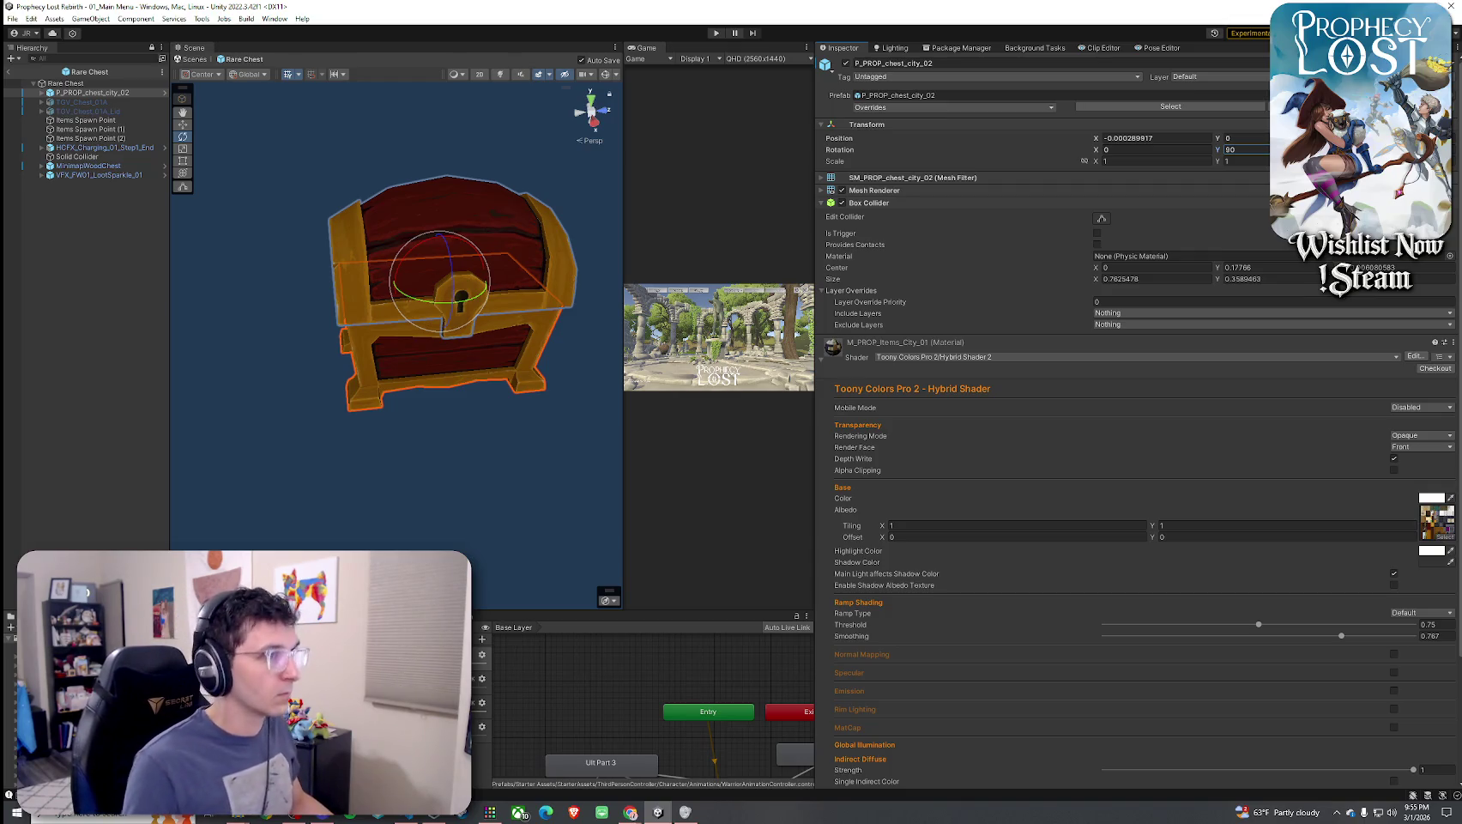
key(ctrl+z)
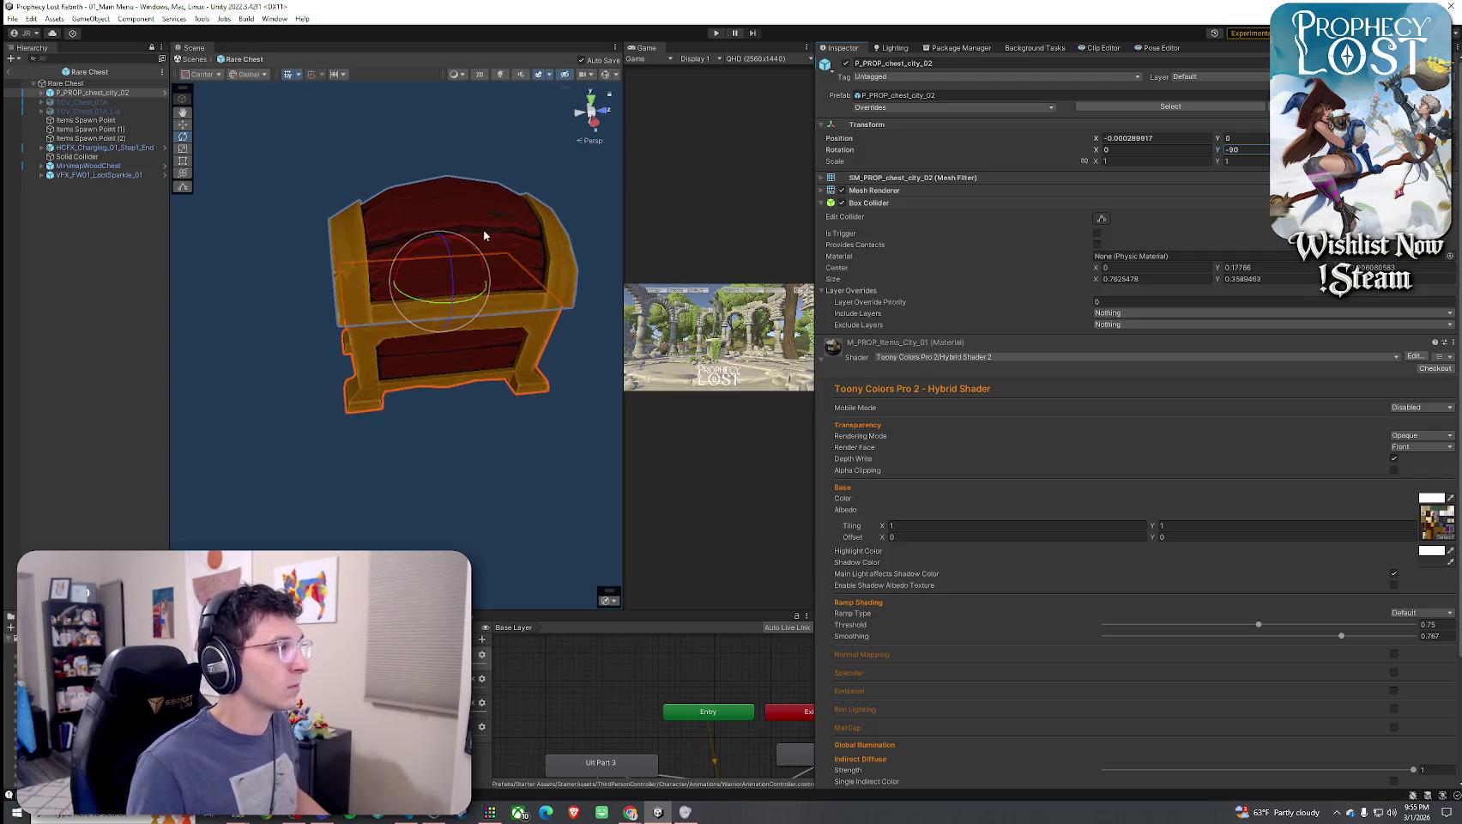
key(ctrl+z)
key(ctrl+z)
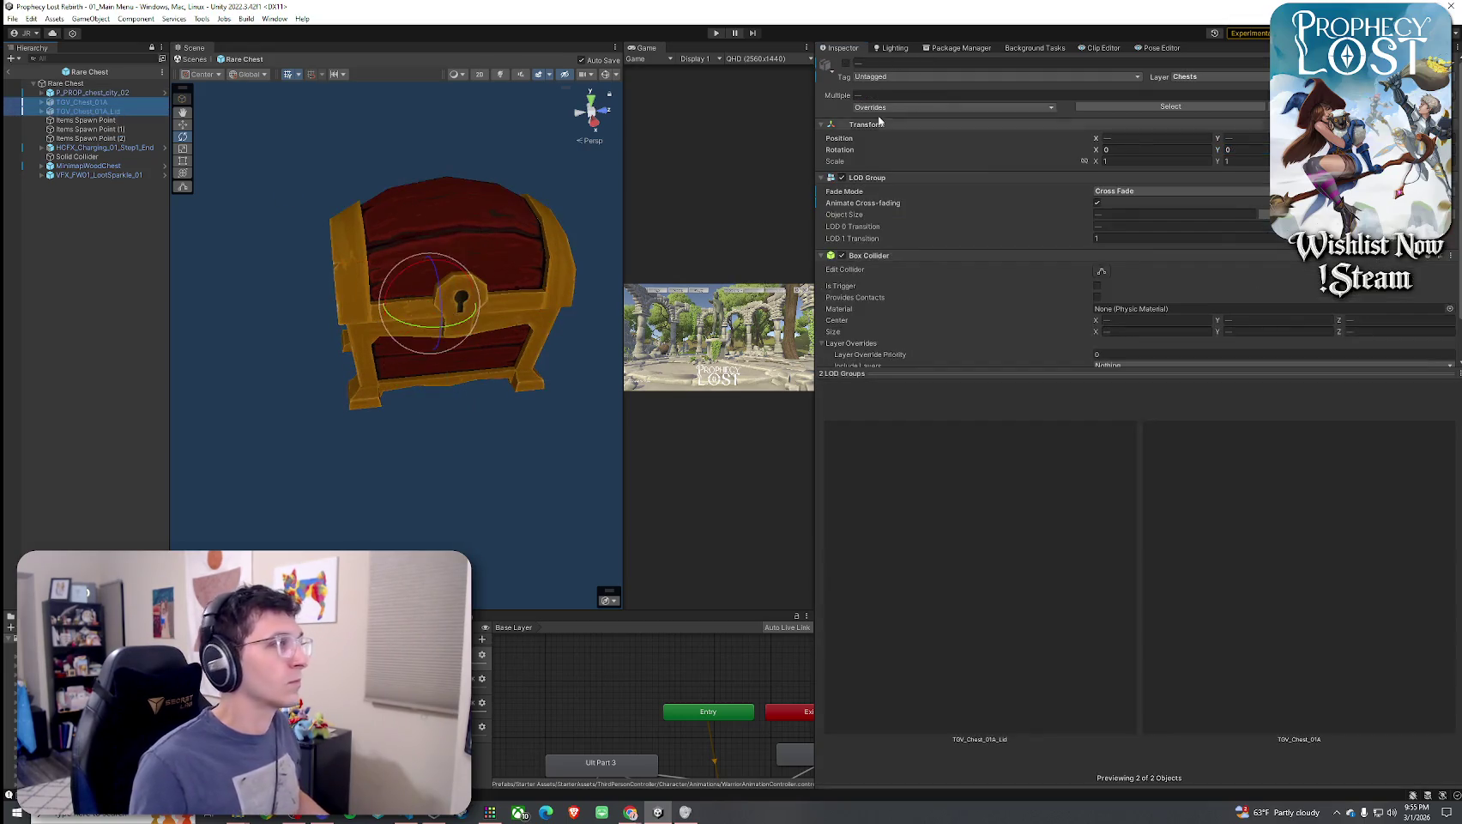
key(ctrl+z)
key(ctrl+z)
key(ctrl+z)
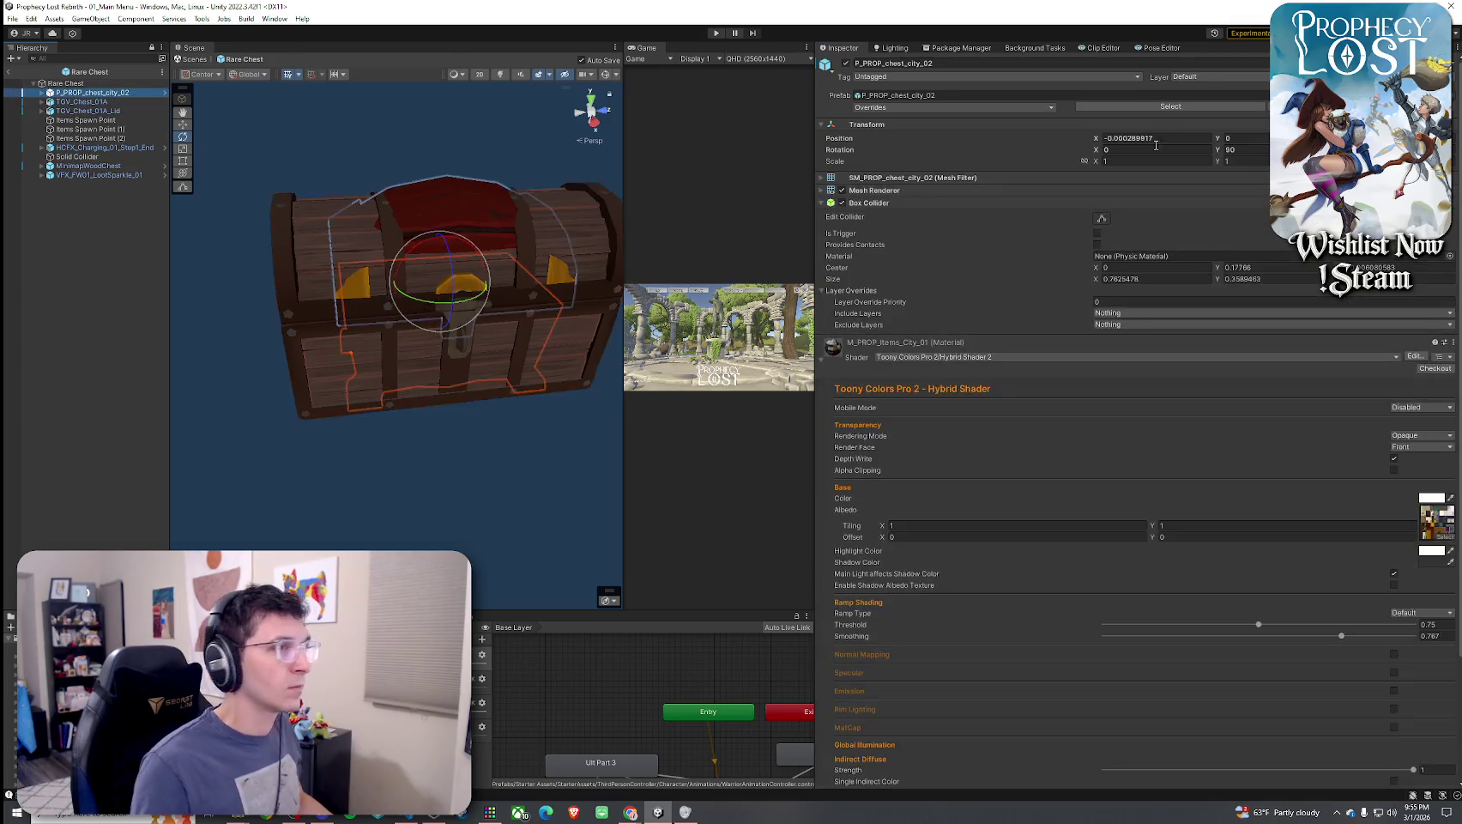
Give the city chest a uniform scale of 1.25 after trying 1.5, 1.2 and 1.3
click(1115, 161)
text(1.5)
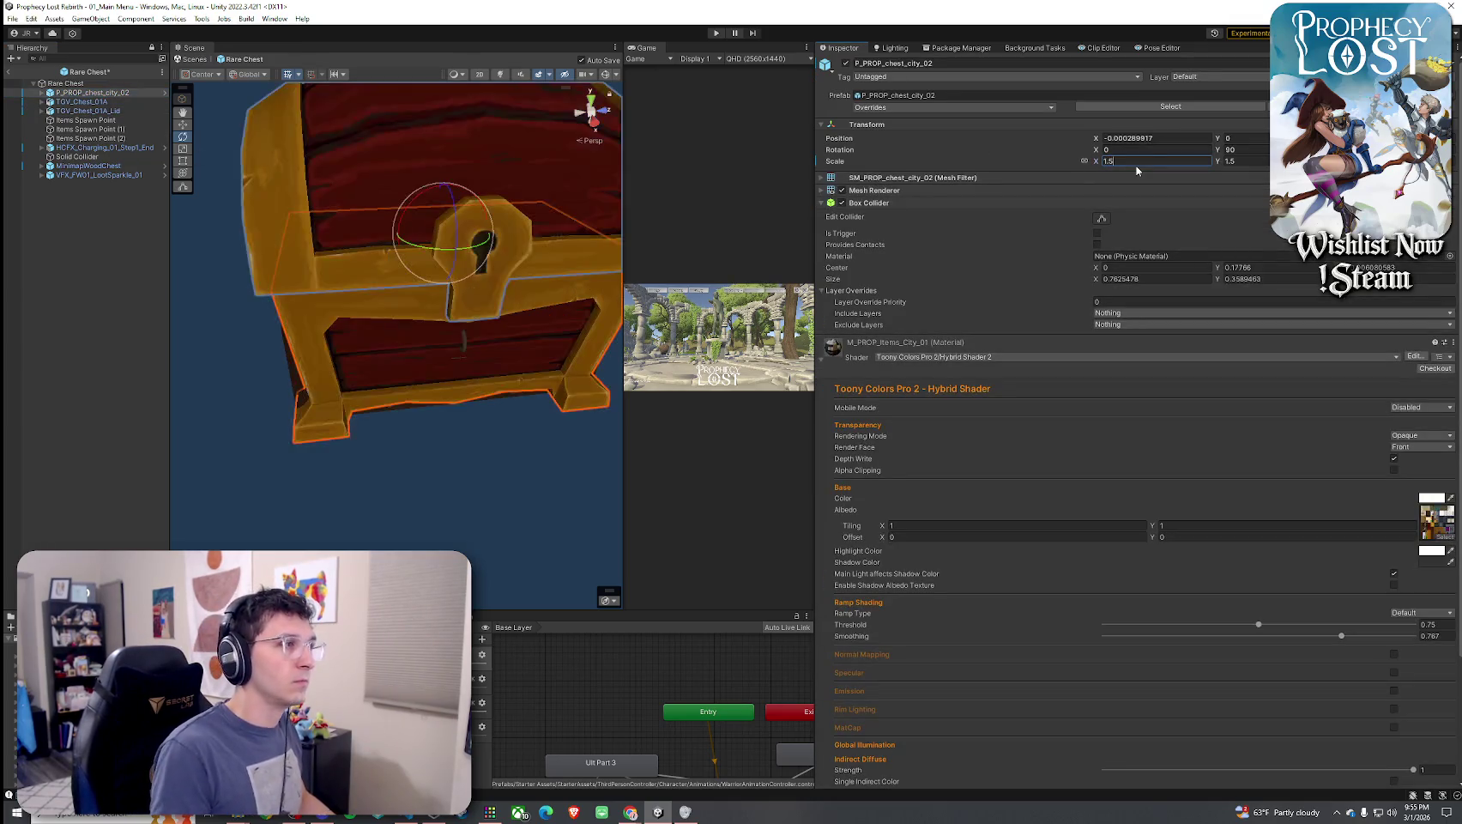
key(BackSpace)
text(2)
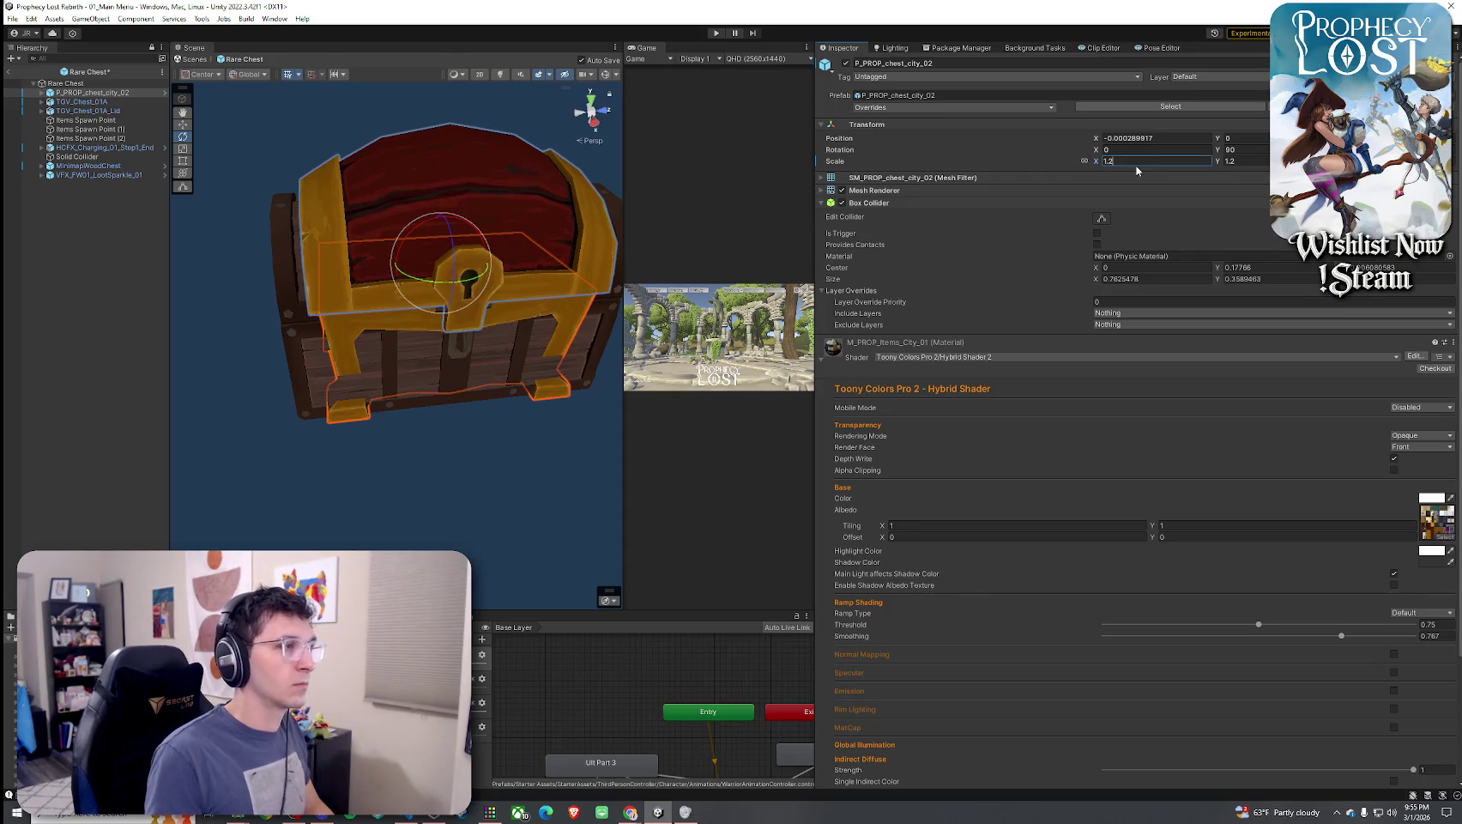
key(BackSpace)
text(3)
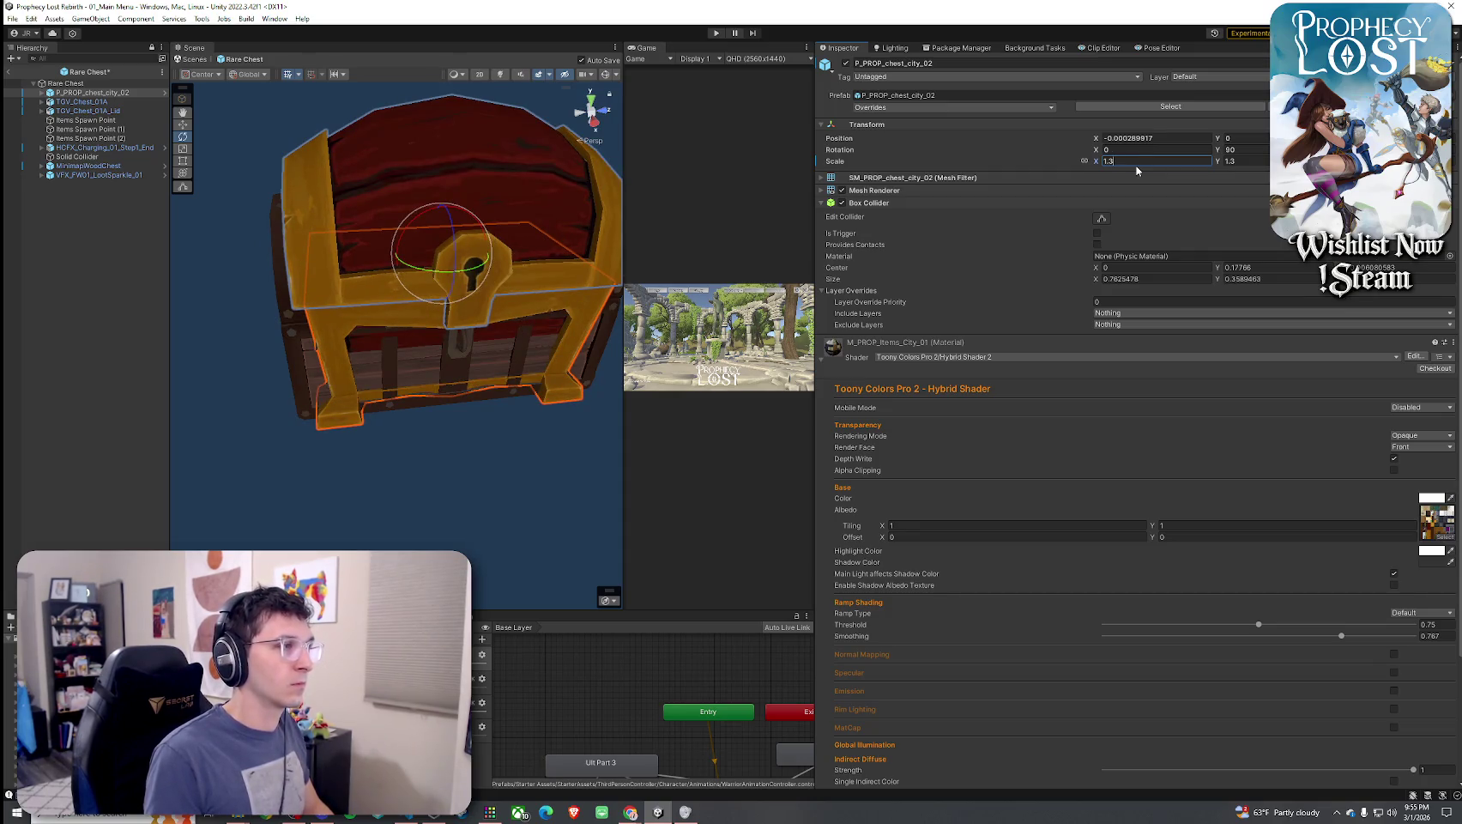
key(BackSpace)
text(25)
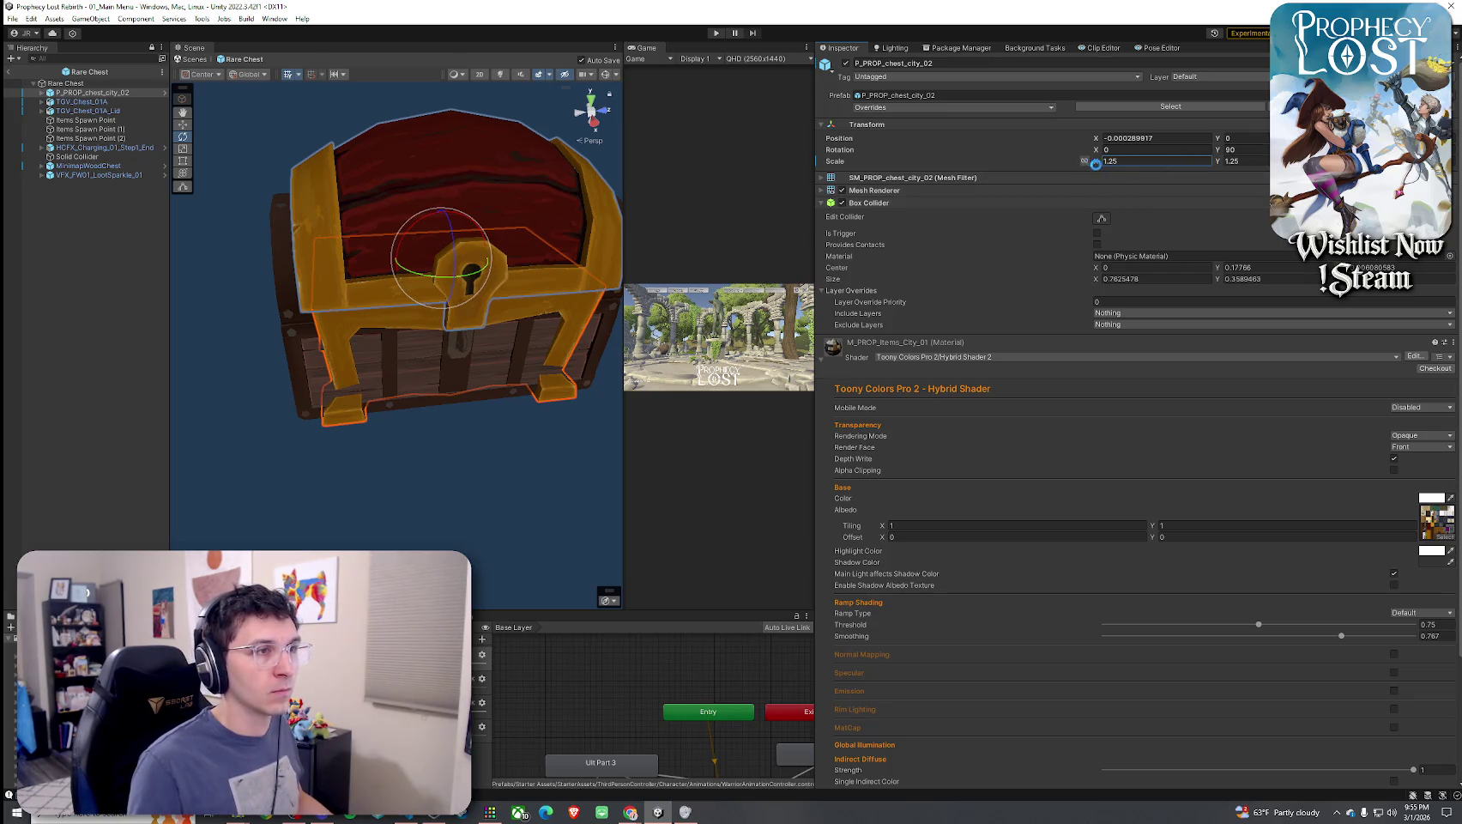
key(Return)
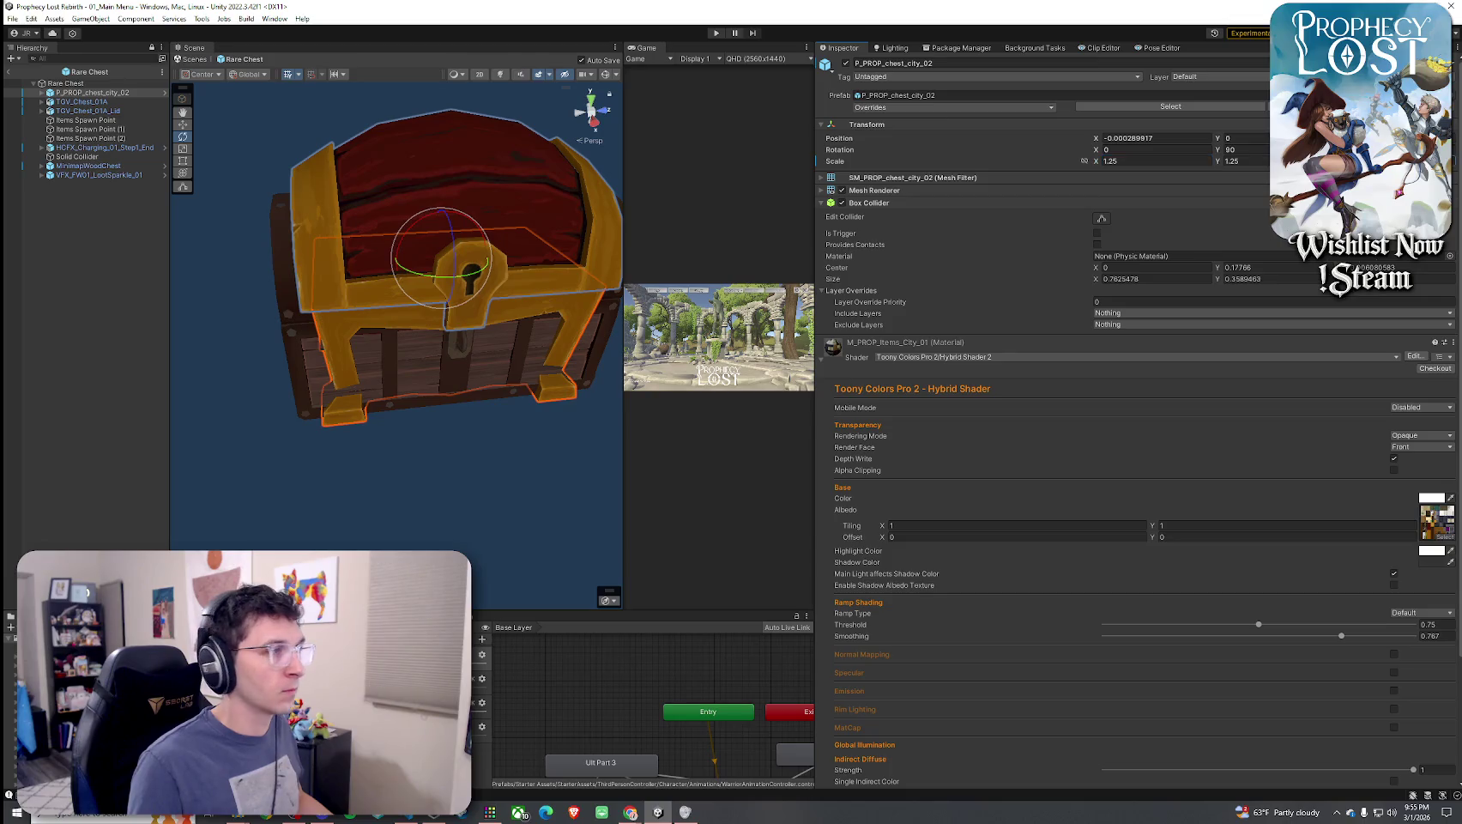
Widen the chest to X scale 1.37 and shorten it along Y to about 1.13
click(1103, 161)
text(1.61)
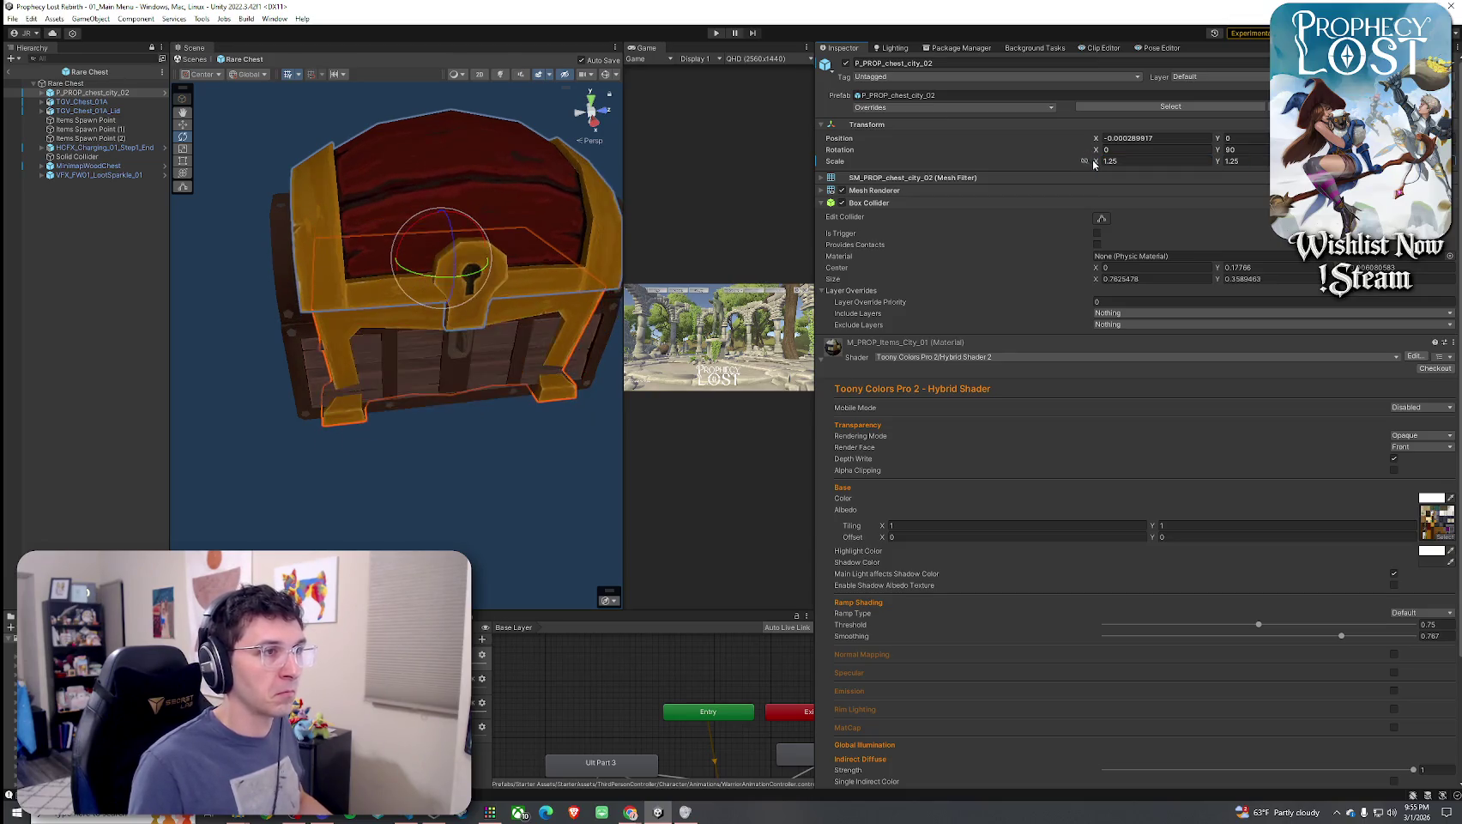
drag(1105, 165, 1101, 166)
mouse_move(515, 215)
mouse_down()
mouse_move(187, 215)
mouse_move(410, 211)
mouse_up()
drag(1219, 161, 1215, 163)
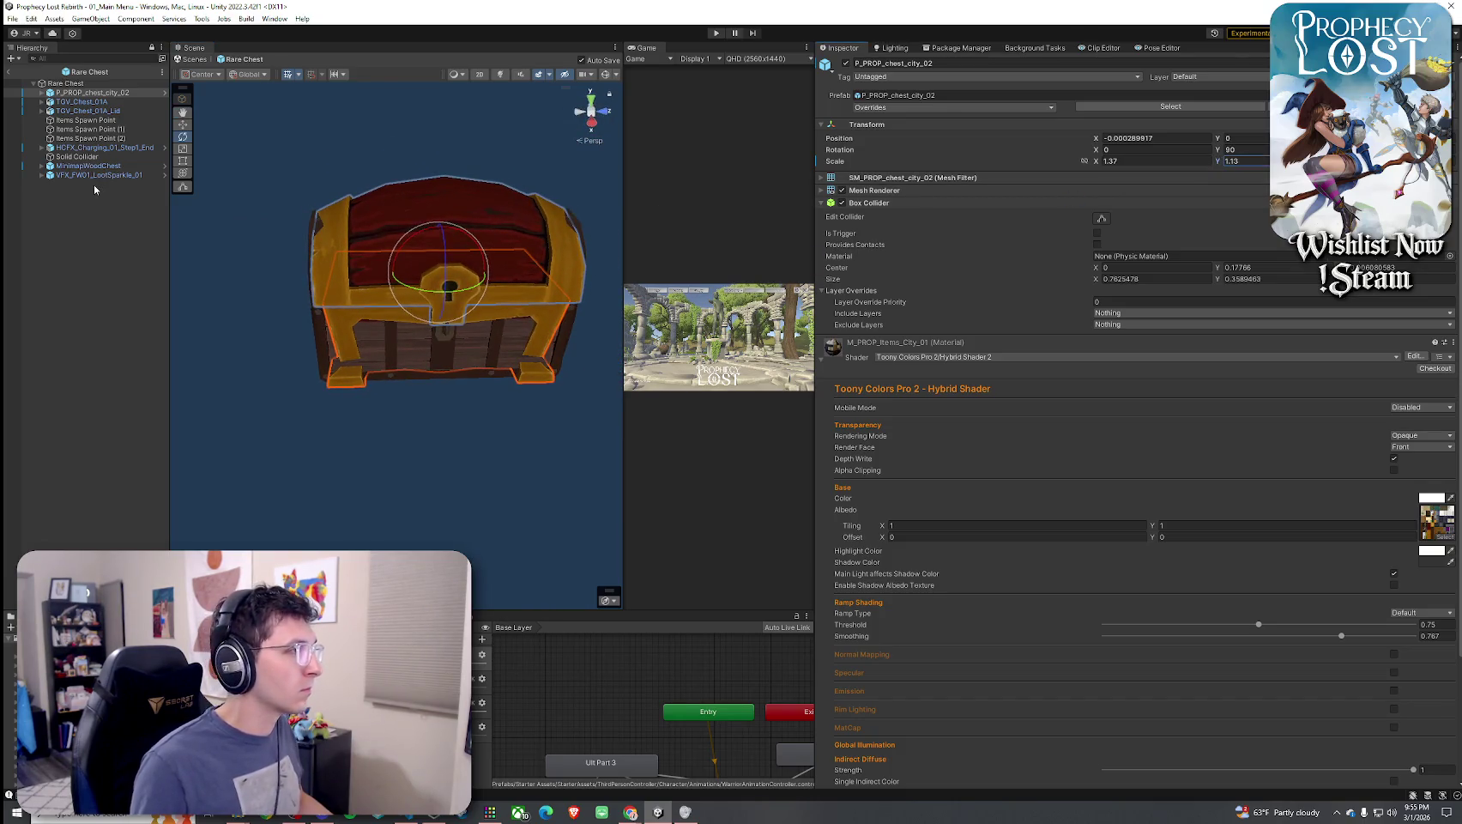
click(109, 110)
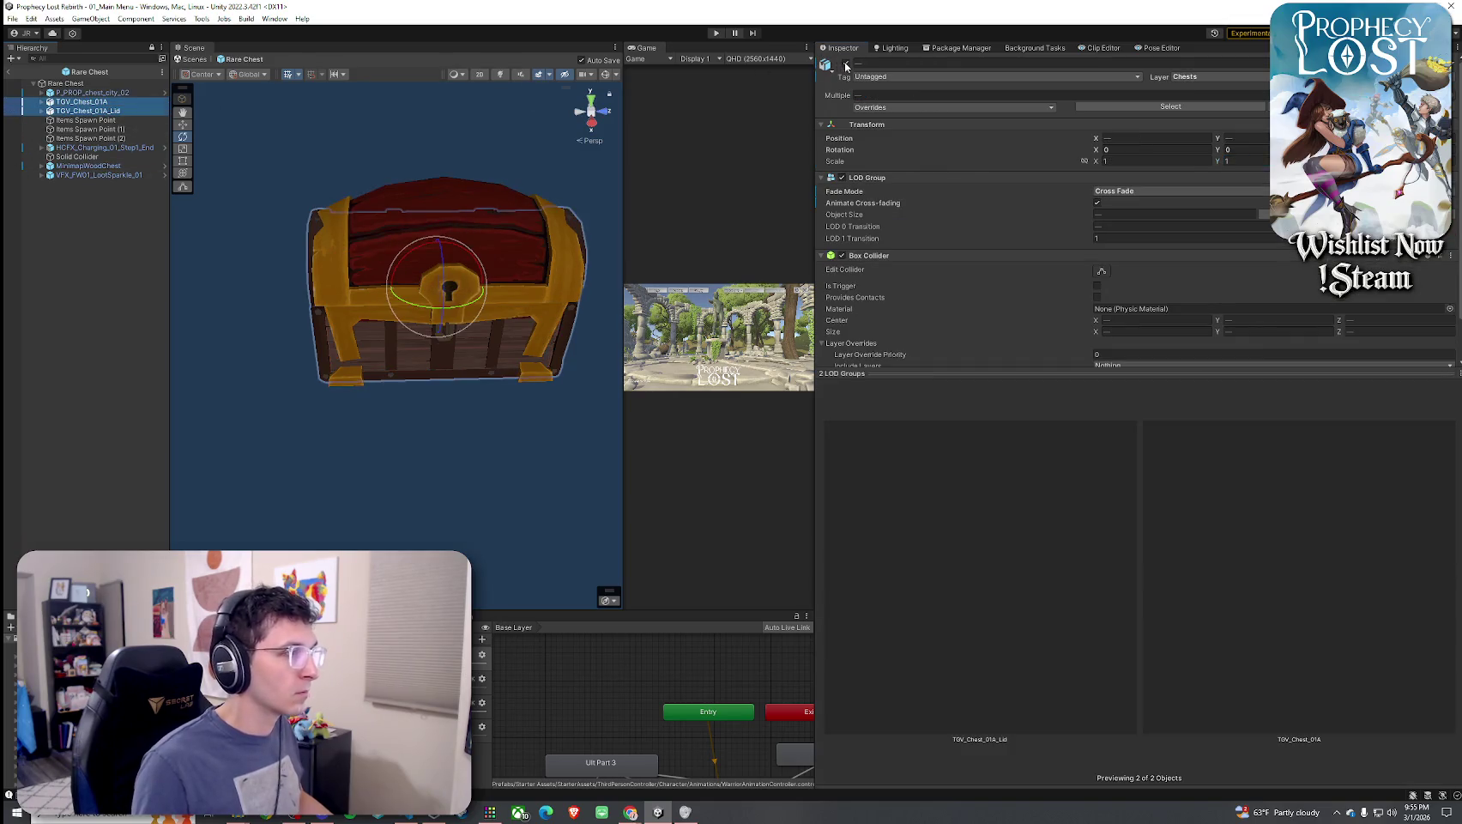
Delete the old TGV_Chest_01A body and lid from the Rare Chest prefab
mouse_move(445, 282)
mouse_down()
mouse_move(510, 246)
mouse_move(578, 259)
mouse_move(541, 262)
mouse_up()
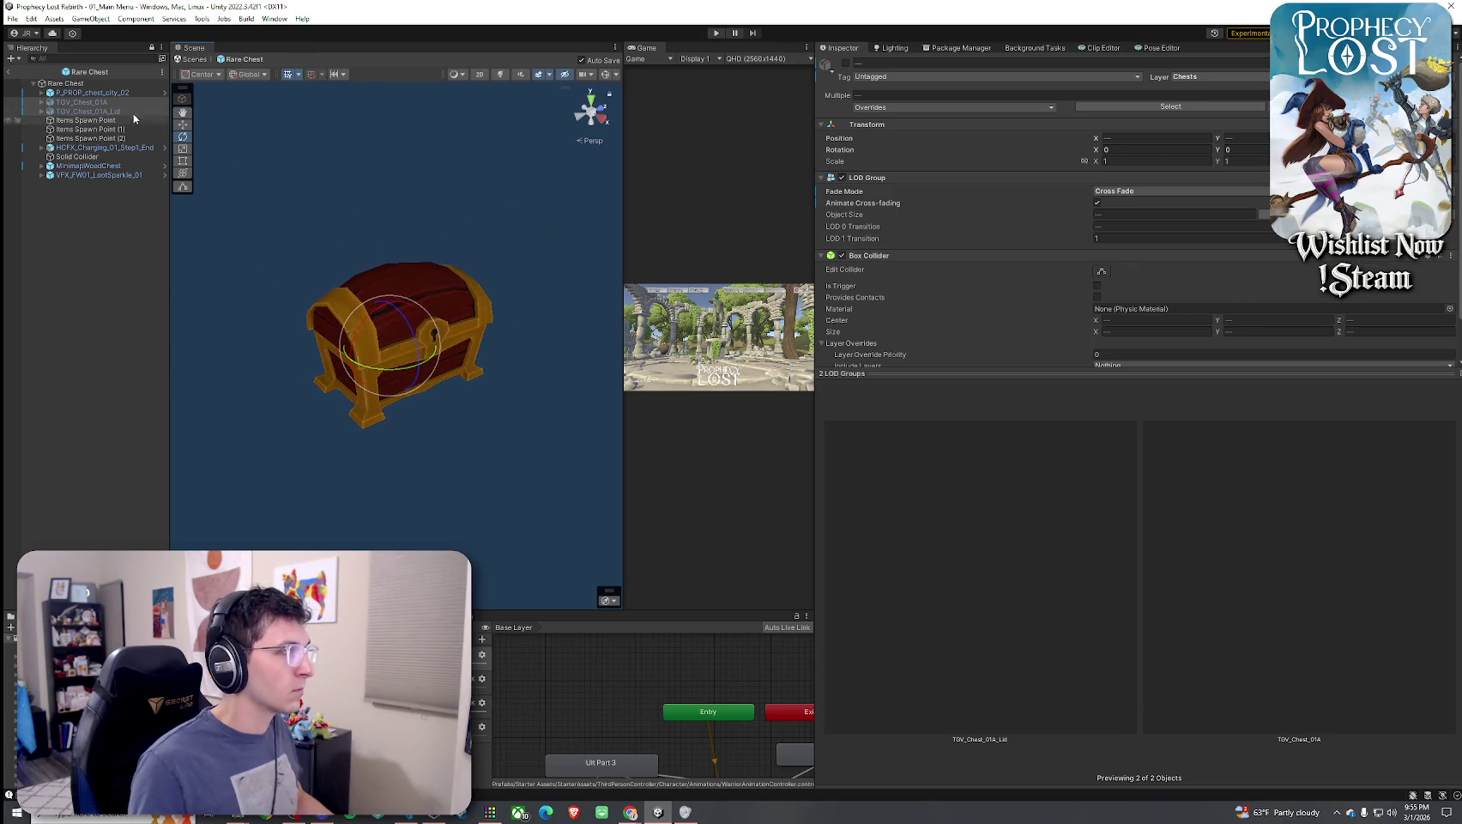
click(846, 64)
click(846, 64)
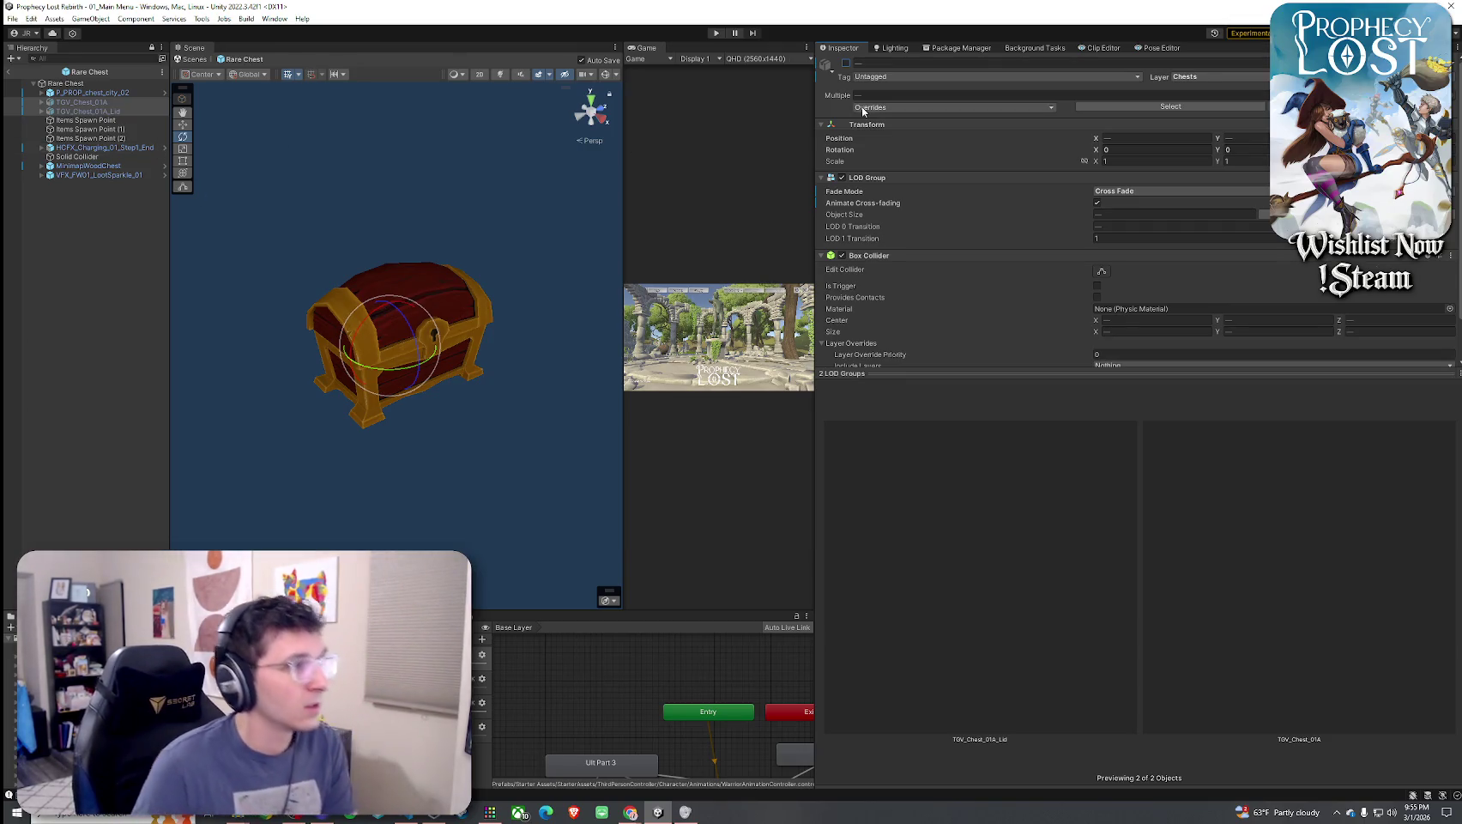
click(130, 103)
key(Delete)
key(Delete)
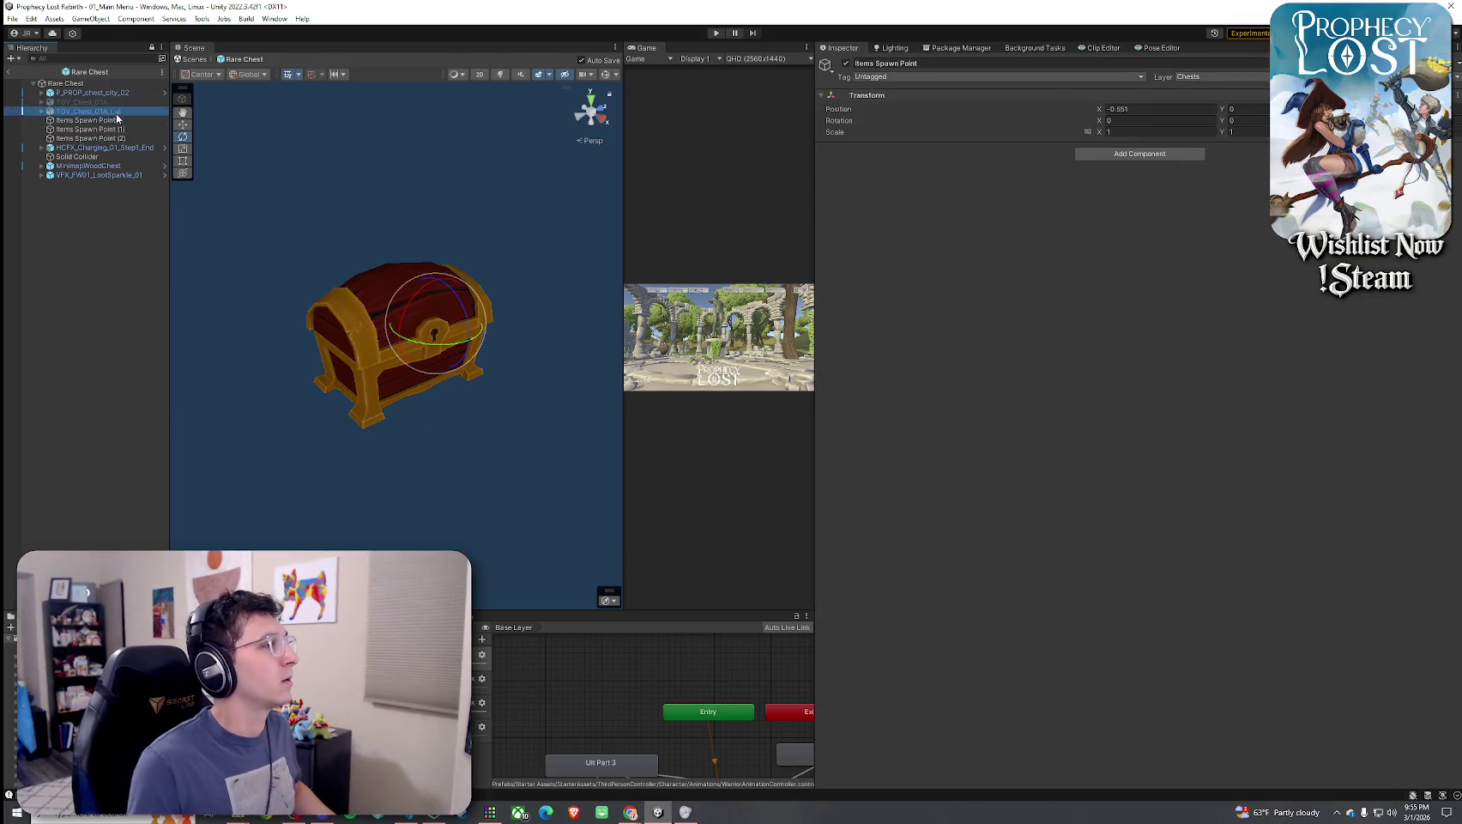
Save the Rare Chest prefab with File > Save
click(12, 18)
click(75, 164)
click(77, 158)
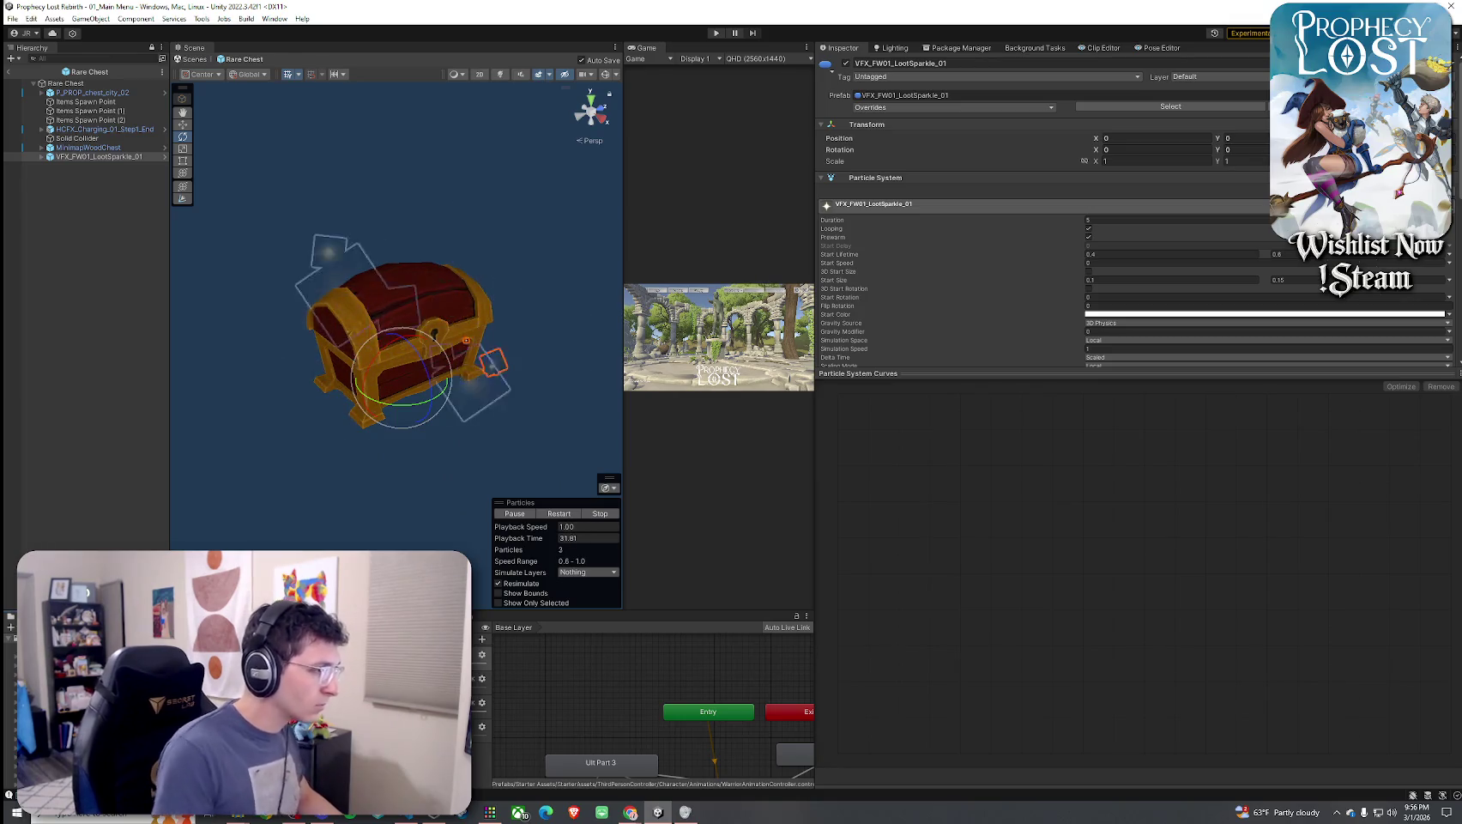
Open P_FX_particle_glow in Prefab Mode to preview it, then inspect VFX_FW01_LootSparkle_01
click(240, 686)
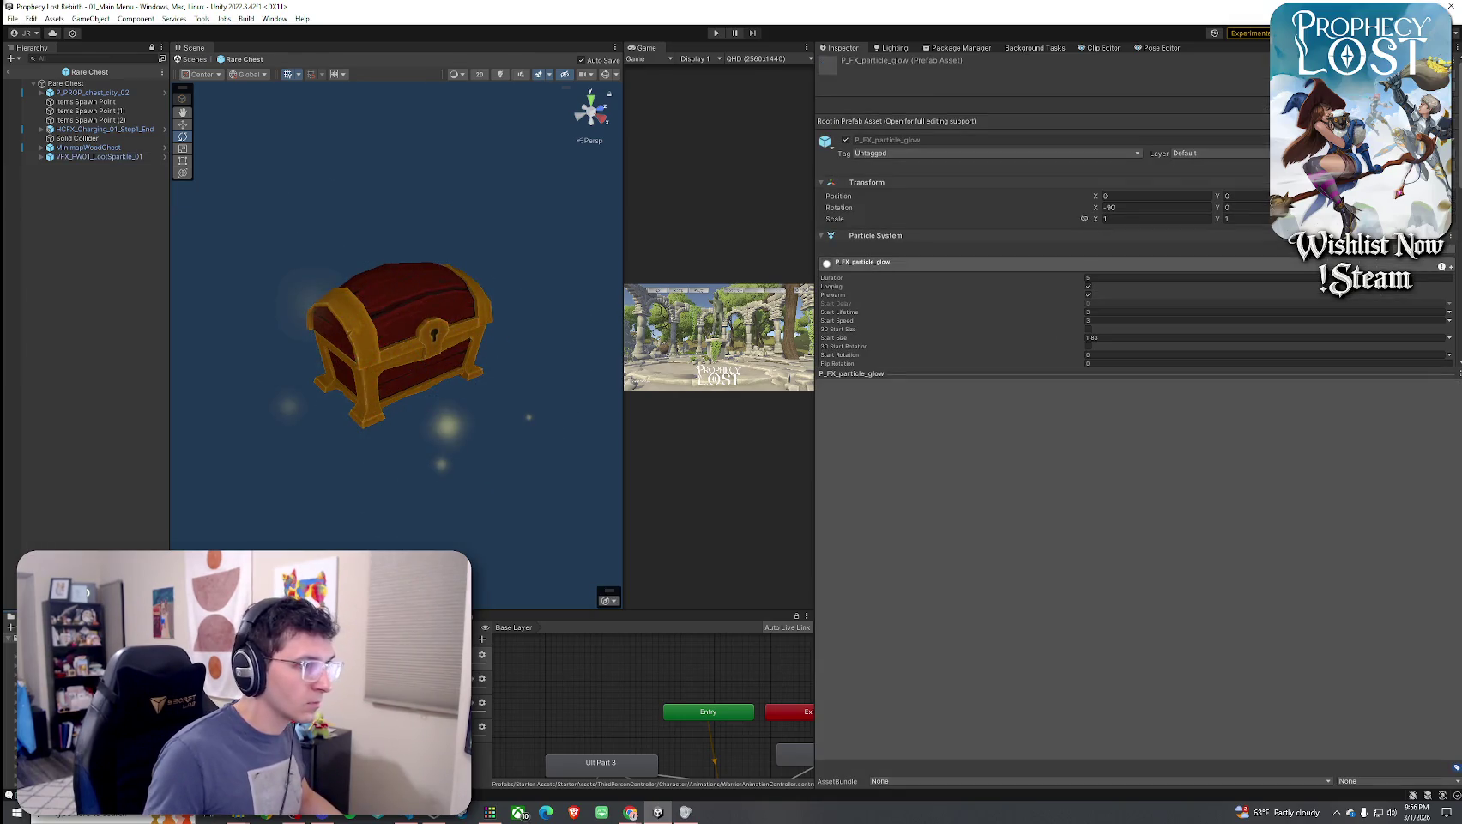
double_click(240, 687)
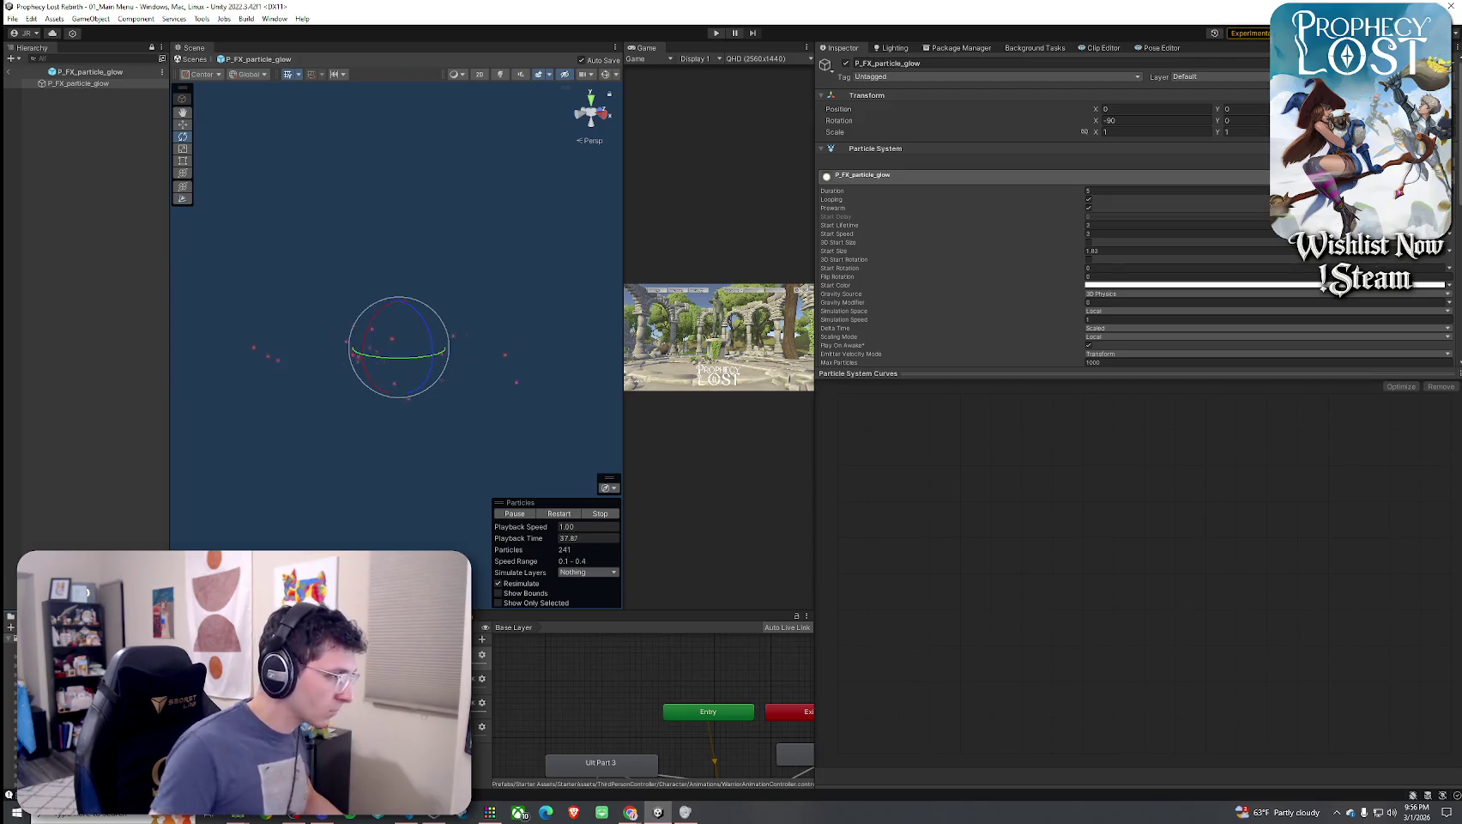
click(240, 686)
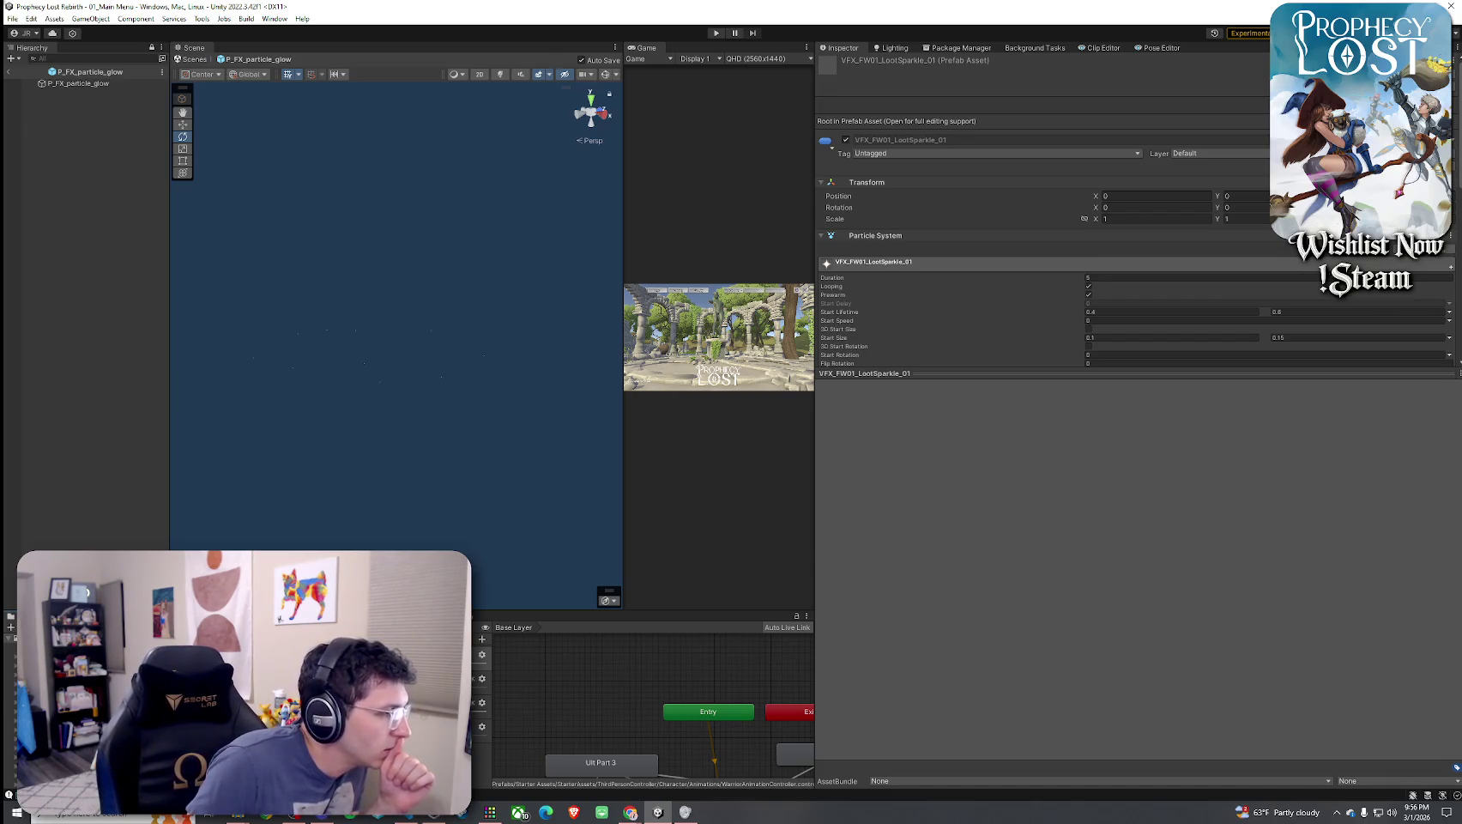
Browse the Hovl Studio, Epic Toon VFX 2 and Auras pack 3 folders and open Star aura
key(Left)
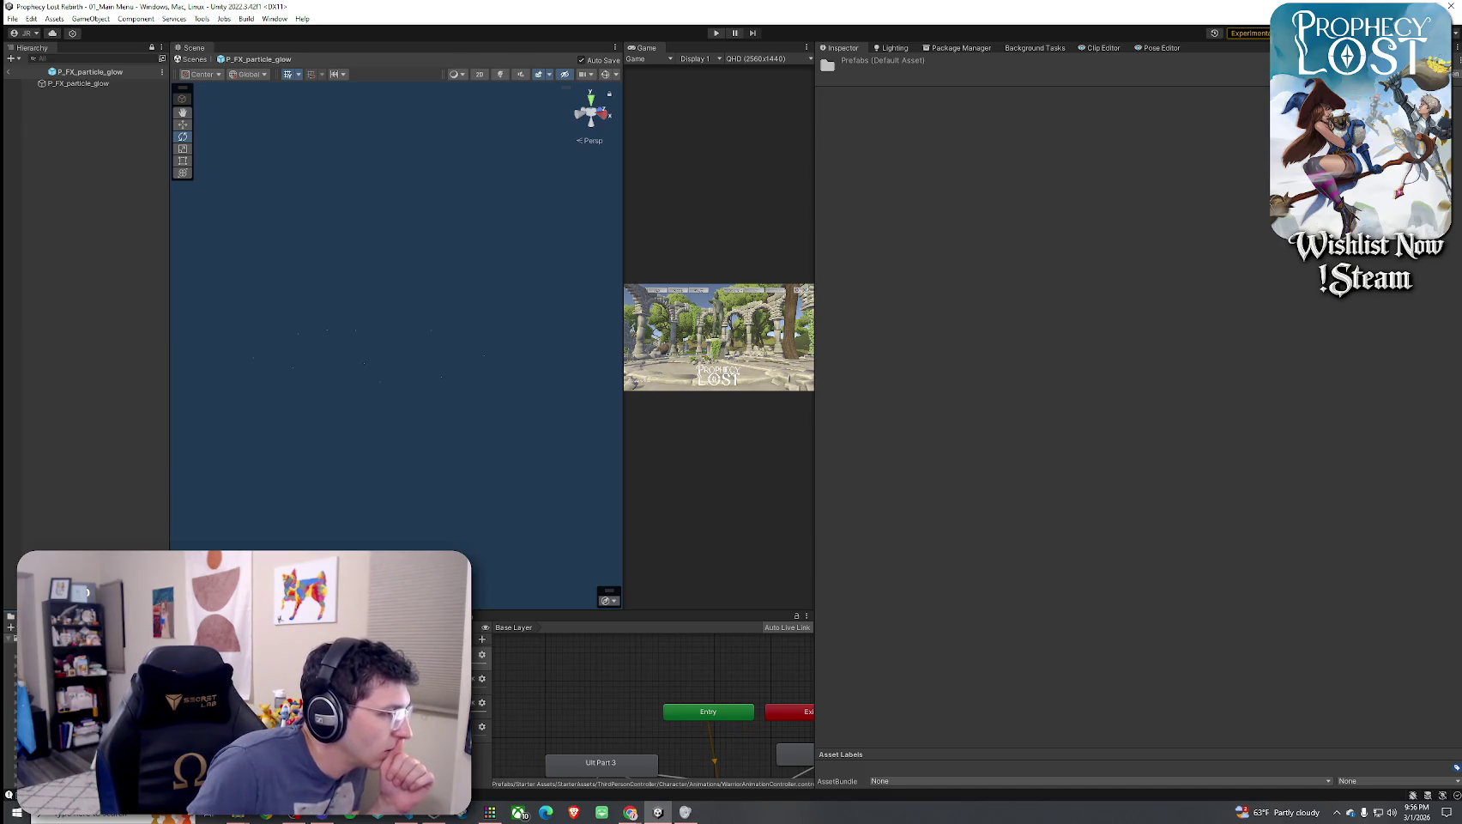
key(Left)
key(Up)
key(Down)
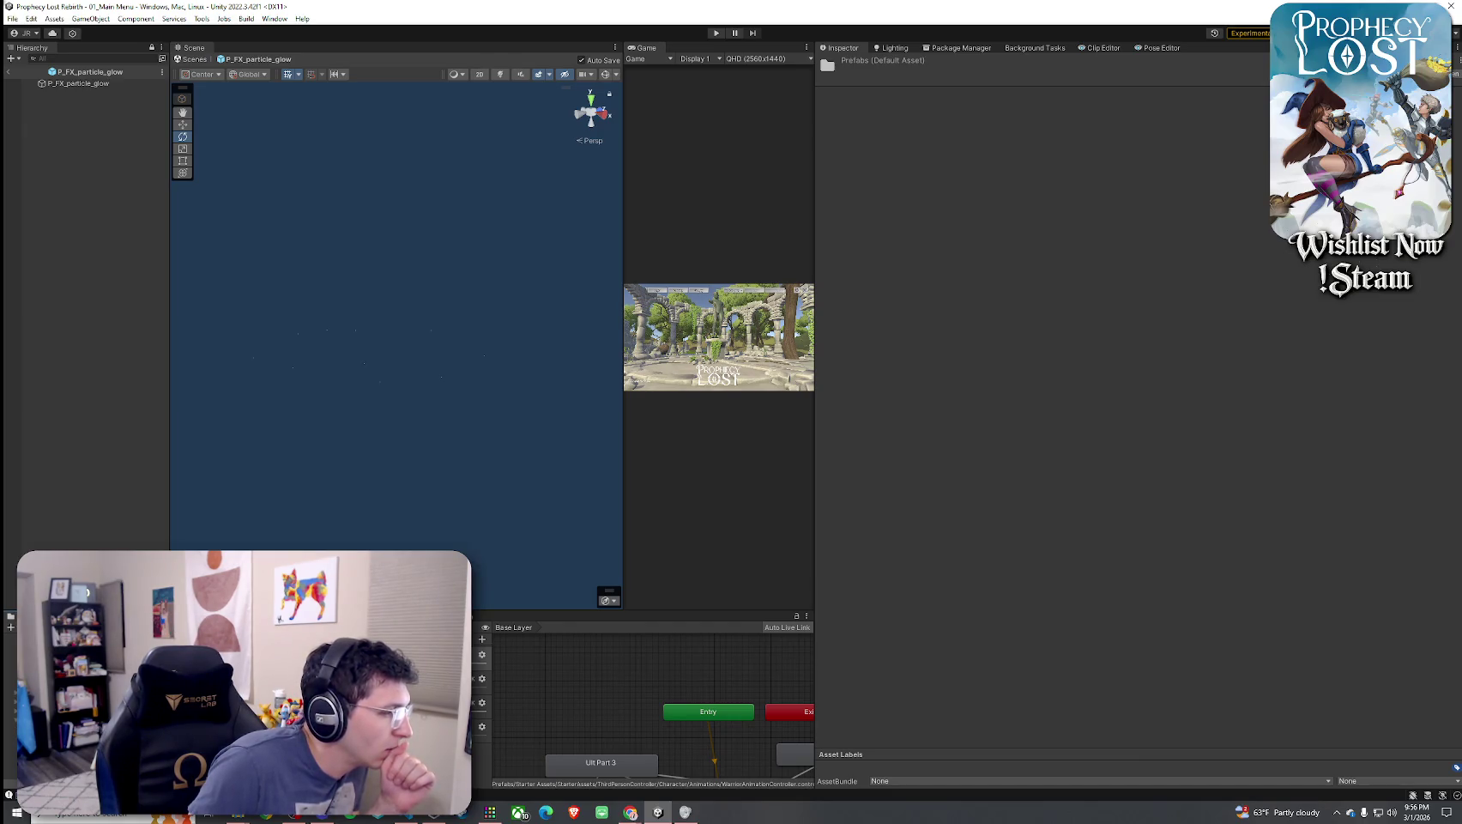
key(Up)
key(Up)
key(Up)
key(Up)
key(Up)
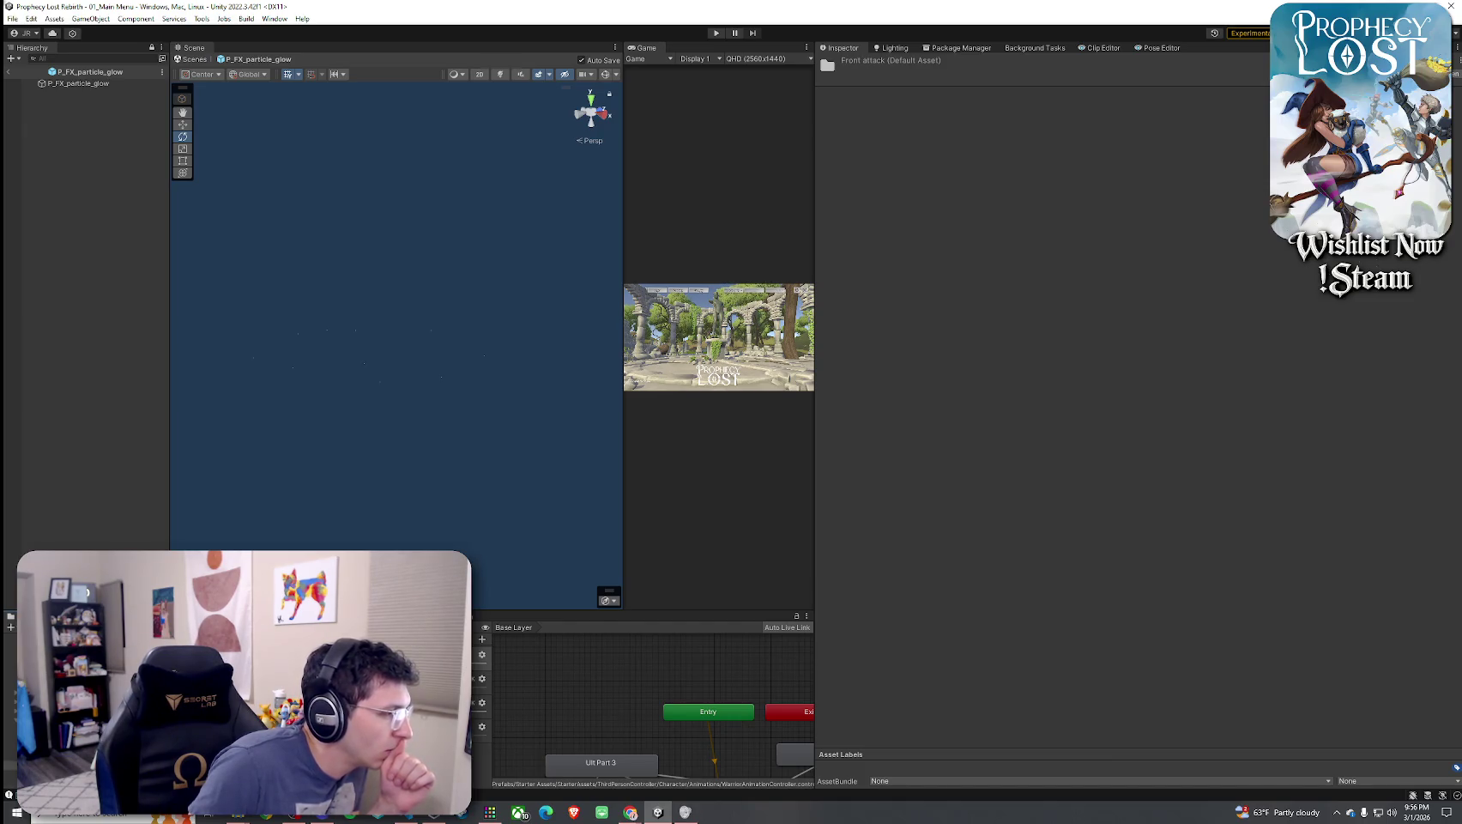
key(Down)
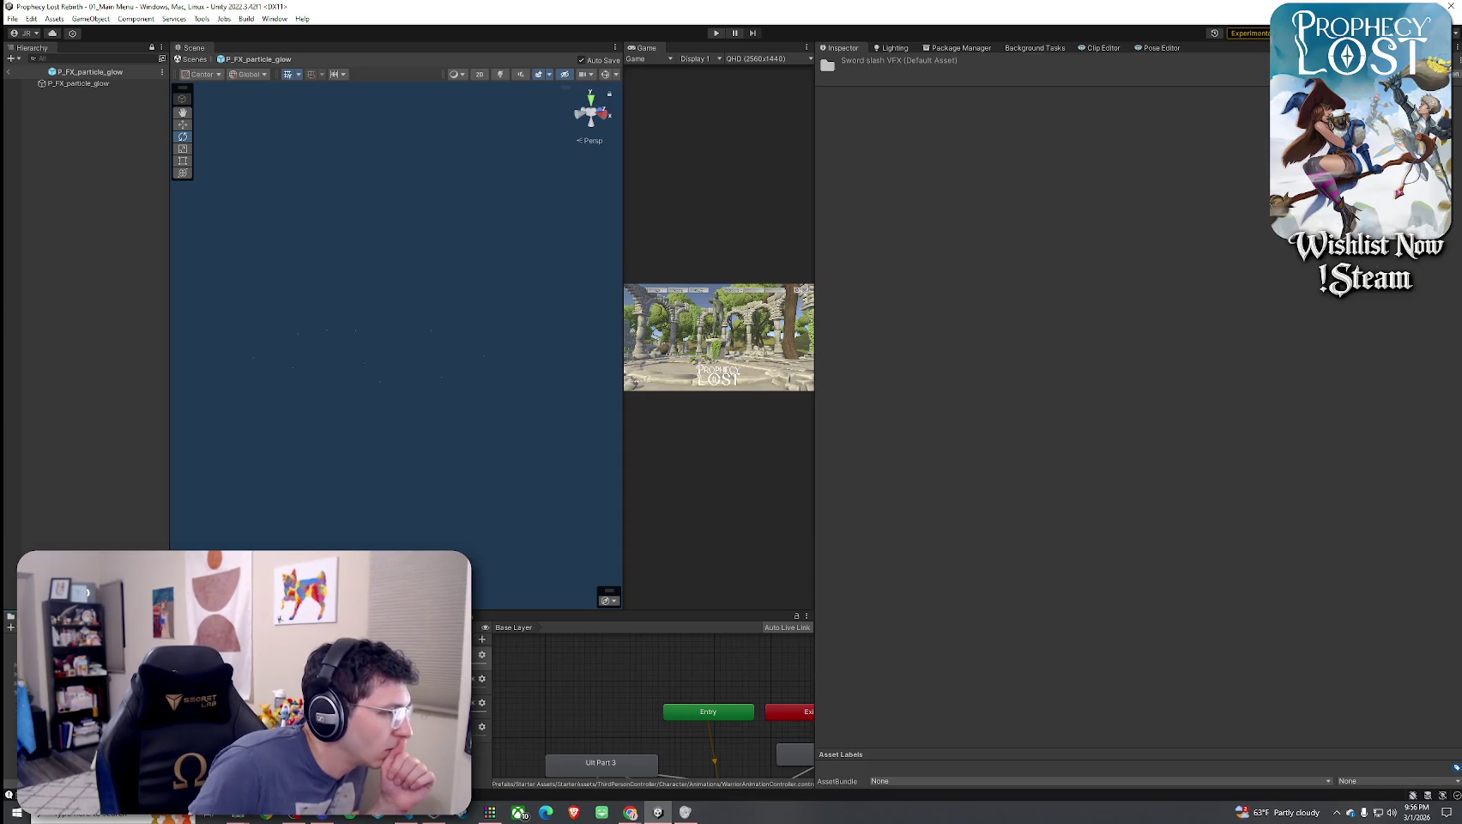
key(Up)
key(Up)
key(Up)
key(Up)
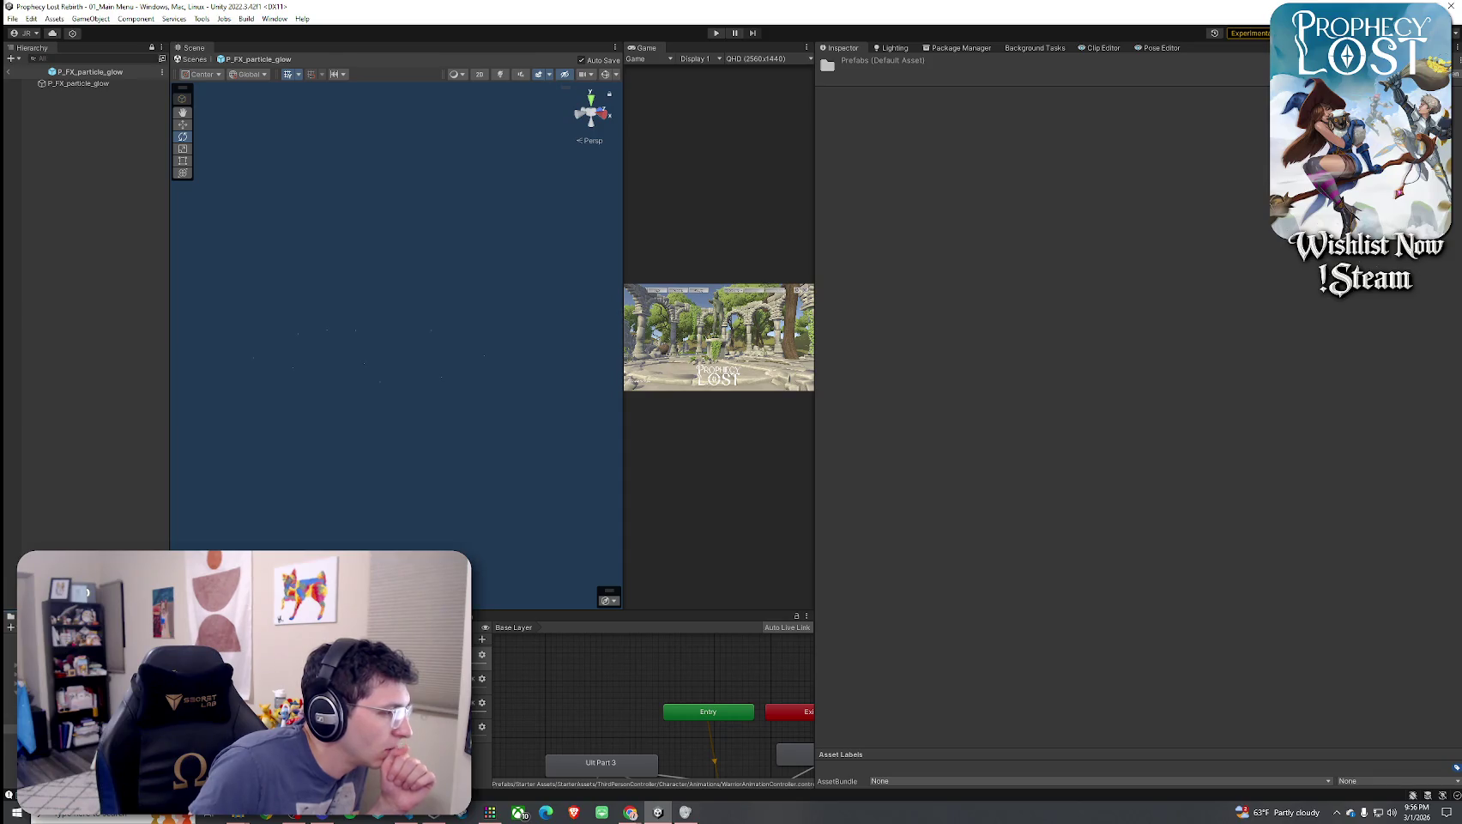
key(Down)
key(Return)
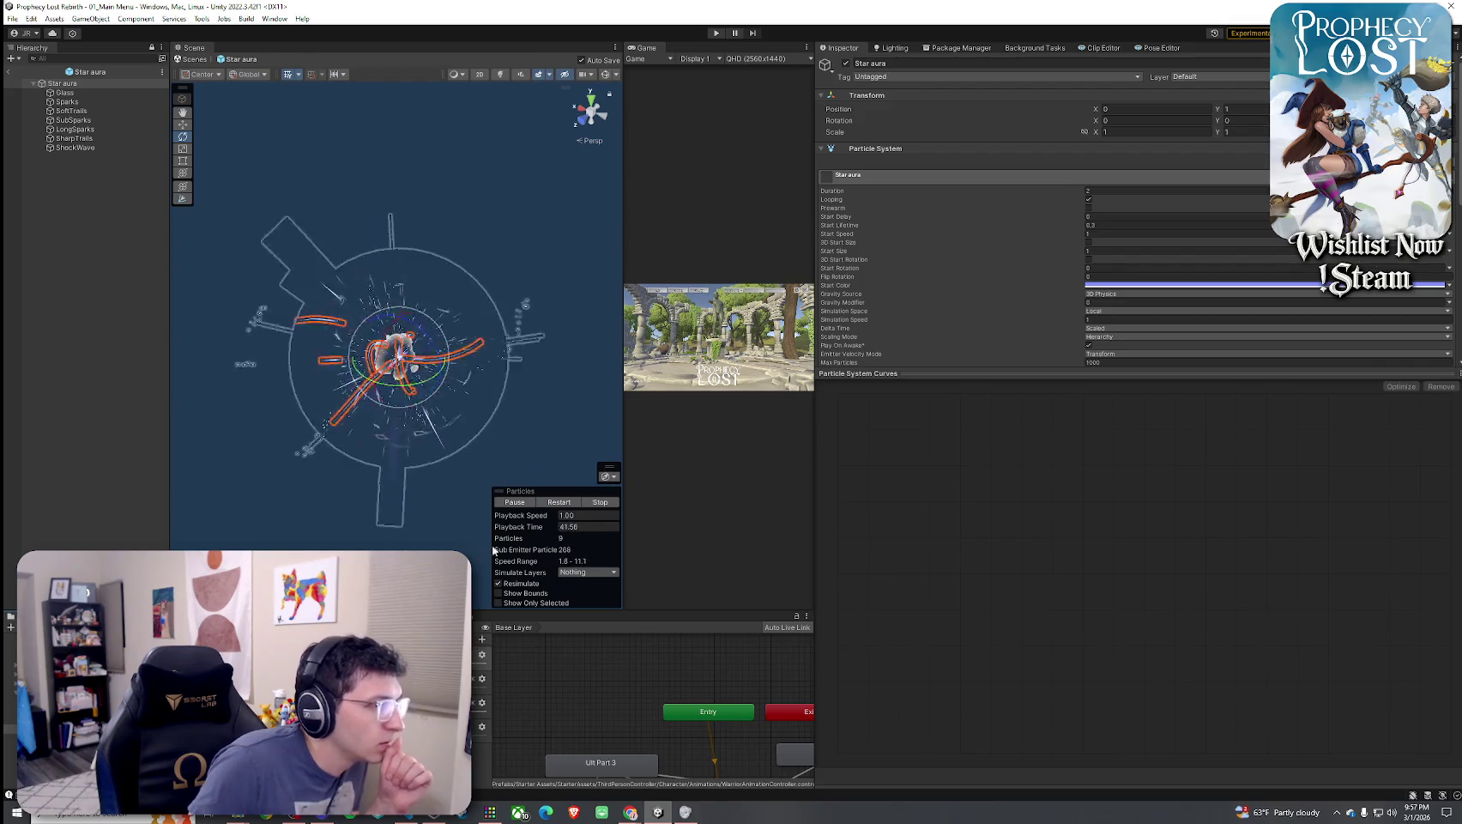
Watch the Star aura effect, exit its preview, and inspect the loot sparkle in Rare Chest
click(214, 424)
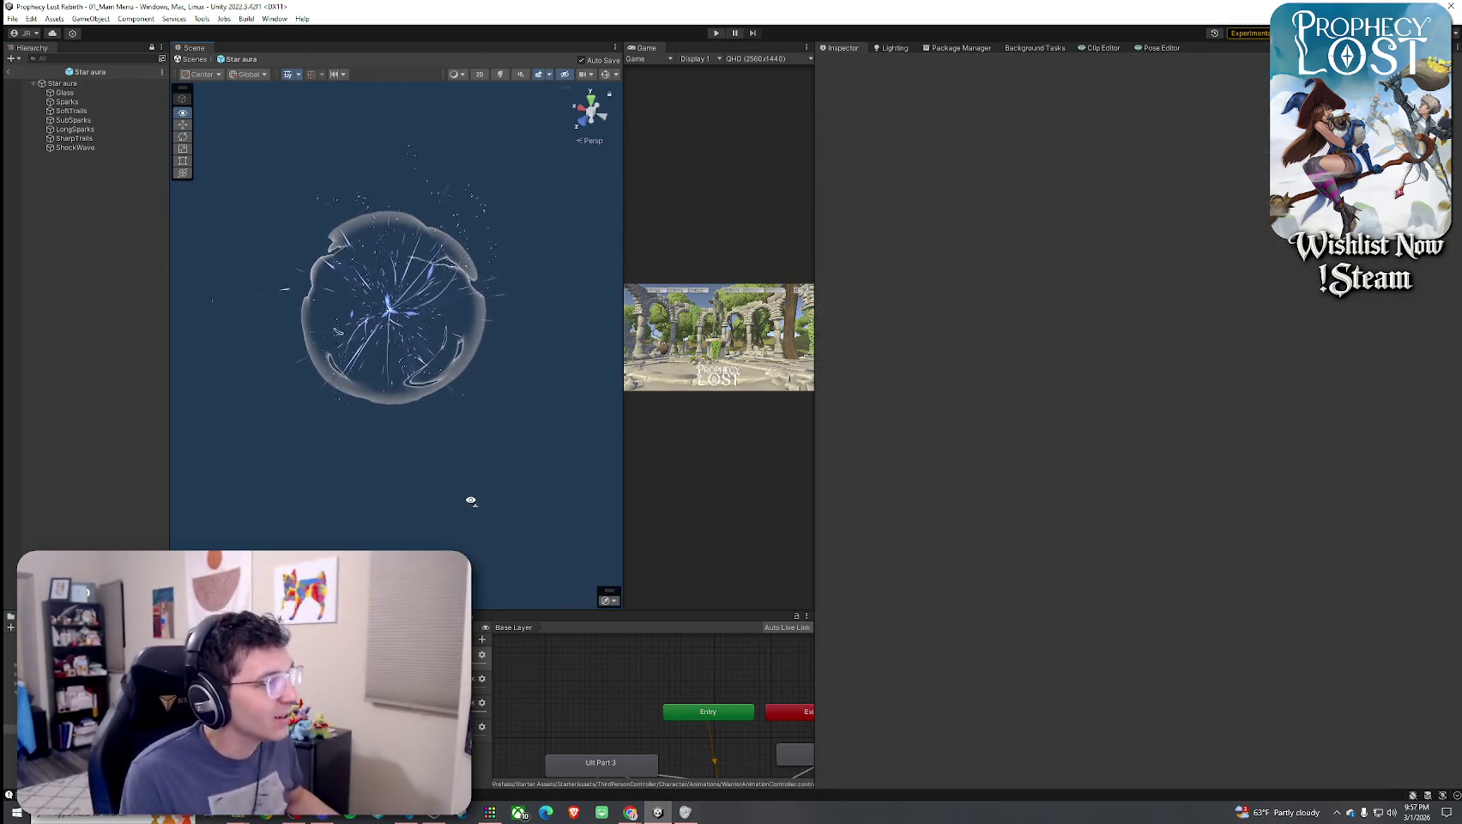
mouse_move(447, 518)
mouse_down()
mouse_move(303, 473)
mouse_move(478, 471)
mouse_move(454, 470)
mouse_up()
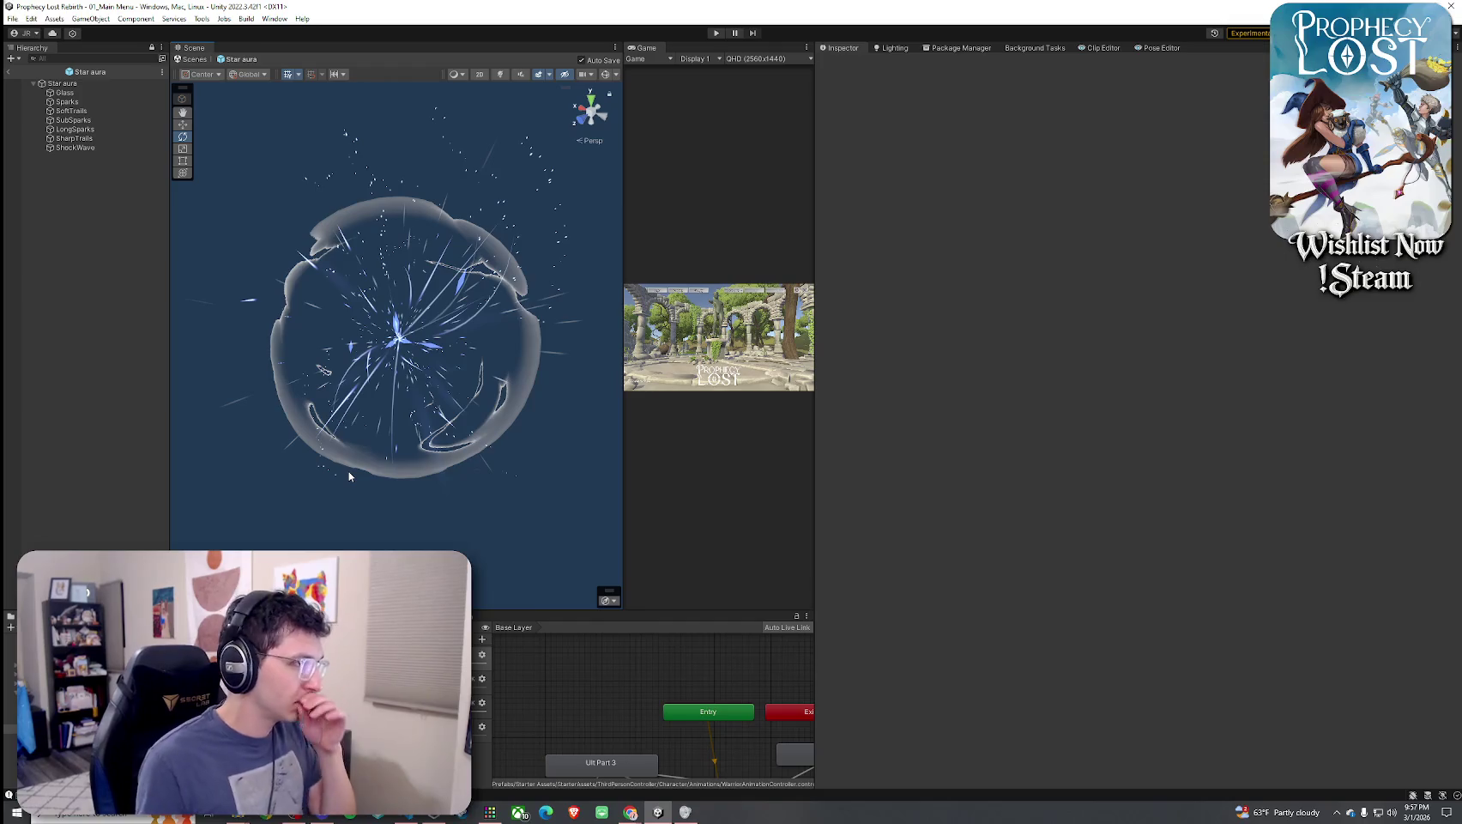
click(9, 71)
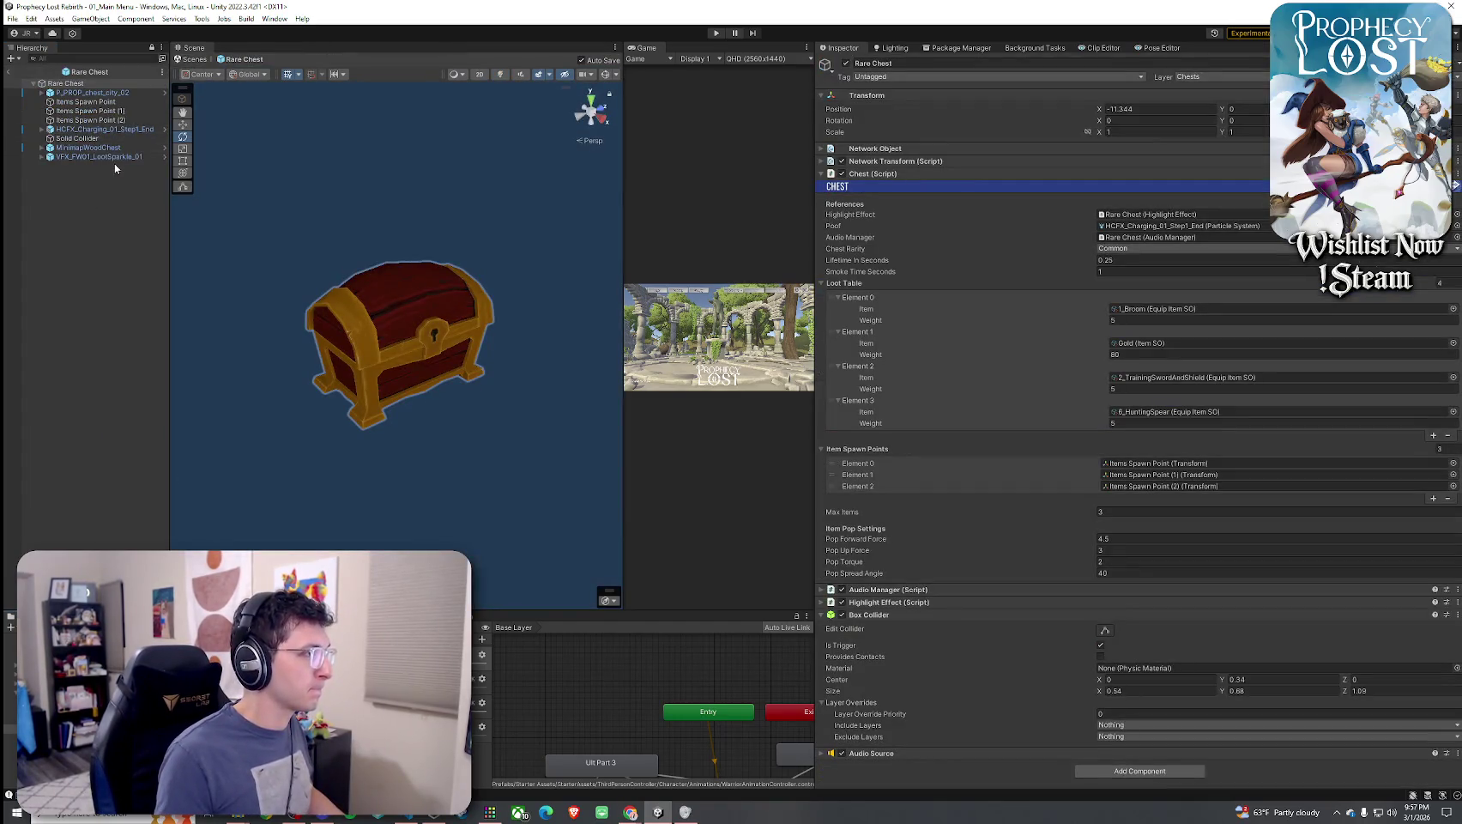
click(96, 157)
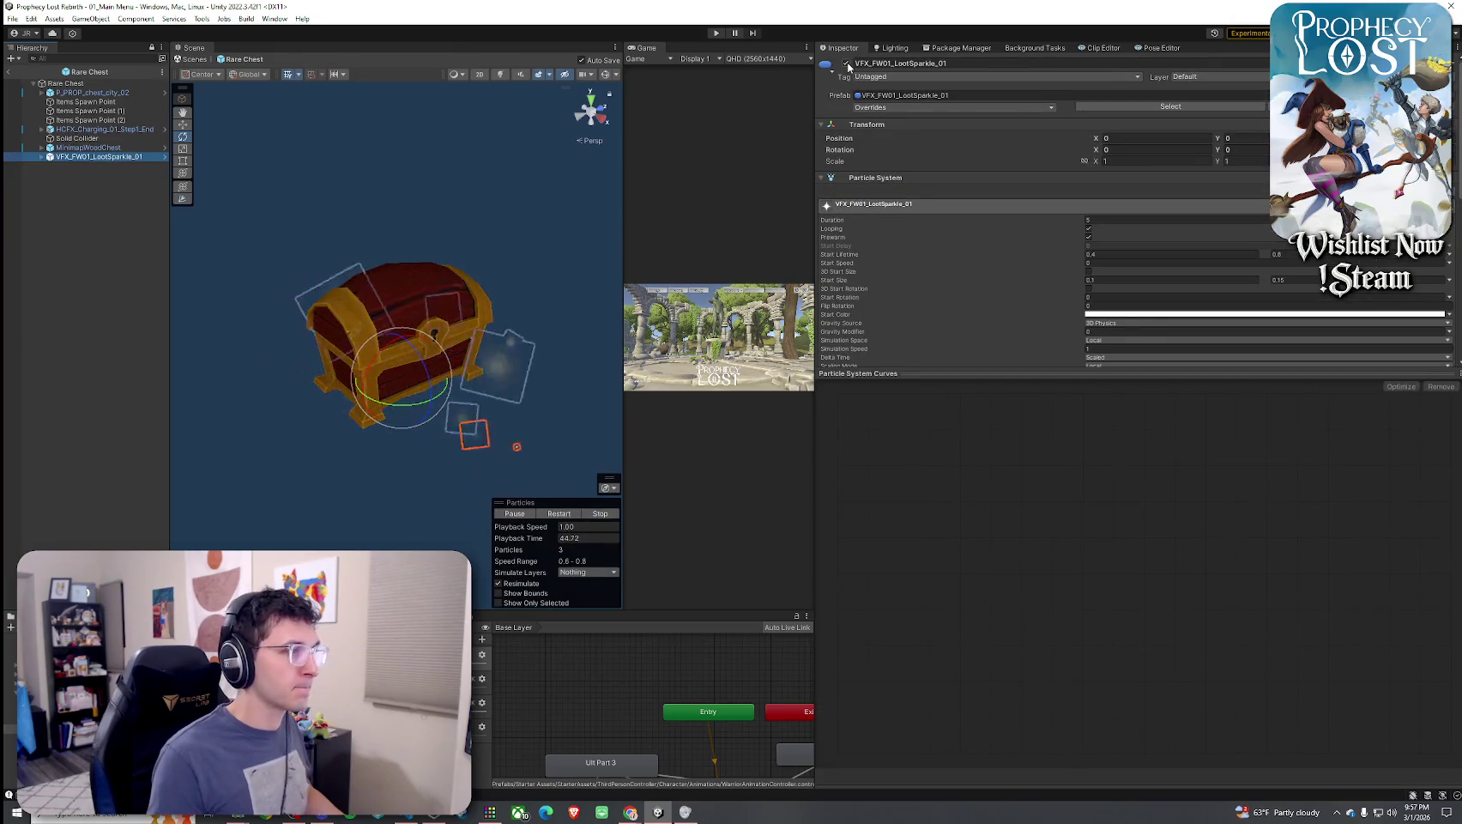
key(ctrl+shift+d)
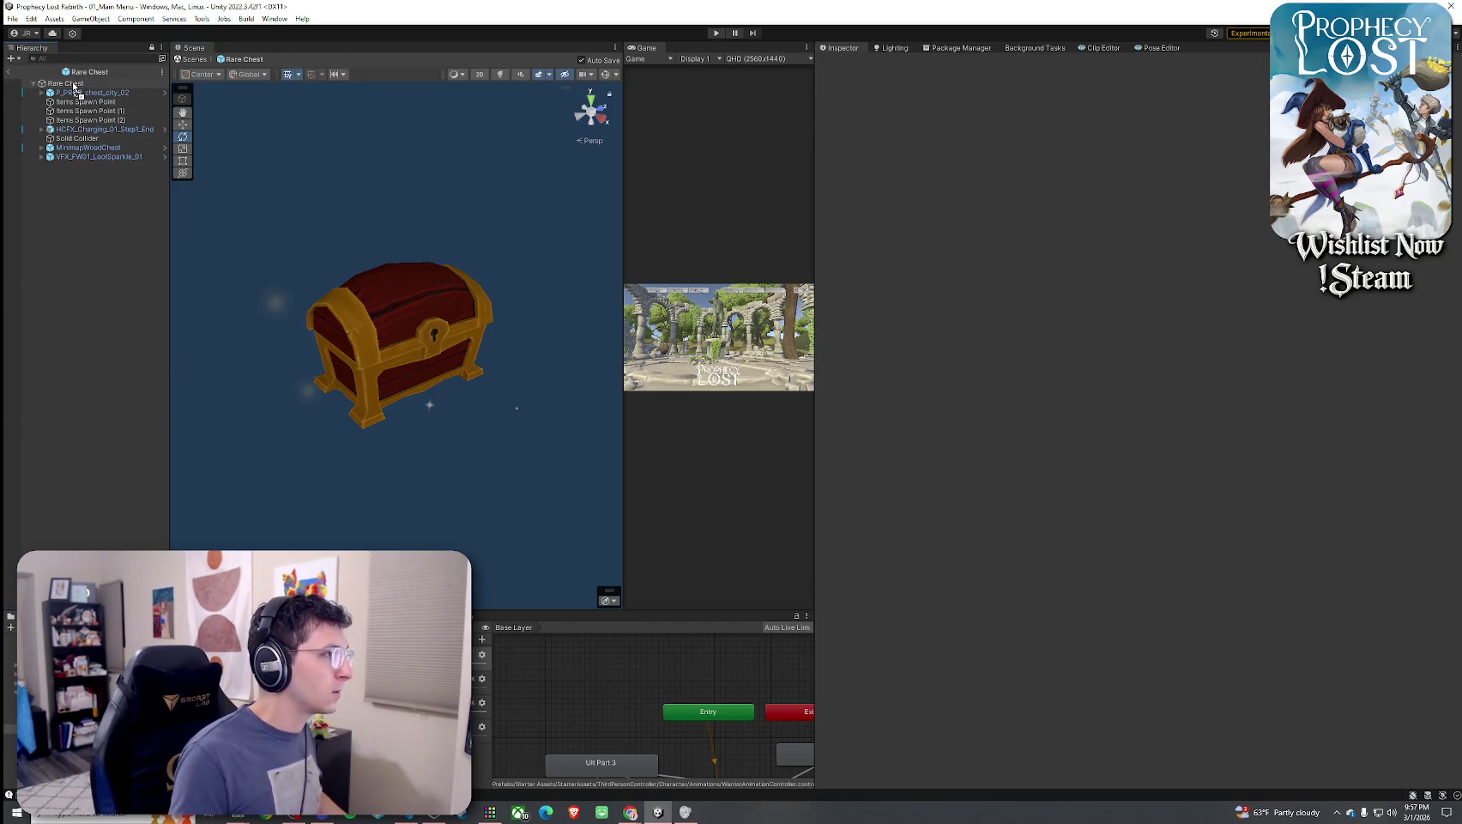
Add the Star aura effect to Rare Chest and move it down onto the chest
click(247, 213)
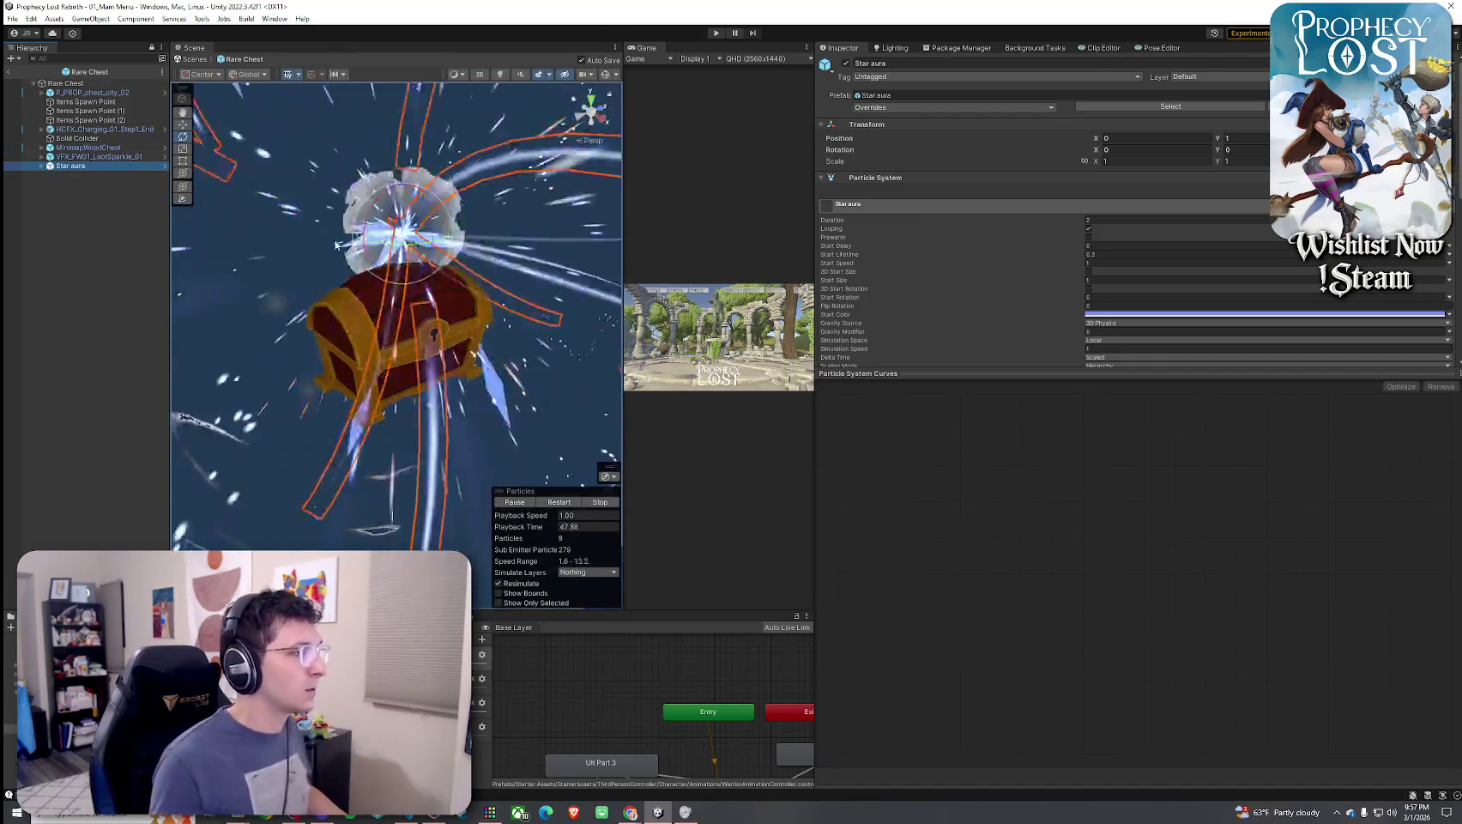
key(w)
mouse_move(402, 196)
mouse_down()
mouse_move(402, 230)
mouse_move(371, 255)
mouse_up()
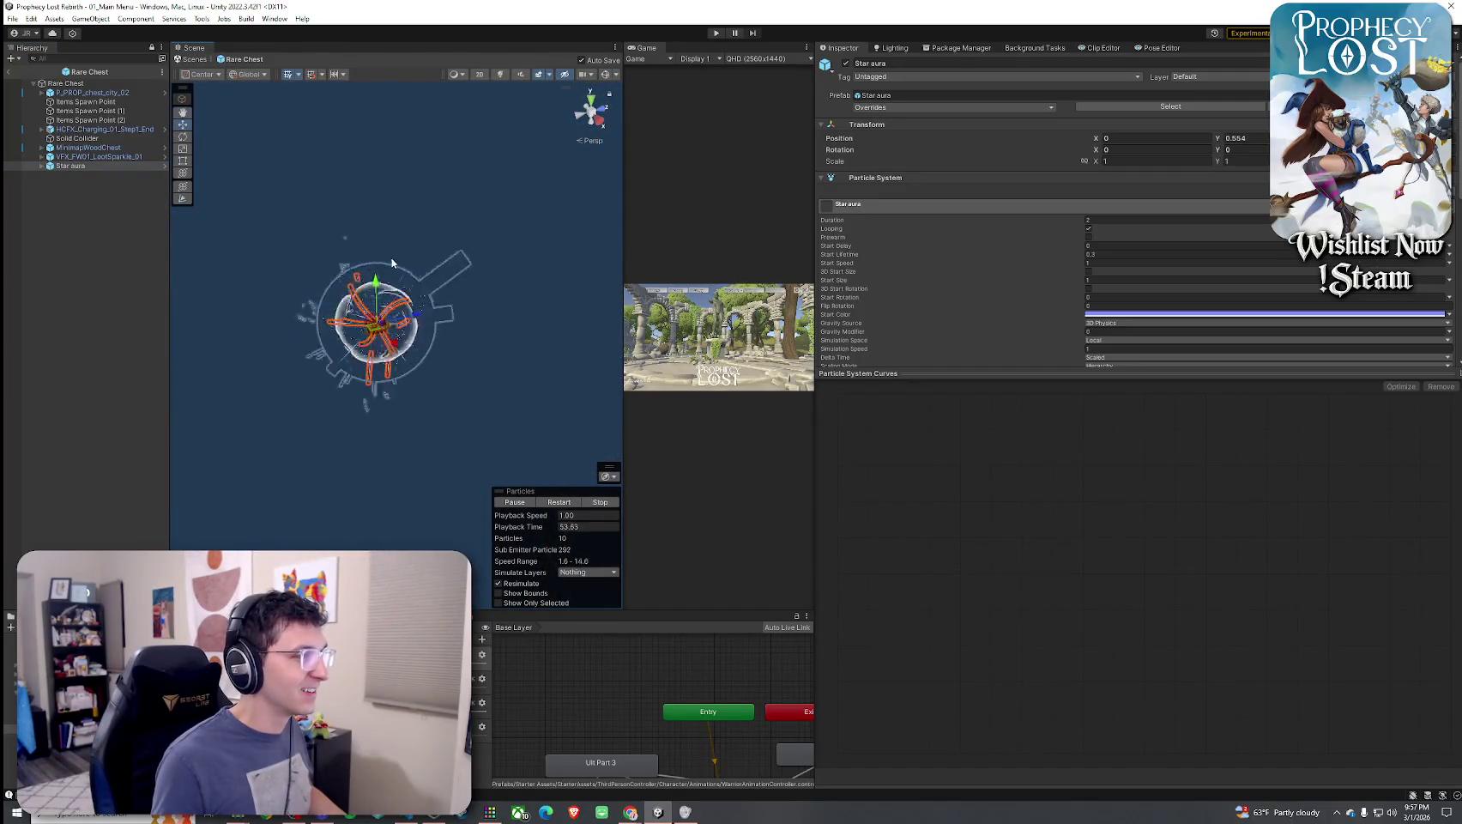
click(431, 273)
scroll(443, 271, up, 6)
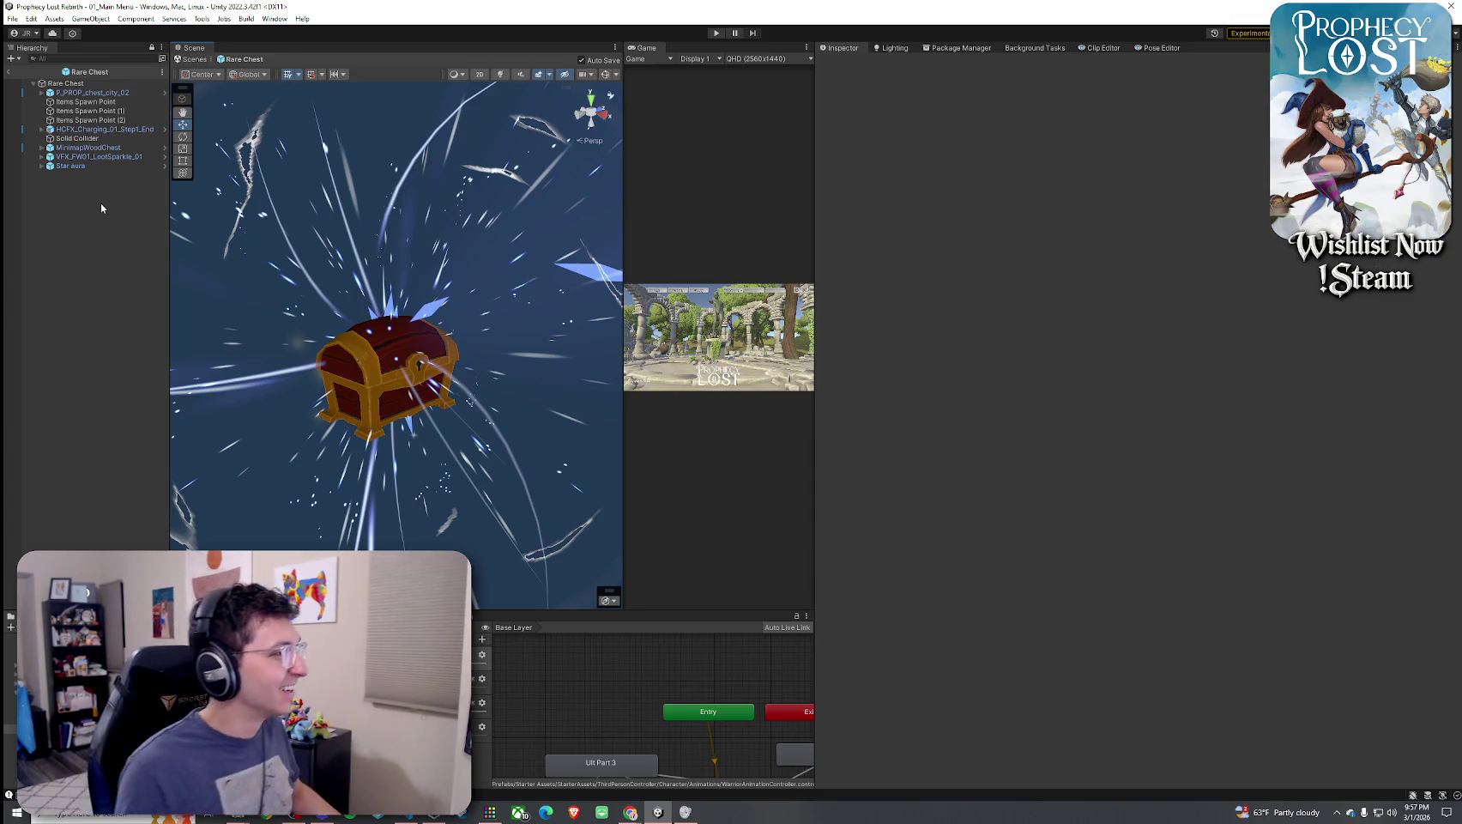
click(98, 166)
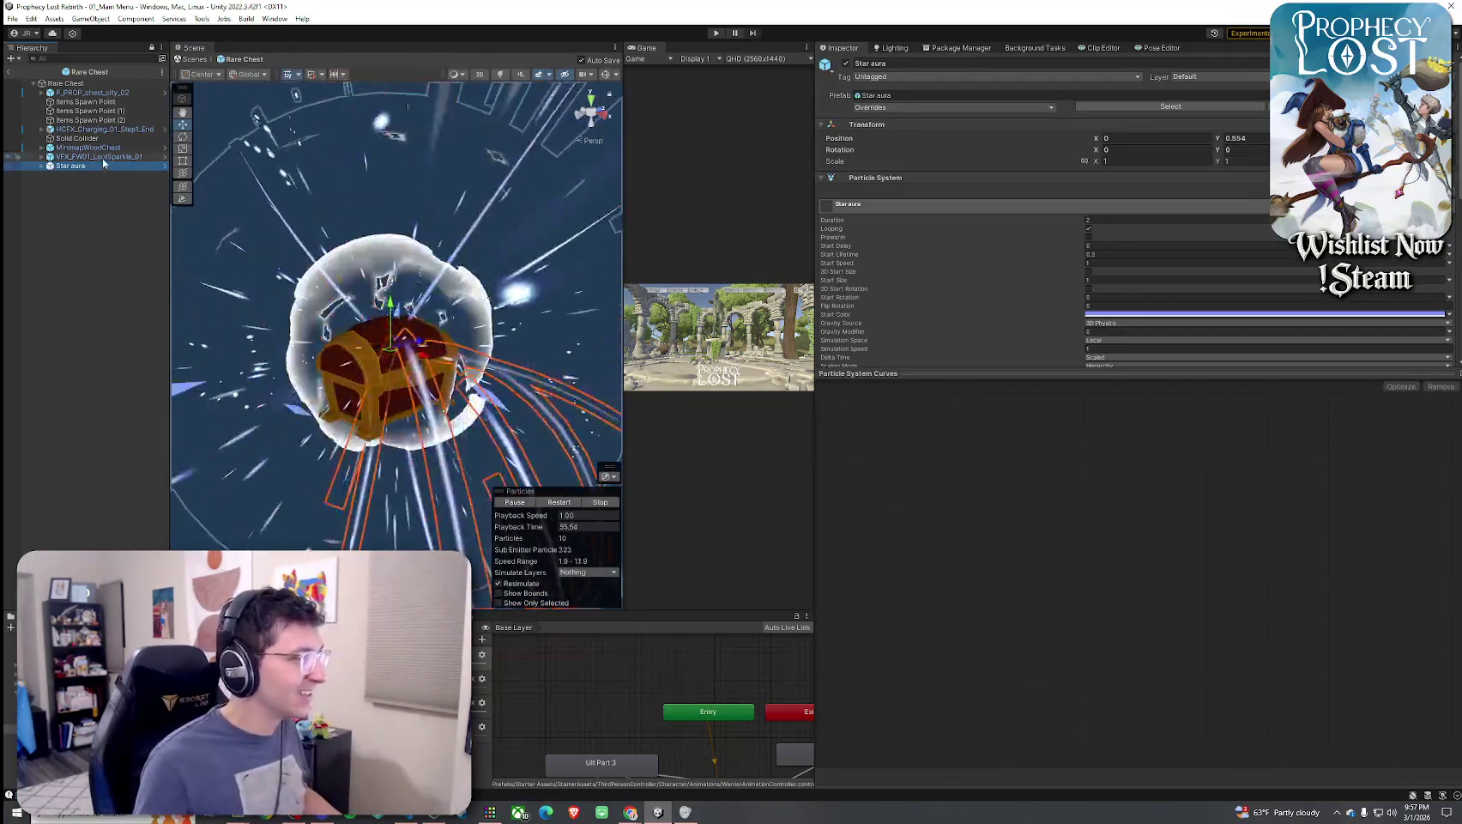
click(93, 191)
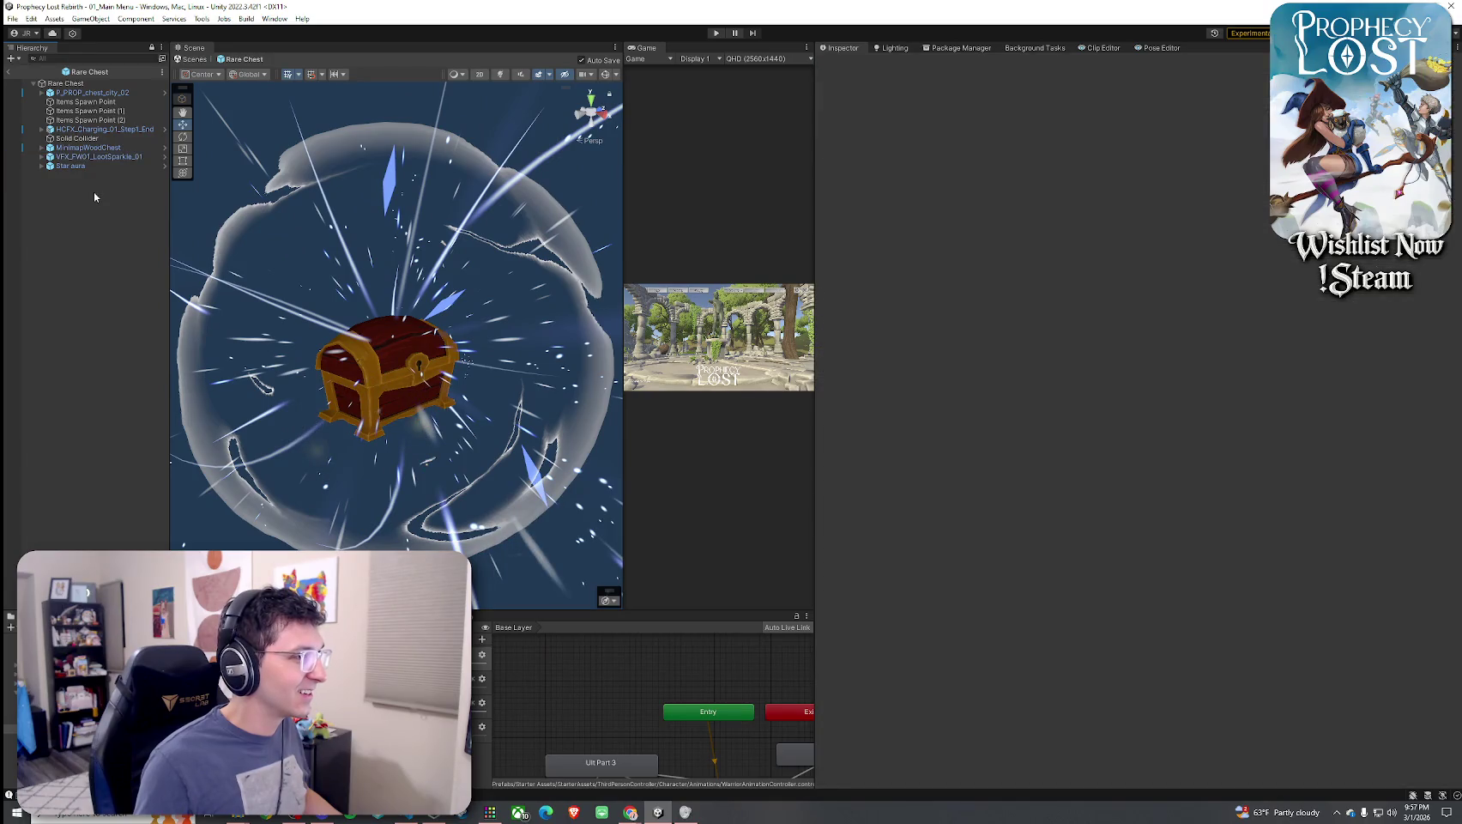
Scale the Star aura down to 0.45
click(99, 157)
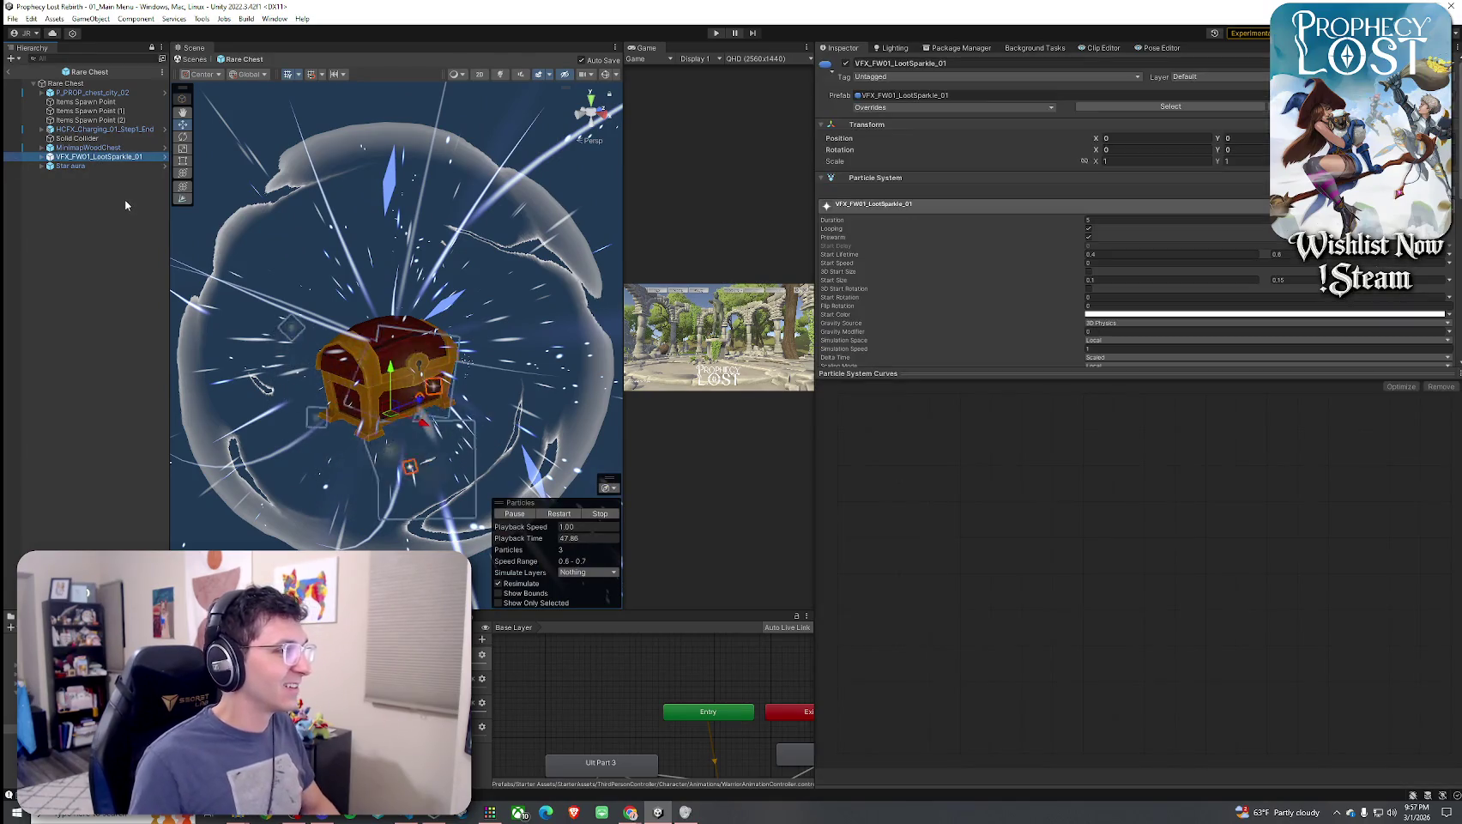
click(120, 201)
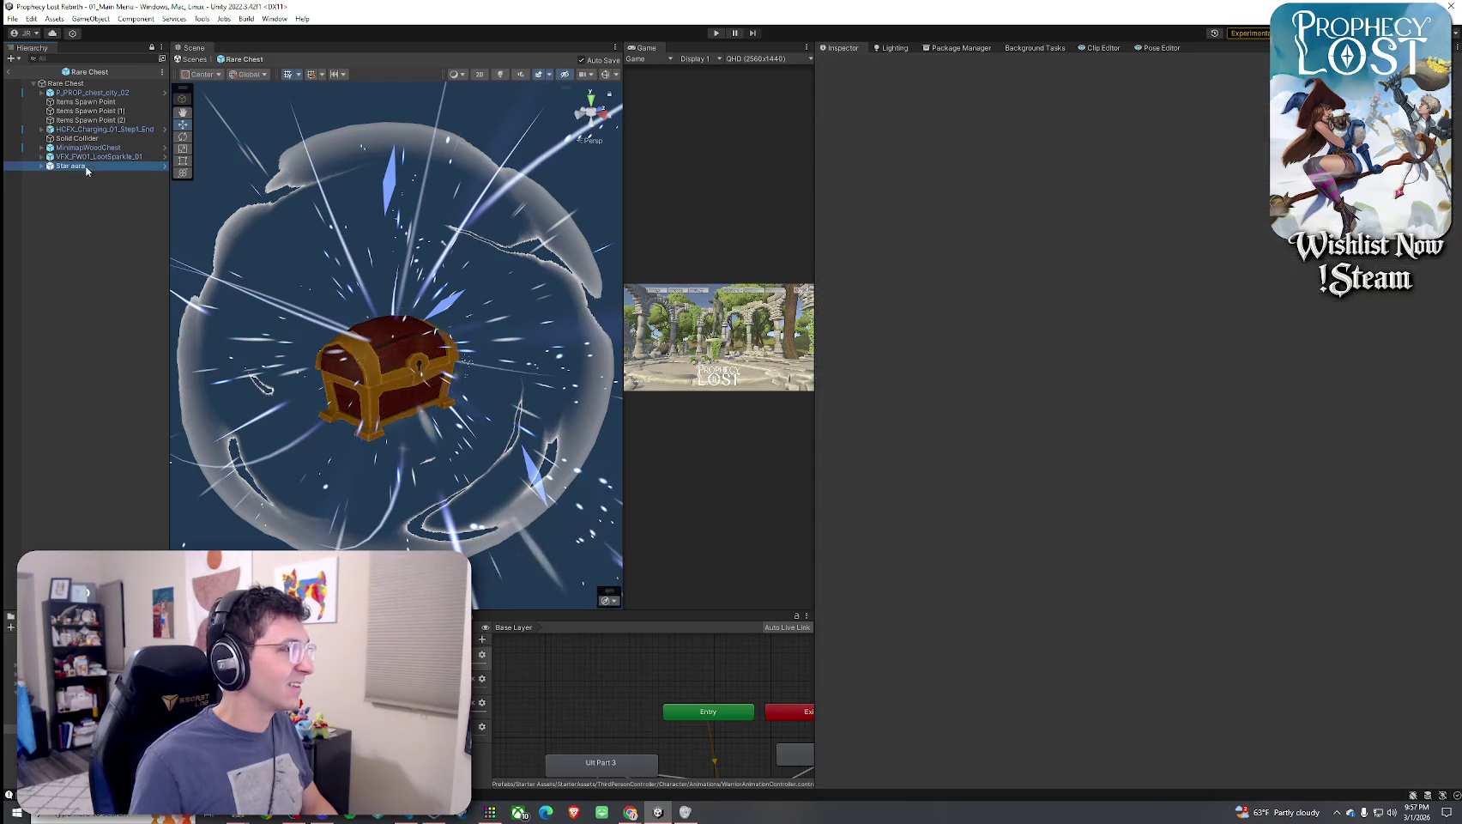
click(86, 169)
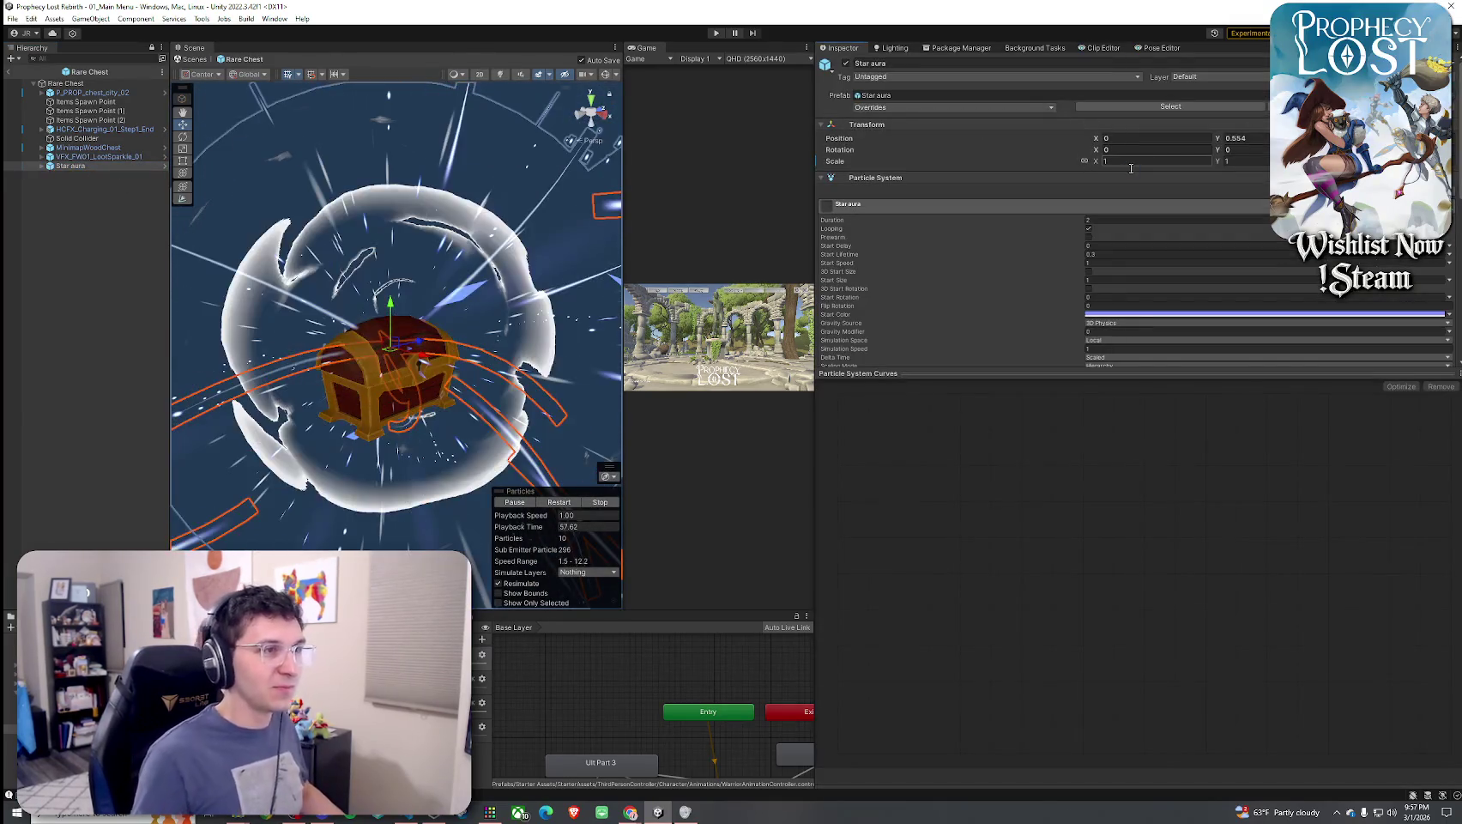
text(.1)
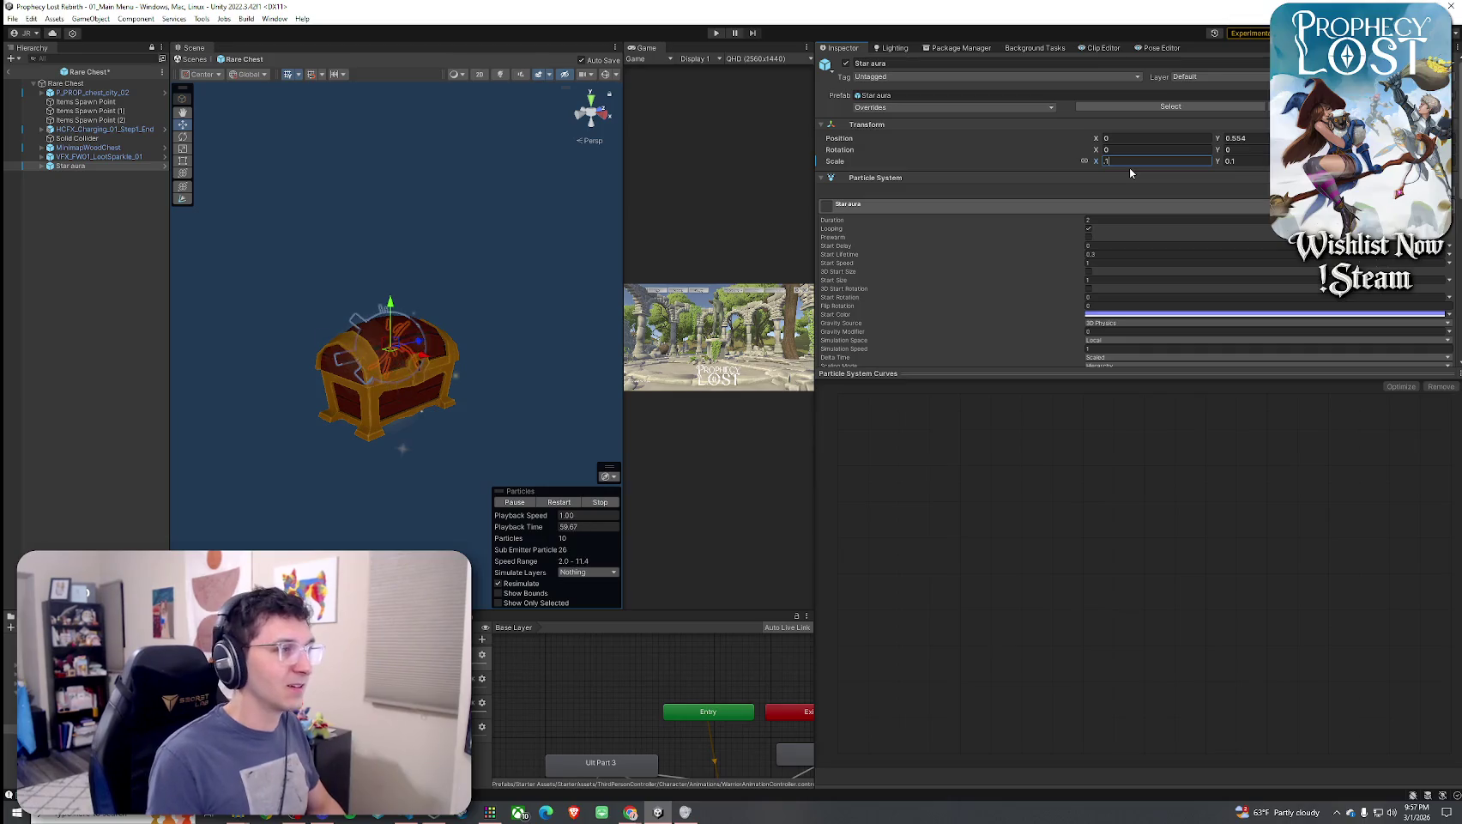
key(BackSpace)
text(3)
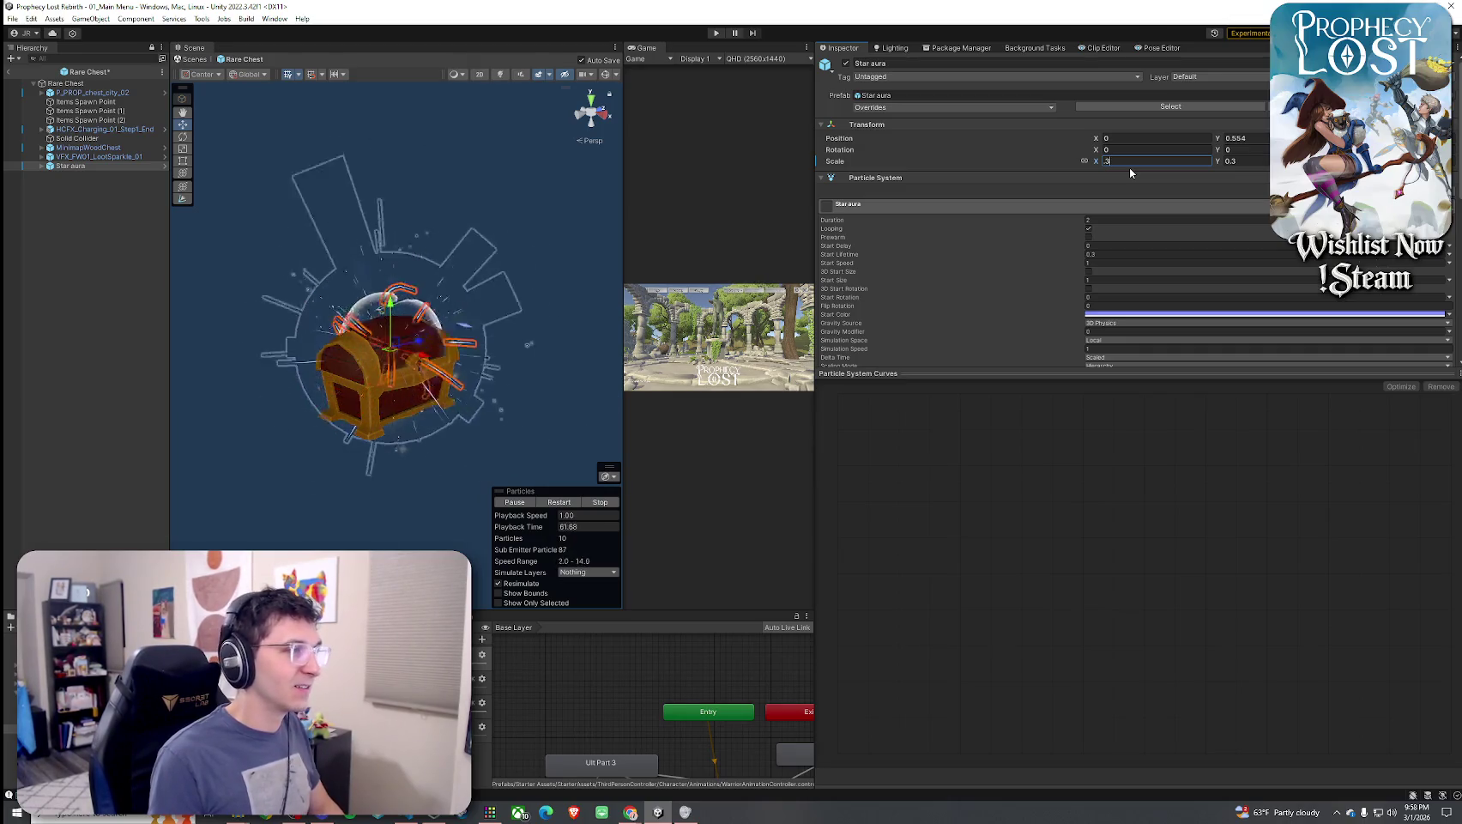
key(BackSpace)
text(45)
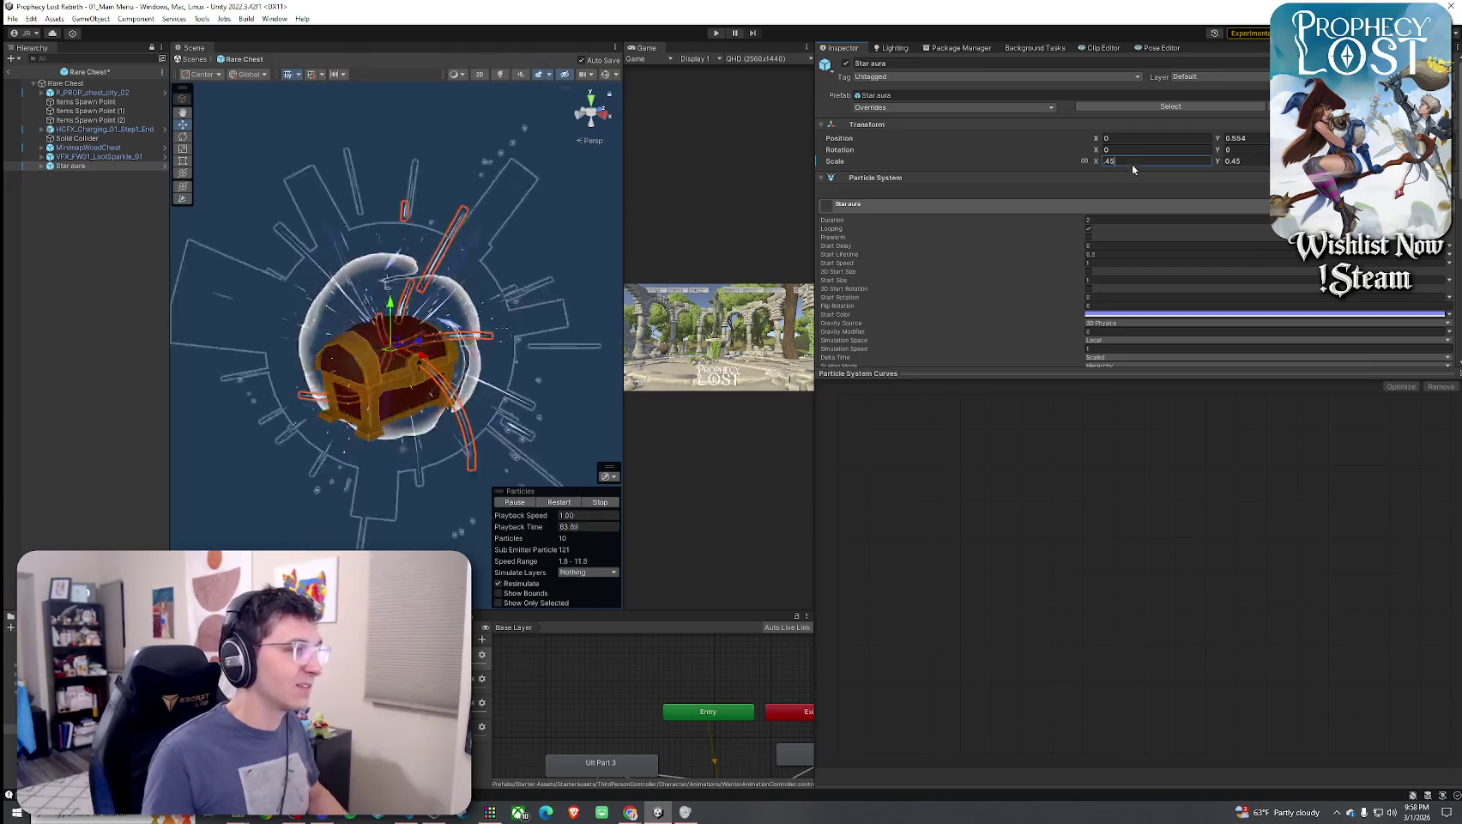
click(144, 390)
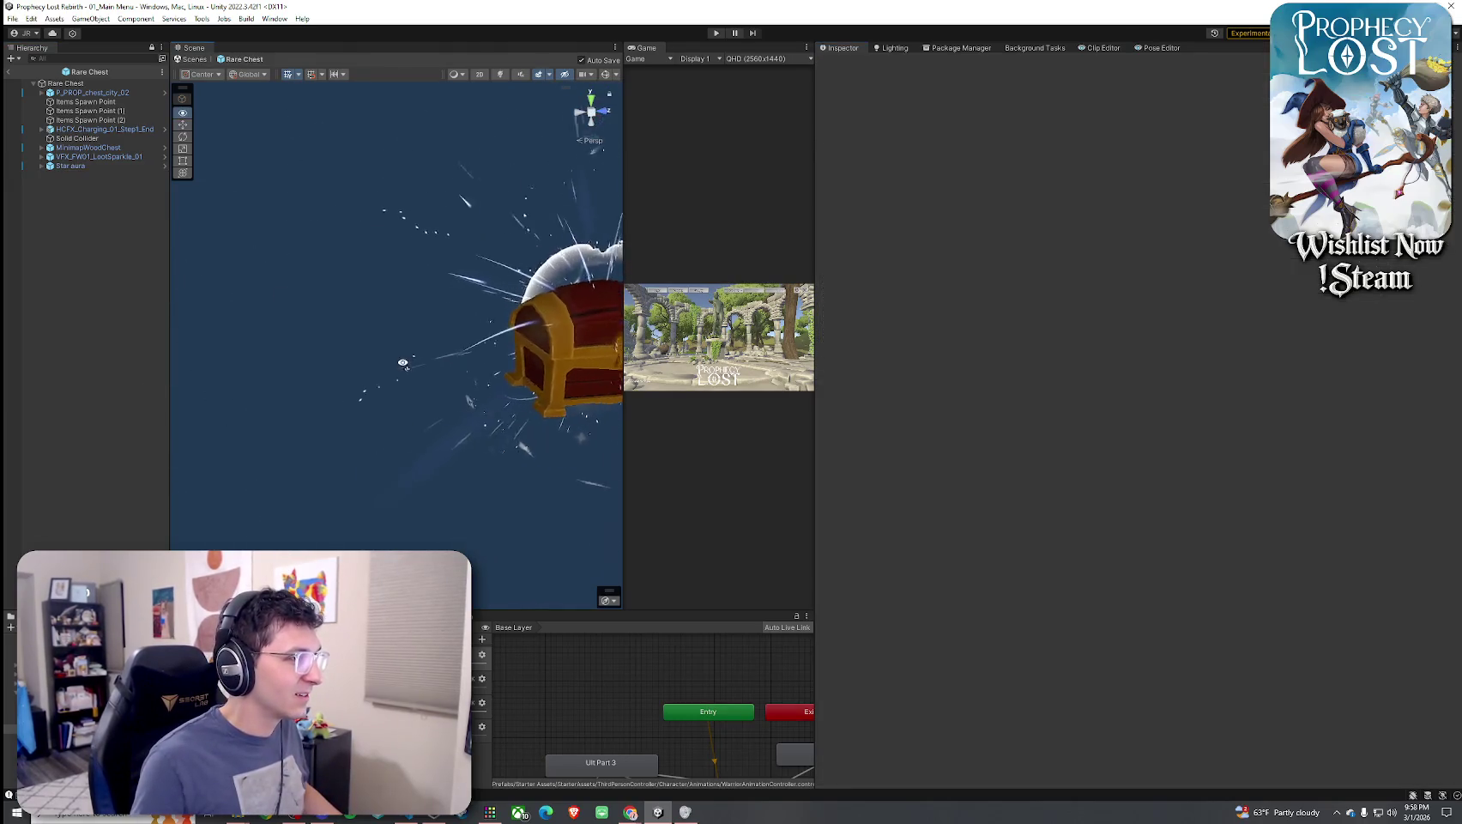
Lower the Star aura to position Y 0.26
click(98, 165)
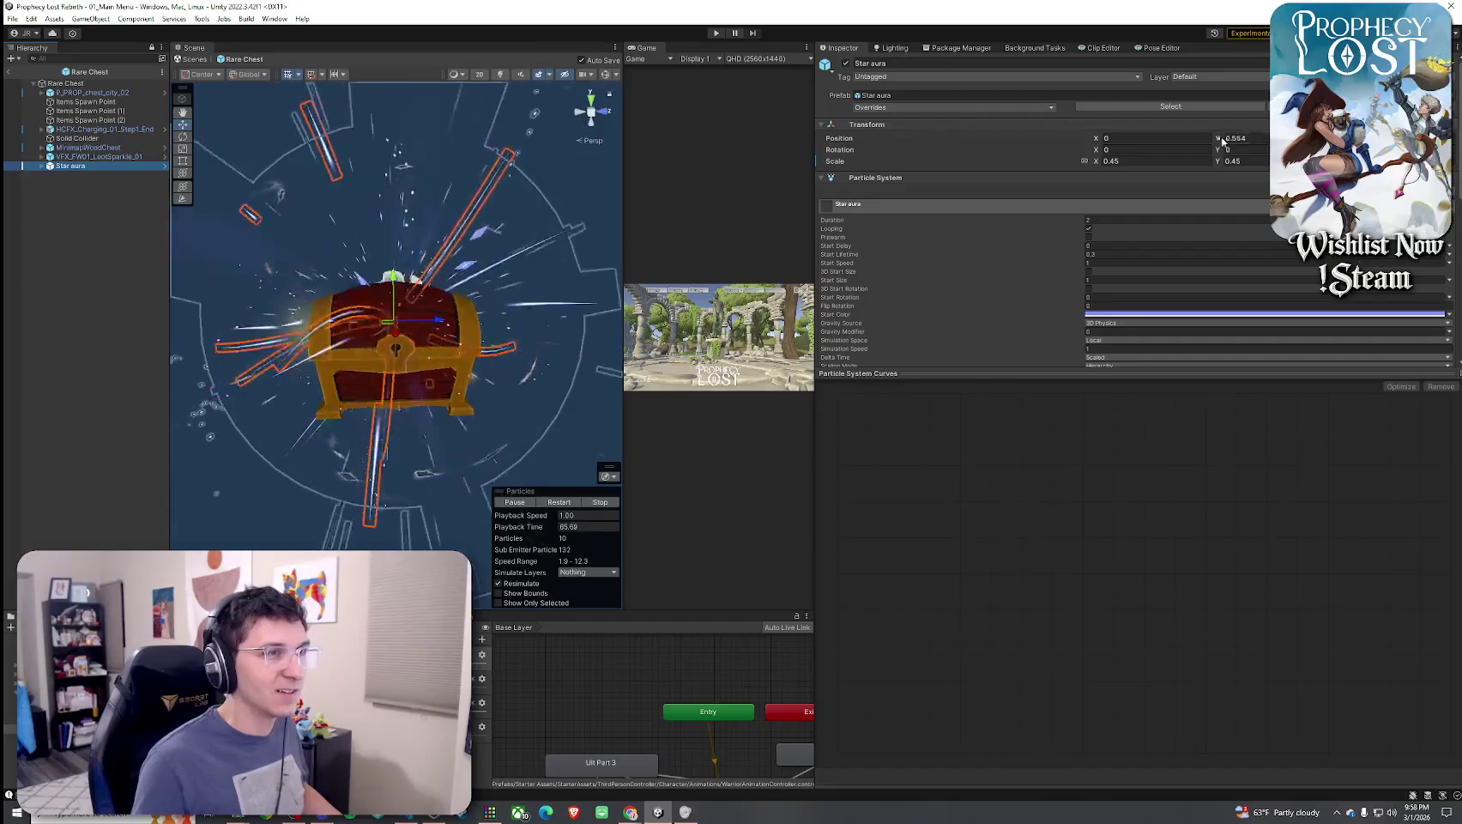
drag(1214, 137, 947, 173)
mouse_move(549, 258)
mouse_down()
mouse_move(1143, 257)
mouse_move(1060, 284)
mouse_move(602, 289)
mouse_up()
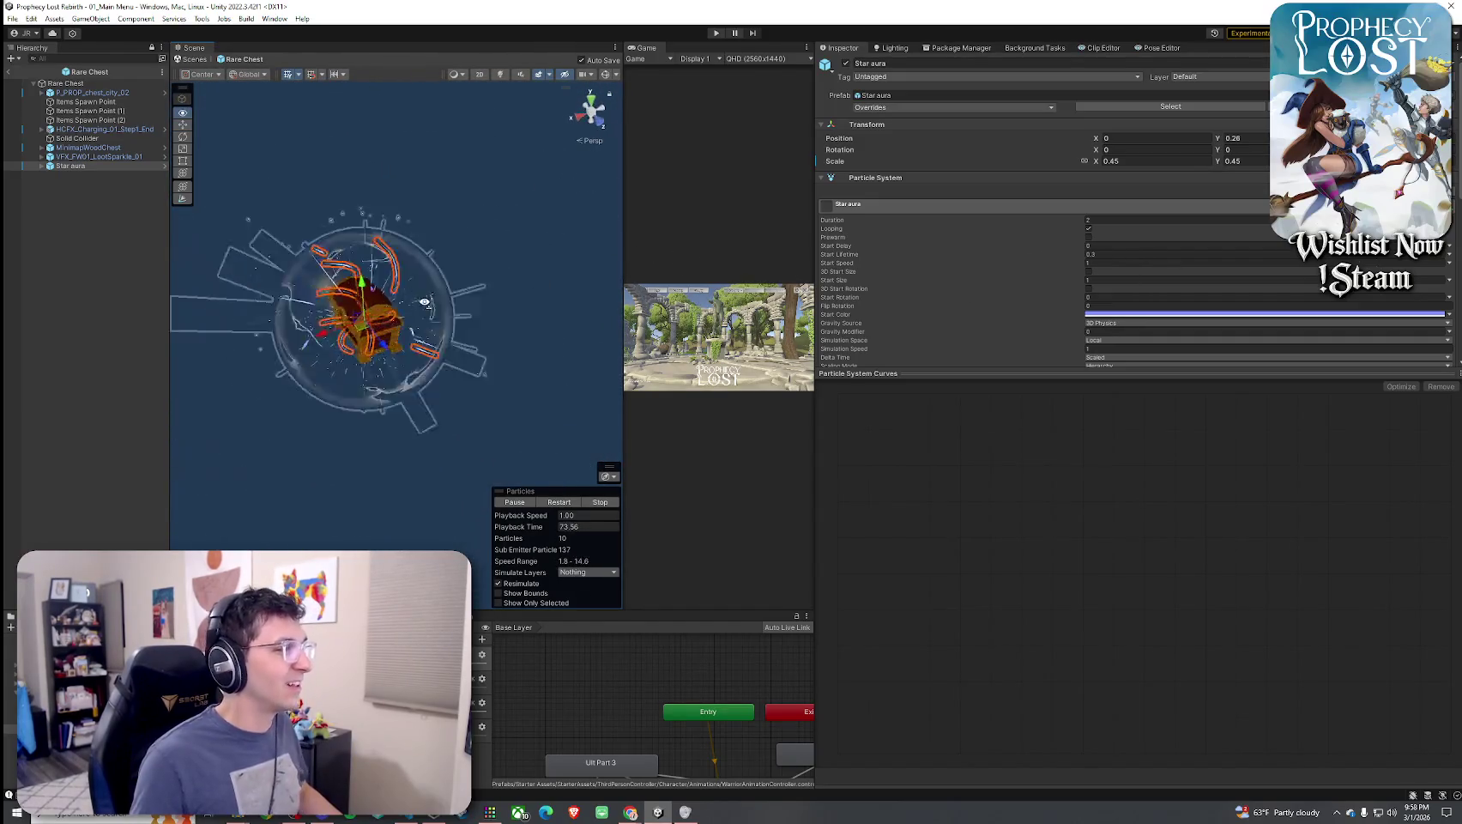
Exit the Rare Chest prefab back to the 01_Main Menu scene
click(138, 294)
click(8, 72)
click(12, 18)
key(Escape)
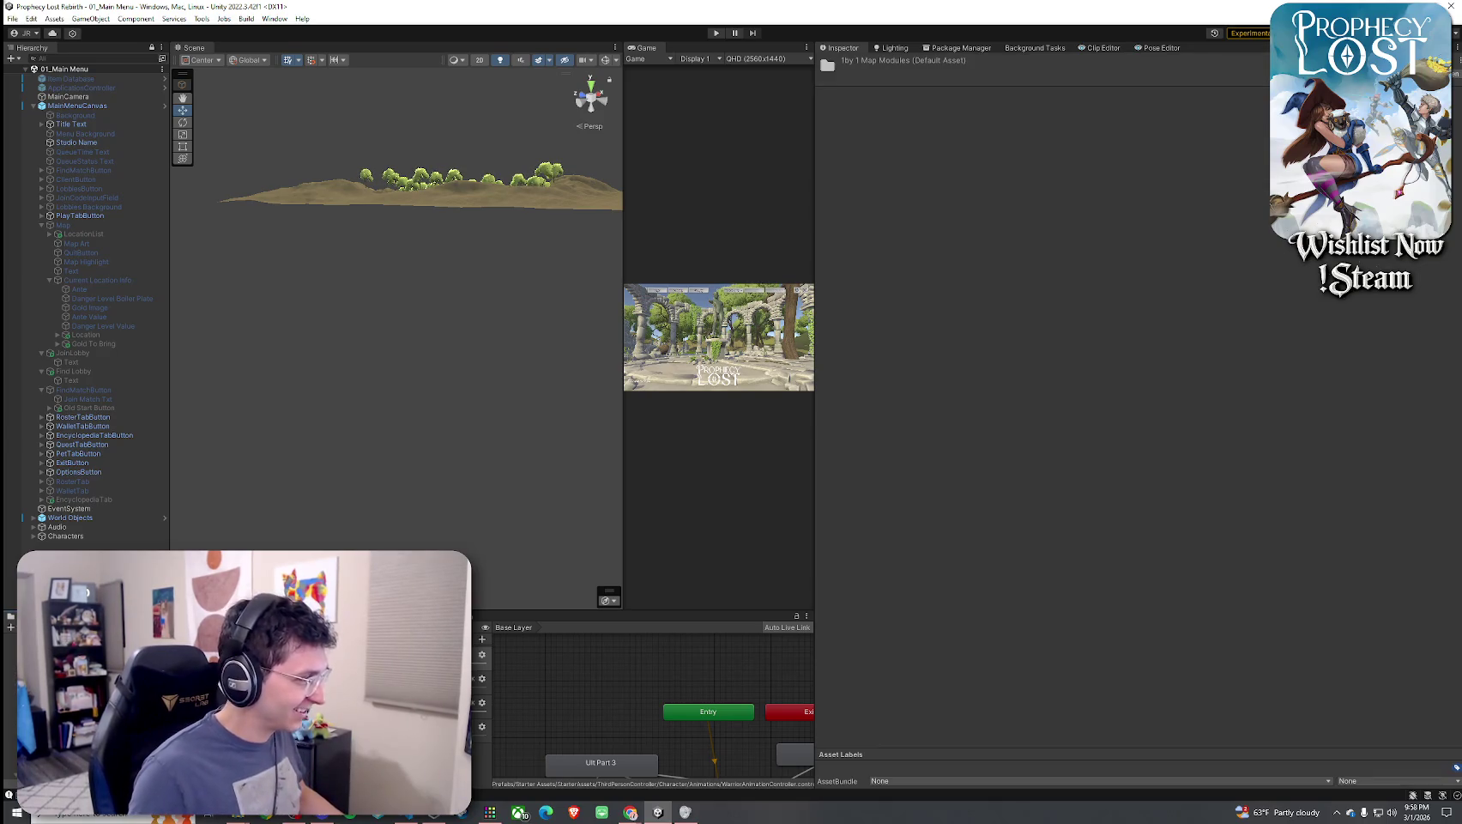
In TJunction Module NEW 2, assign Rare Chest to Chest Spawner (1), then open Rare Chest
double_click(257, 670)
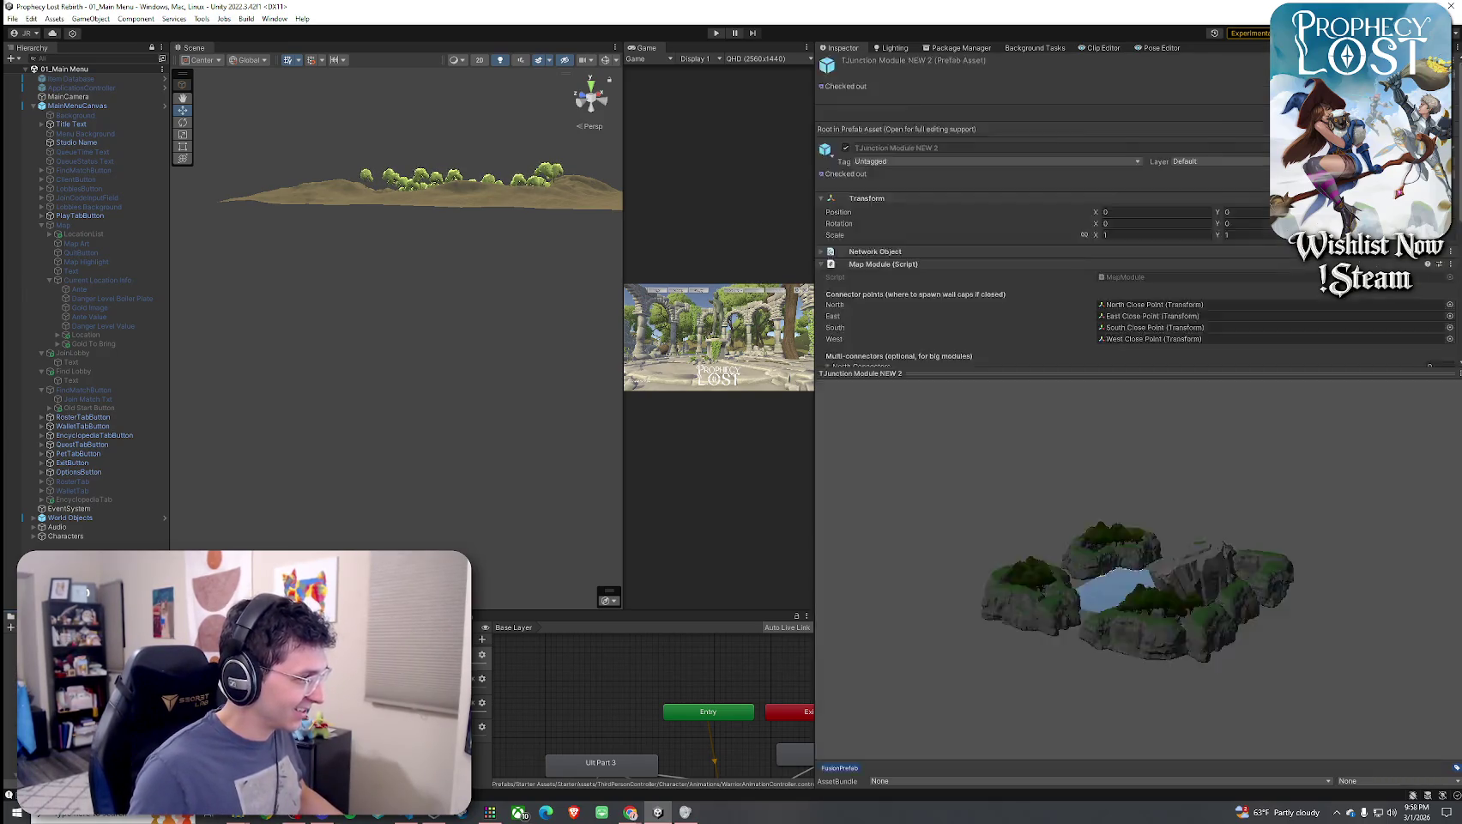
click(610, 75)
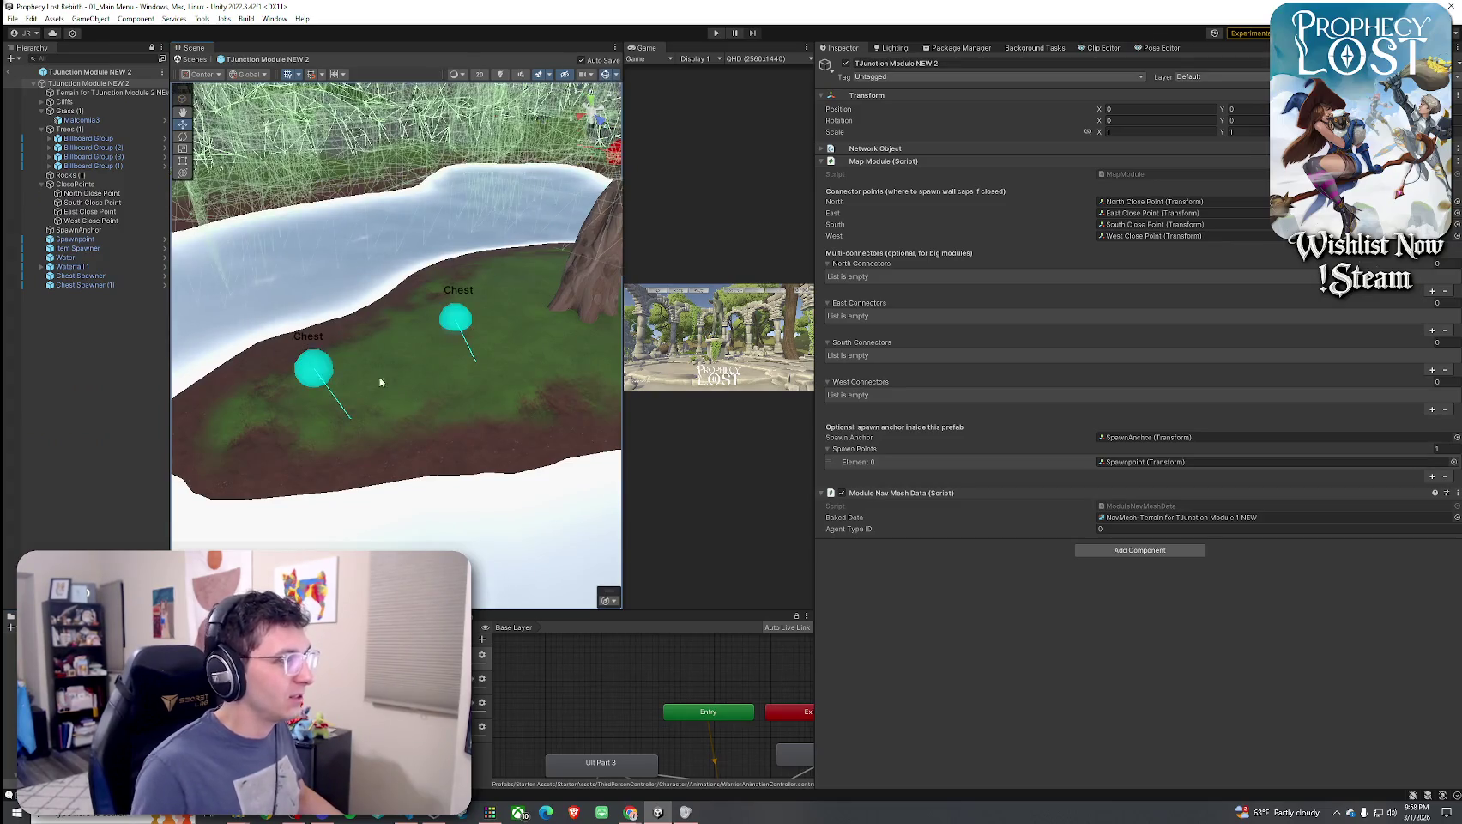
click(327, 373)
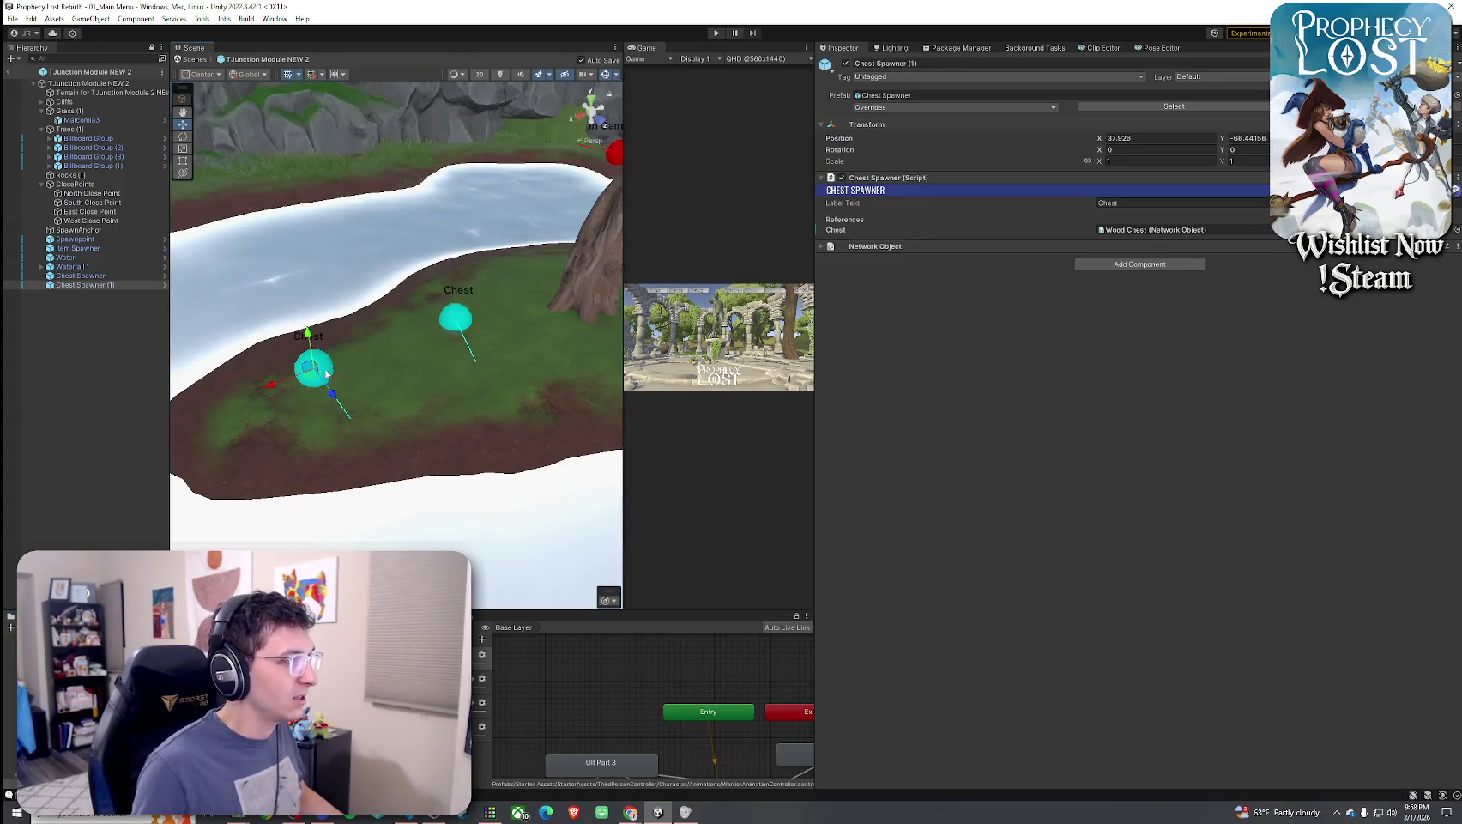
click(1448, 230)
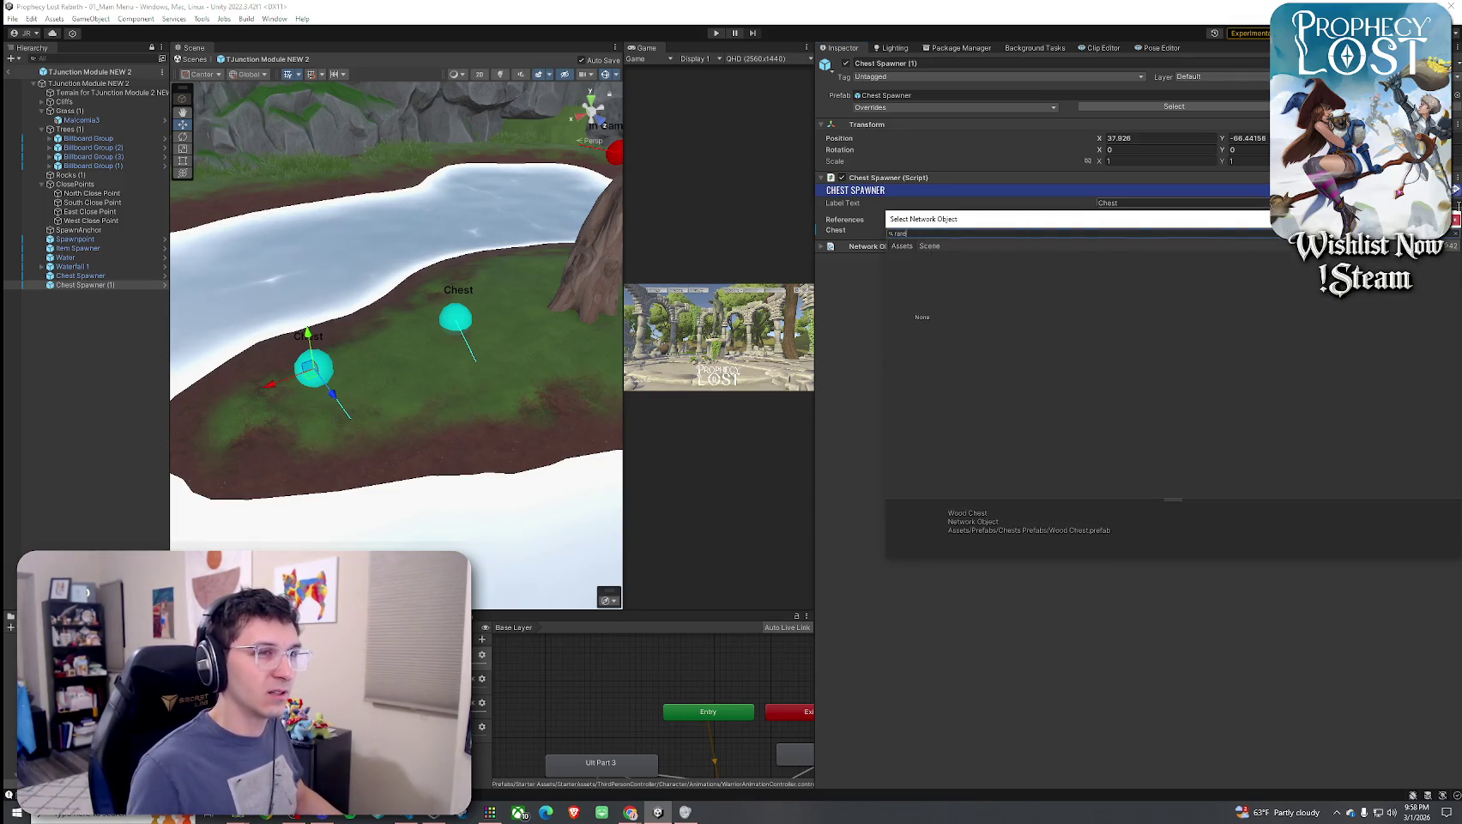
key(Return)
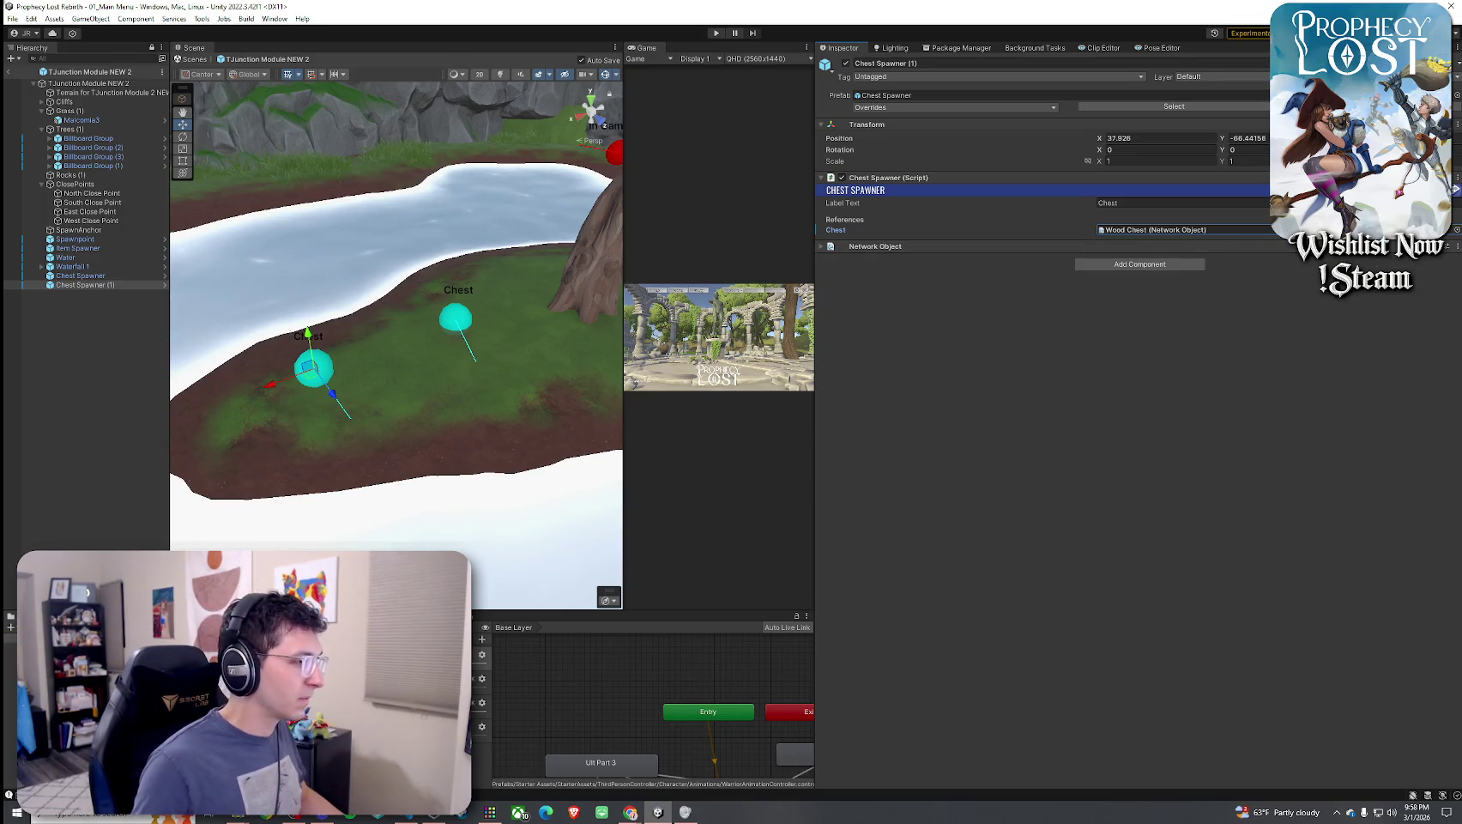
drag(1134, 234, 1136, 235)
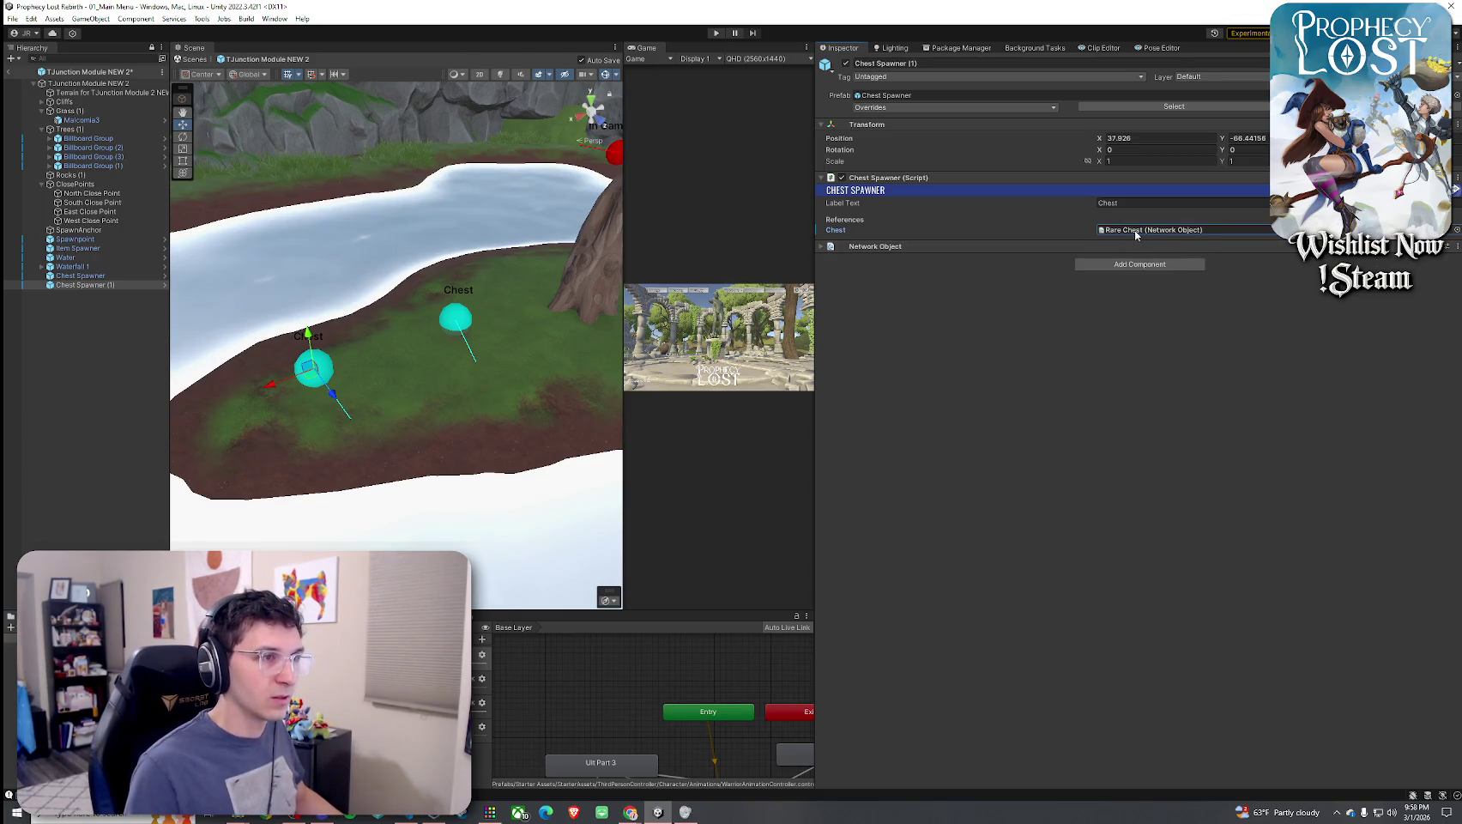
double_click(1134, 230)
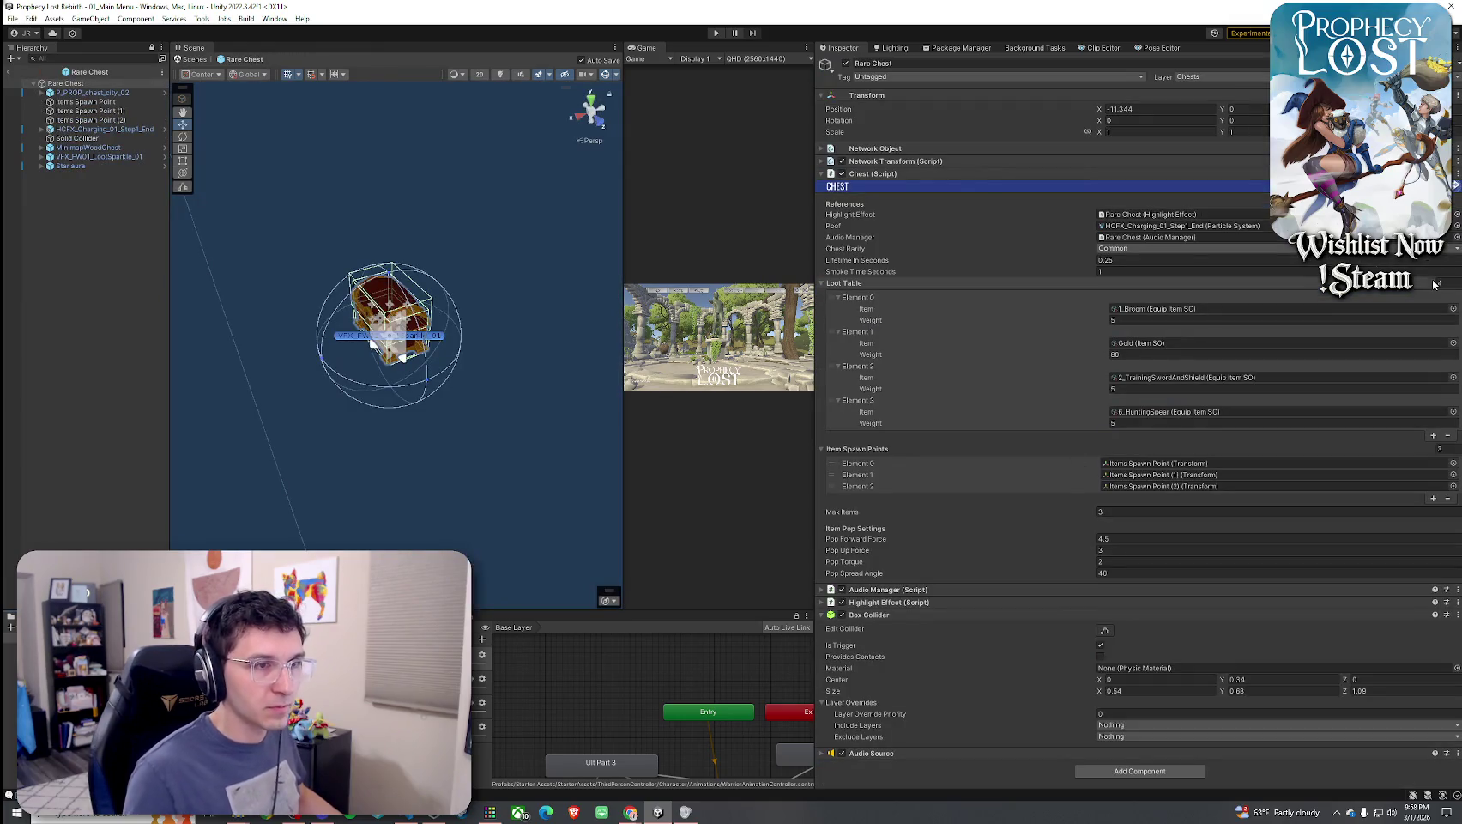
Clear the four existing Loot Table entries and add a single Gold entry
click(1448, 436)
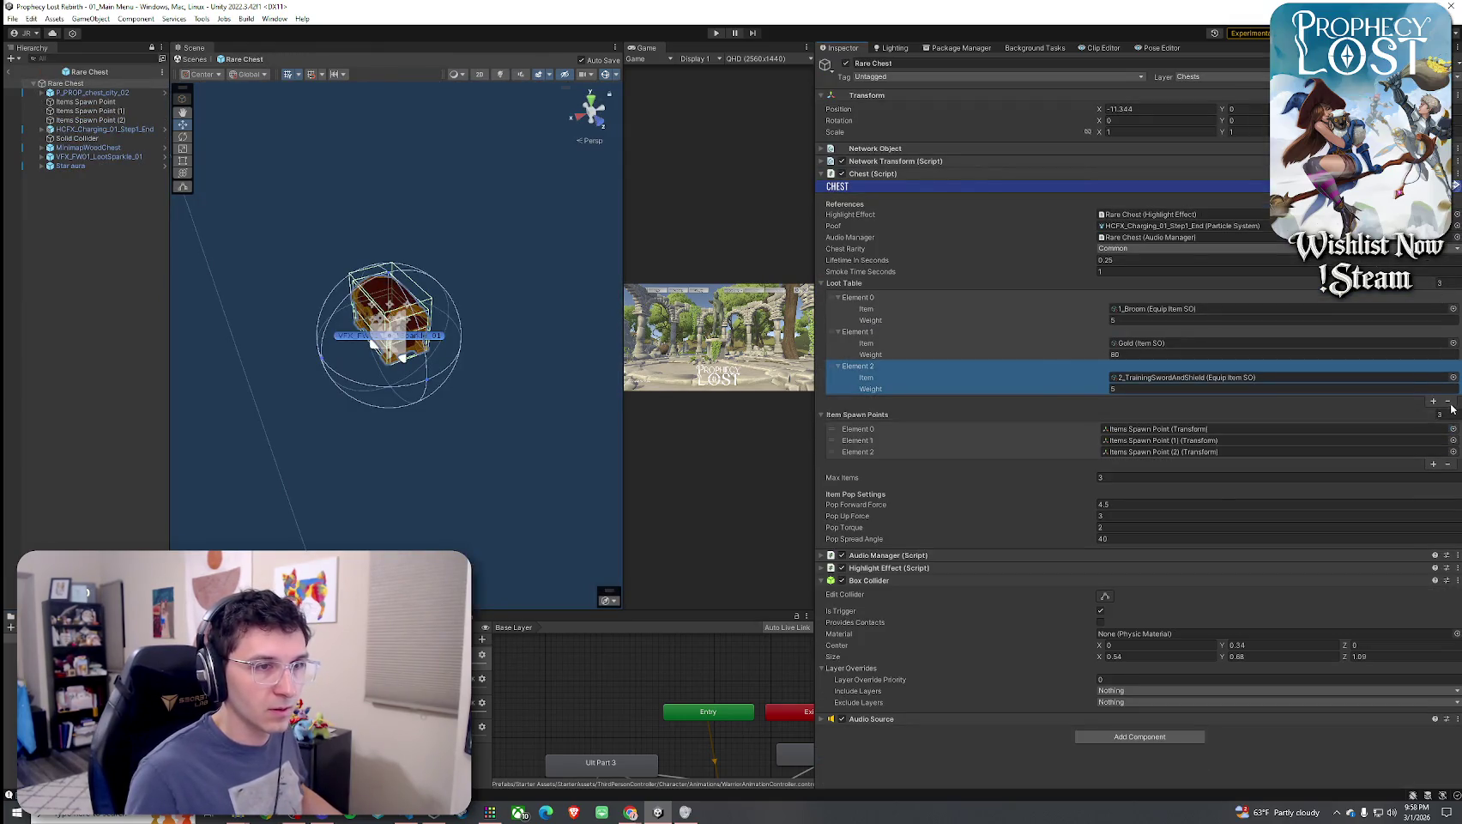
click(1448, 402)
click(1448, 367)
click(1448, 332)
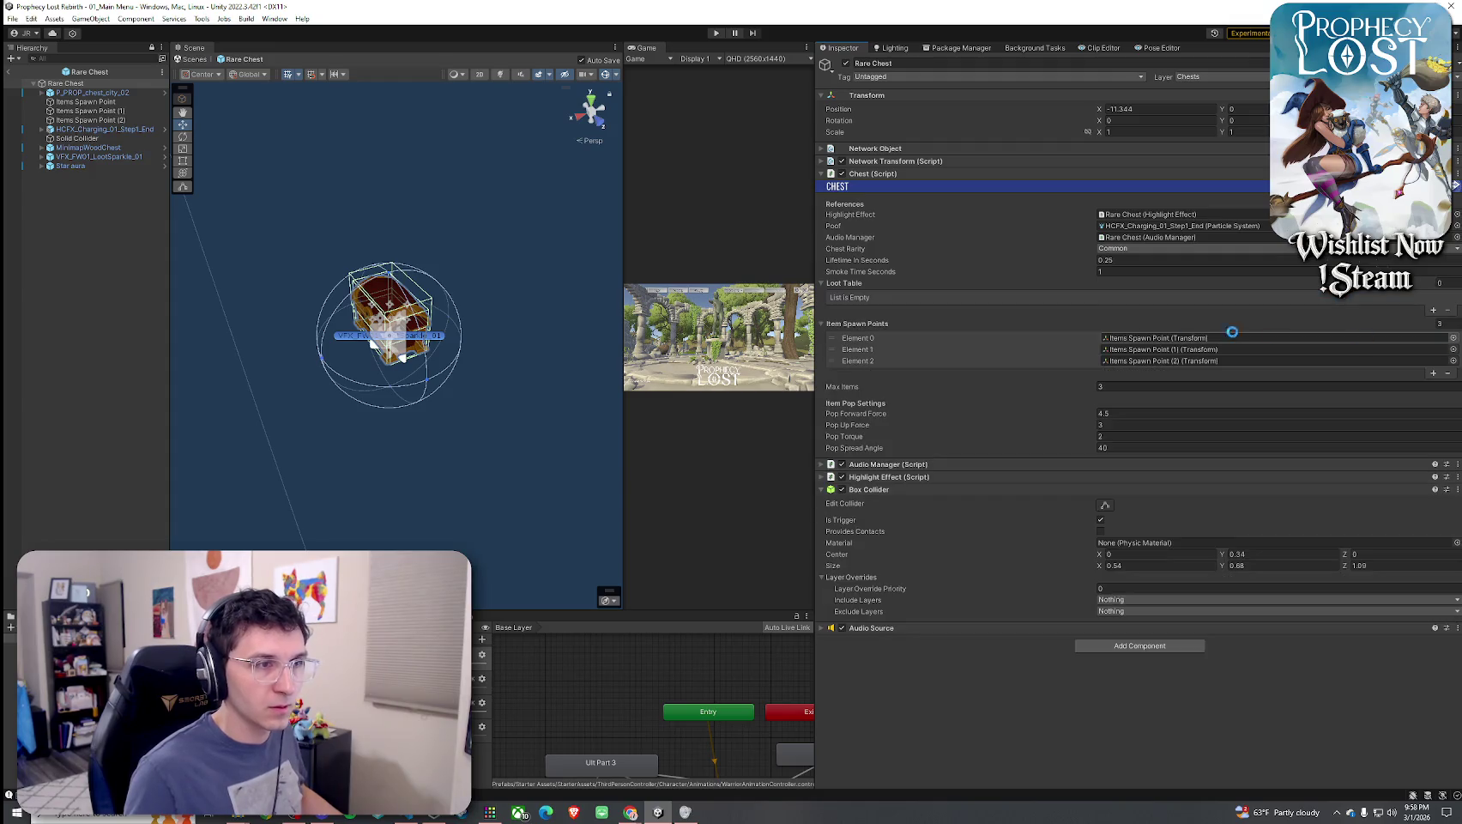
click(1435, 311)
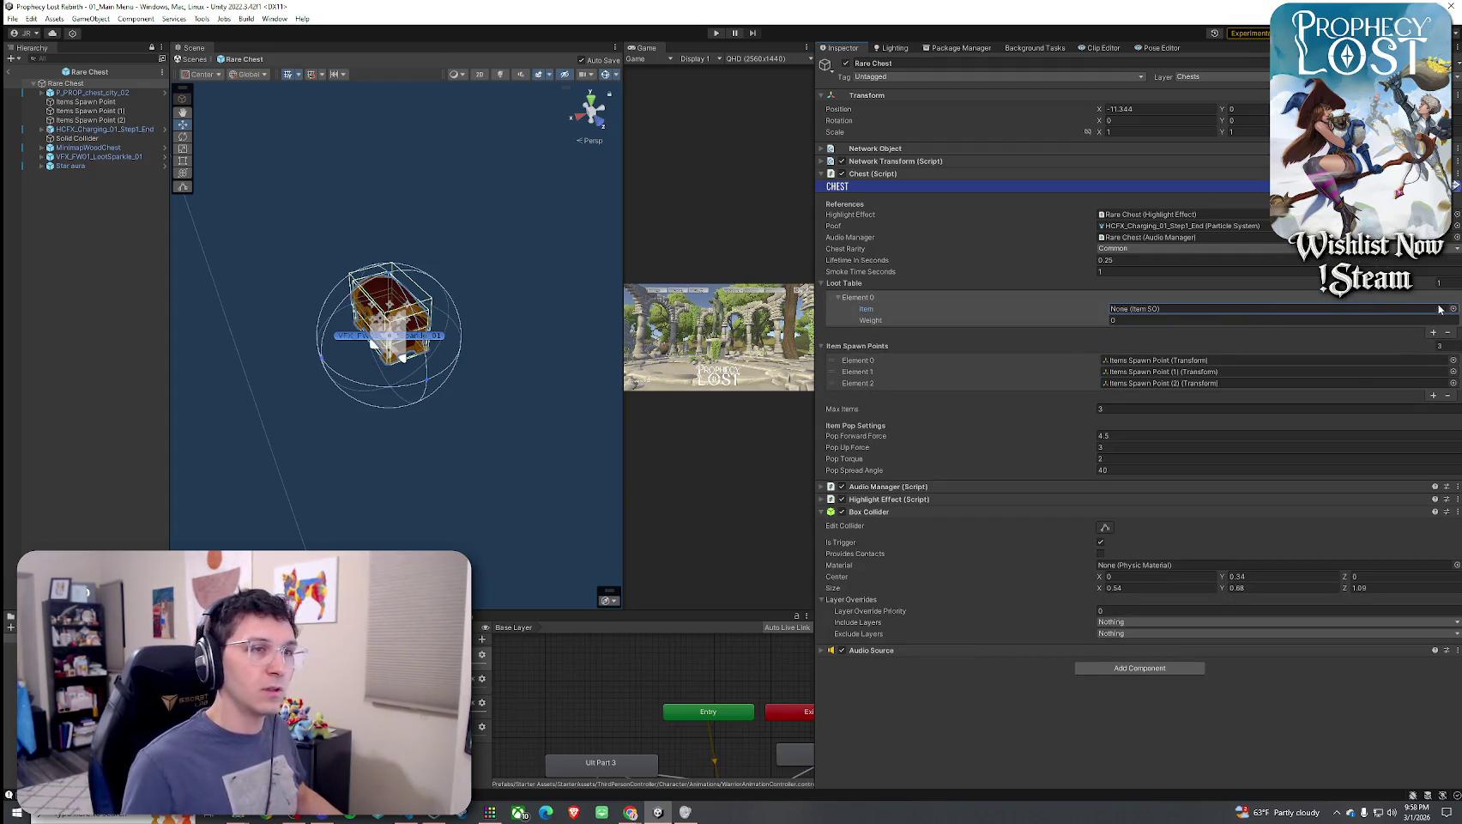
click(1452, 309)
click(1047, 441)
key(Return)
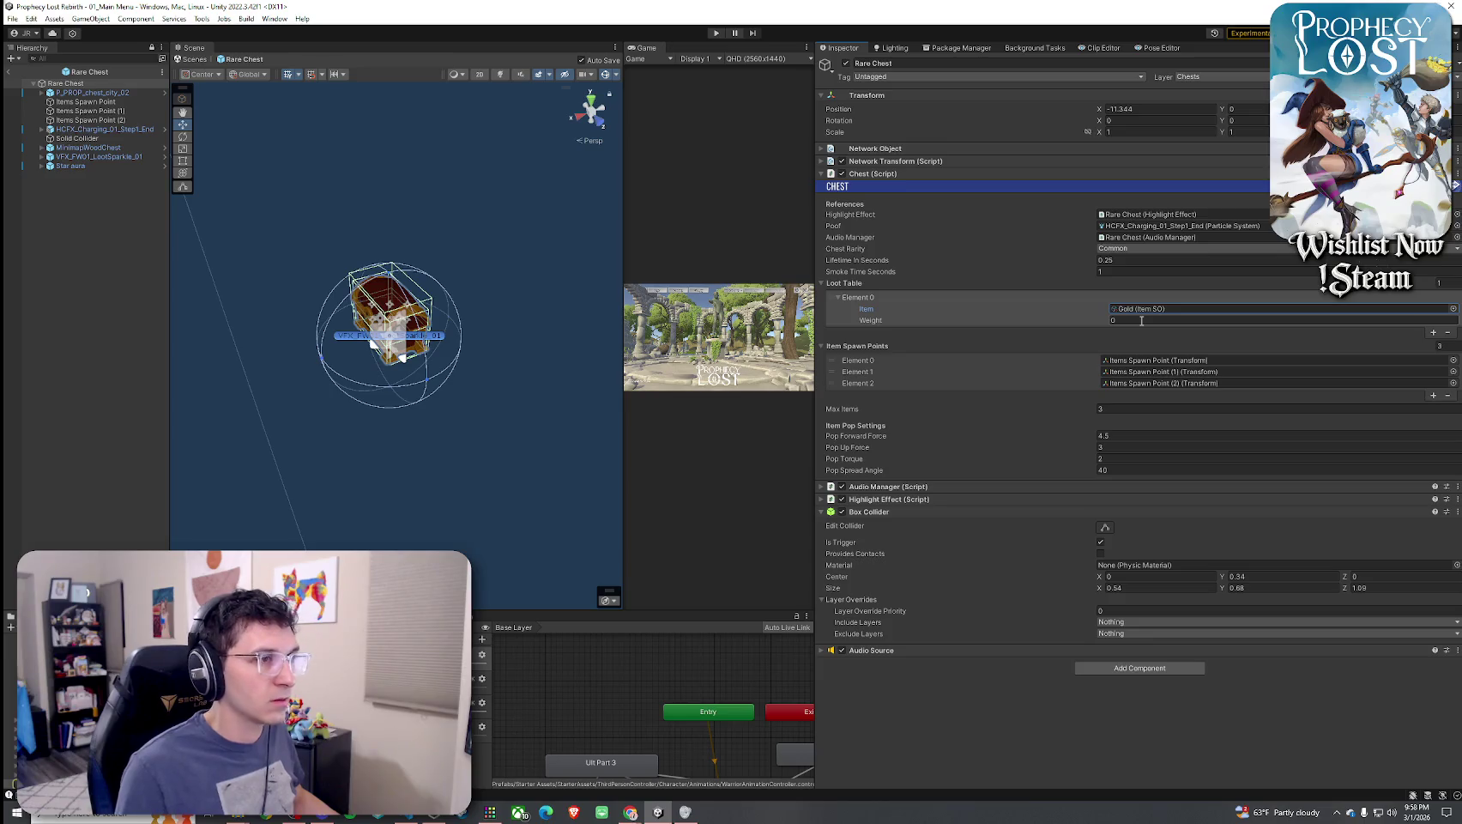
Set the chest rarity to Rare and add 9_ProphetsGale as a loot entry
click(1122, 321)
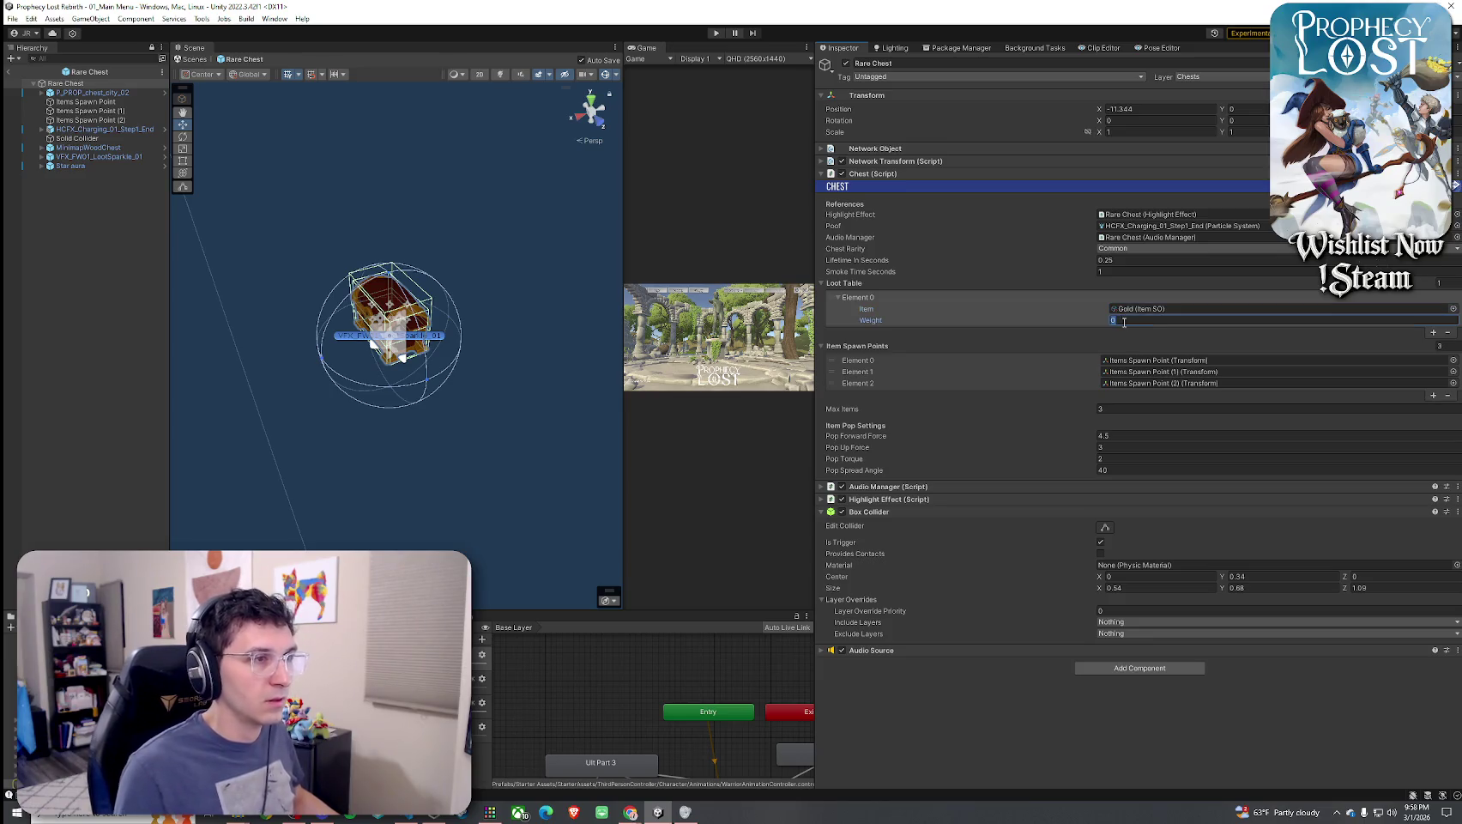
click(1107, 248)
click(1116, 272)
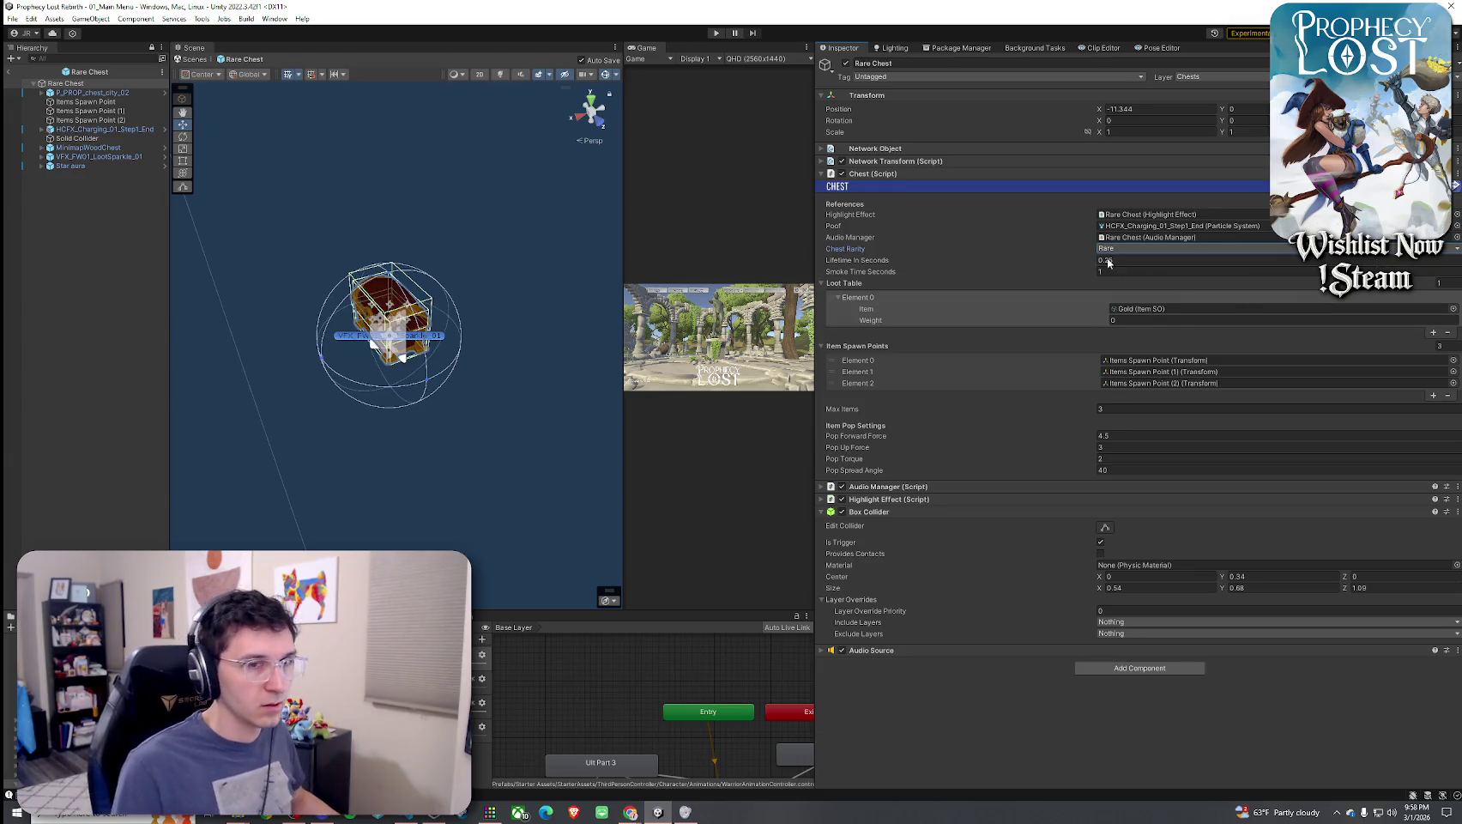
click(1290, 320)
click(1434, 333)
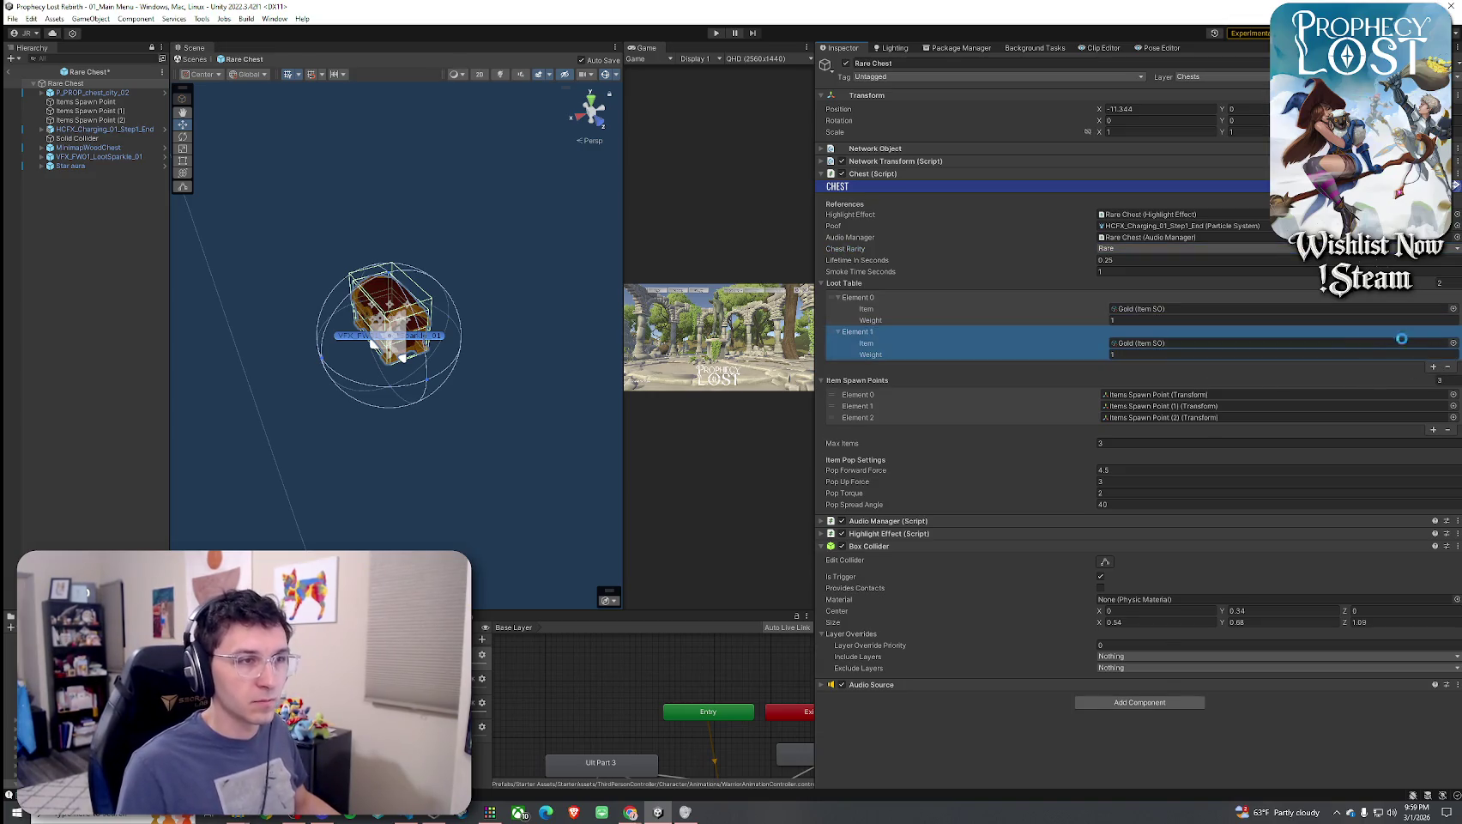
click(1453, 343)
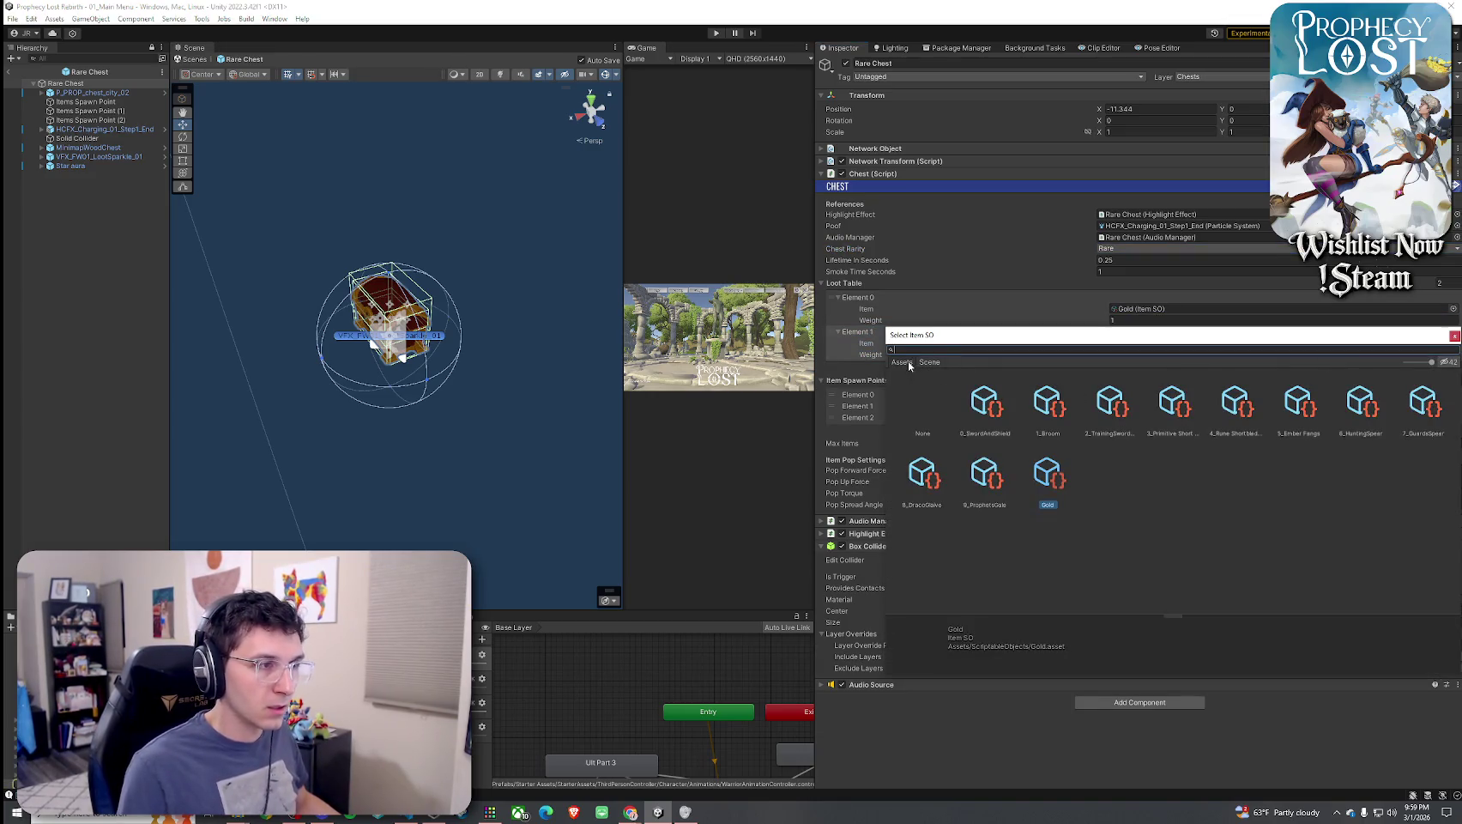
double_click(987, 474)
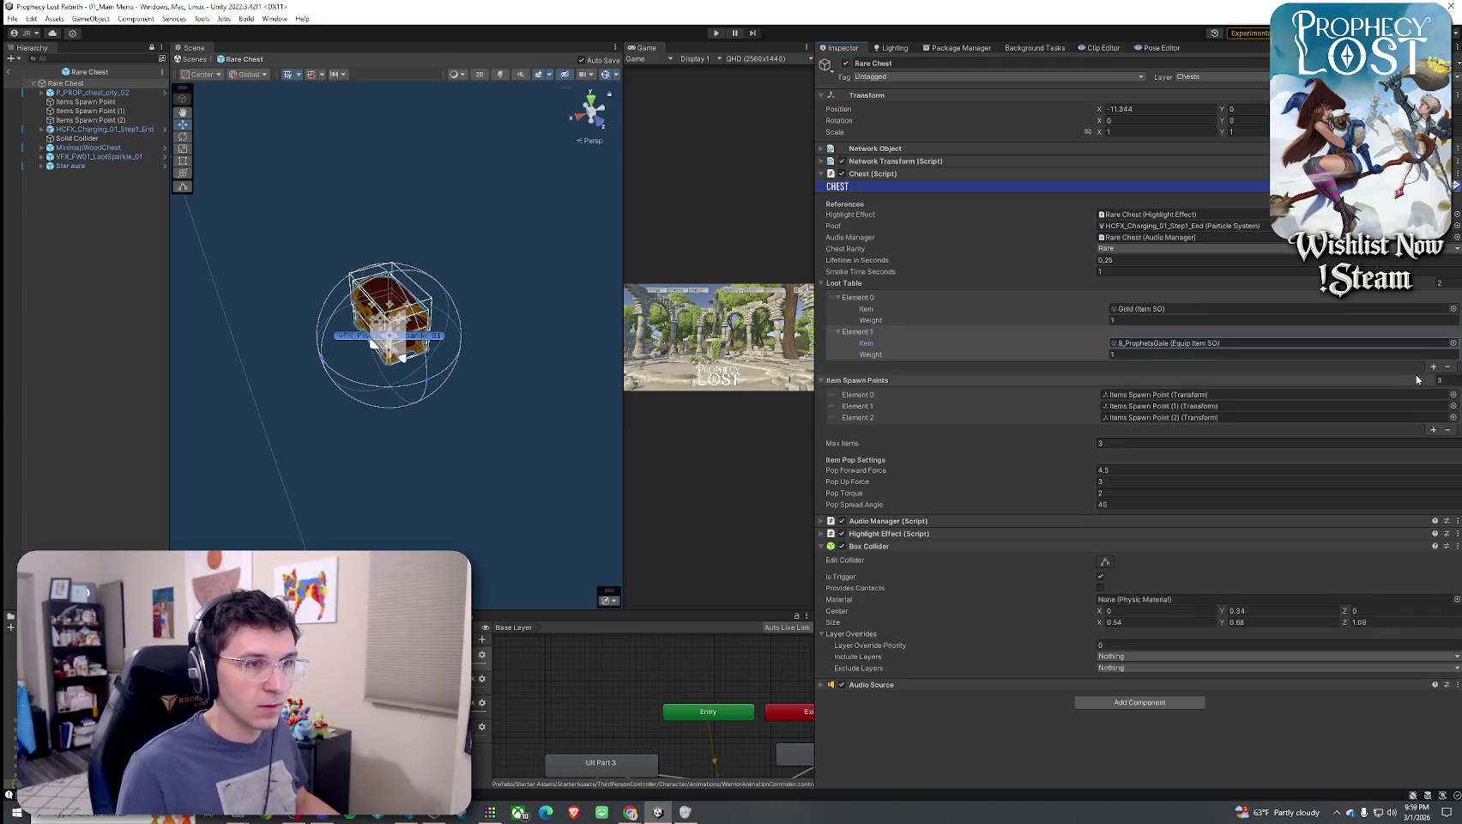
Add a third loot entry and set Element 2 to 8_DracoGlaive
click(1434, 367)
click(1433, 401)
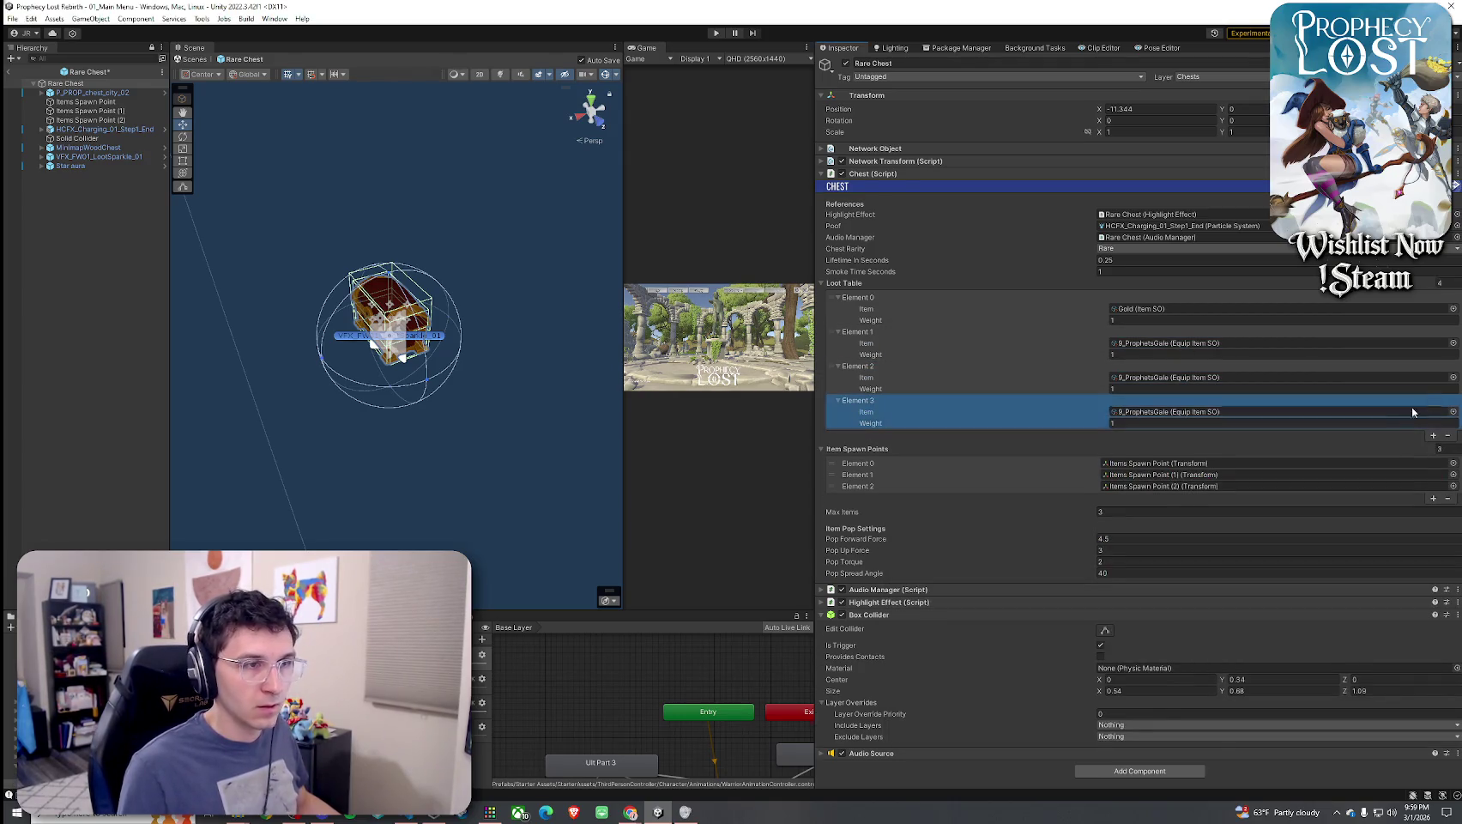
click(1293, 380)
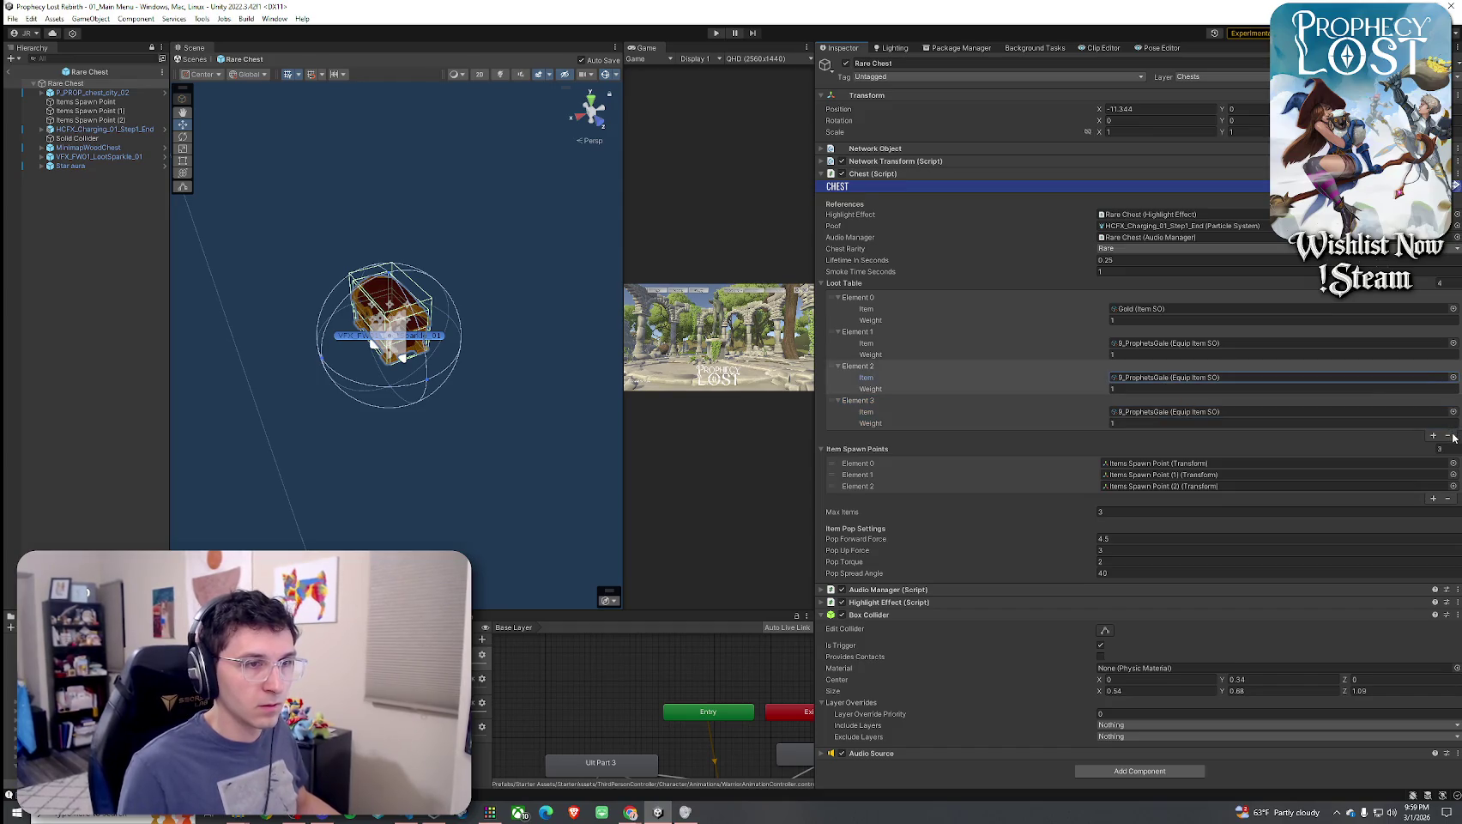
click(1448, 435)
click(1453, 377)
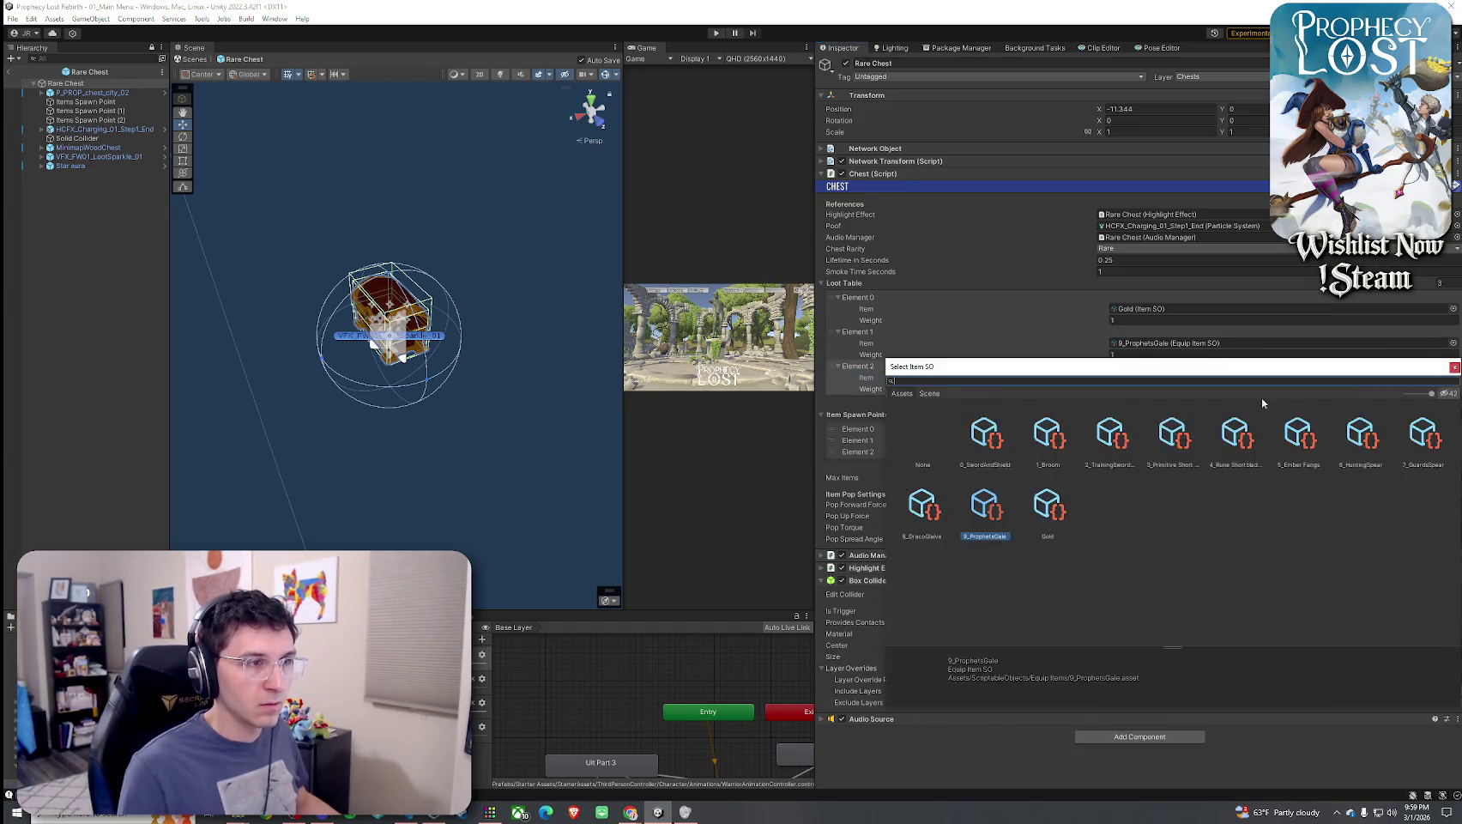
double_click(948, 501)
Remove Gold, set Element 2 to 5_Ember Fangs, and exit prefab editing
click(1434, 401)
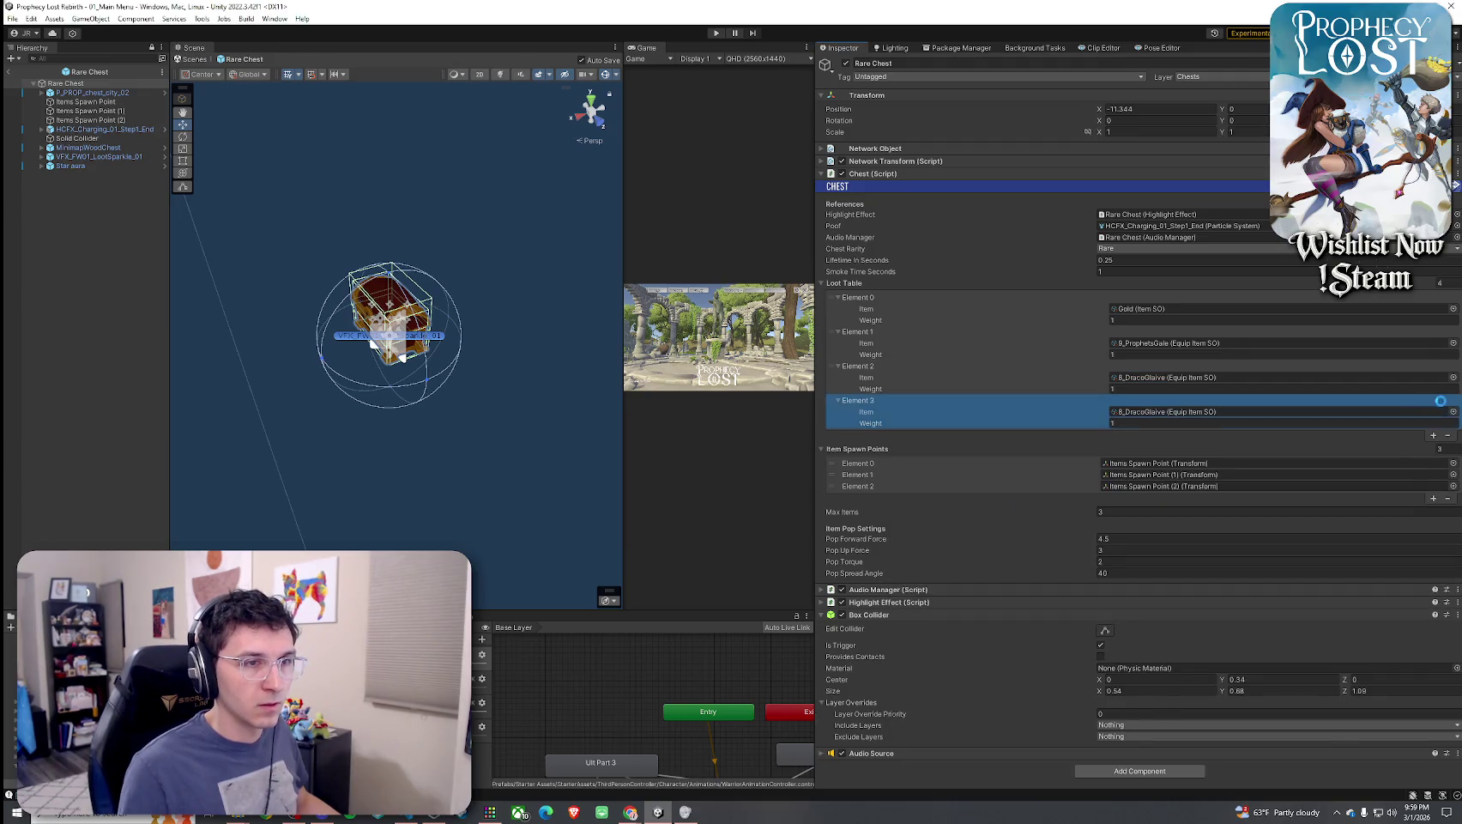
click(965, 311)
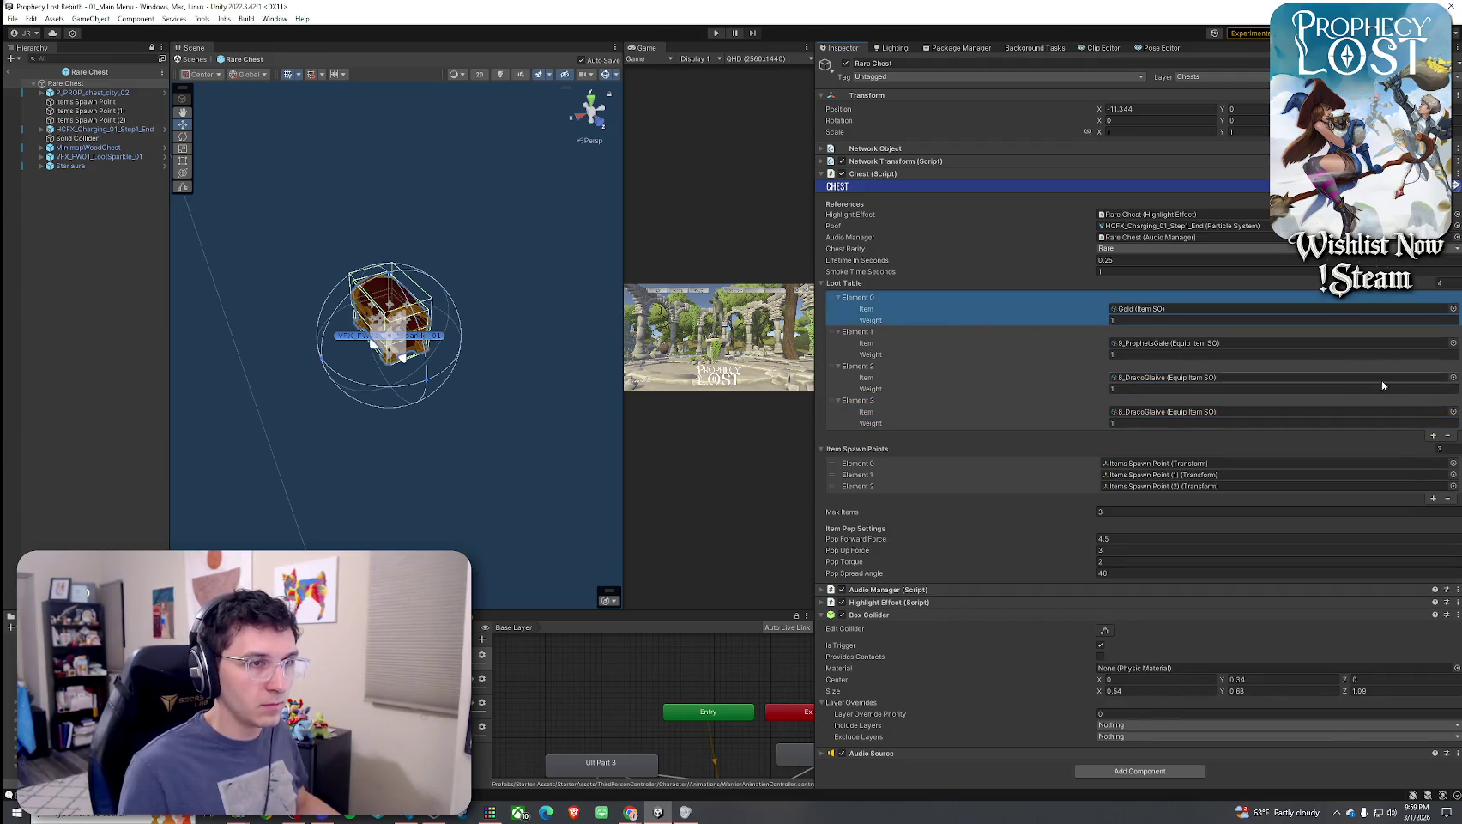
click(1448, 435)
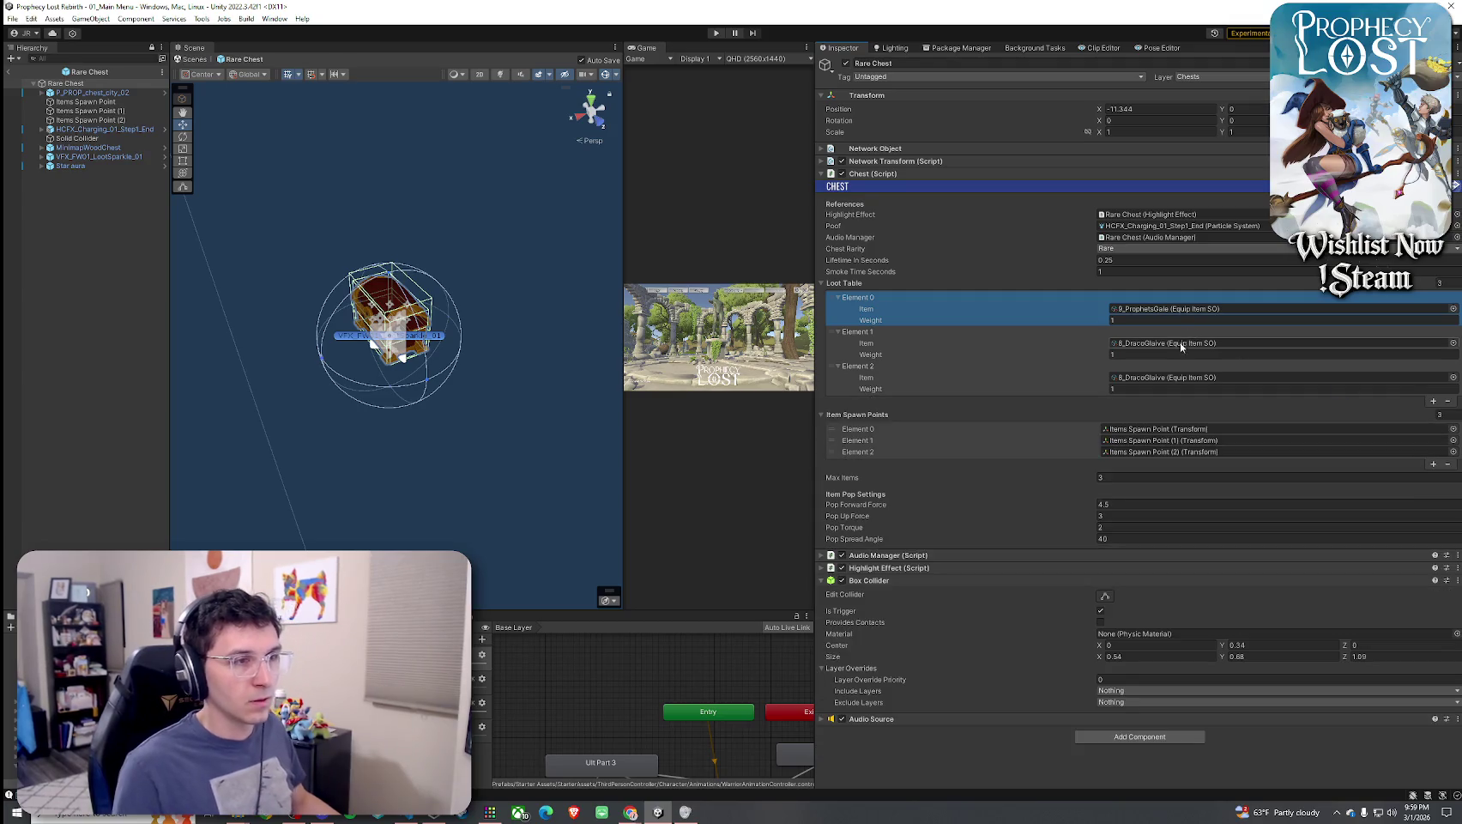
click(1453, 377)
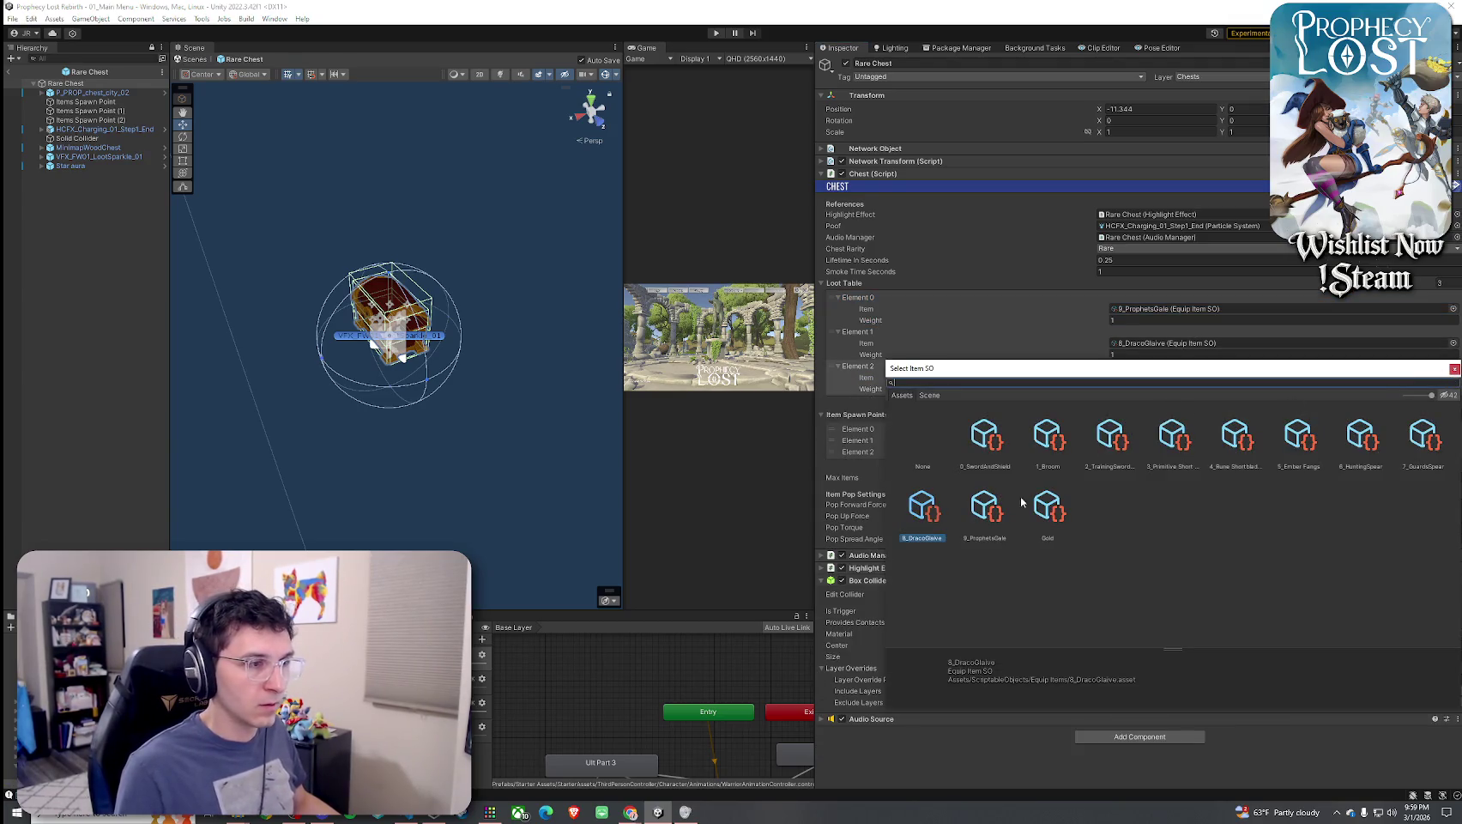
double_click(1287, 451)
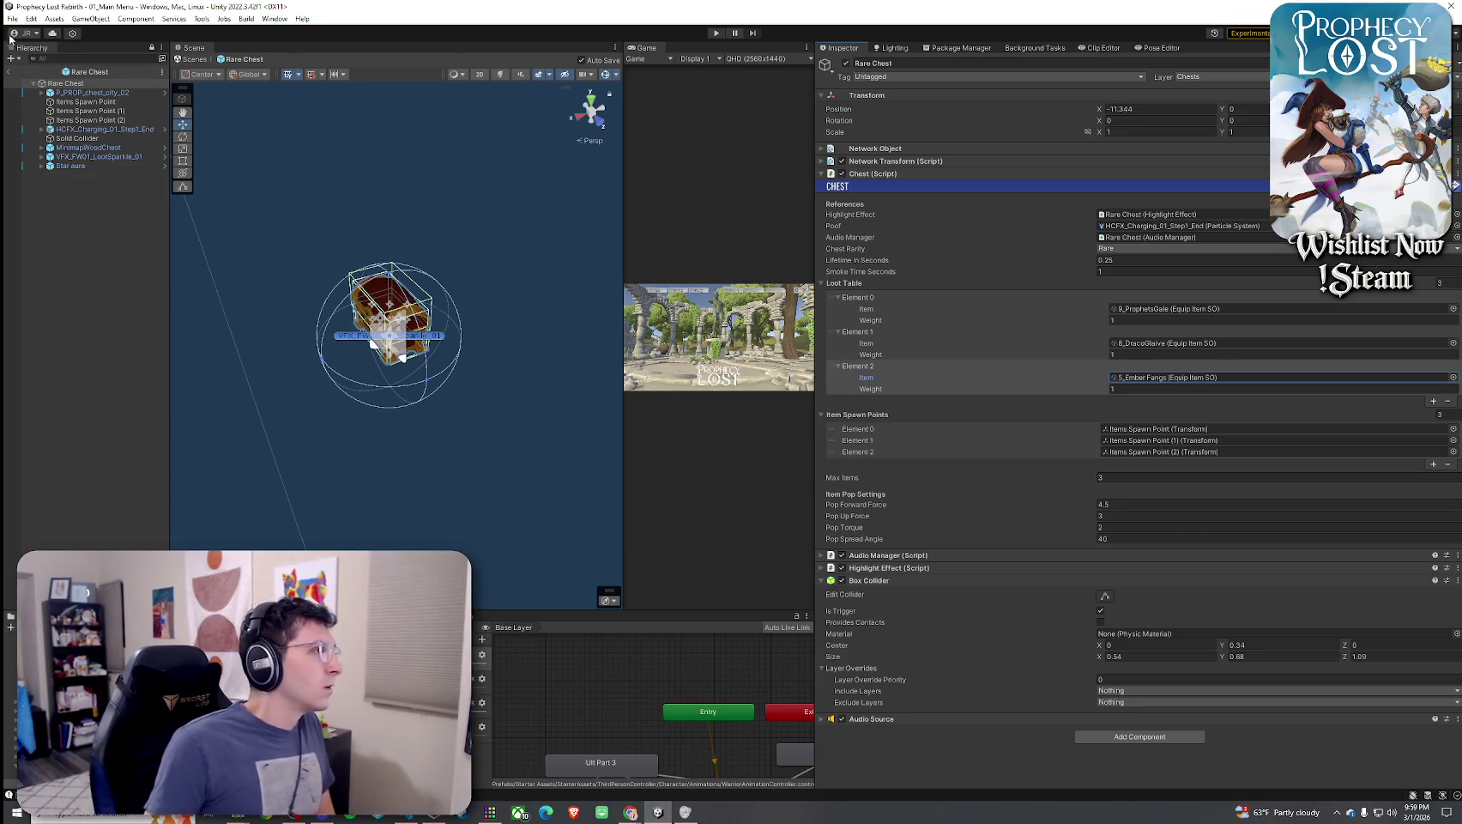
click(9, 72)
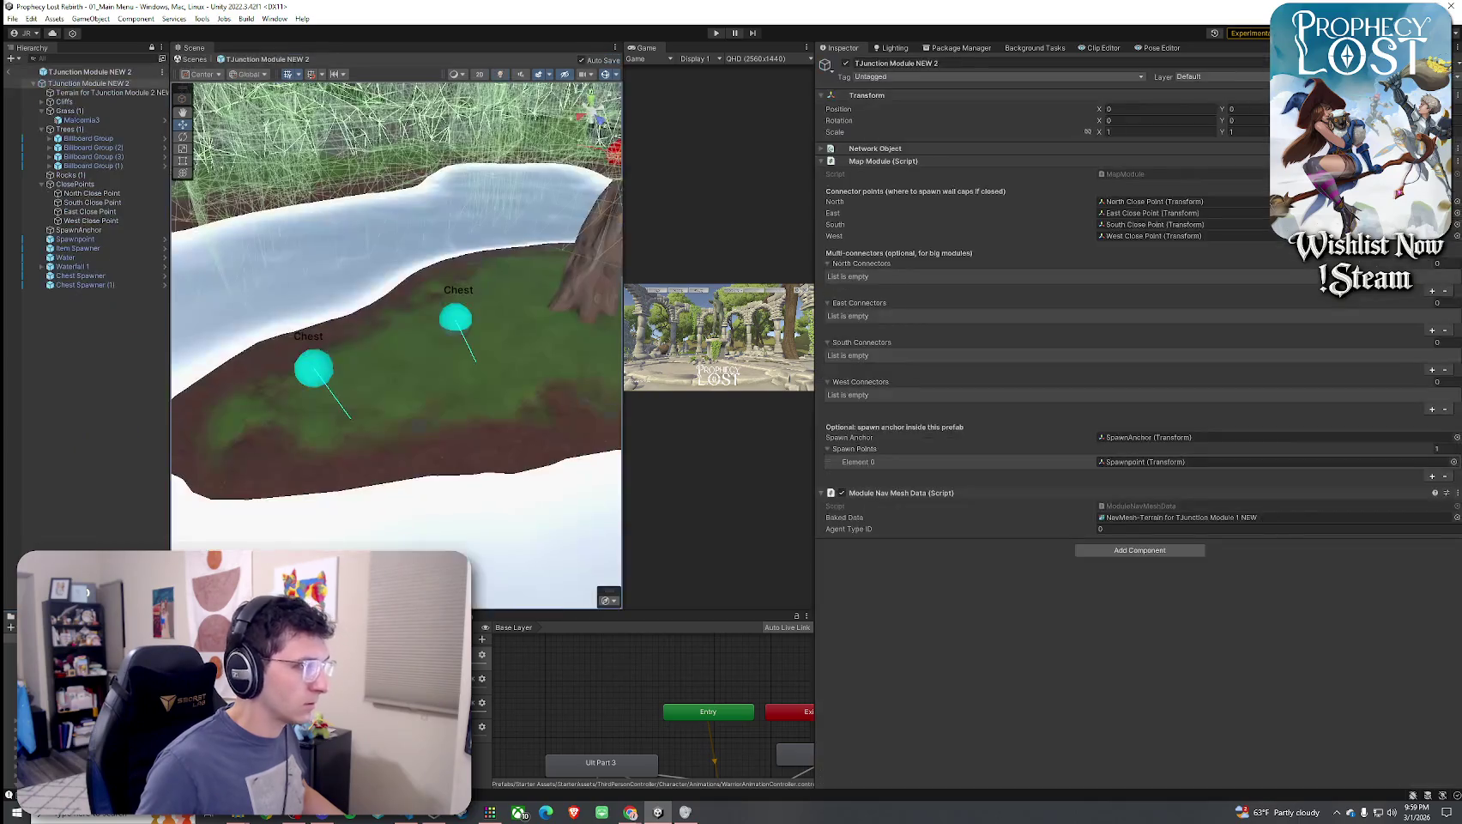
Nudge the Rare Chest spawner, Chest Spawner (1), then shift it left and save the scene
click(323, 369)
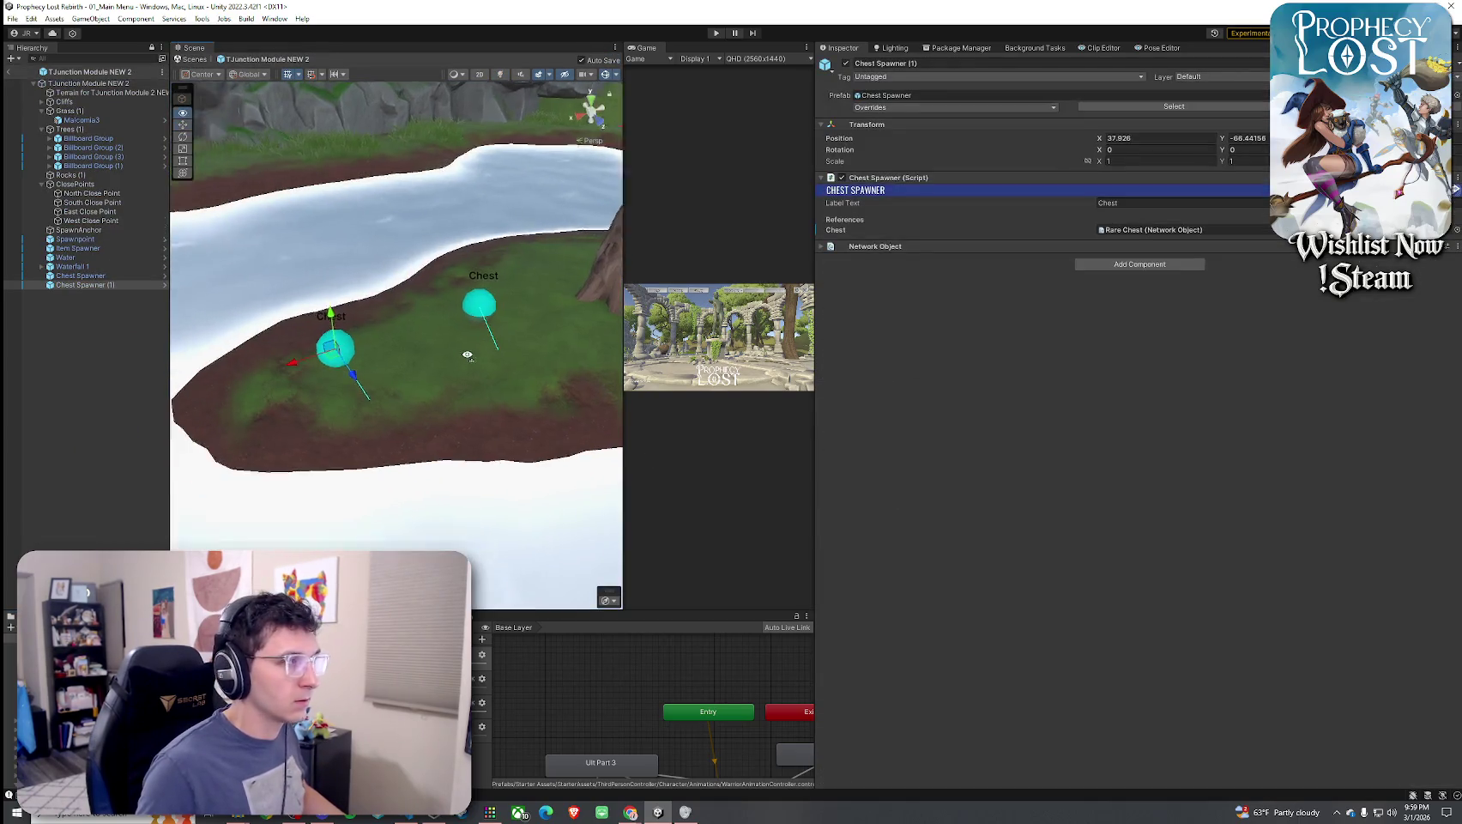
scroll(342, 290, up, 5)
drag(342, 290, 343, 294)
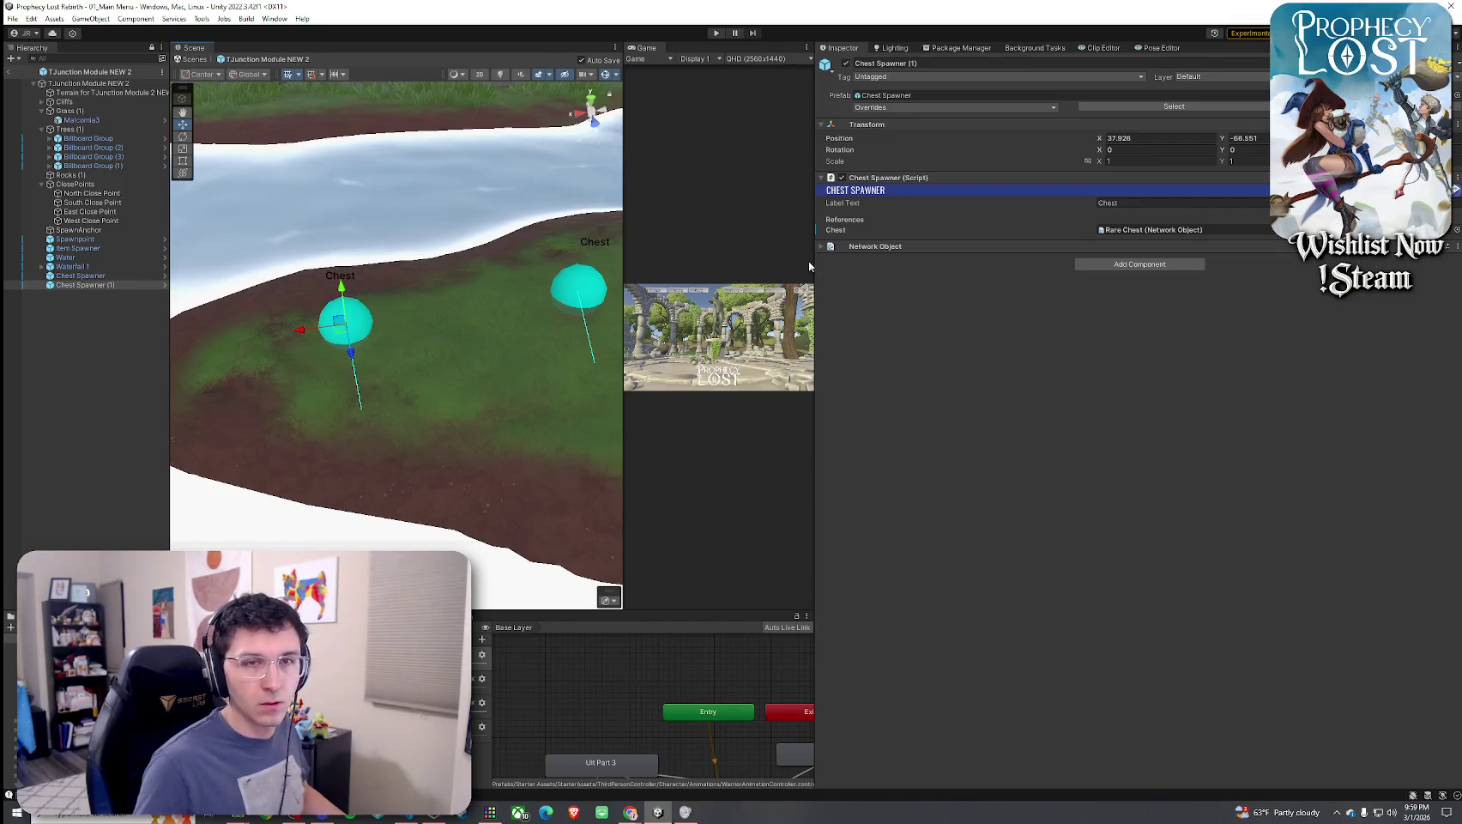
click(597, 290)
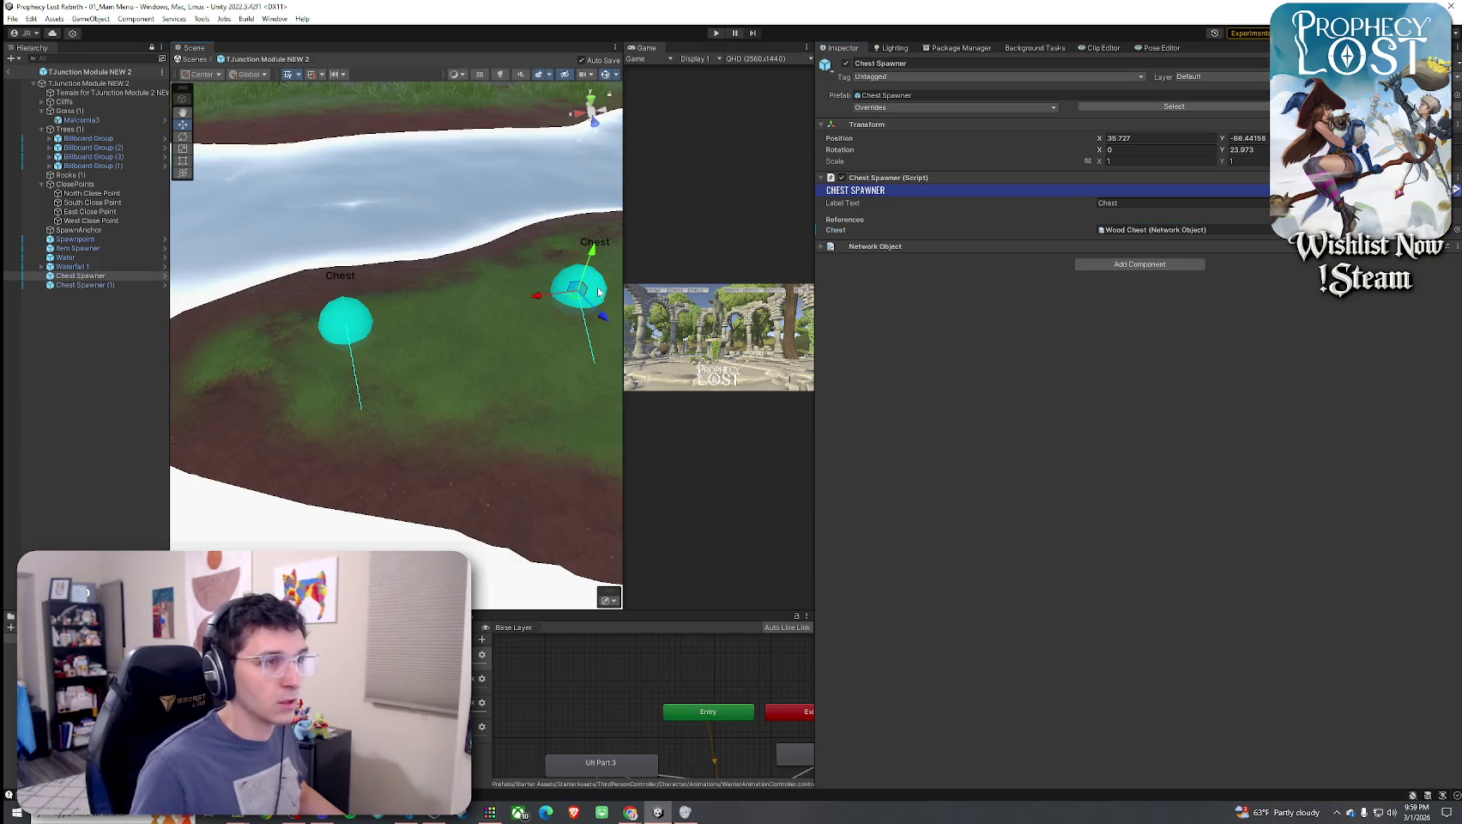
click(347, 309)
mouse_move(347, 316)
mouse_down()
mouse_move(290, 323)
mouse_move(353, 289)
mouse_move(544, 271)
mouse_move(307, 469)
mouse_move(468, 326)
mouse_move(509, 197)
mouse_up()
key(ctrl+s)
Place the Rare Chest spawner on the far shore and rotate it to about -187°
click(96, 292)
double_click(97, 285)
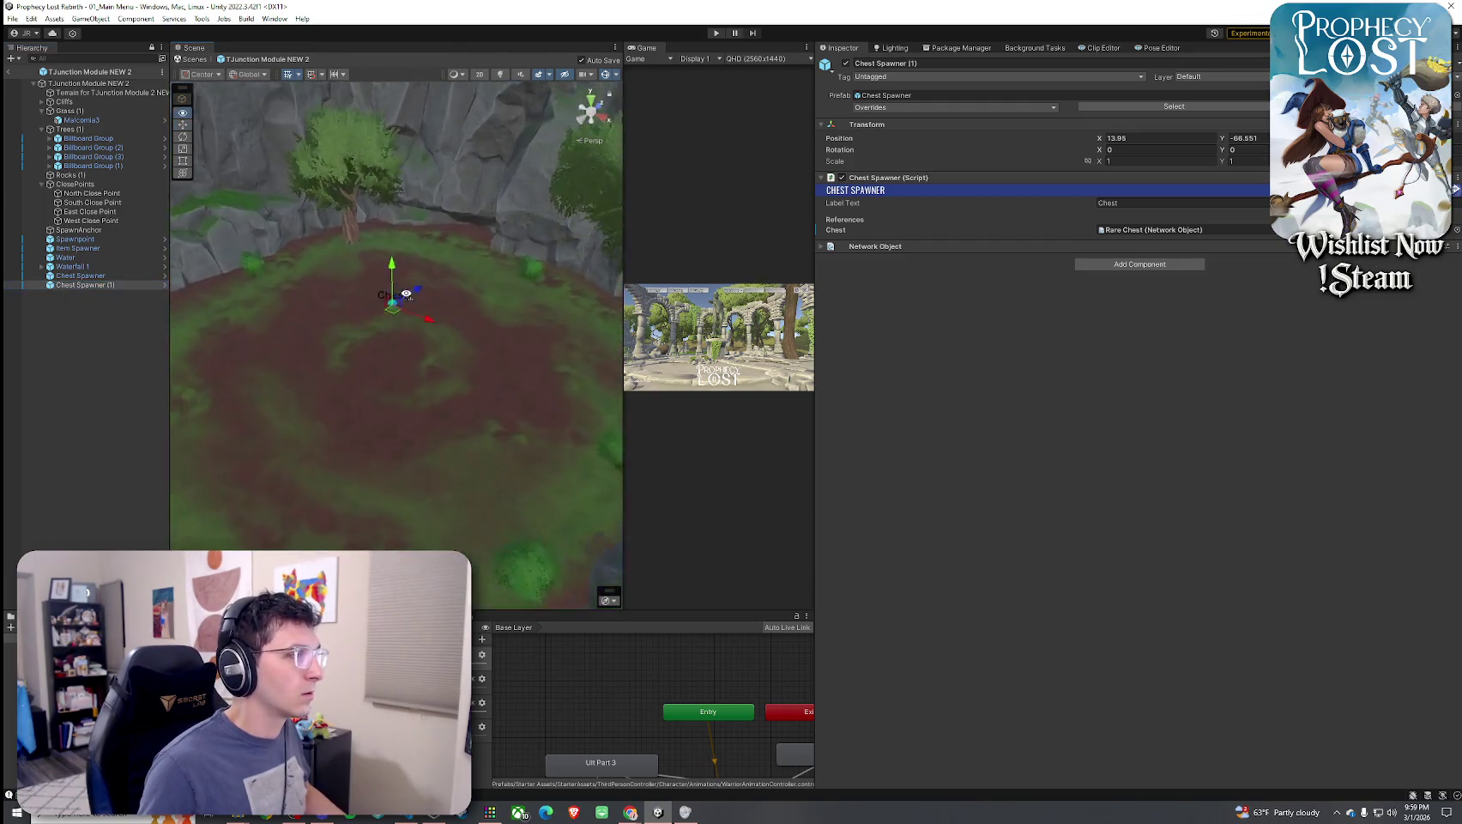
key(e)
drag(469, 304, 699, 380)
drag(515, 326, 545, 329)
Shift the spawner slightly right, adjust its rotation, and save the scene
key(ctrl+s)
scroll(489, 353, down, 5)
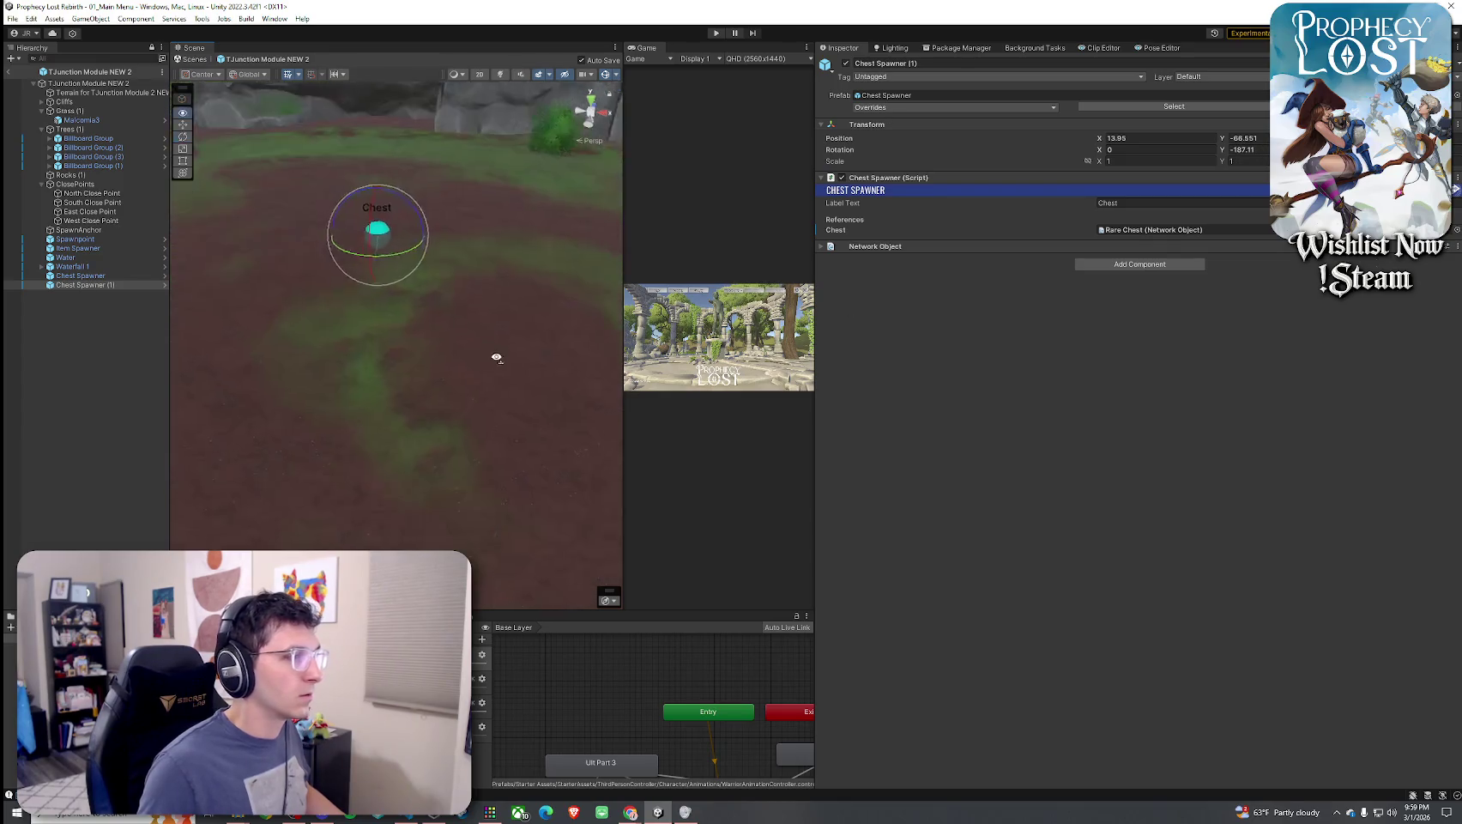
key(w)
mouse_move(389, 302)
mouse_down()
mouse_move(428, 338)
mouse_move(427, 365)
mouse_move(407, 366)
mouse_up()
key(e)
key(ctrl+s)
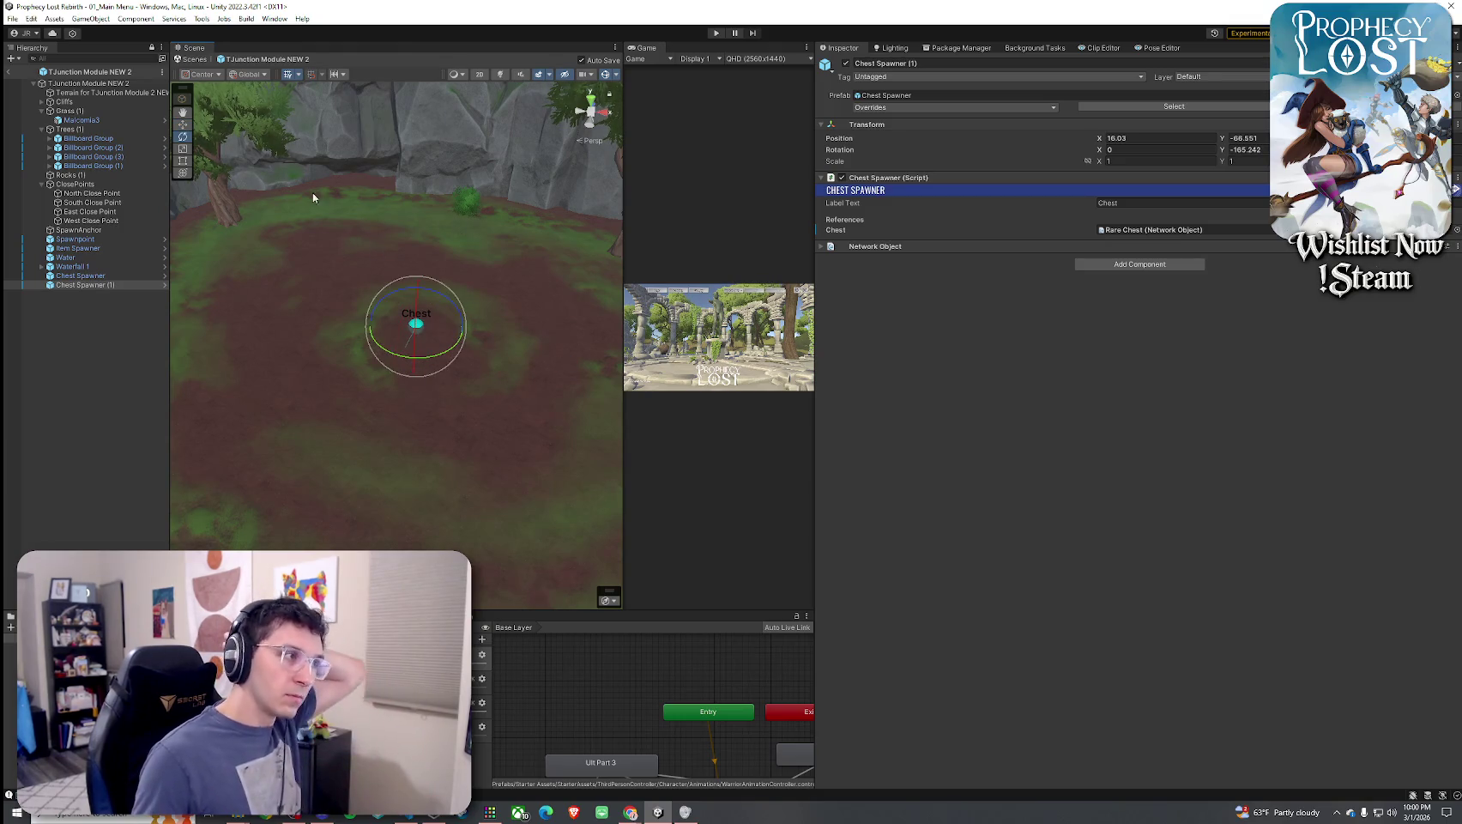
click(12, 18)
click(736, 105)
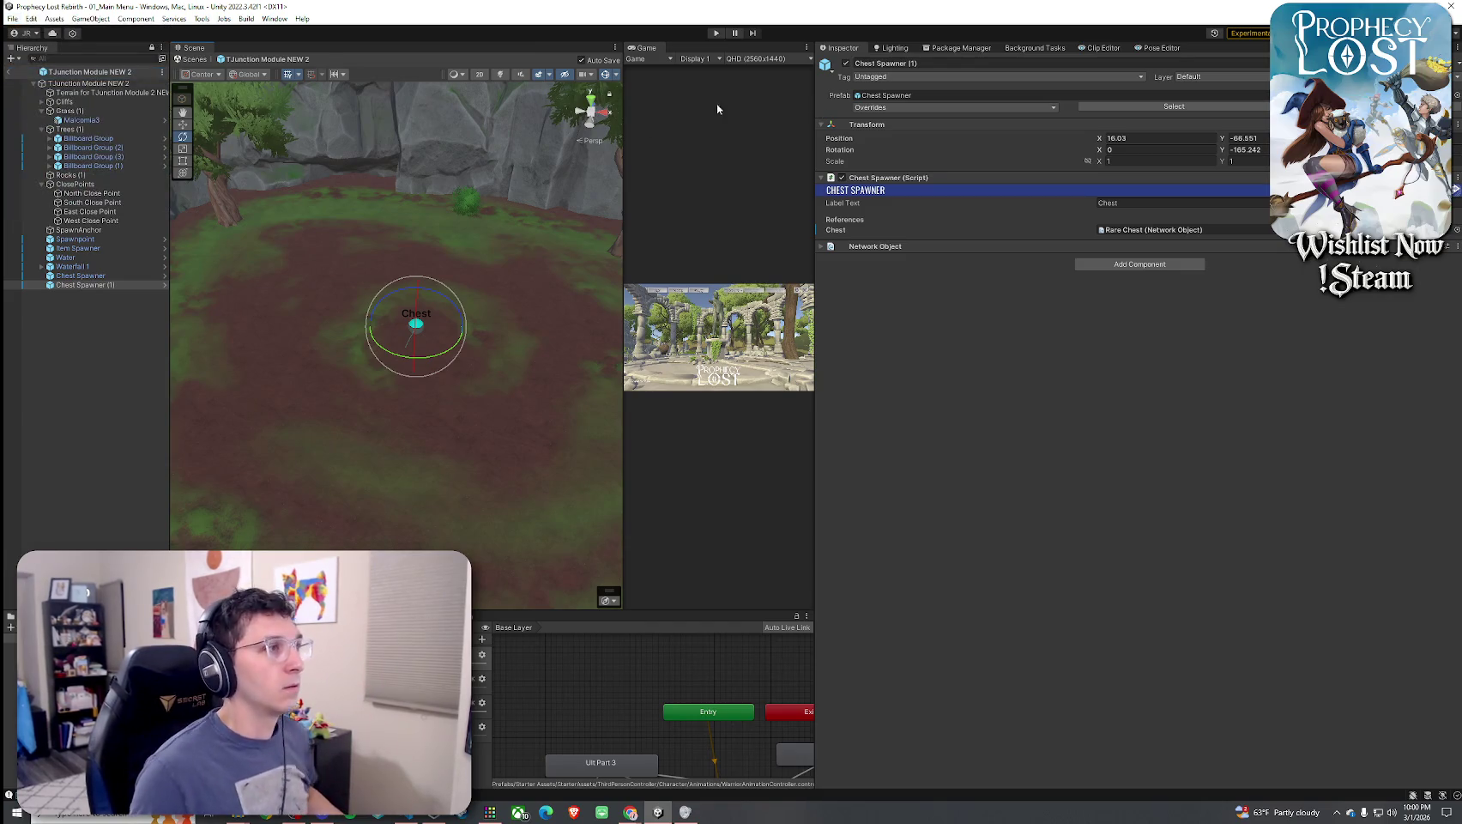
Check the scene order in Build Settings
double_click(647, 49)
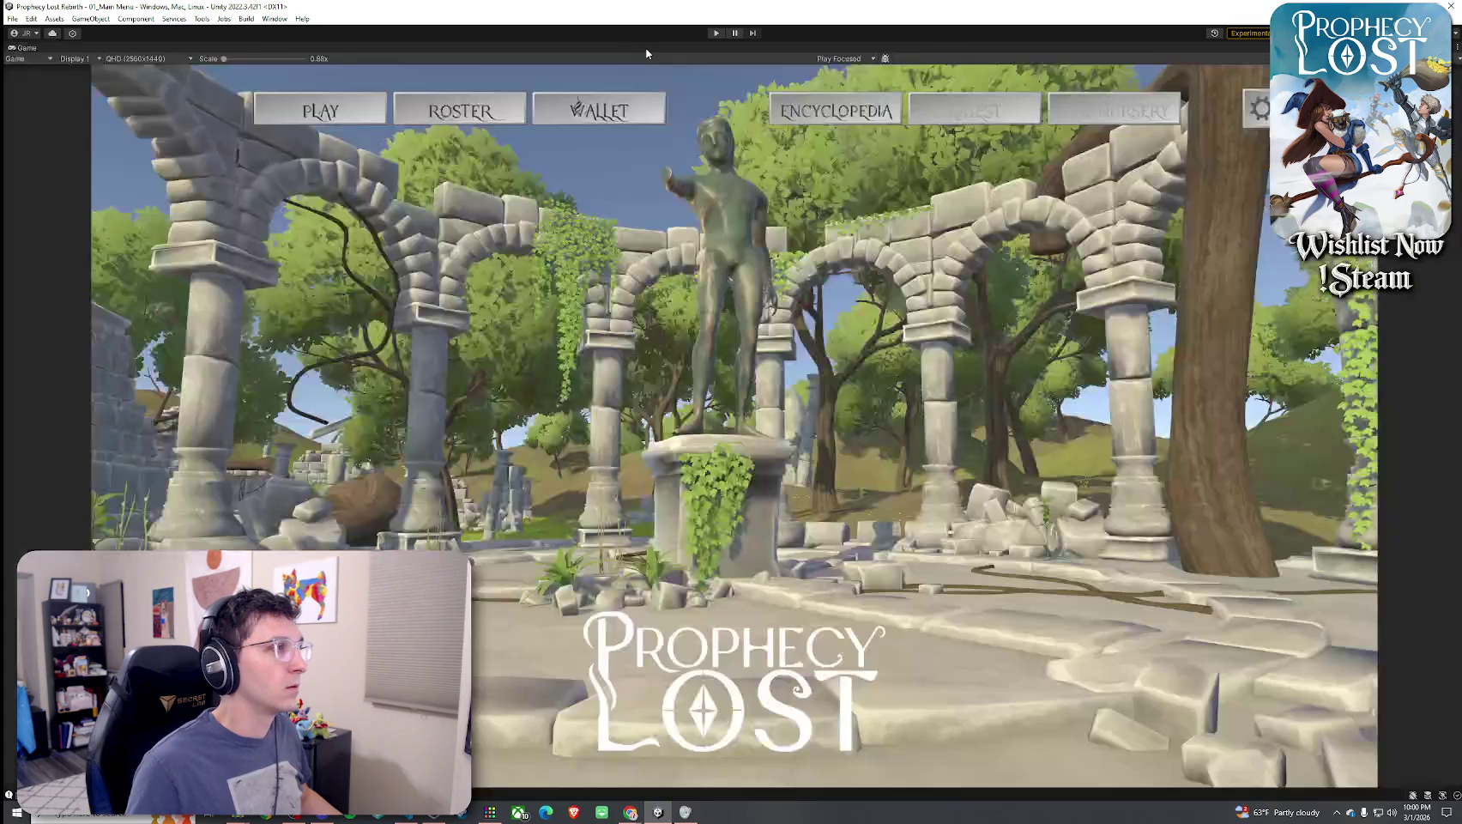
double_click(24, 50)
click(12, 18)
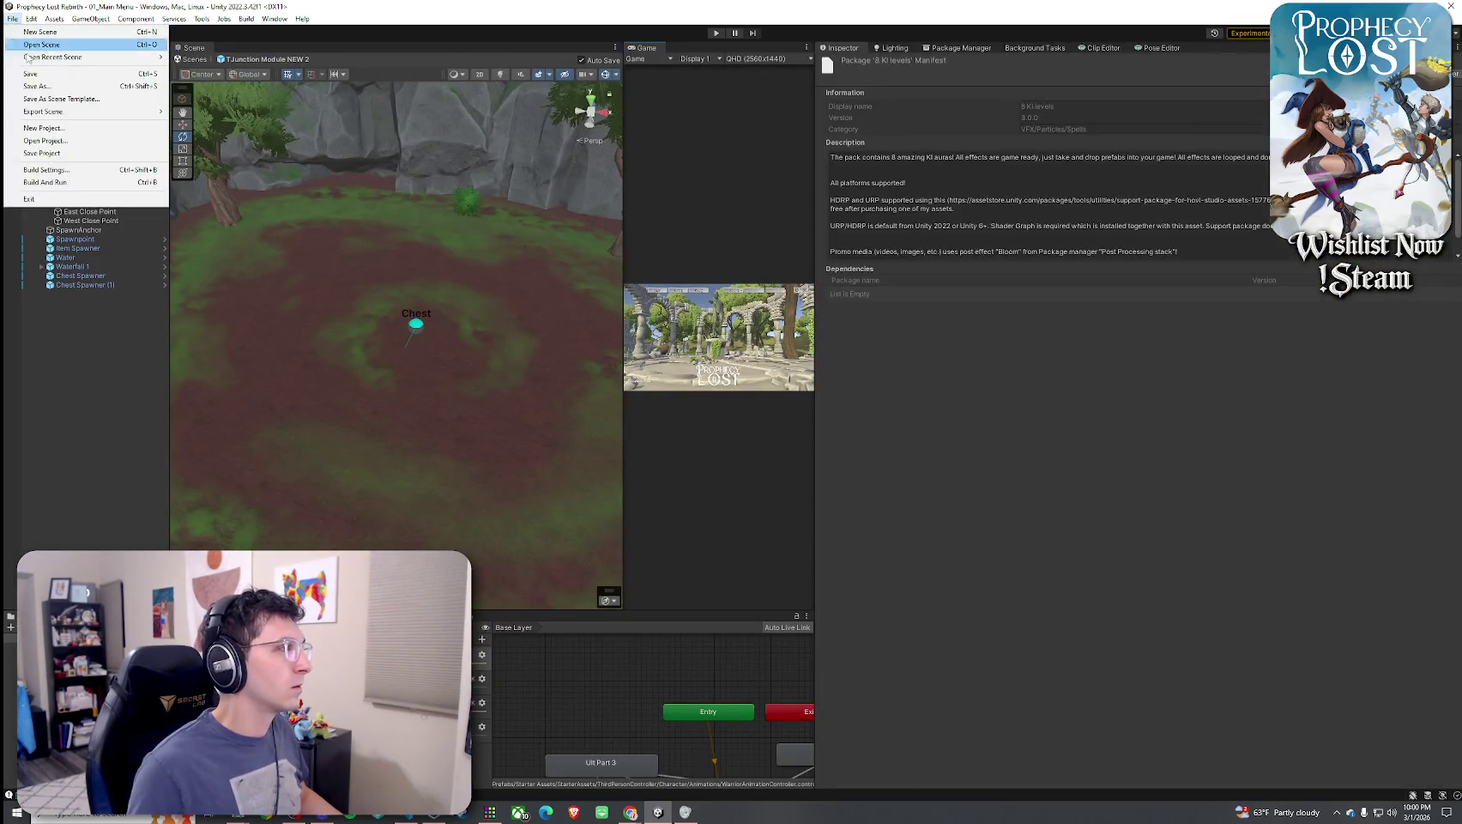
click(146, 170)
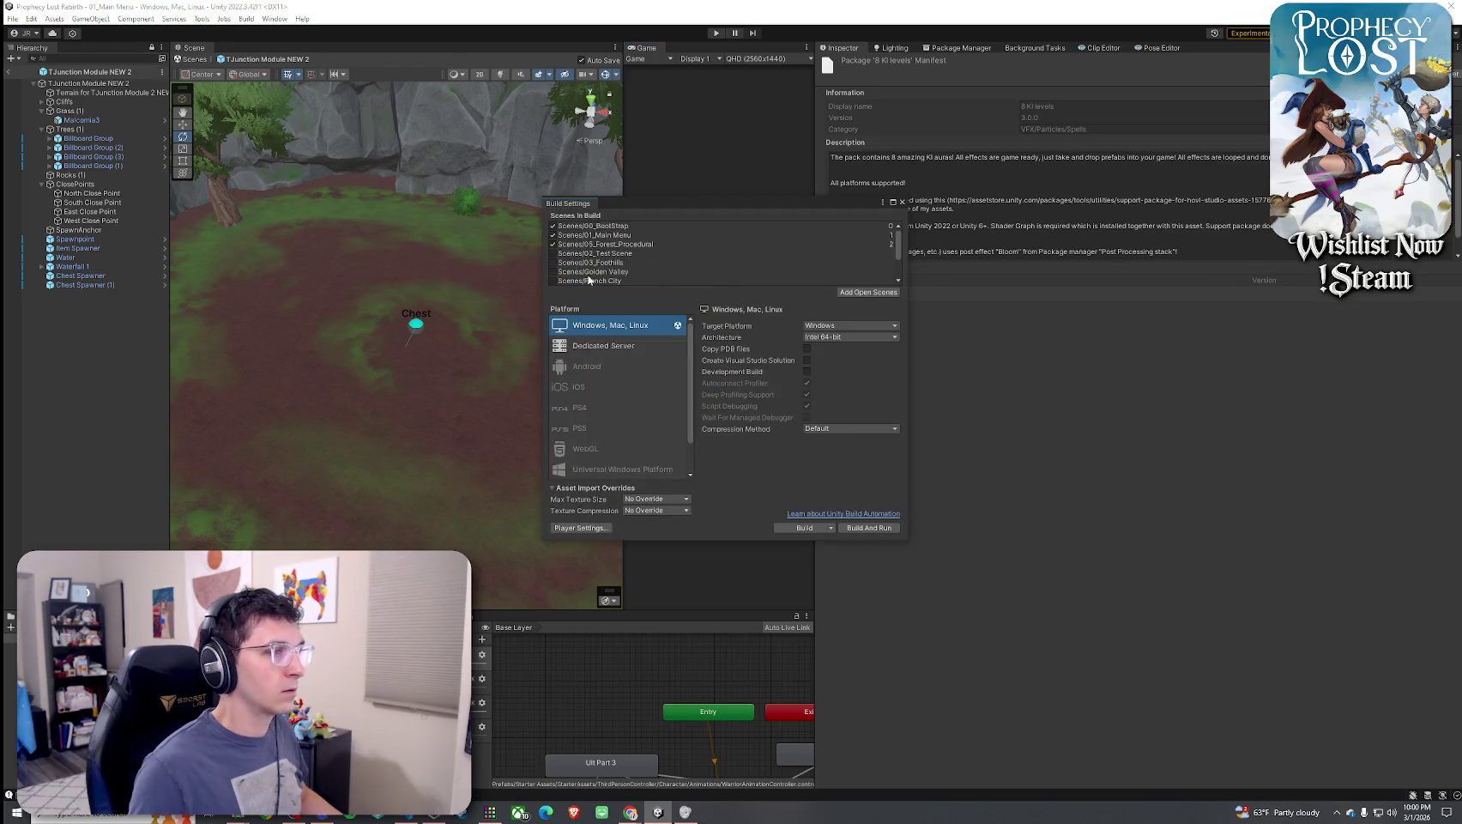
click(902, 201)
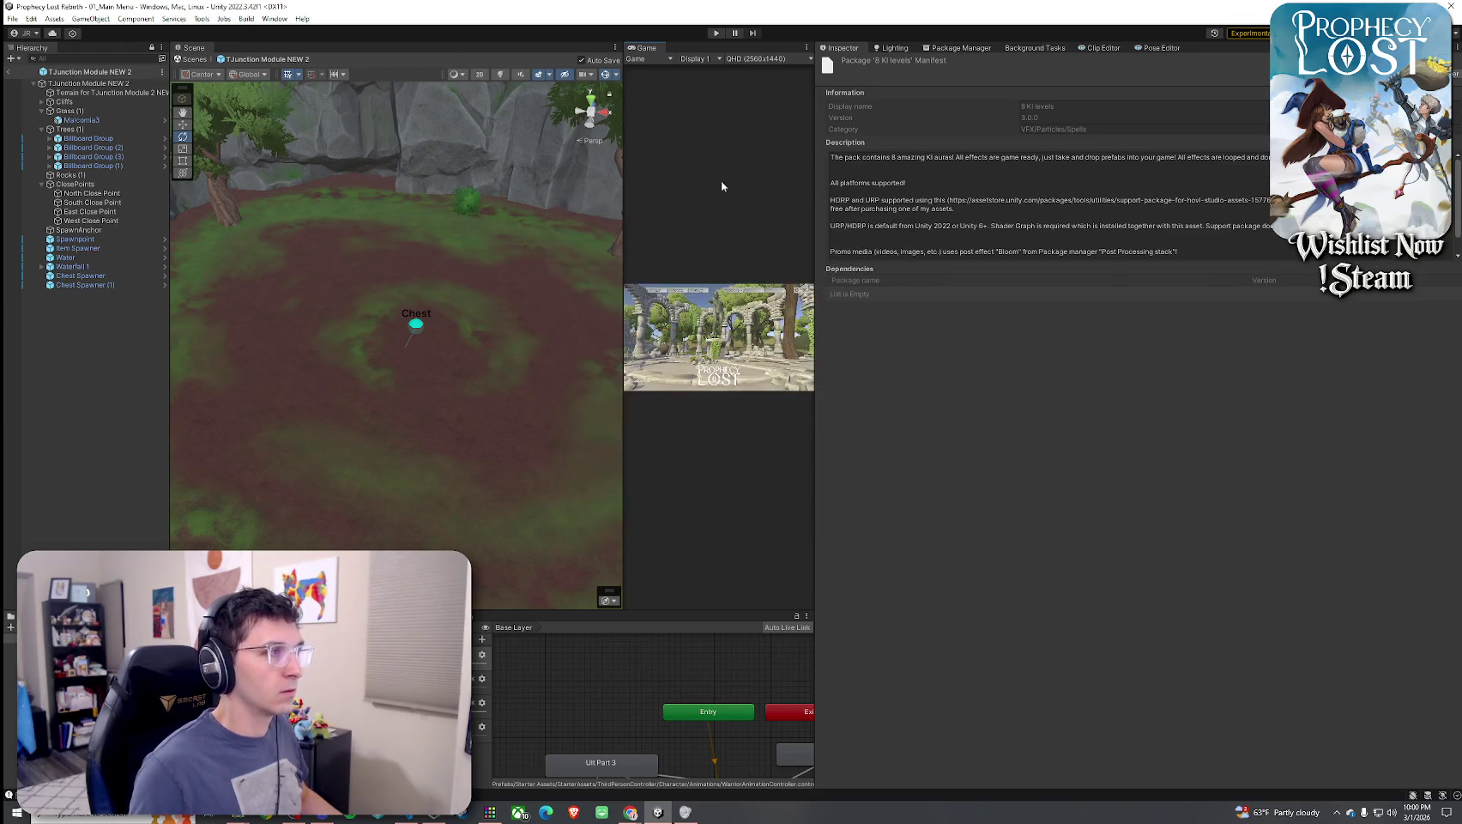
Enable Tools > Always Play From Scene 0
click(174, 18)
click(174, 18)
click(174, 18)
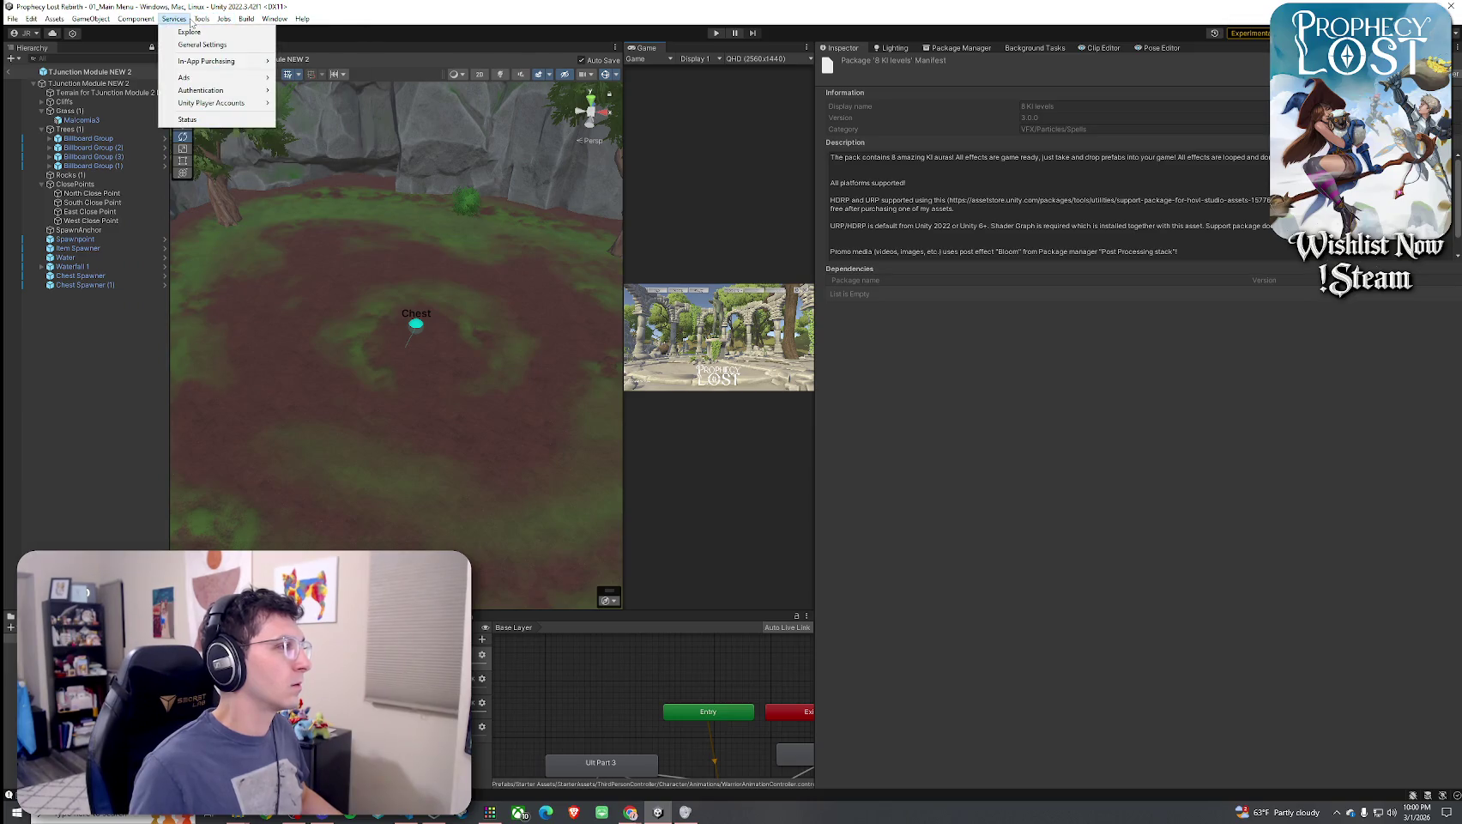
click(202, 18)
click(252, 141)
Dock the Game view beside the Scene view, save, and enter Play mode
click(12, 18)
click(485, 62)
drag(645, 49, 515, 49)
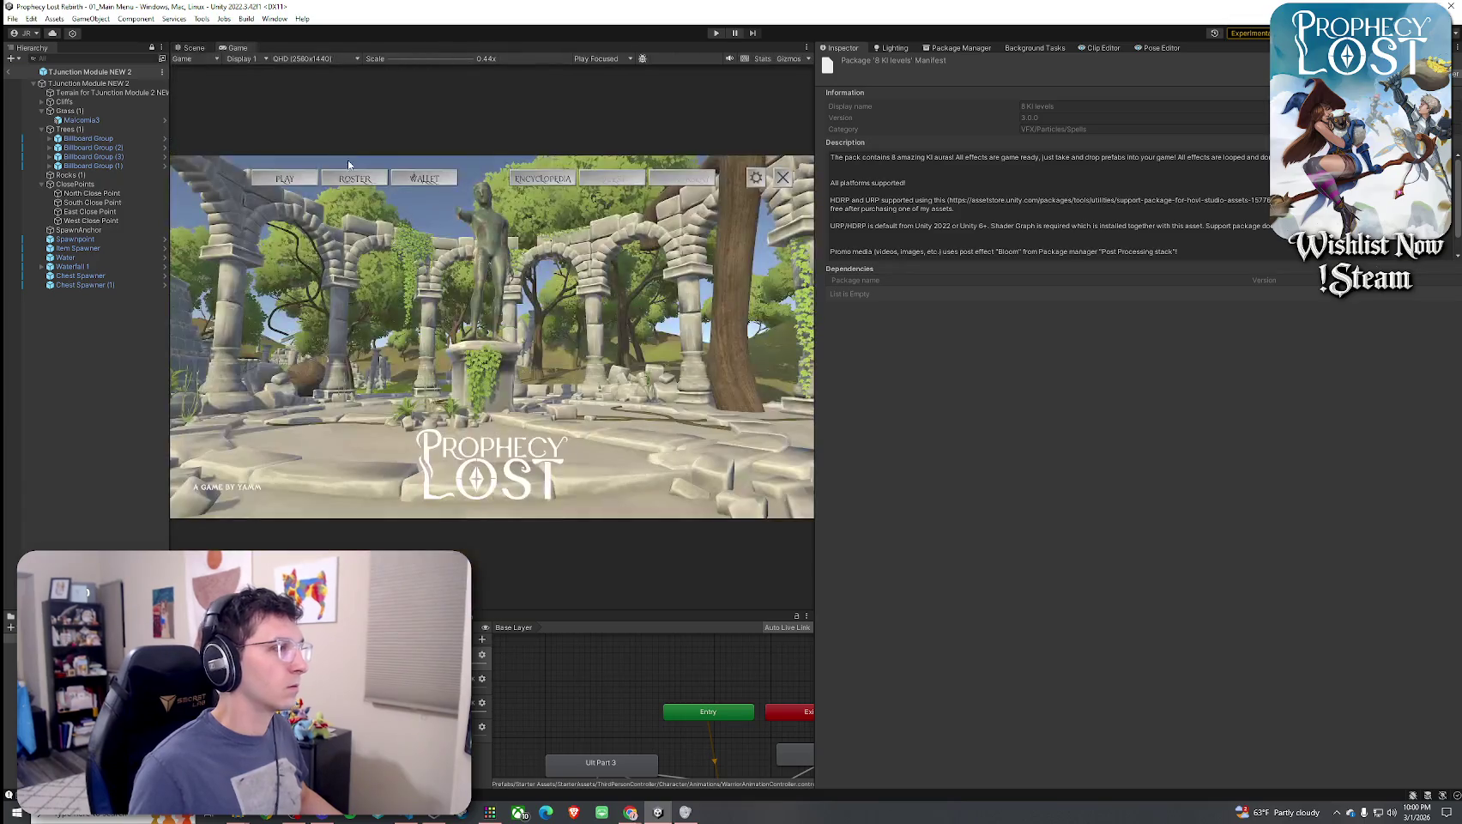
click(12, 18)
click(46, 74)
key(ctrl+p)
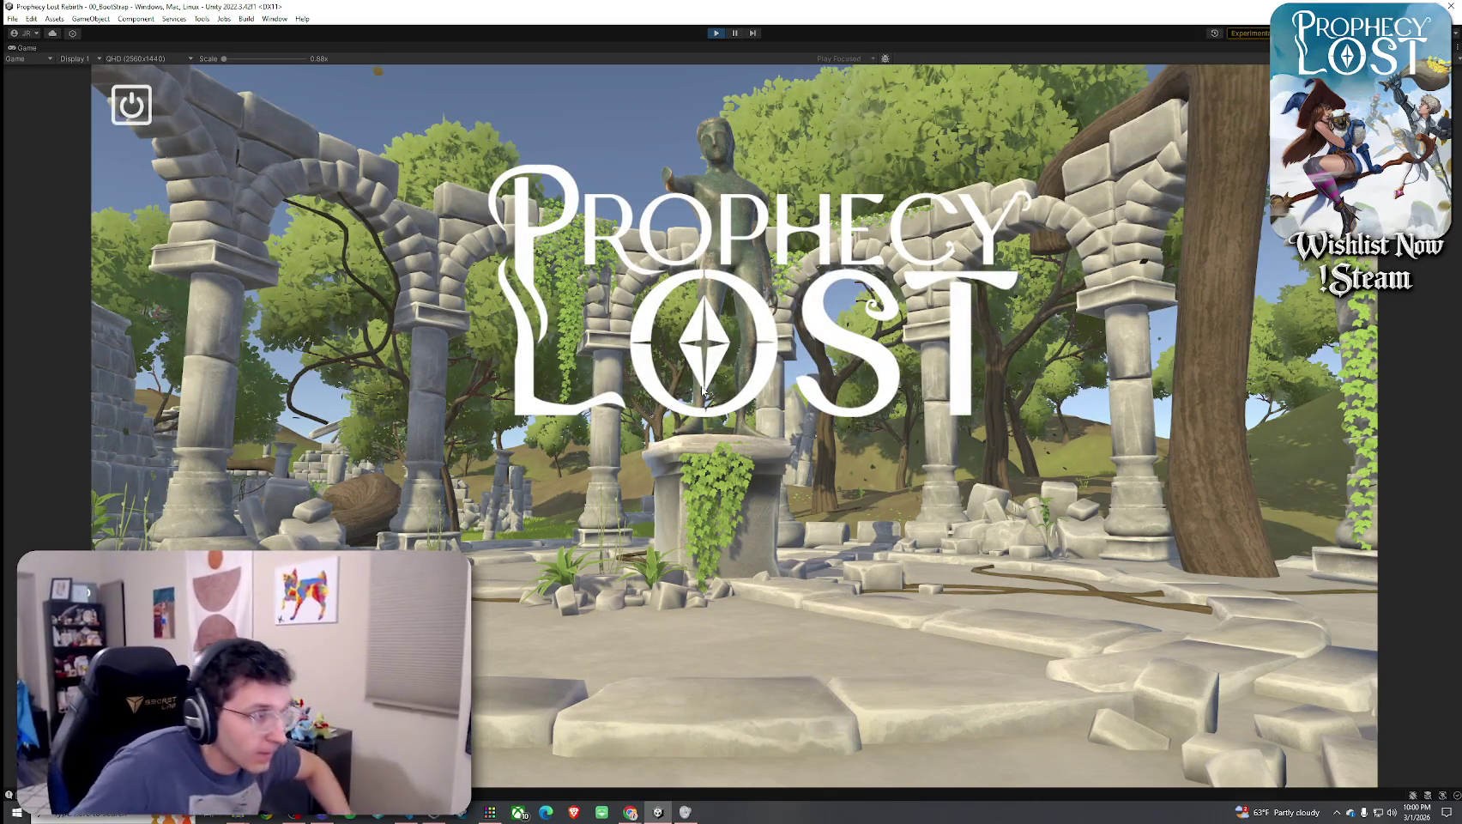
Choose Play to open the world map, then start a match with Old Start Button
click(734, 429)
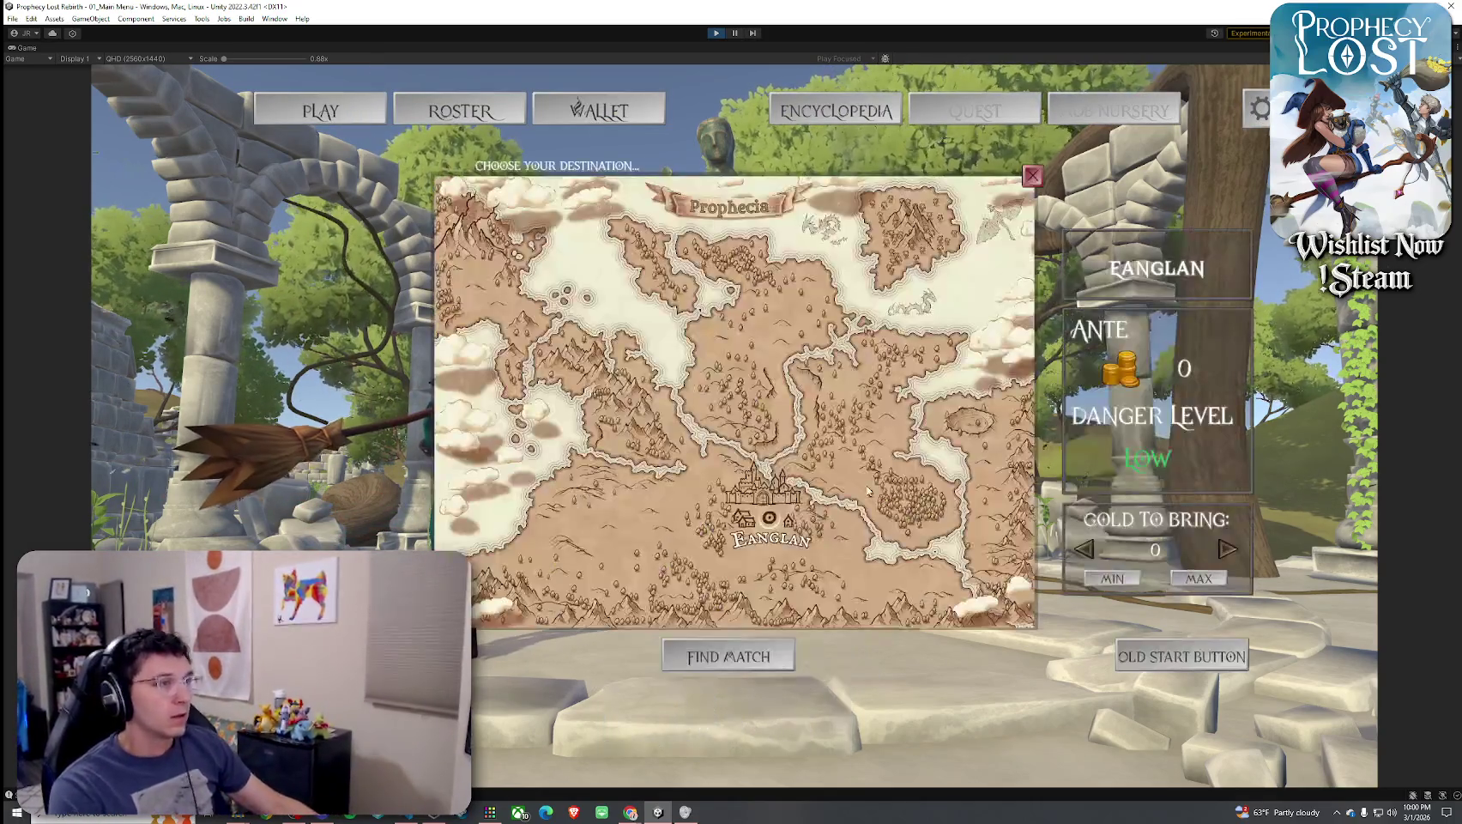
click(760, 395)
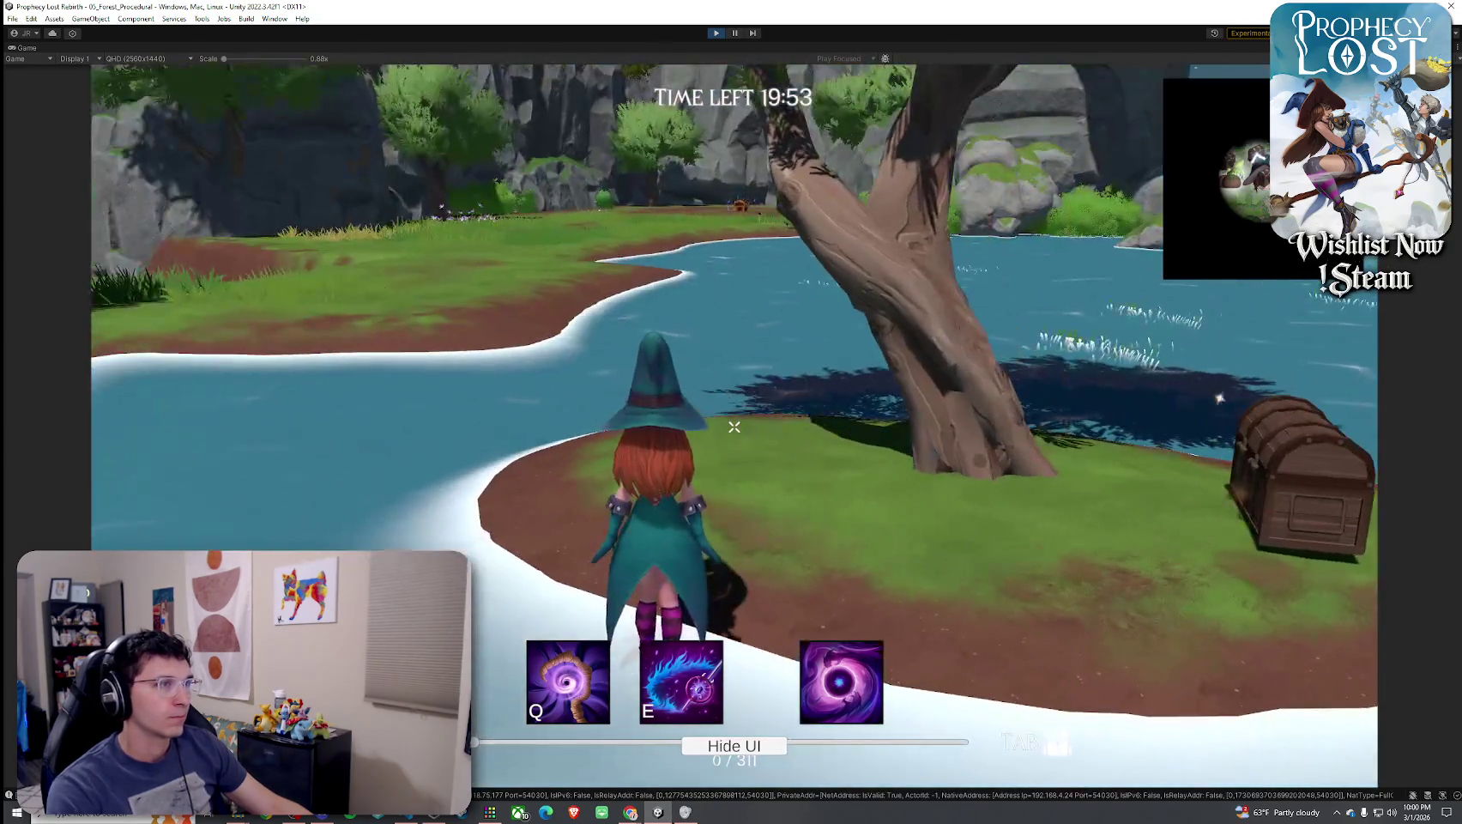
Walk the witch through the shallow water, onto the far shore, and up to the Rare Chest
key(w)
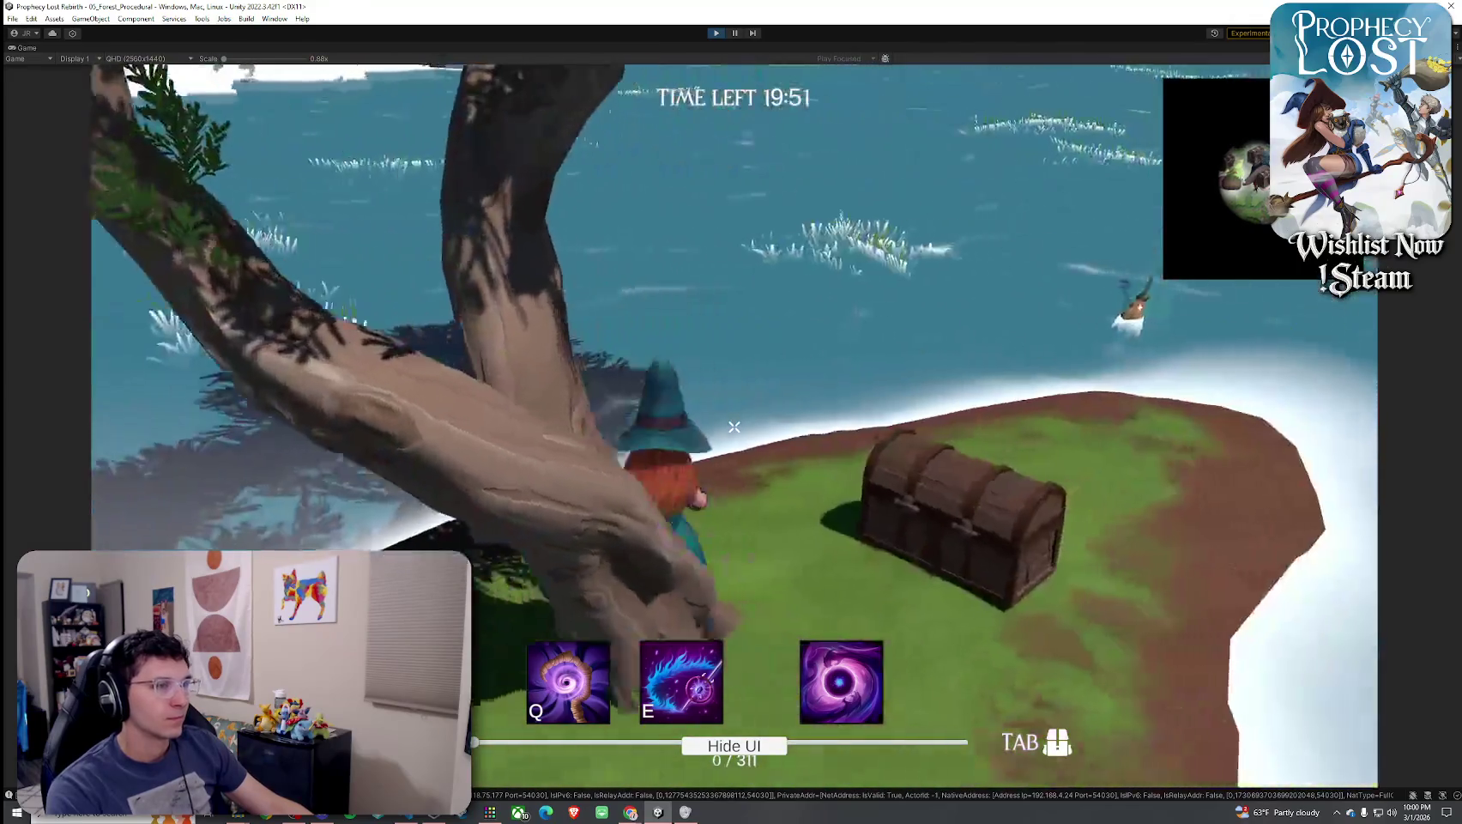
key(w)
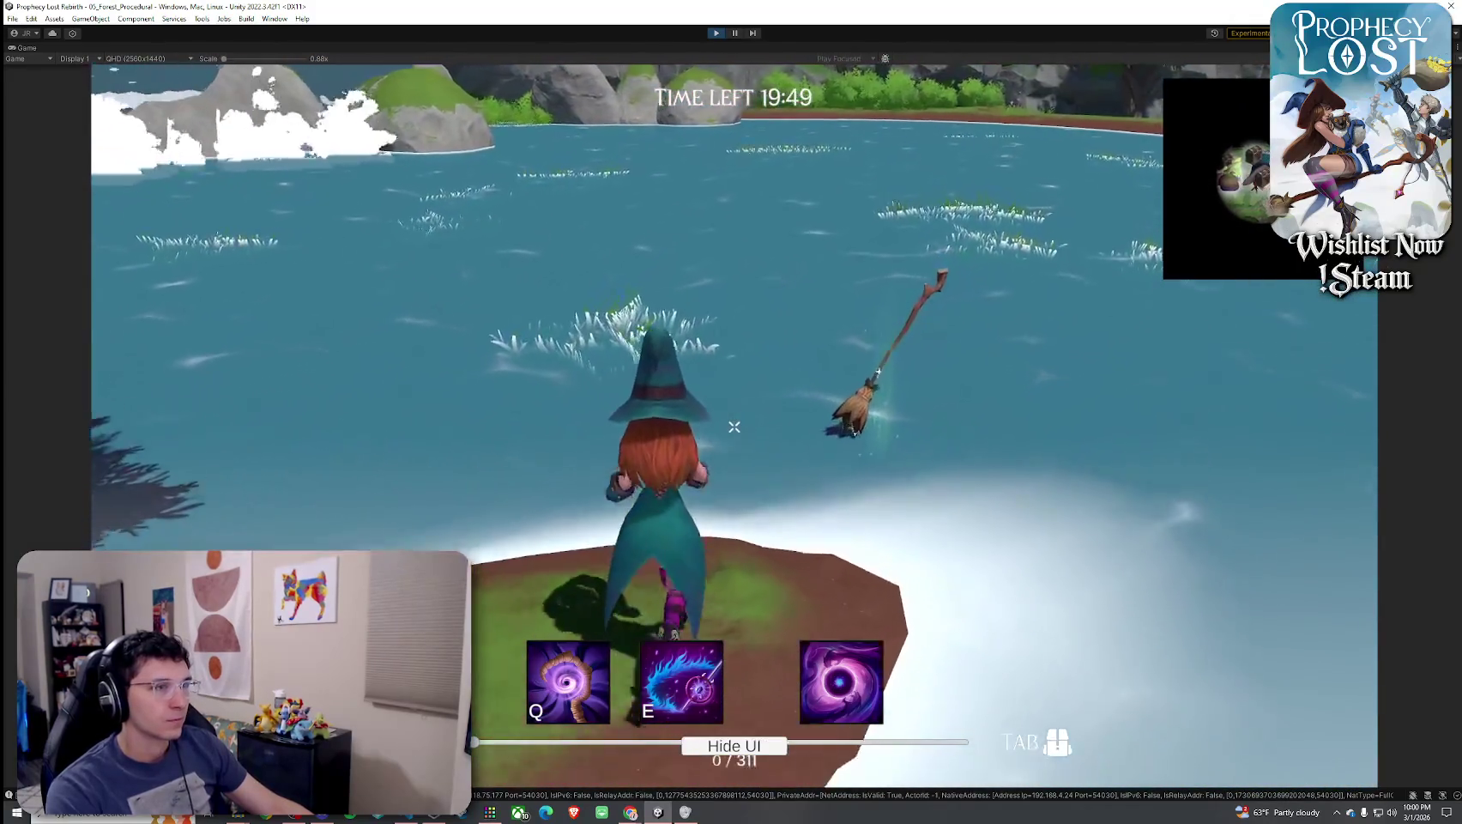
key(w)
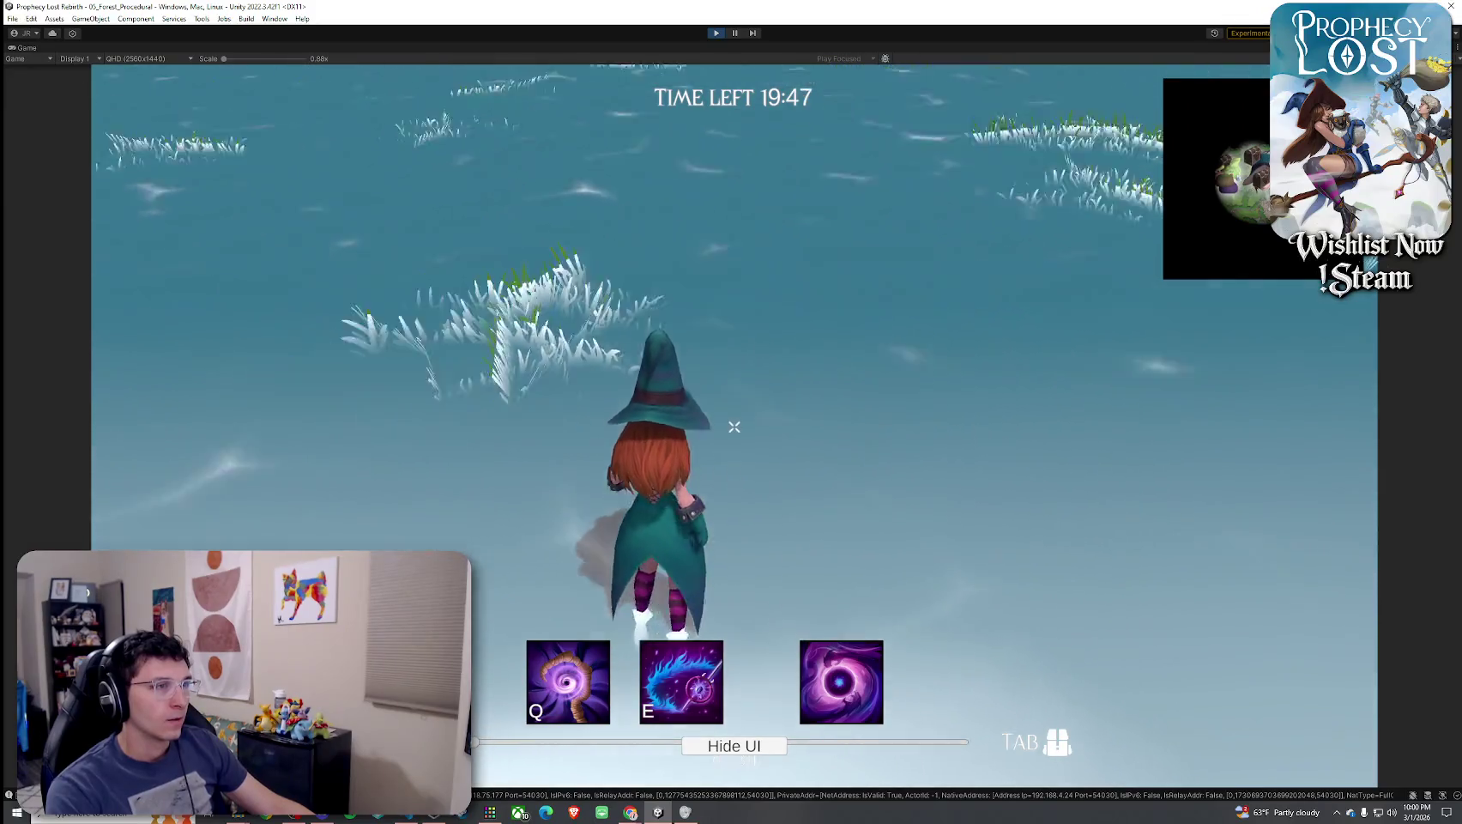
key(w)
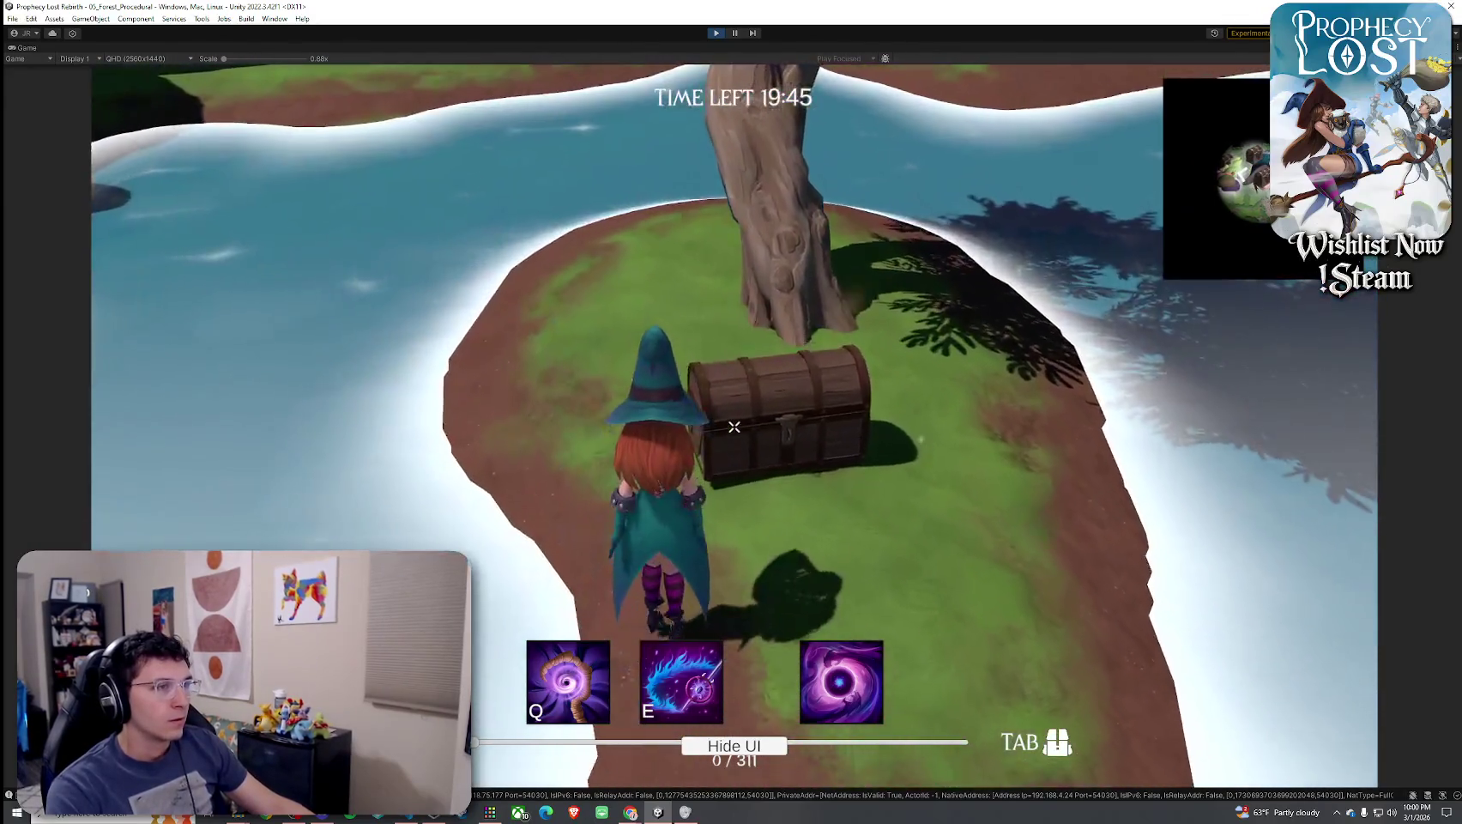
key(w)
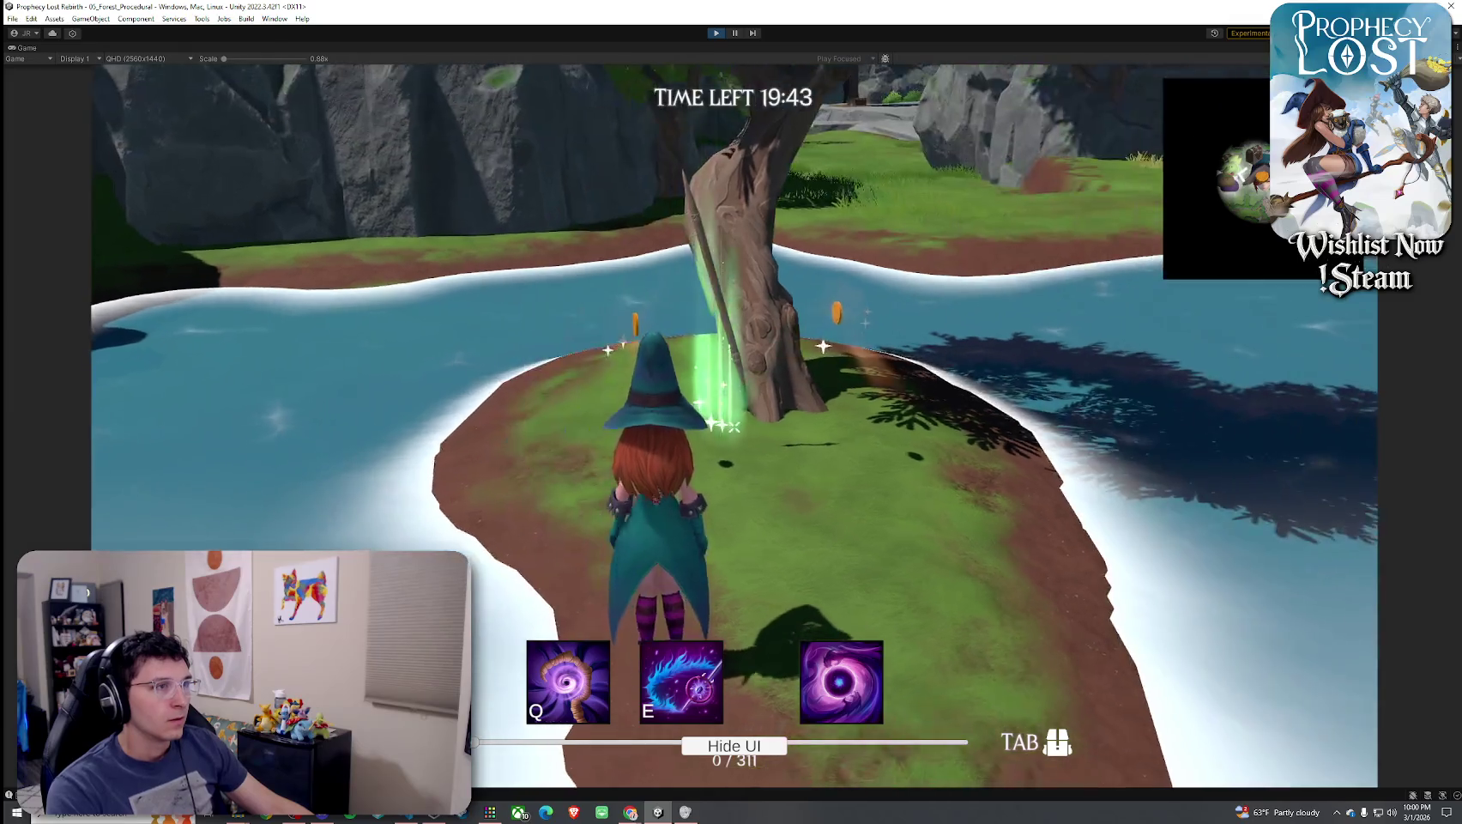
key(w)
key(w)
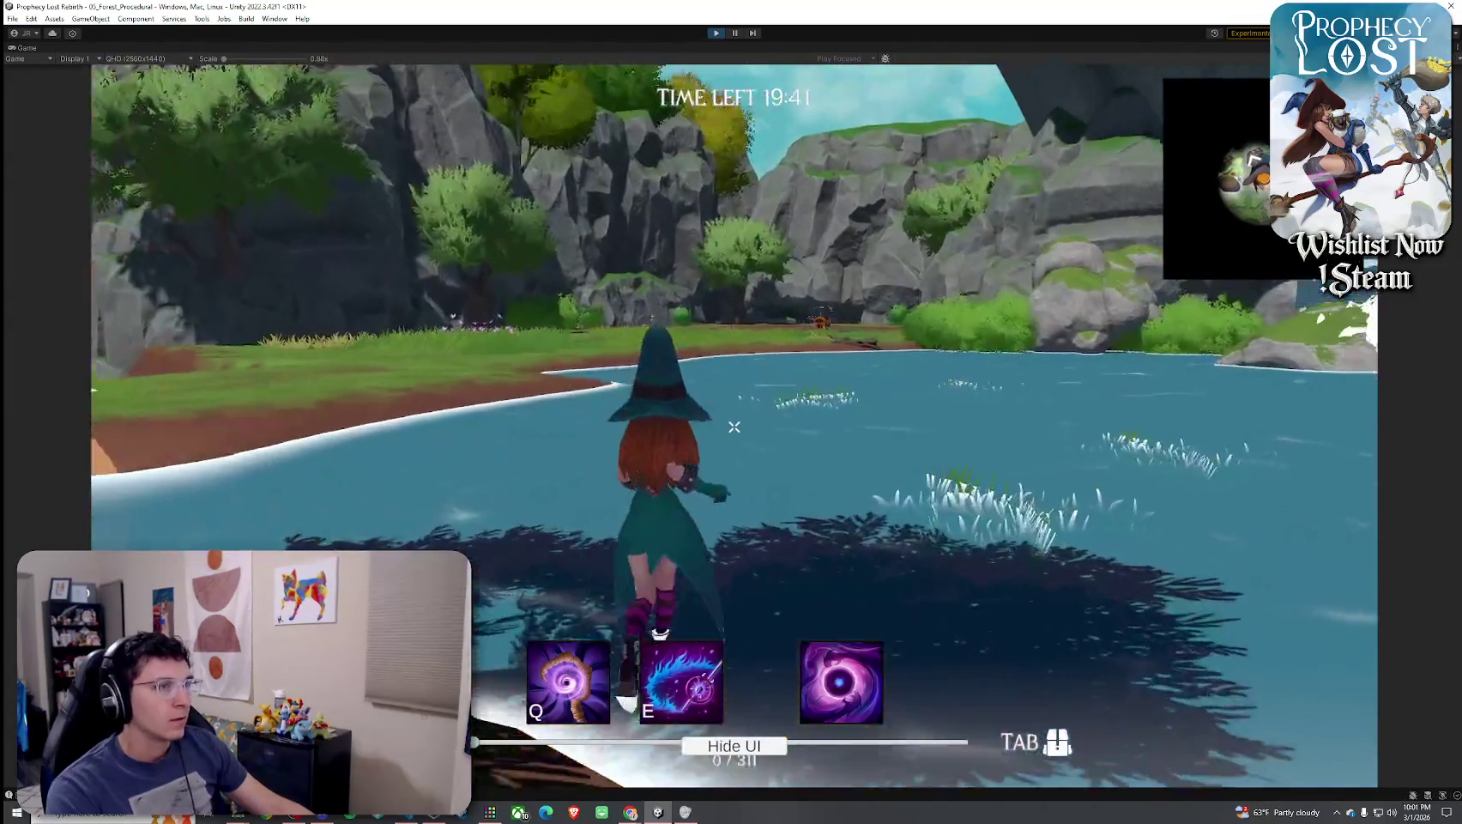
key(w)
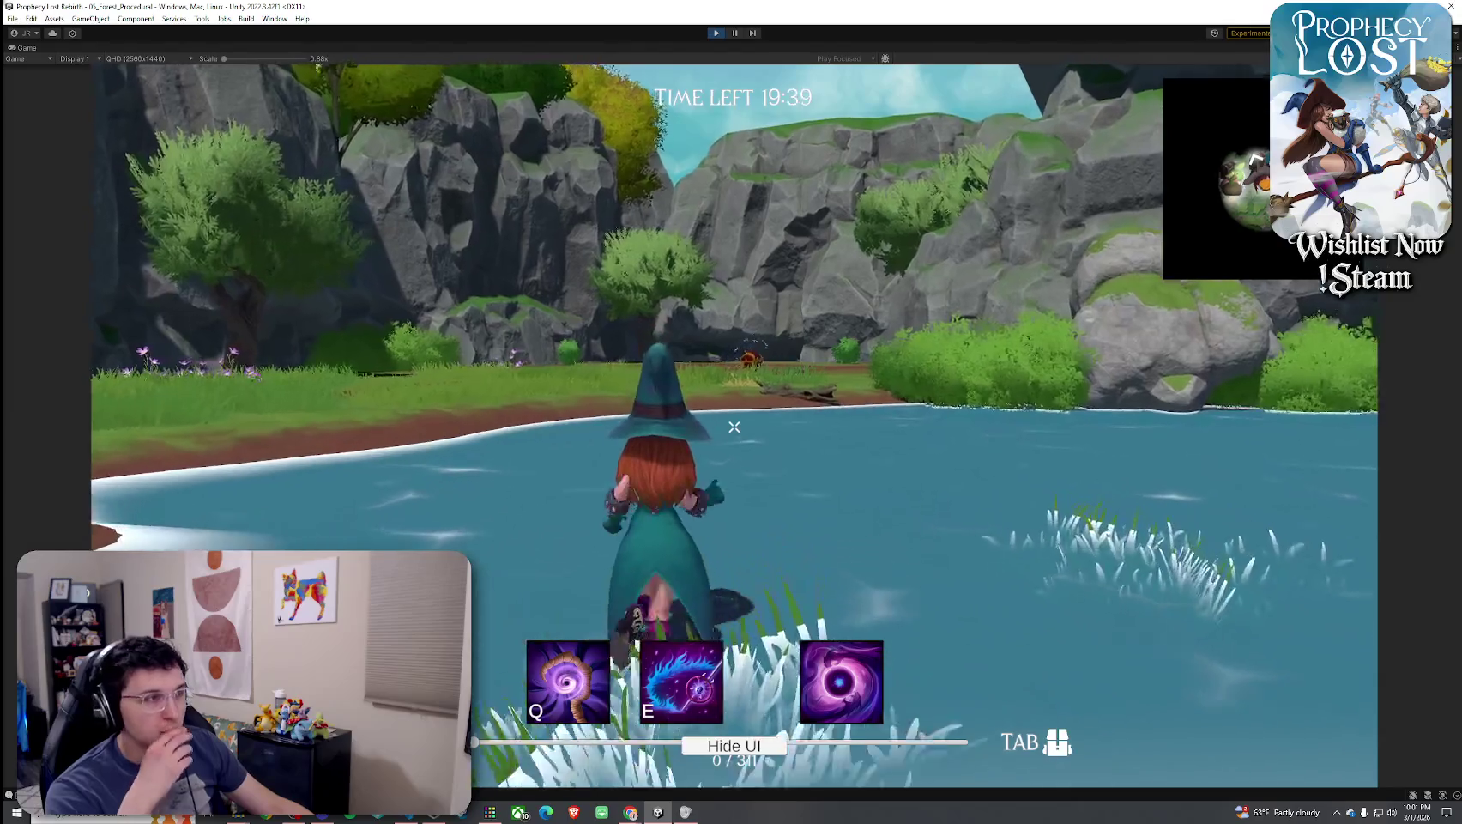
key(w)
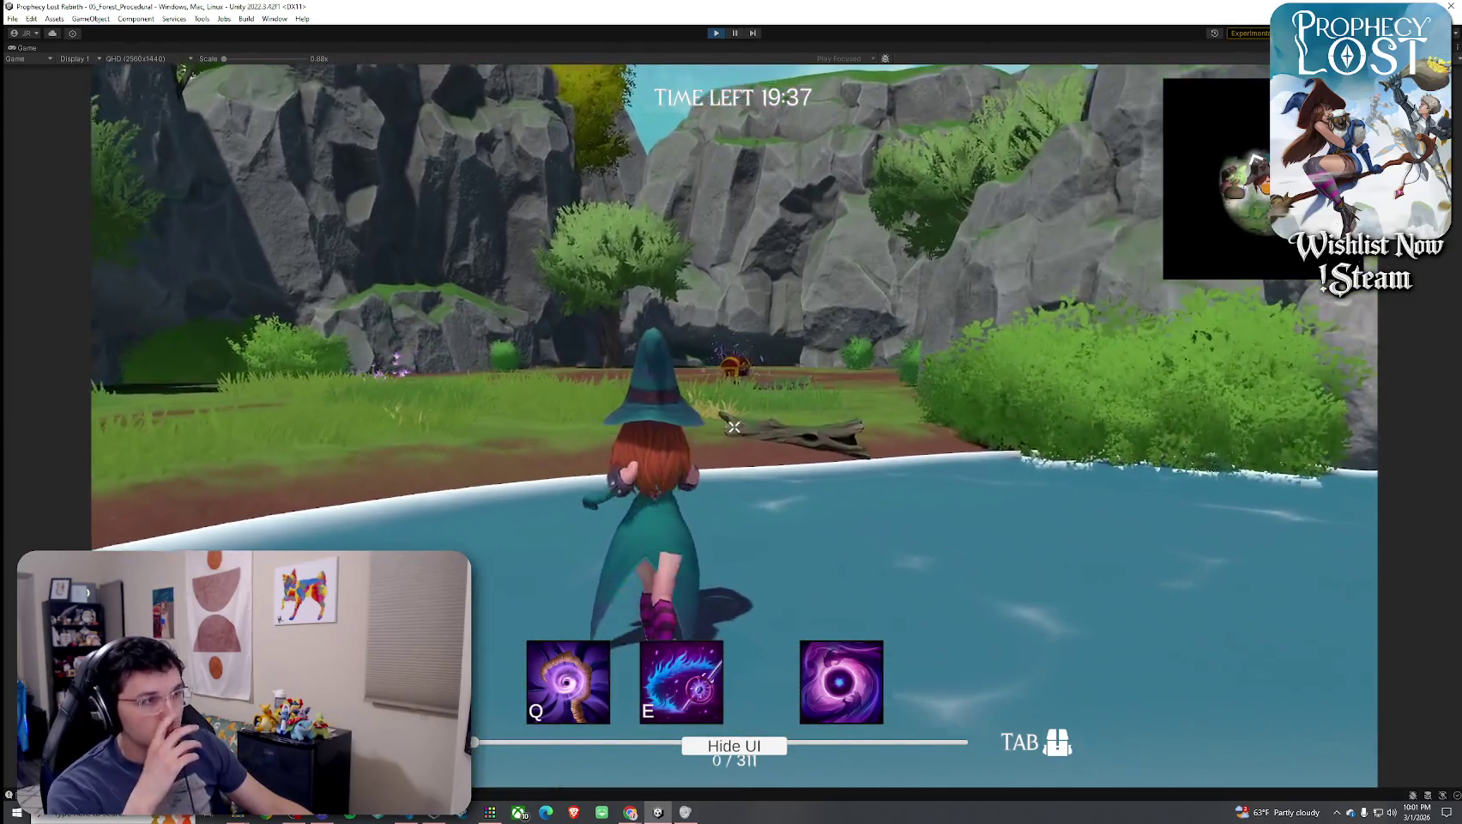
key(w)
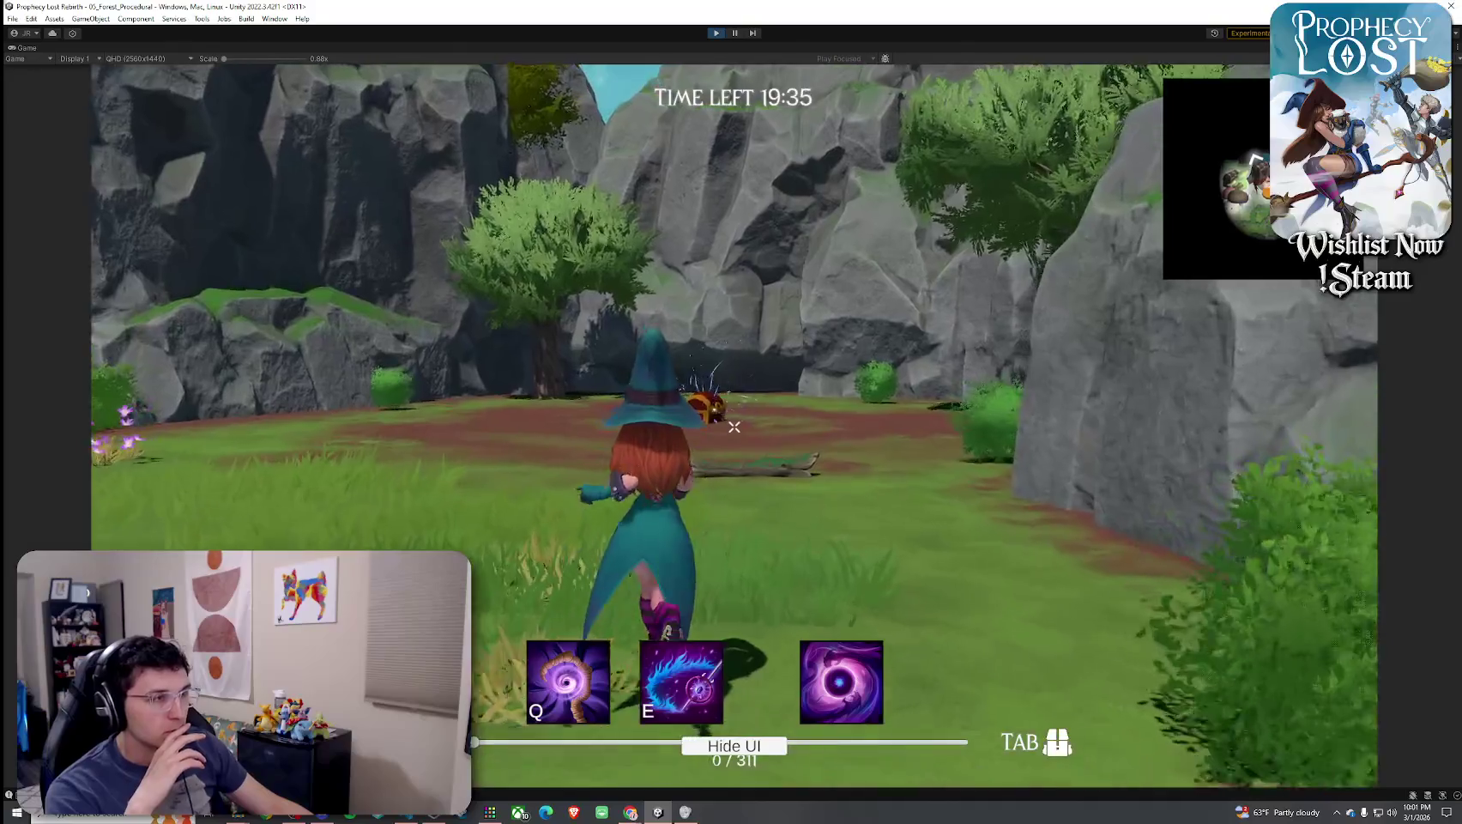
key(w)
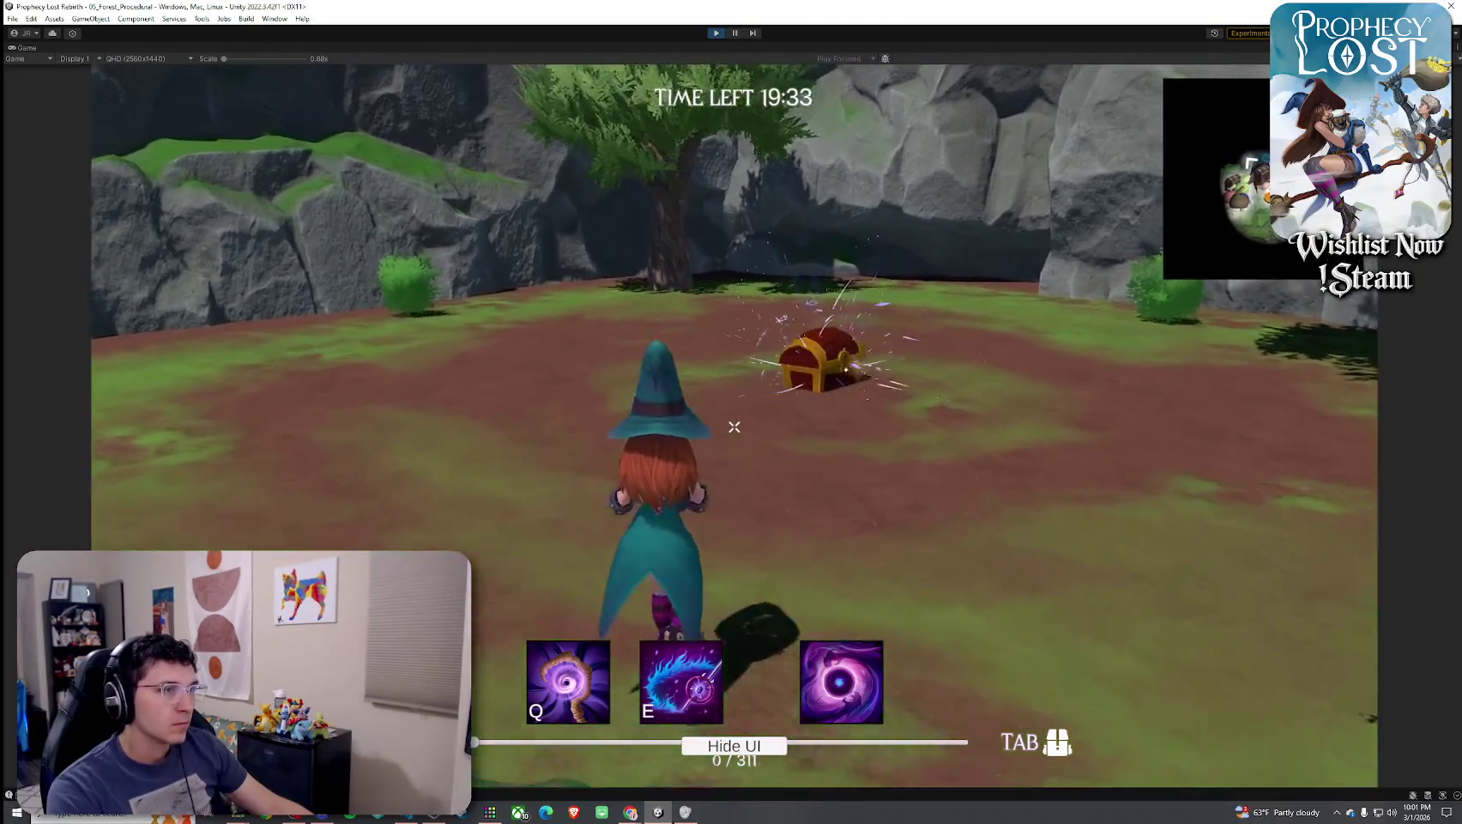
key(w)
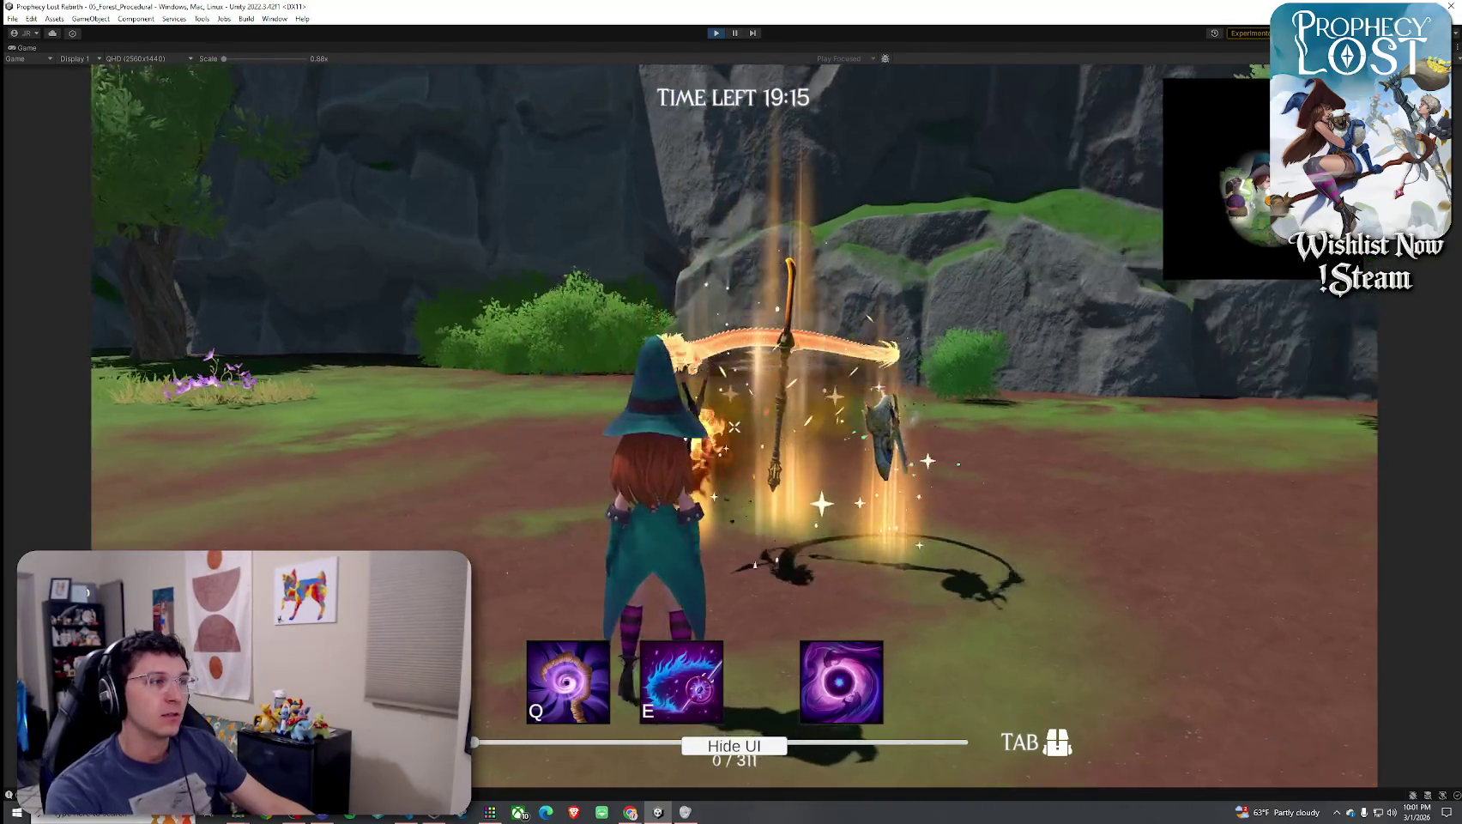
Pick up the staff from the chest's loot and close the inventory
key(w)
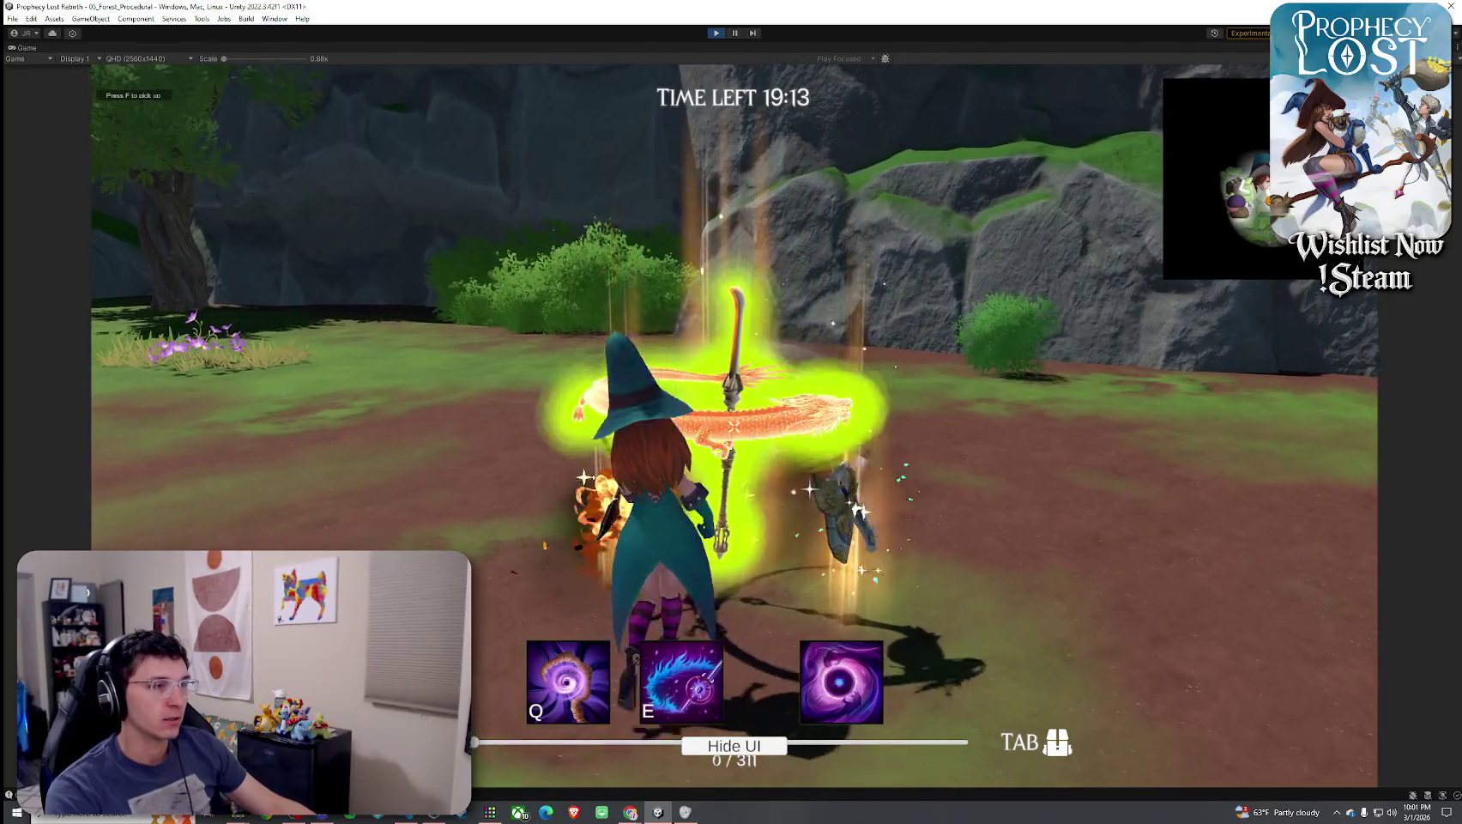
key(f)
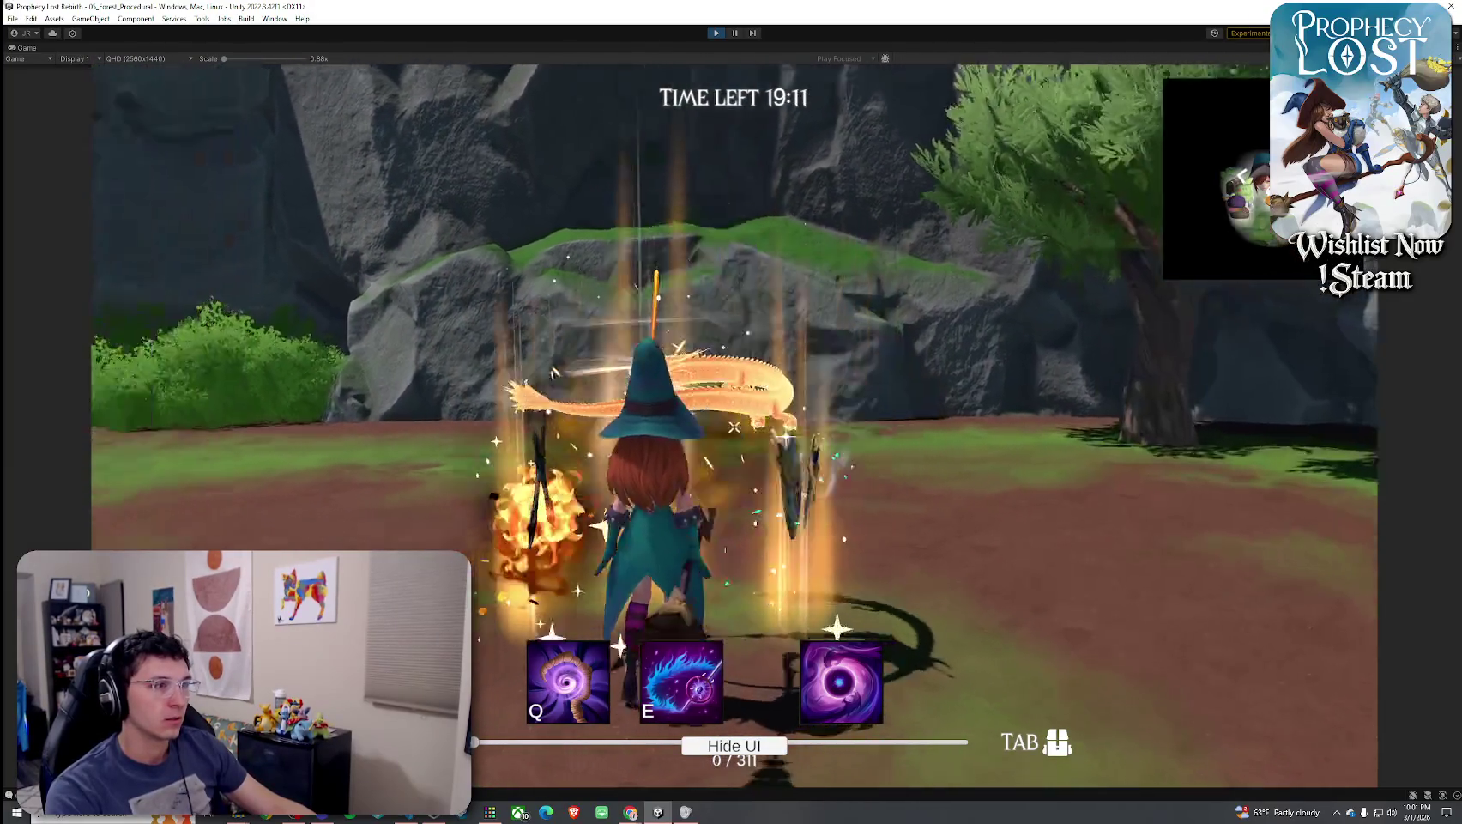
key(Tab)
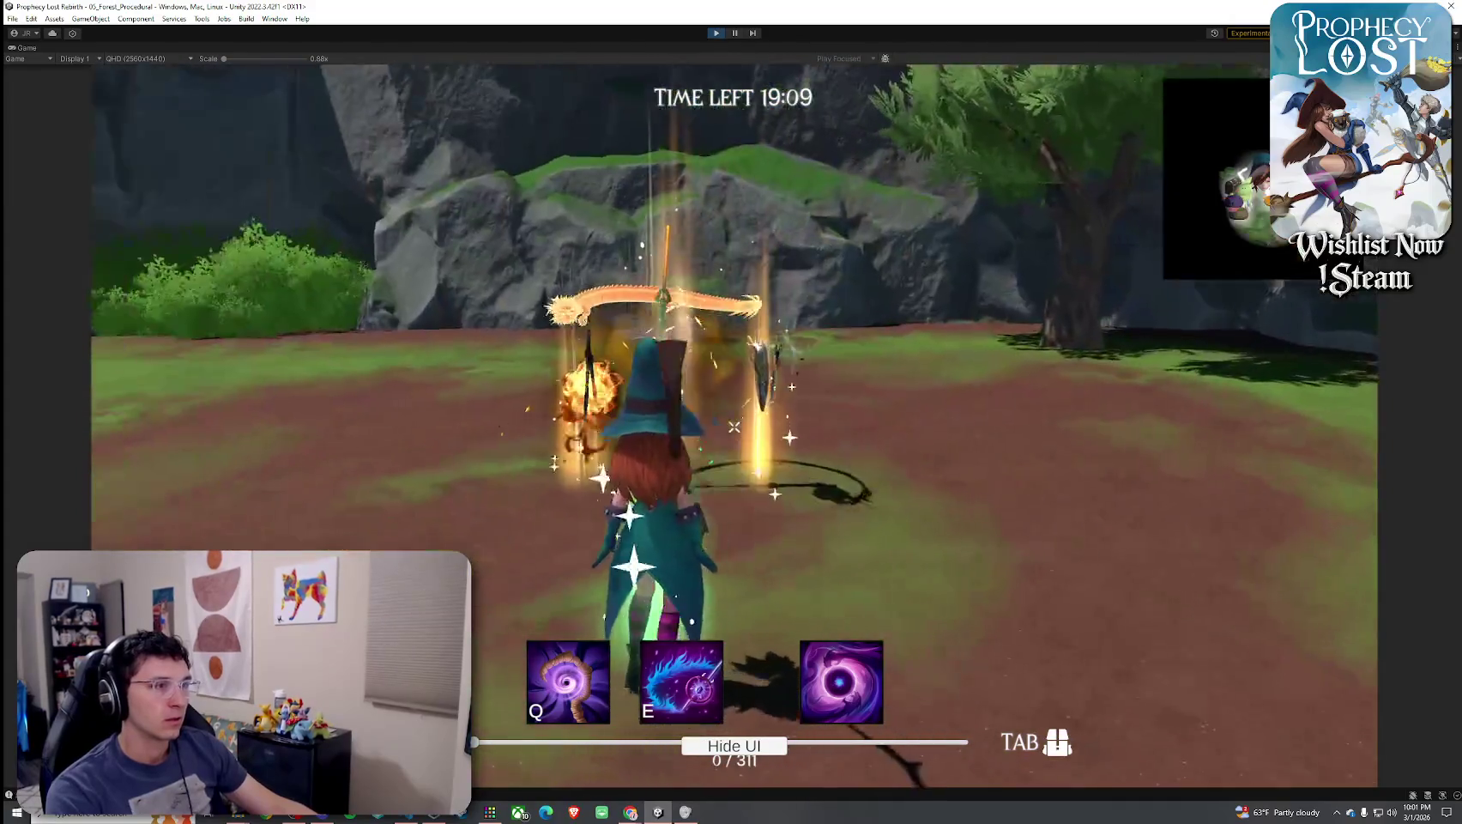
Swap the held item for the next weapon, then run off across the meadow
key(w)
key(f)
key(Tab)
key(f)
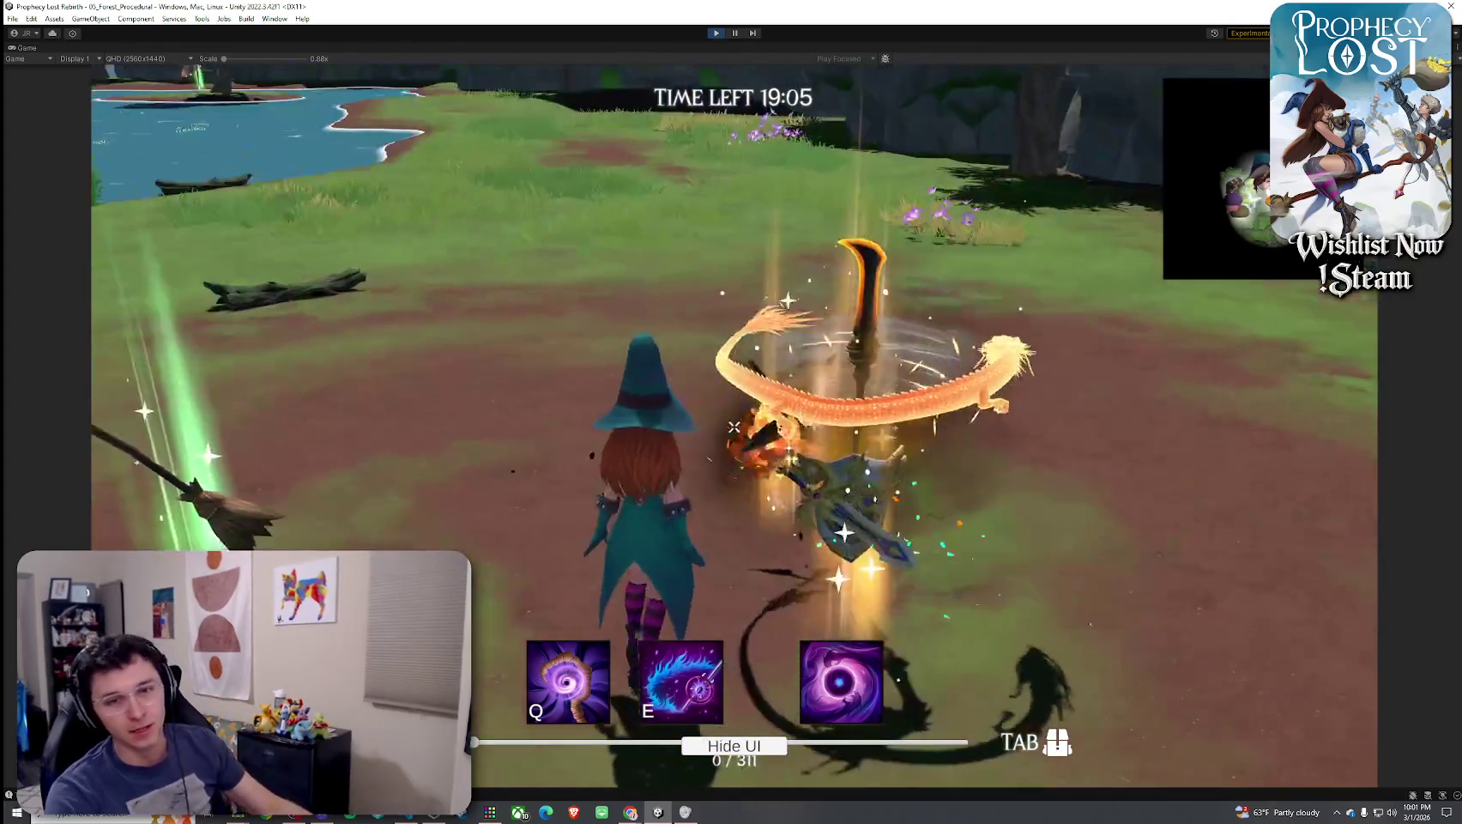
key(w)
key(w)
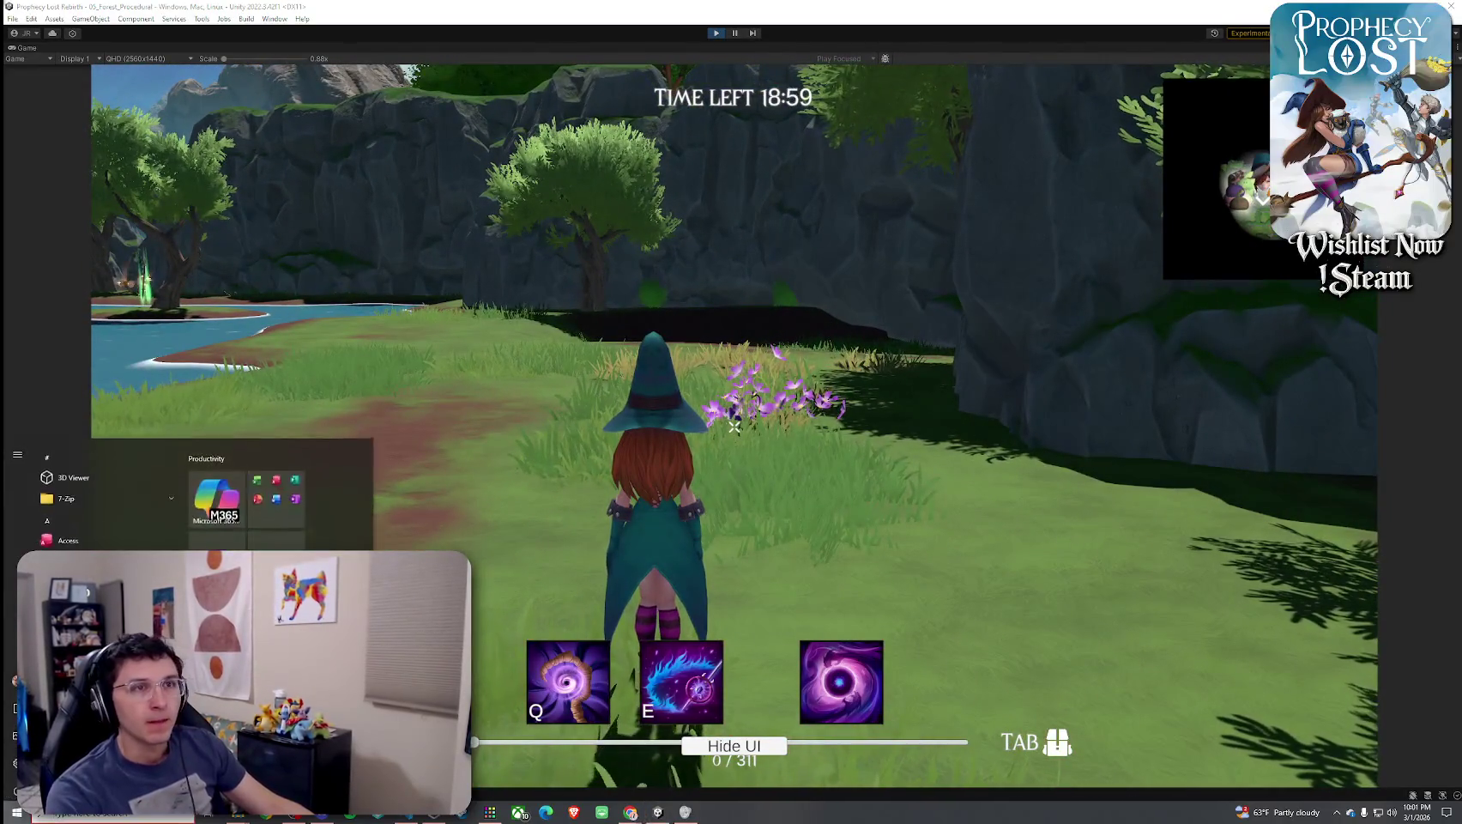
Run along the meadow path, through the canyon past the floating creature, up to the stone ledge
key(w)
key(w)
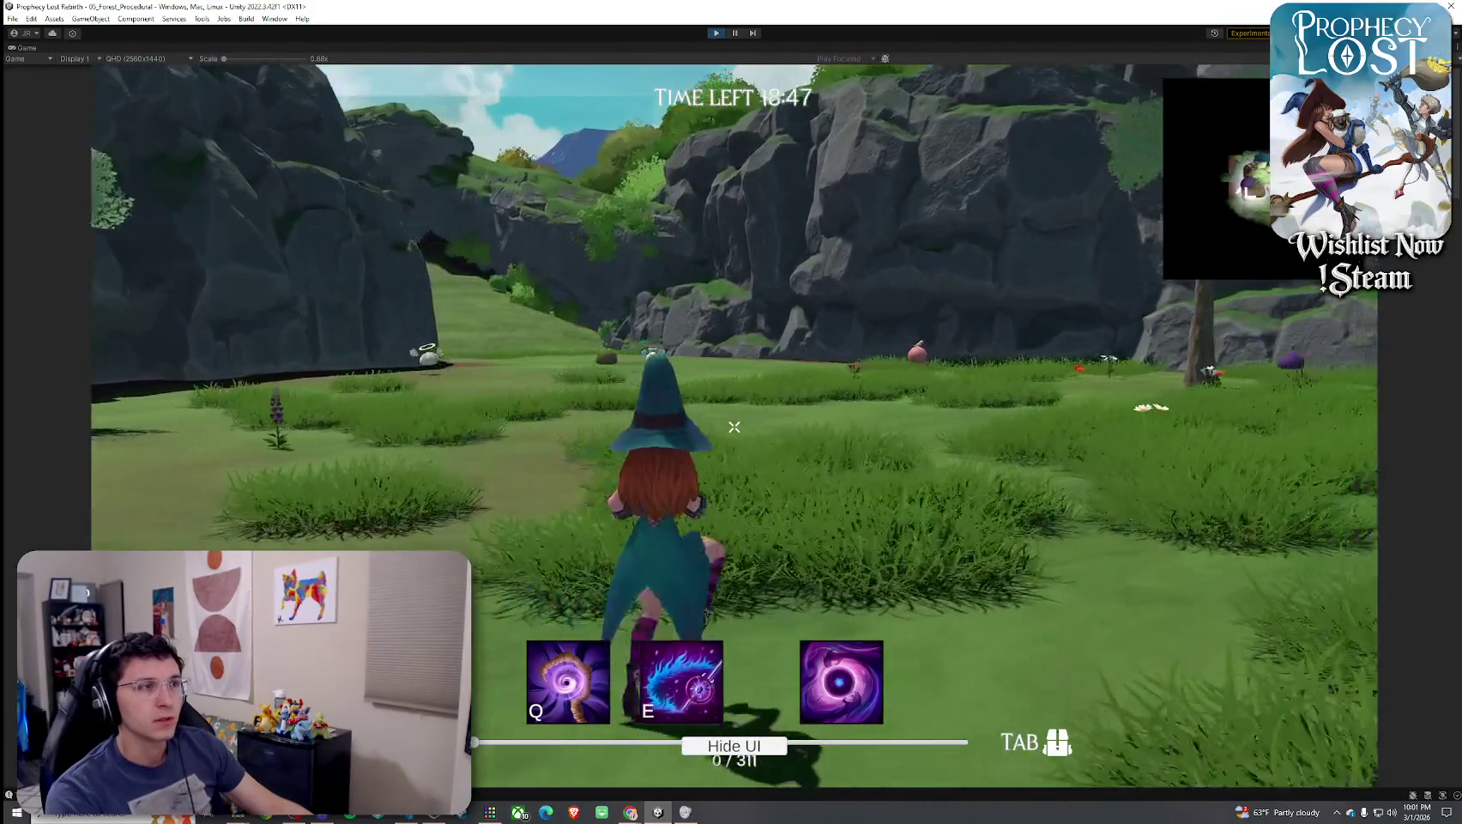
key(w)
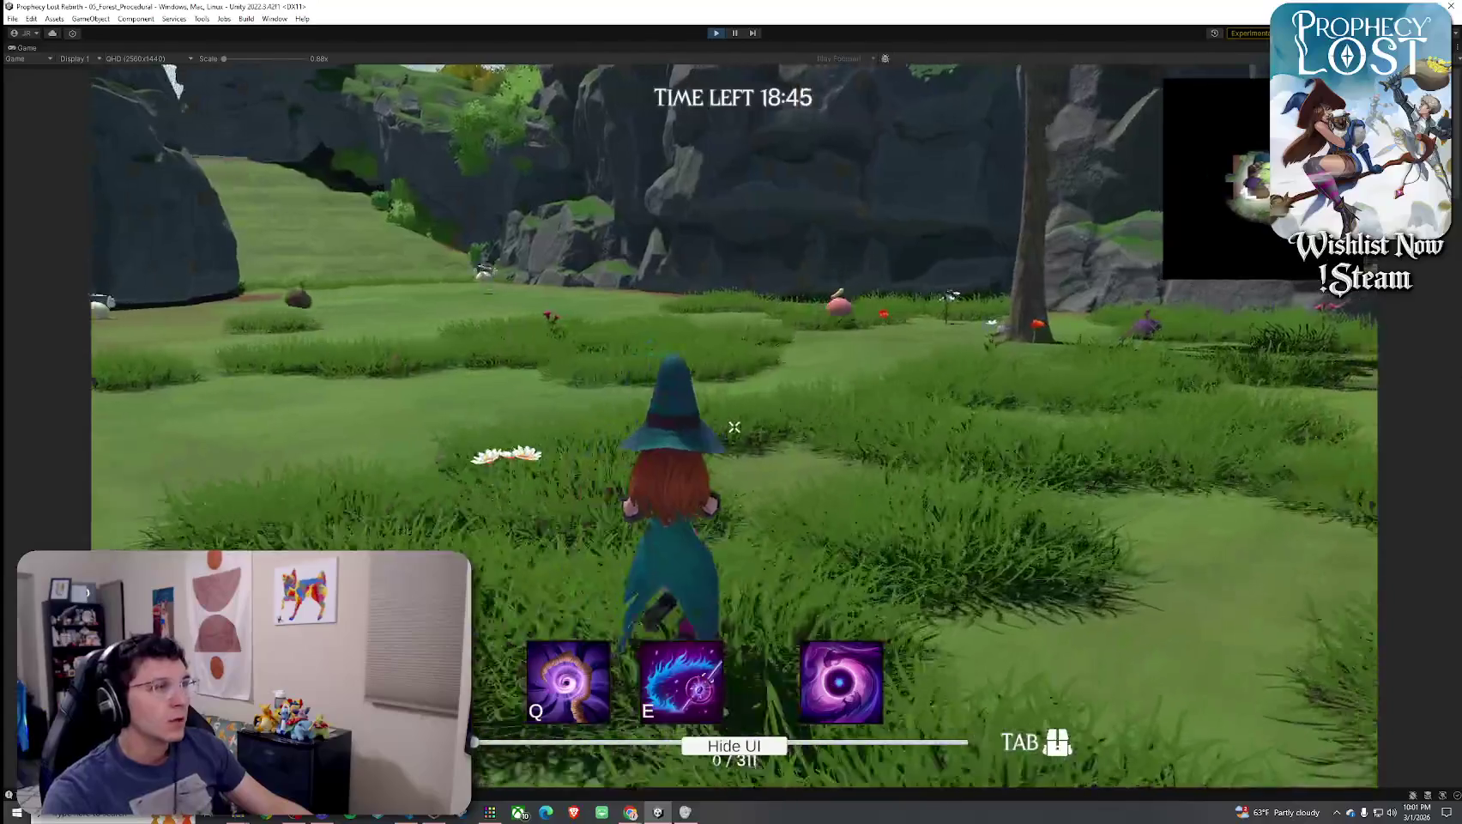
key(w)
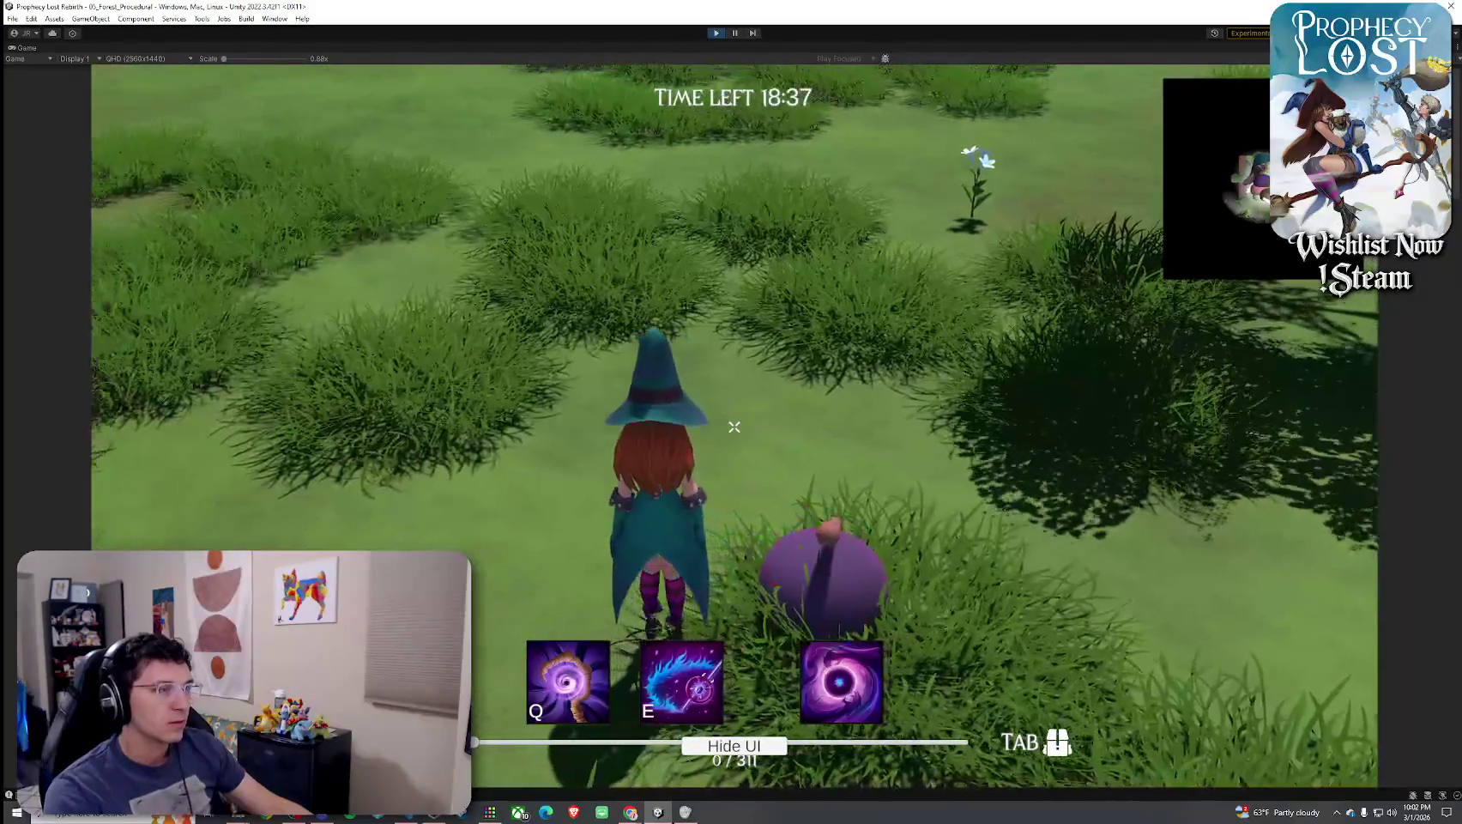
key(w)
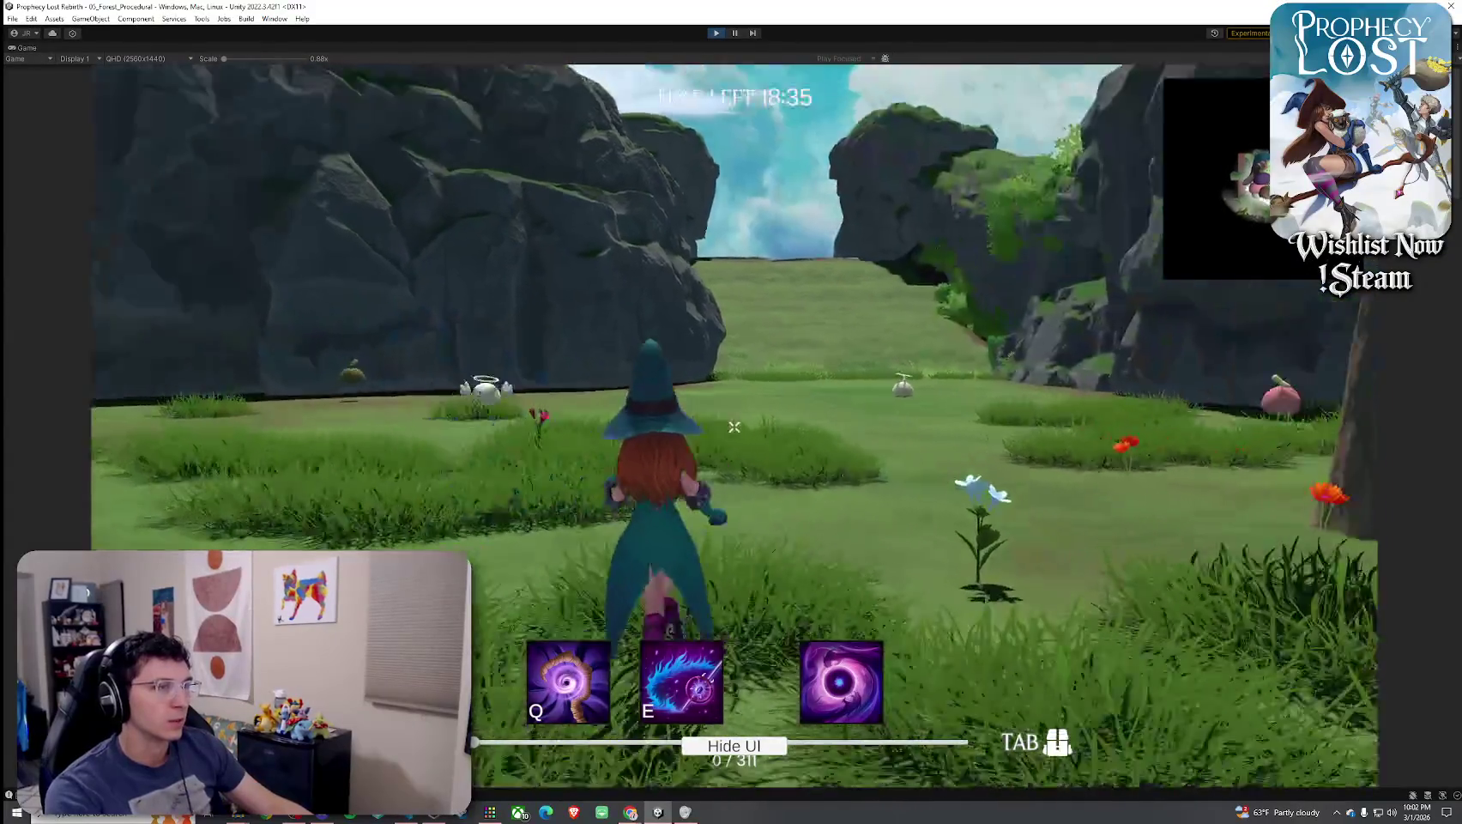
key(w)
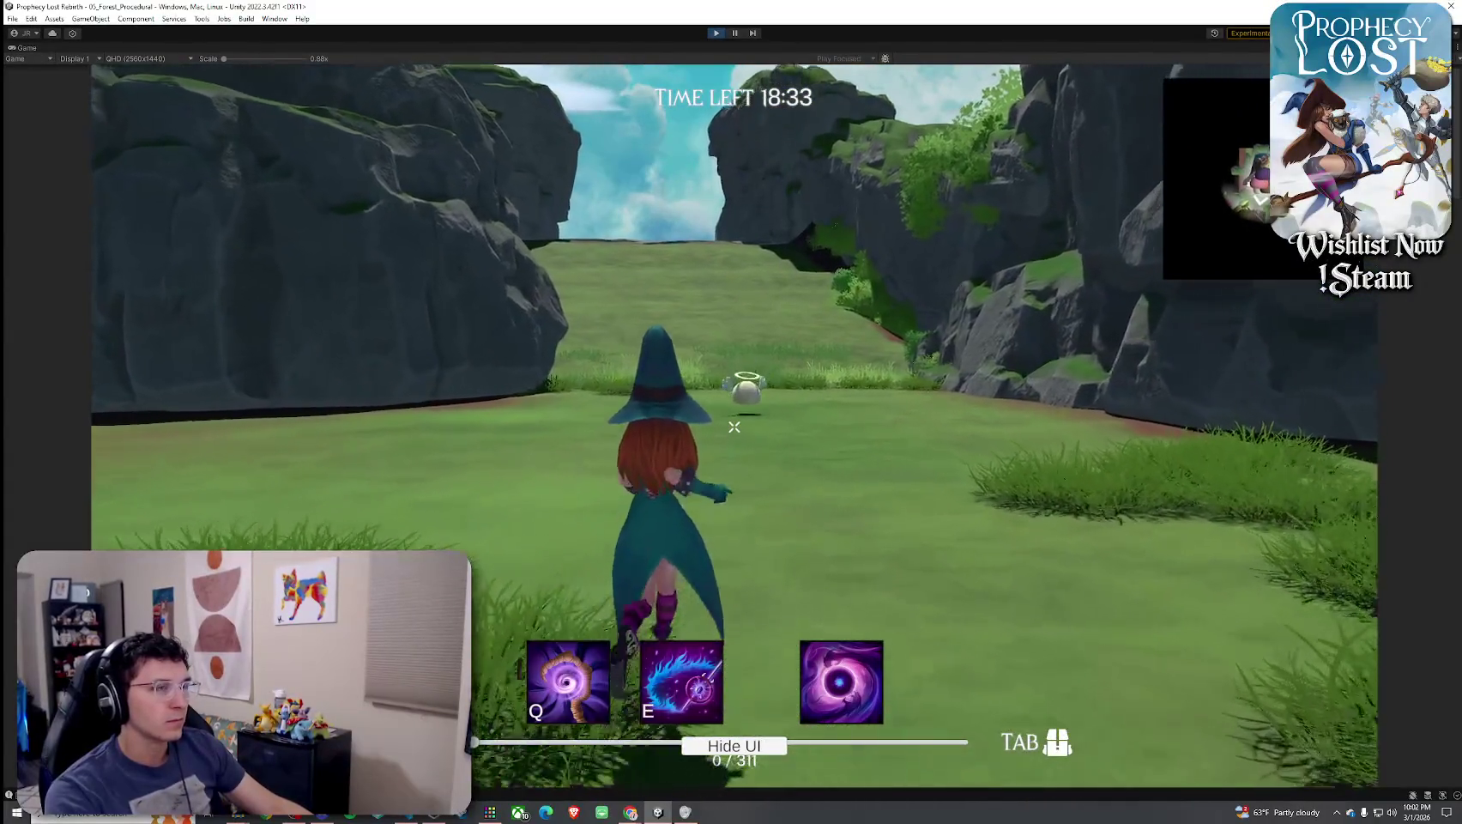
key(w)
key(w)
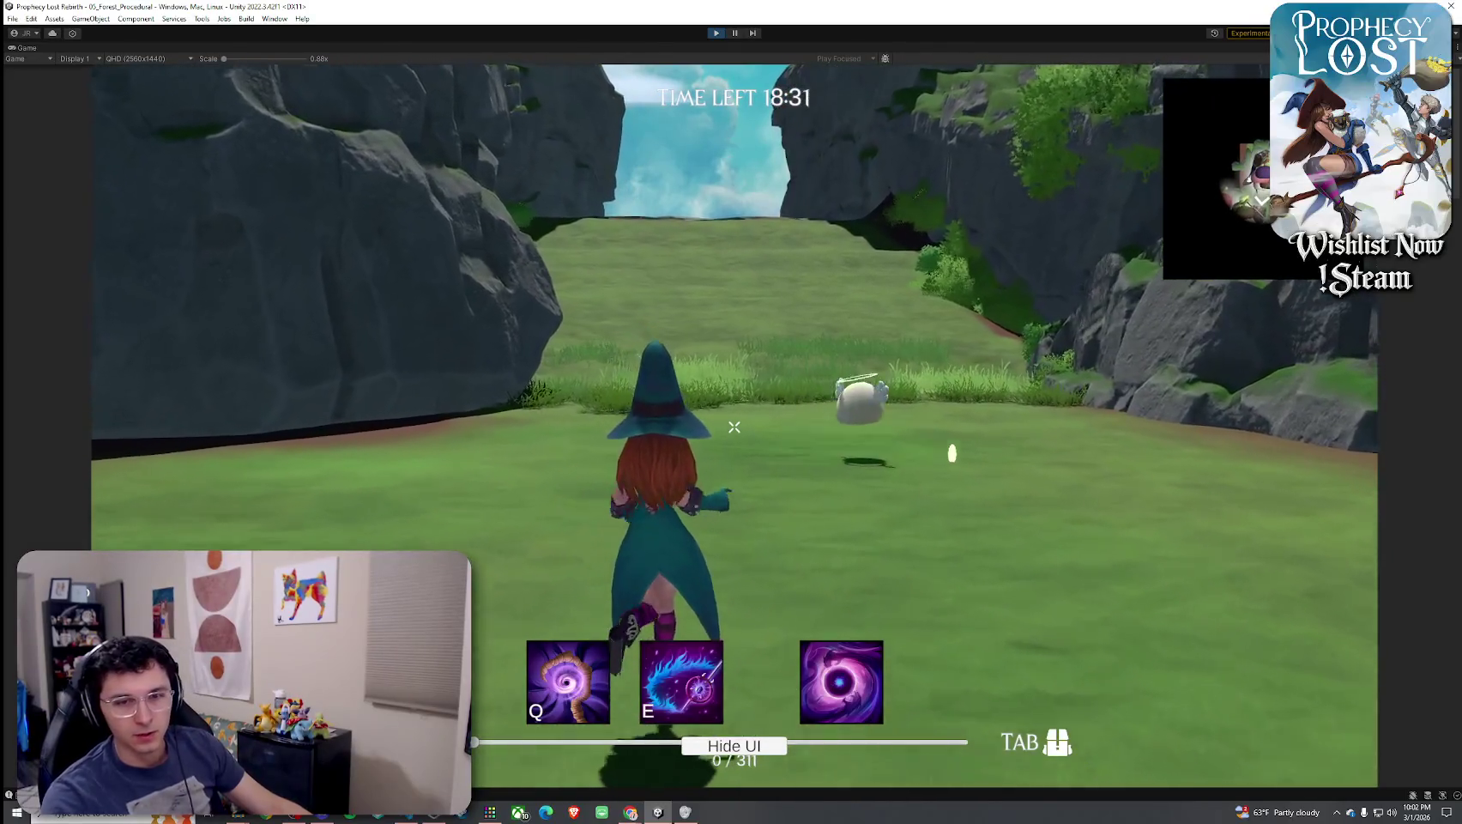
key(w)
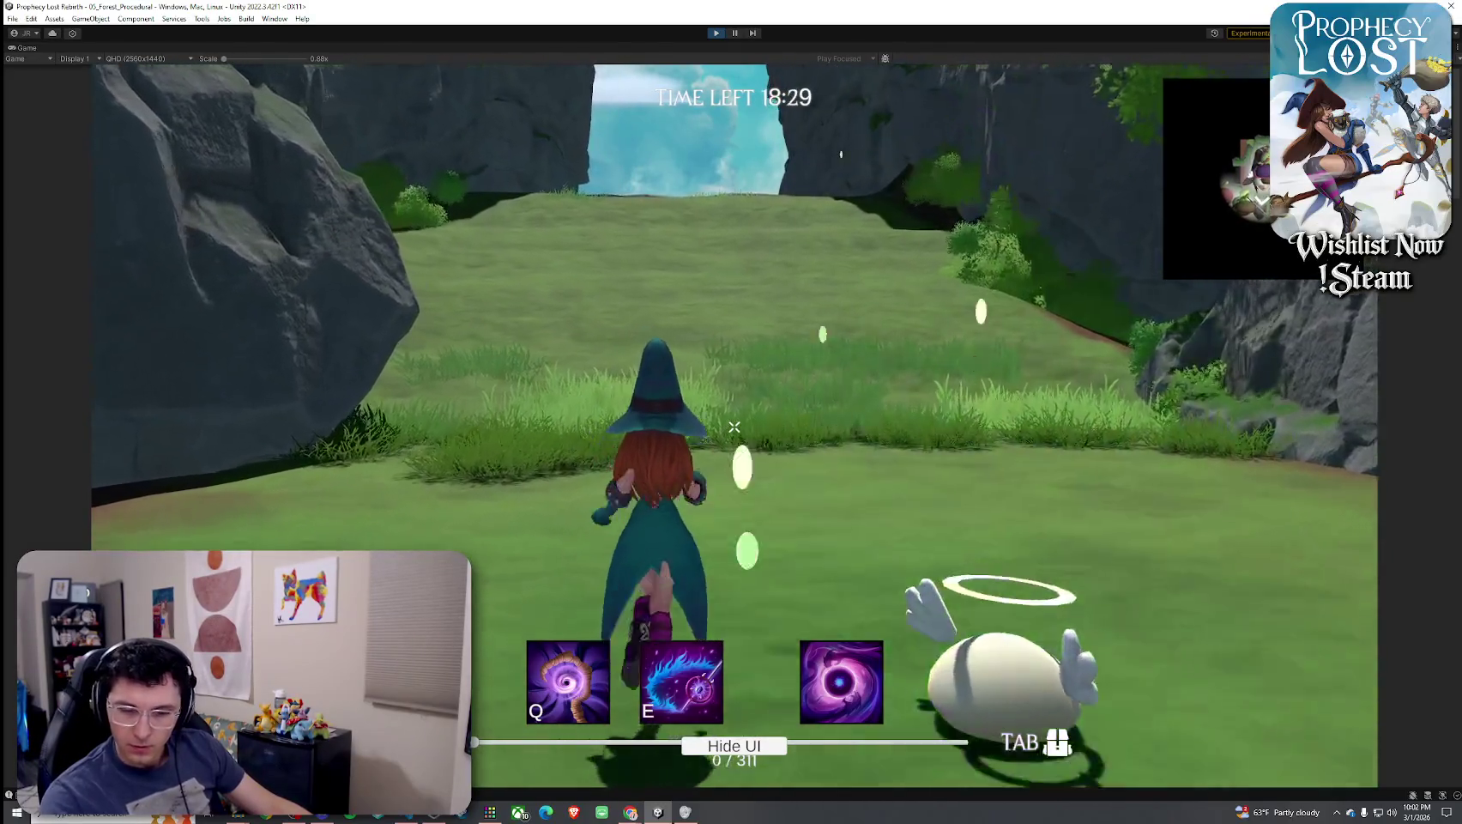
key(w)
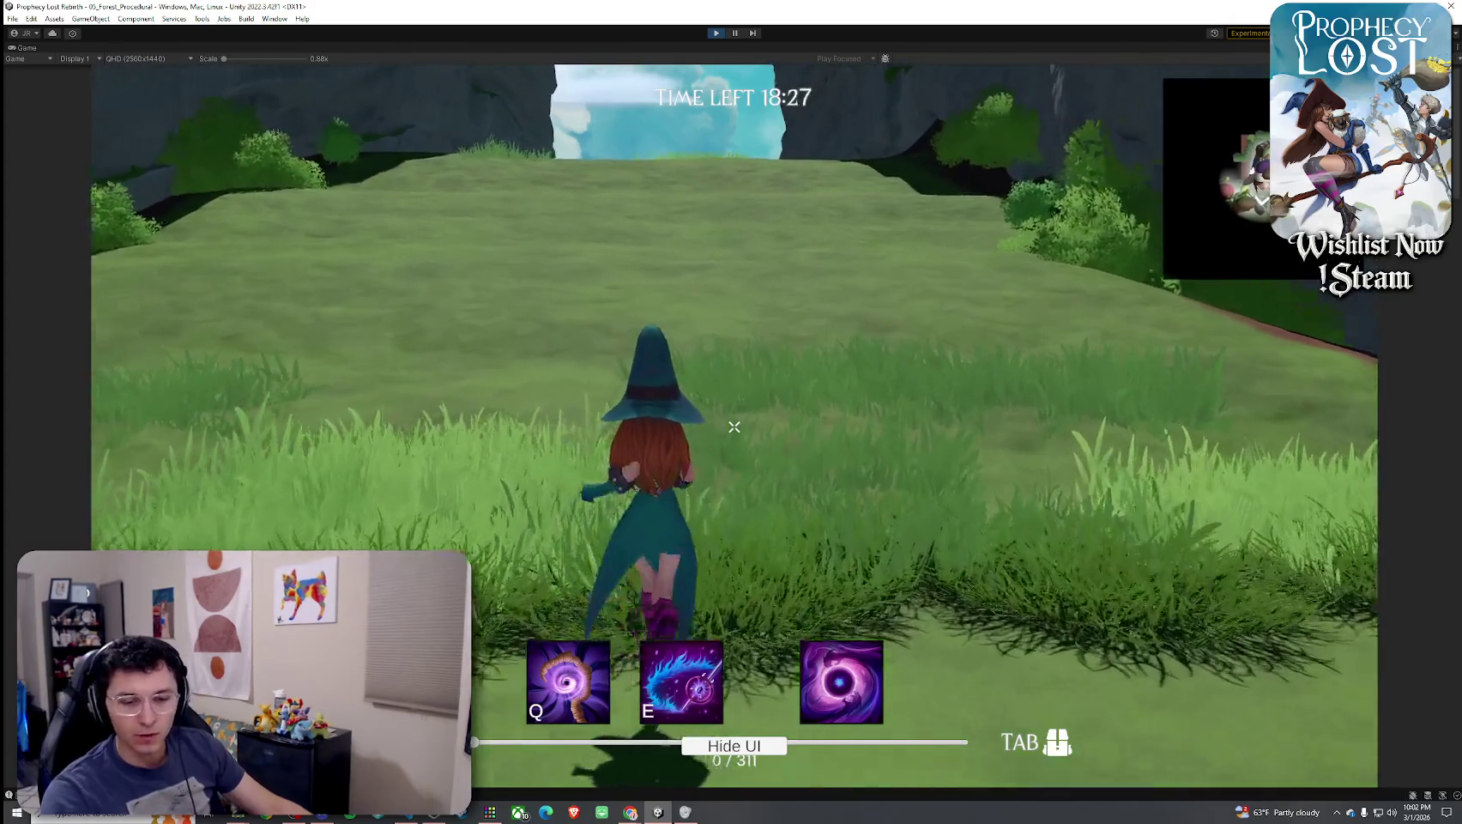
key(w)
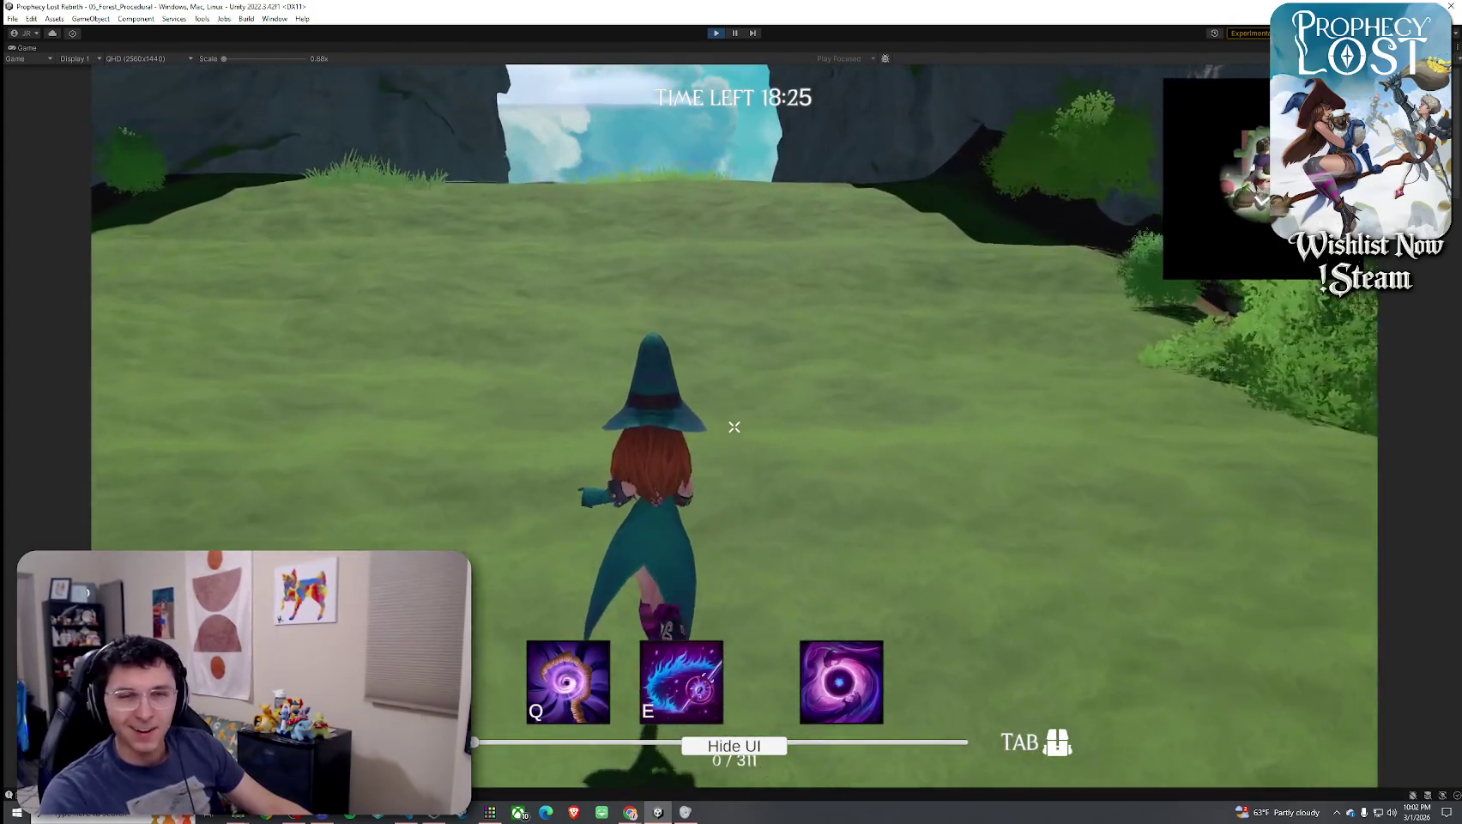
key(w)
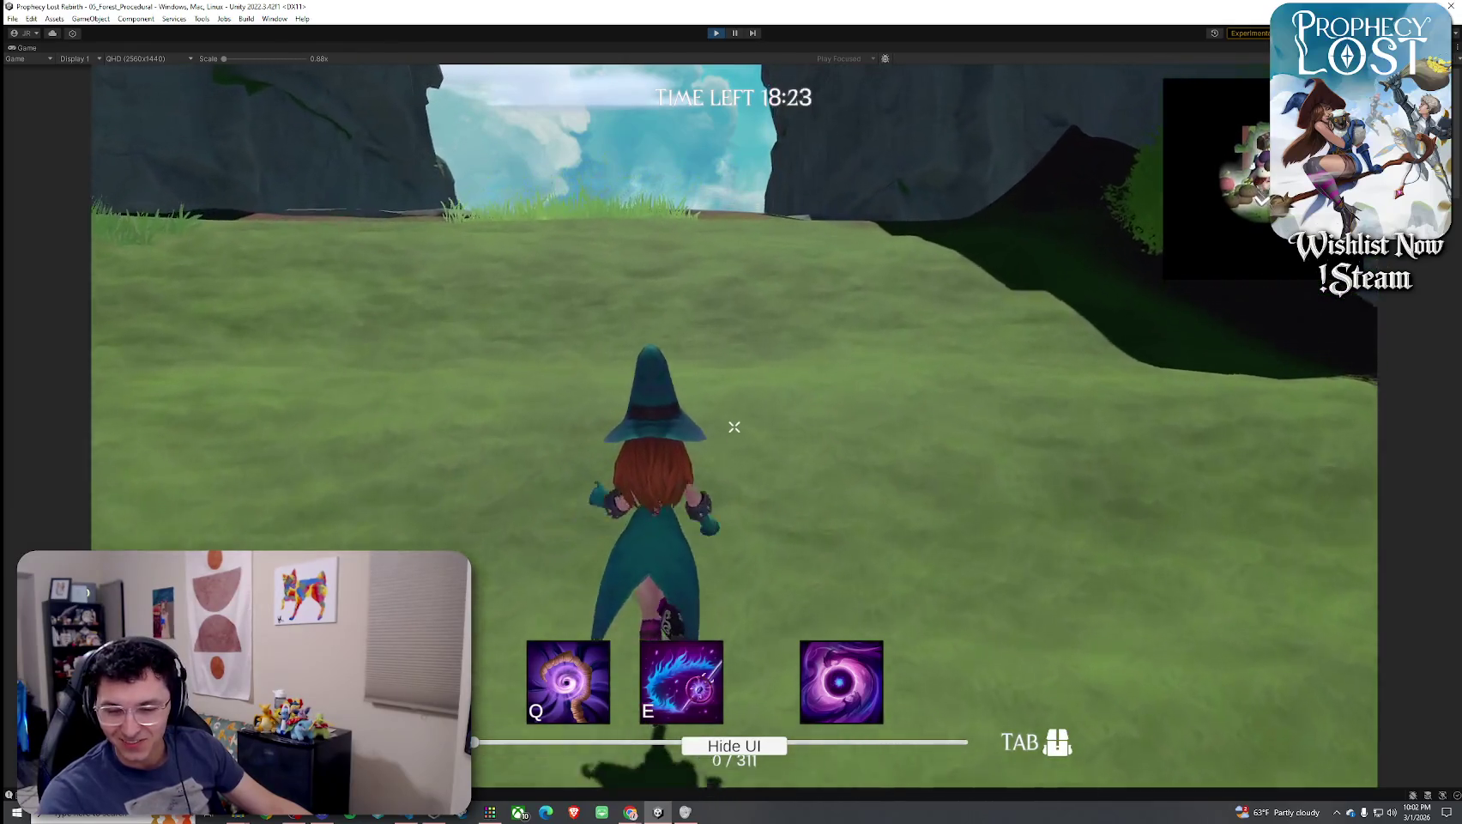
key(w)
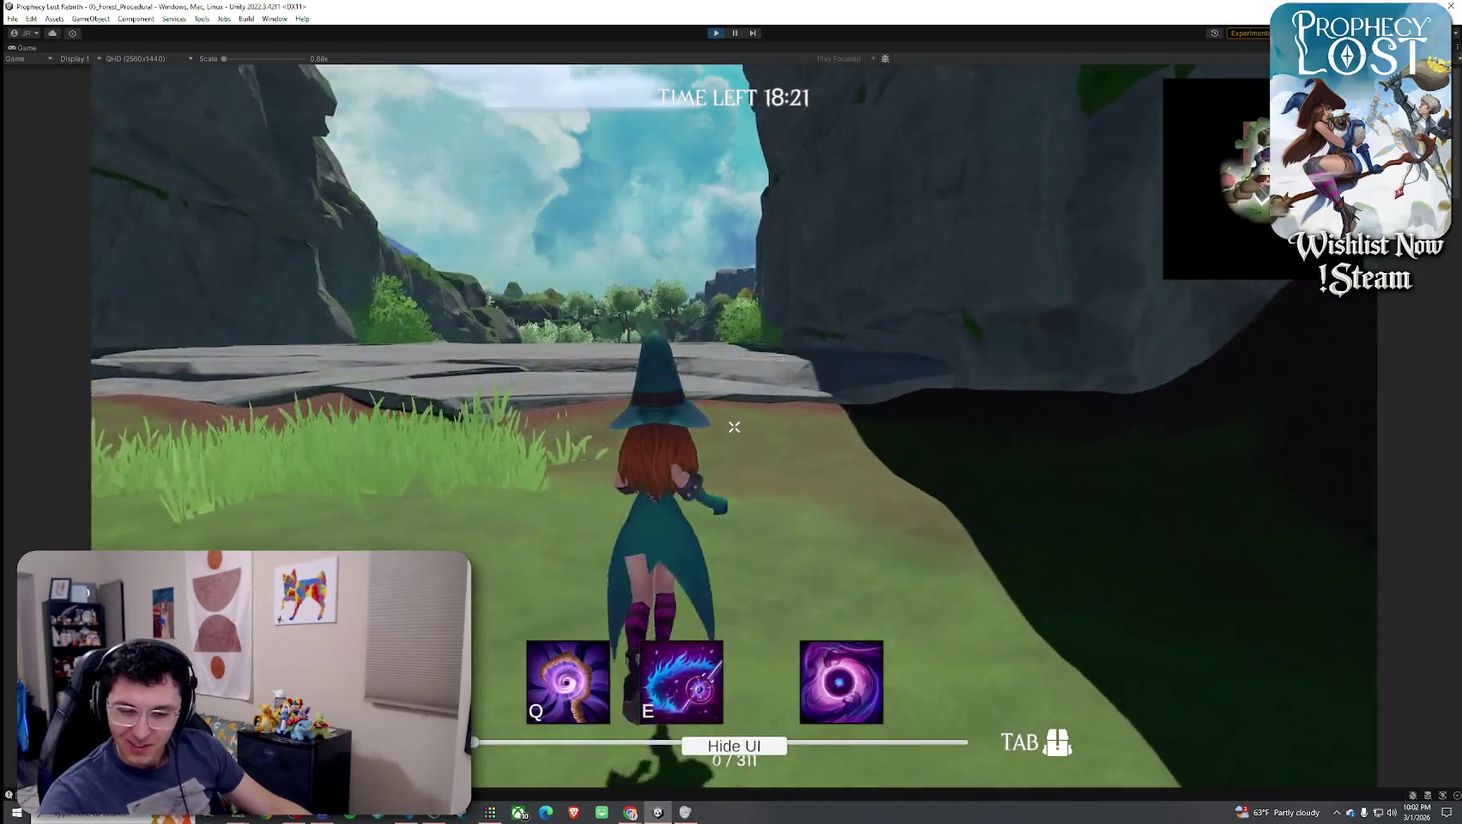
key(w)
key(w)
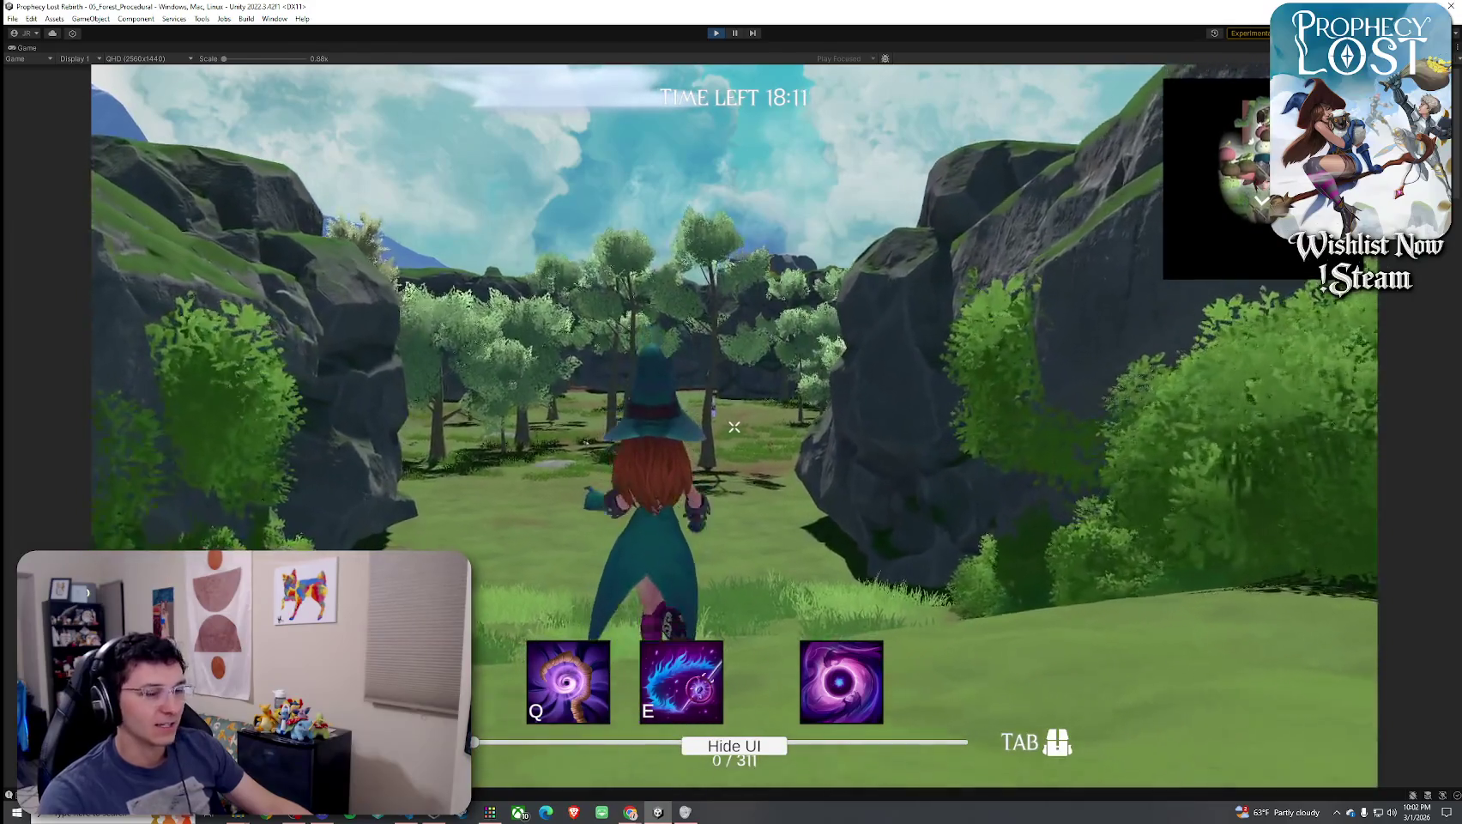
Run through the forest clearing and along the path toward the glowing purple shield beneath the cliffs
key(w)
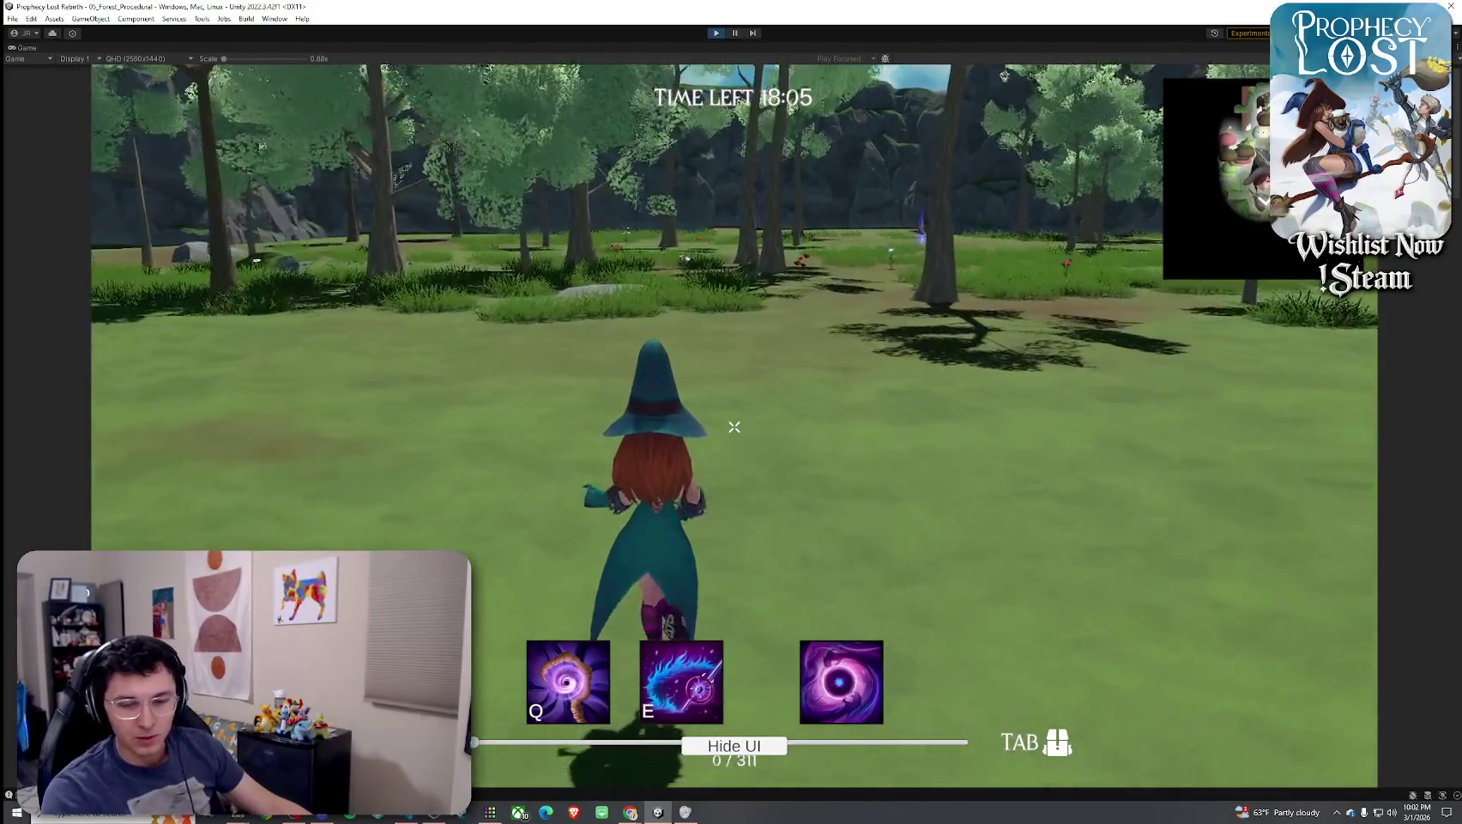
key(w)
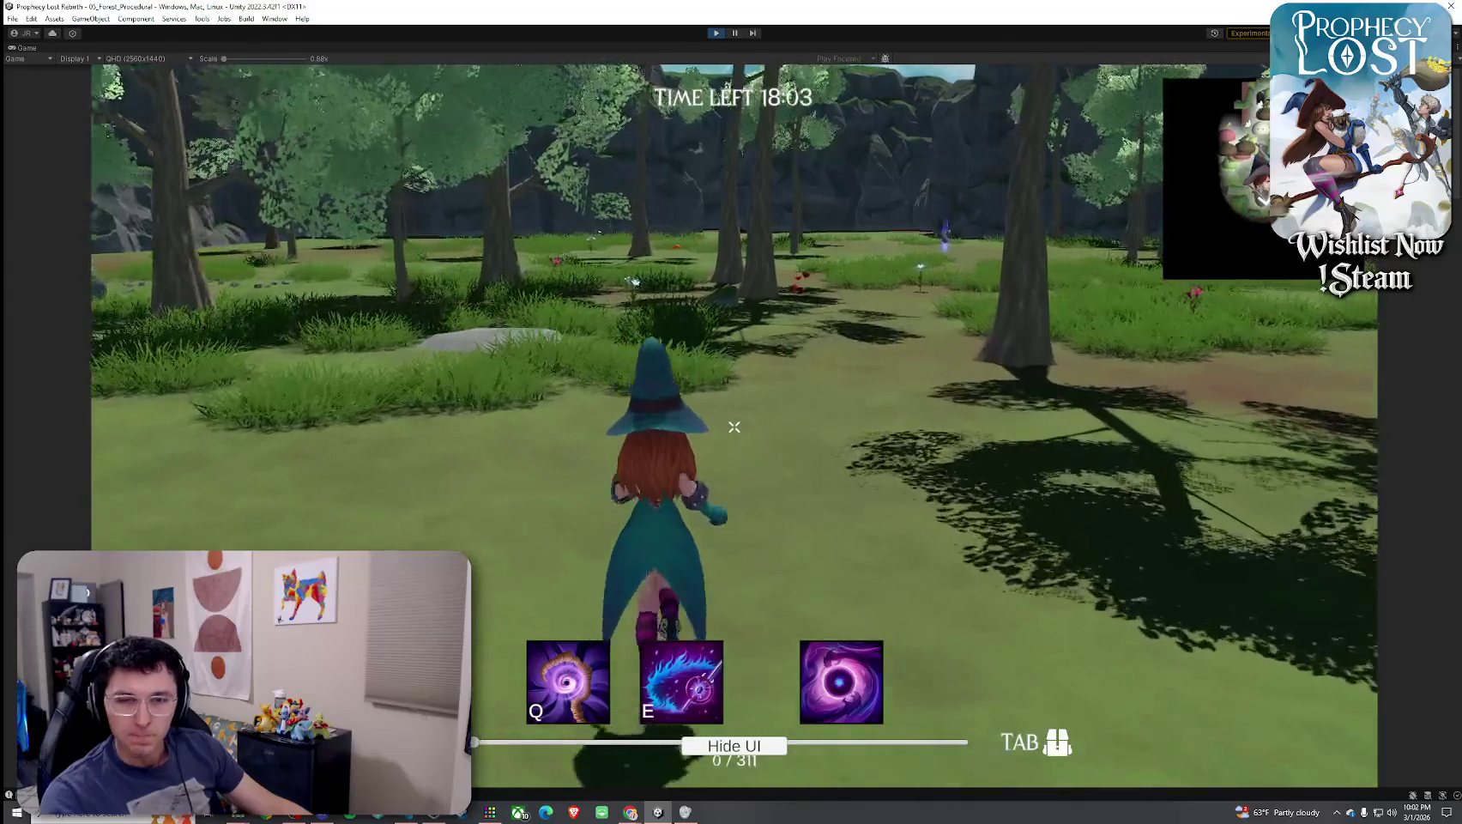
key(w)
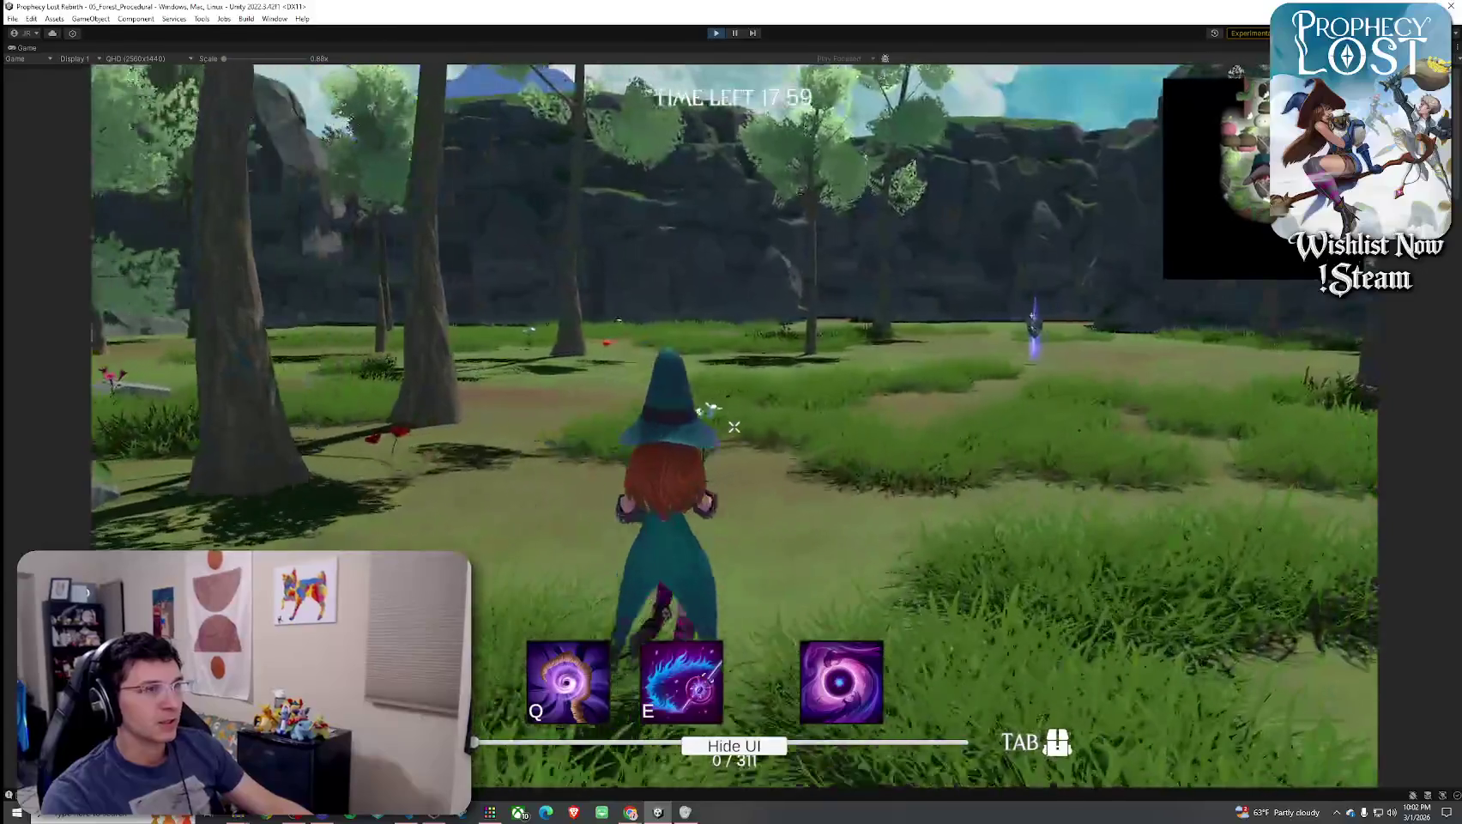
mouse_move(734, 427)
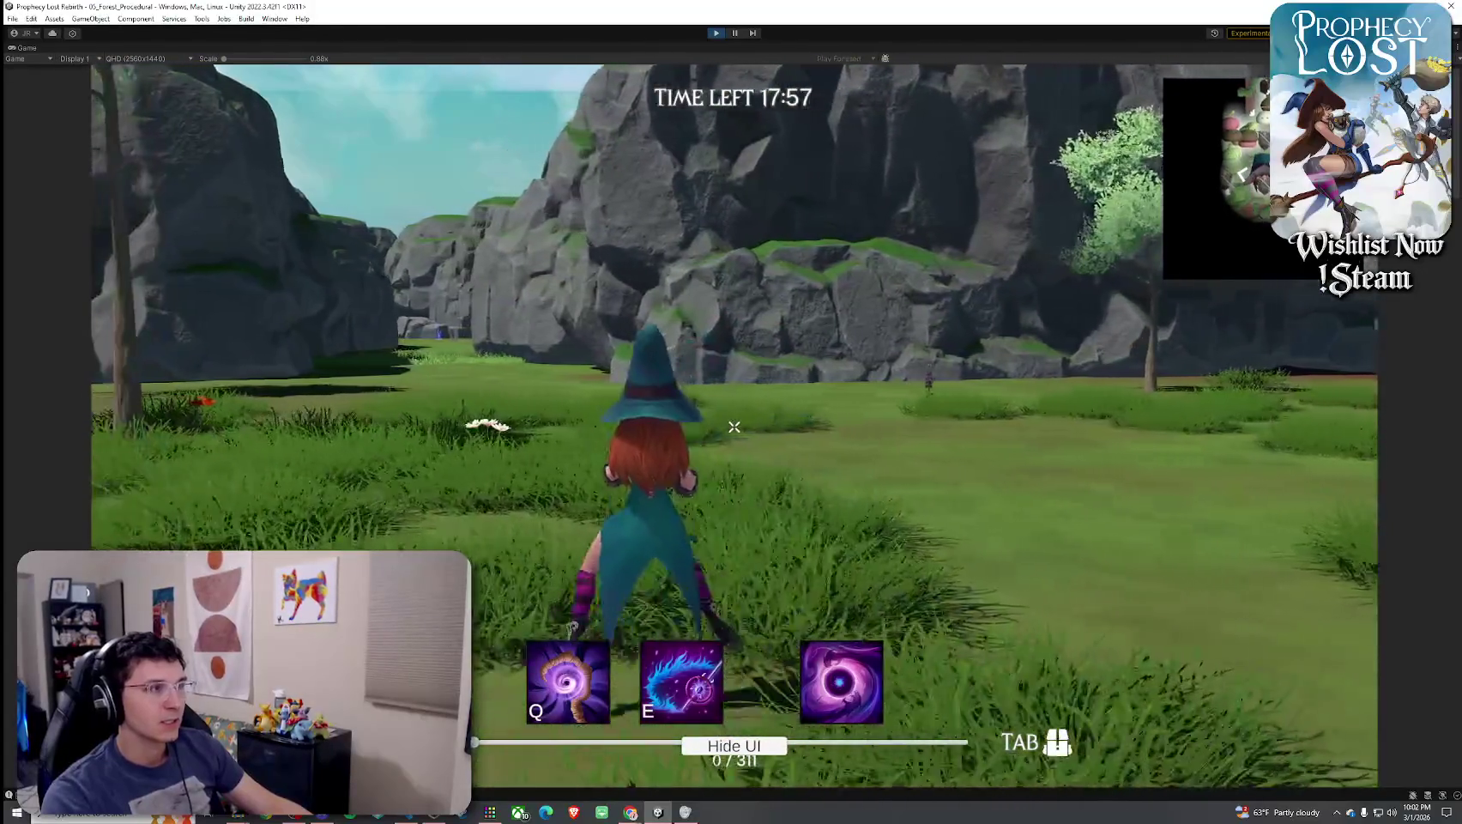
key(w)
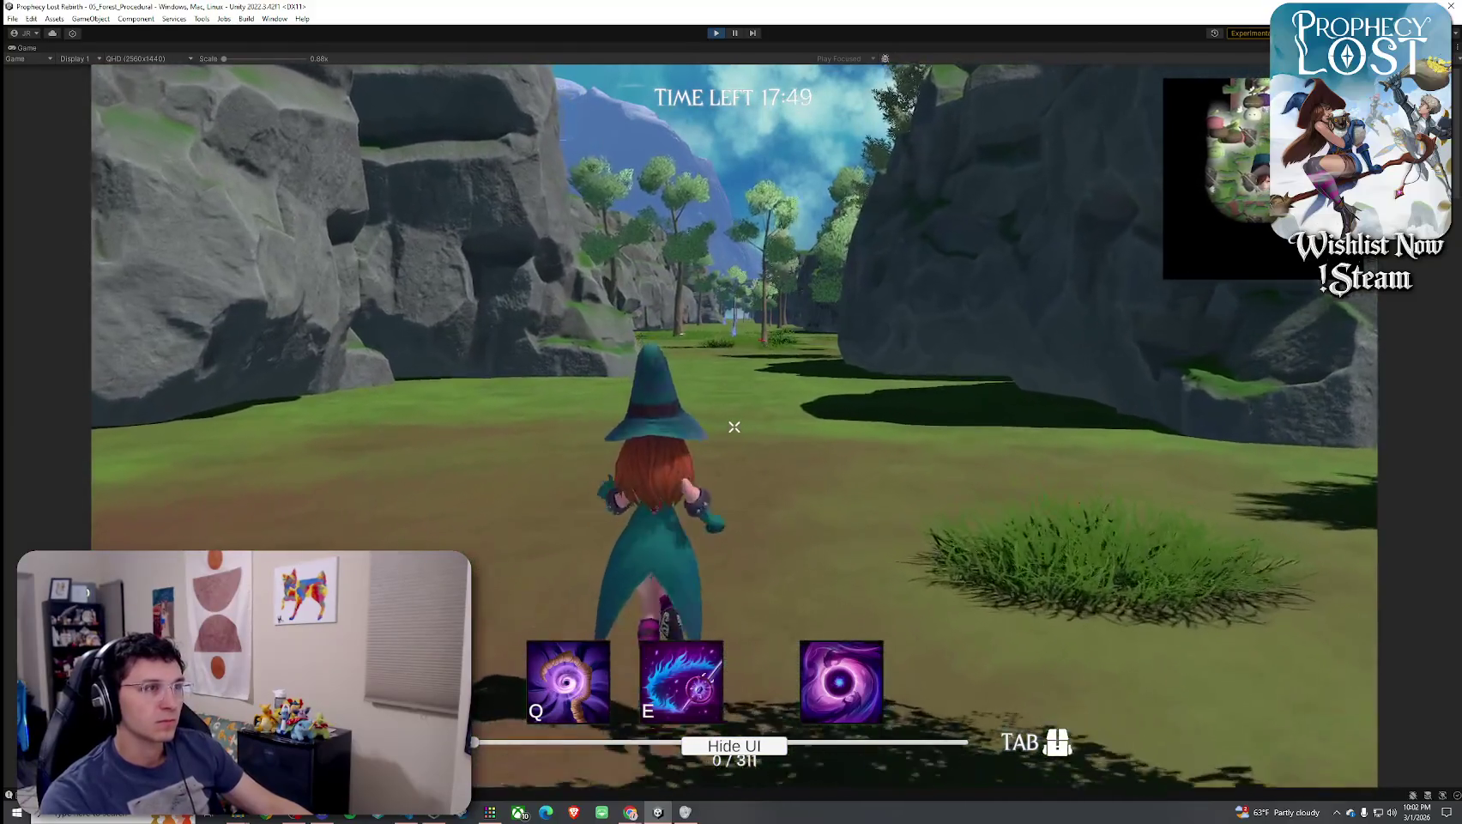
key(w)
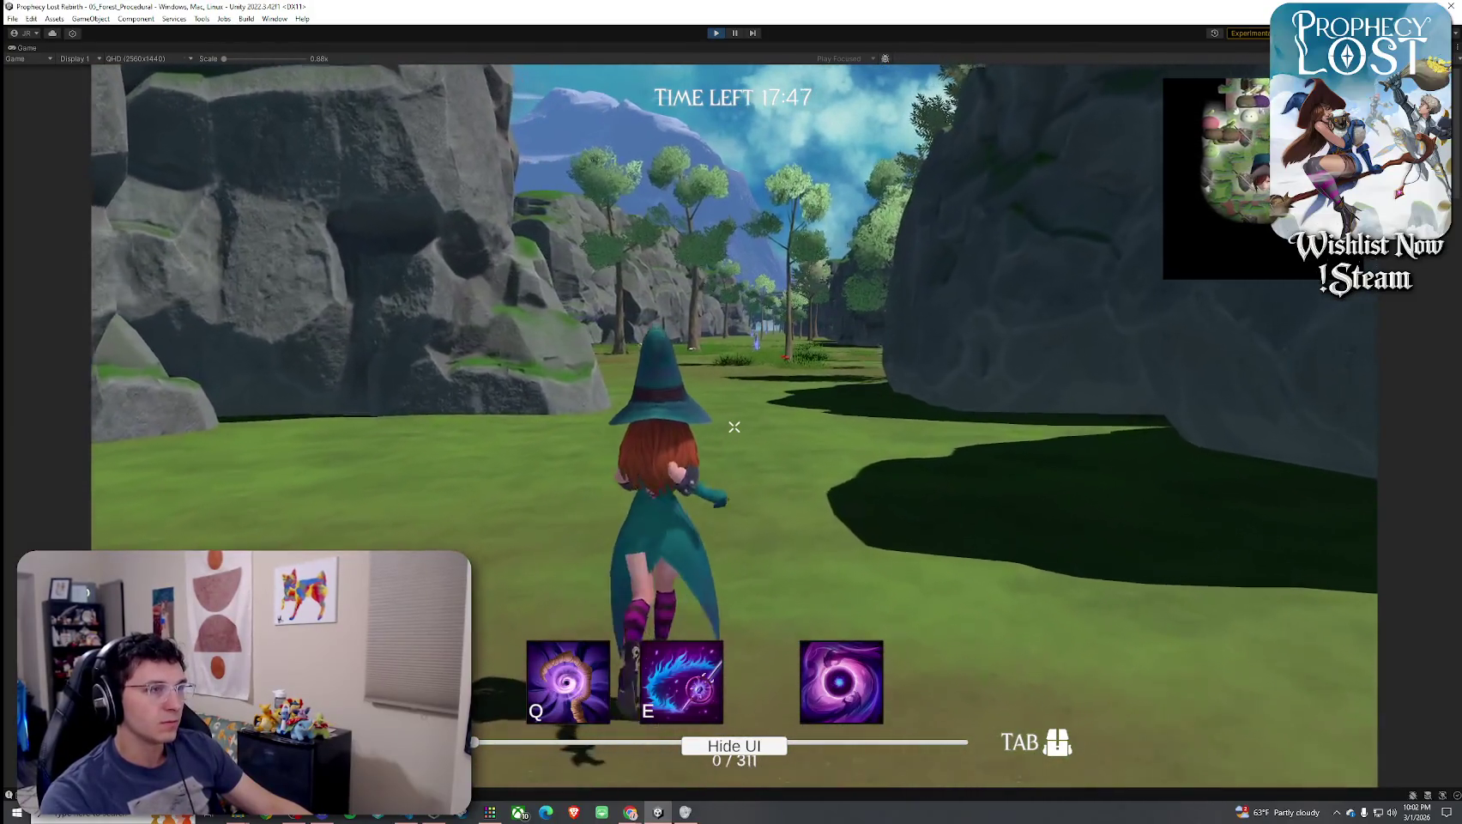
key(w)
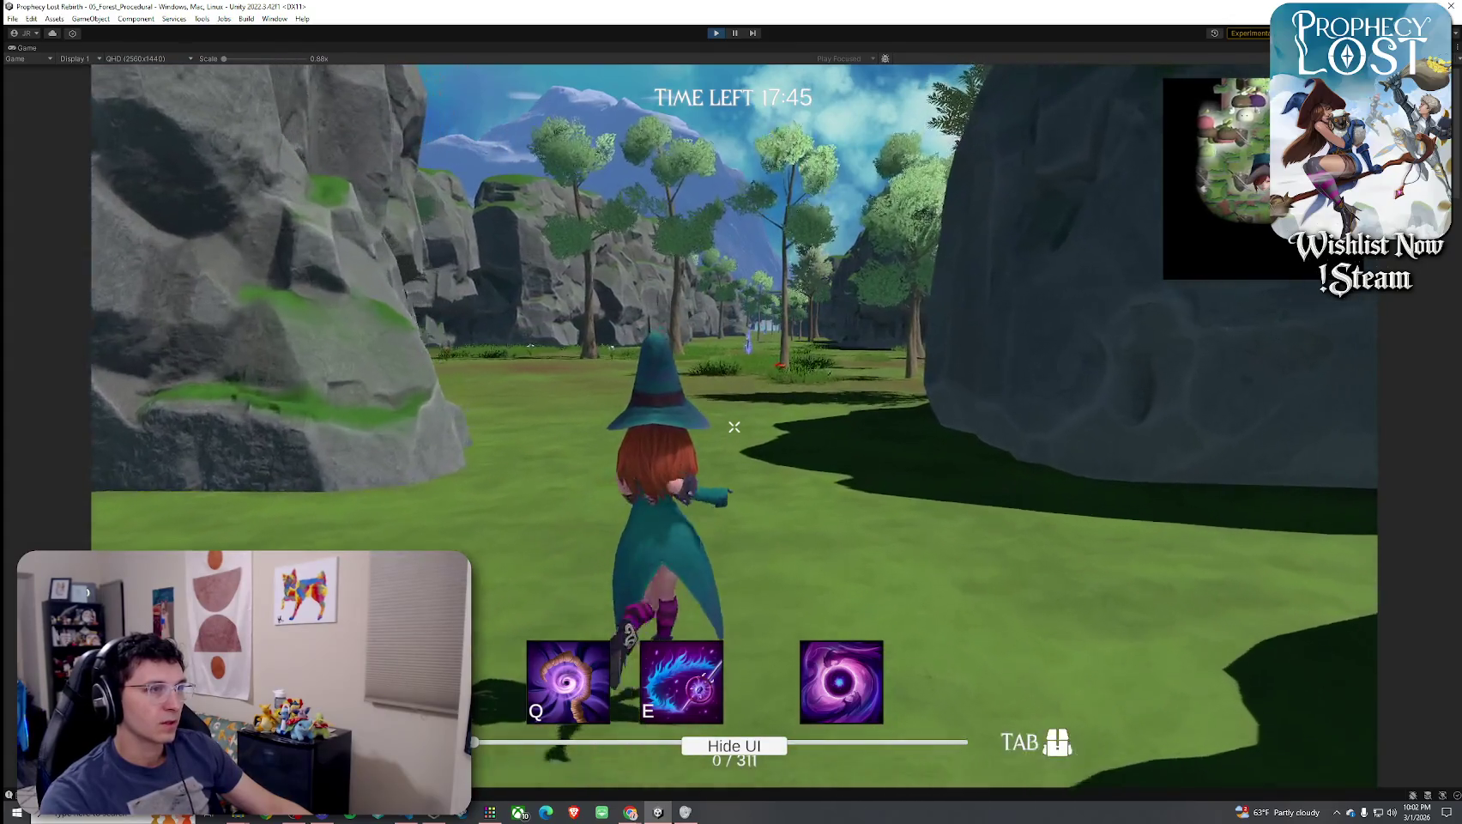
key(w)
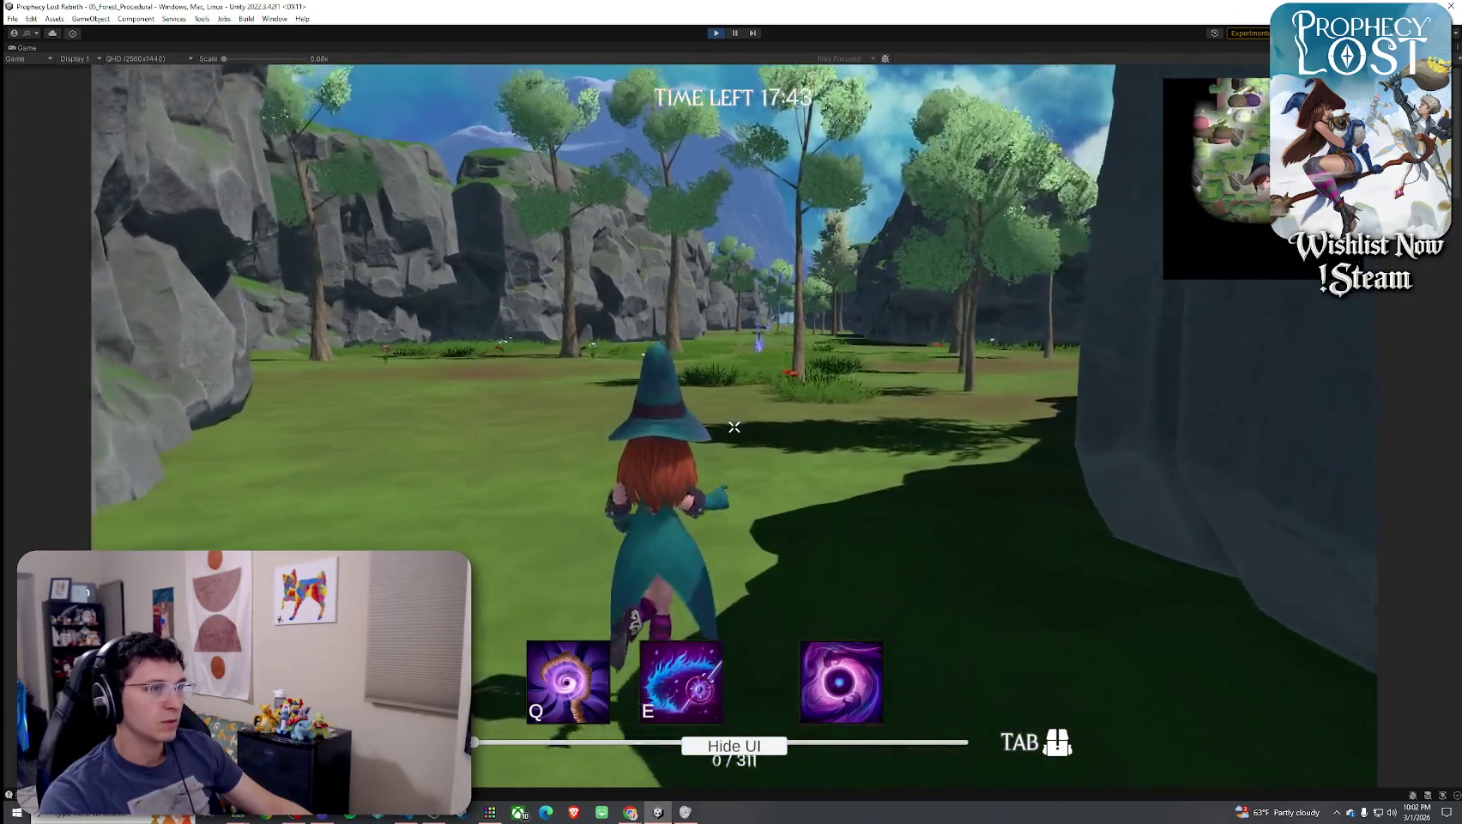
key(w)
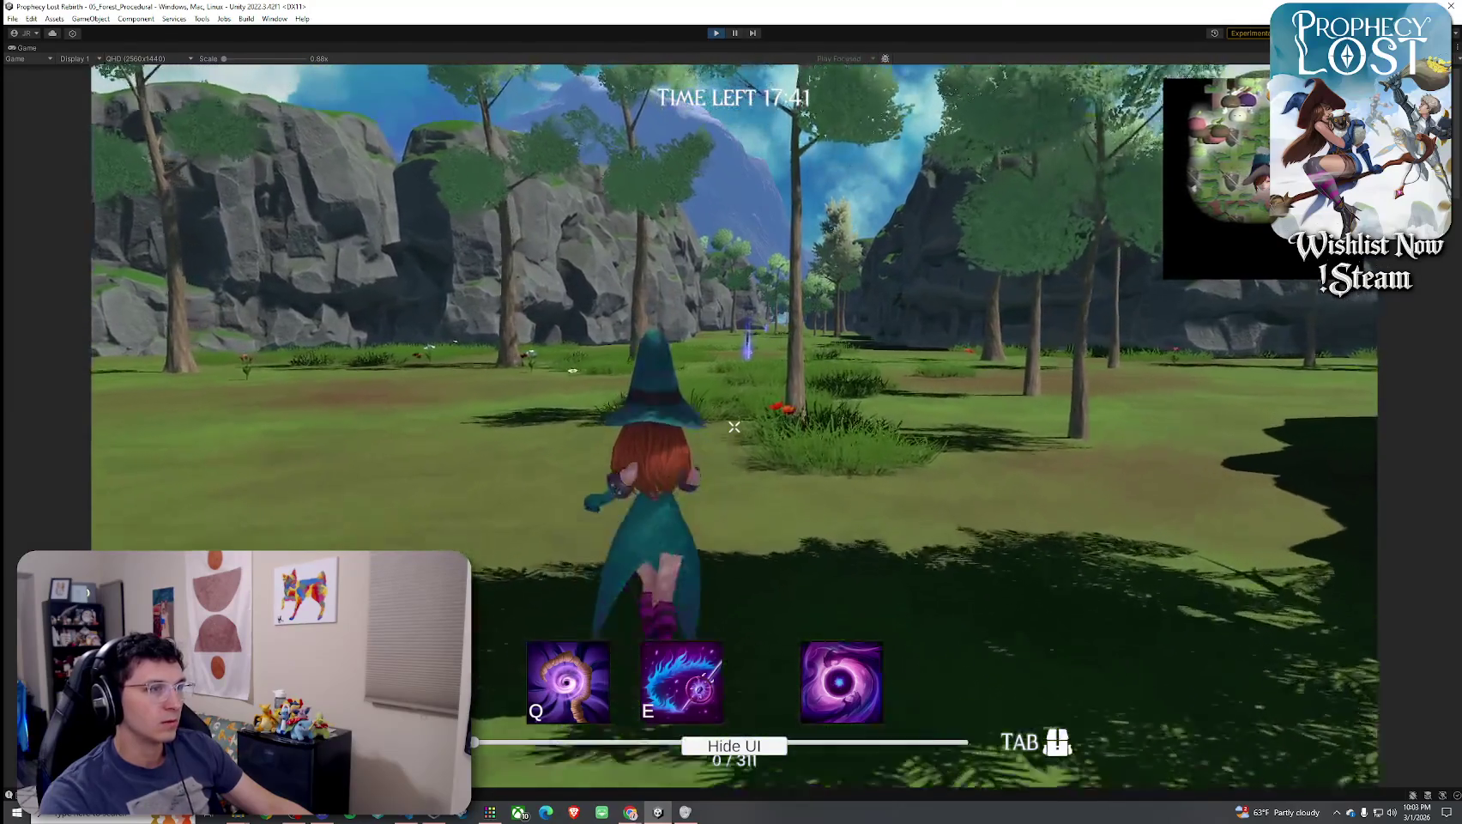
key(w)
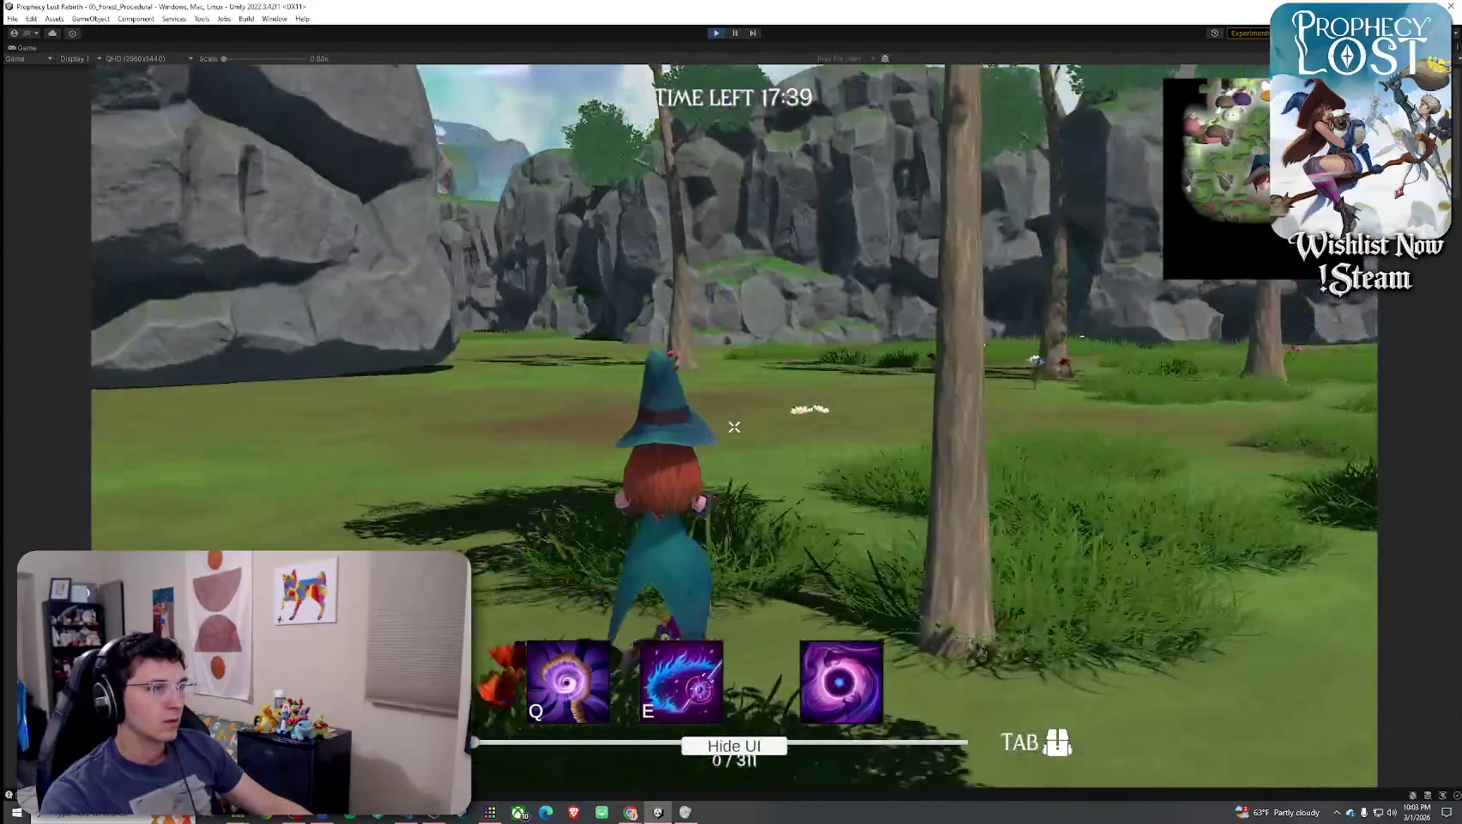
key(w)
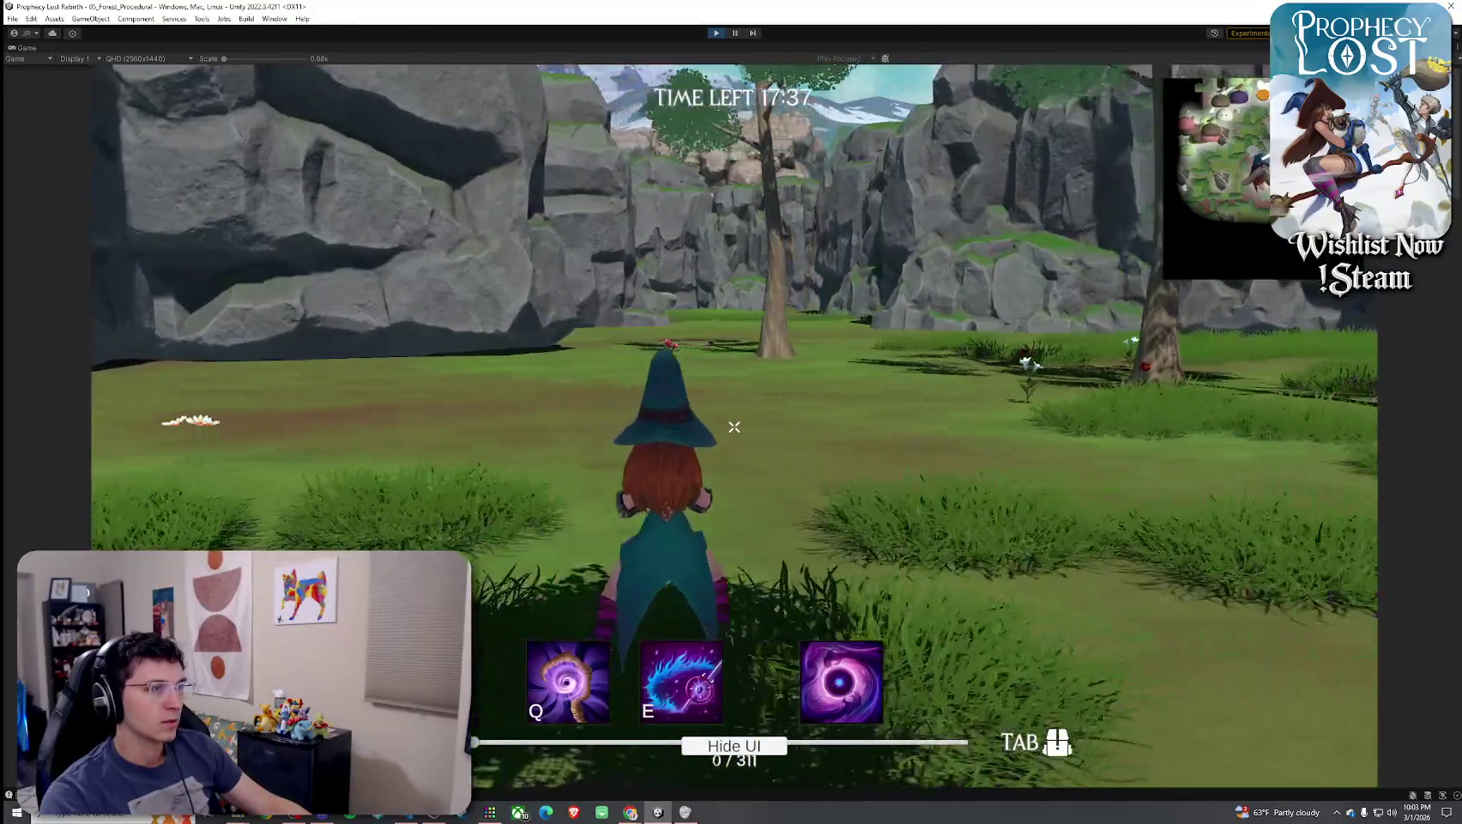
key(w)
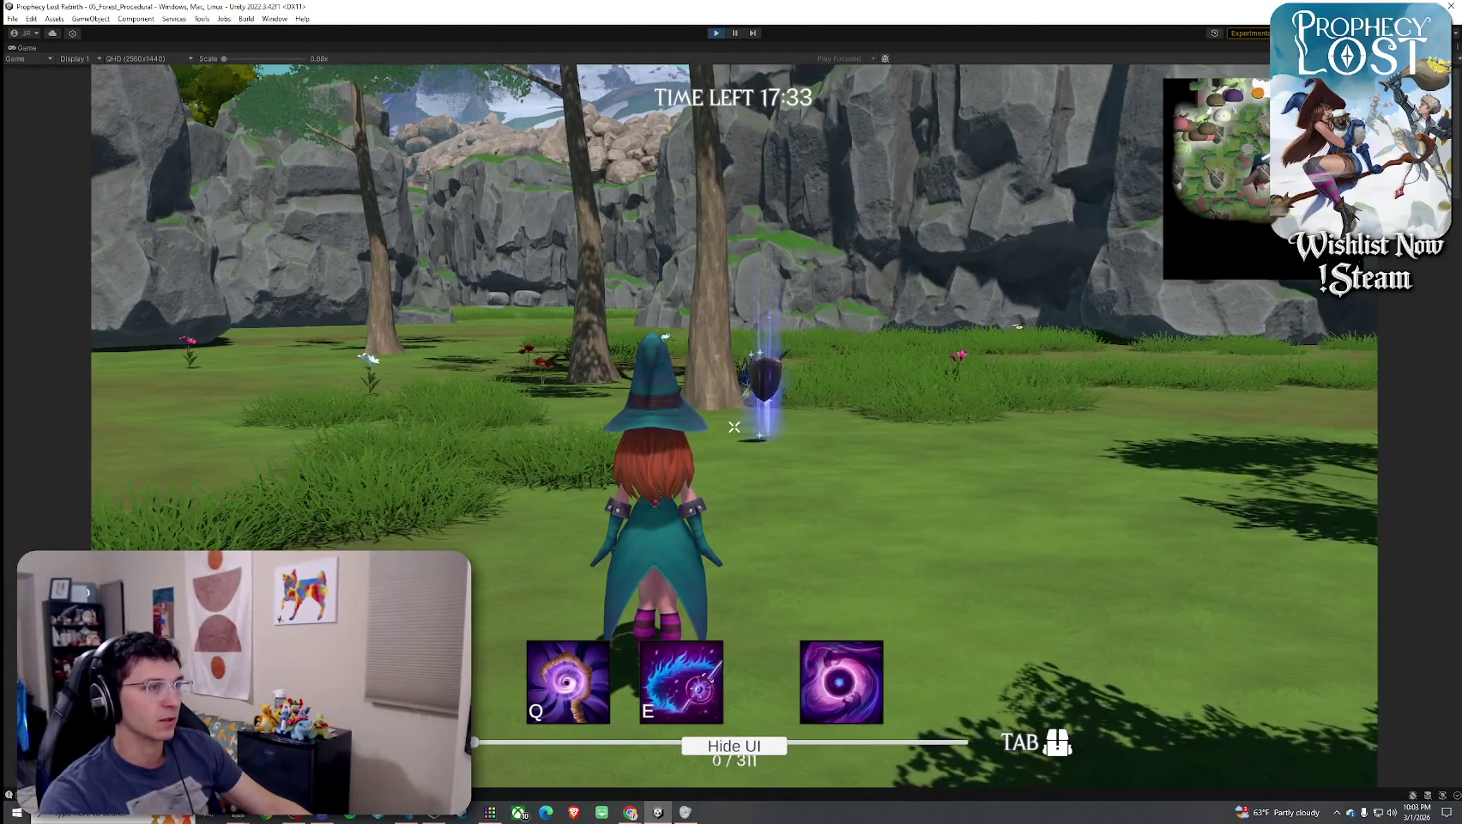
Walk into the glowing shield, confirm it in the inventory, and continue toward the open grass
key(w)
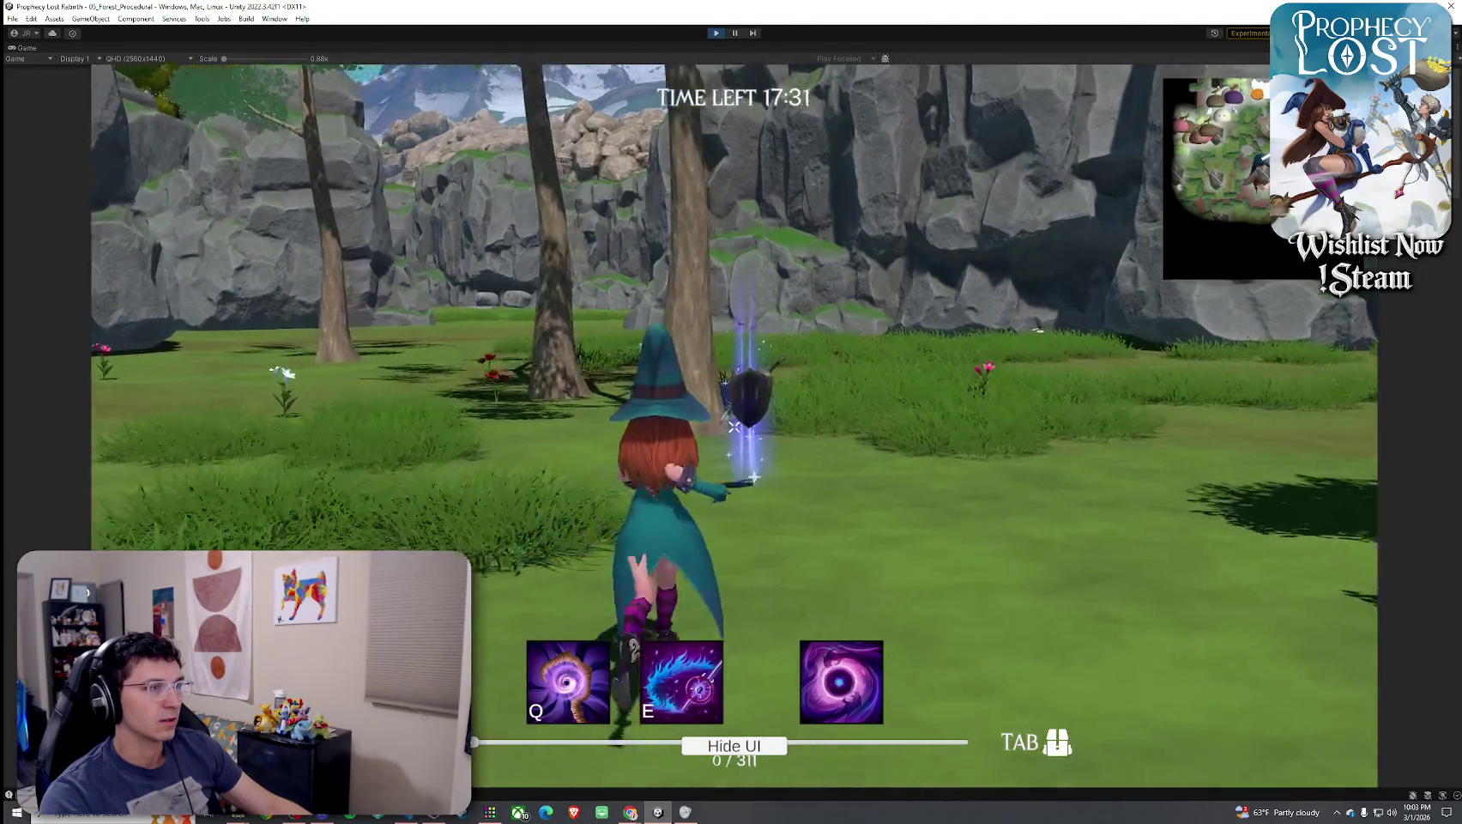
key(Tab)
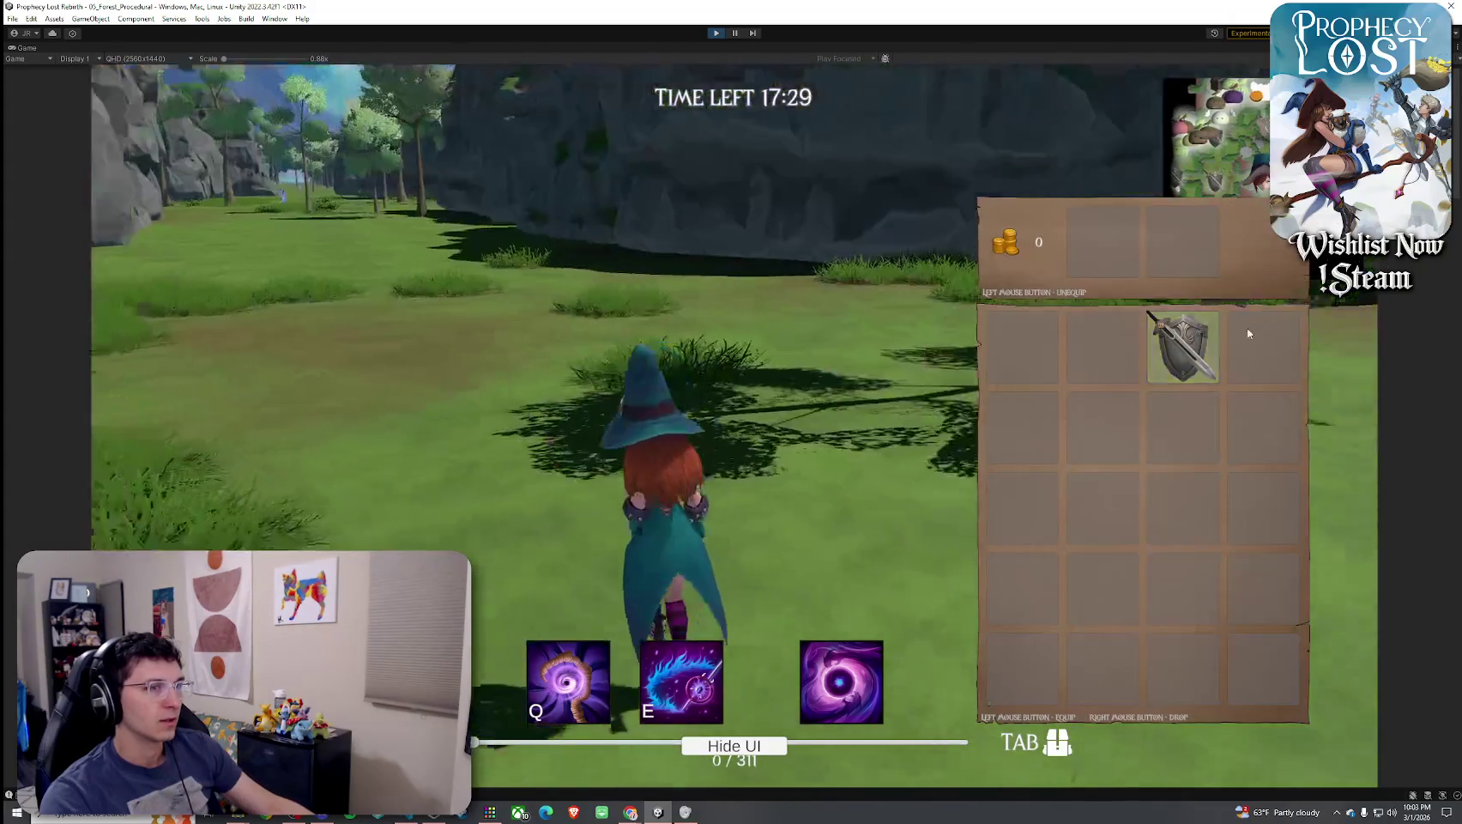
key(Tab)
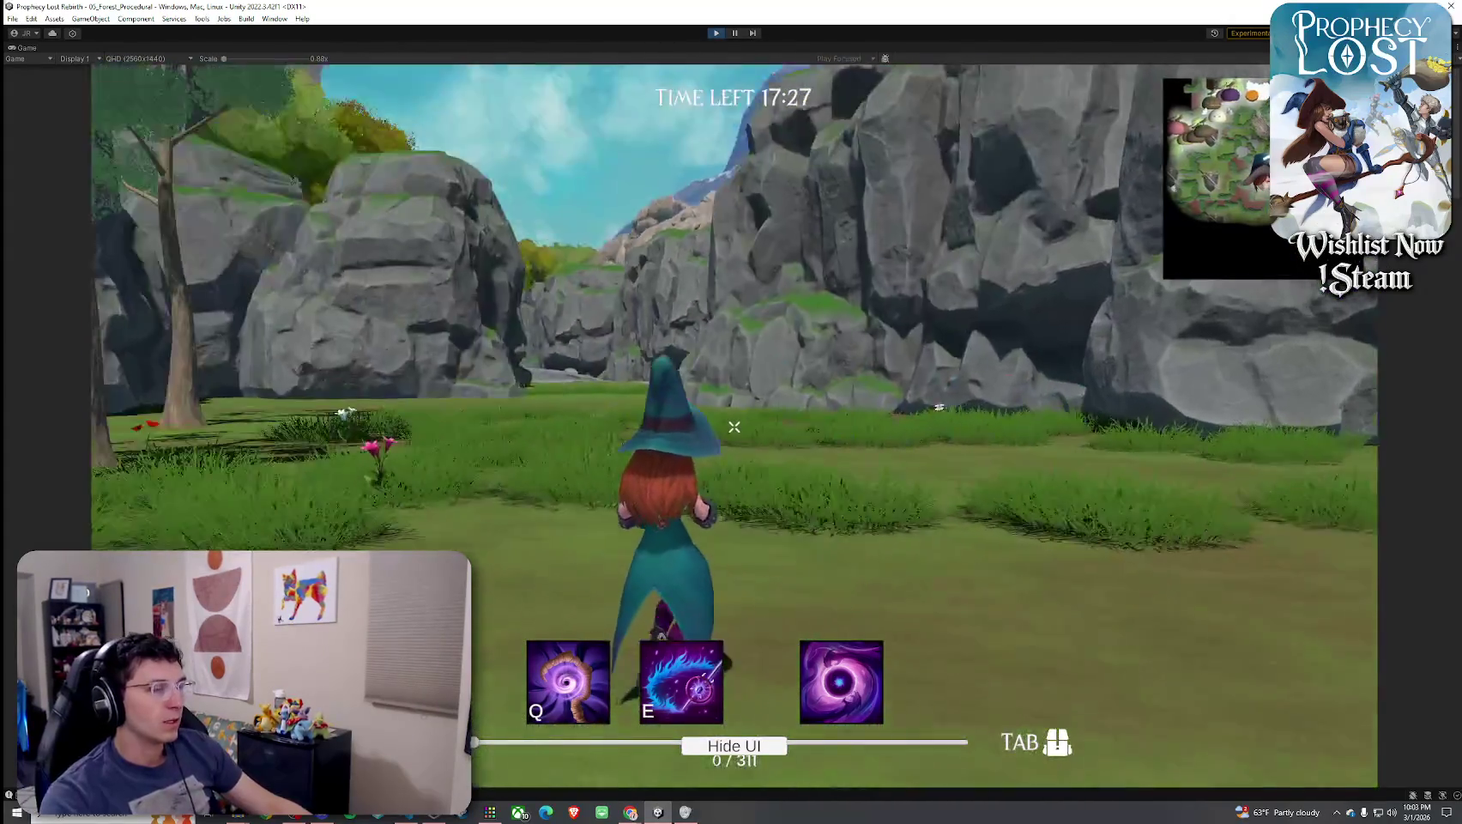
key(w)
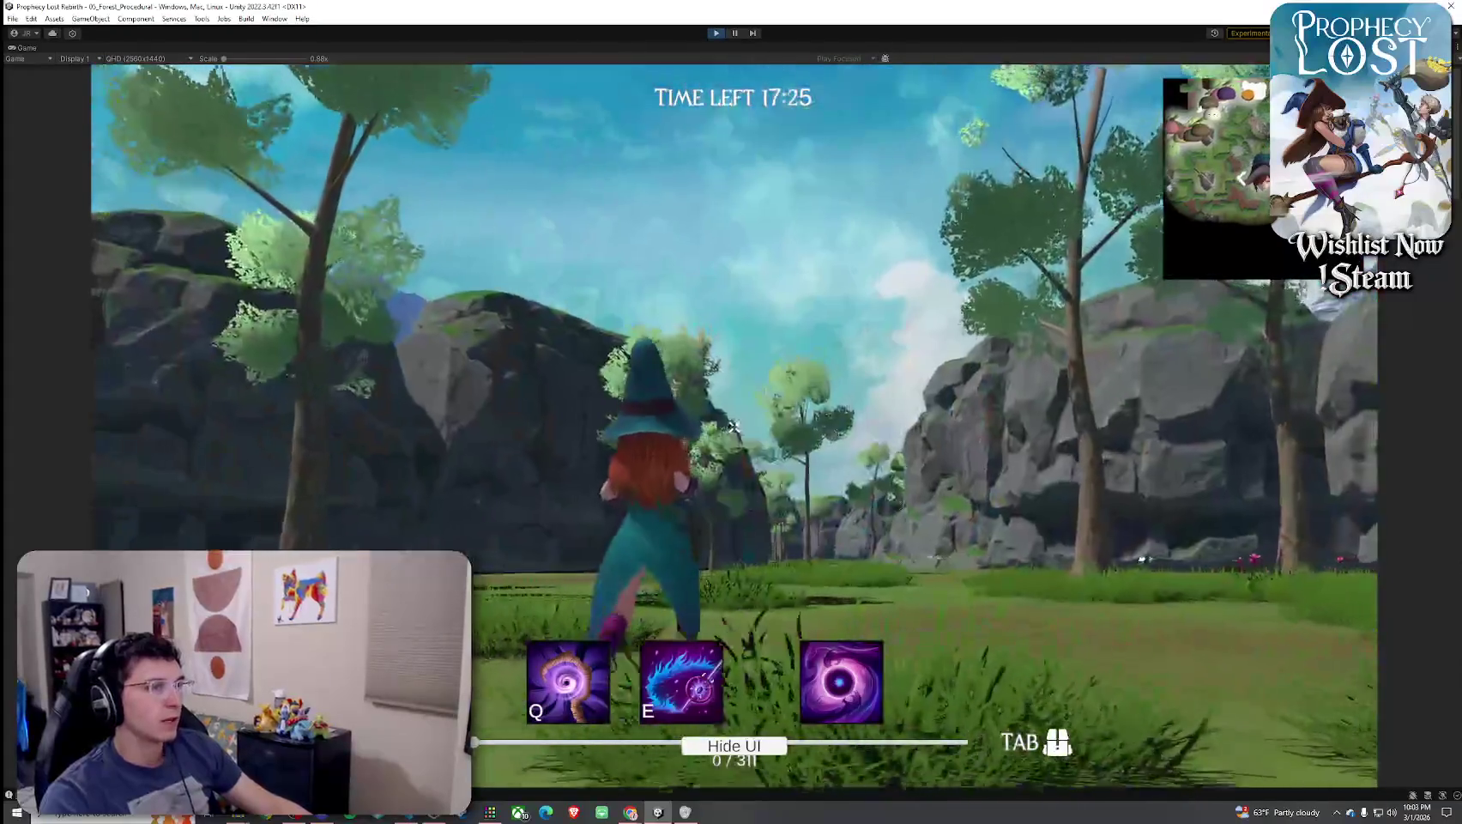
key(w)
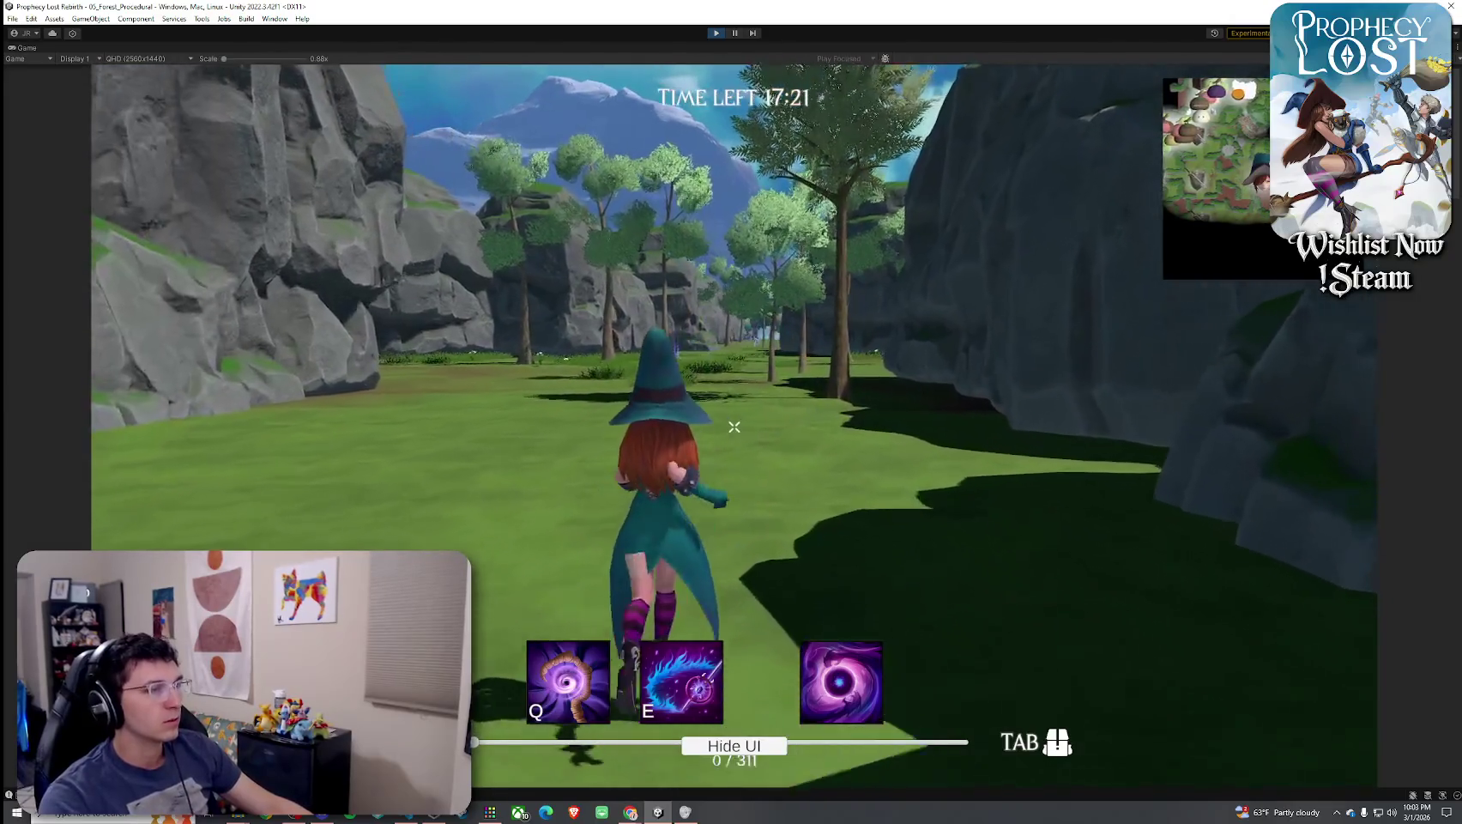
Cast the E ability twice while walking through the forest to the rocky gap
key(e)
key(w)
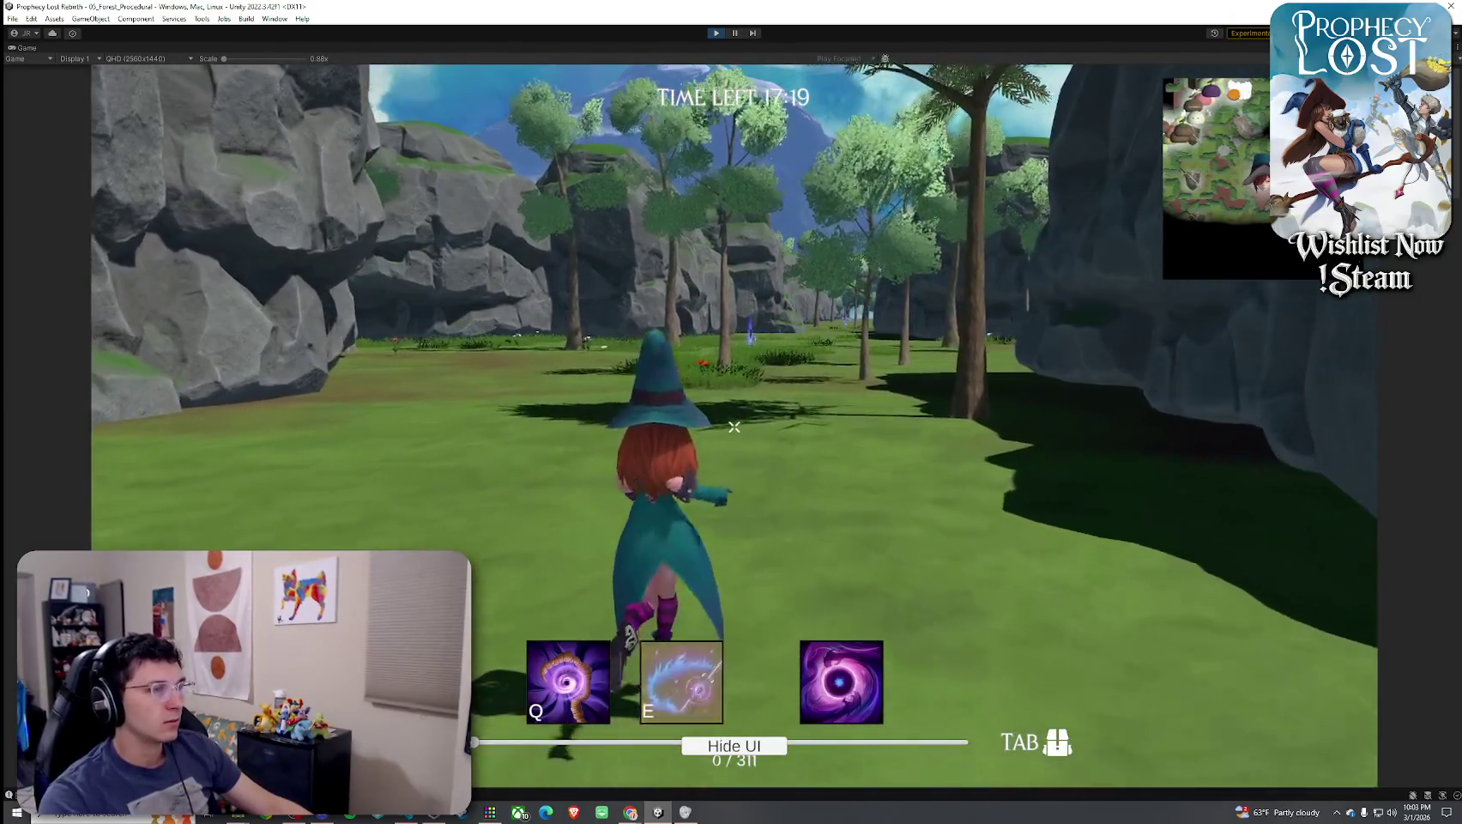
key(w)
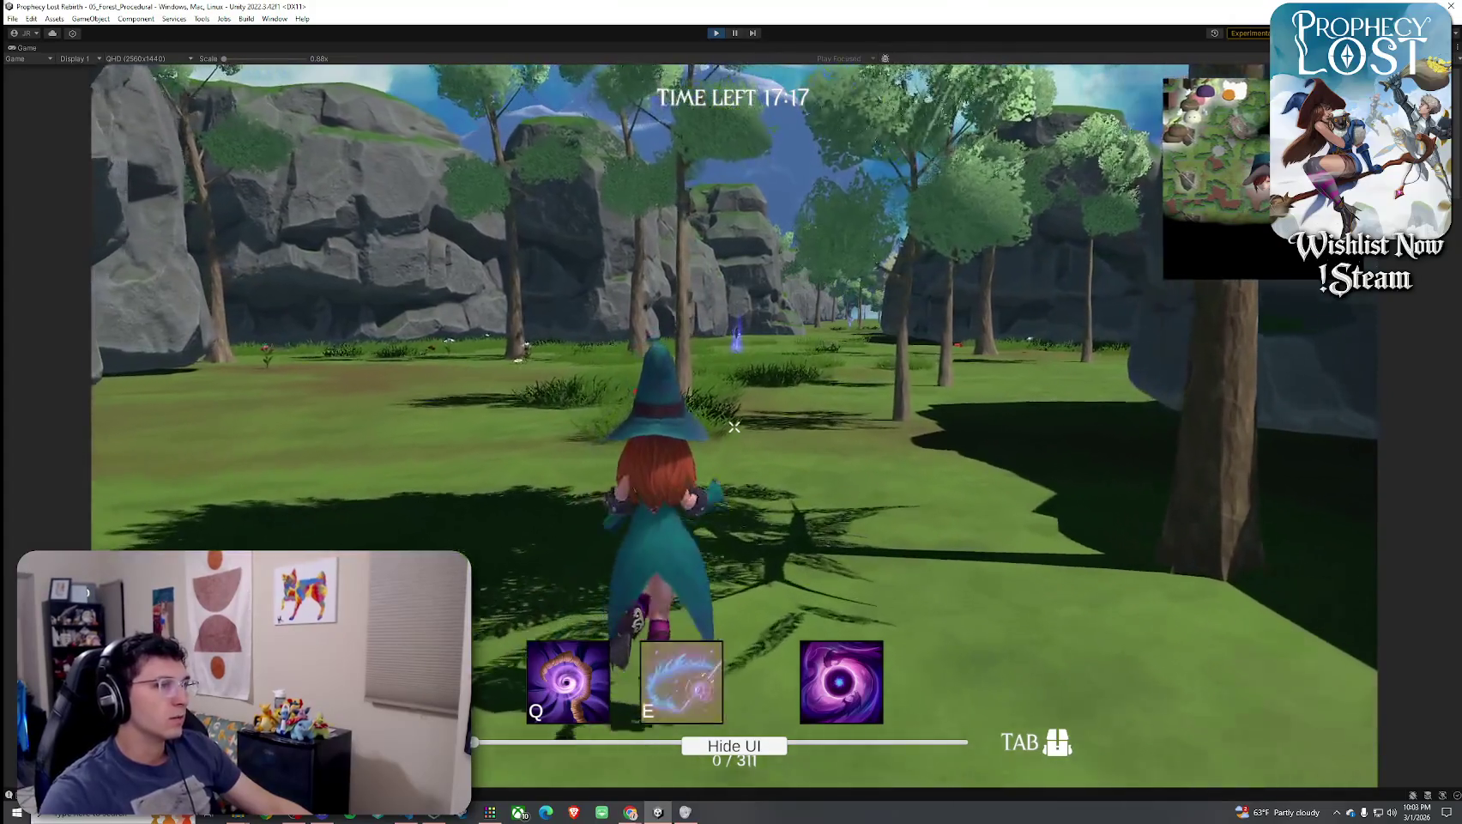
key(w)
key(e)
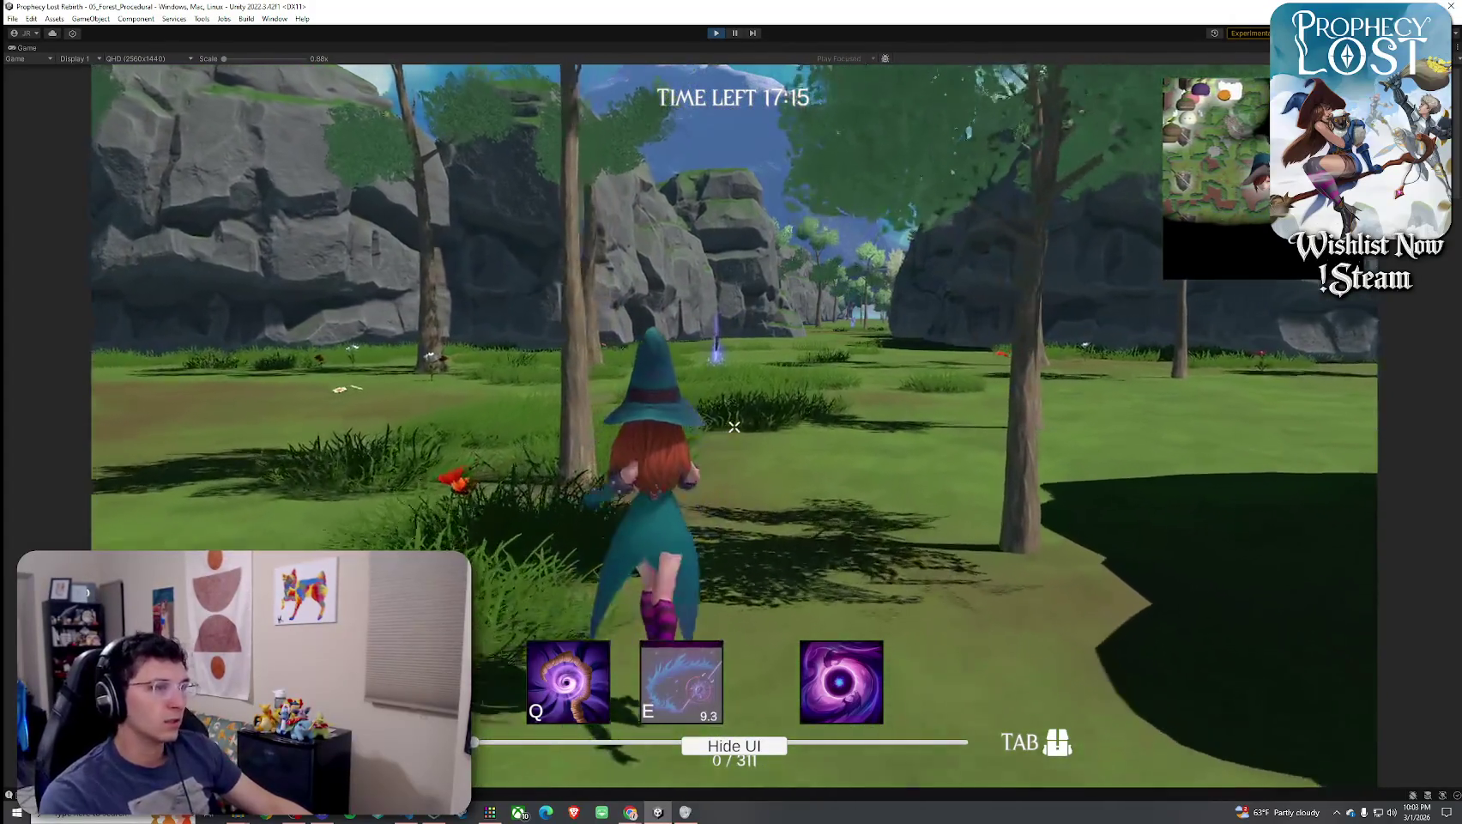
key(w)
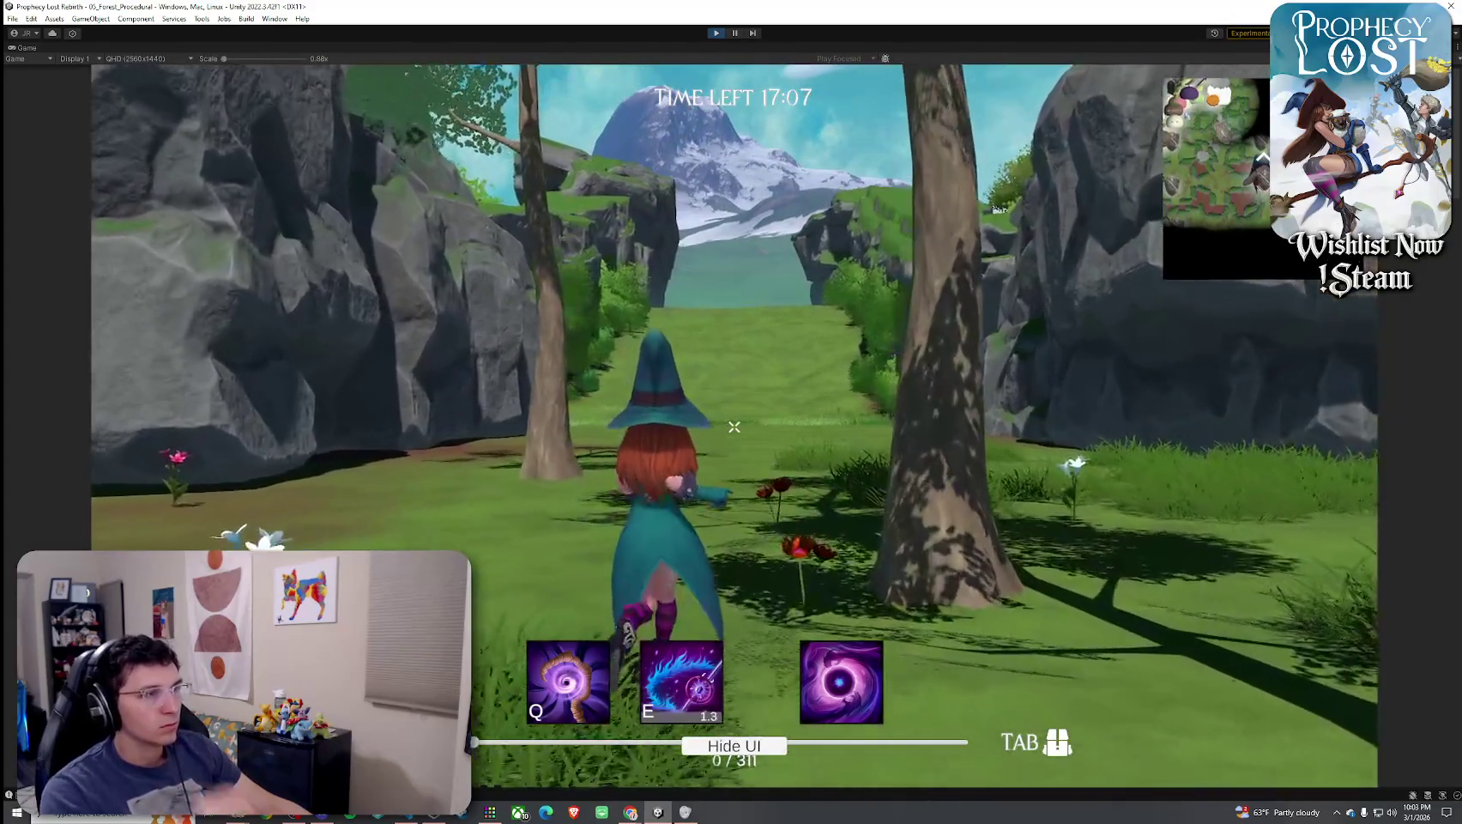
key(w)
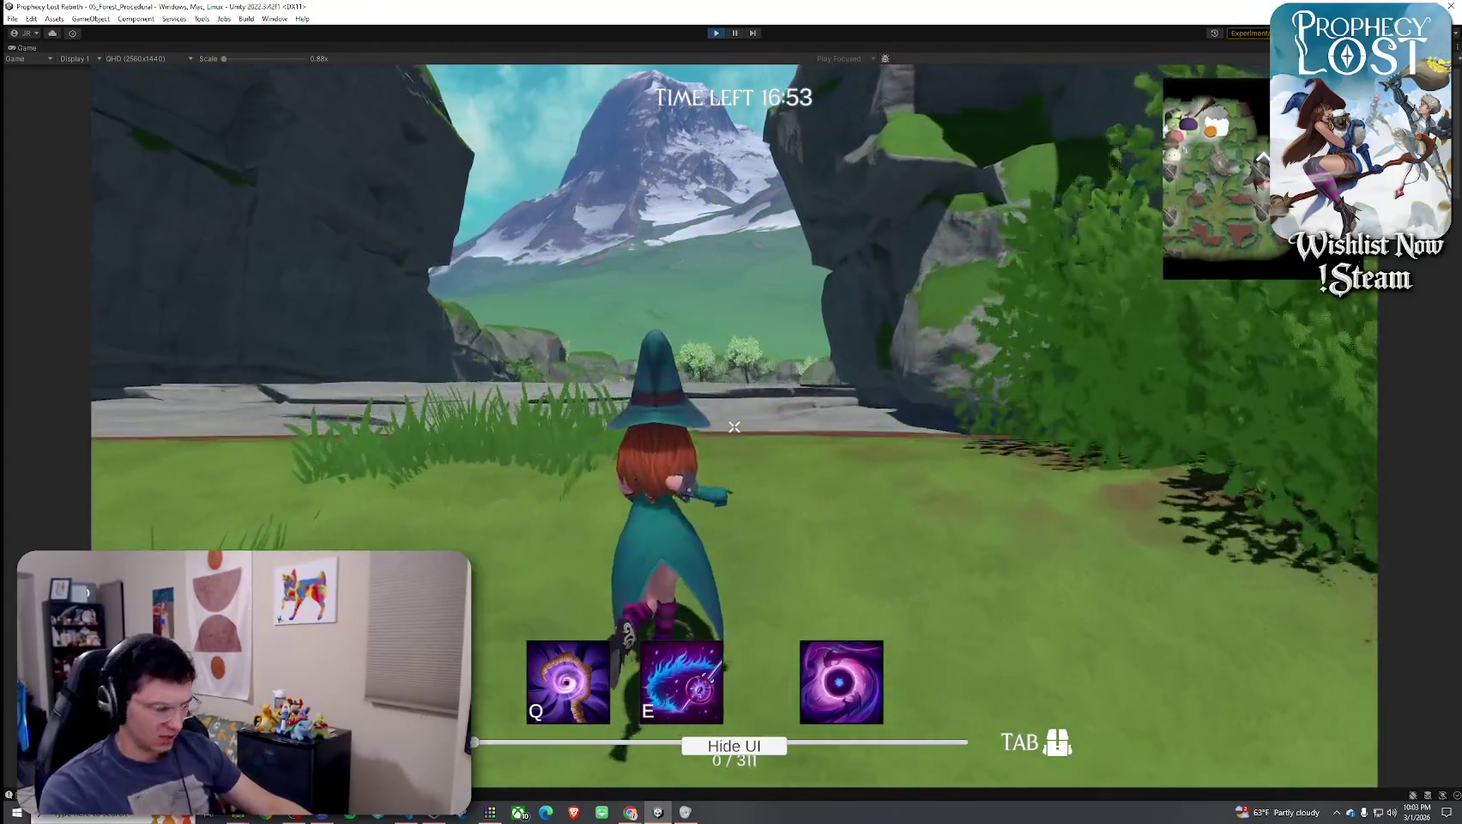
Run across the rock plateau, then return through the gap into the boulder-lined meadow
key(w)
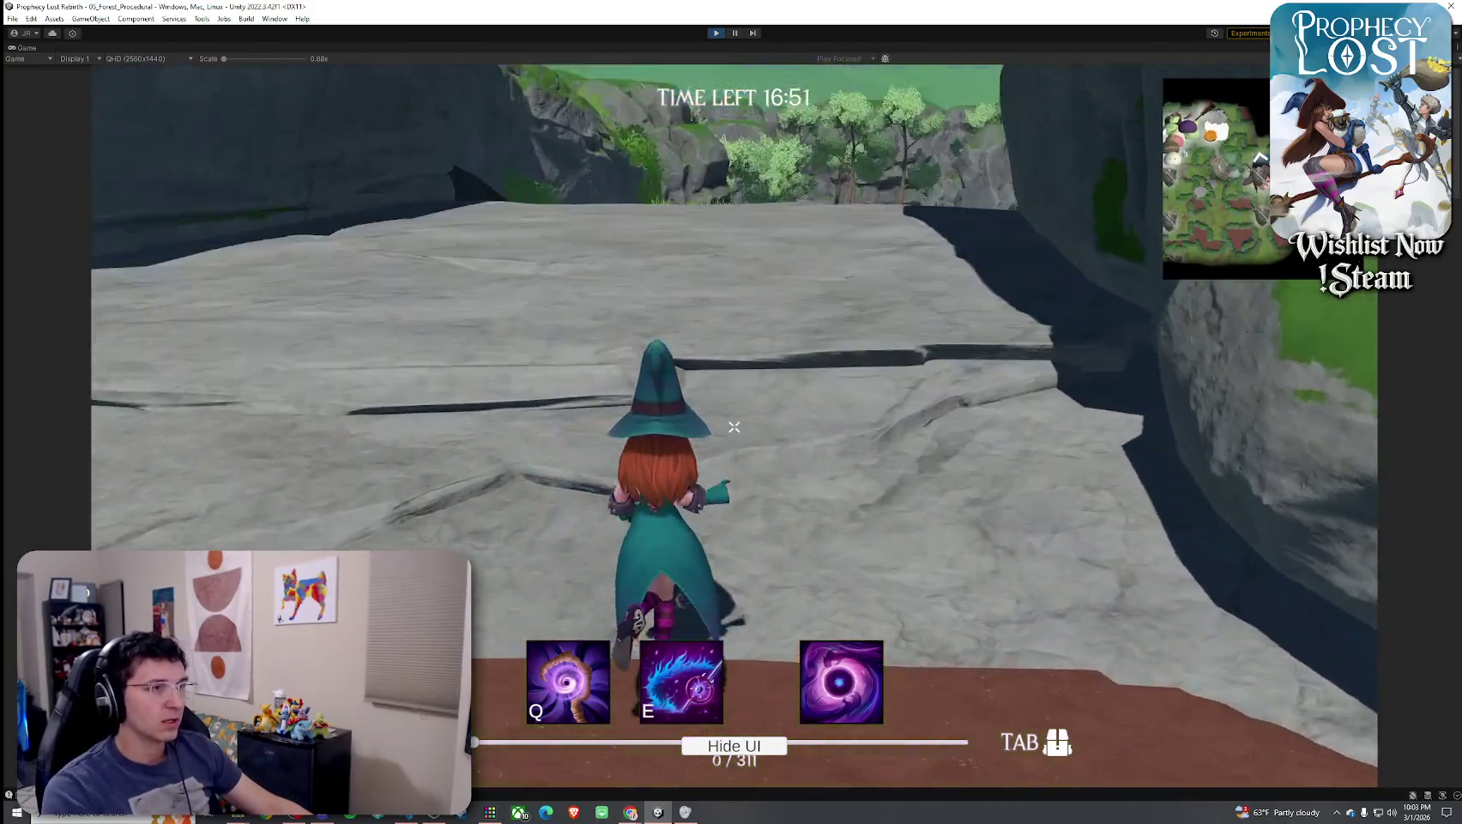
key(w)
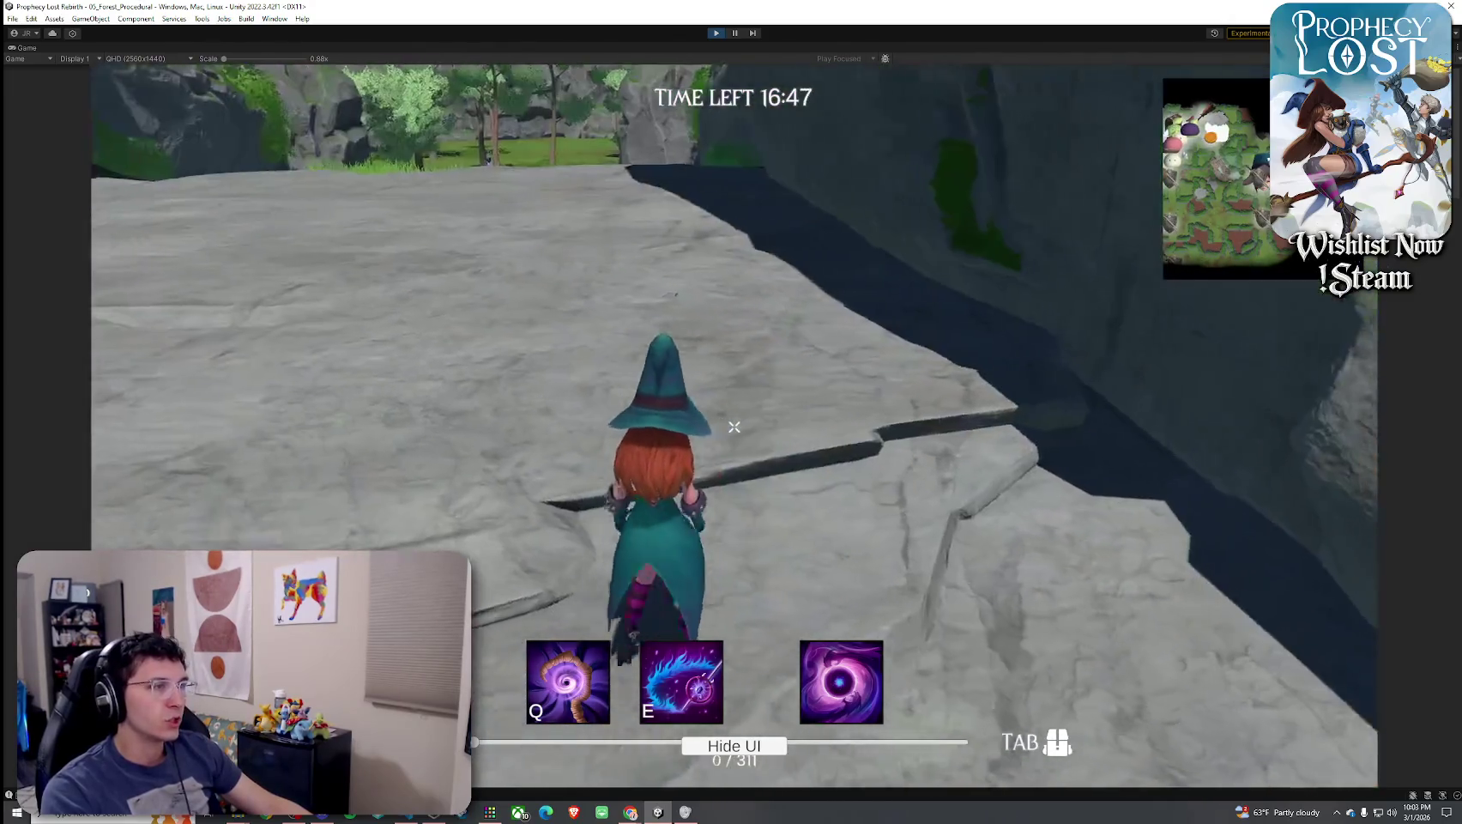
key(w)
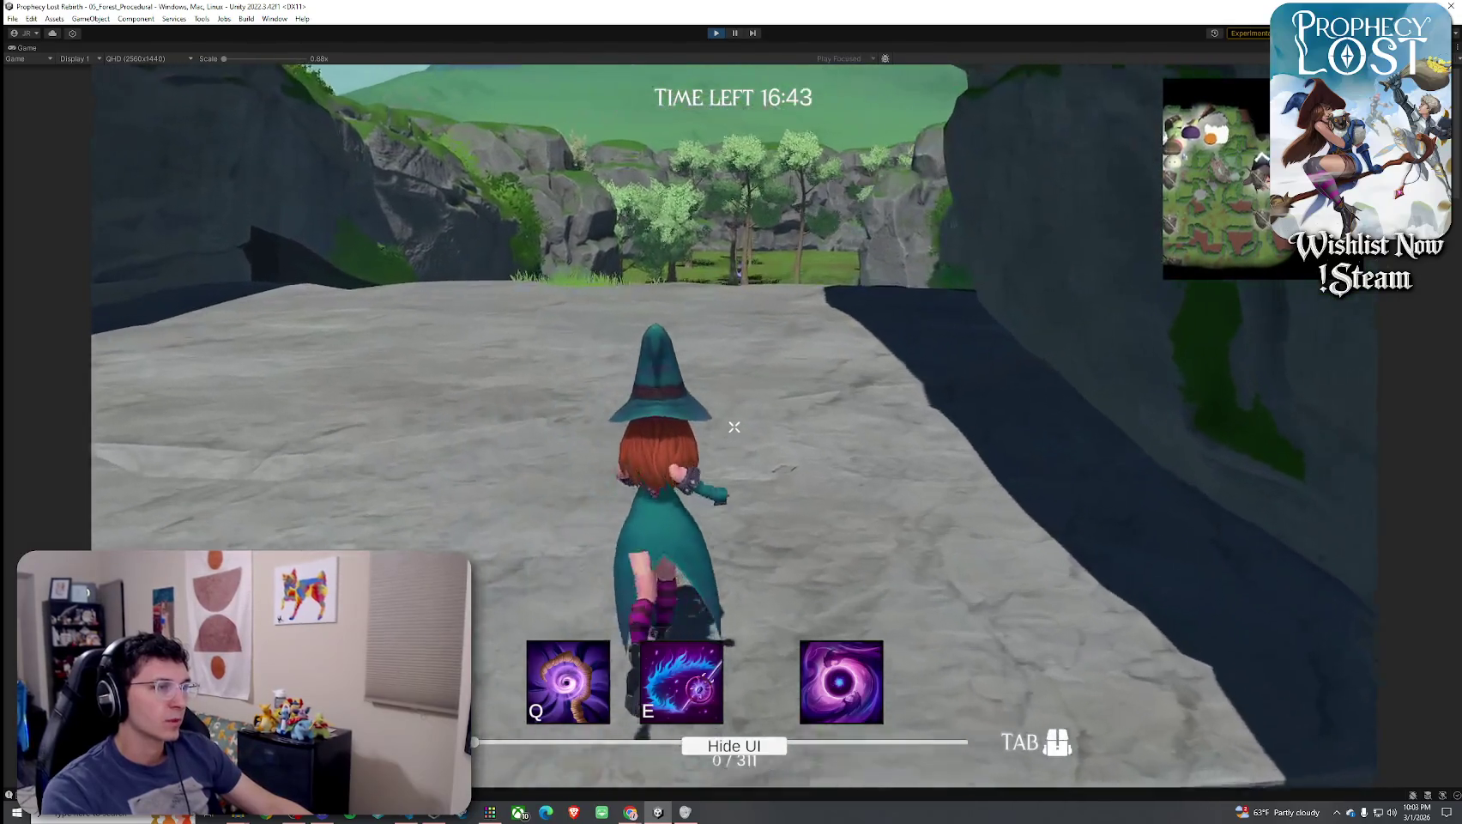
key(w)
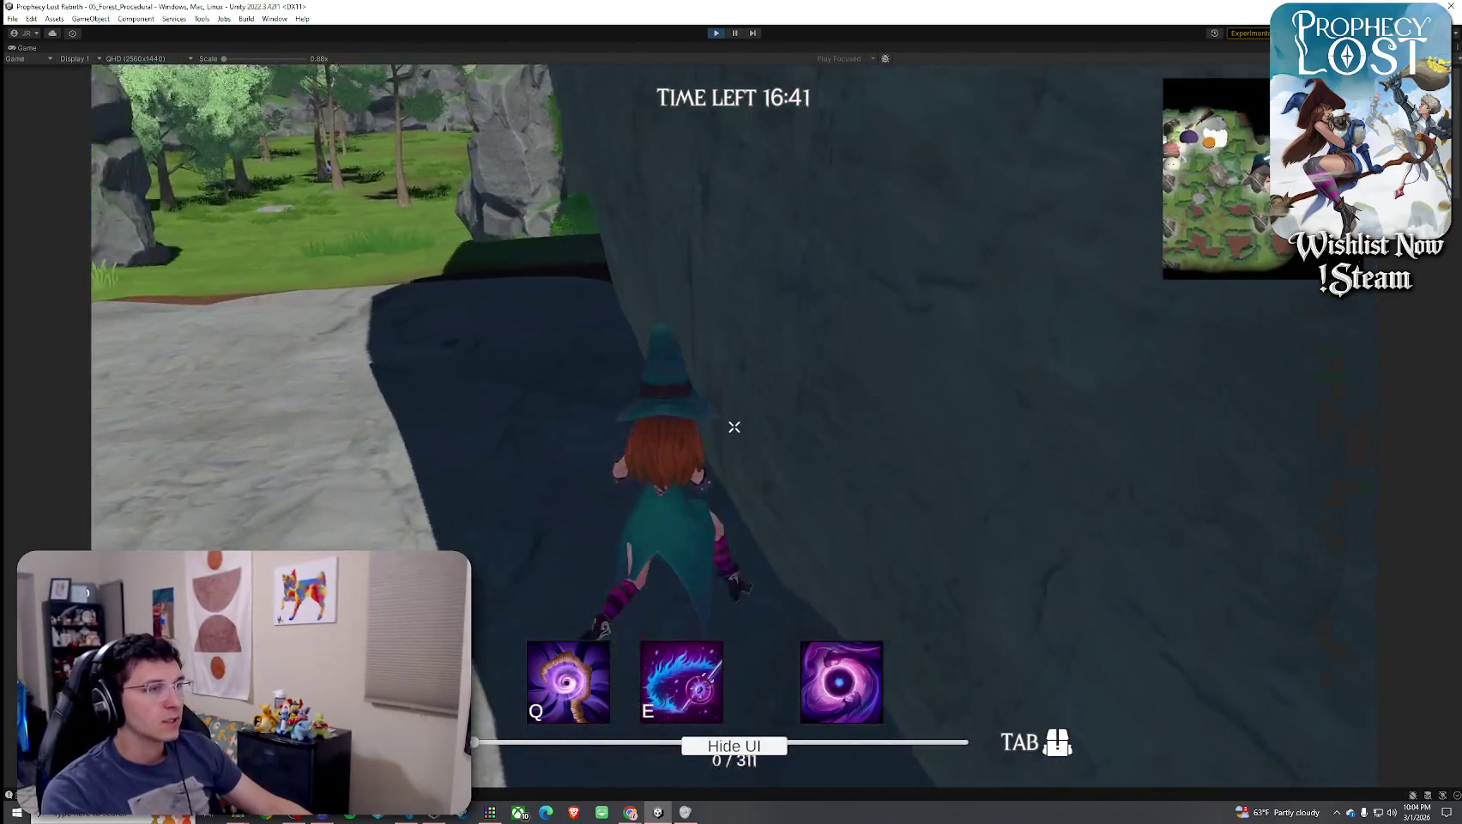
key(w)
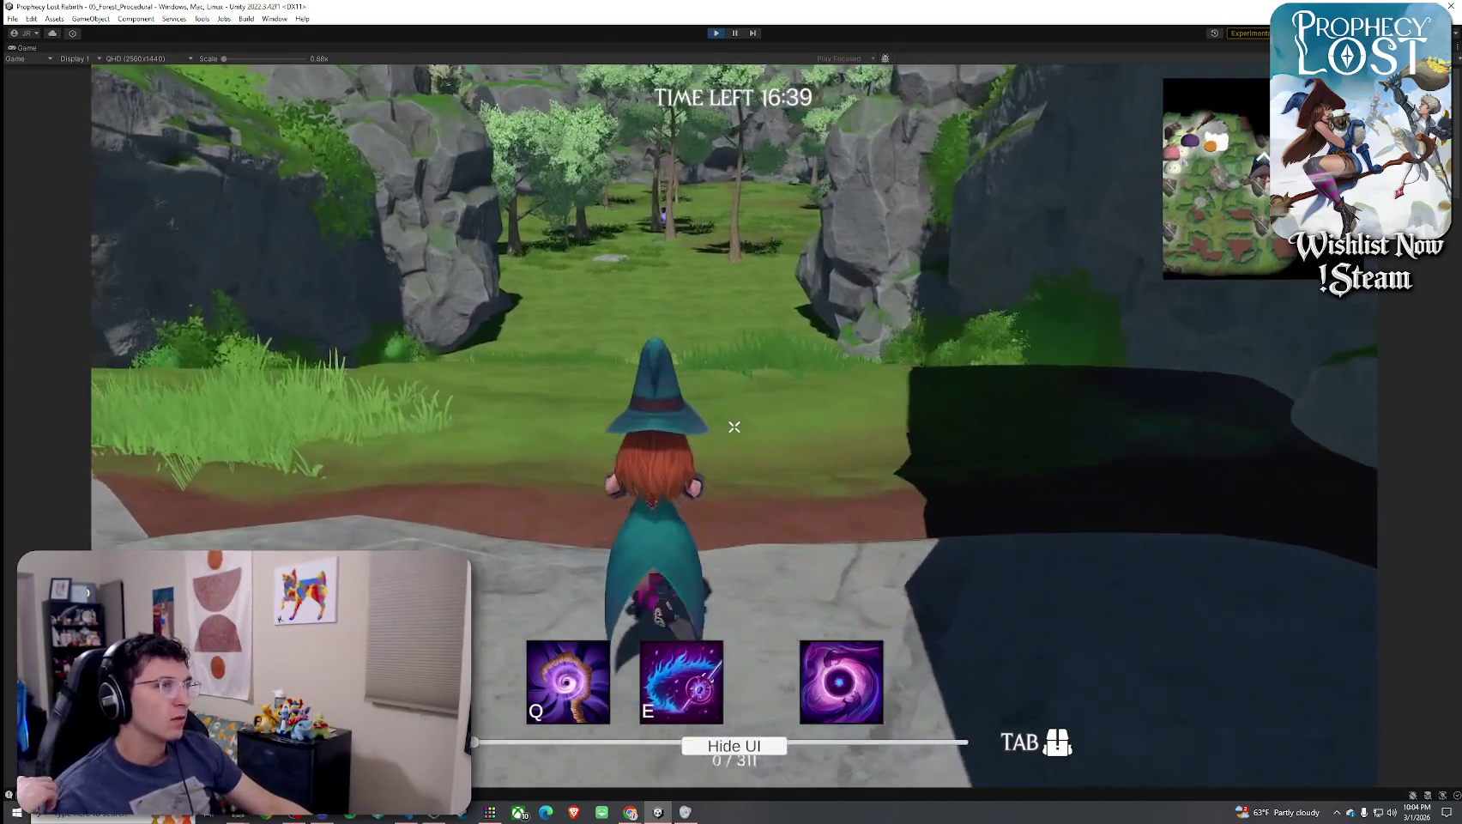
key(w)
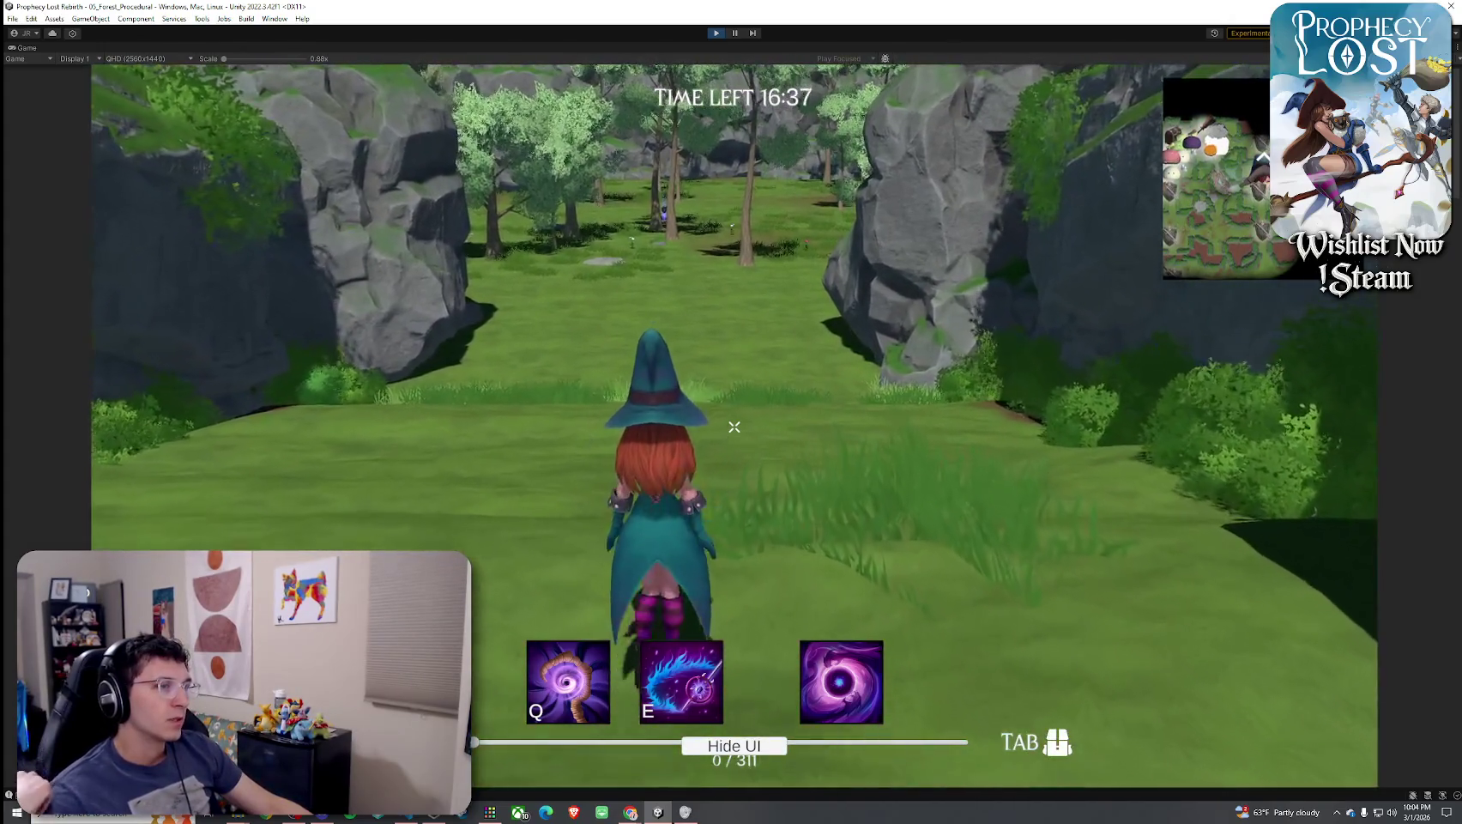
key(w)
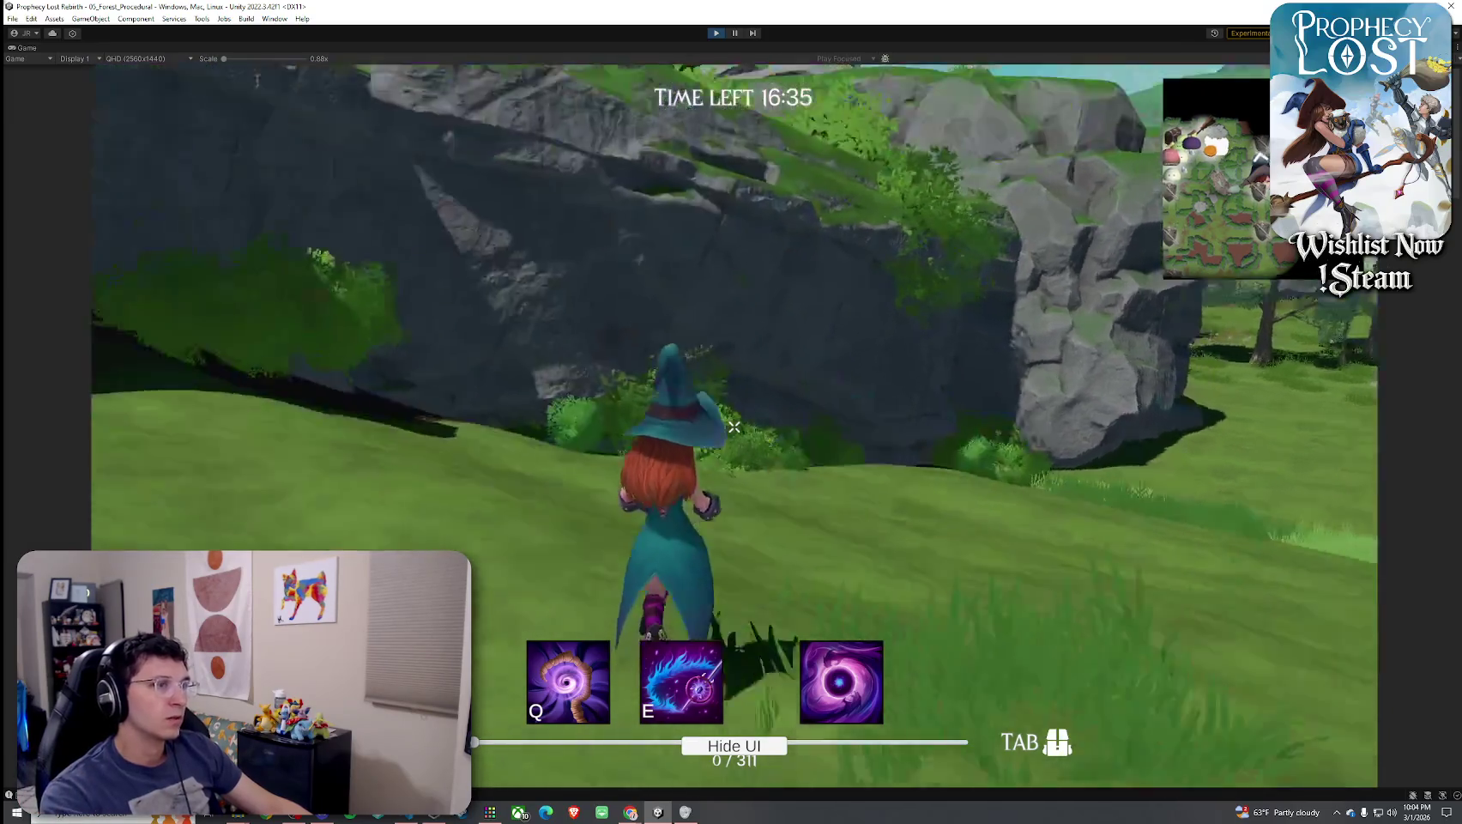
key(w)
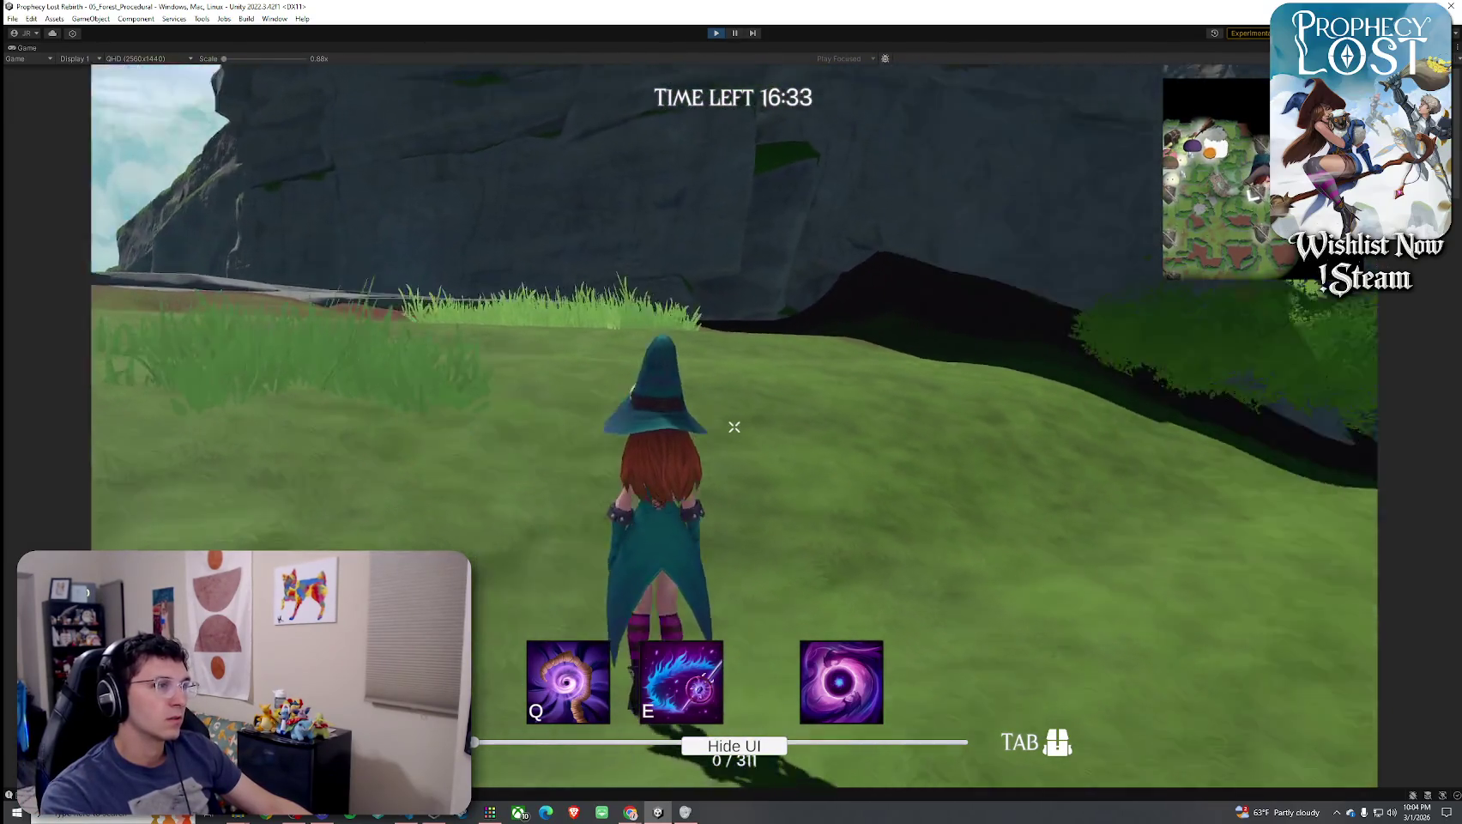
key(w)
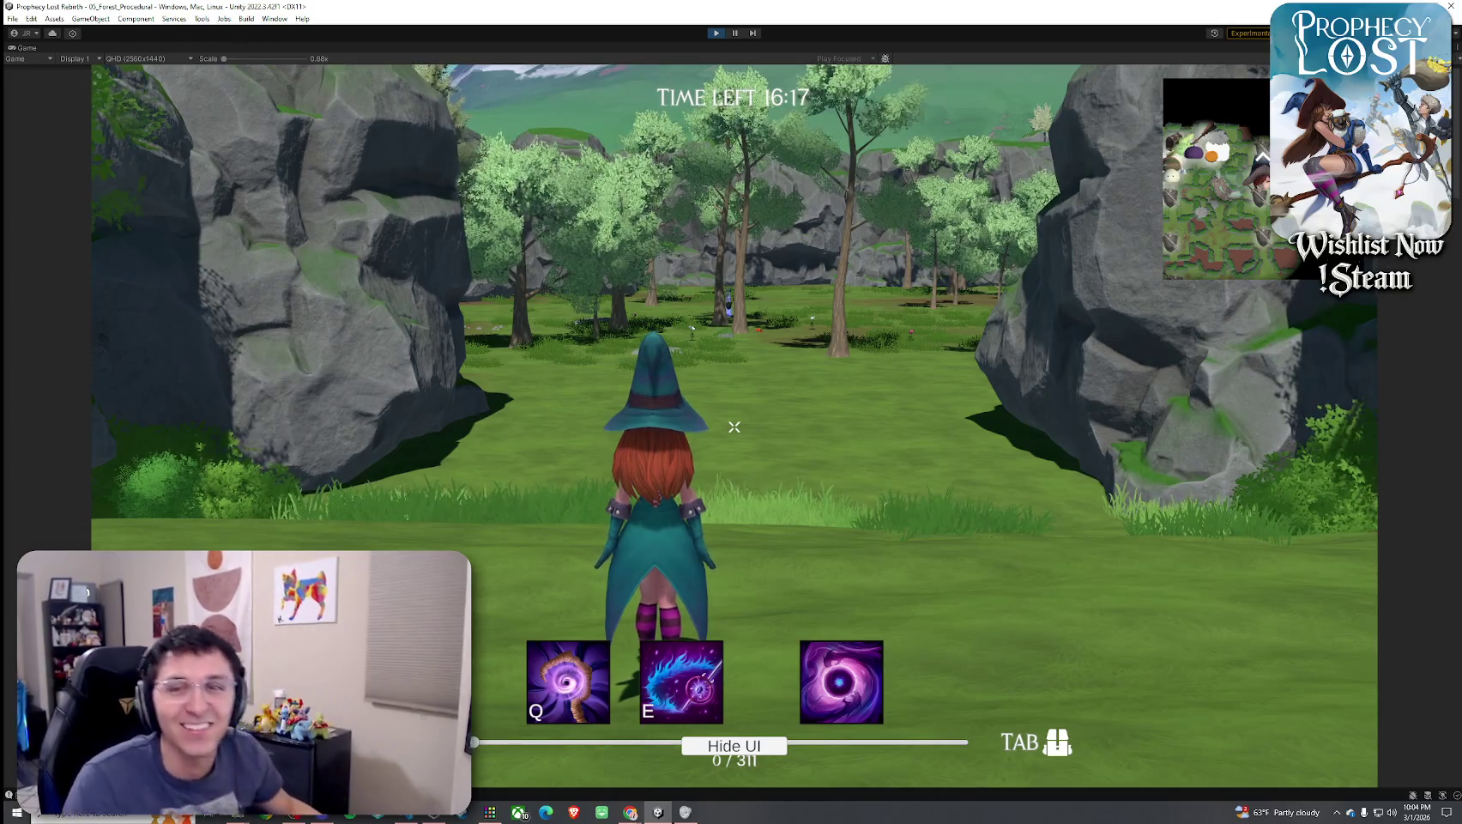
key(w)
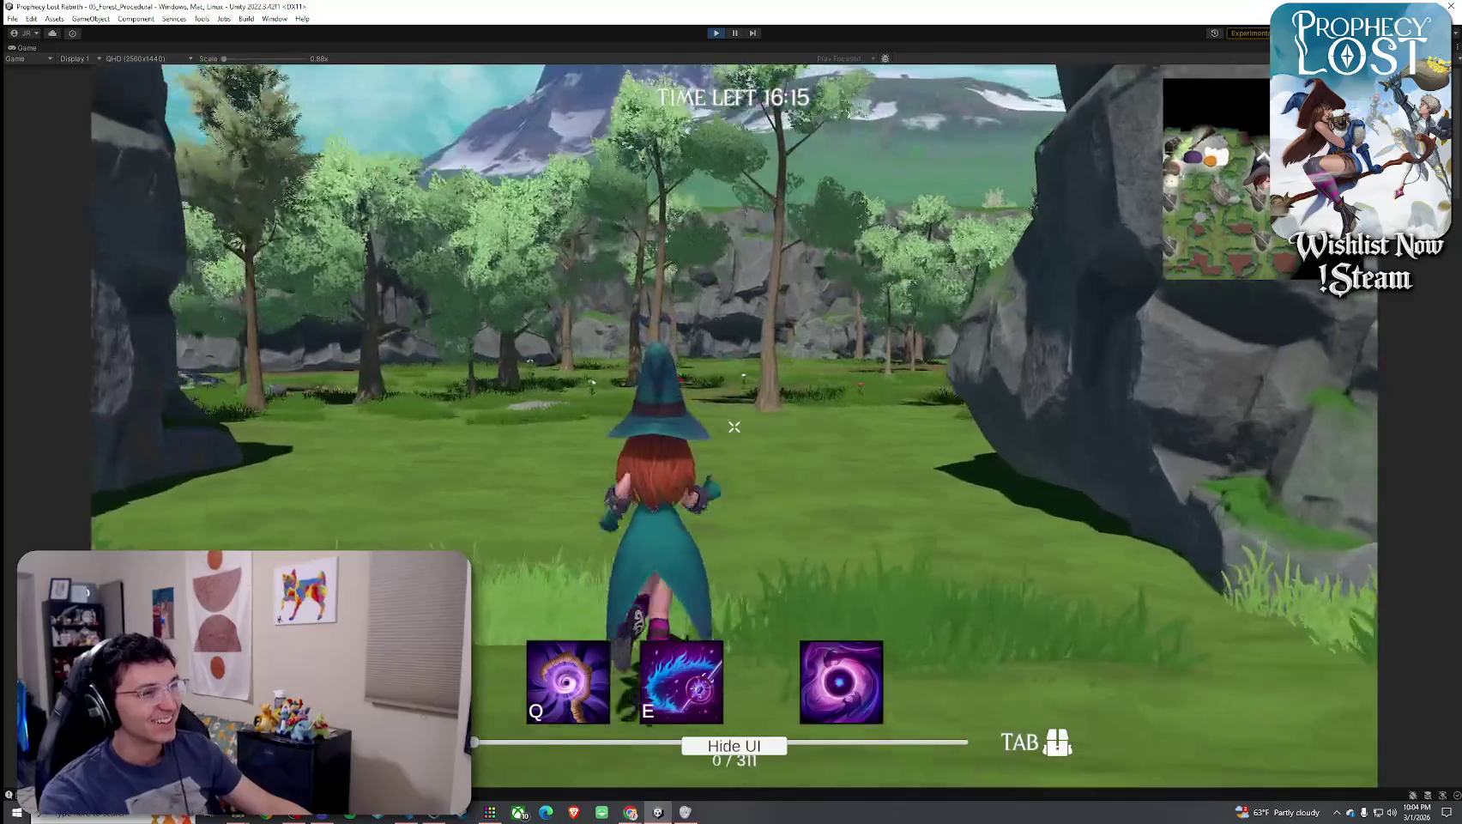
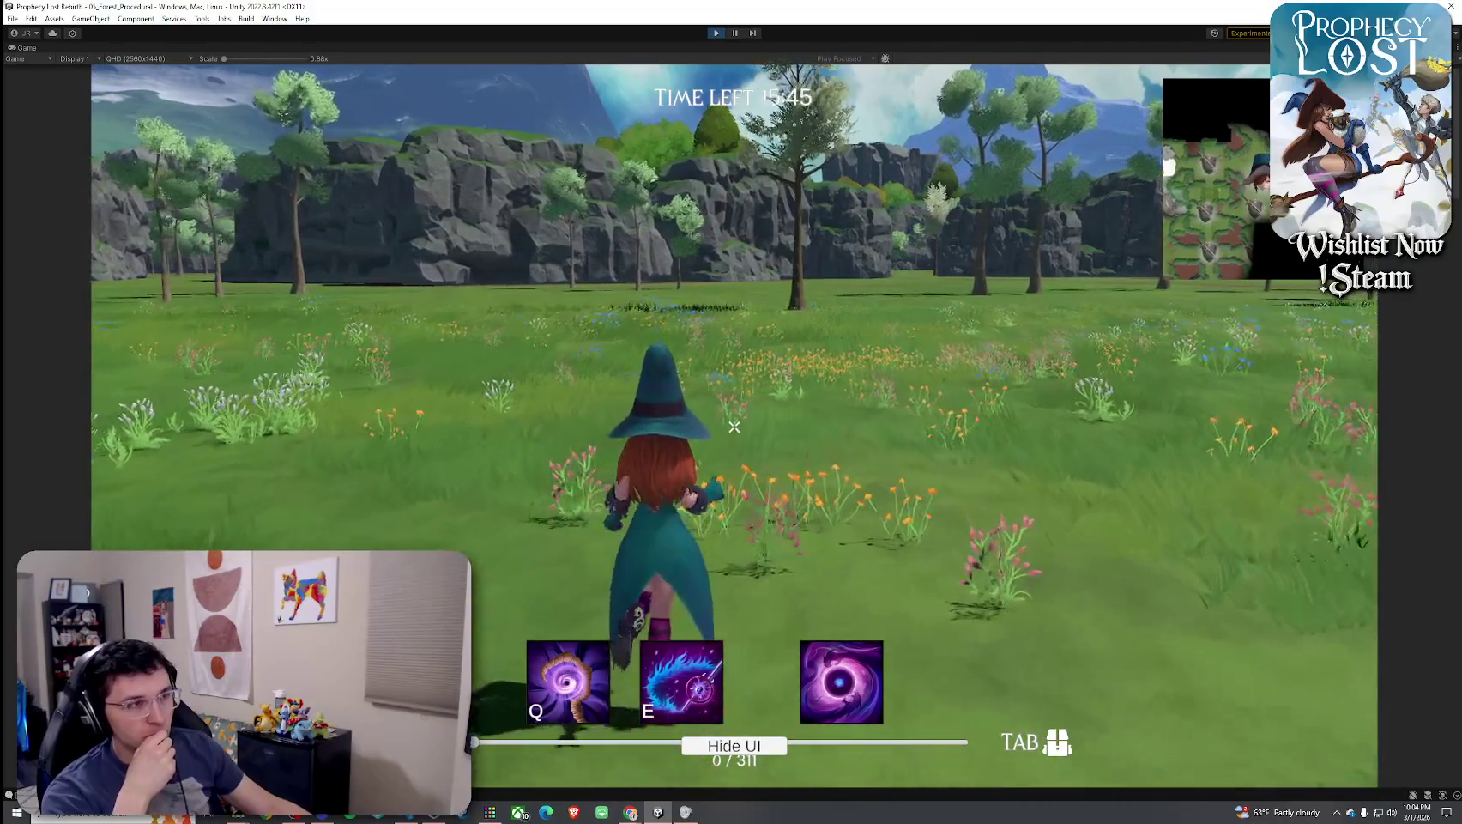
Walk the witch forward through the flowered meadow toward the cliffs and trees
key(w)
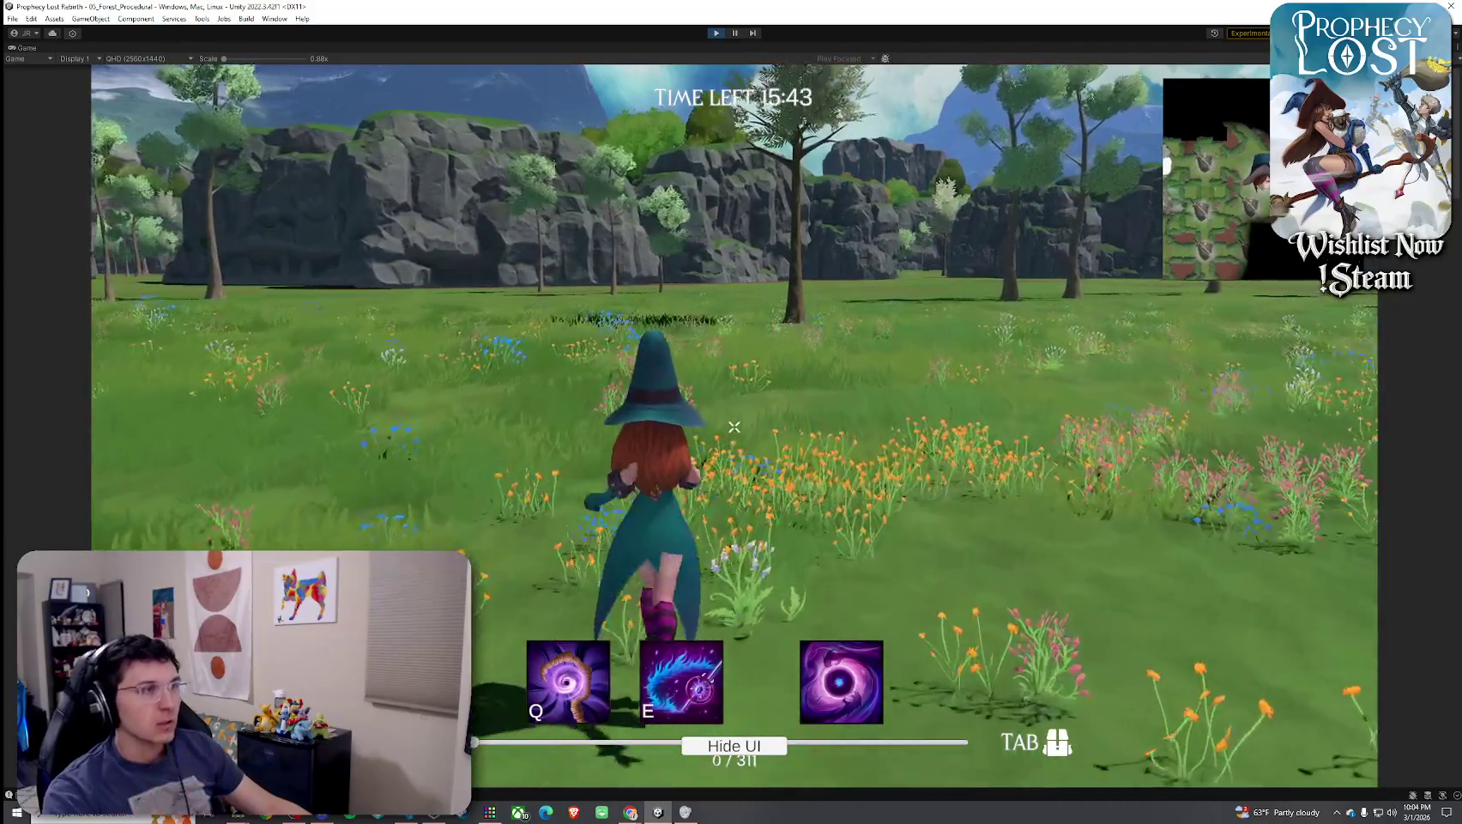
key(w)
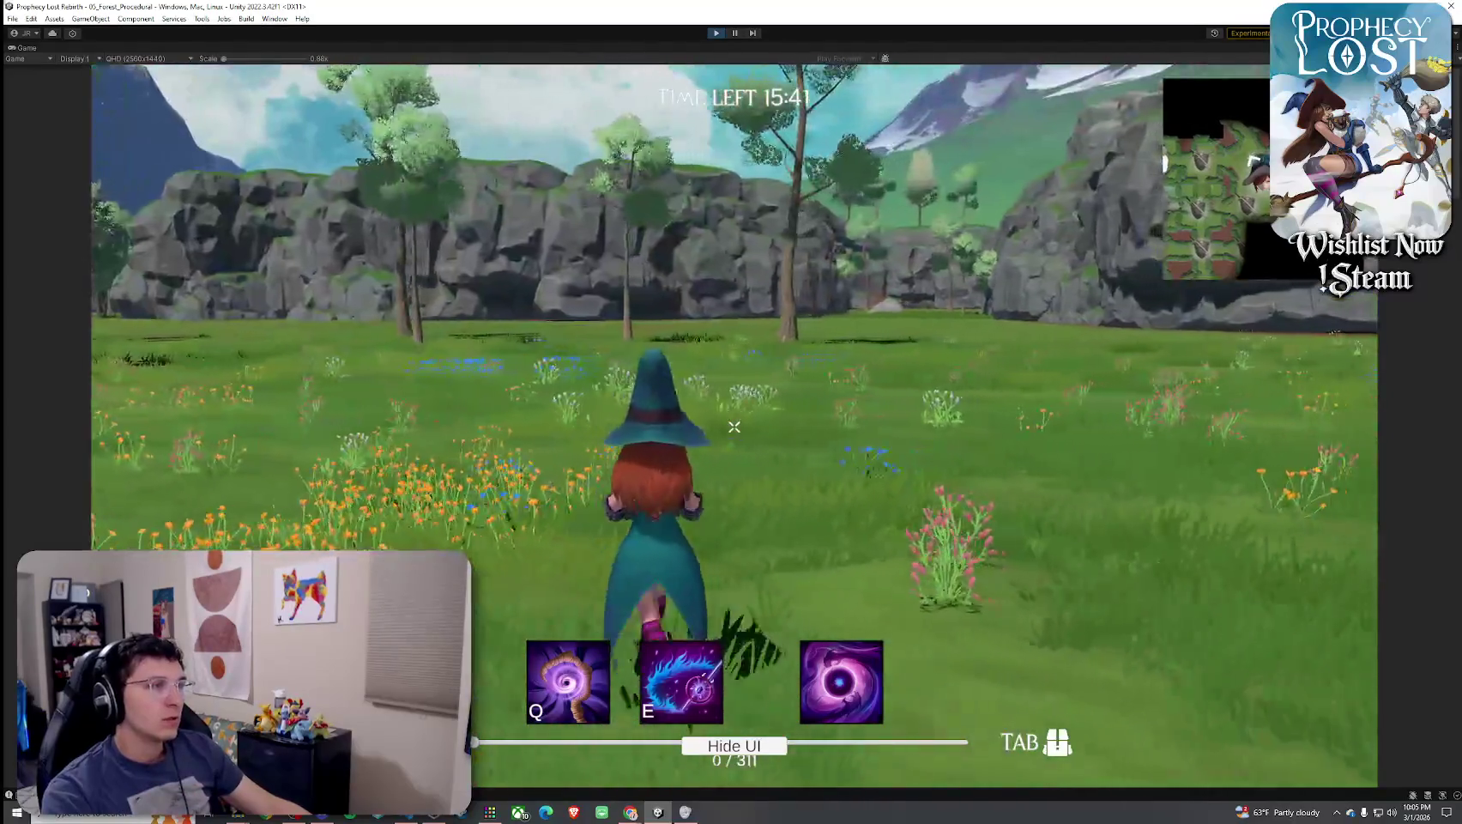
key(w)
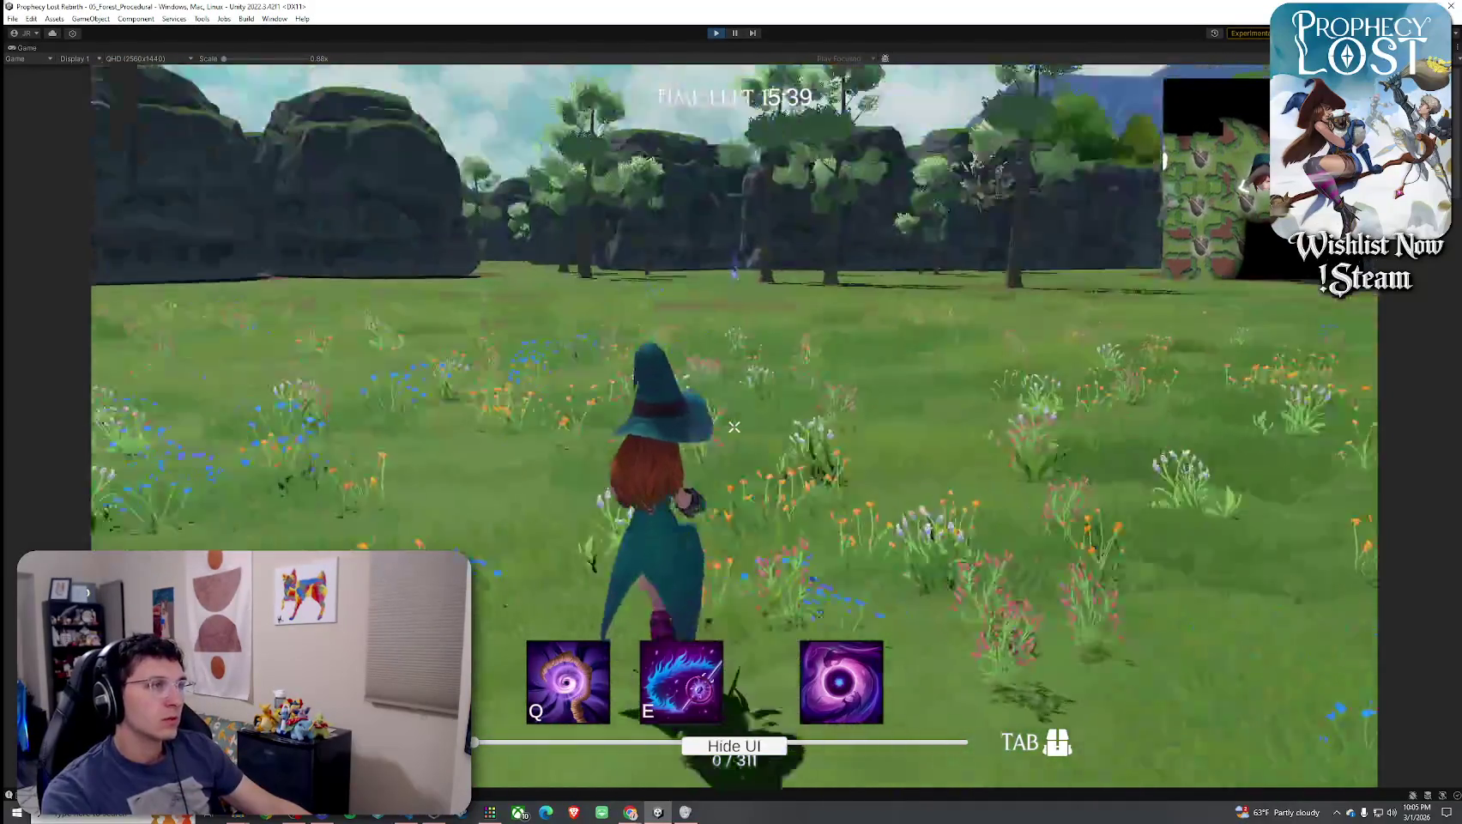
key(w)
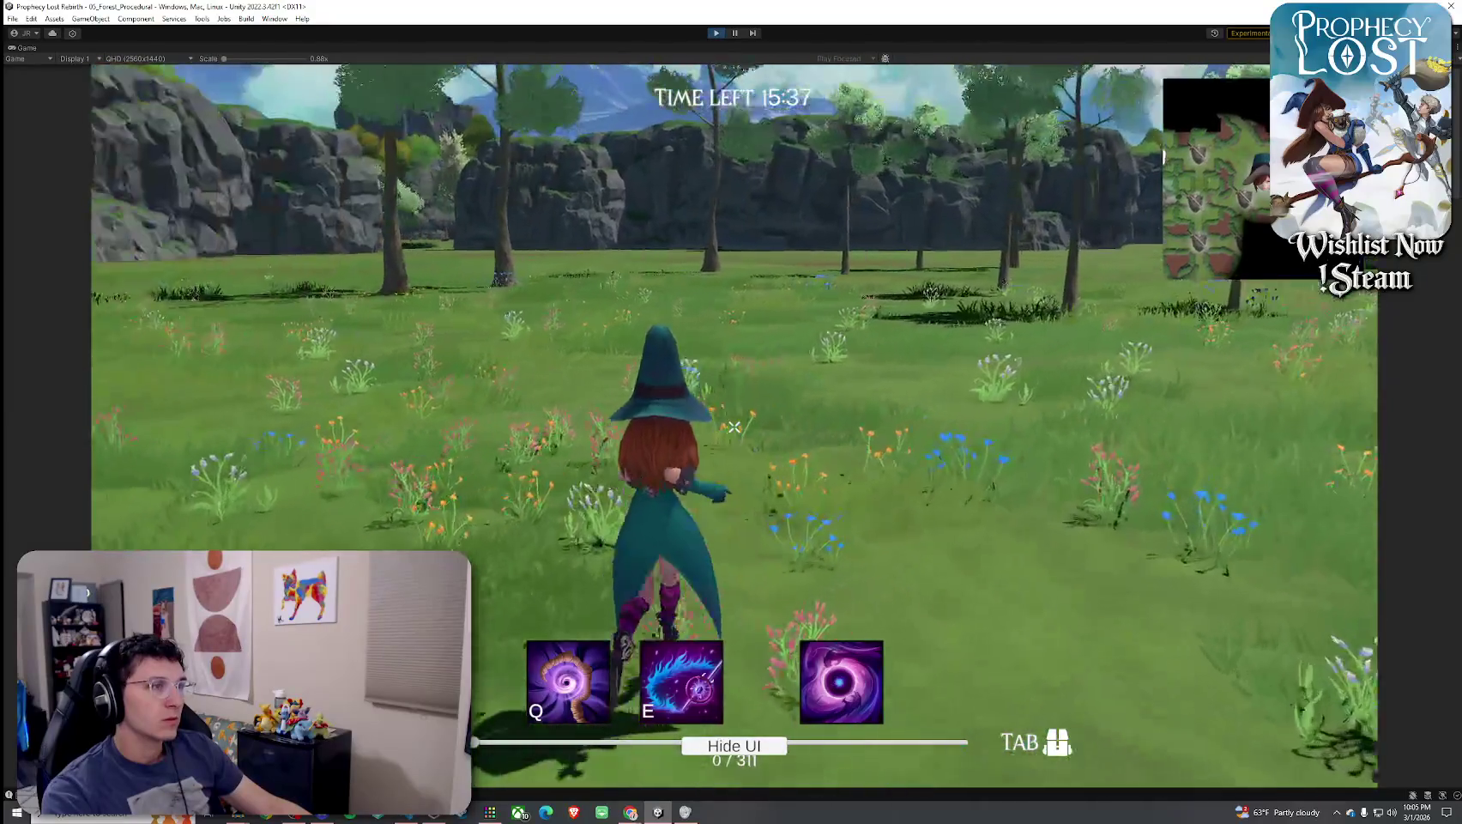
key(w)
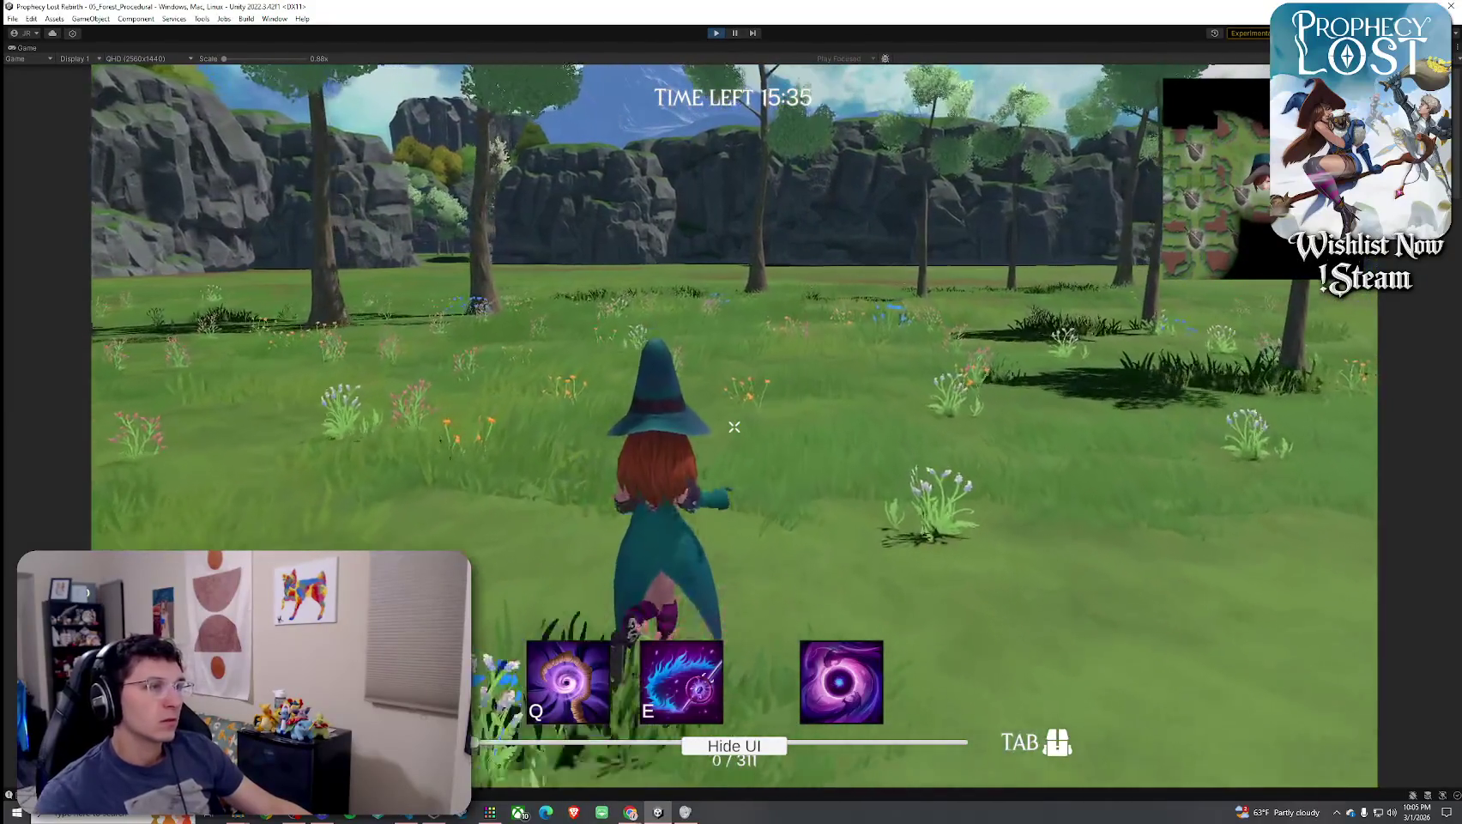
key(w)
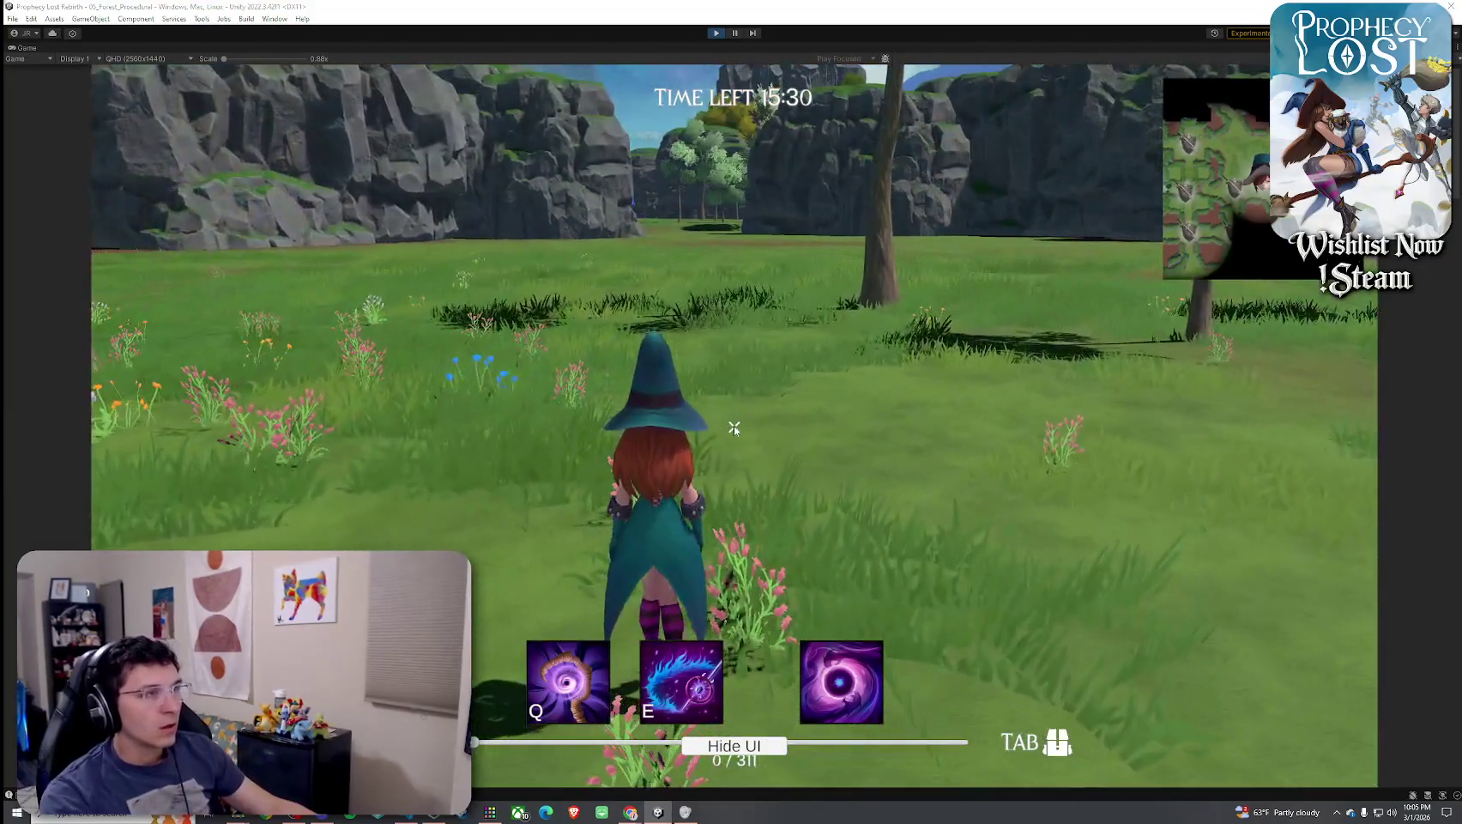
Refocus the game and toggle the inventory, which shows only the sword-and-shield item
key(super)
click(730, 129)
key(Tab)
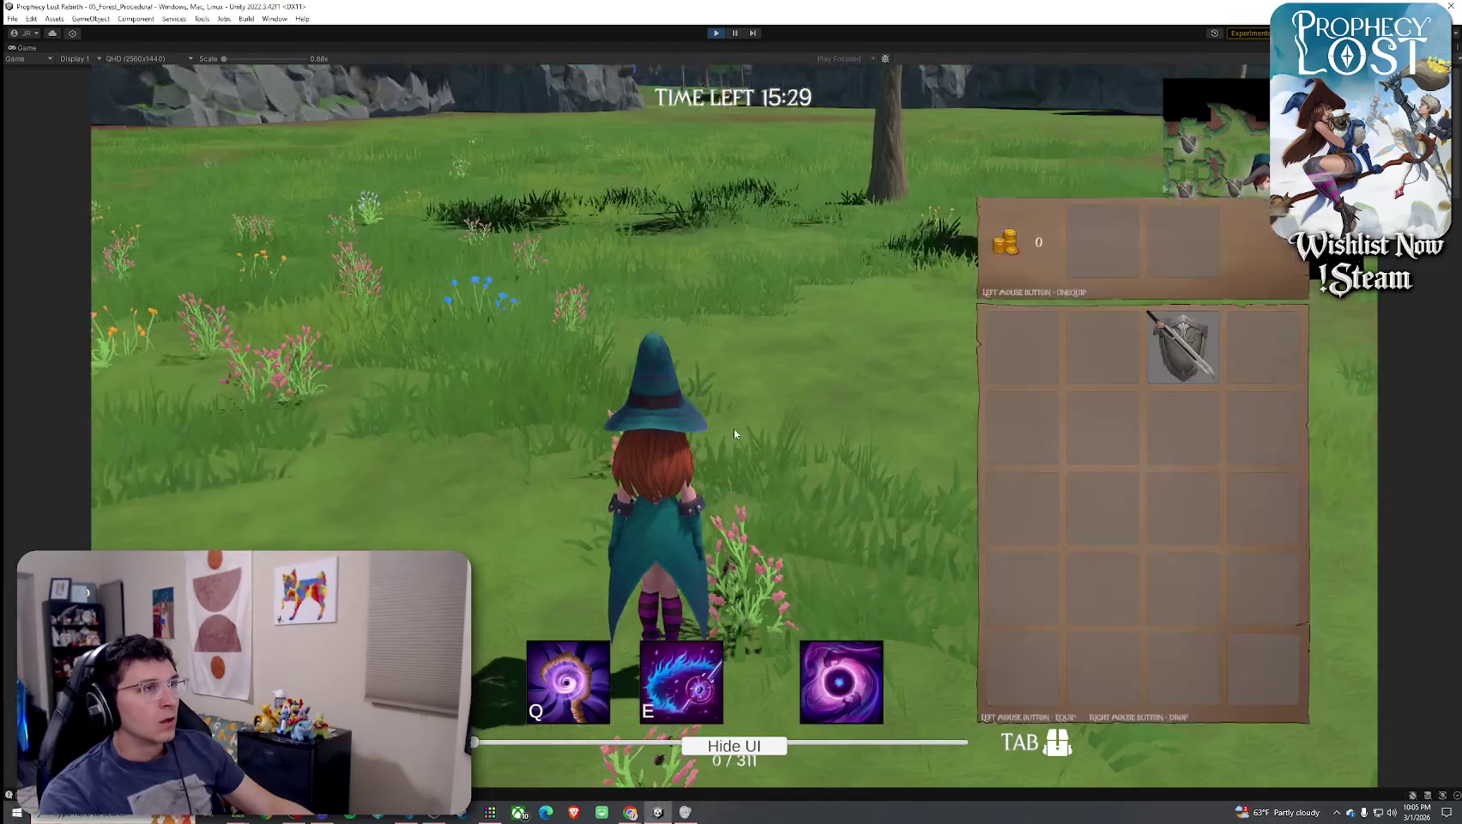
key(Tab)
key(Tab)
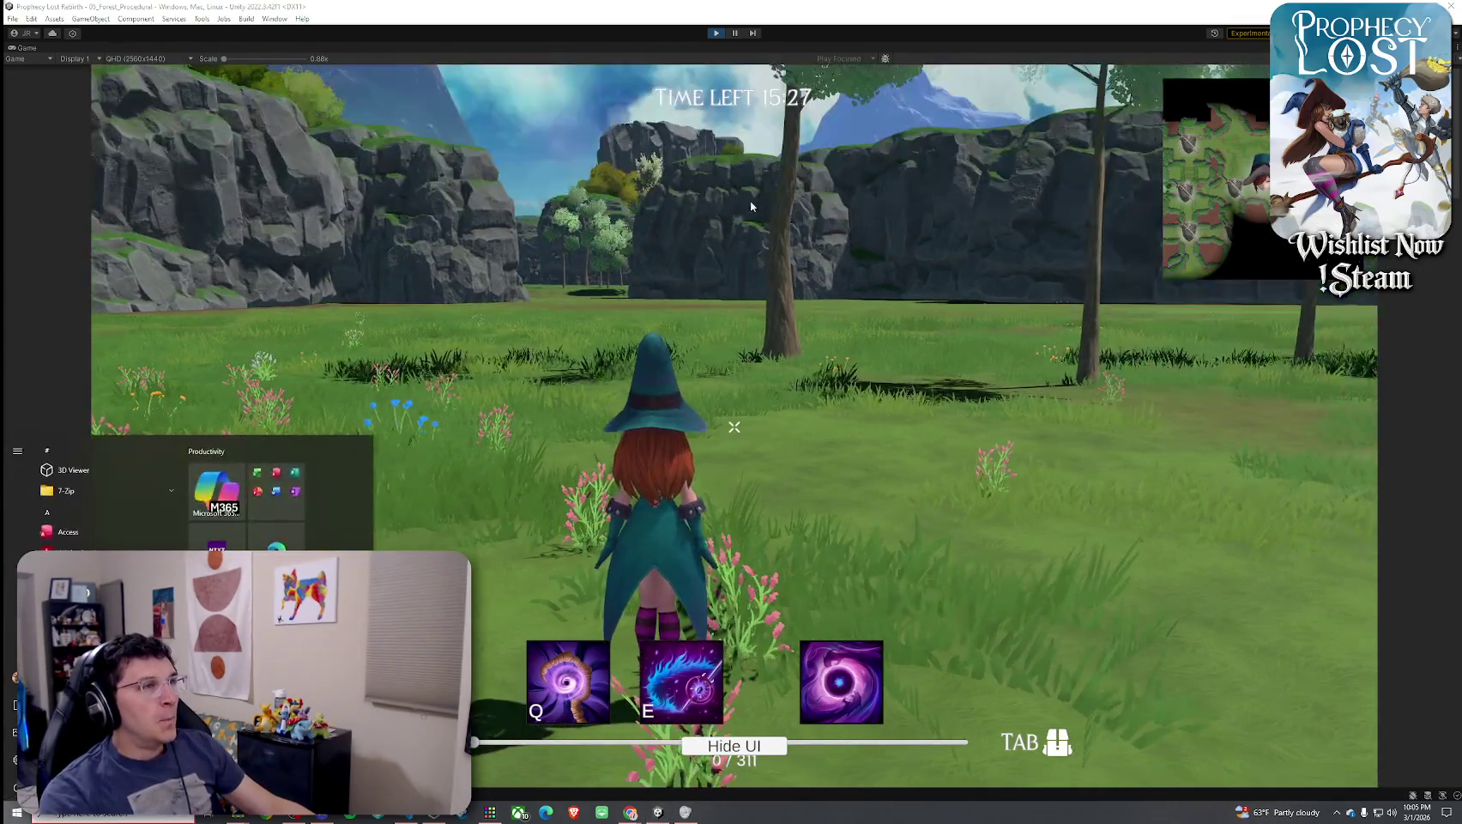
key(Tab)
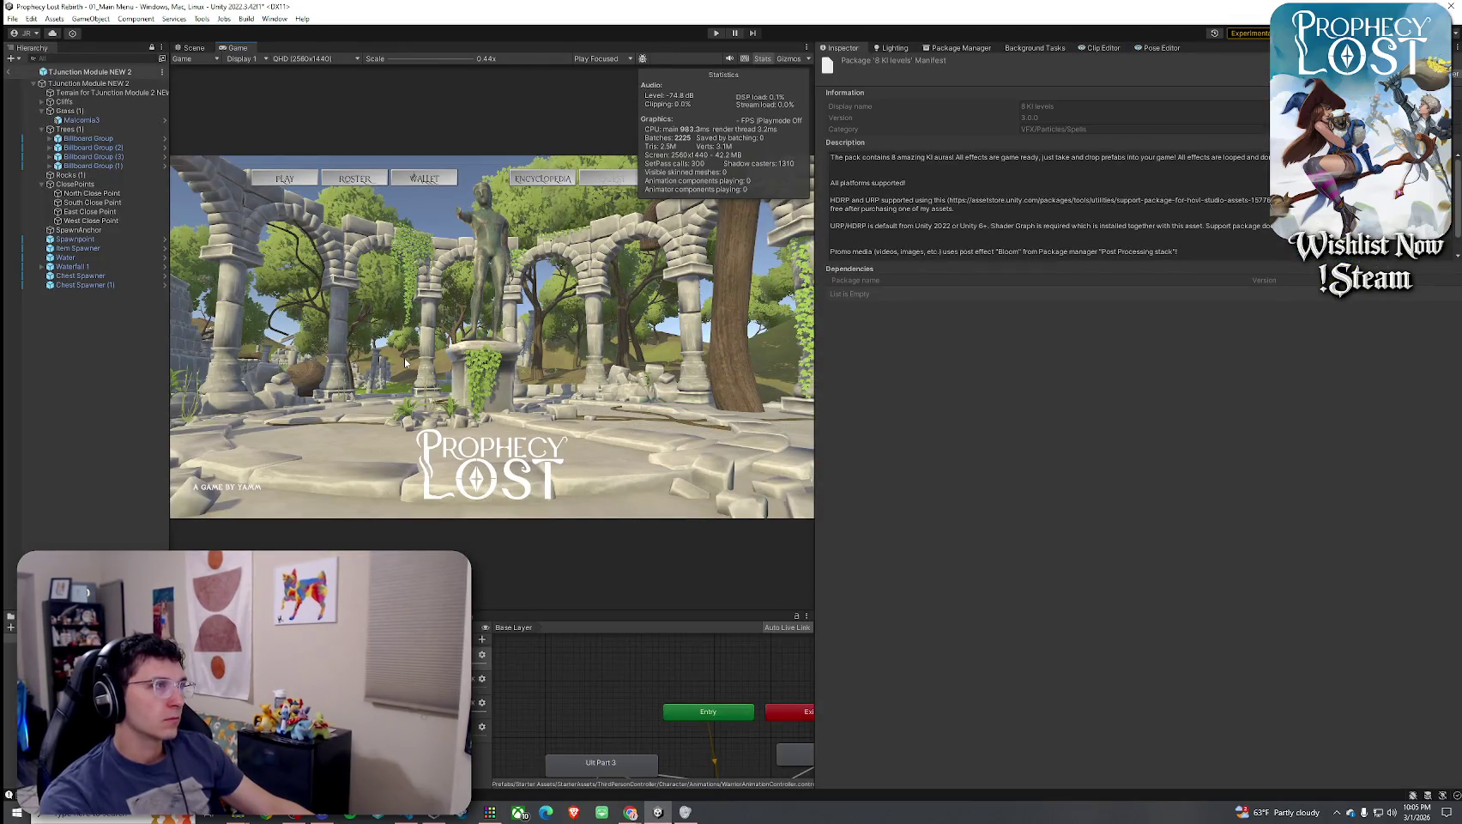
Exit Play mode, open 05_Forest_Procedural and select its Item Database
click(12, 18)
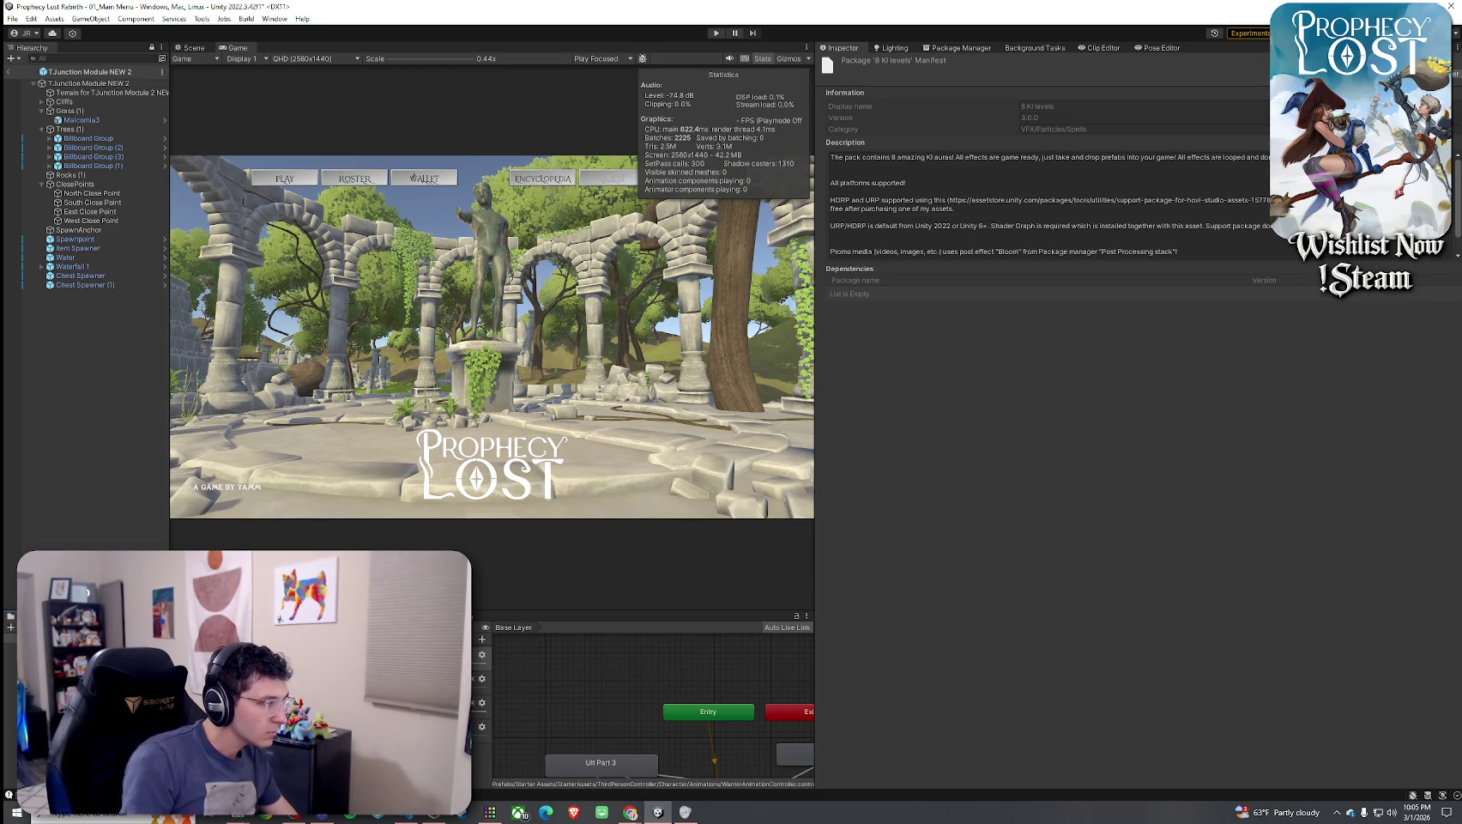
click(742, 427)
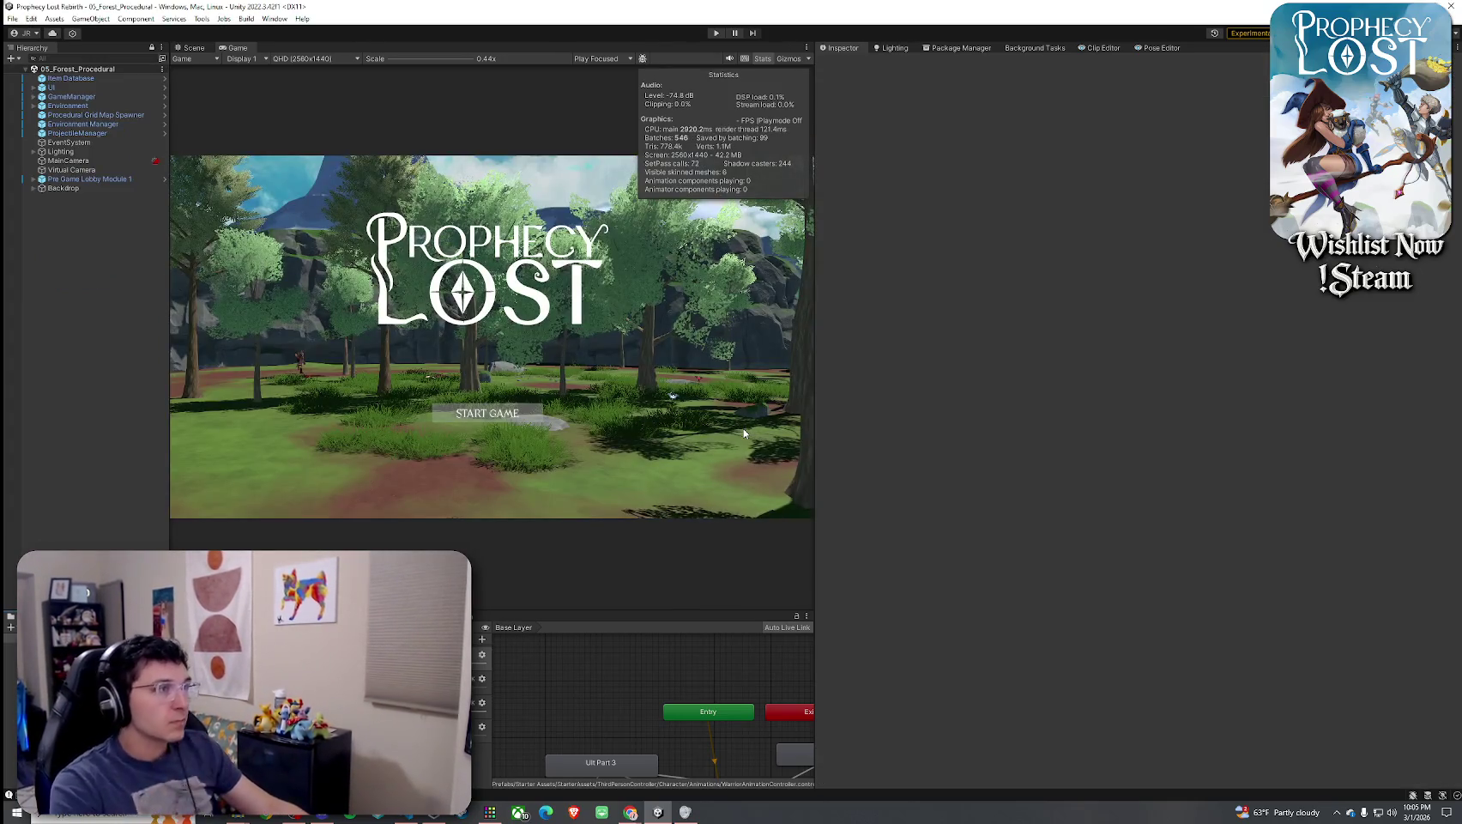
click(70, 79)
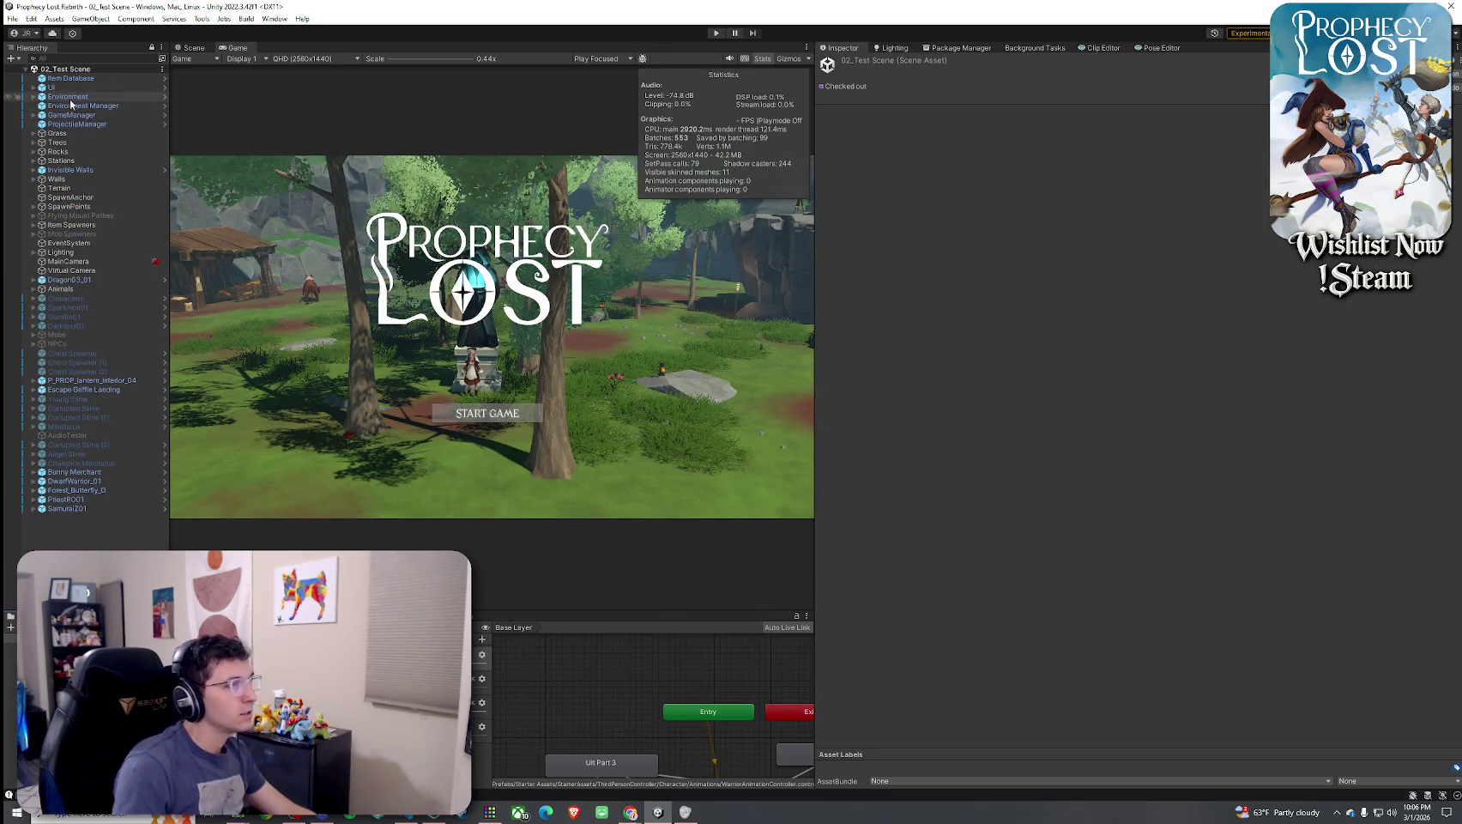
Copy the test scene's ten-item Item Database component and apply its prefab changes
click(83, 124)
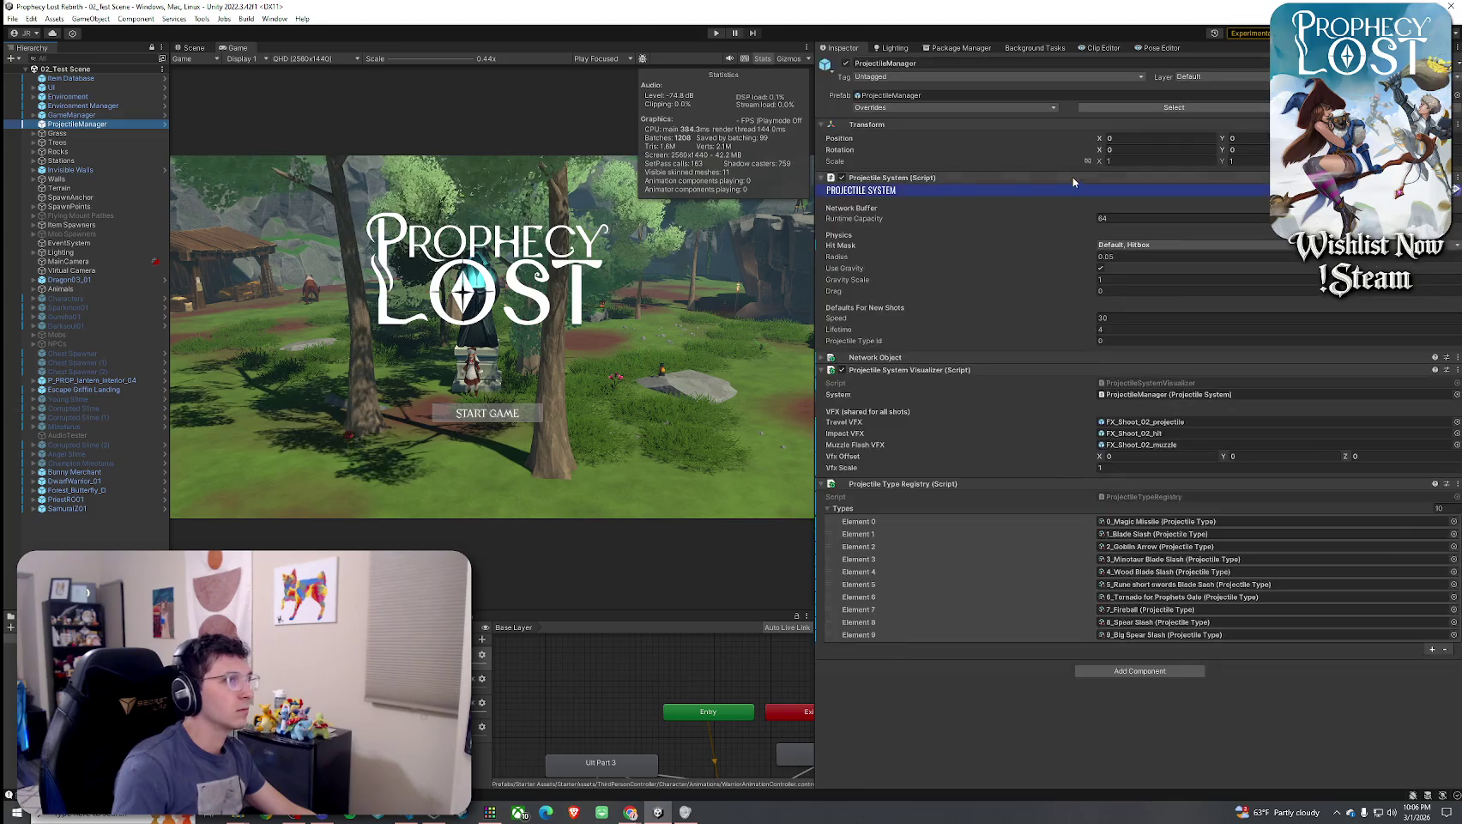
click(70, 78)
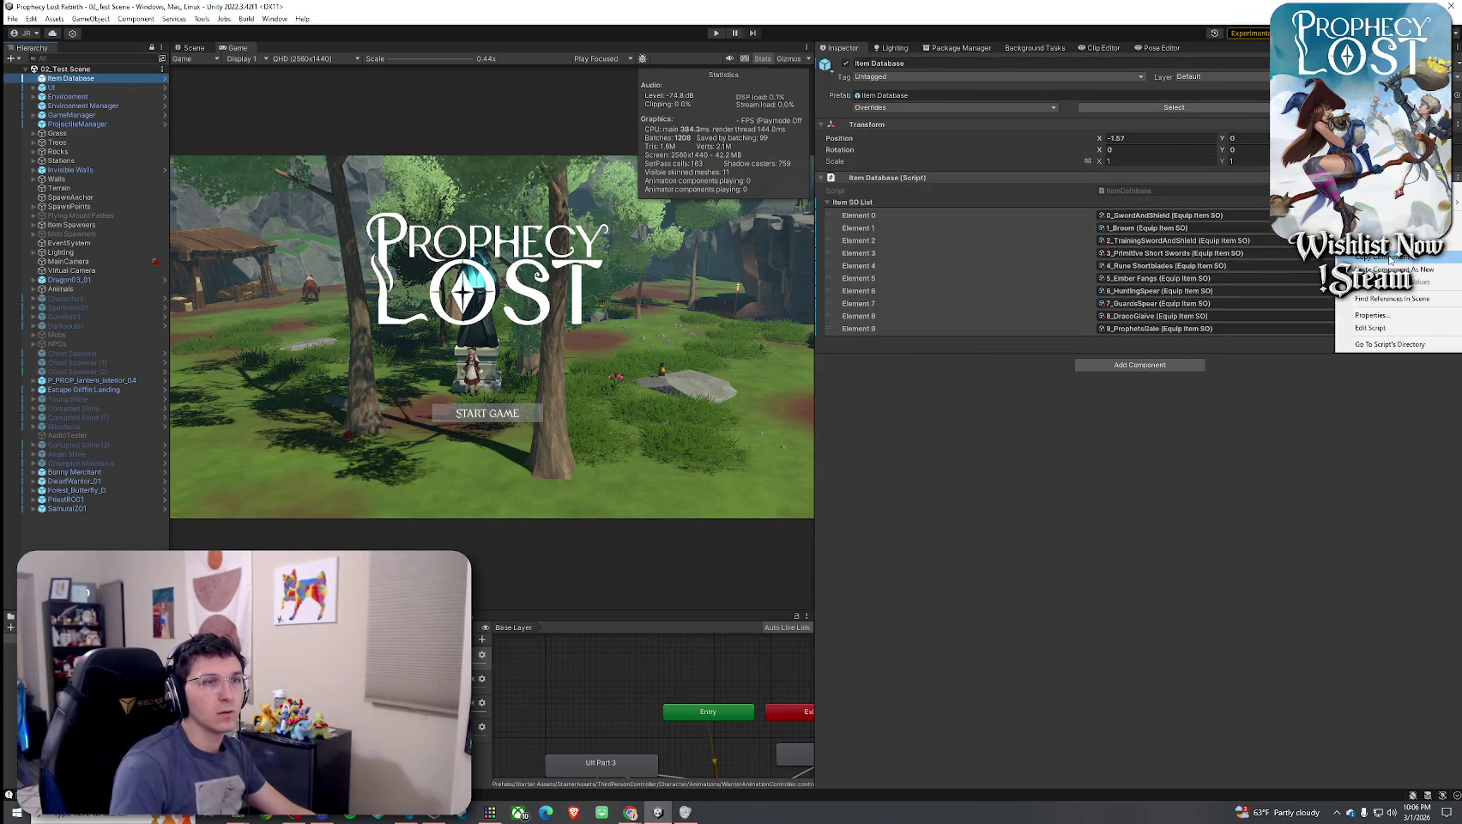
click(1006, 108)
click(989, 177)
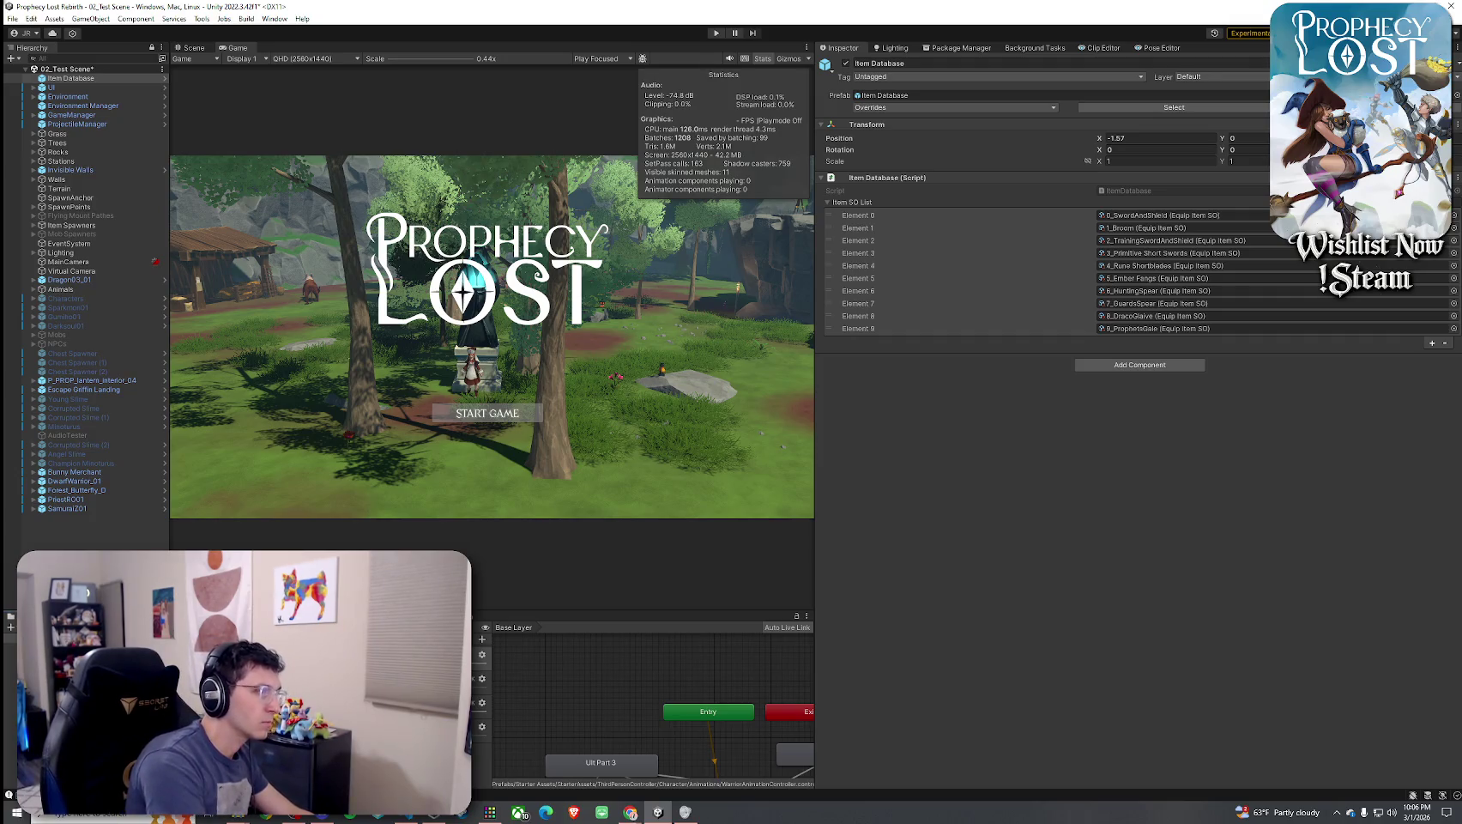
Apply ProjectileManager's overrides to its prefab, then save 02_Test Scene while loading the forest scene
click(77, 124)
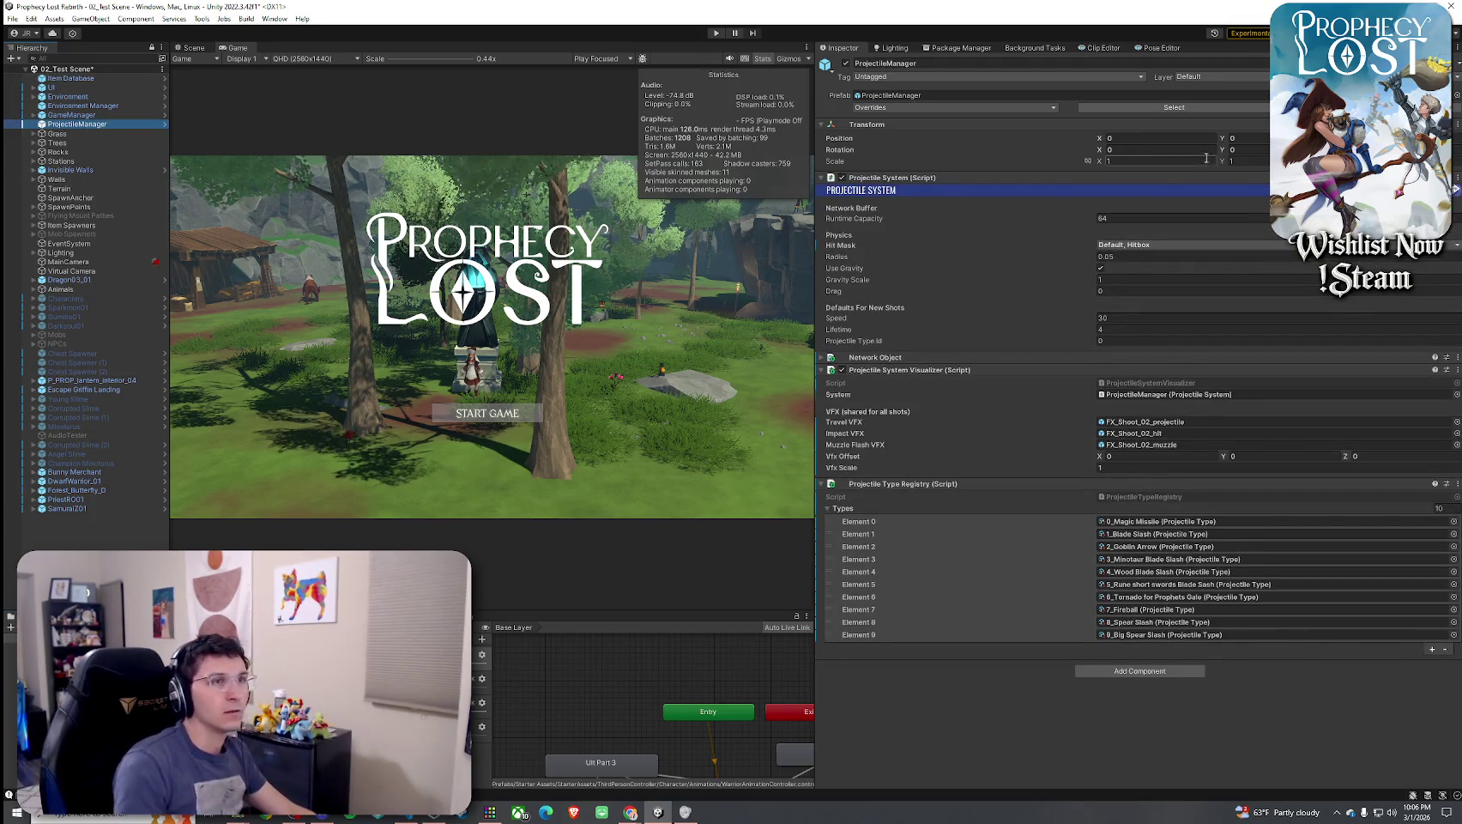
click(1027, 109)
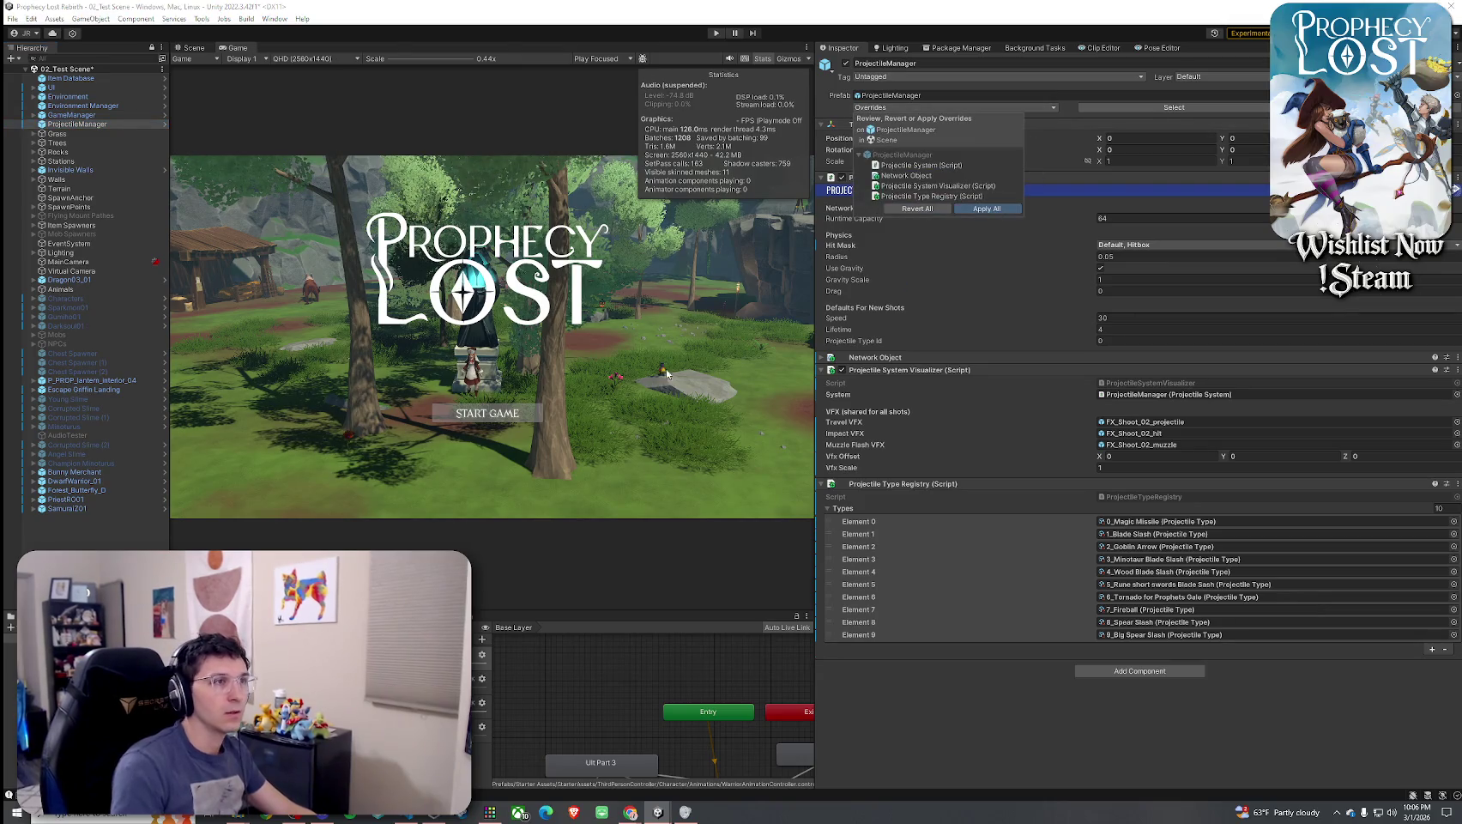
click(608, 415)
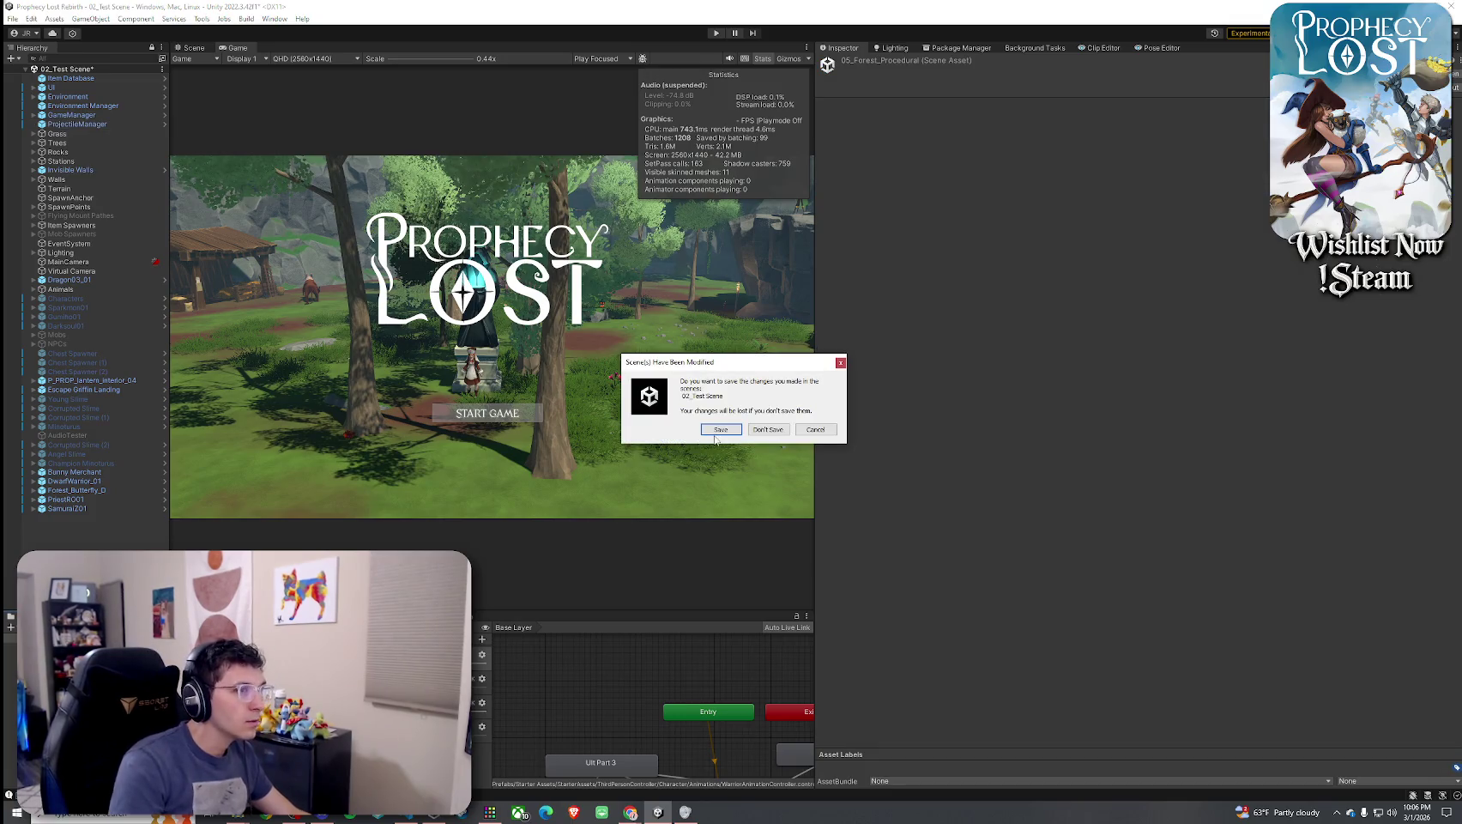
click(713, 432)
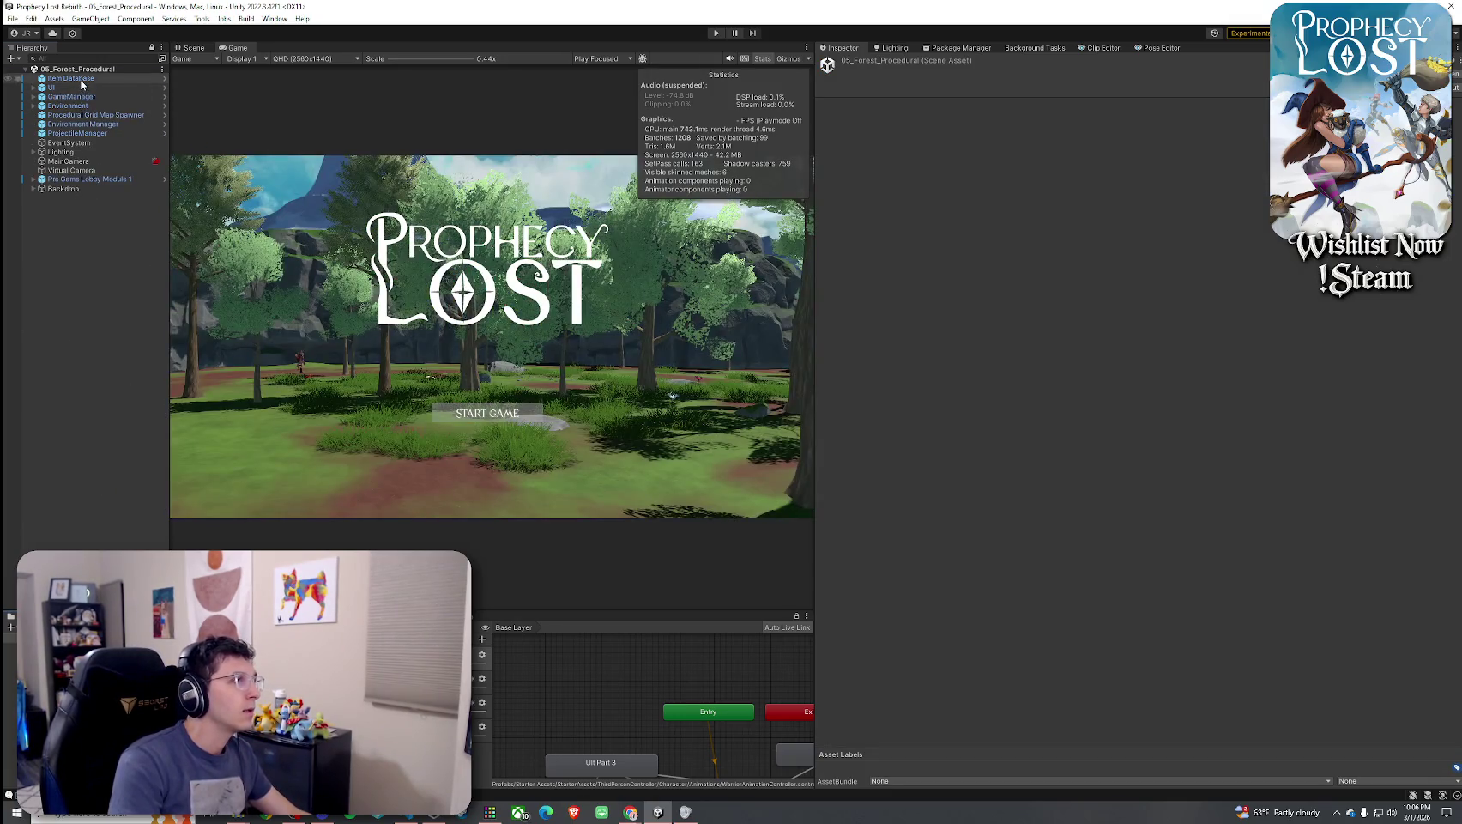
Paste the copied component values into the forest Item Database, giving it ten items
click(81, 80)
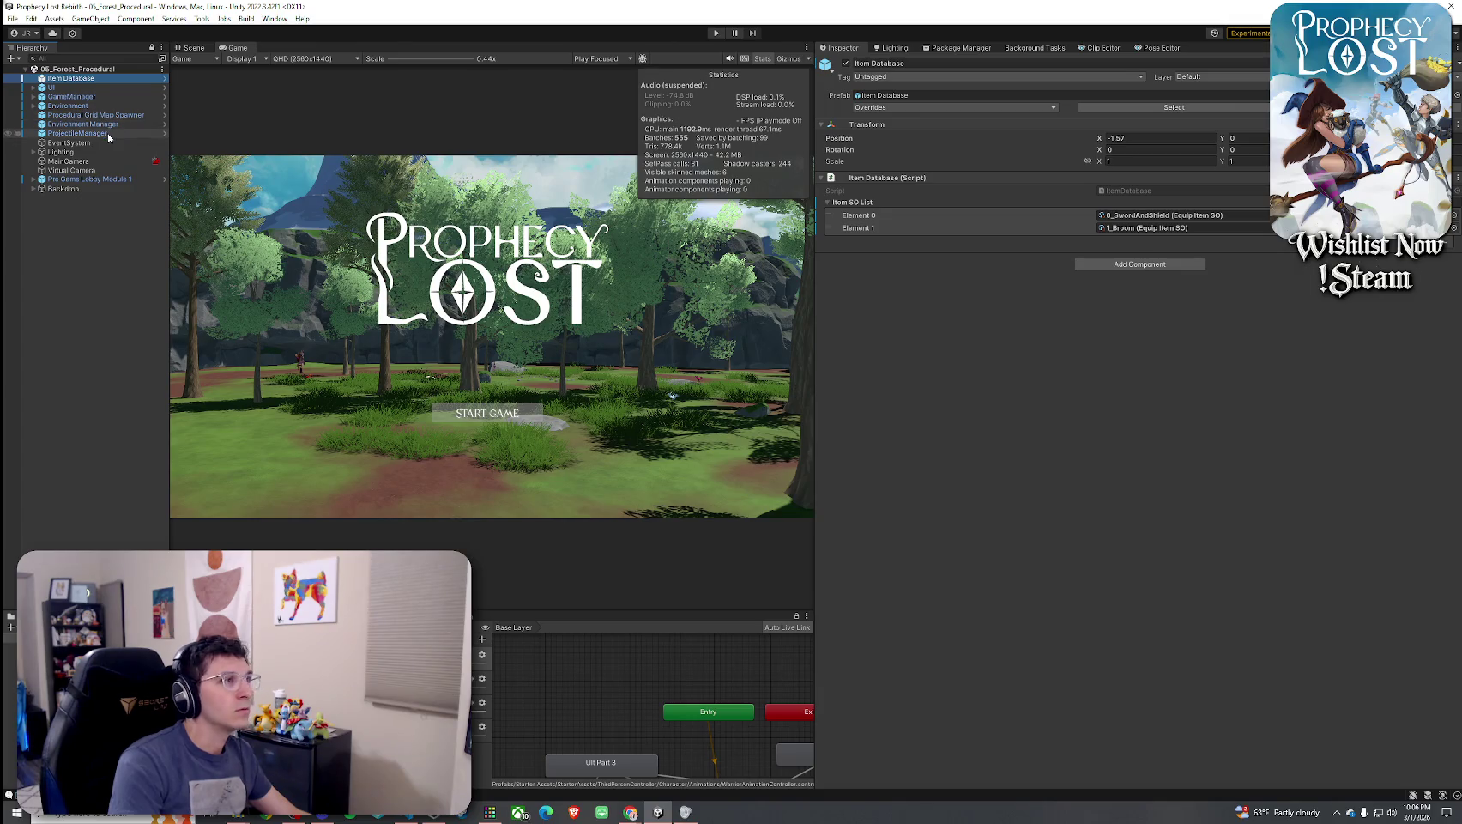
click(86, 133)
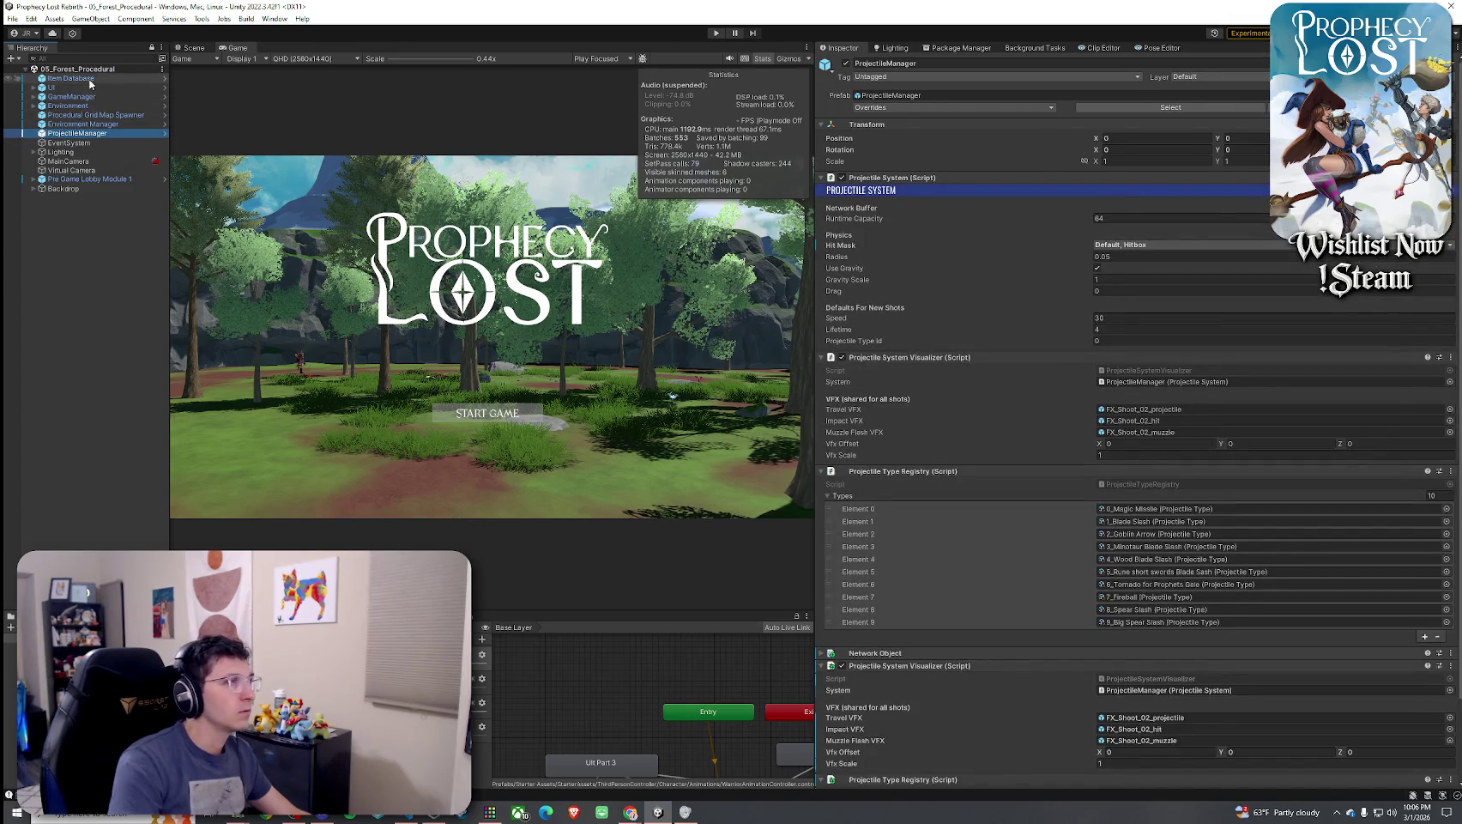
click(73, 78)
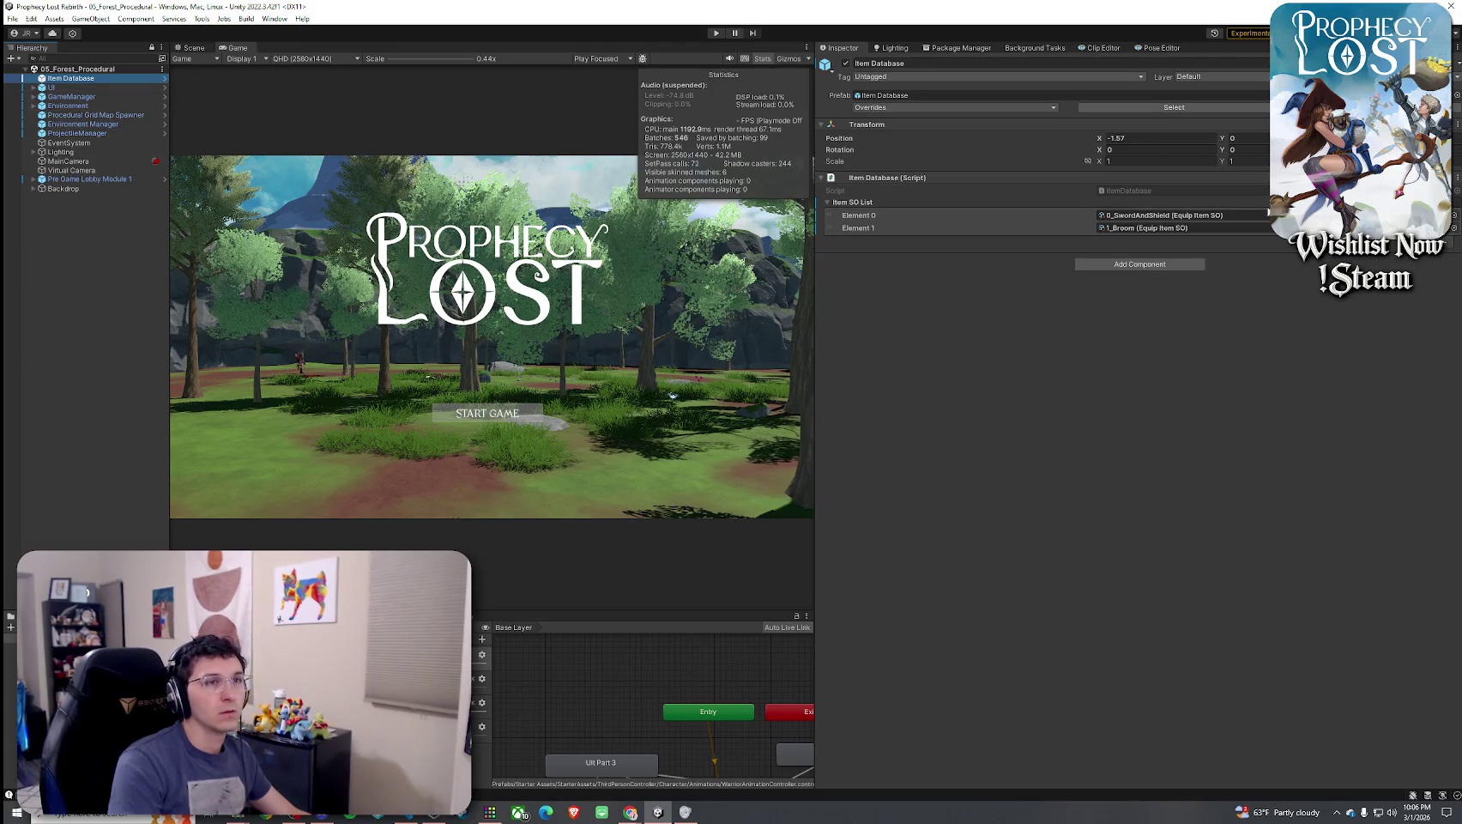
click(1456, 178)
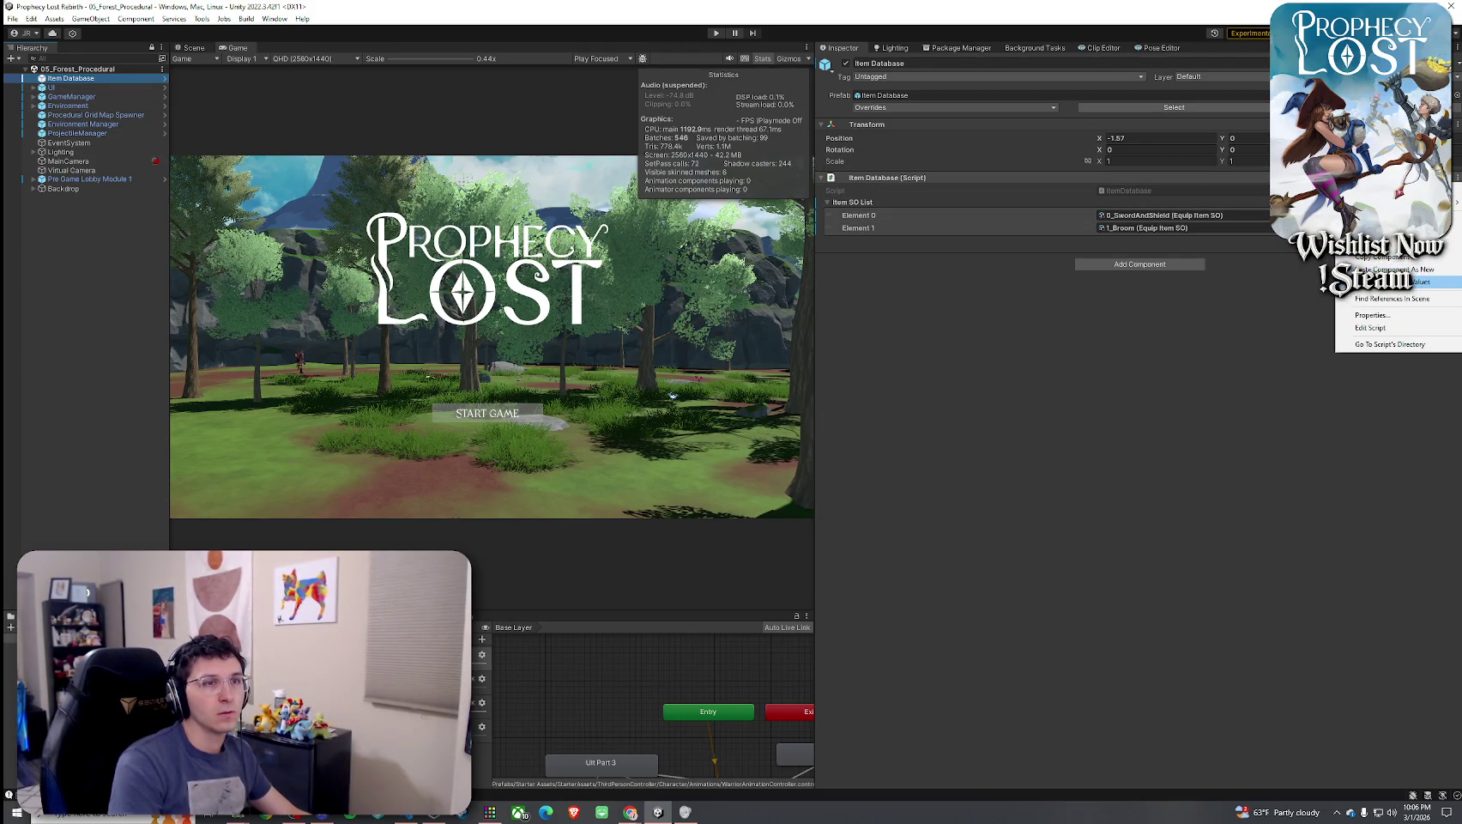
click(1399, 282)
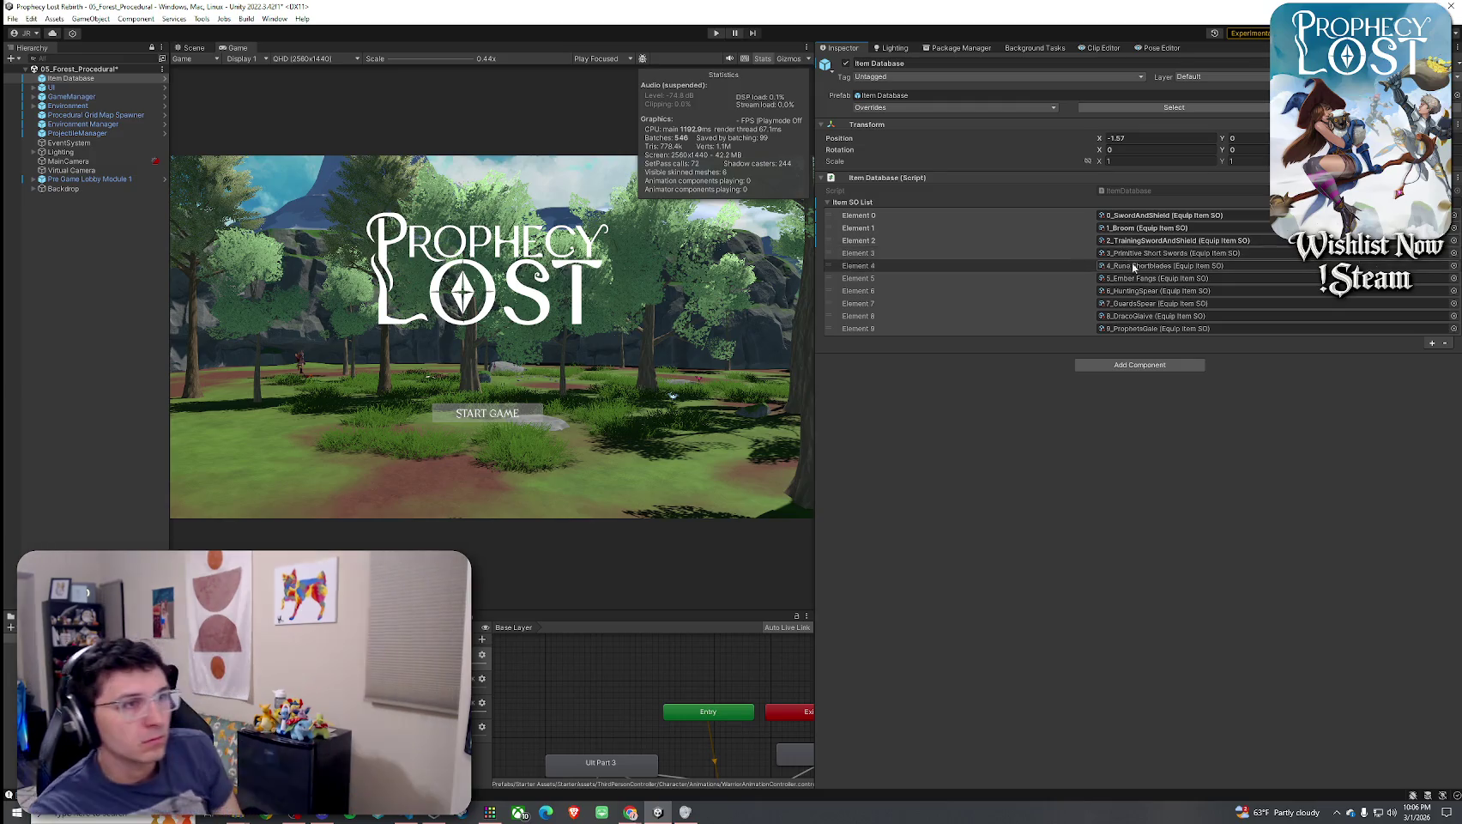
click(1142, 240)
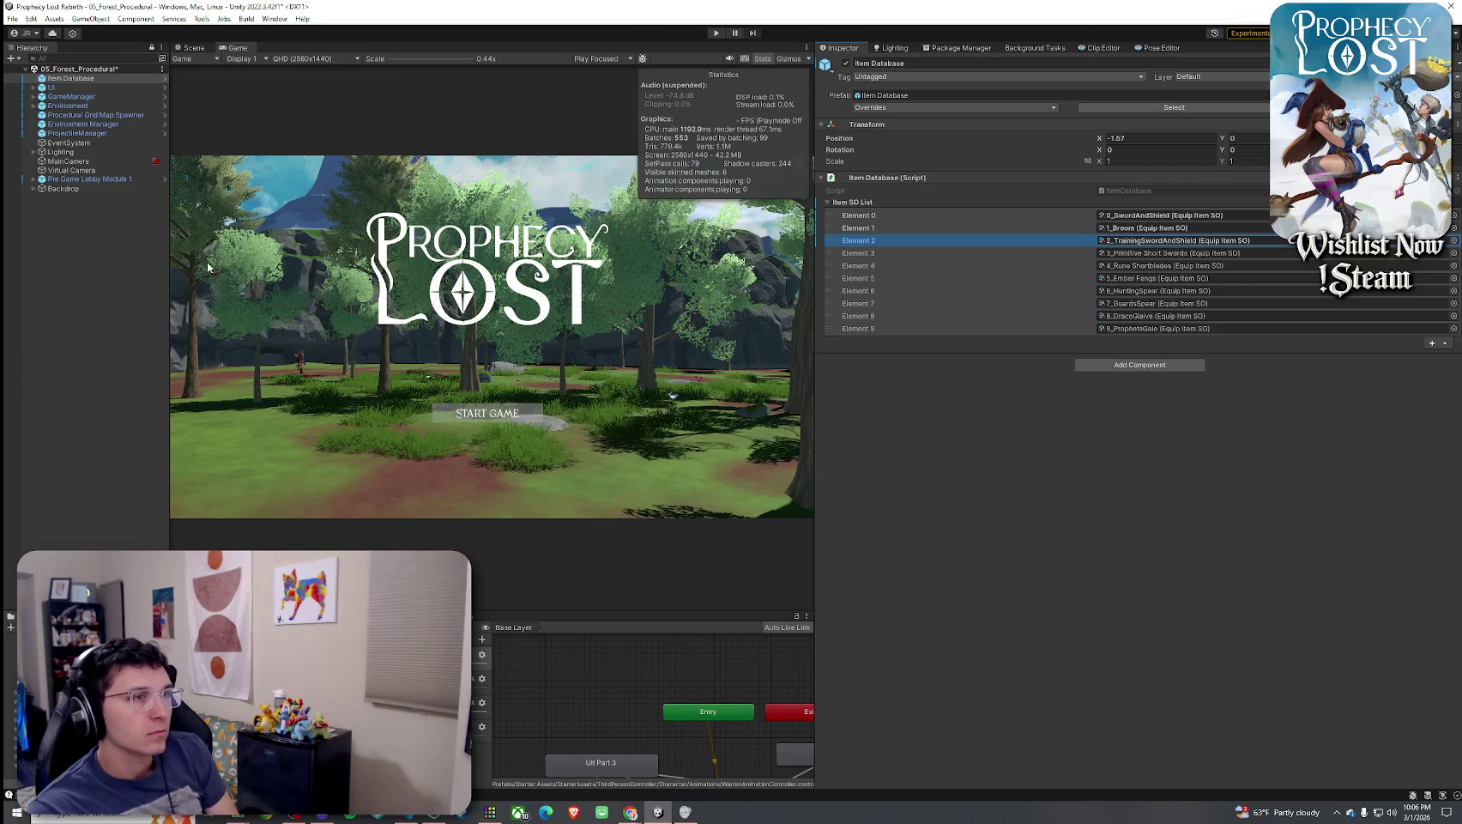
Save 05_Forest_Procedural with Ctrl+S and widen the Game view
click(12, 18)
click(159, 4)
key(ctrl+s)
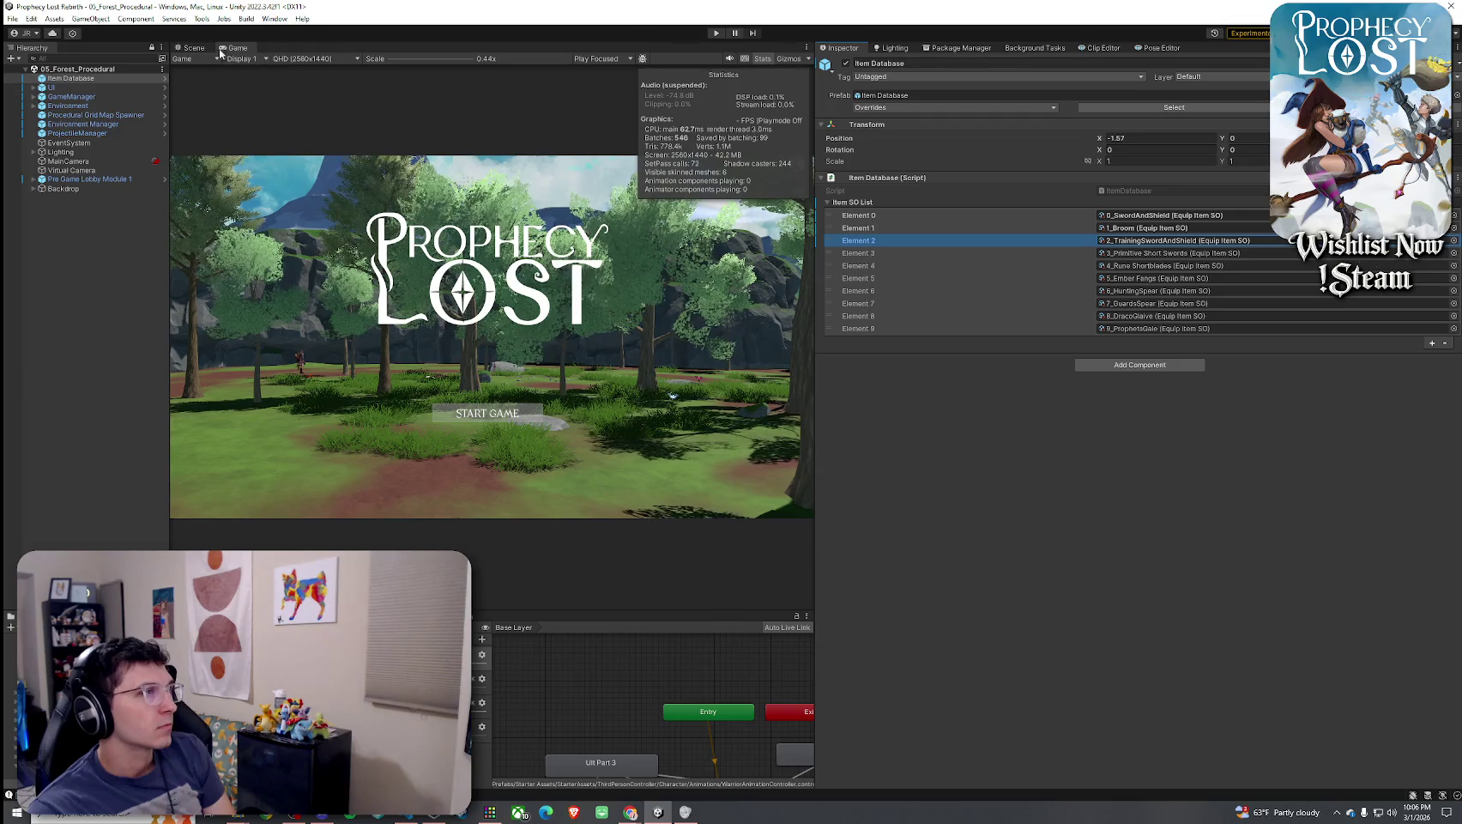
click(12, 18)
click(33, 73)
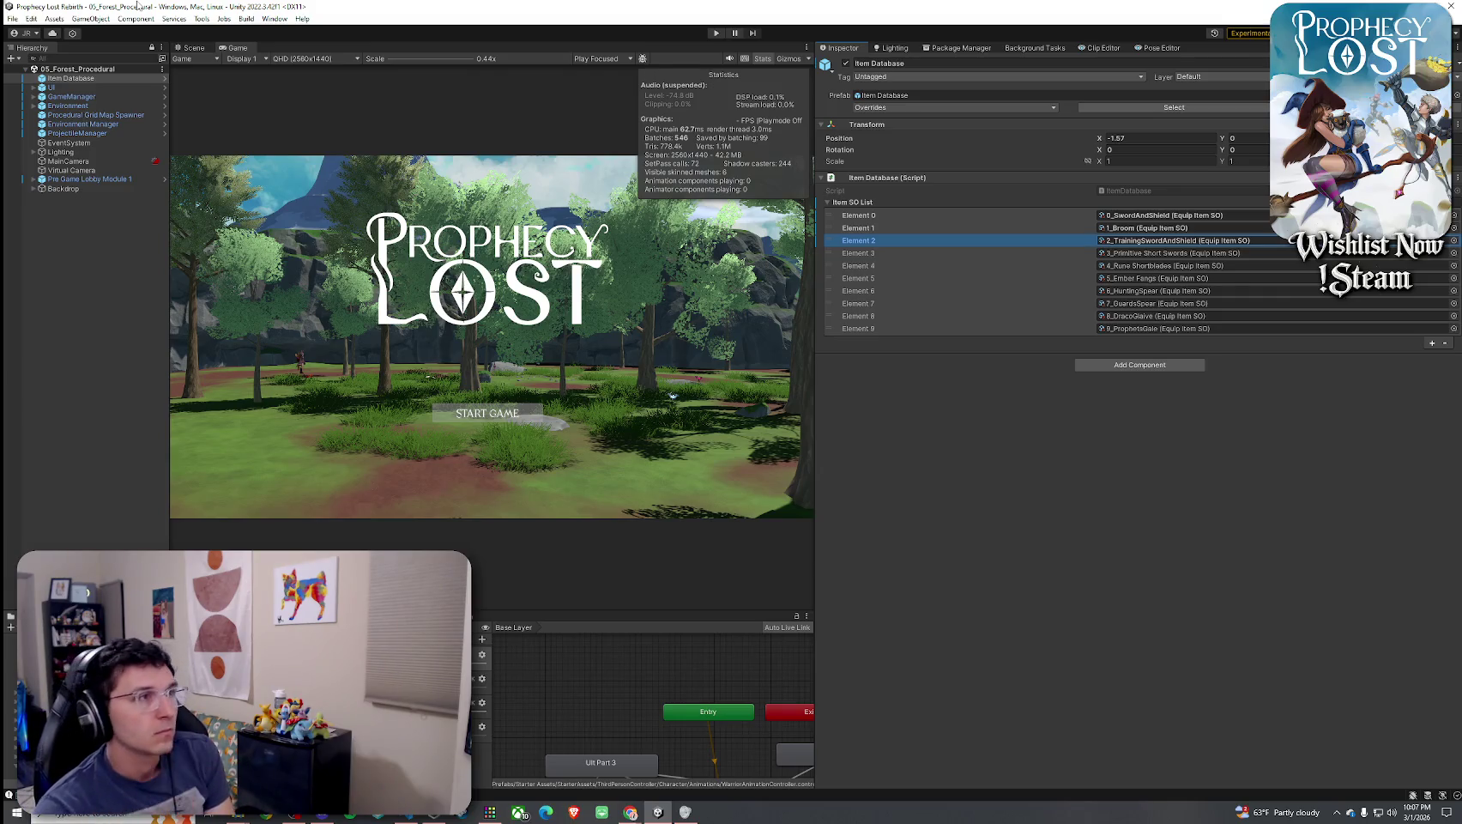
click(31, 18)
key(Escape)
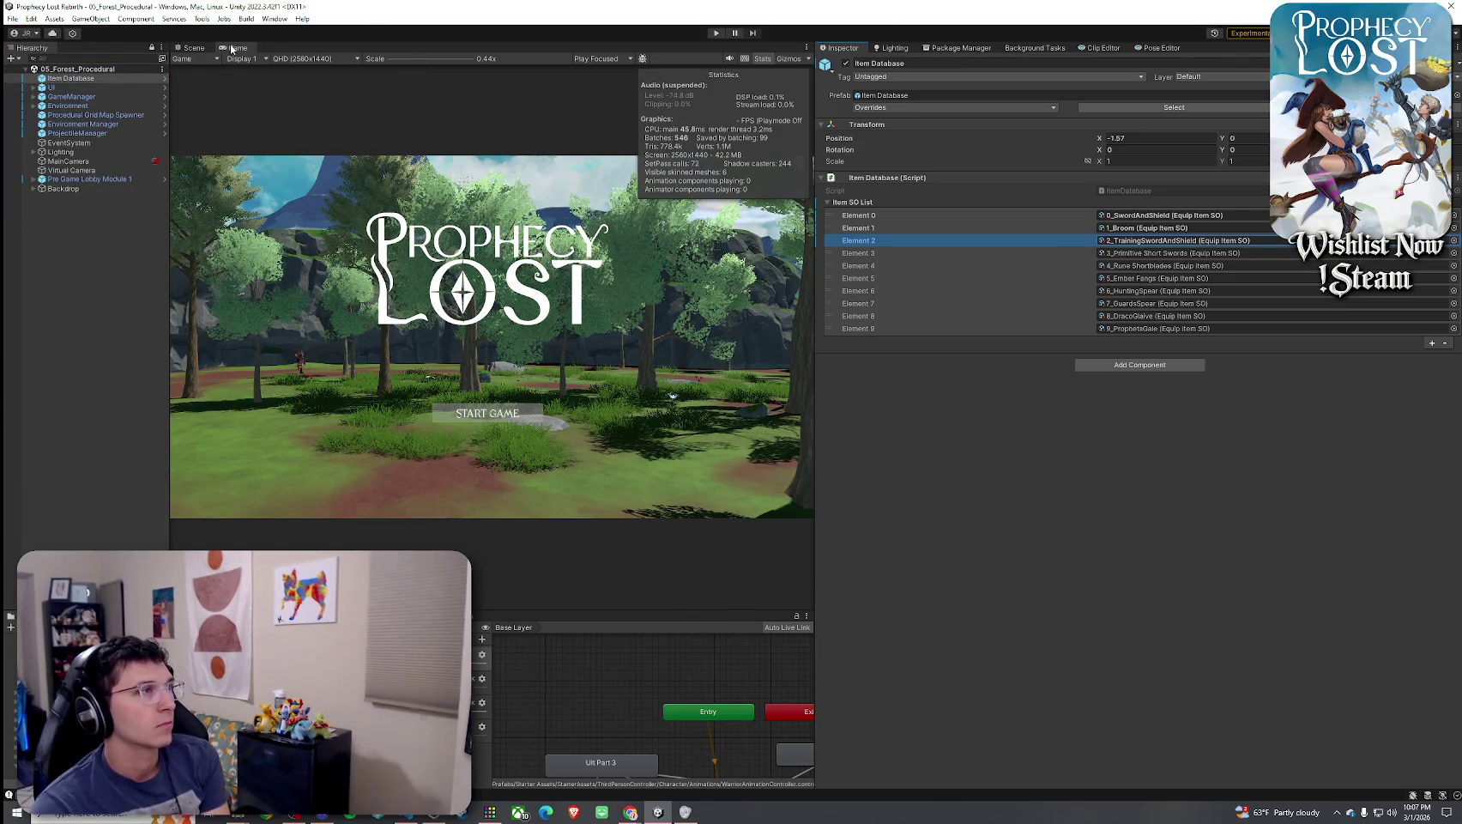
drag(822, 140, 1111, 140)
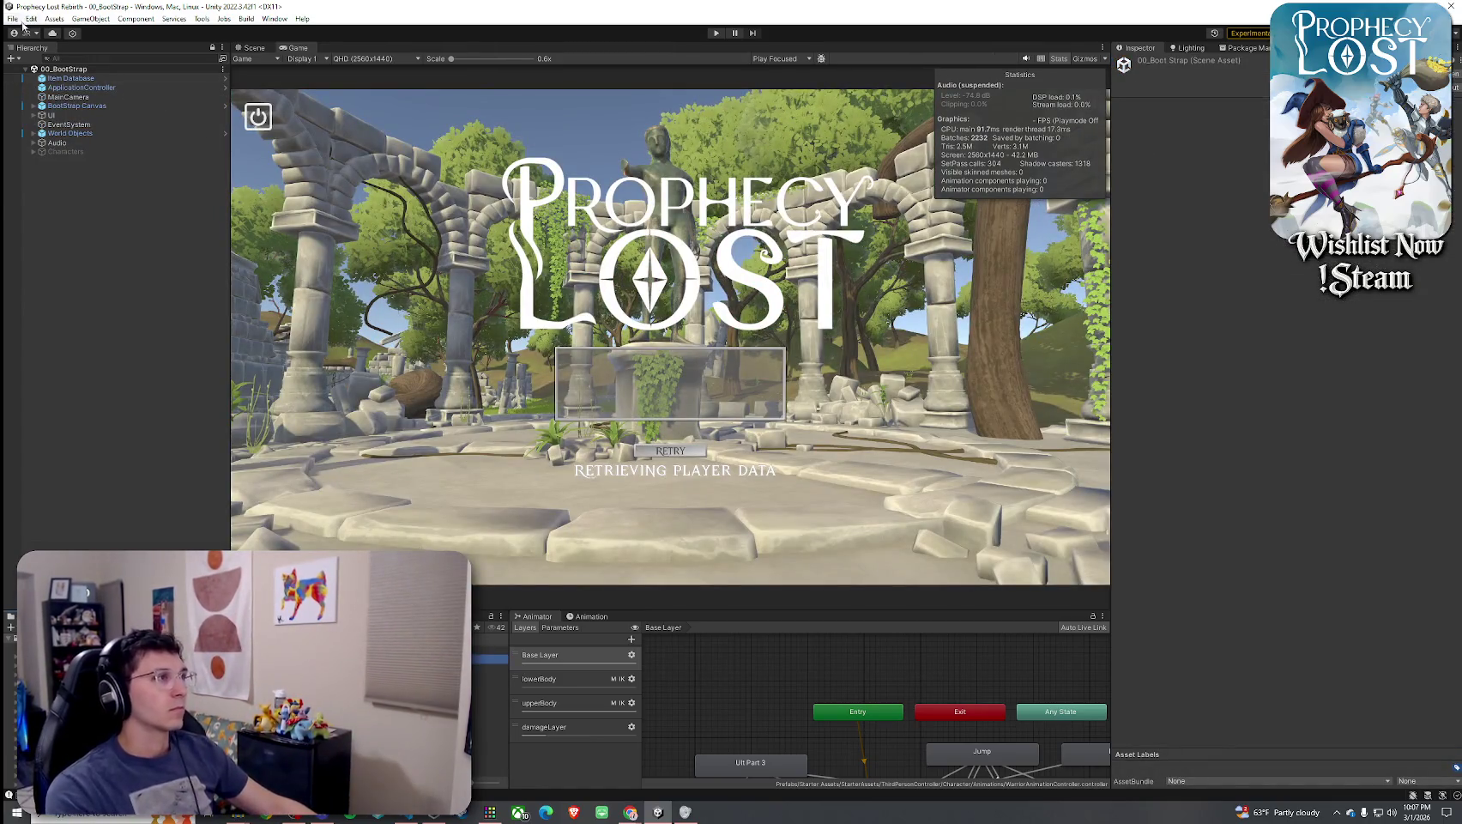
Enter Play mode, pick the Warrior, start the forest match and maximize the Game view
click(12, 18)
click(718, 45)
click(716, 32)
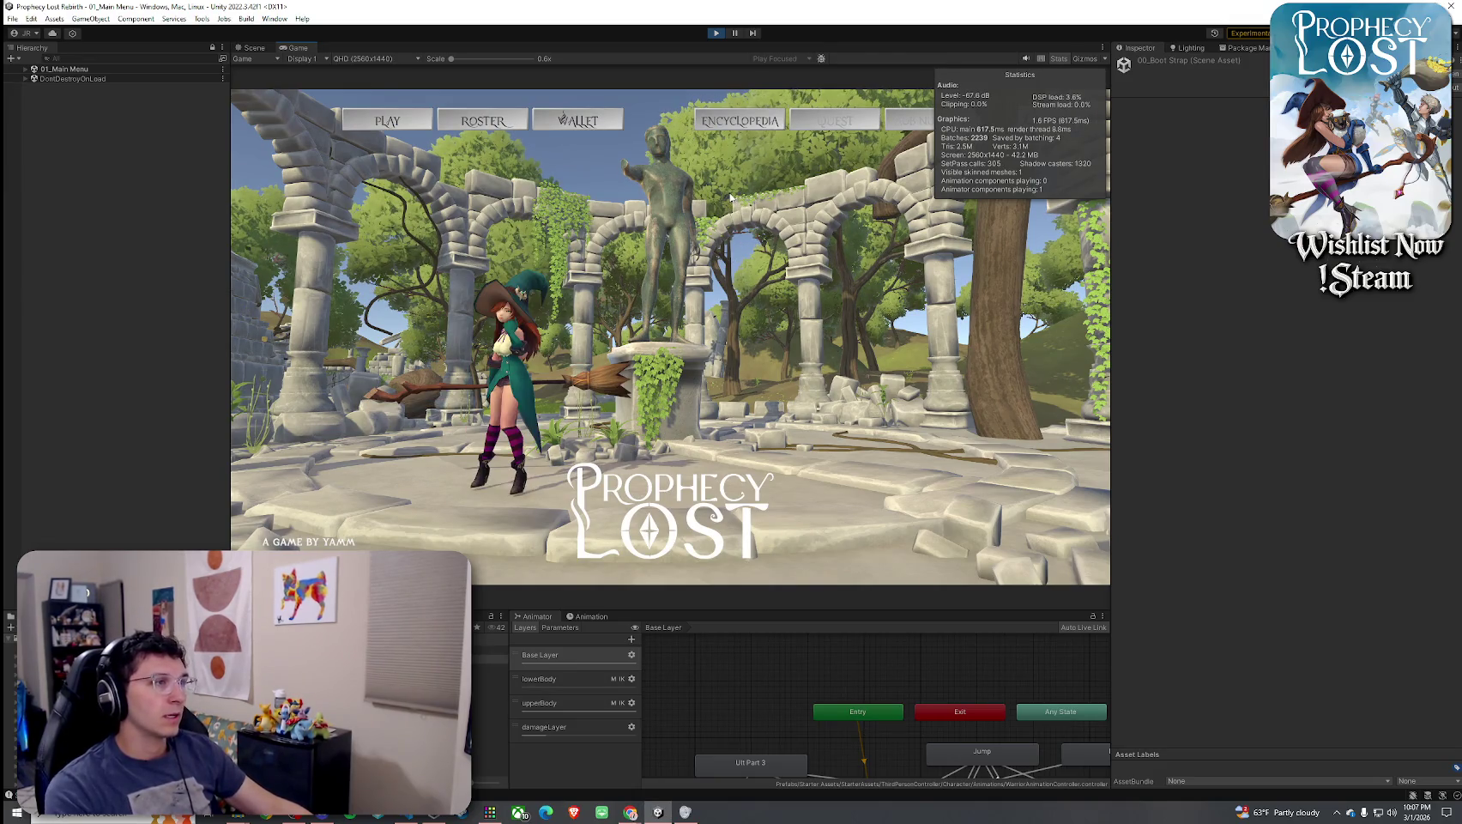
click(385, 118)
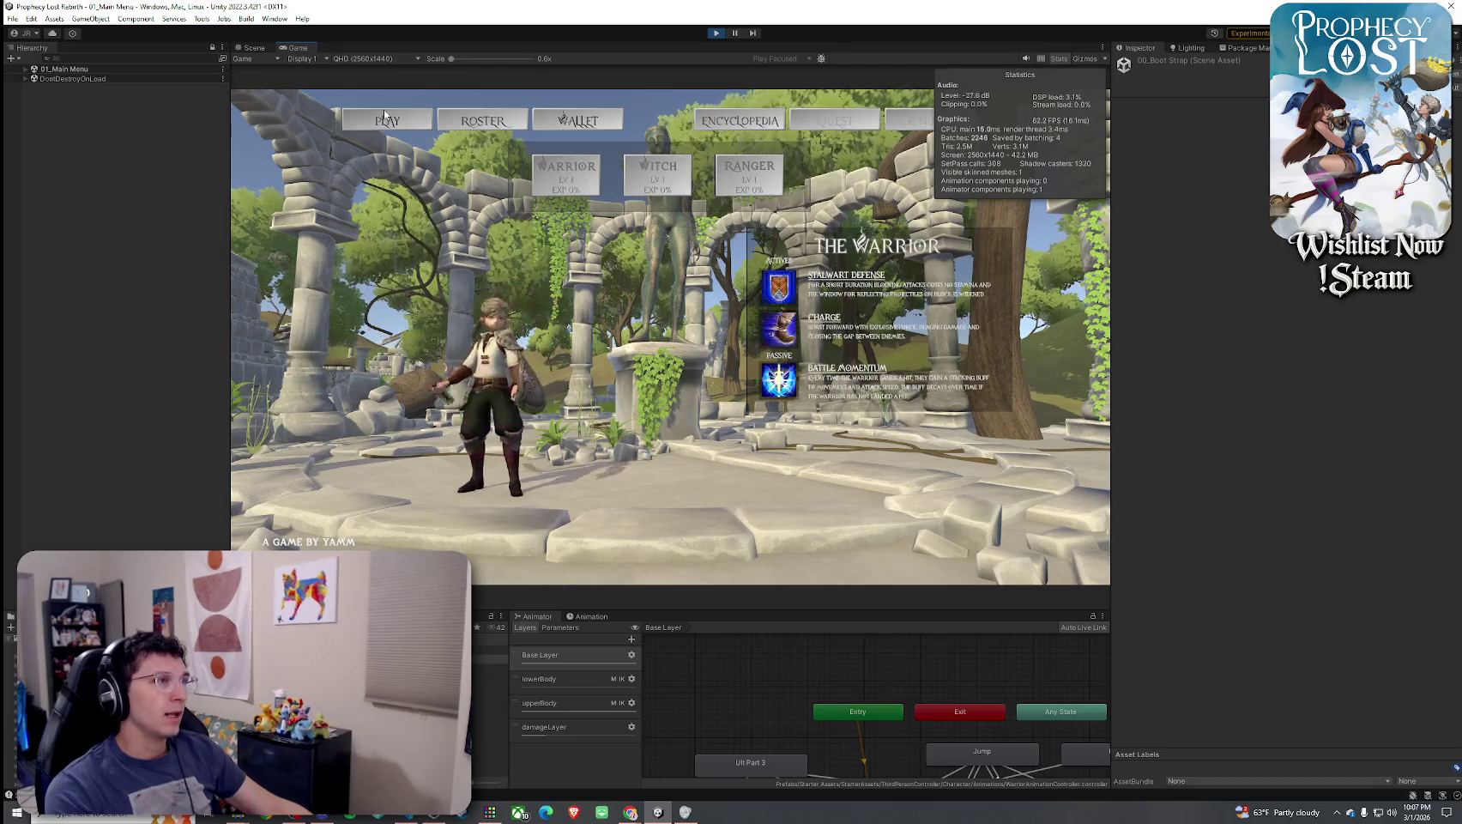
click(385, 118)
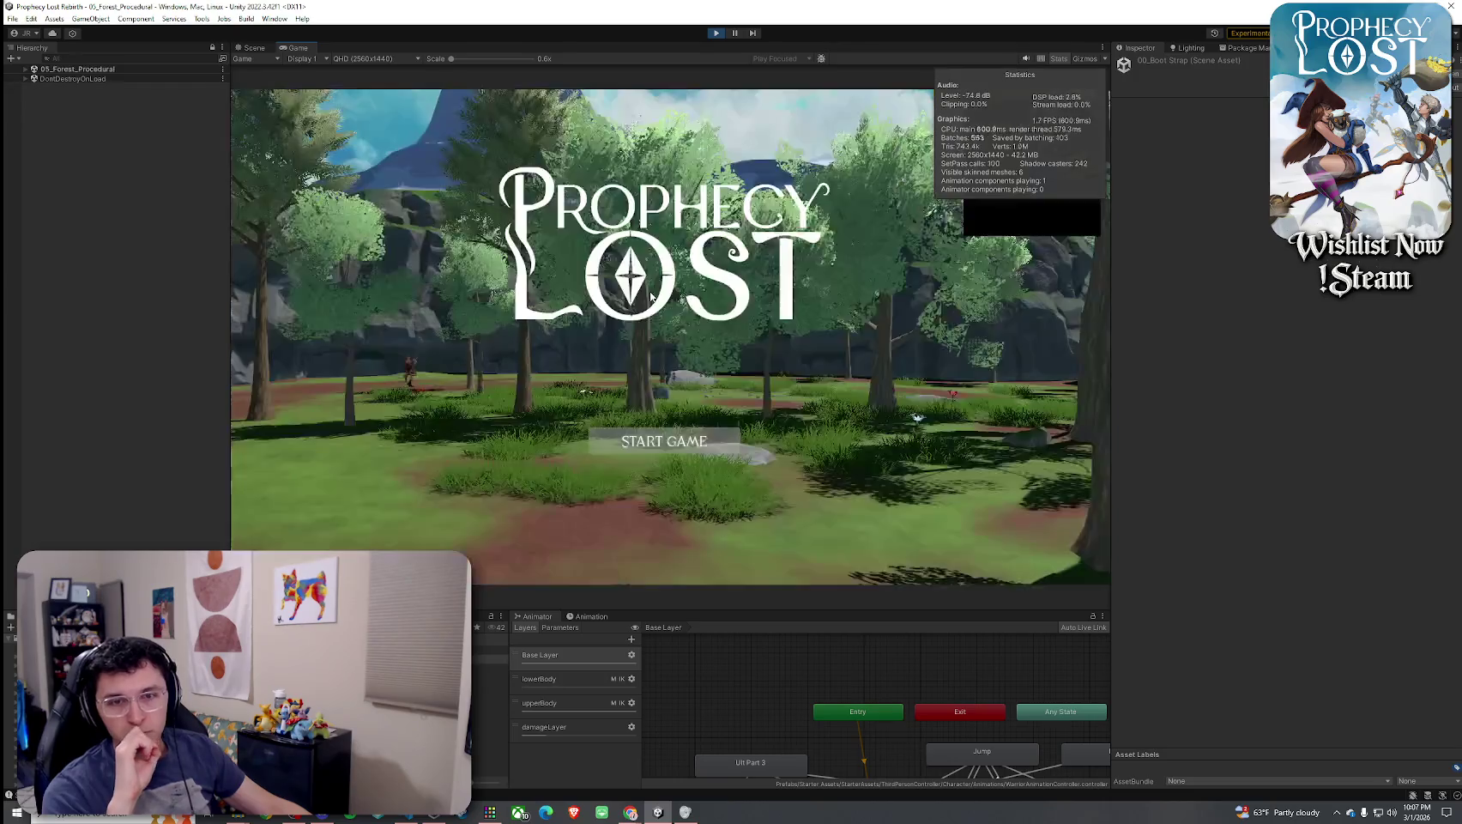
click(626, 422)
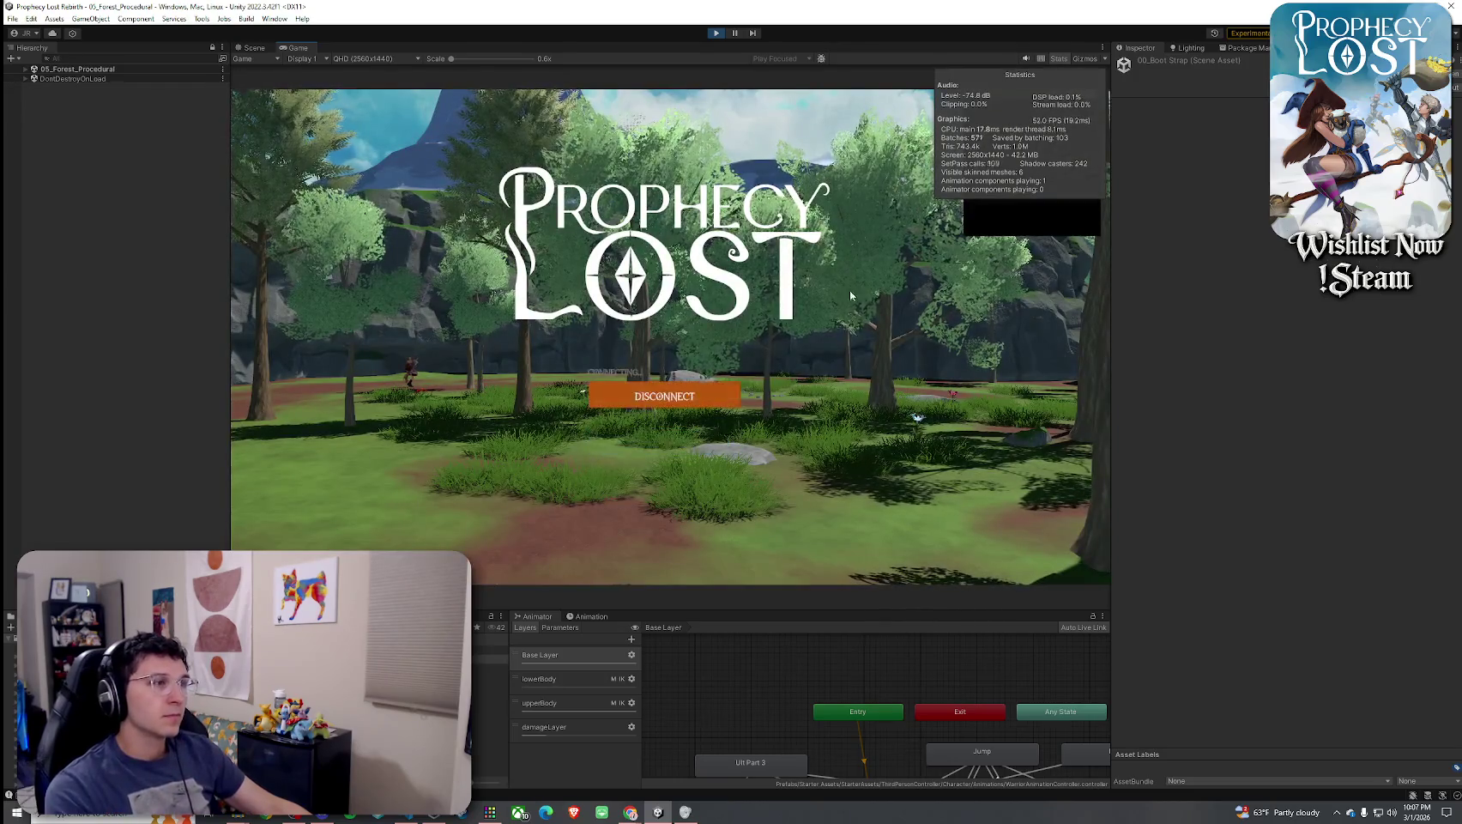
key(shift+space)
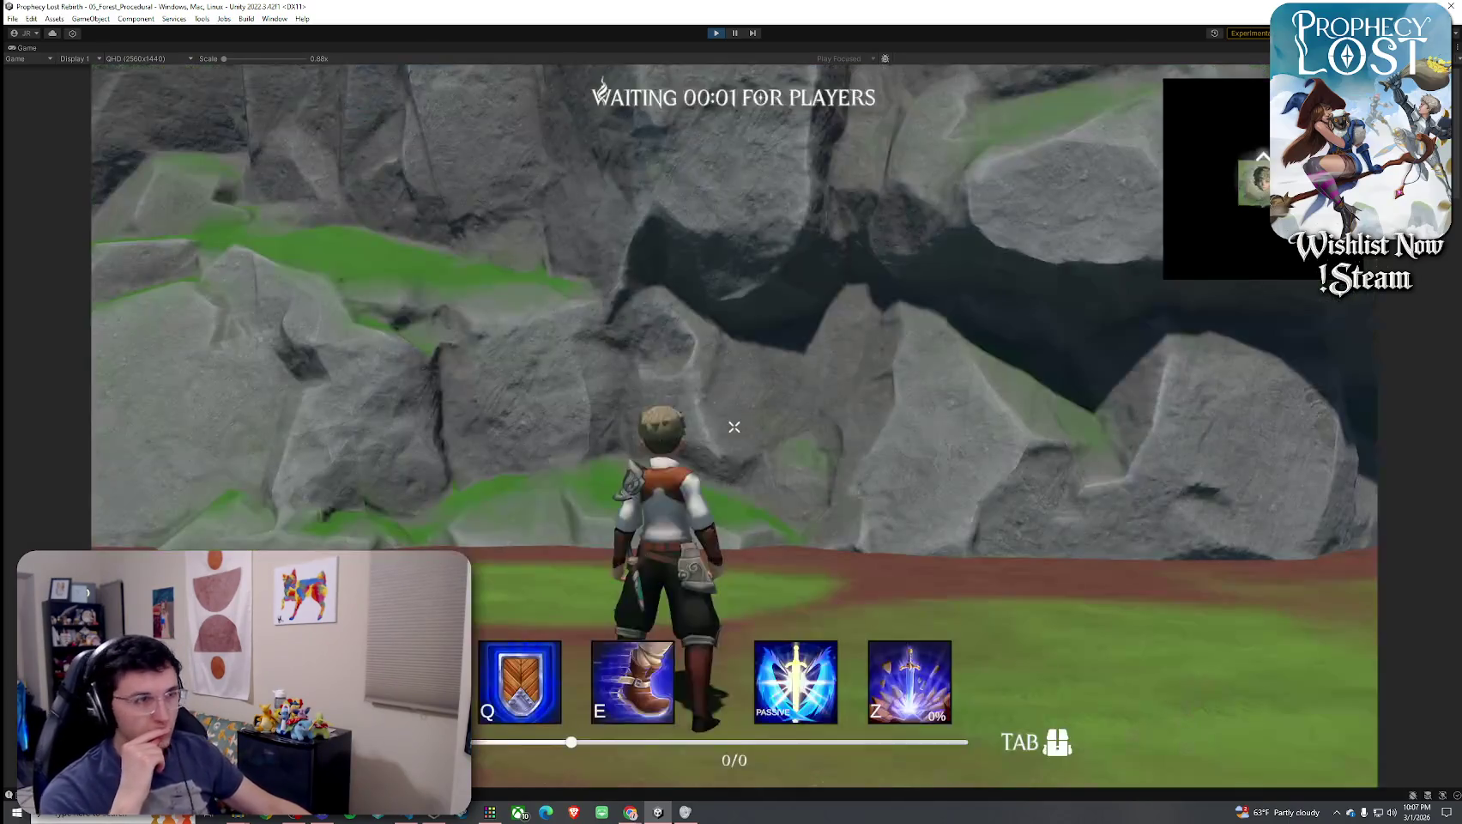
Run to the glowing weapon, pick it up, check the inventory and swing it three times
key(w)
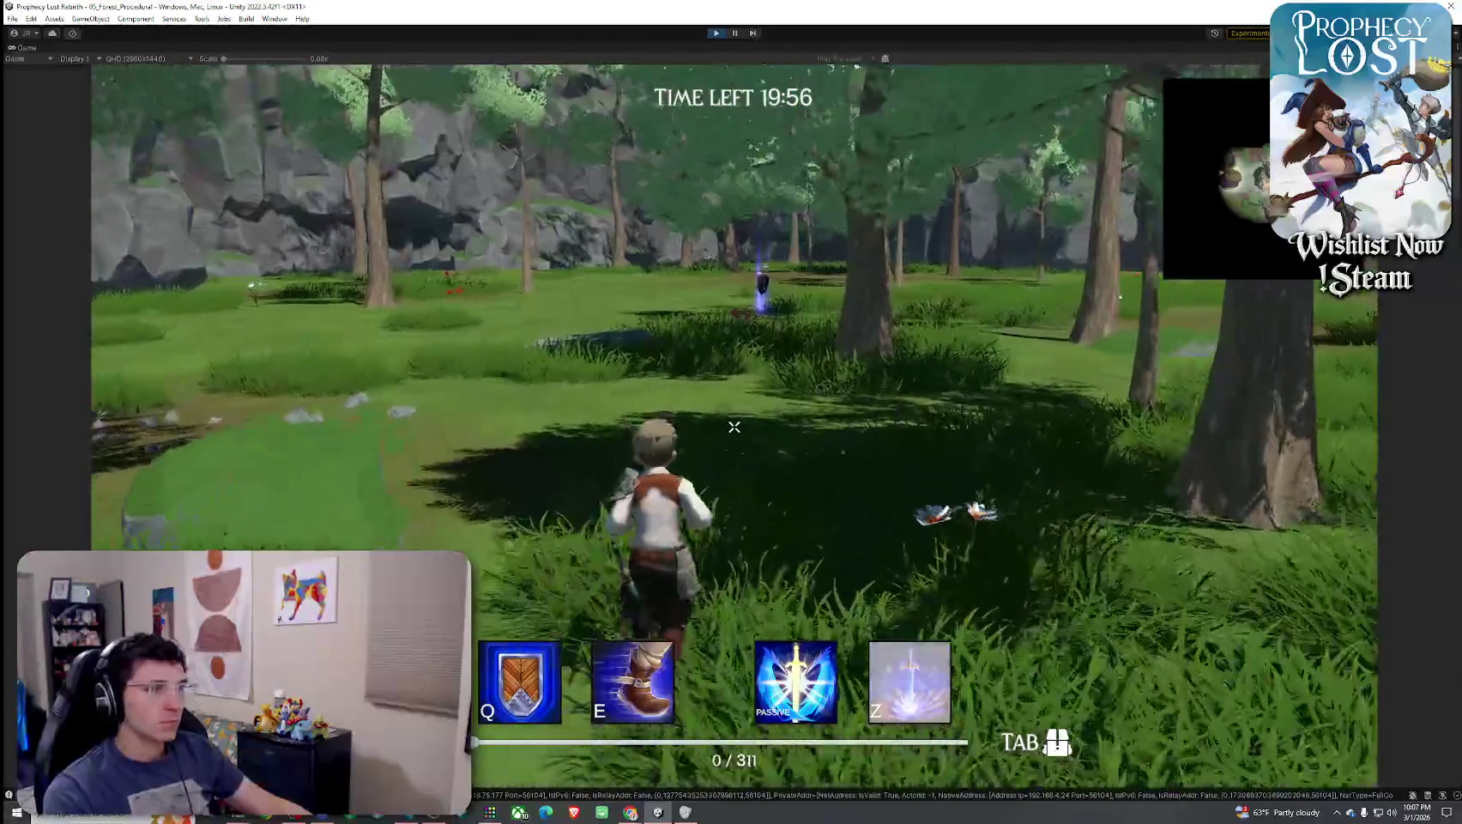
key(w)
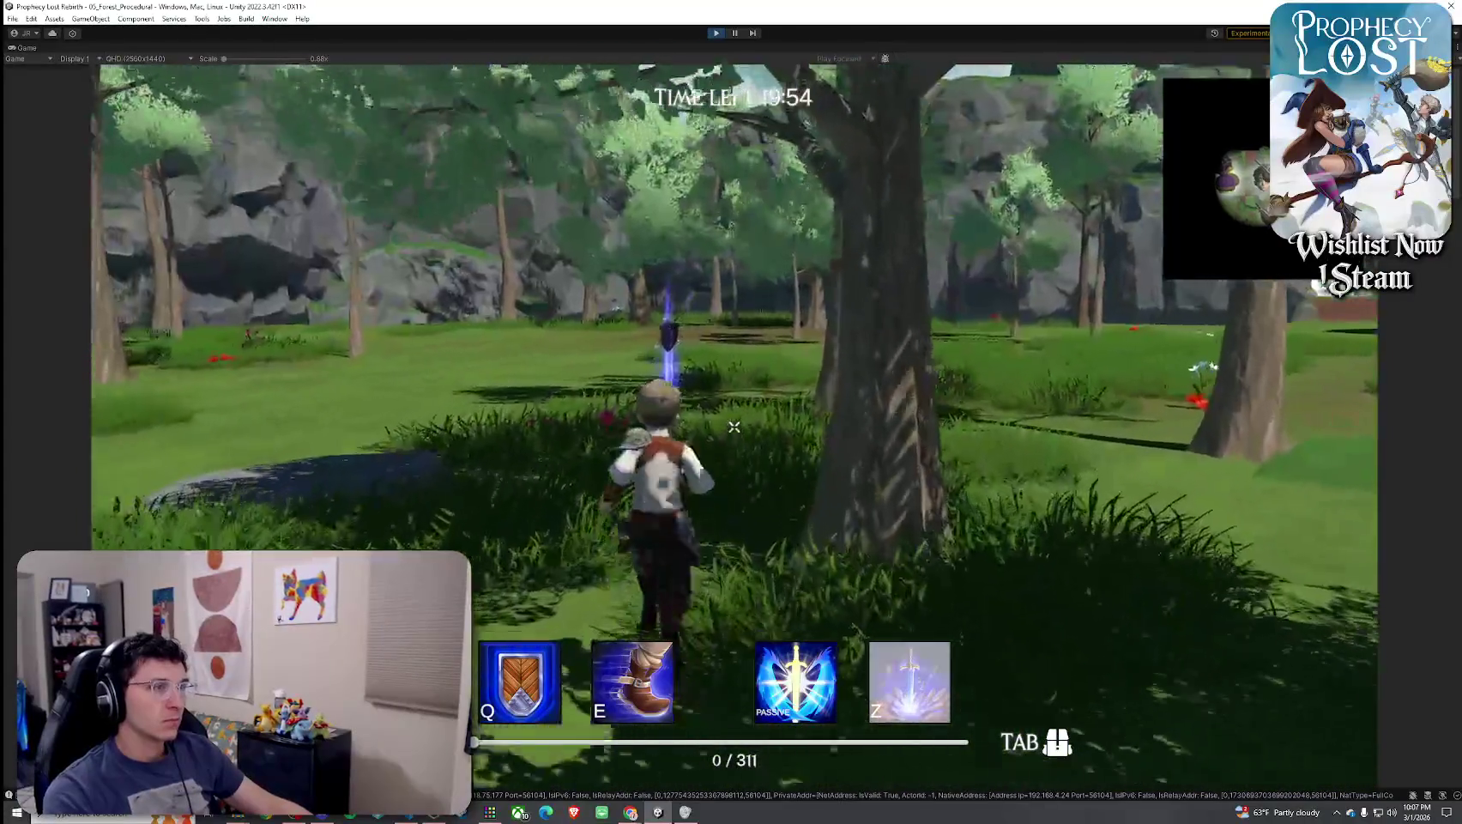
key(w)
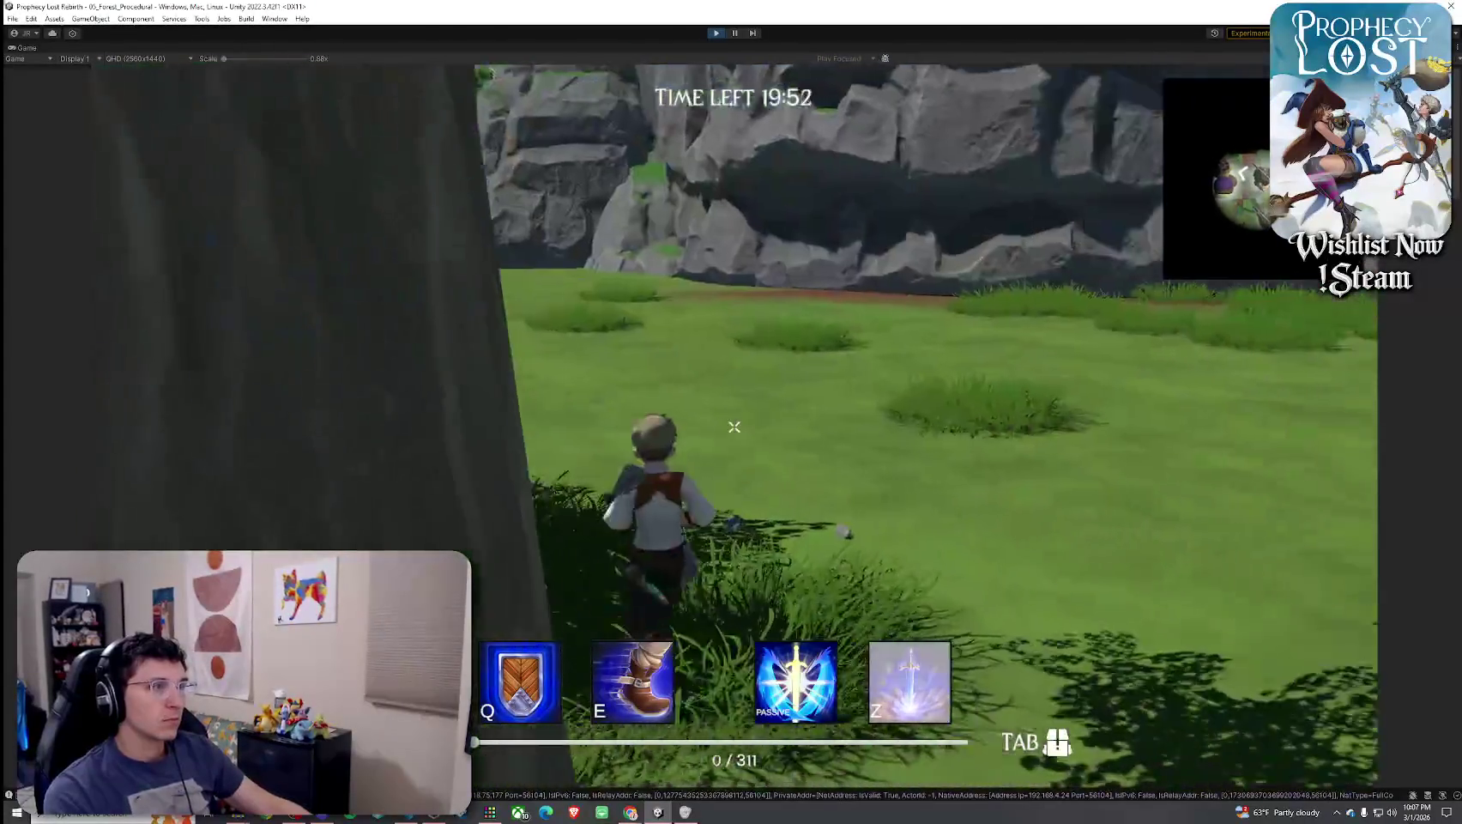
key(w)
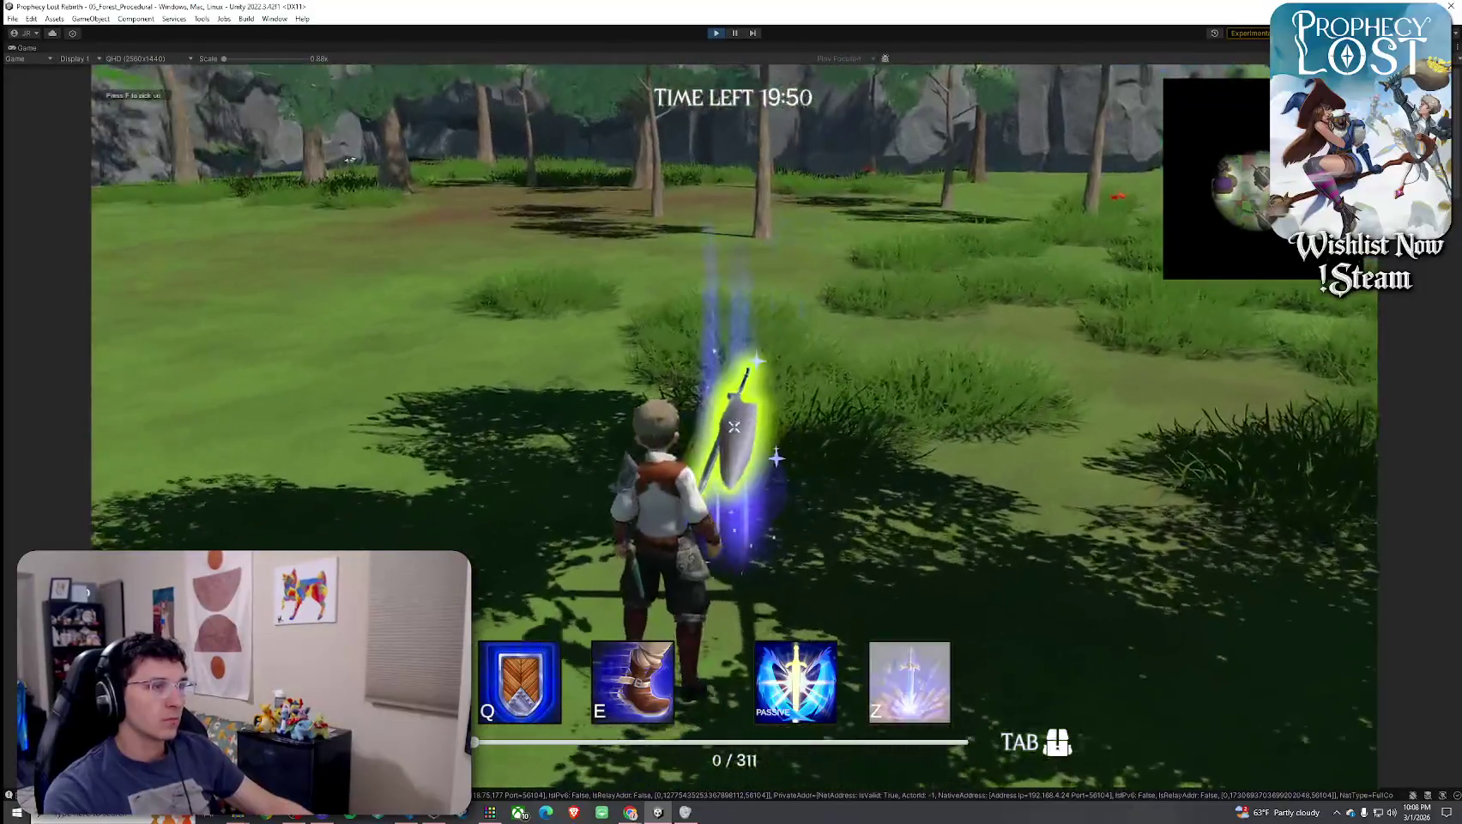
key(Tab)
key(Tab)
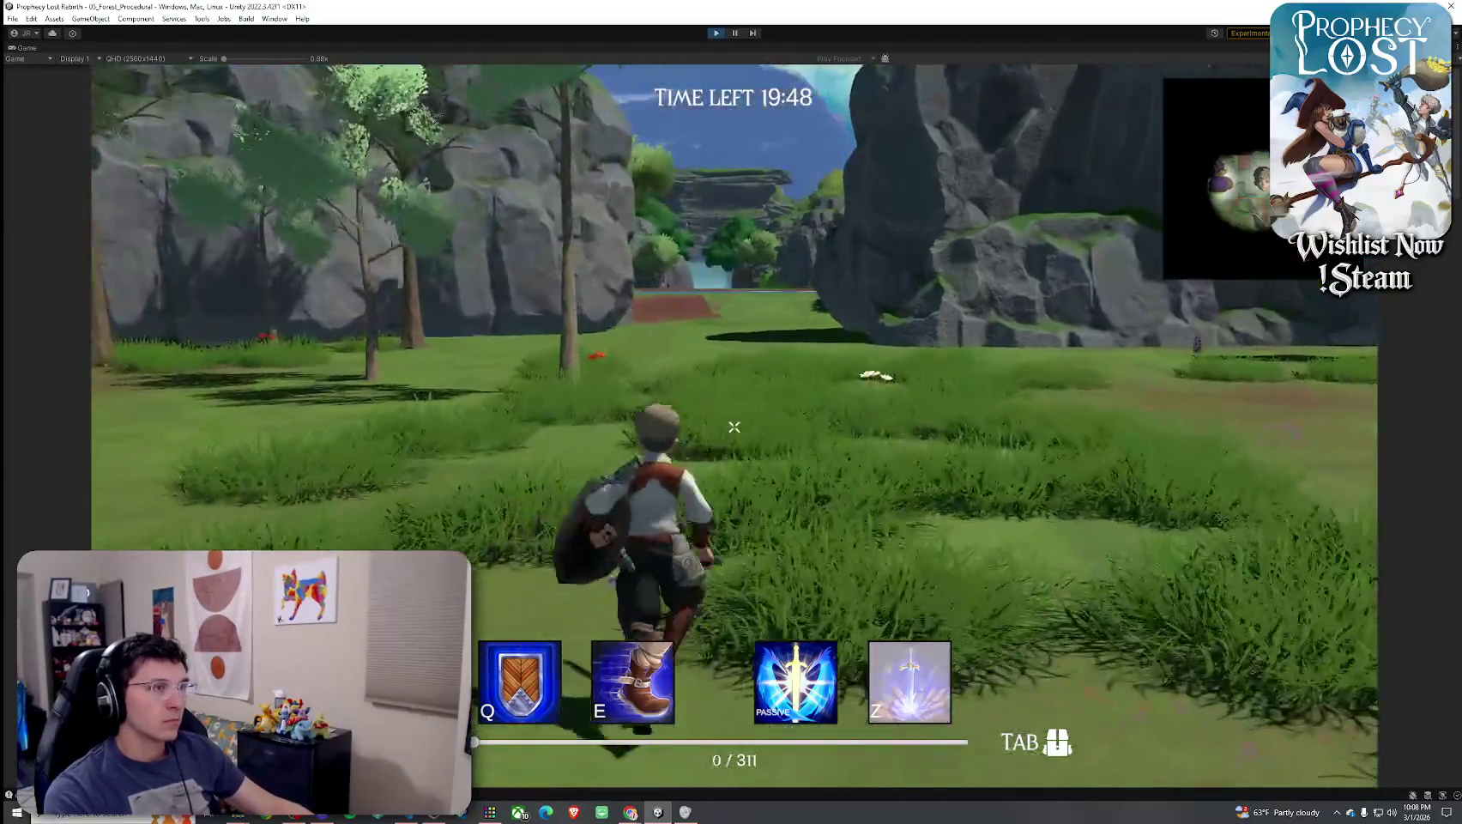
click(733, 427)
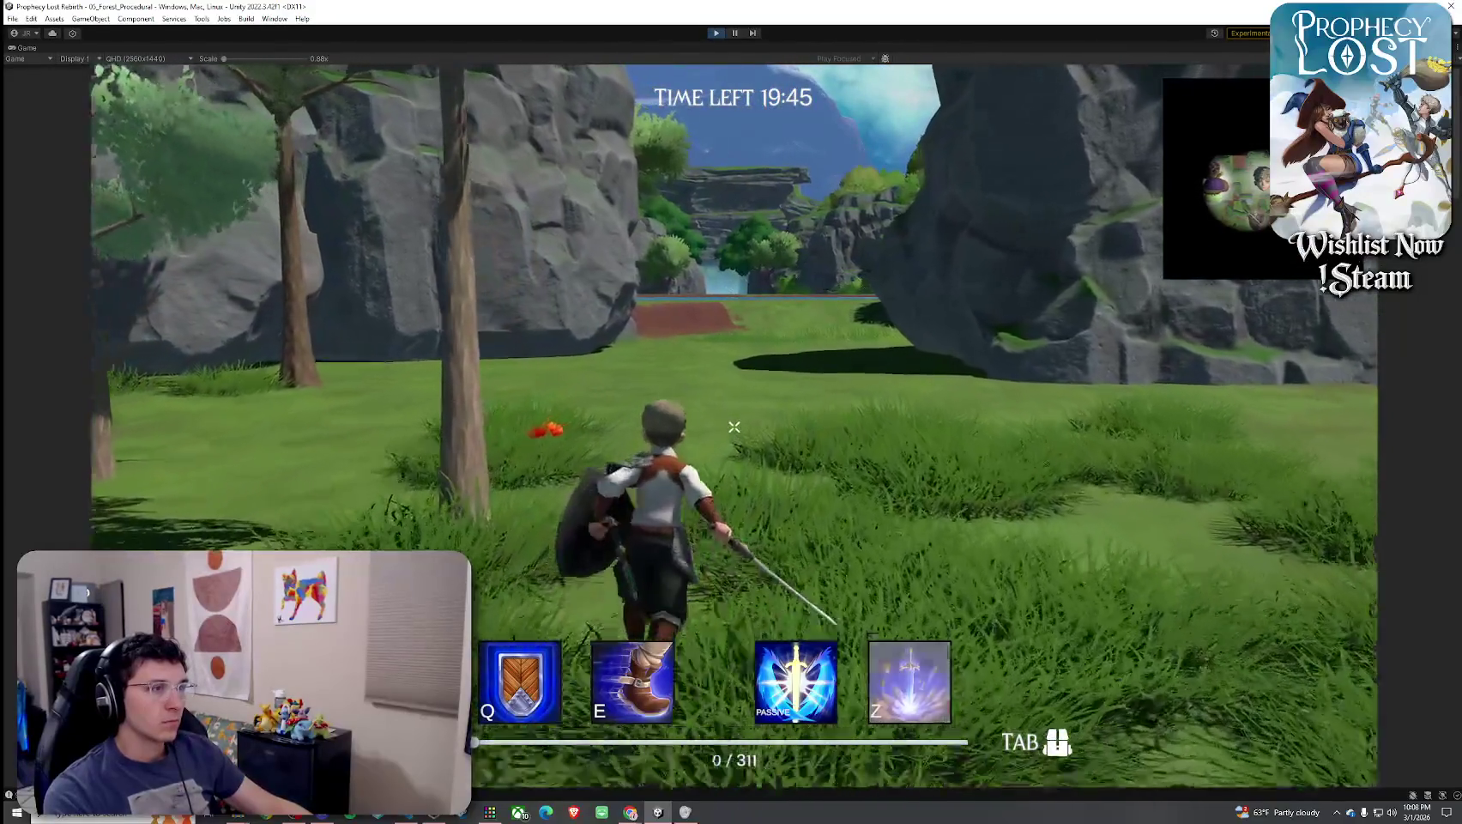
click(733, 427)
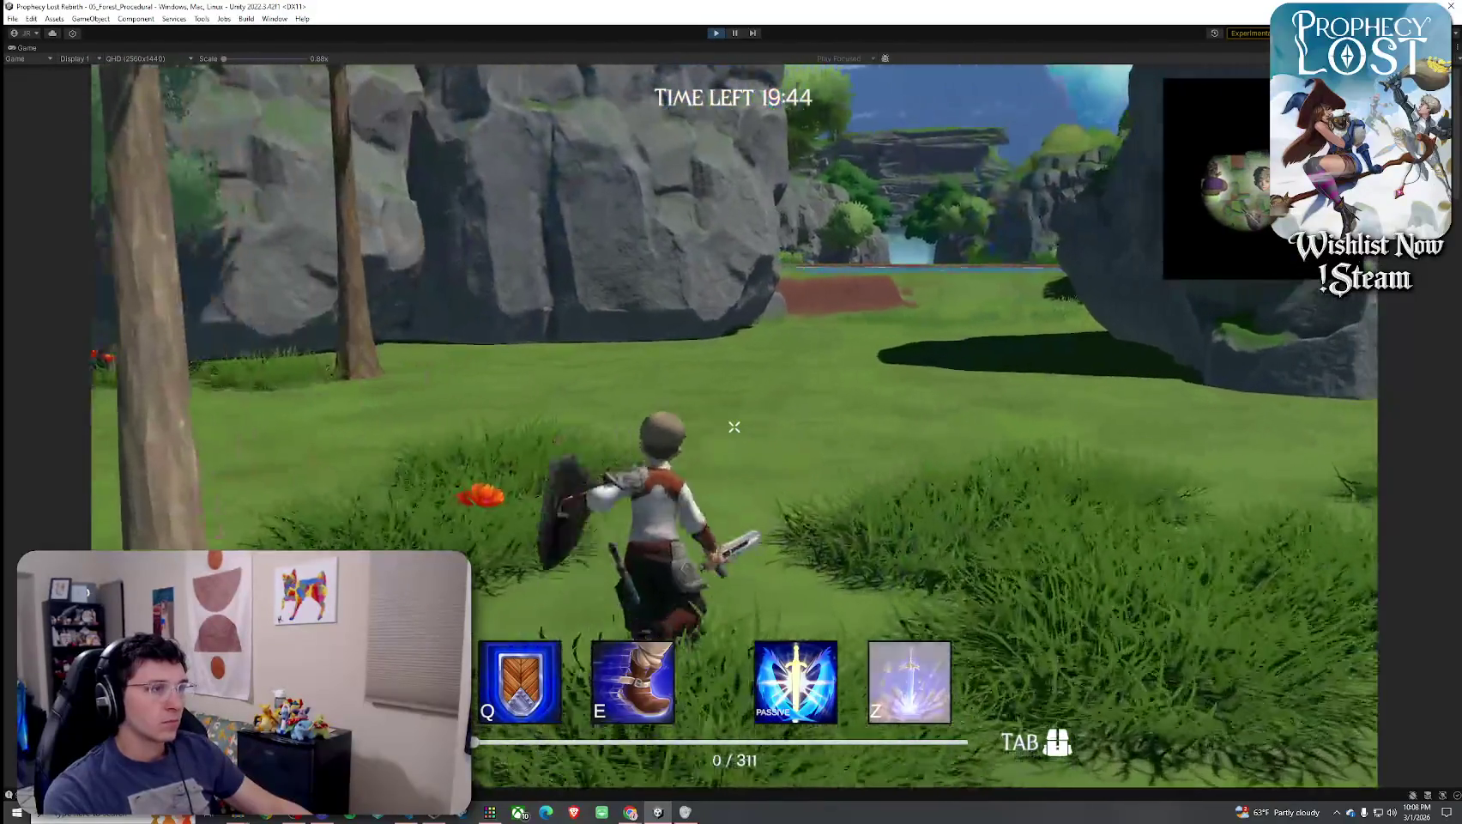
click(734, 426)
Run toward the cliffs, recheck the inventory, then restore the Game view to normal size
key(w)
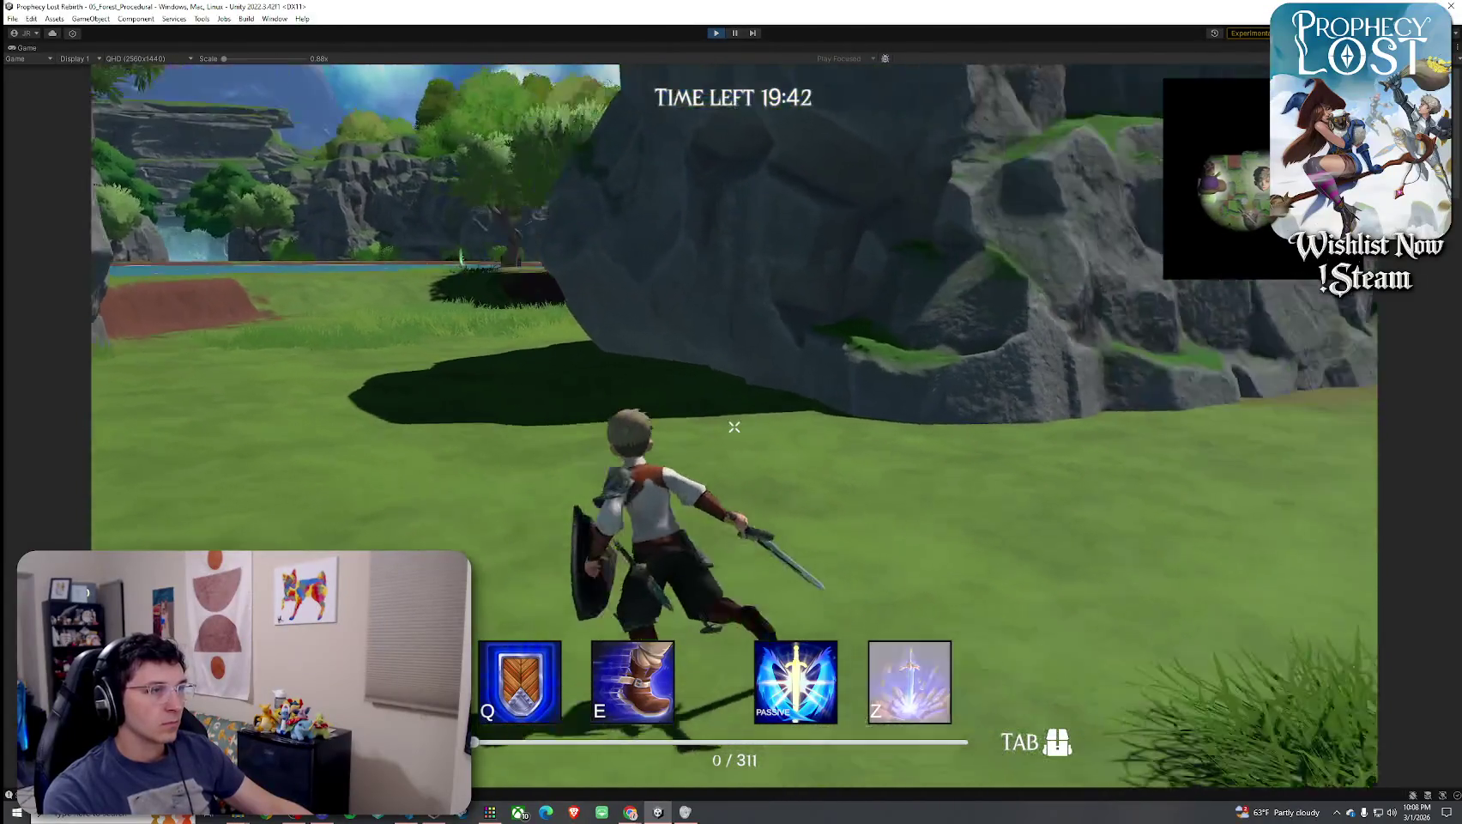
key(w)
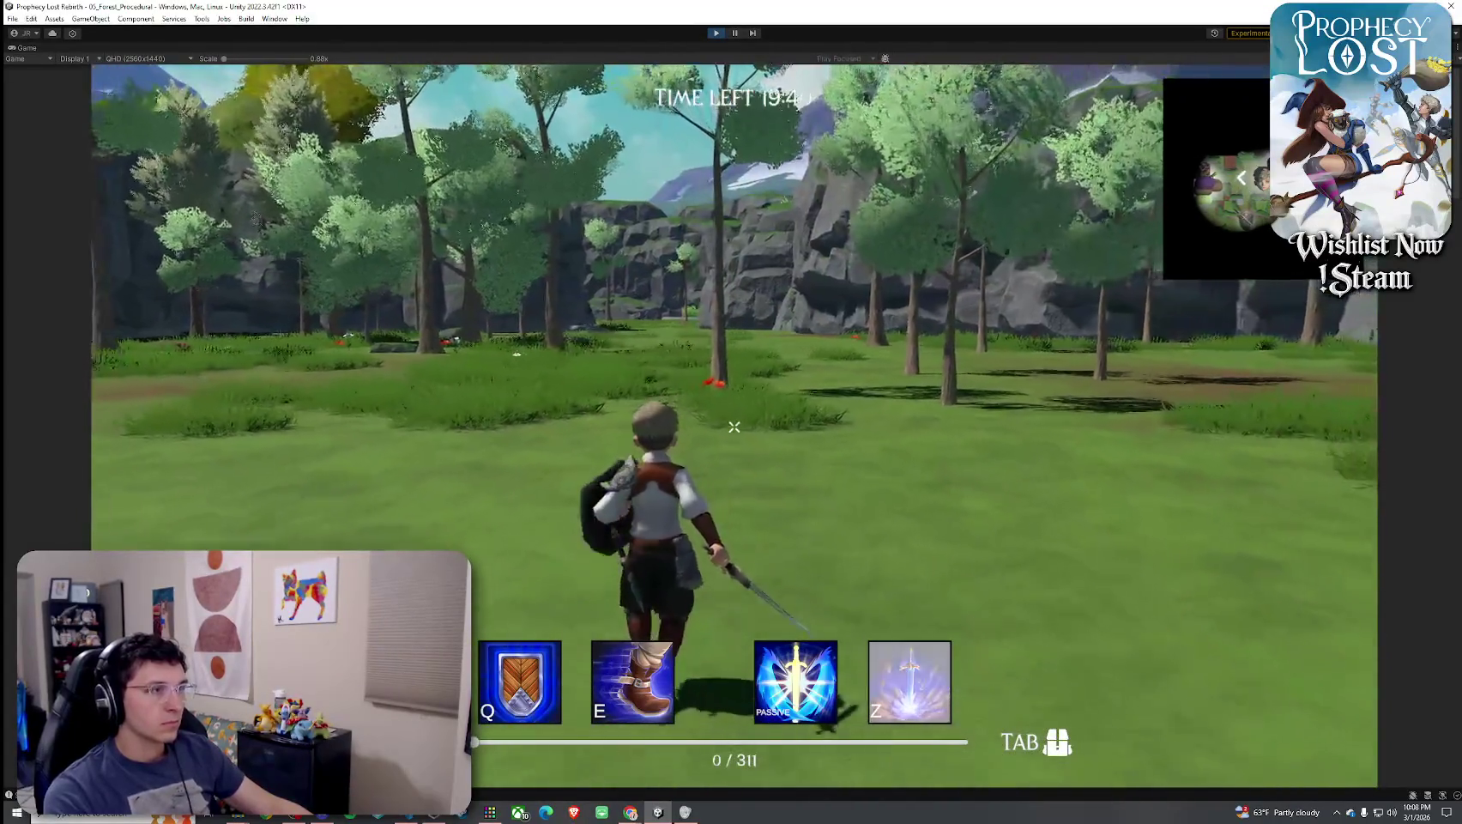
key(w)
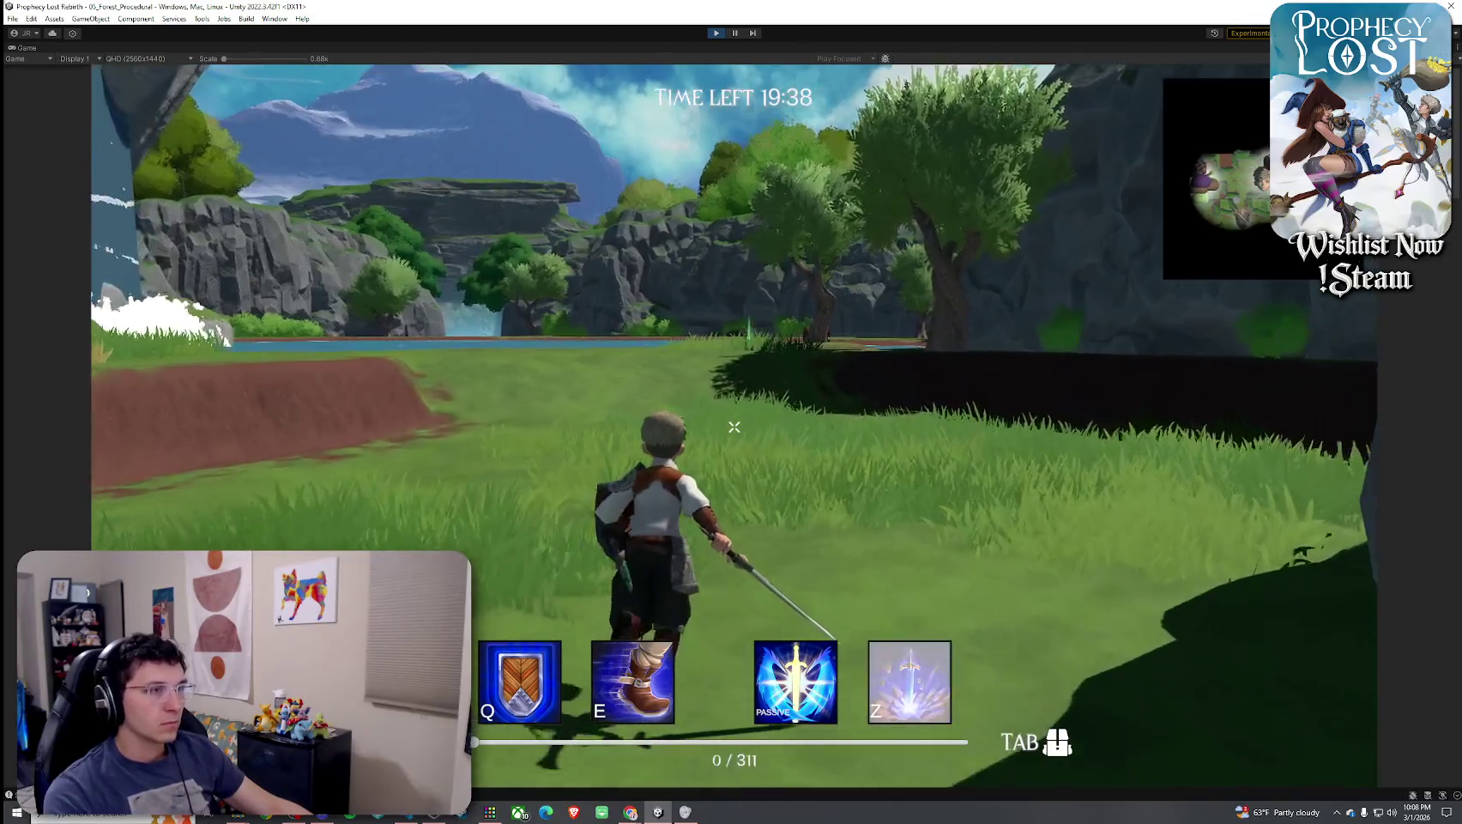
key(Tab)
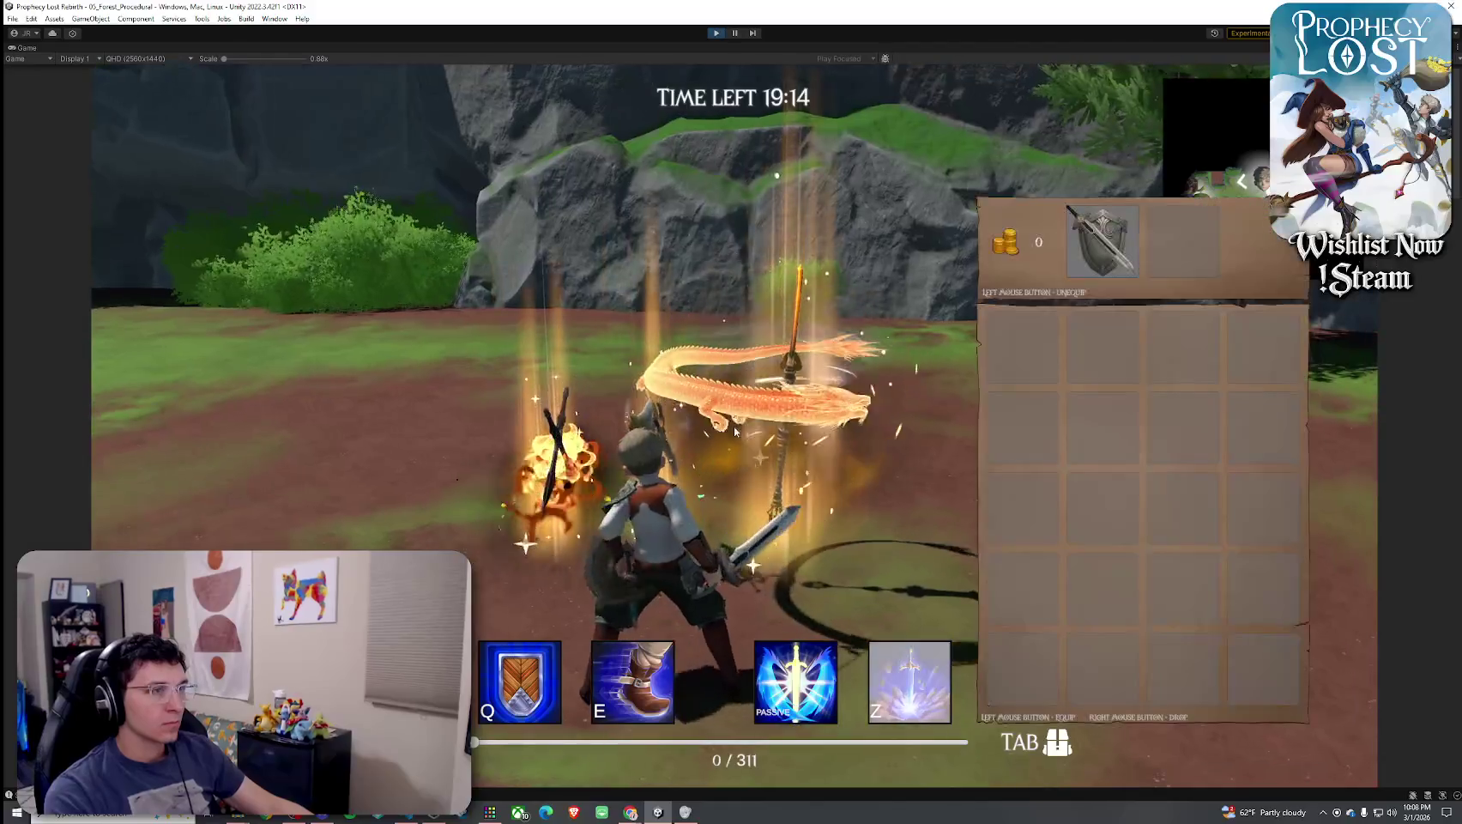
key(Tab)
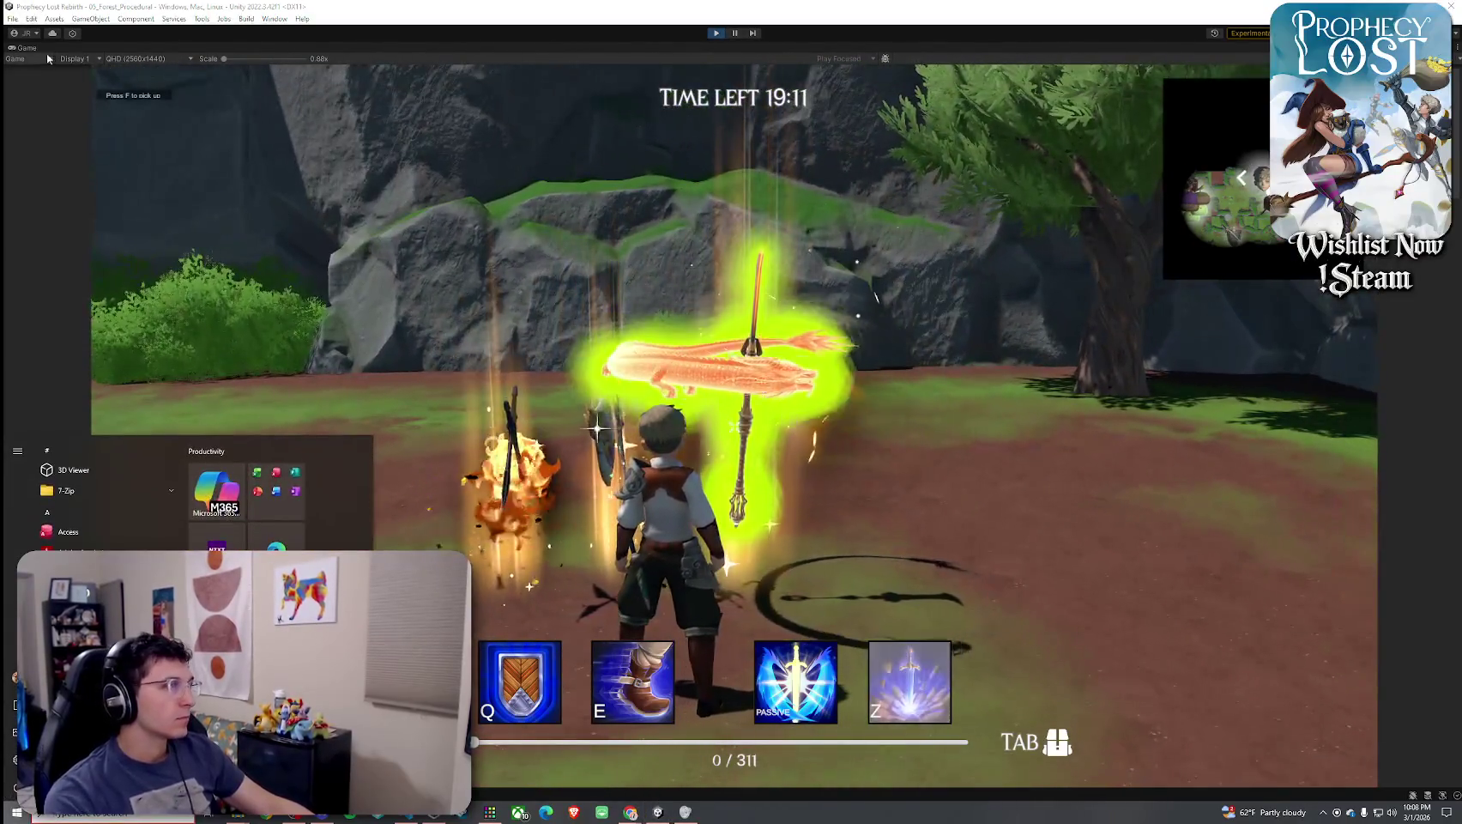
click(29, 47)
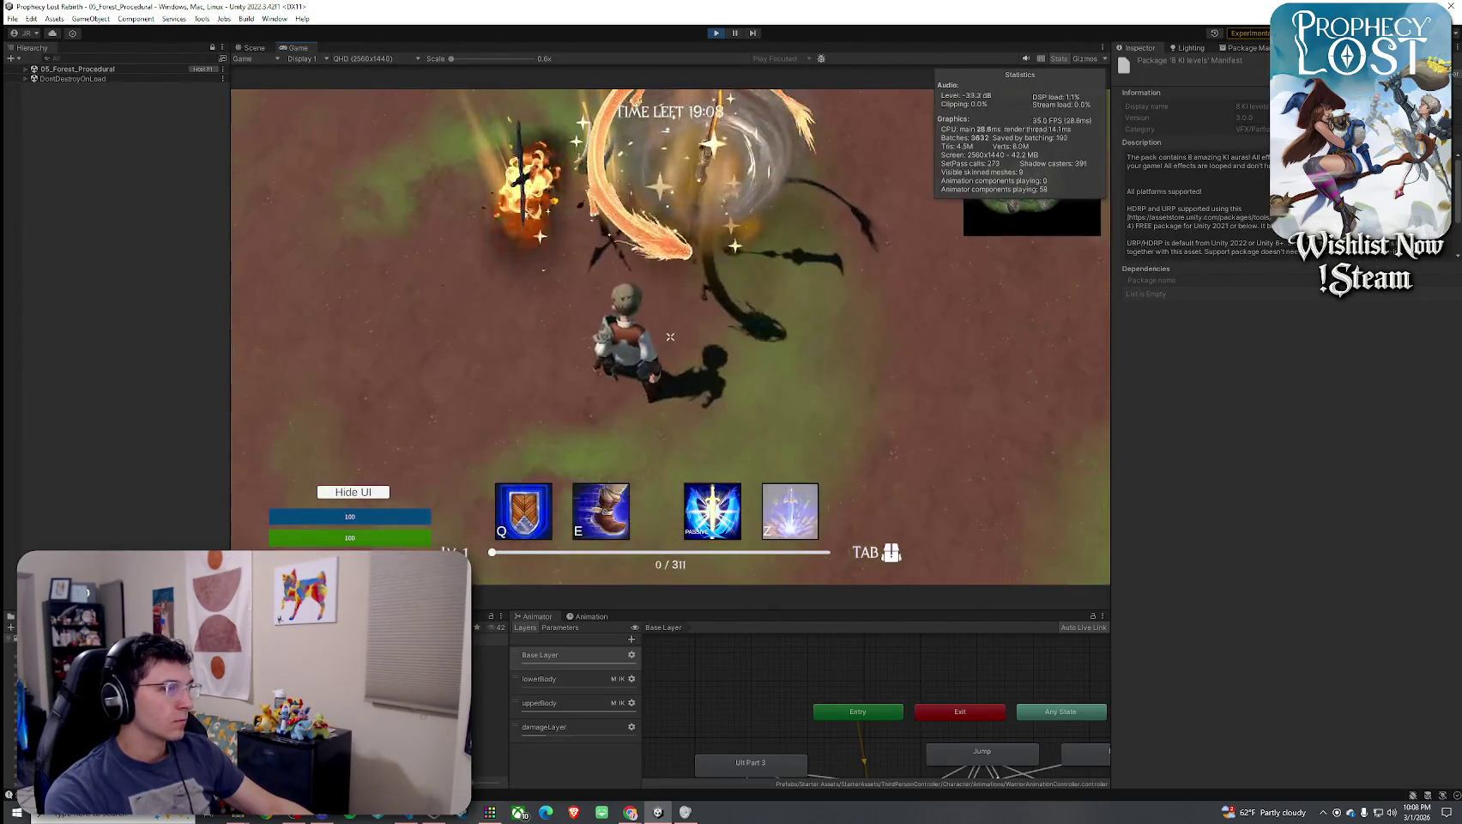
Enlarge the Console panel, clear it and select the ArgumentOutOfRange error
drag(285, 608, 286, 396)
click(15, 422)
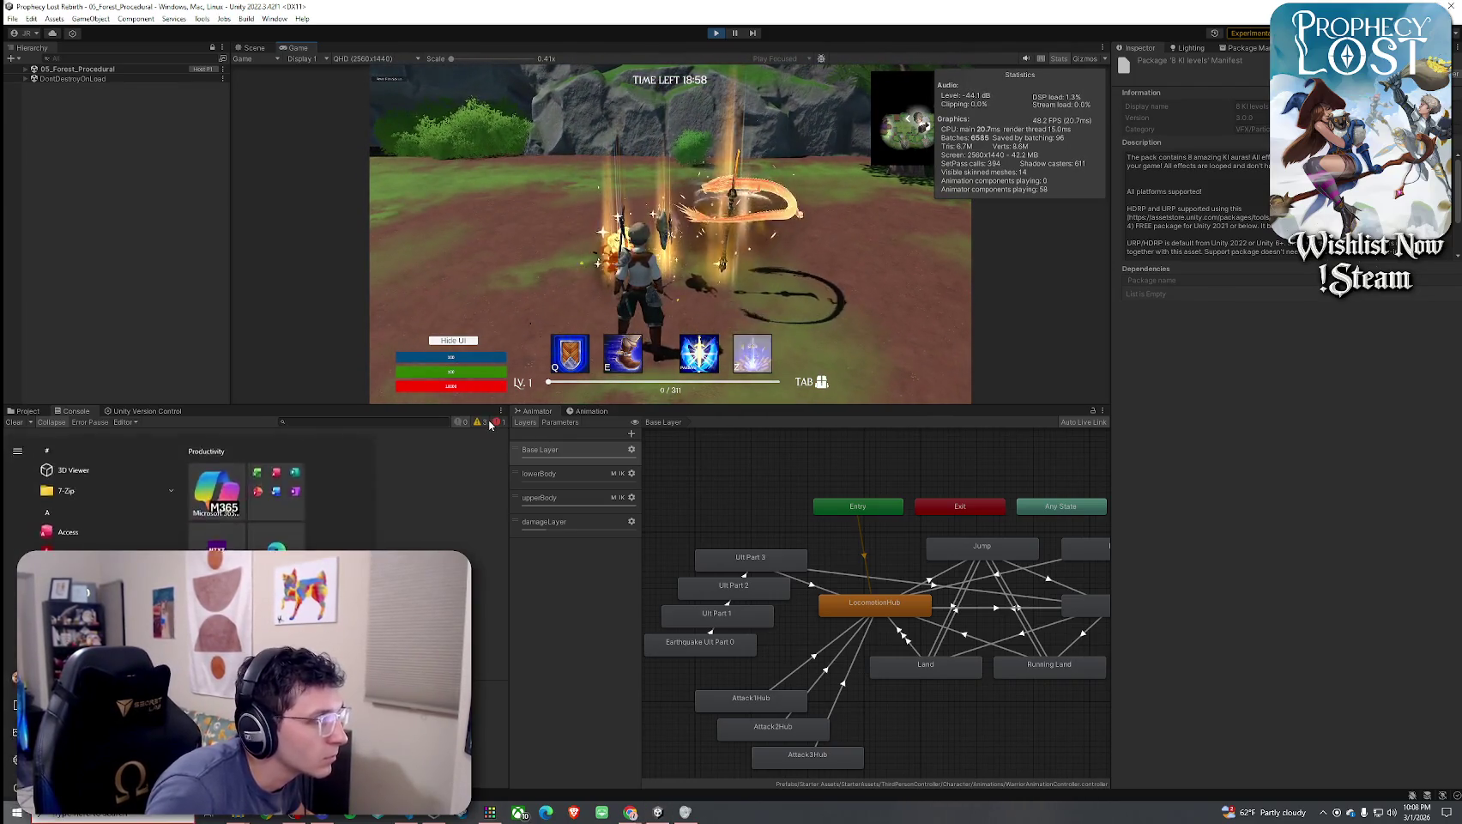
click(255, 512)
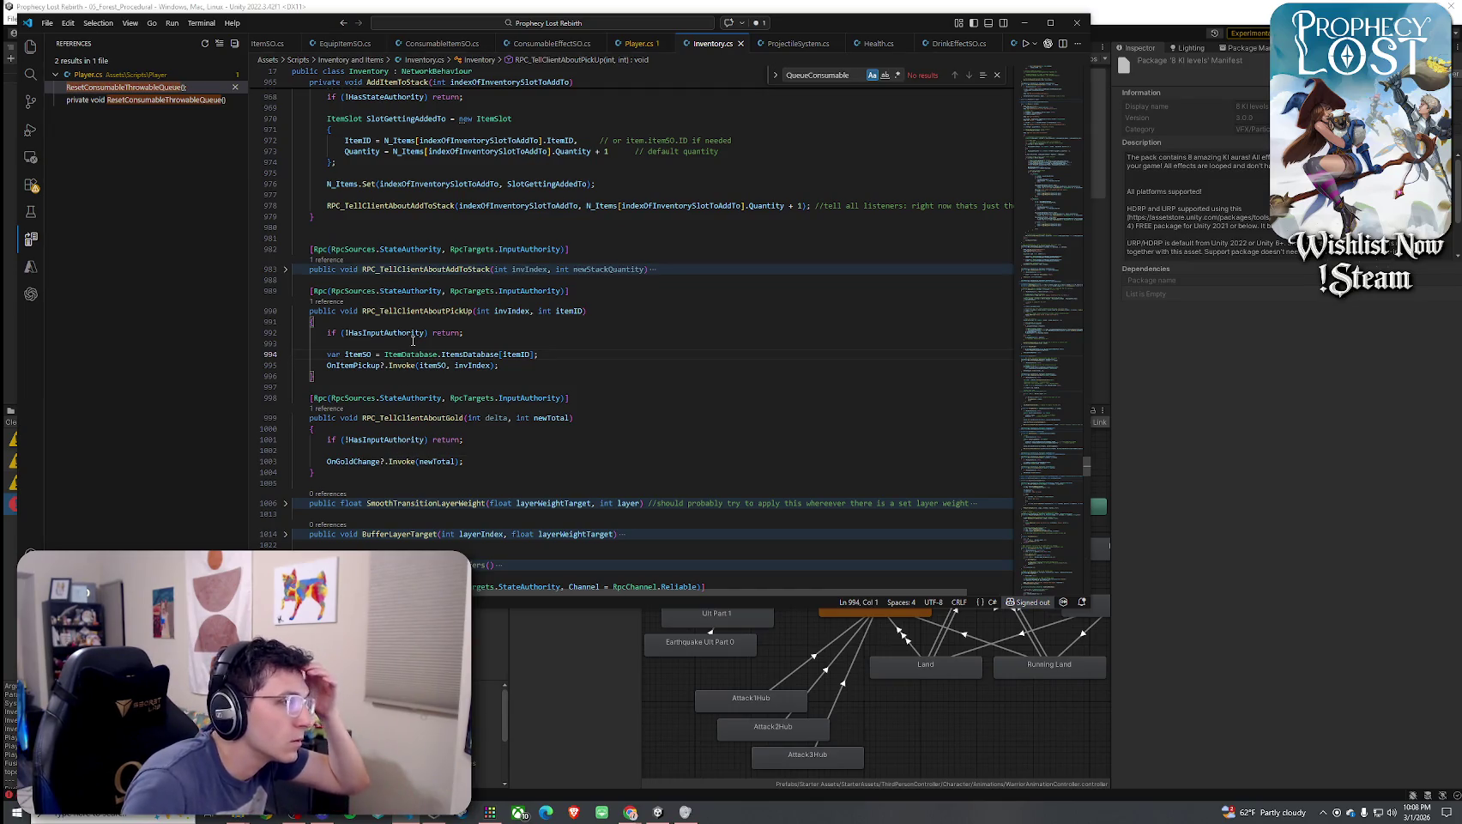
Filter the Hierarchy for 'ItemD', select Item Database, then switch back to Inventory.cs
key(alt+Tab)
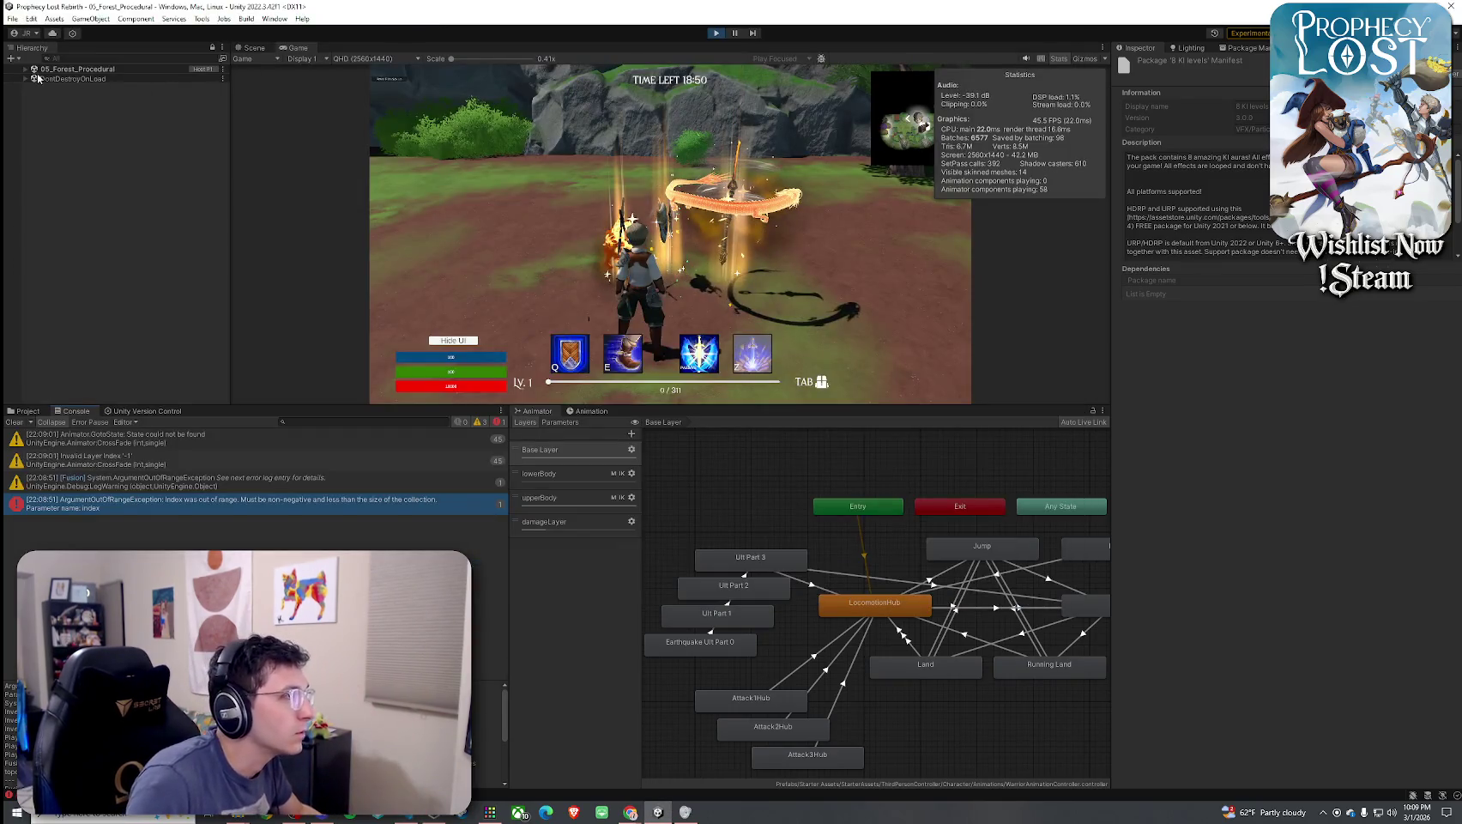
click(26, 68)
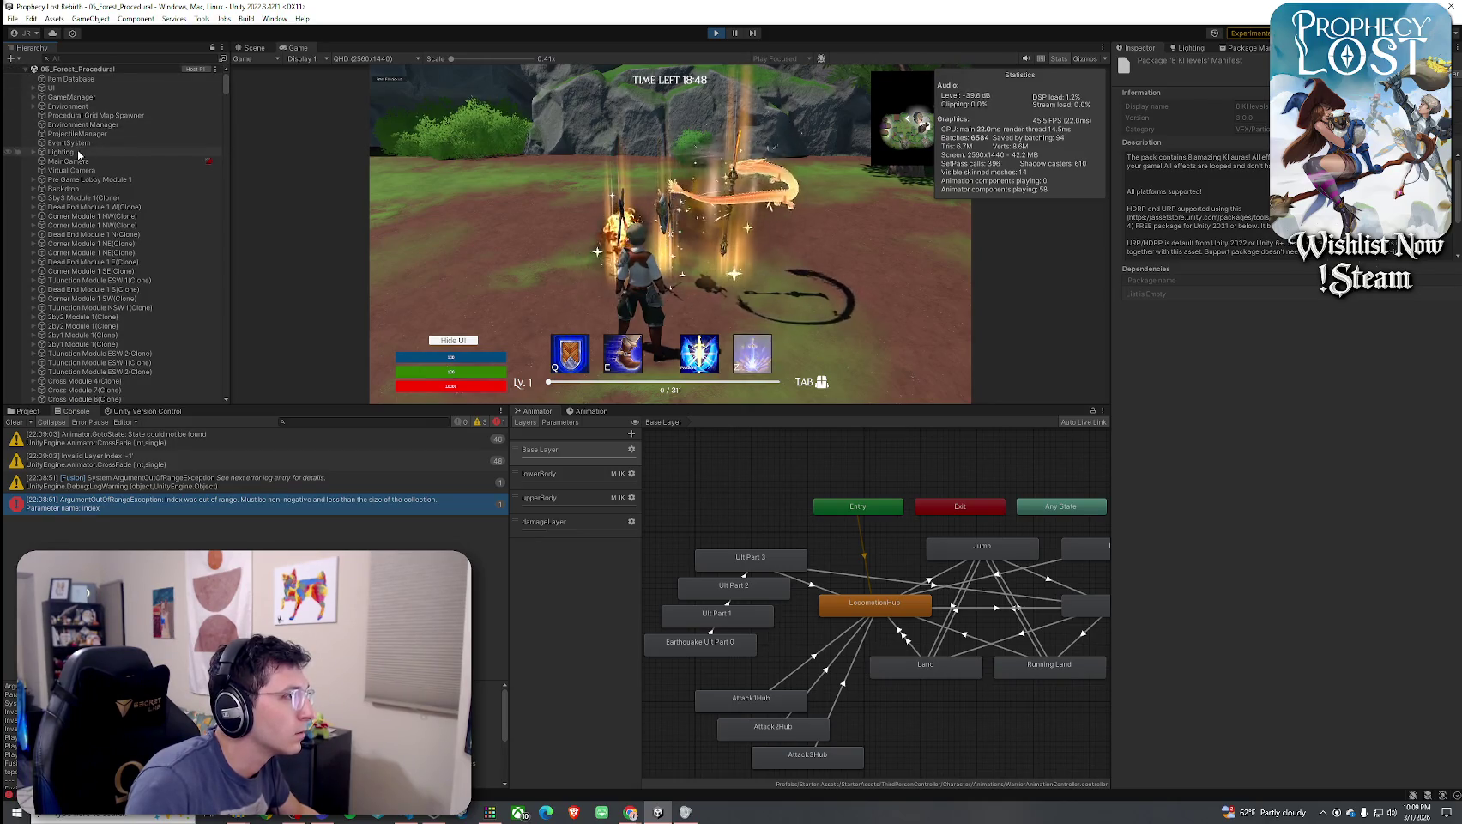
click(72, 59)
text(emdata)
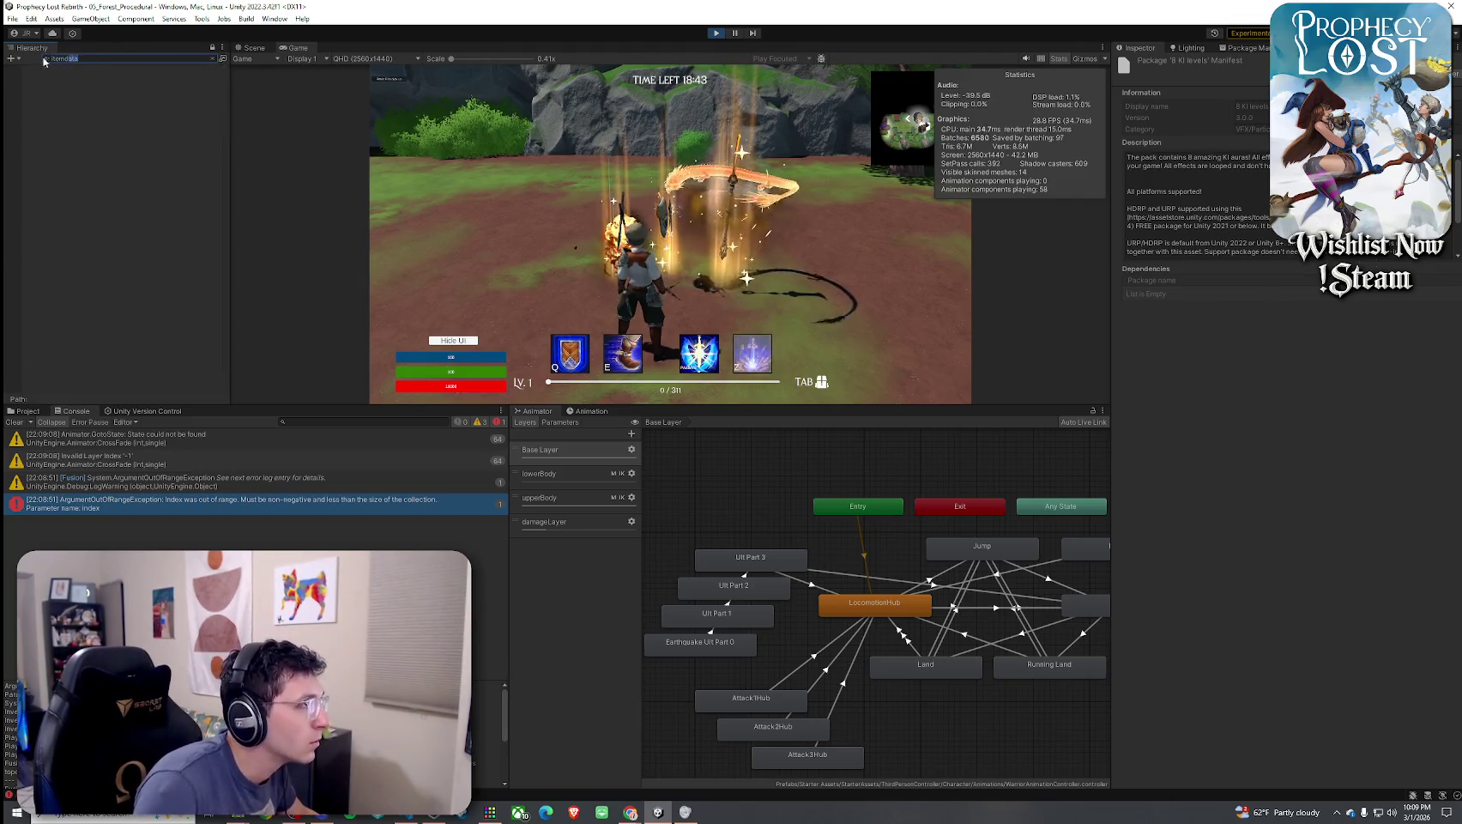
key(BackSpace)
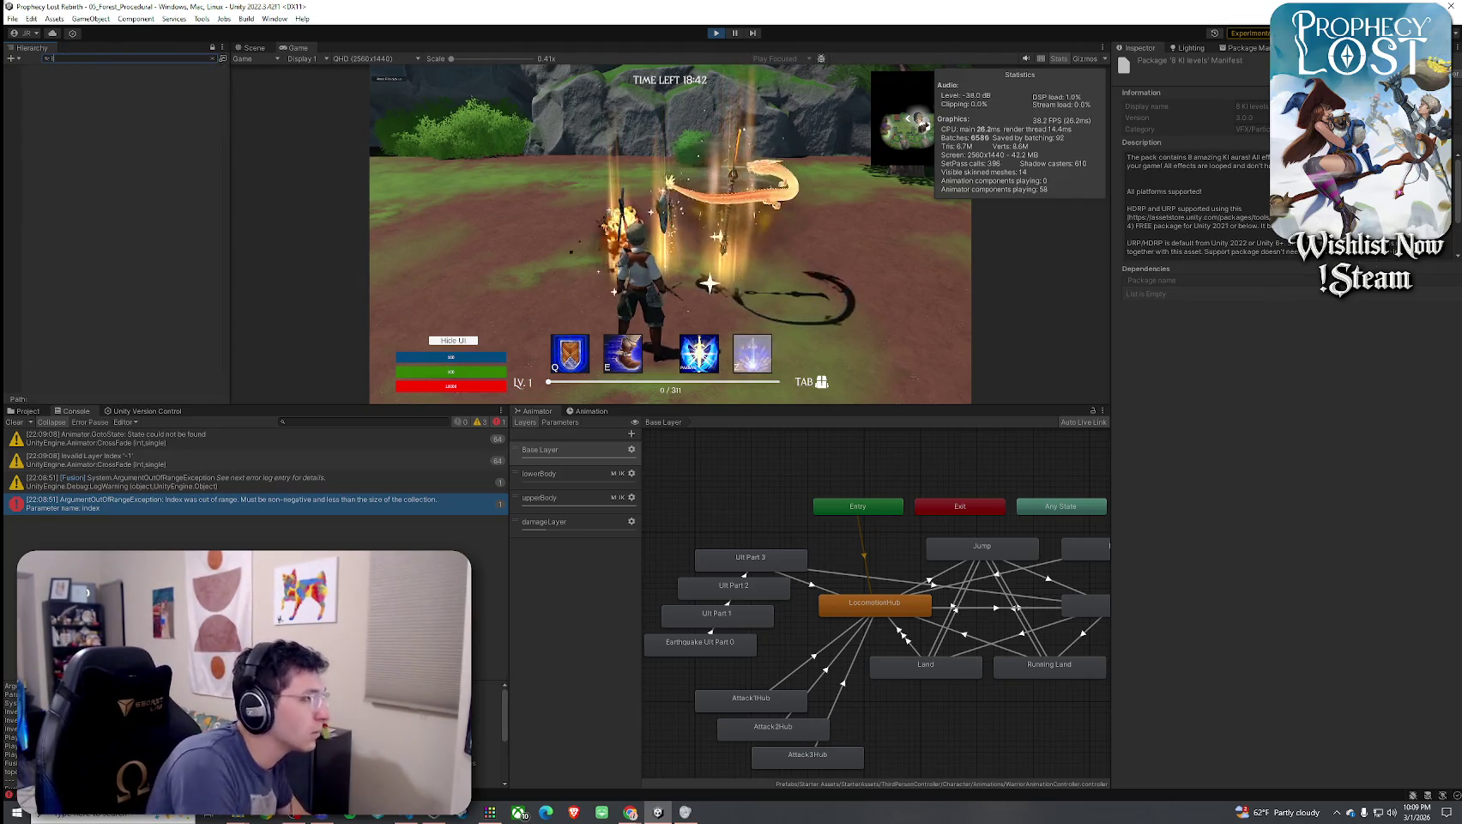
text(ItemD)
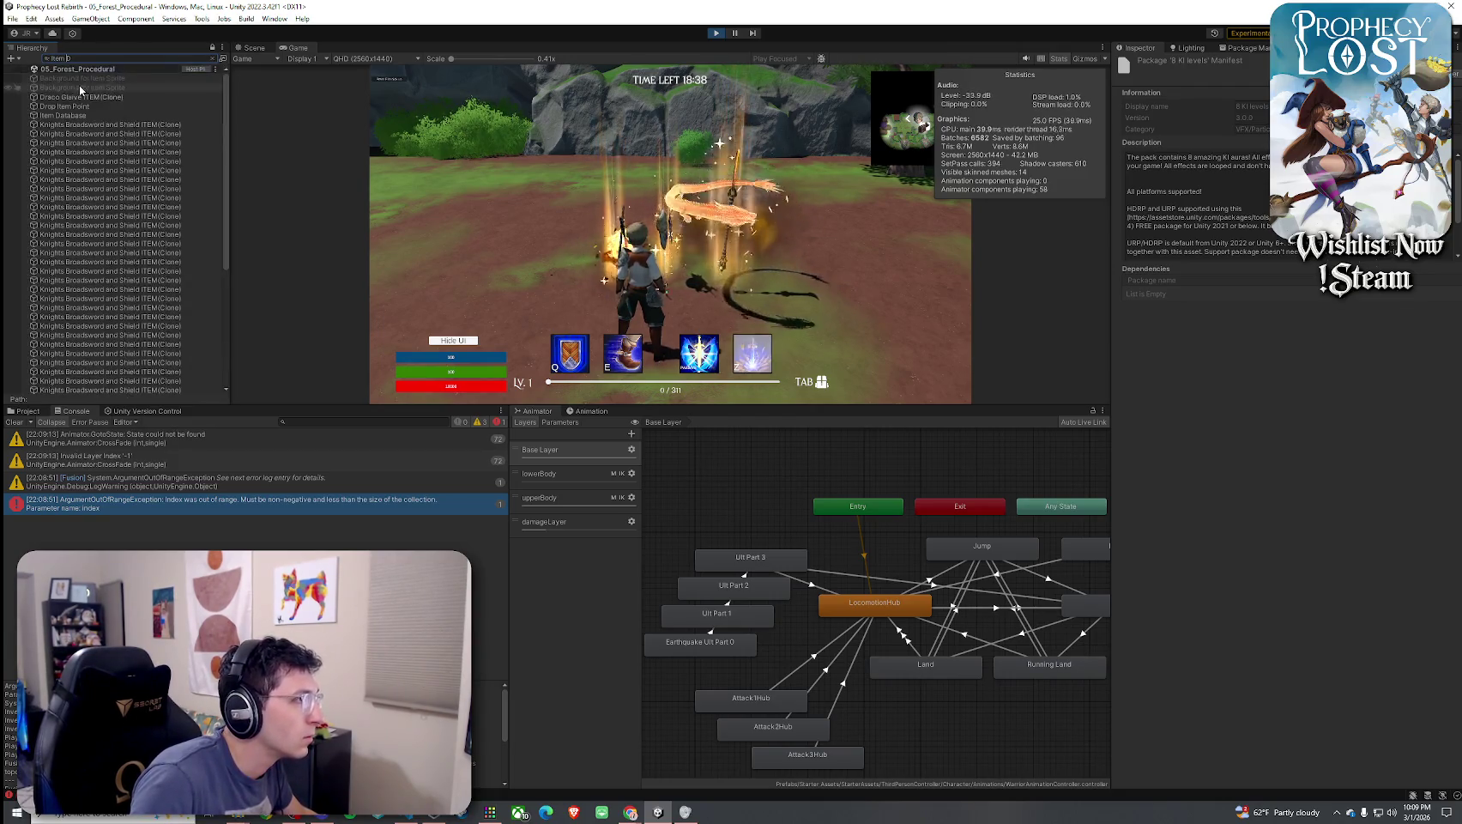
click(100, 116)
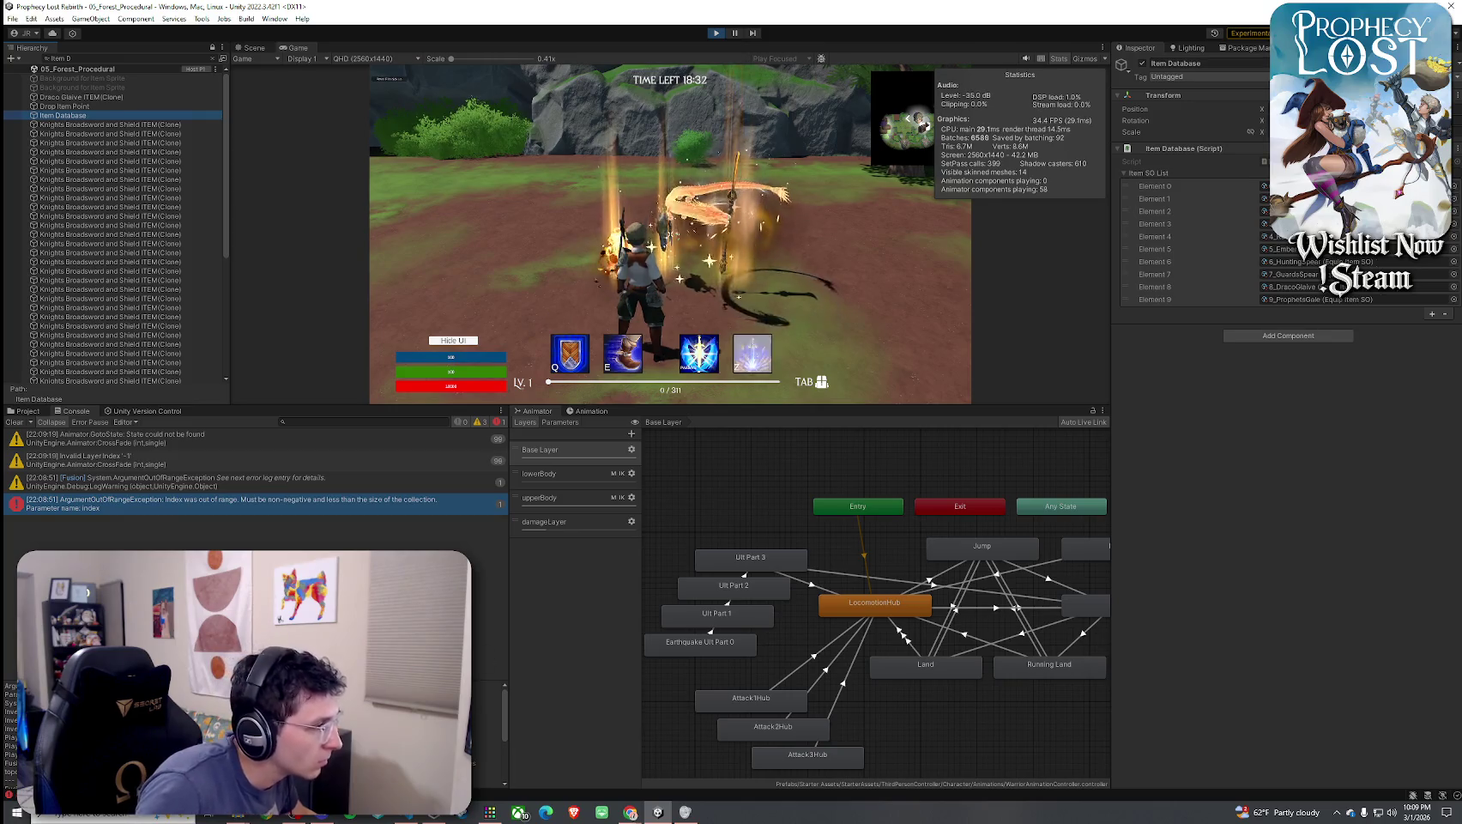
key(alt+Tab)
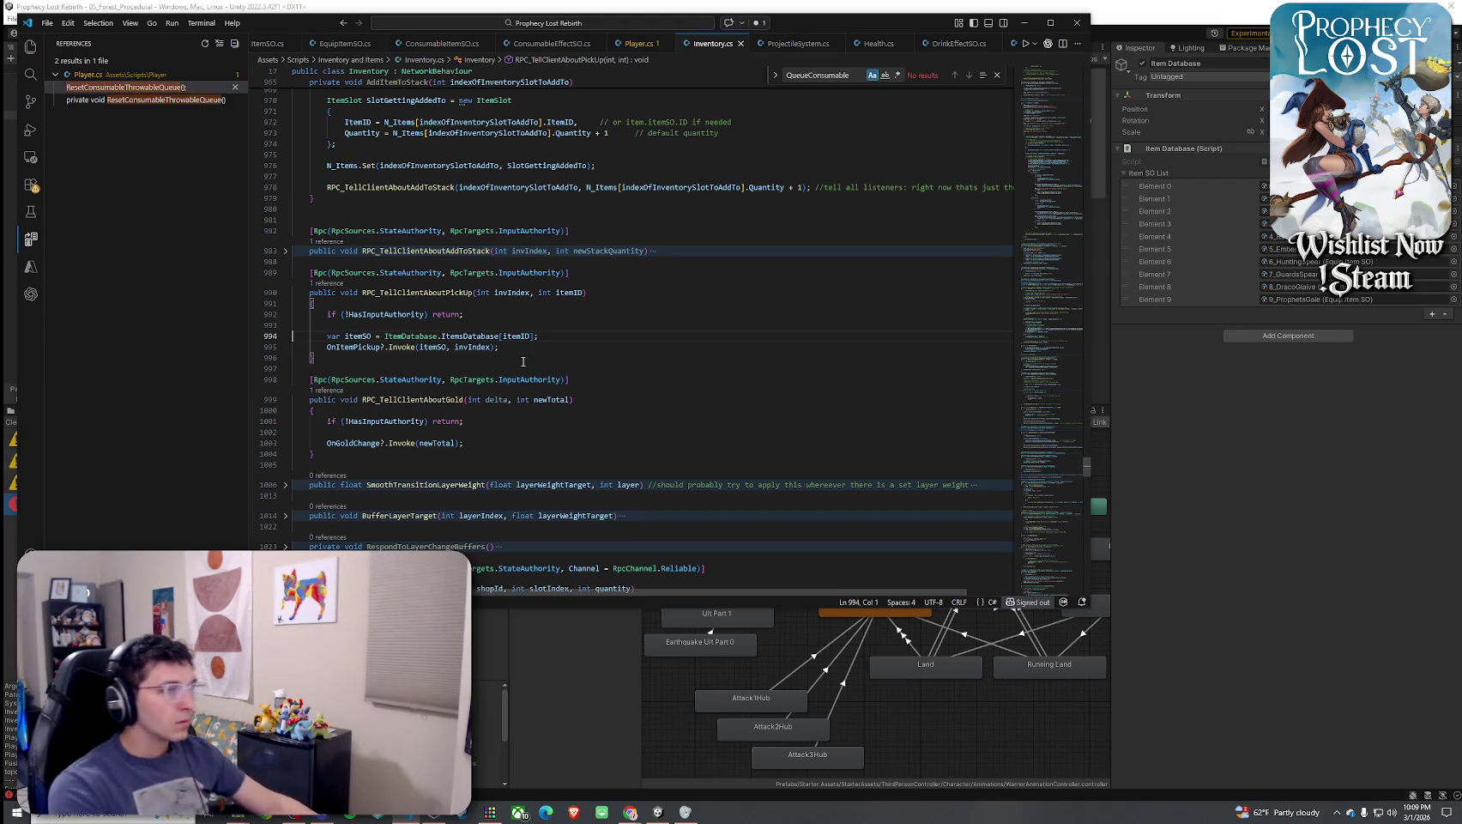
Examine the itemID lookup and itemSO lines 994–995 in Inventory.cs, then return to Unity
click(518, 336)
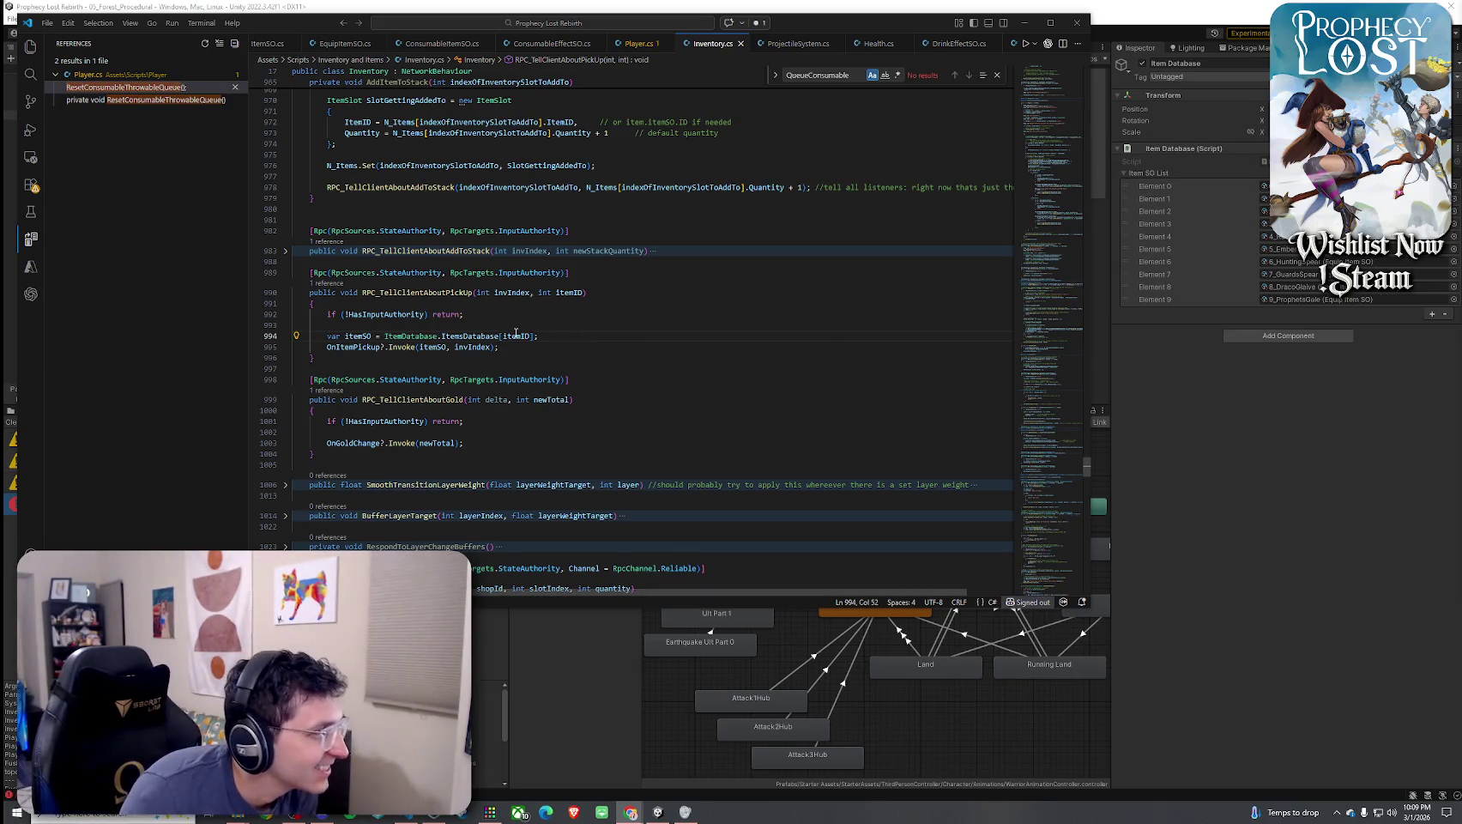
click(474, 347)
key(Up)
key(End)
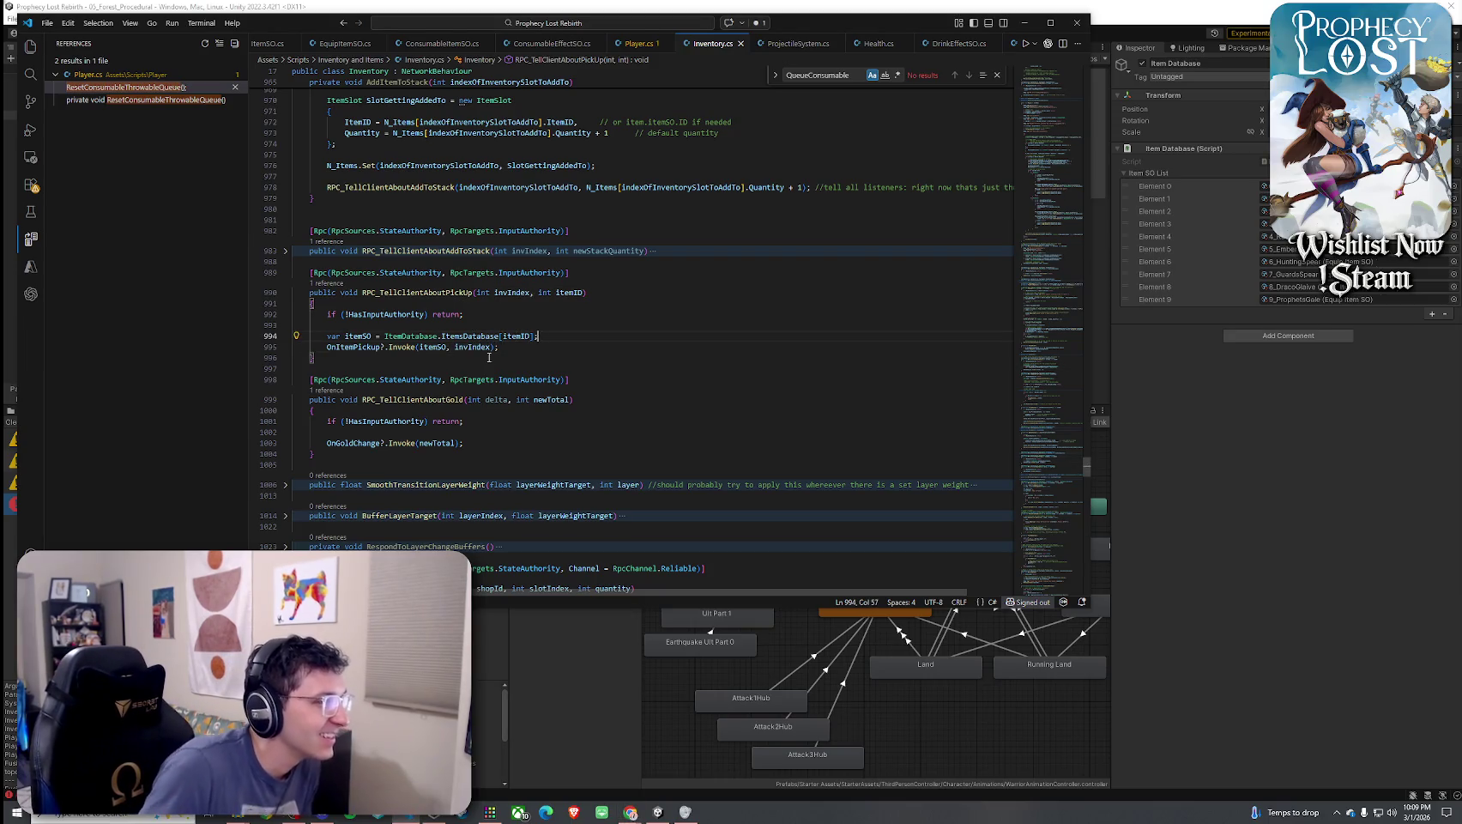
click(419, 347)
key(Up)
key(Up)
key(Up)
key(Down)
key(Down)
key(Down)
key(Up)
key(Down)
key(Up)
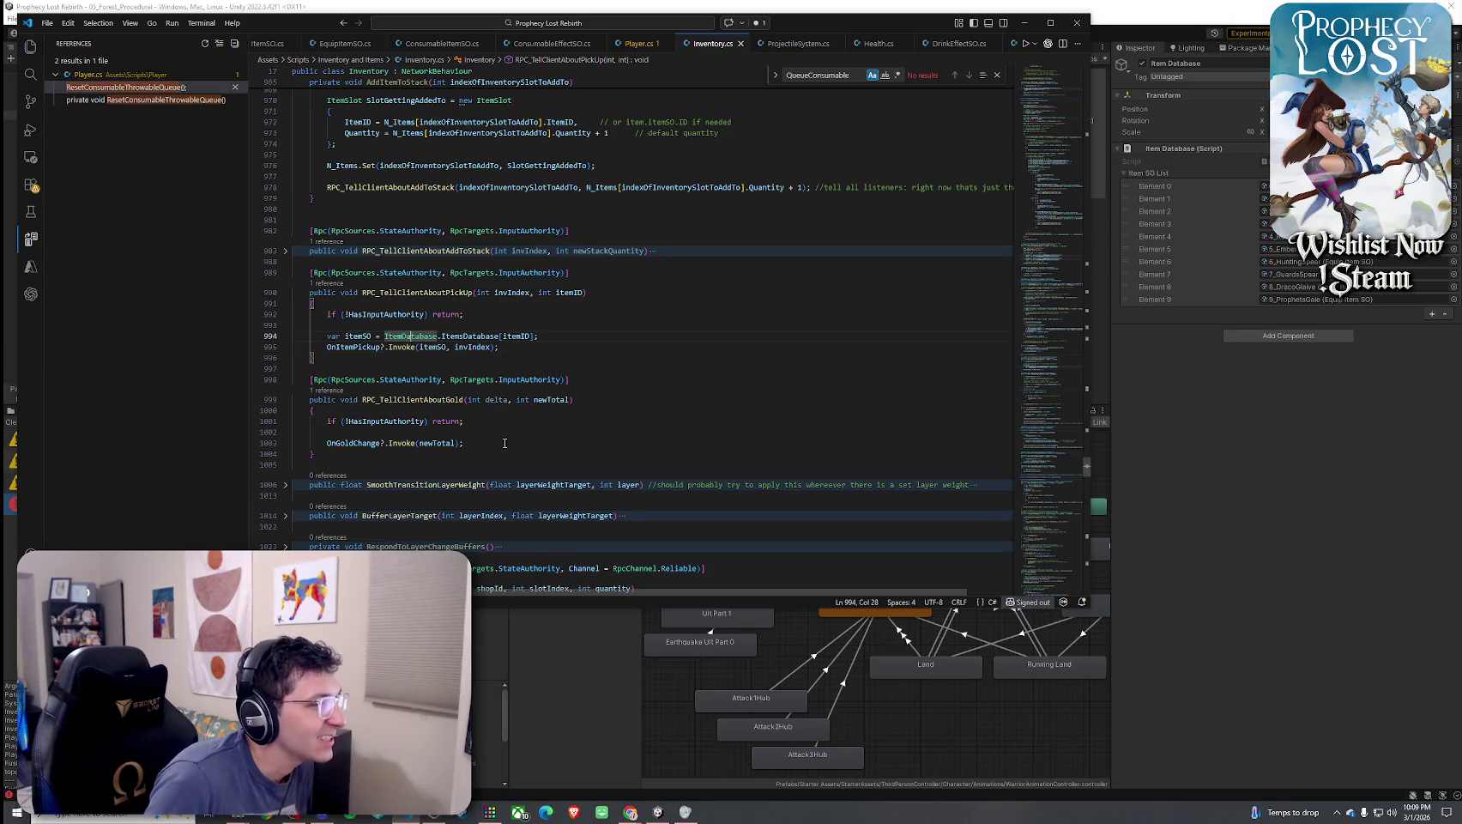
key(alt+Tab)
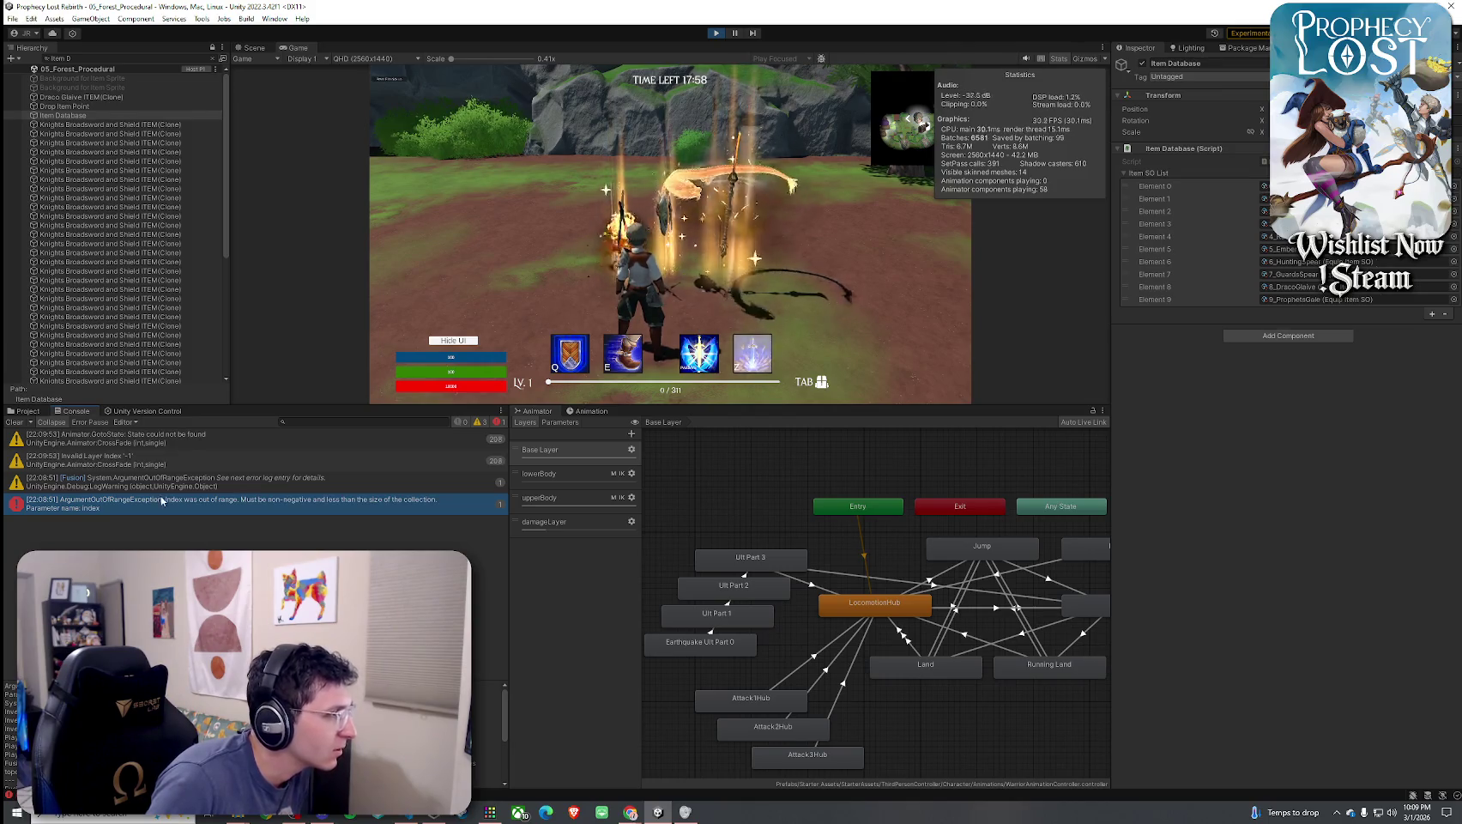
Clear the Console, hide warnings, open the remaining error's source, then show the Scene view
click(159, 461)
click(187, 444)
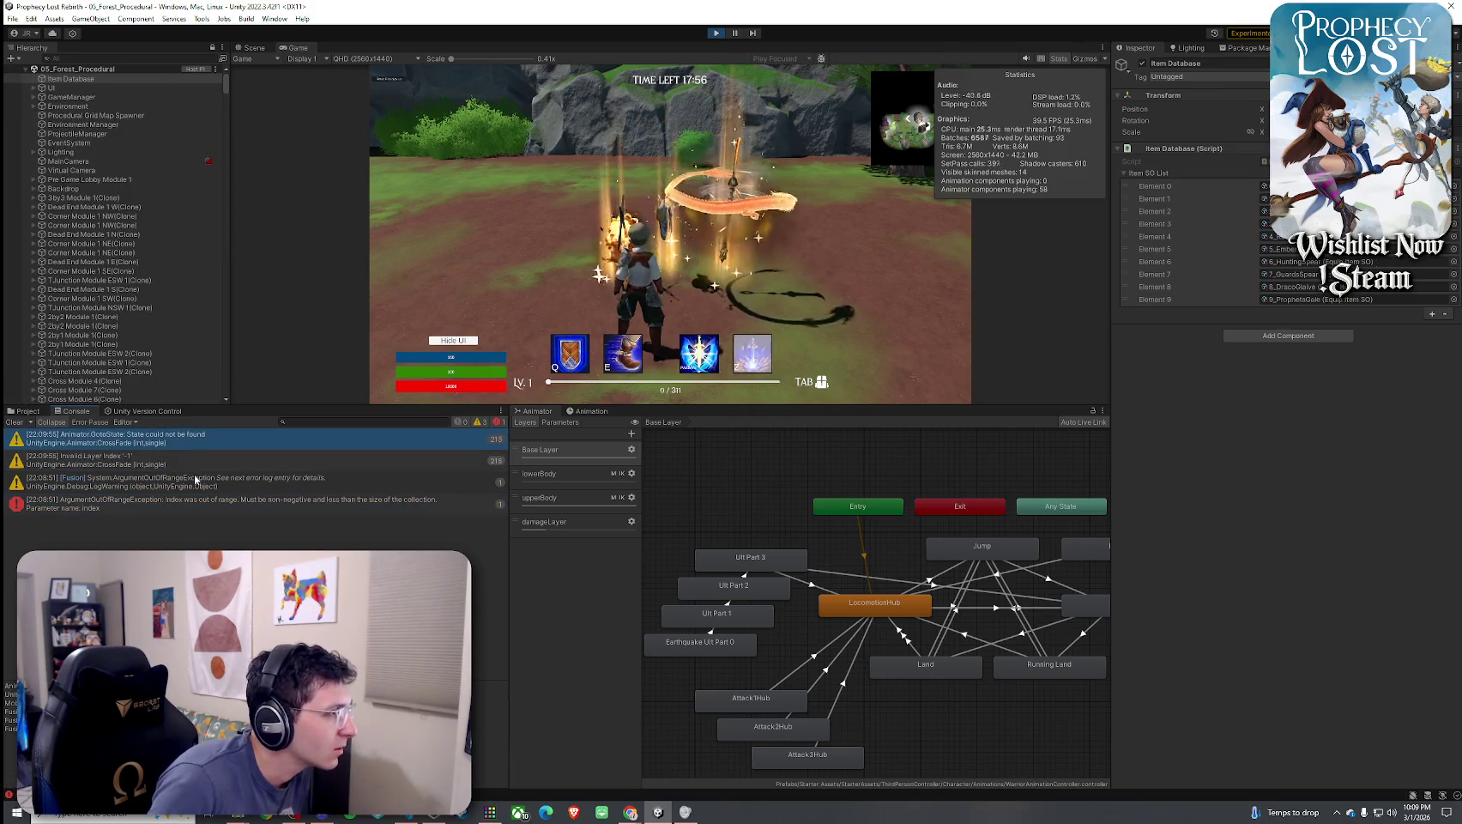
click(16, 422)
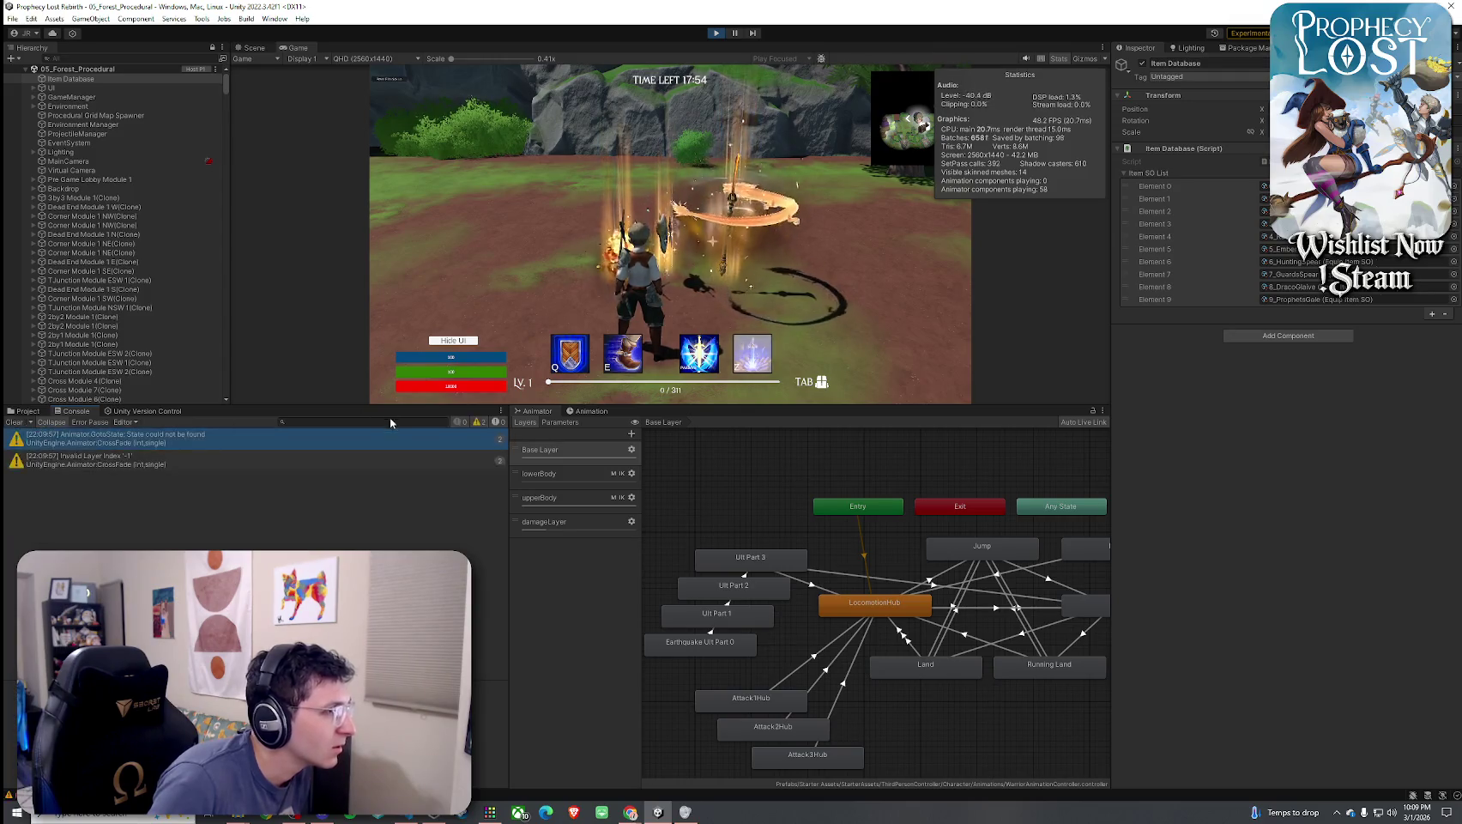
click(477, 422)
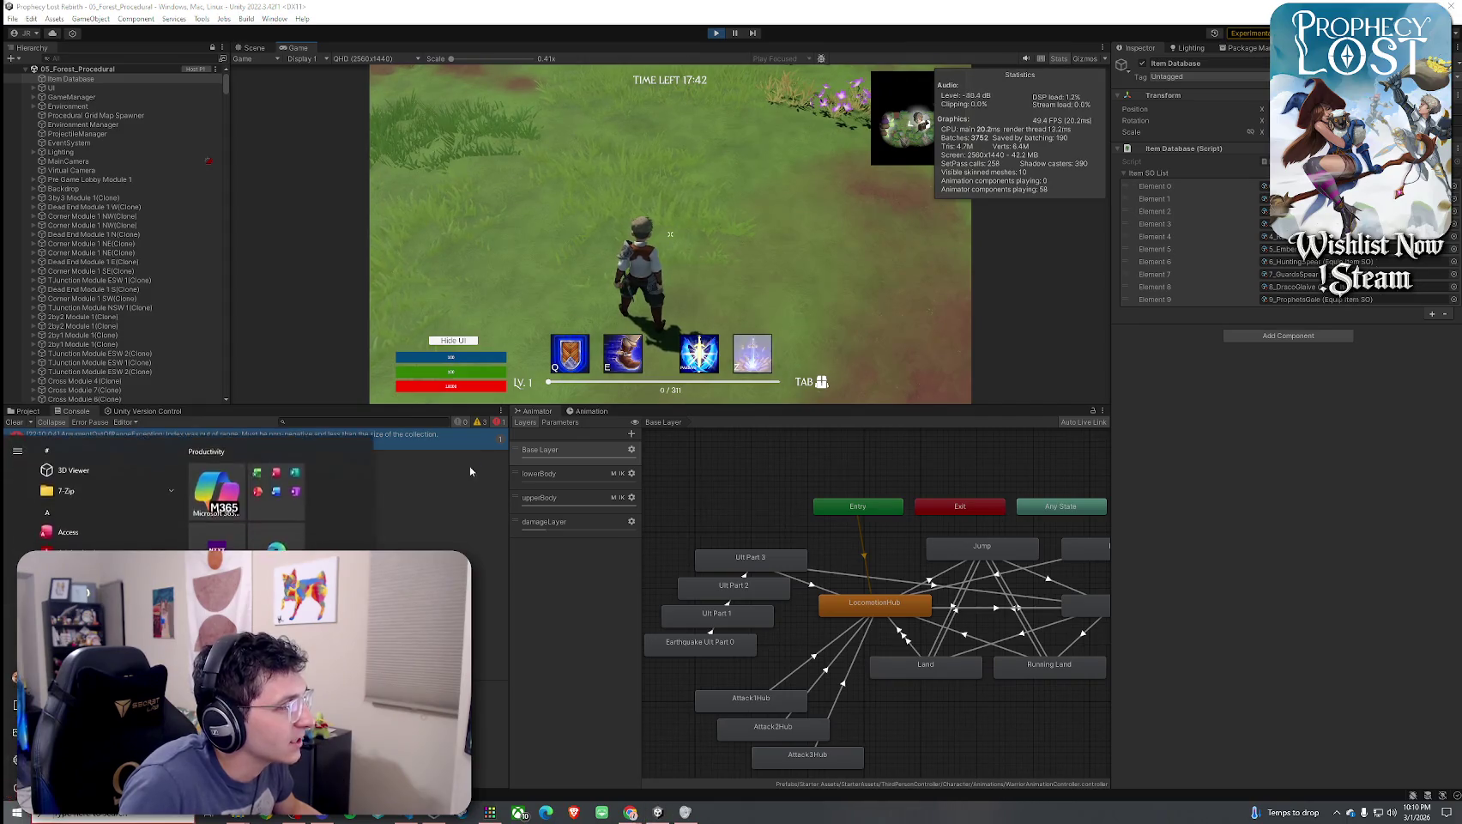
double_click(394, 447)
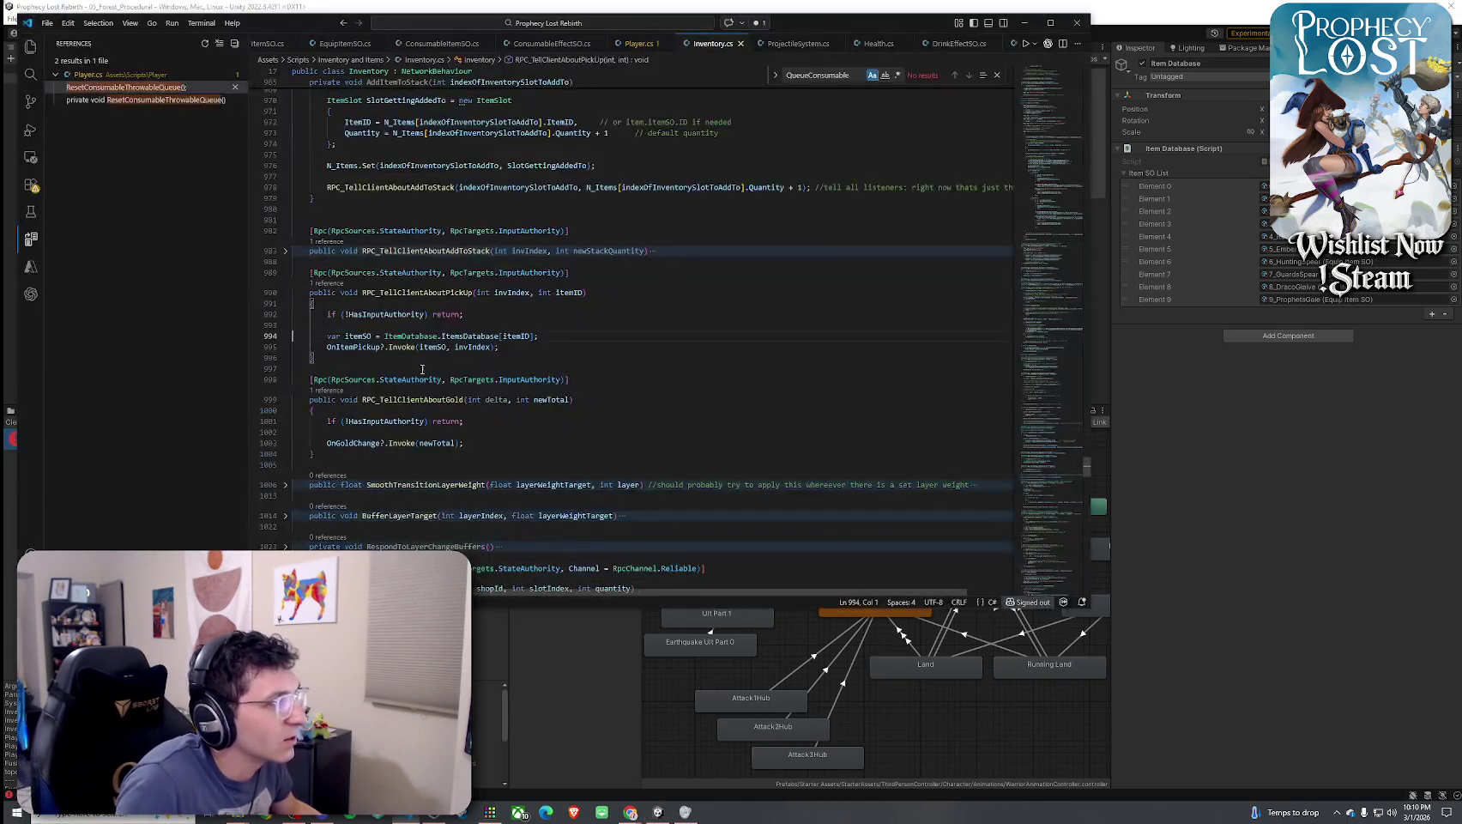
click(1149, 446)
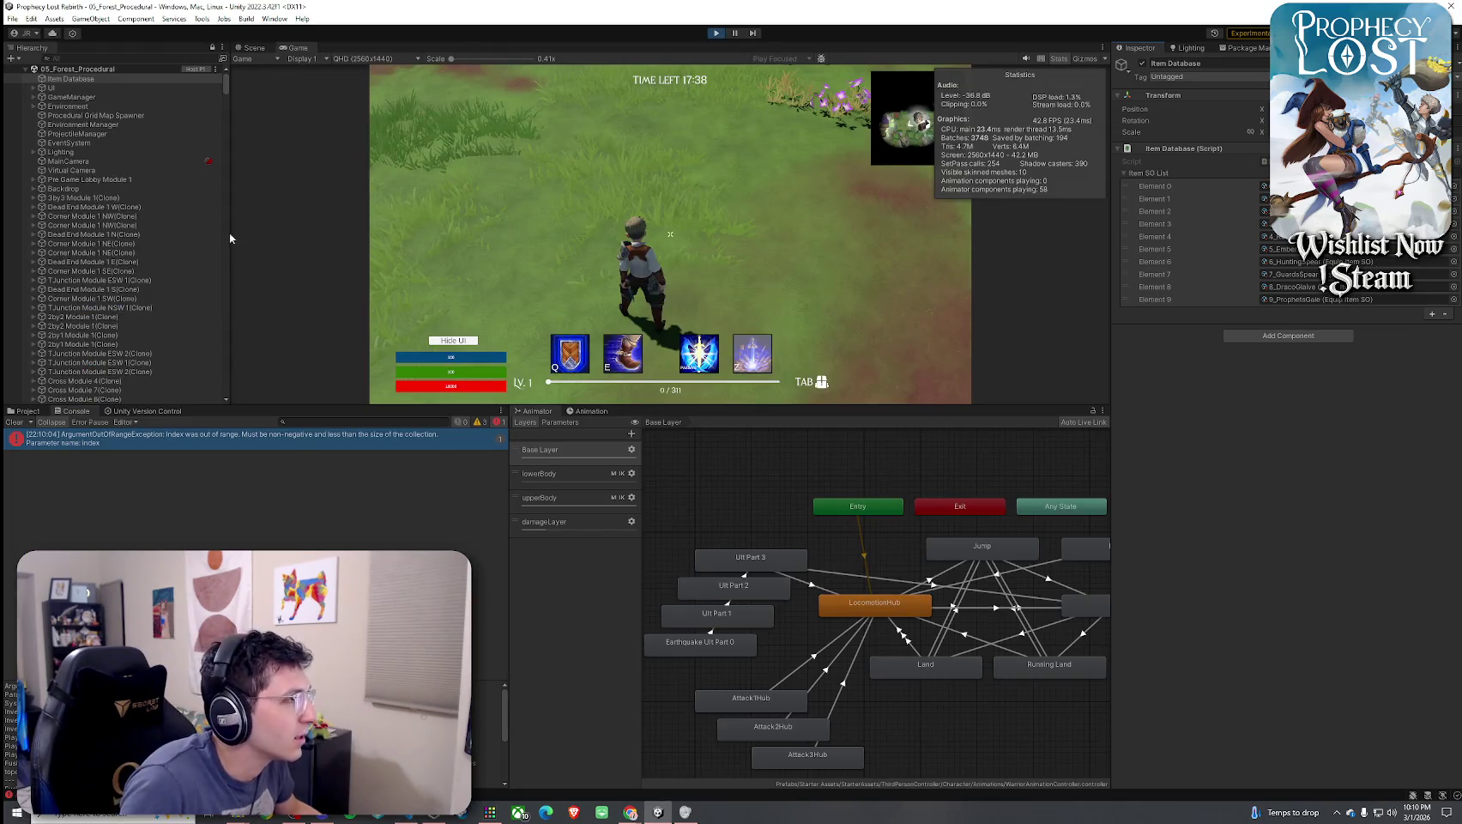
key(ctrl+1)
text(Draco Glaive)
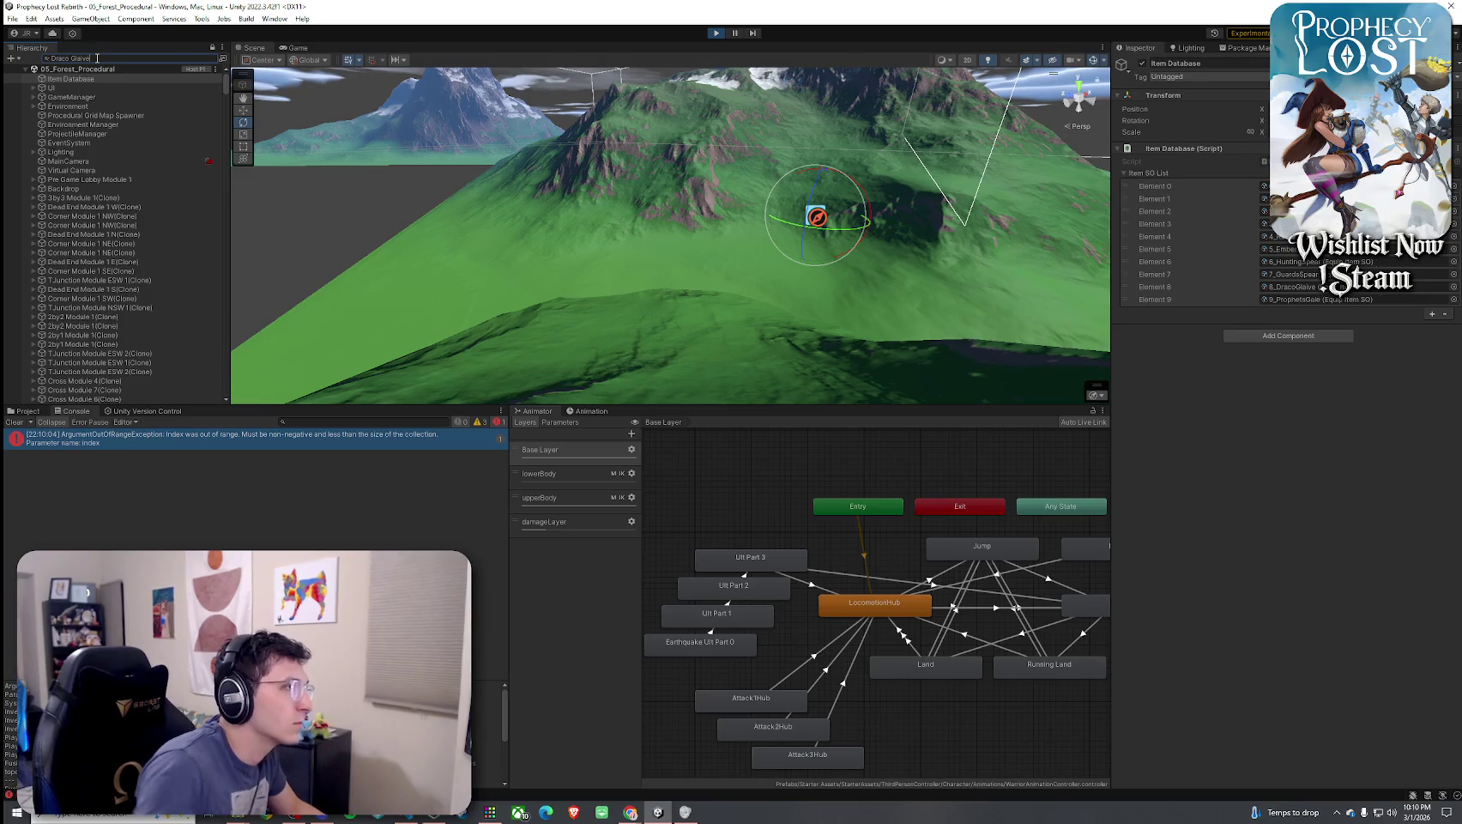
Select and frame the Draco Glaive objects, inspecting Network Transform and network prefab data
click(109, 89)
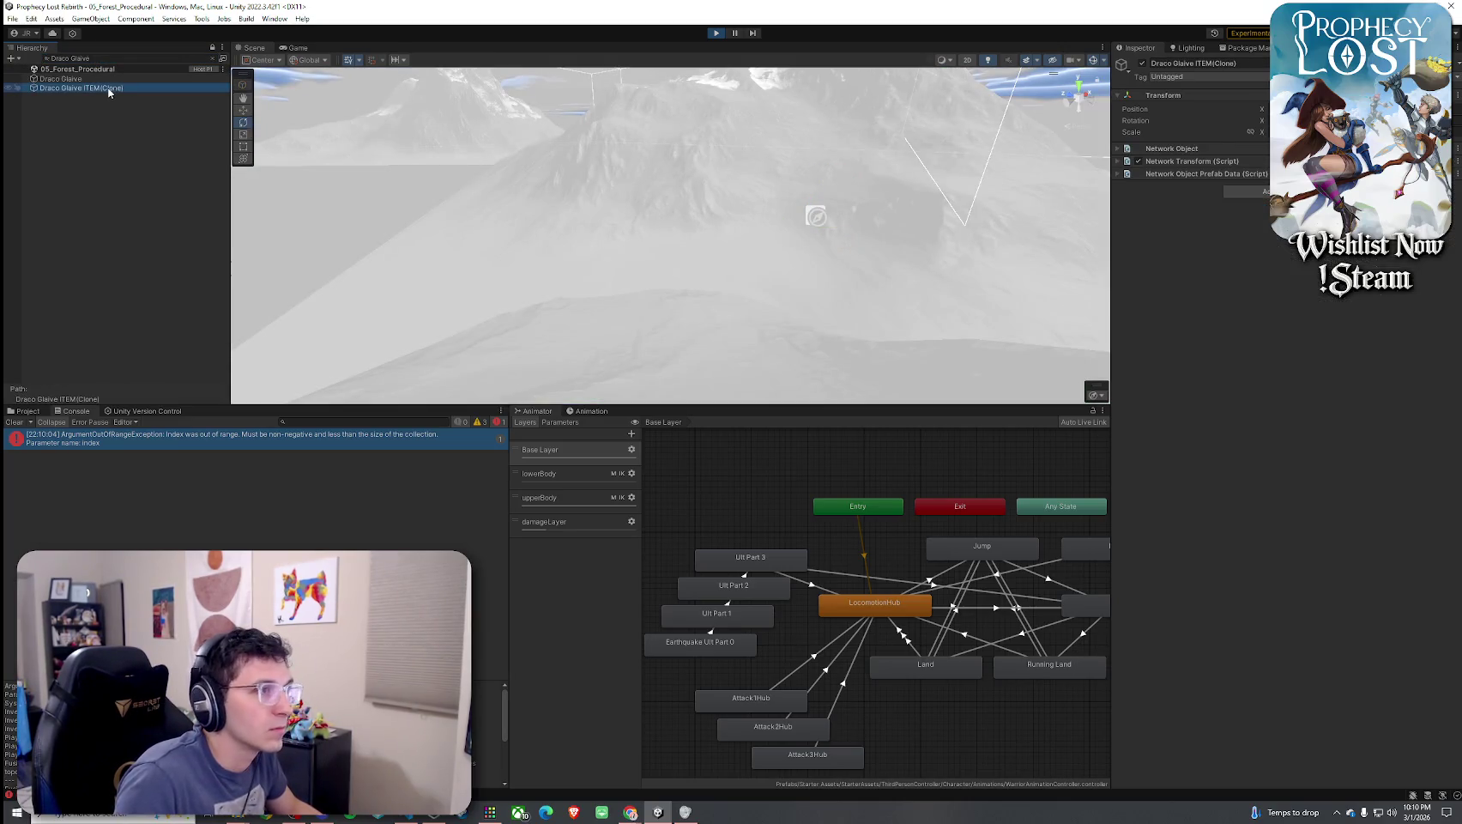
click(97, 79)
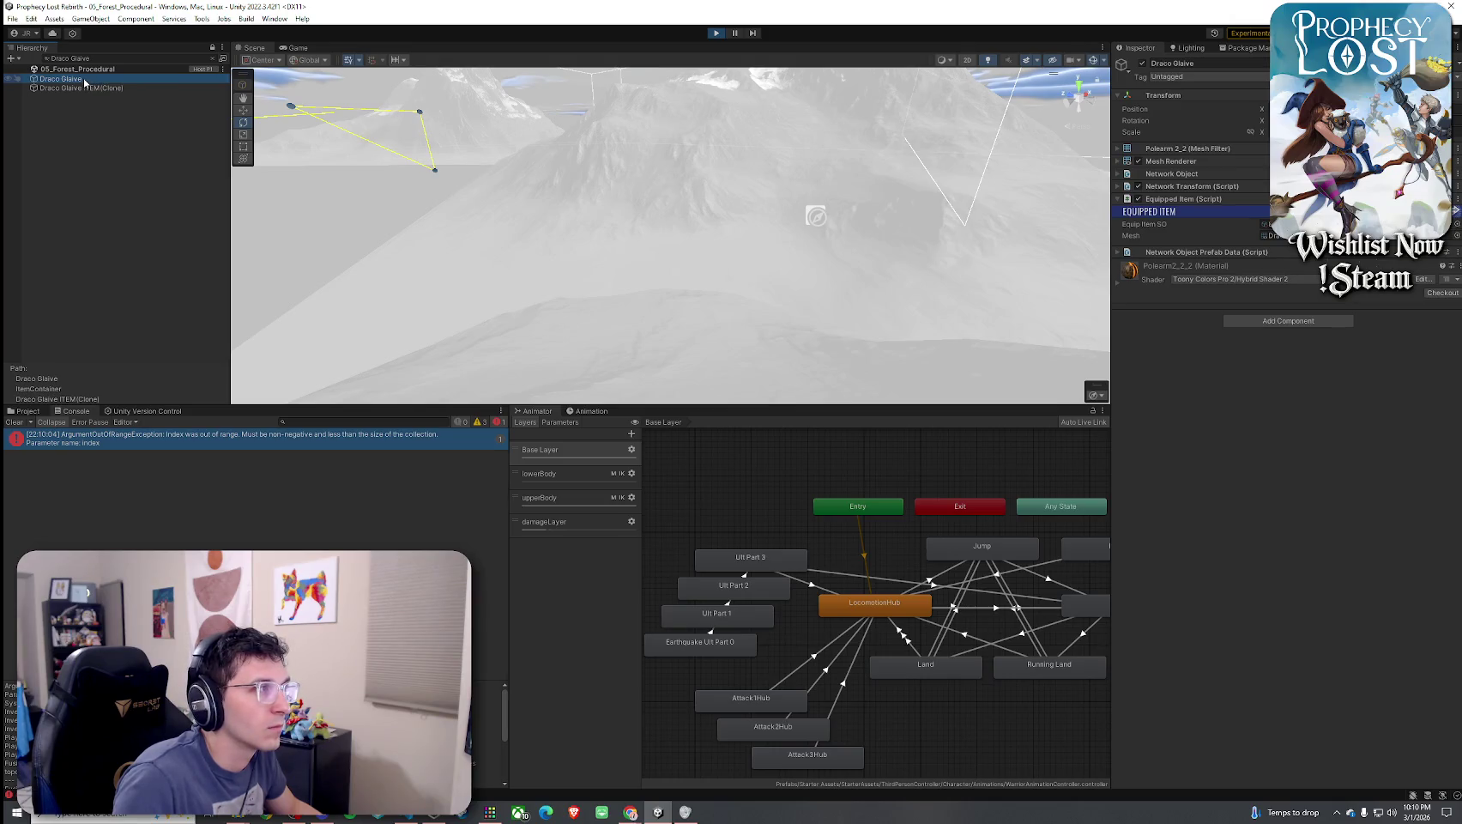
double_click(85, 80)
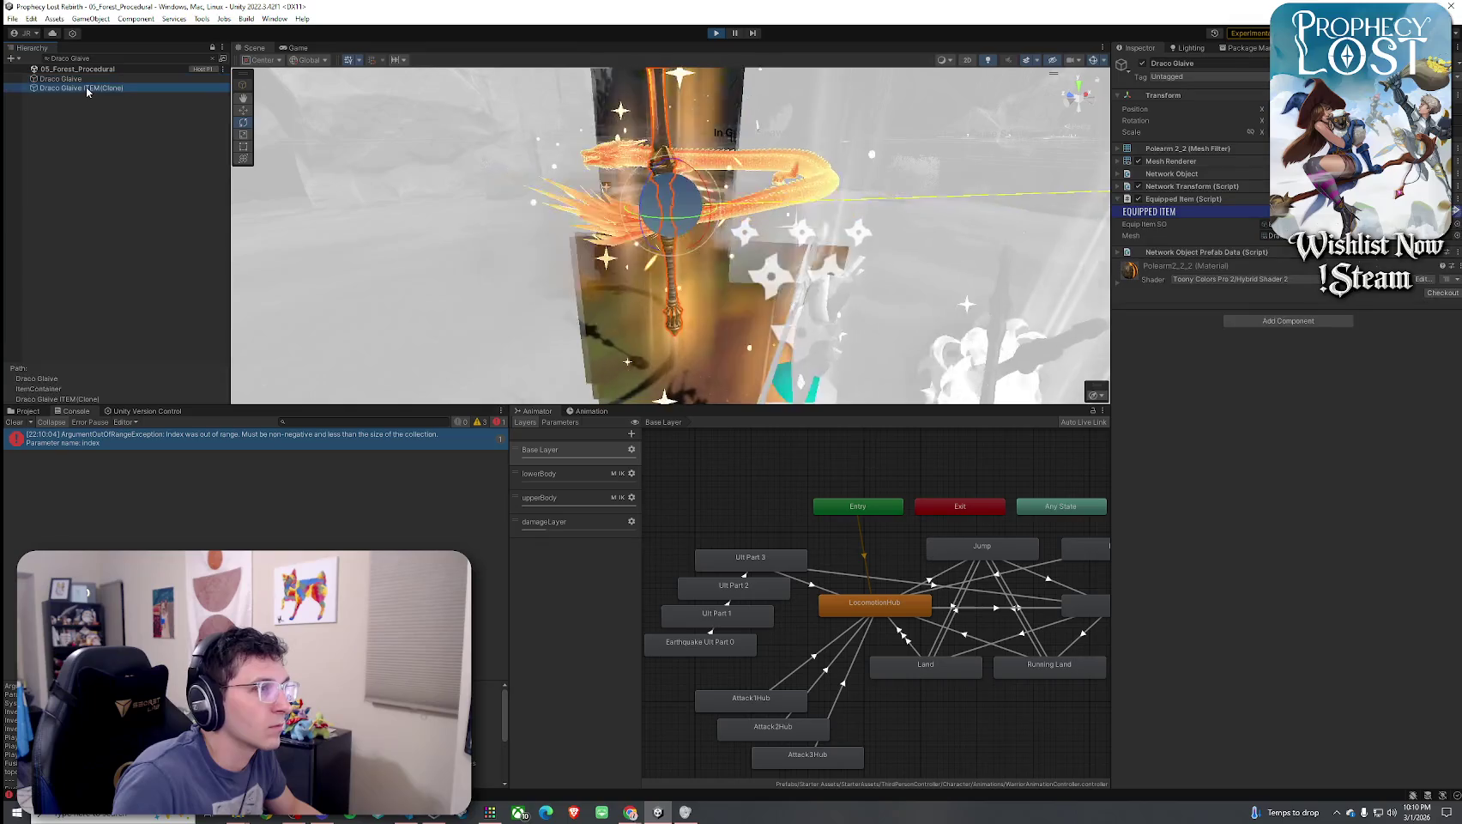
double_click(85, 88)
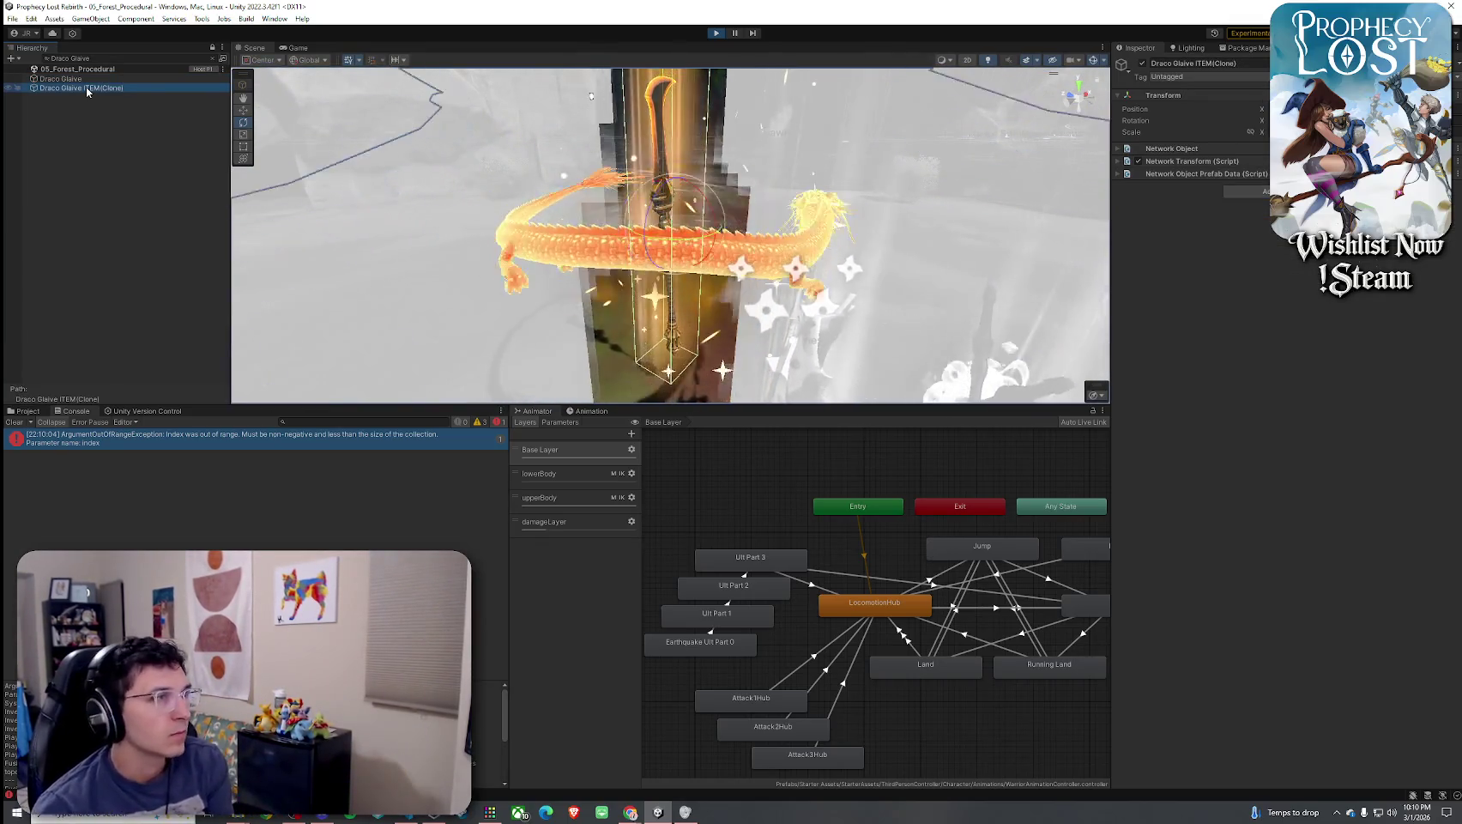
key(f)
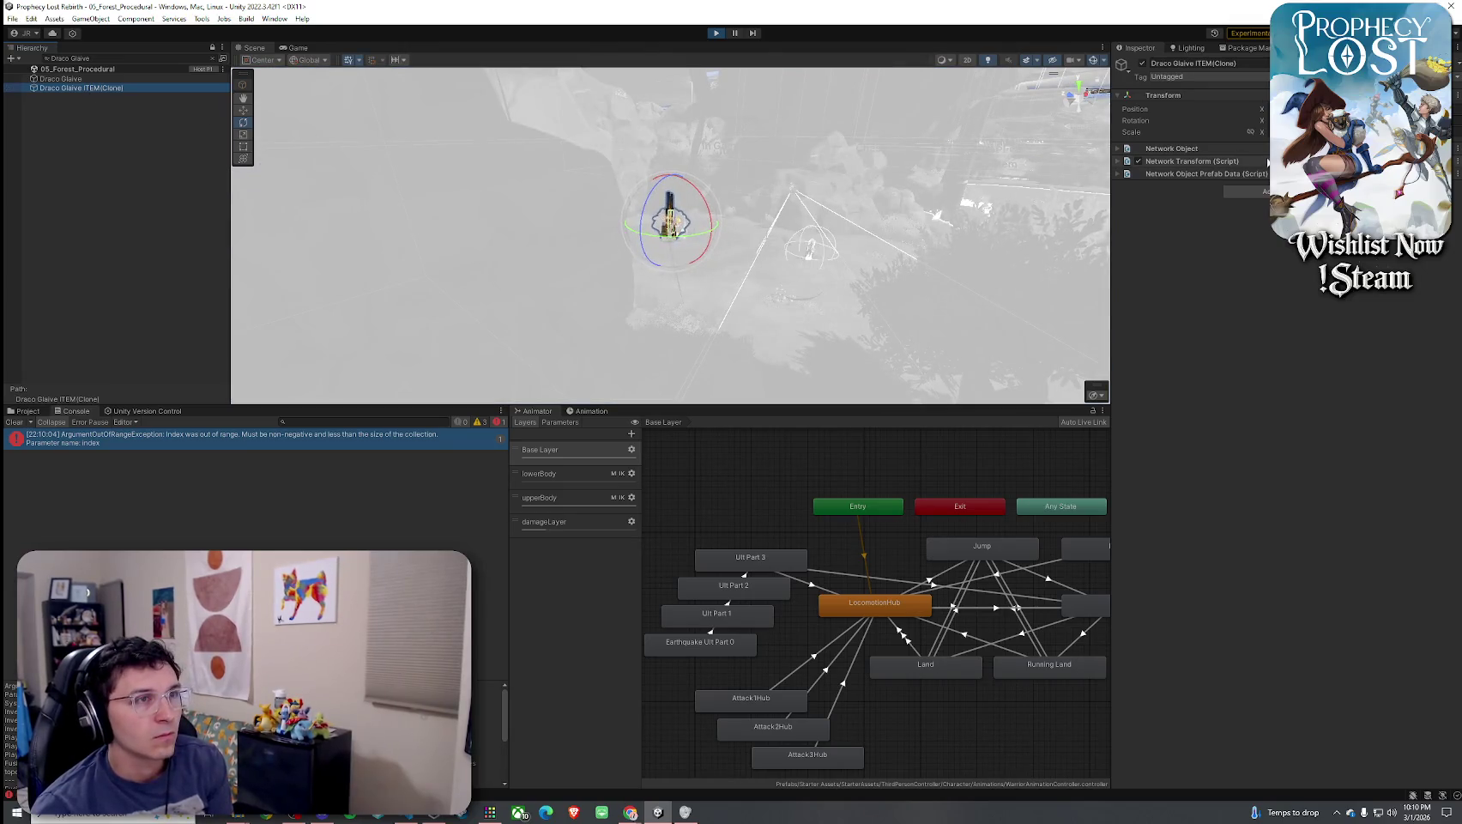
click(1119, 163)
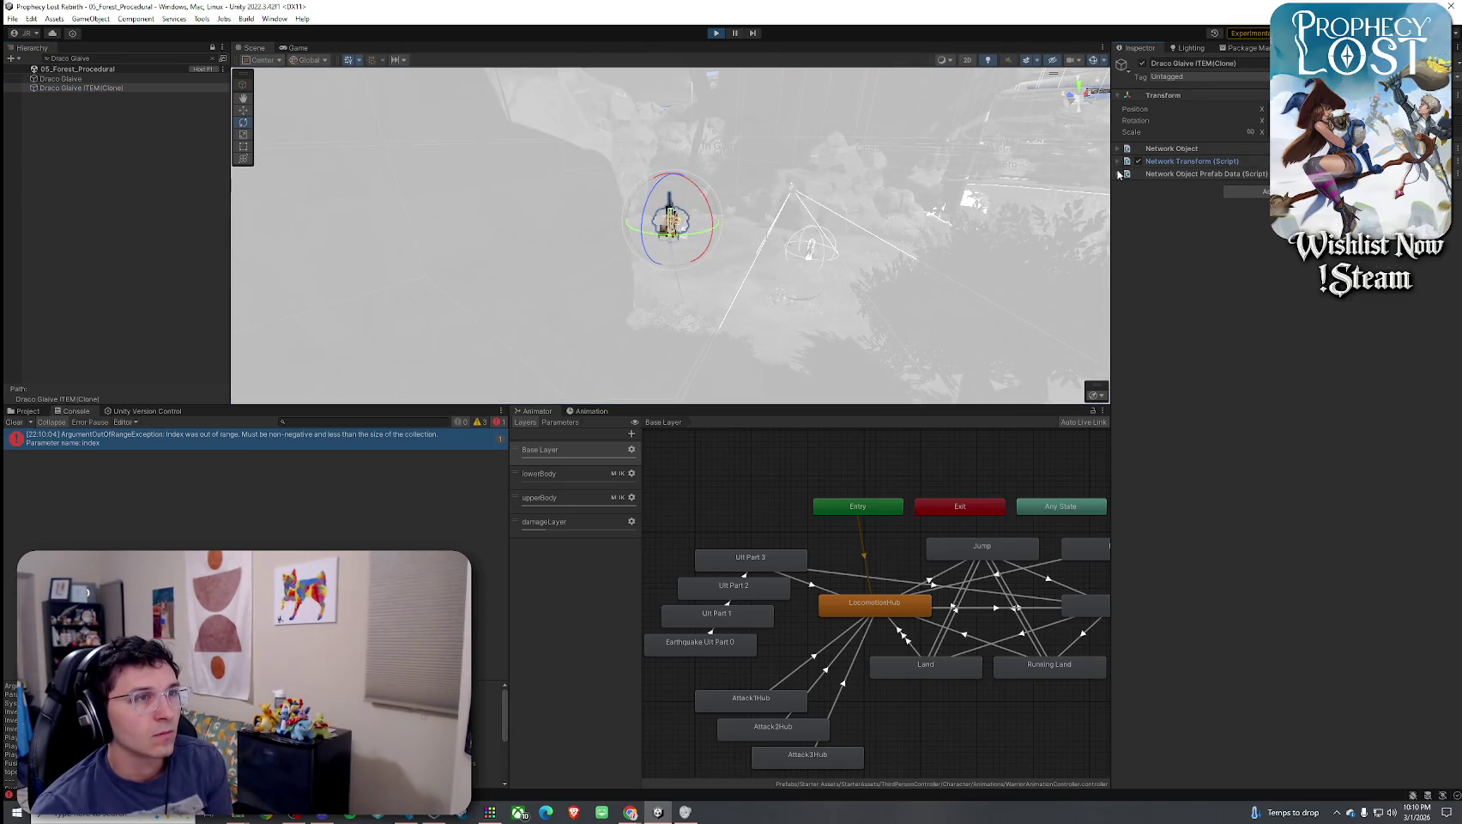
click(1119, 174)
click(1119, 174)
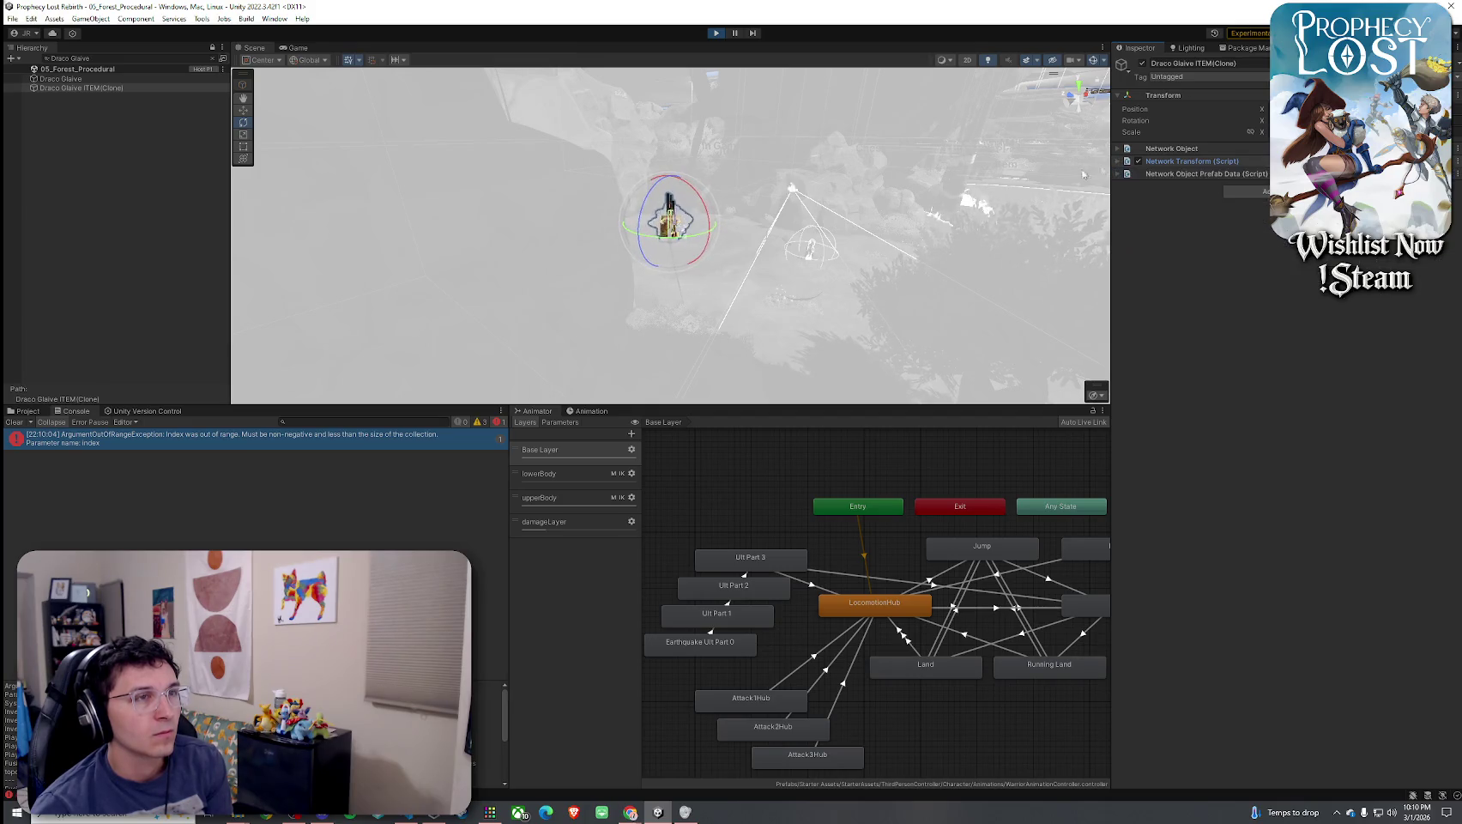
click(146, 78)
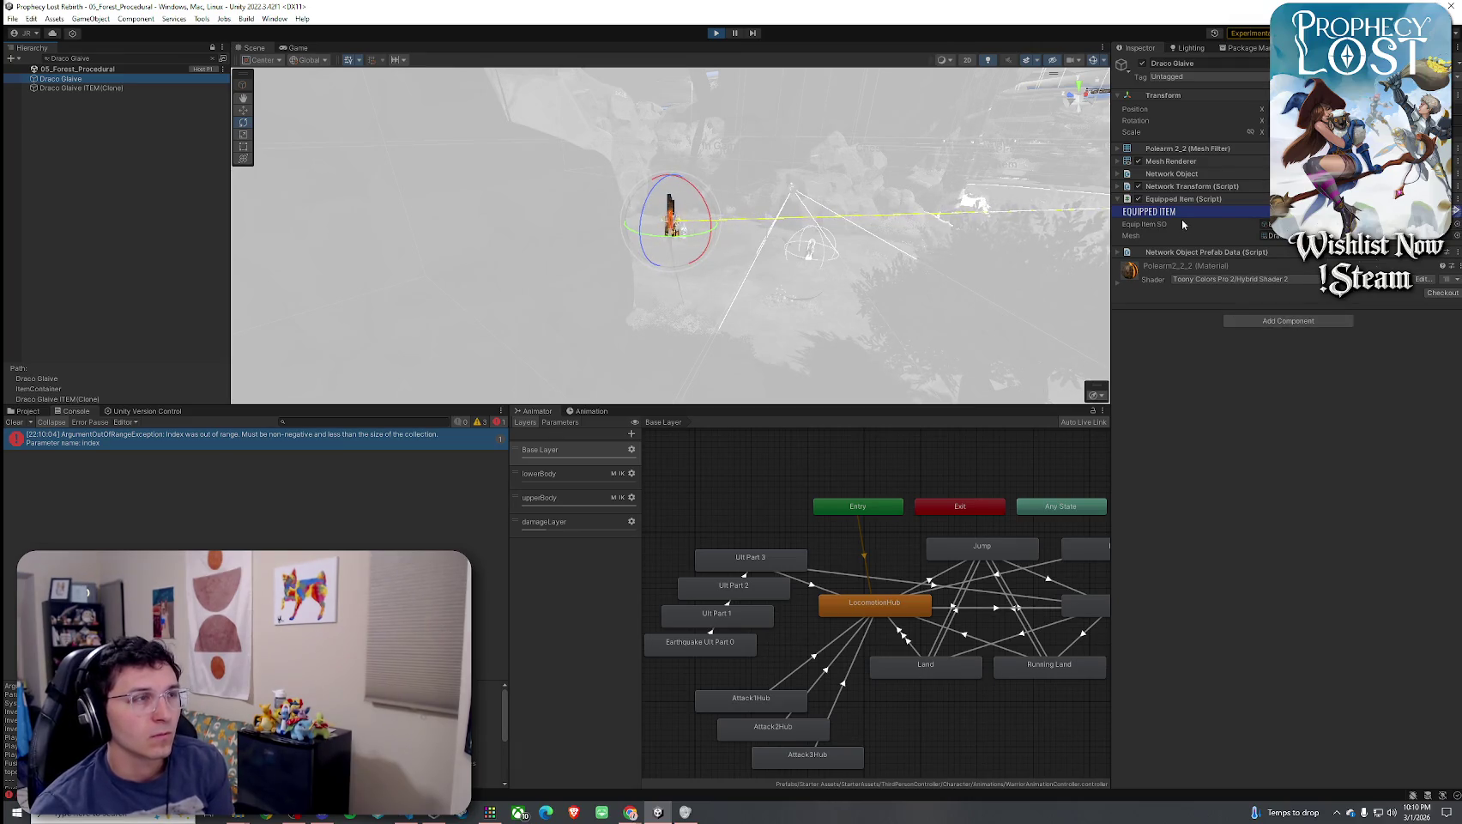
Adjust the system volume in the Windows mixer, then clear the Draco Glaive hierarchy search
right_click(1391, 812)
click(1339, 760)
mouse_move(1373, 786)
mouse_down()
mouse_move(1292, 783)
mouse_move(1344, 783)
mouse_up()
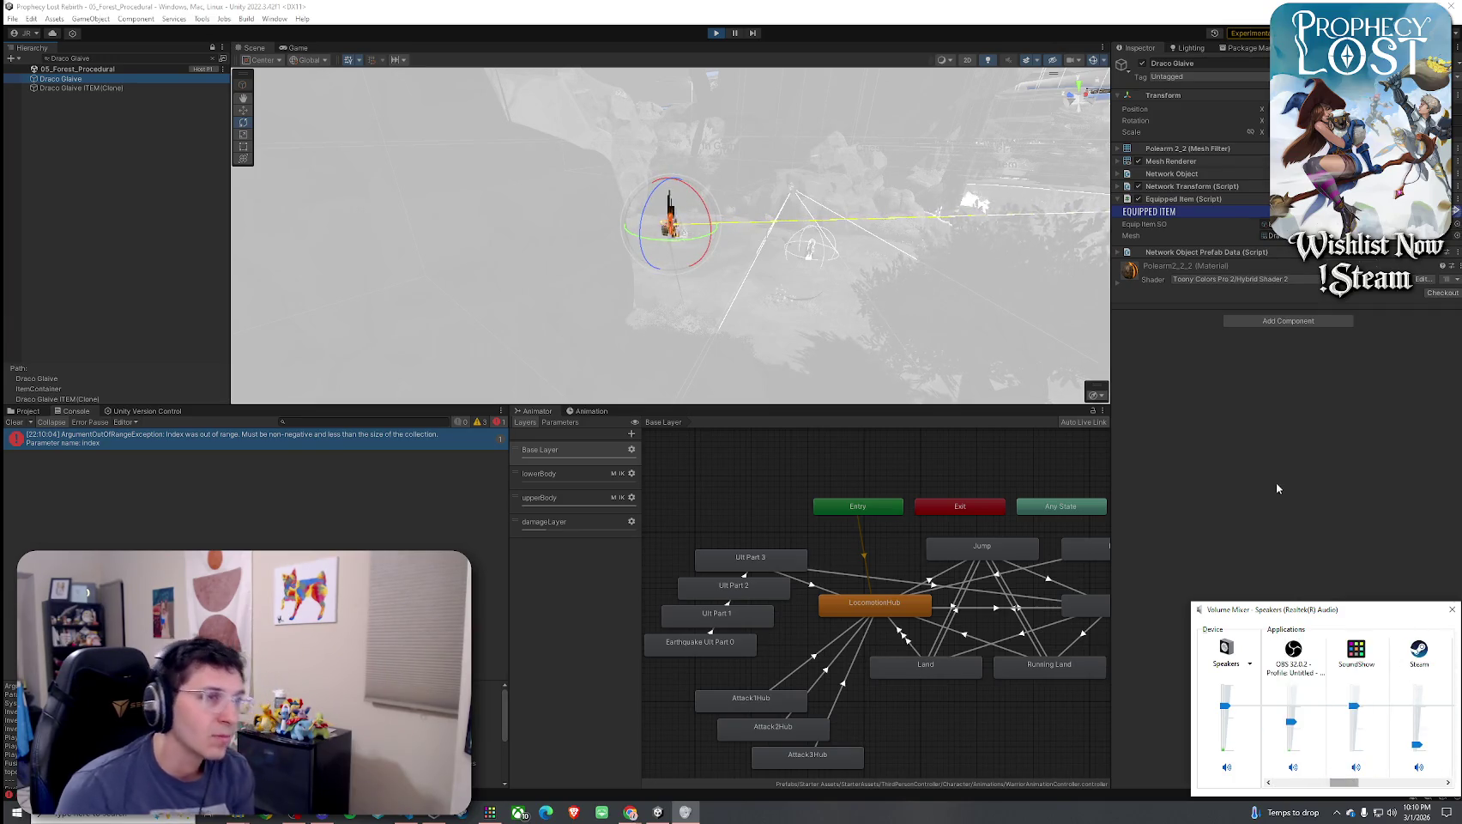
click(1183, 344)
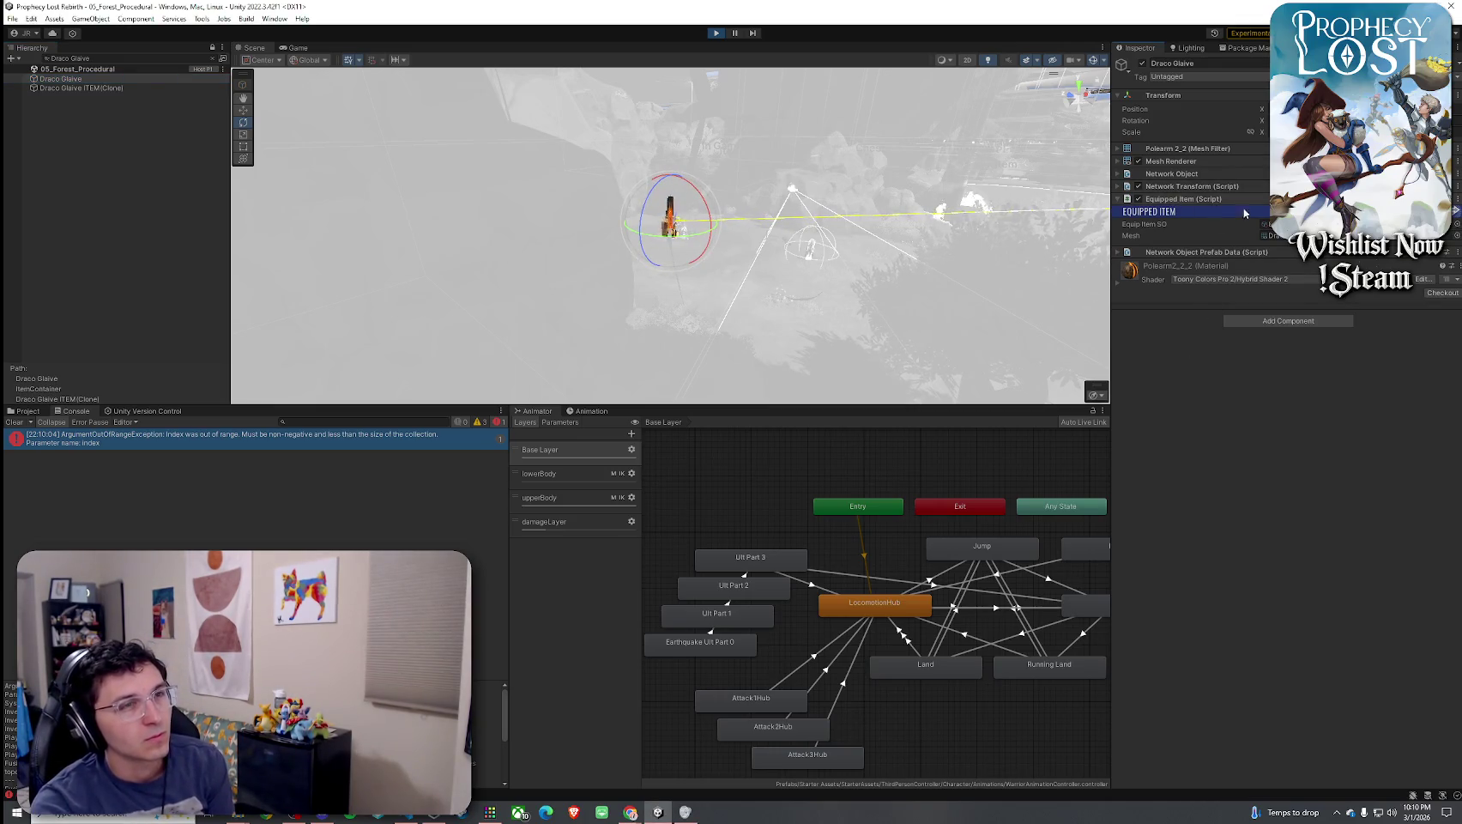
click(222, 58)
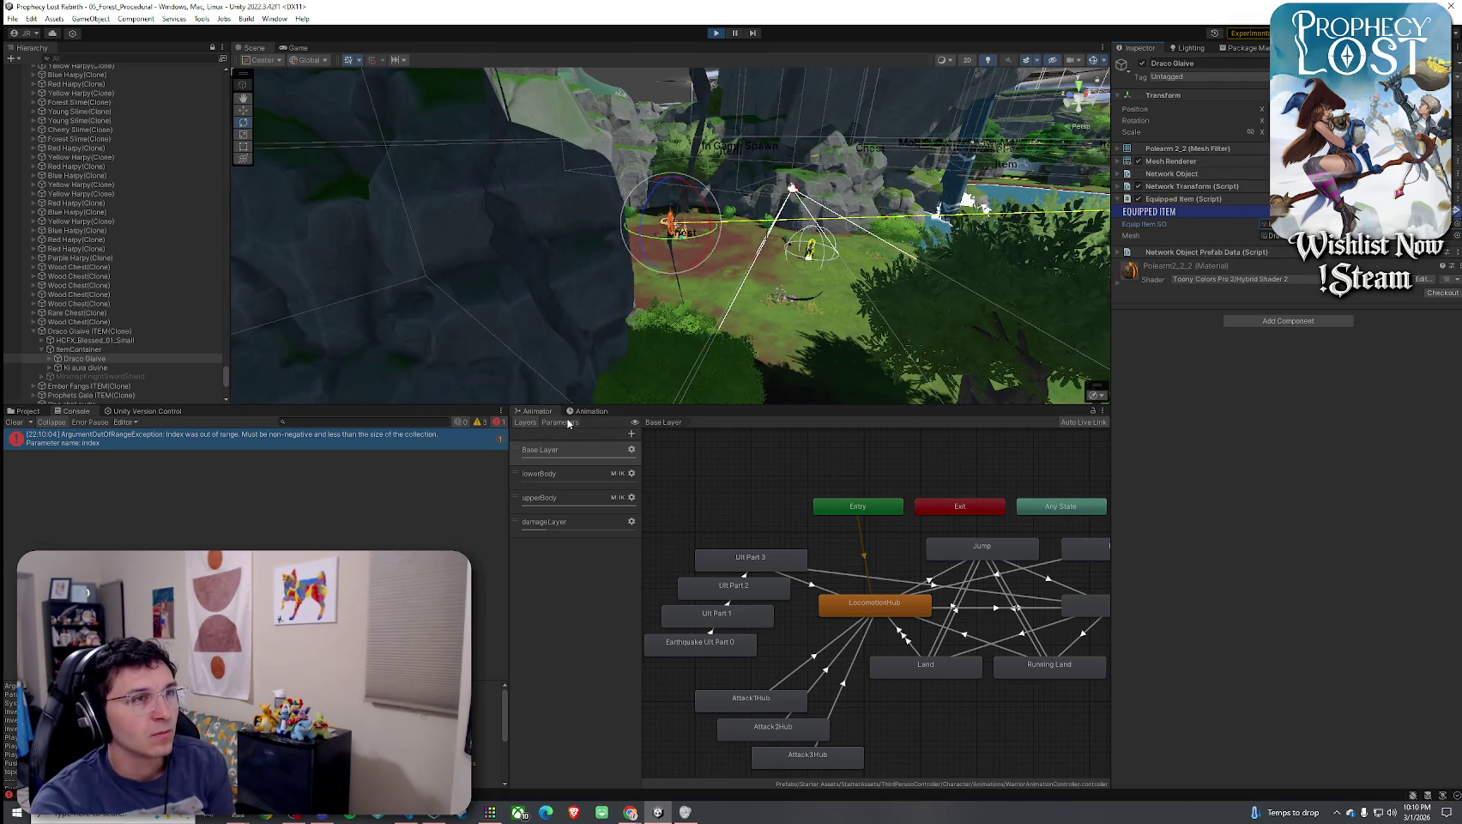
Verify the glaive pickup's Item SO field references the 8_DracoGlaive equip item, then return to the Console error
click(125, 347)
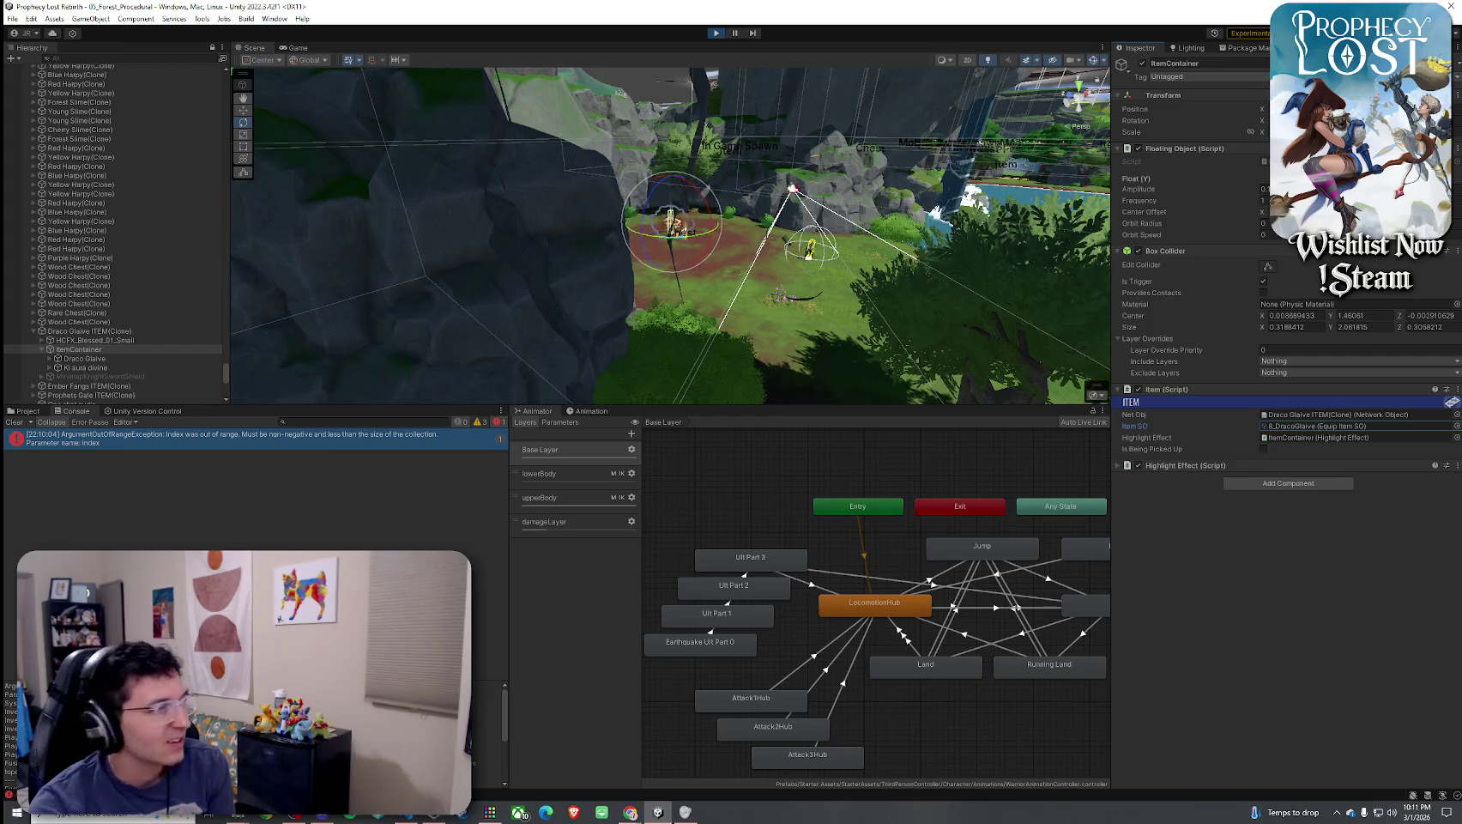
click(213, 49)
click(1169, 427)
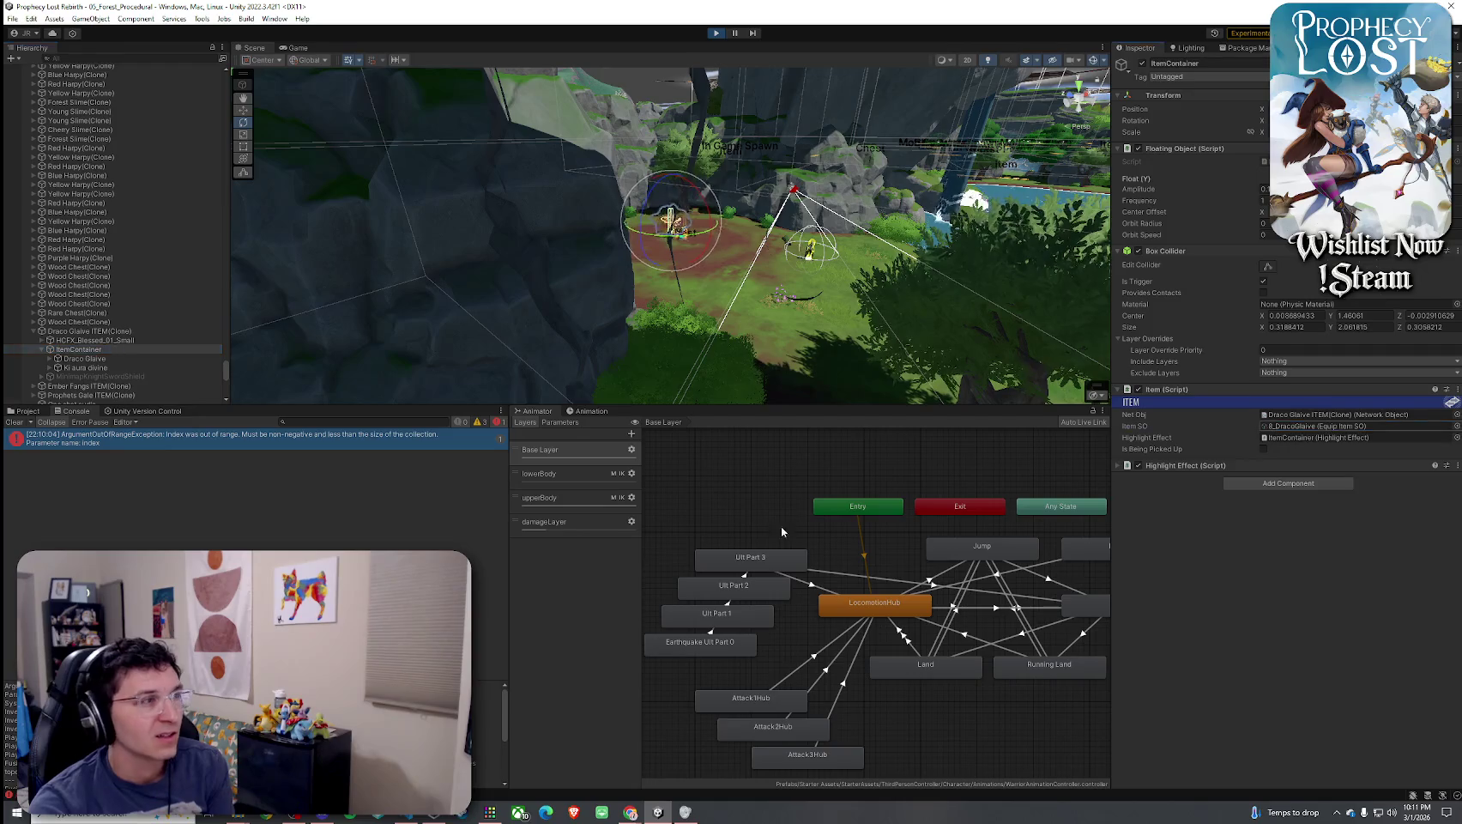
click(38, 412)
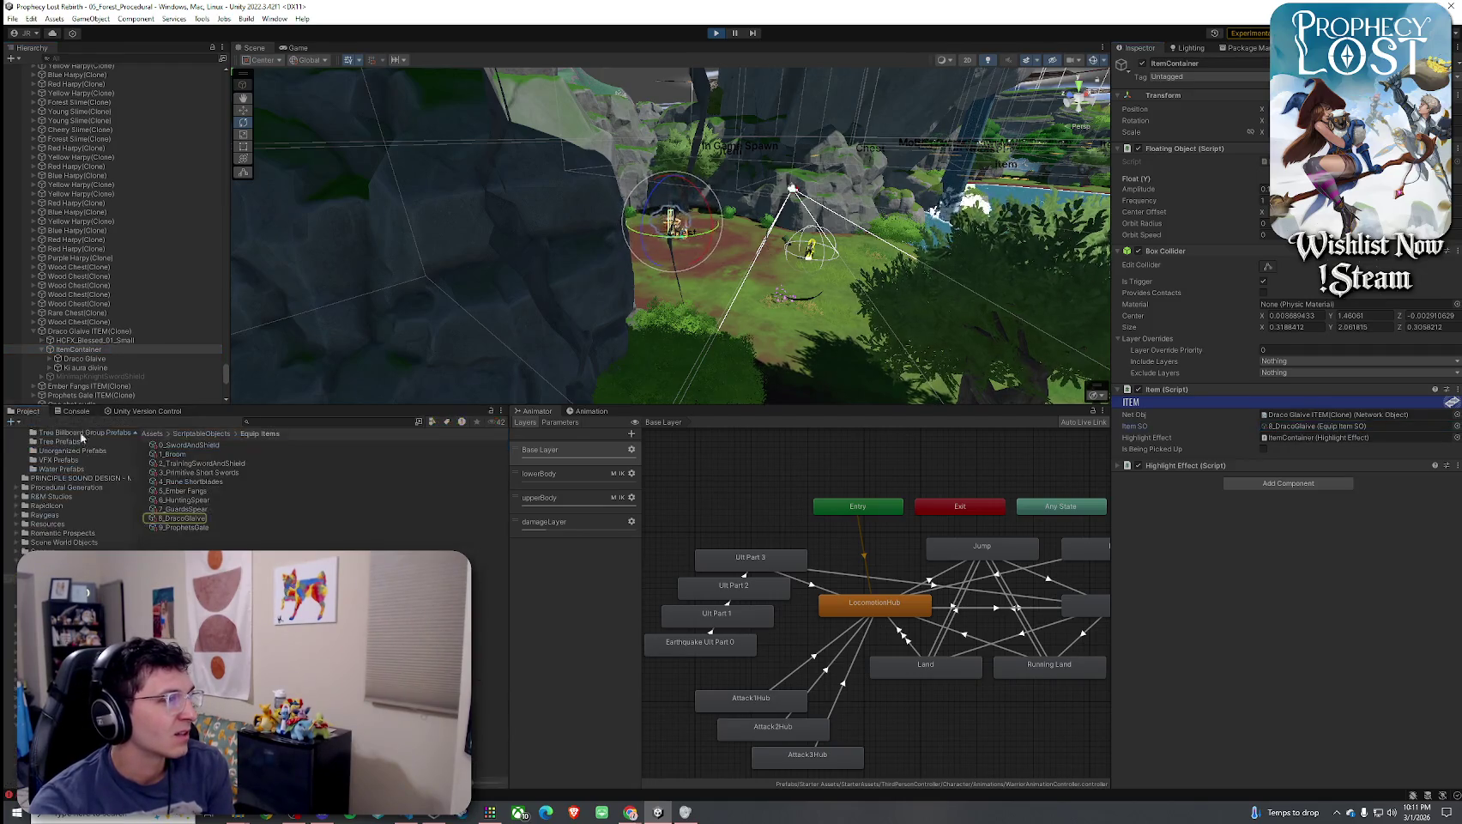
click(202, 519)
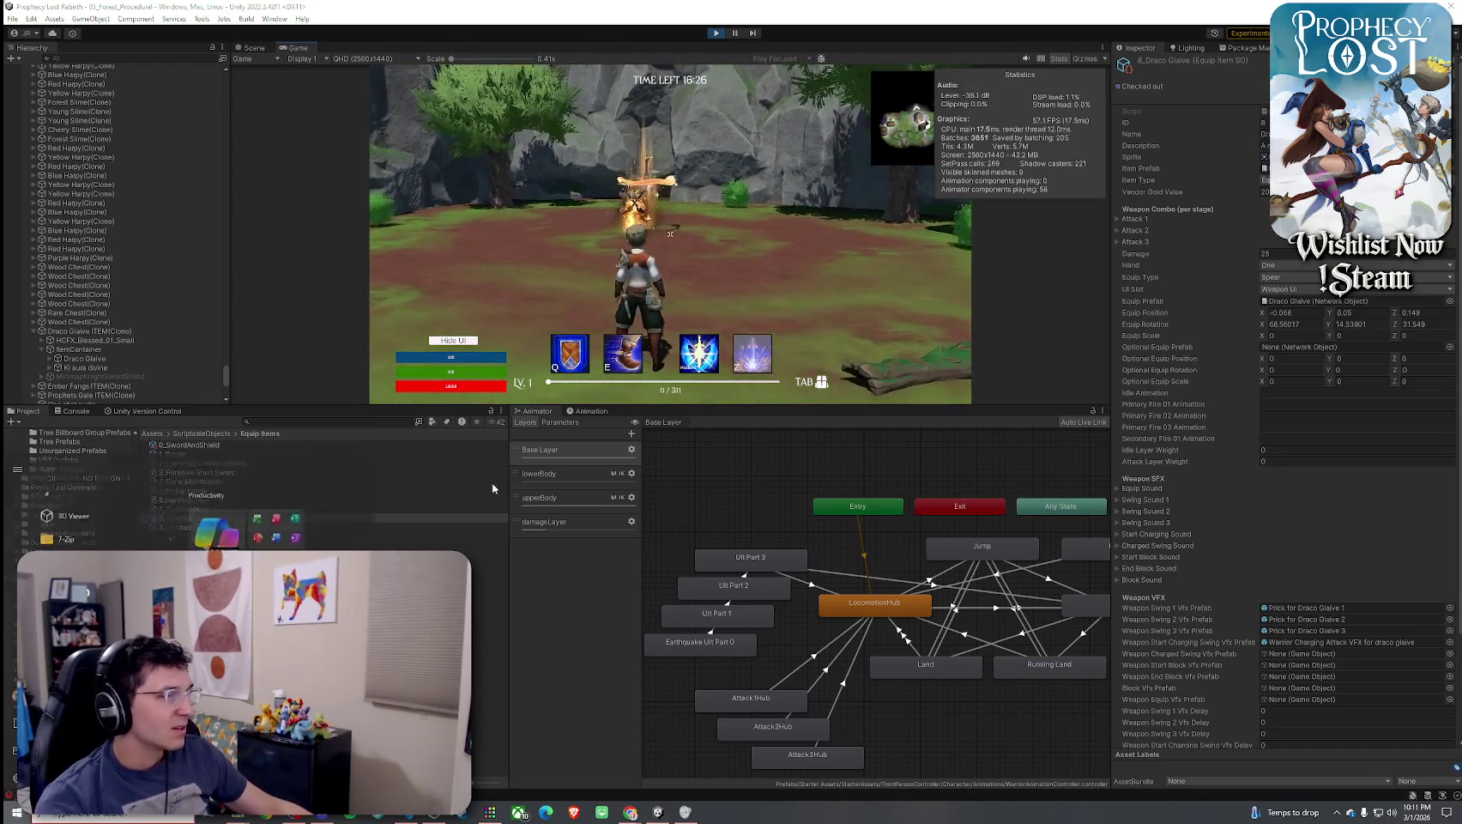
click(206, 540)
click(77, 412)
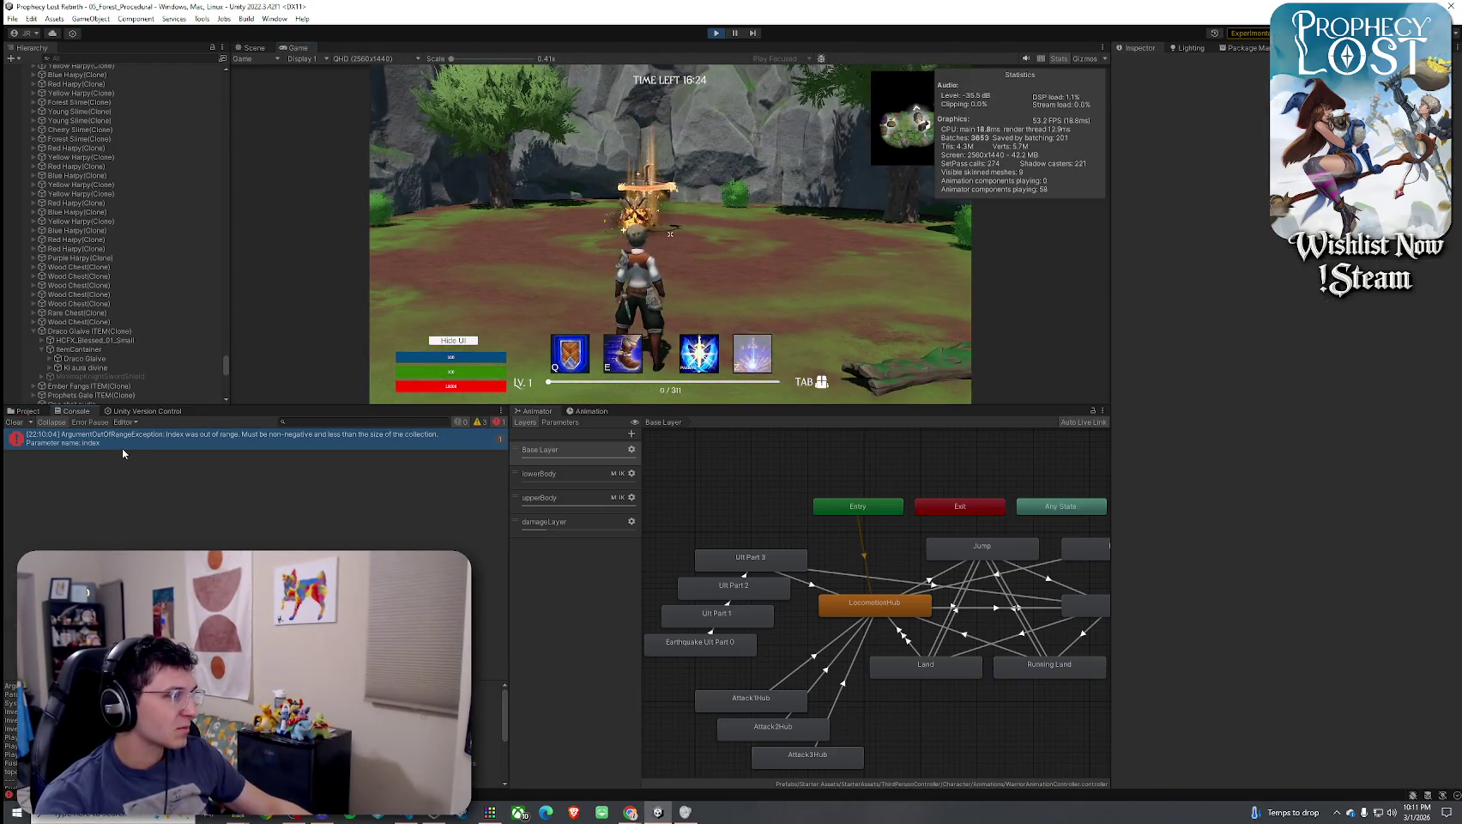
Open the error's source line in code and go to the ItemsDatabase definition in ItemDatabase.cs
double_click(125, 445)
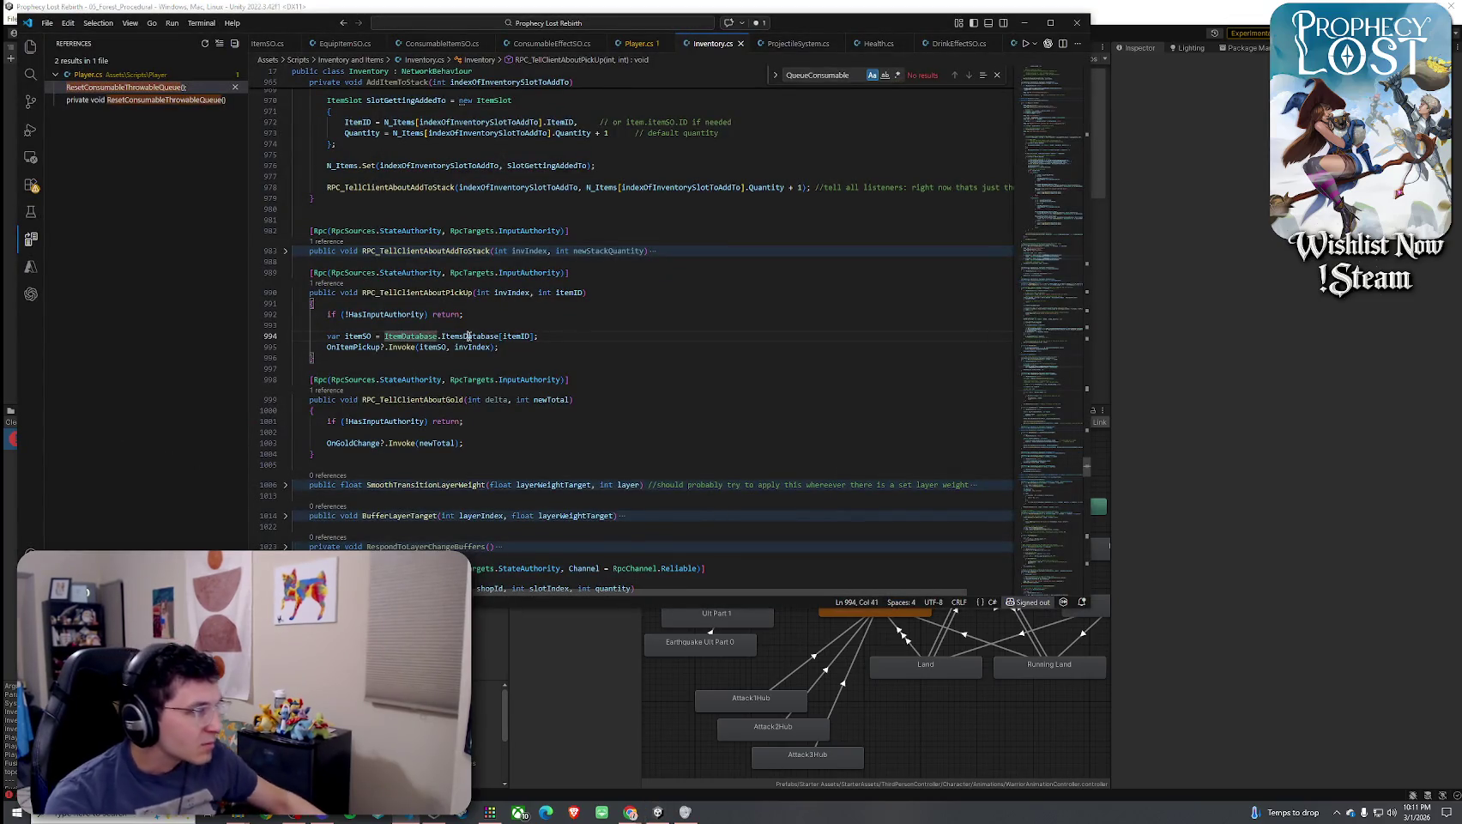
click(529, 336)
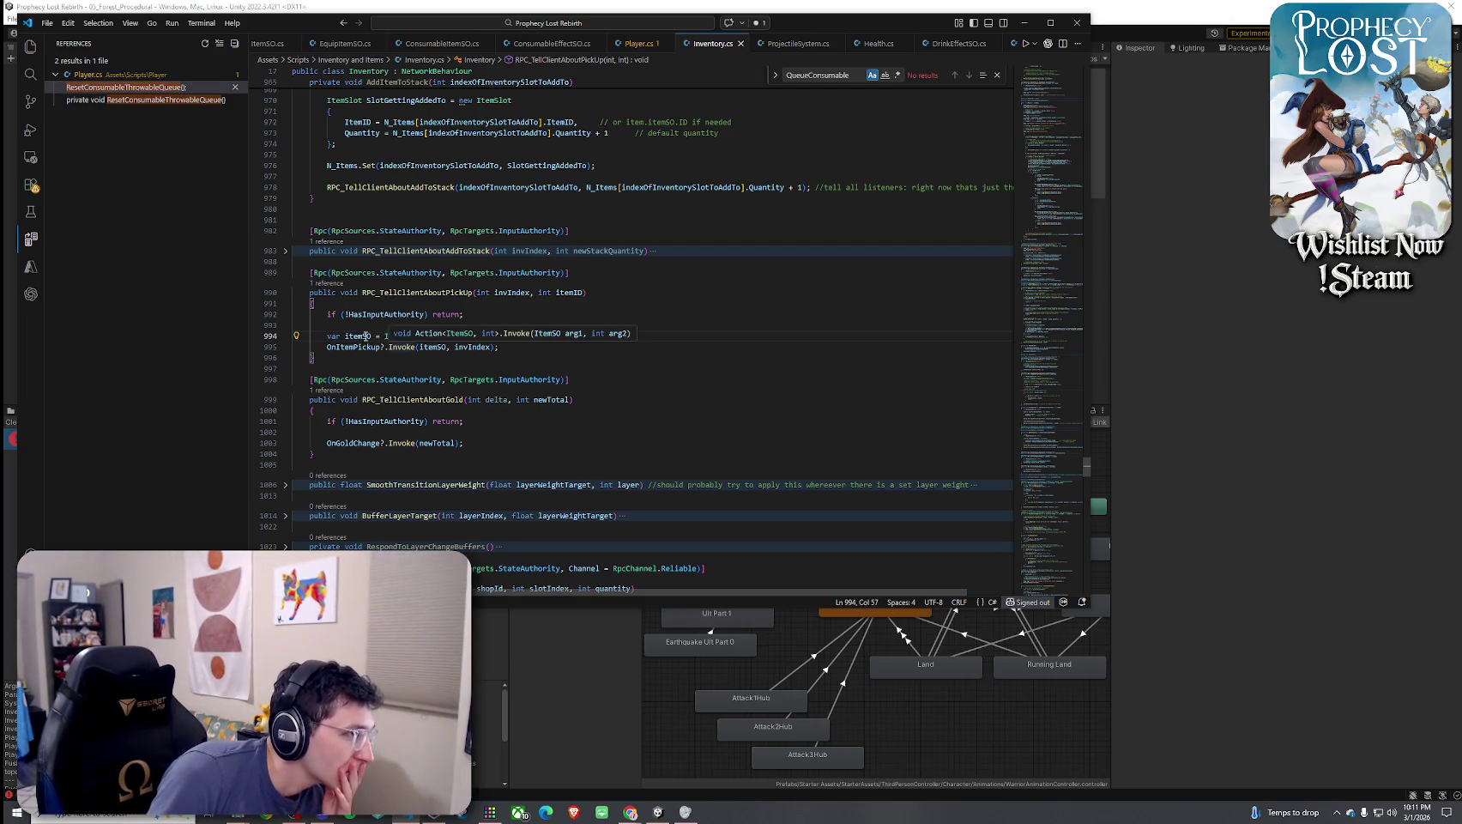
right_click(464, 340)
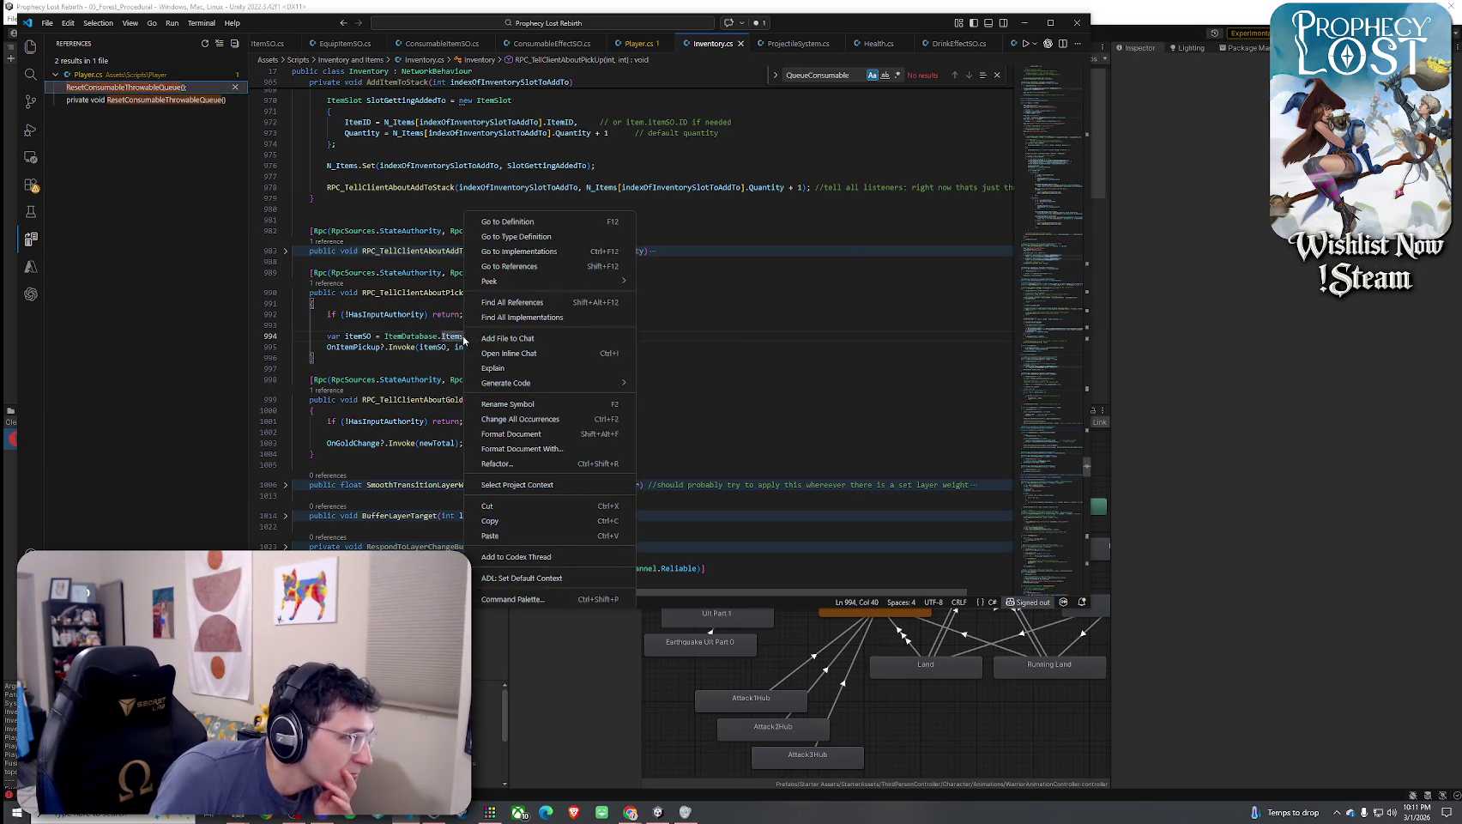
click(506, 221)
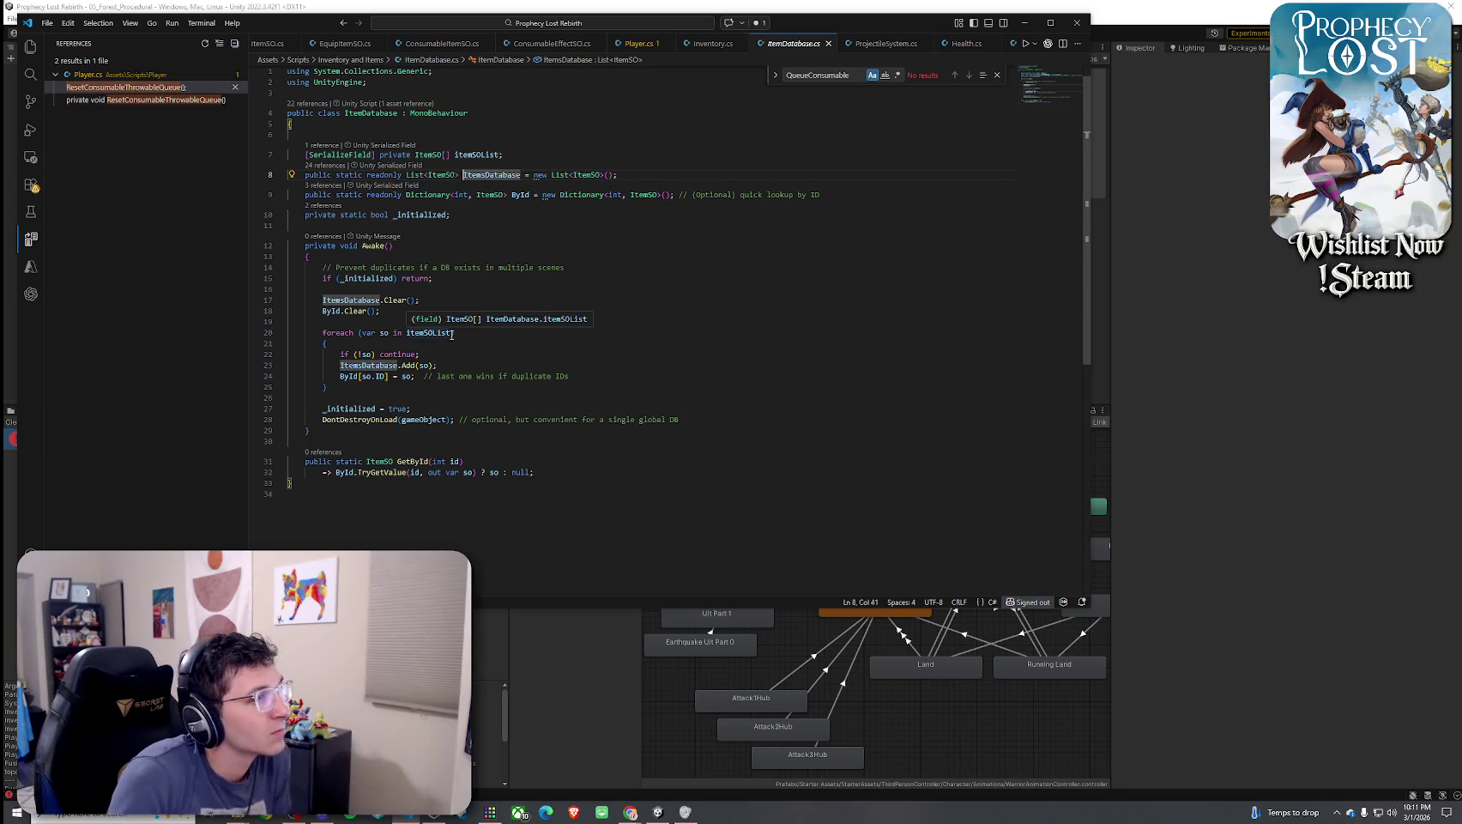
Back in Unity, filter the Hierarchy by 'ItemDatabase'
key(alt+Tab)
click(79, 57)
text(ItemDa)
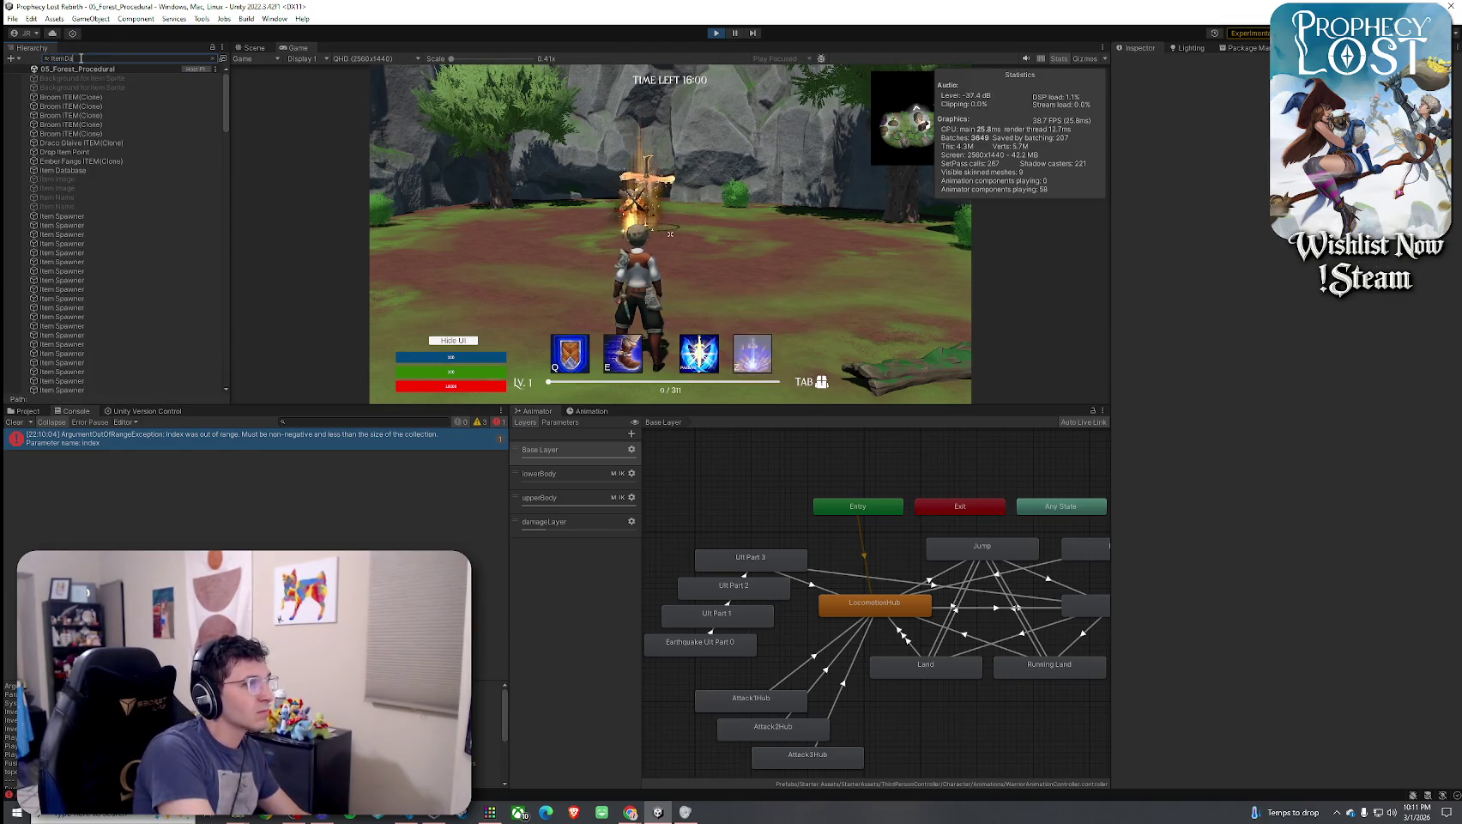
text(tabase)
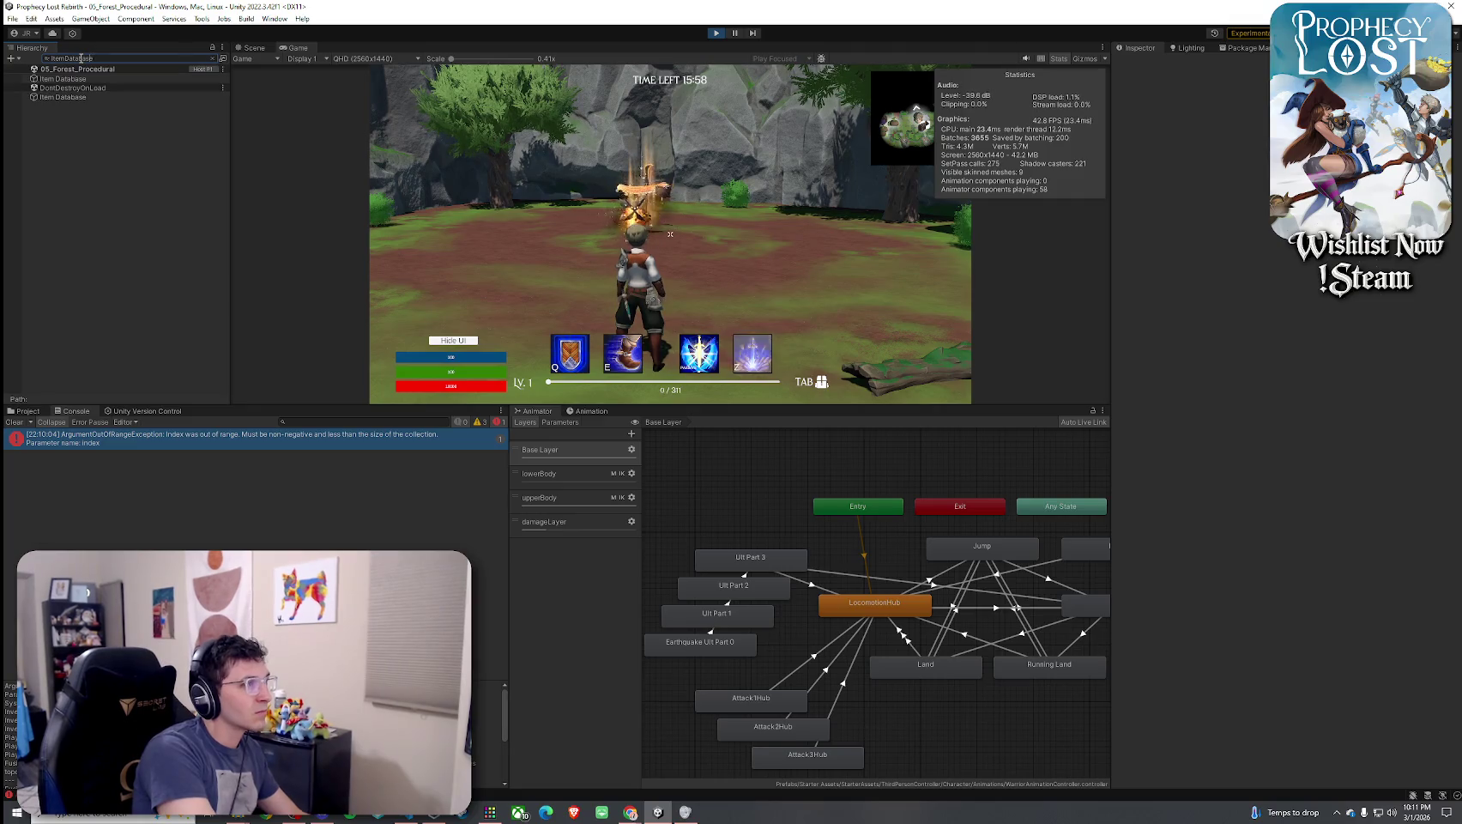
Review the Item Database's Item SO List and its Draco Glaive entry, clear the search, then view ItemDatabase.cs's Awake
click(62, 78)
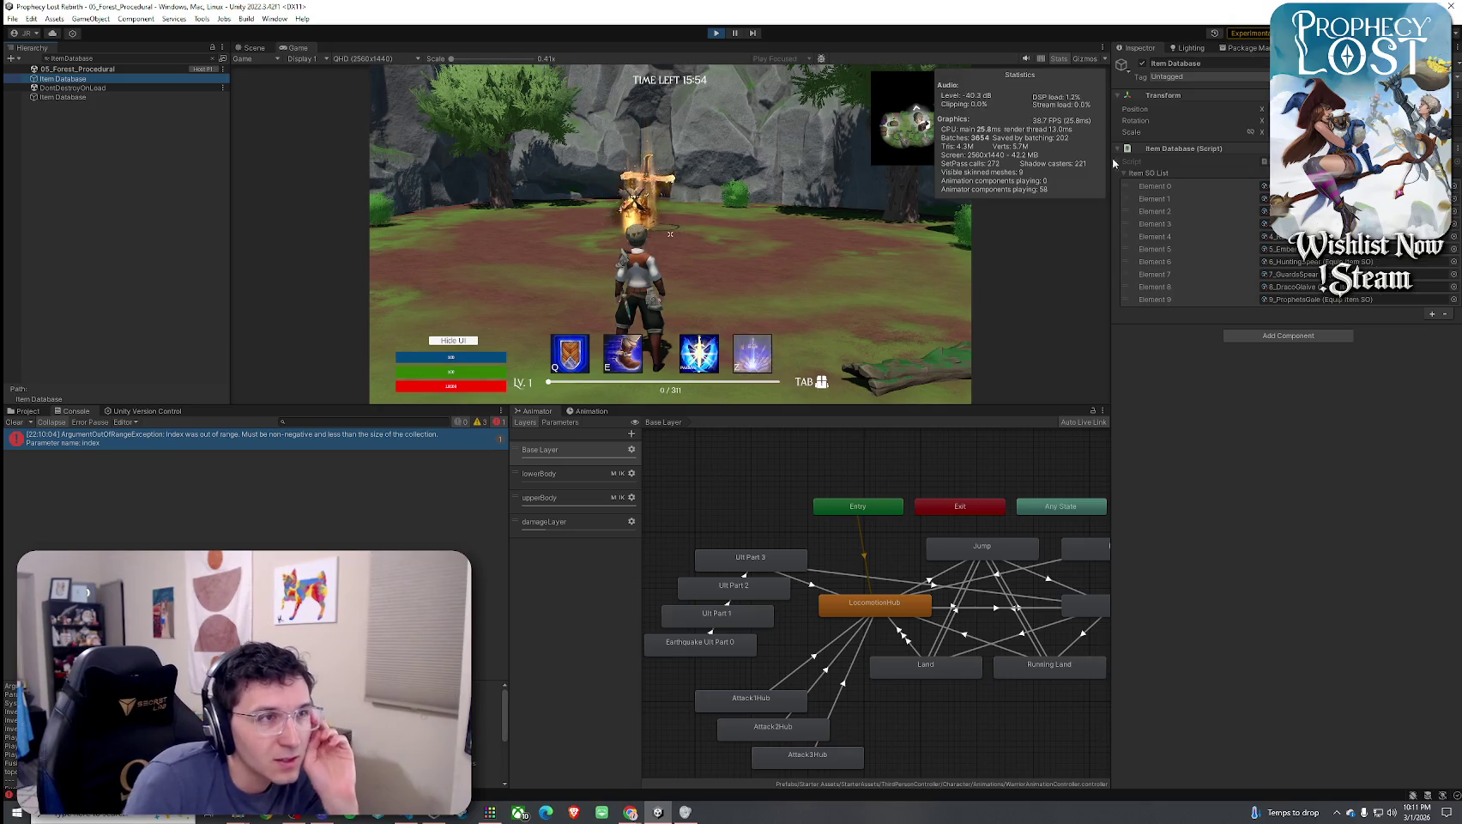
click(1249, 174)
click(1251, 174)
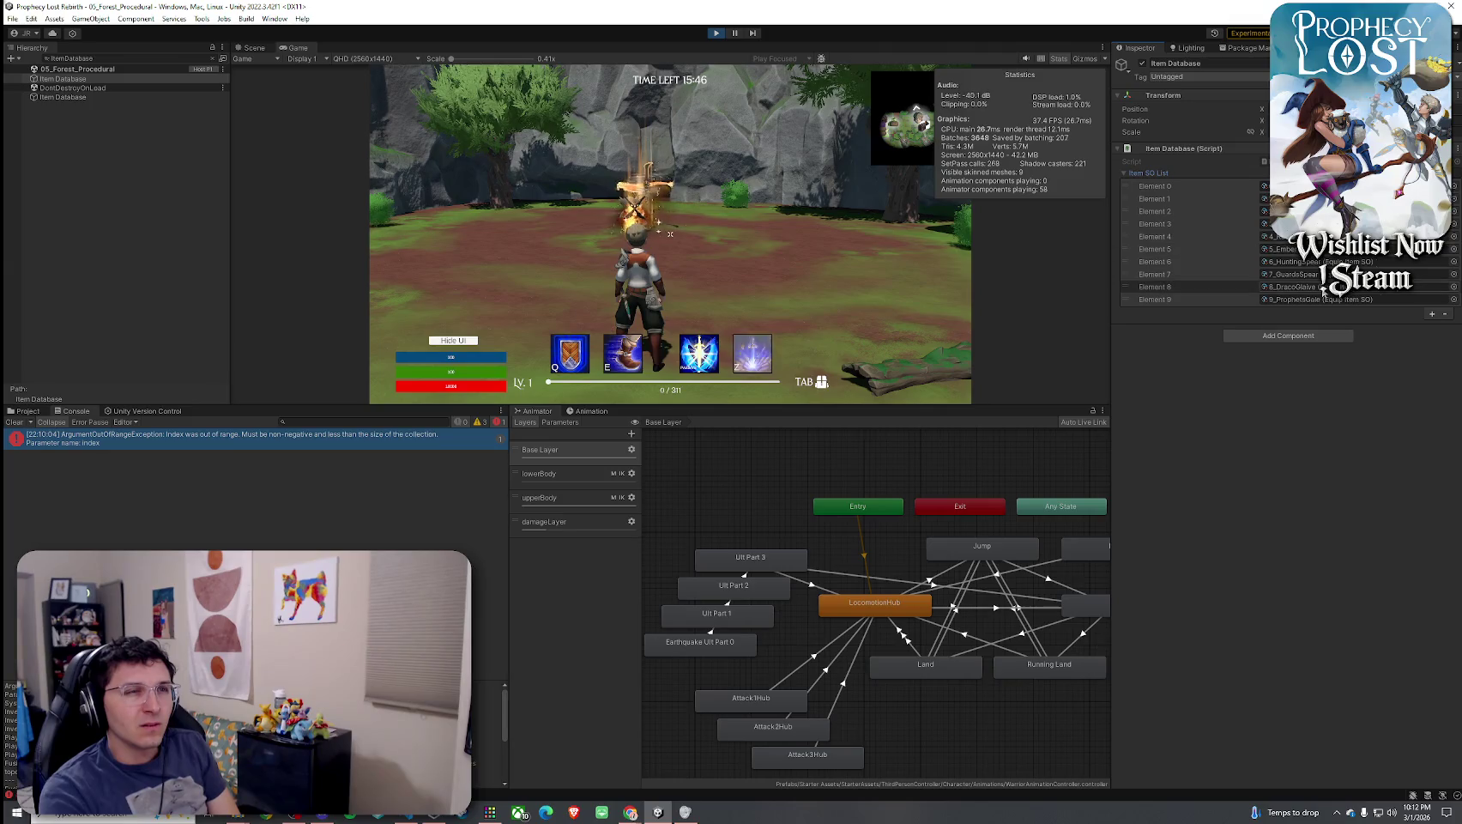
key(Escape)
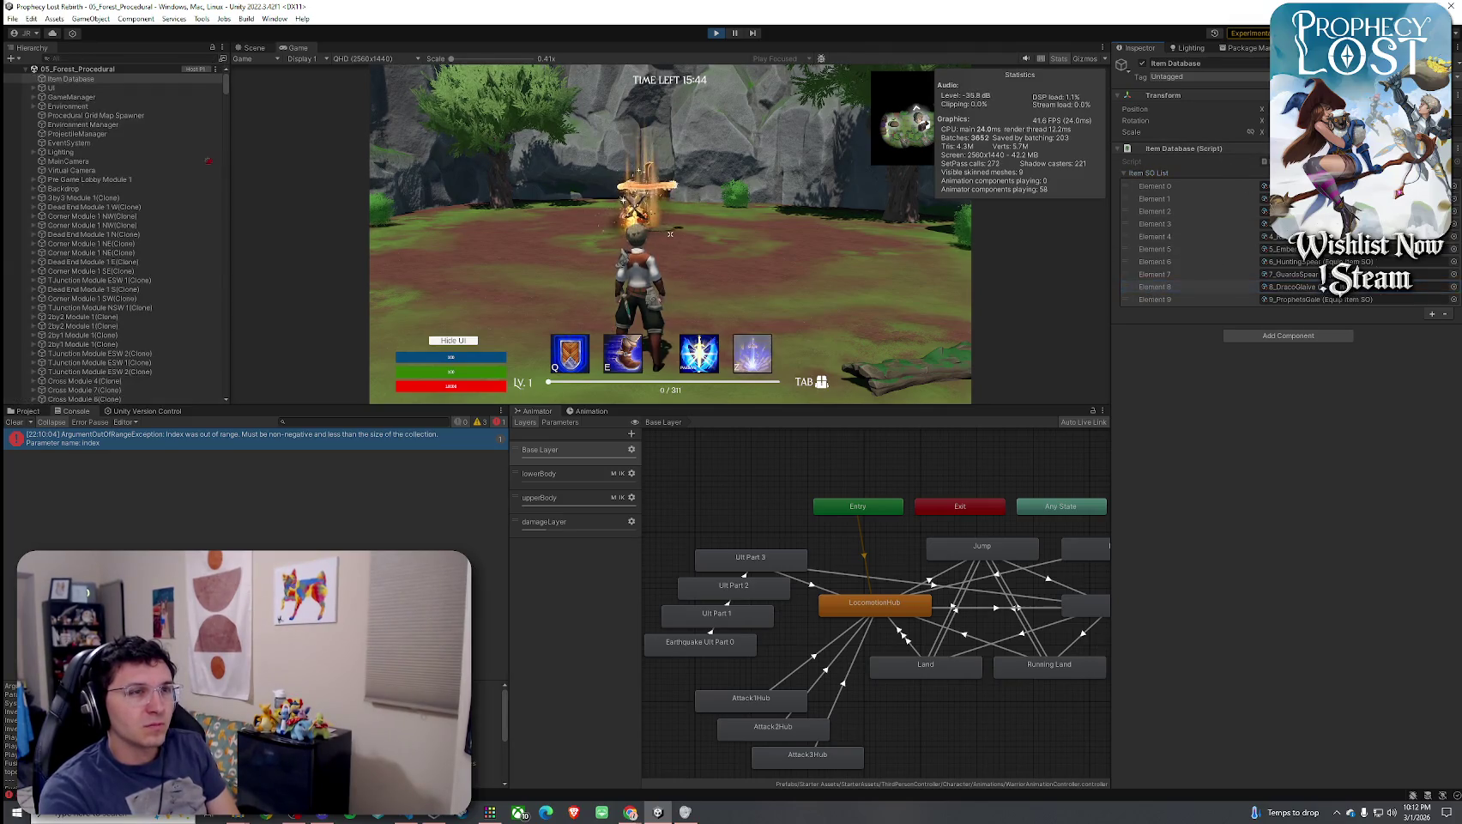
key(alt+Tab)
click(377, 266)
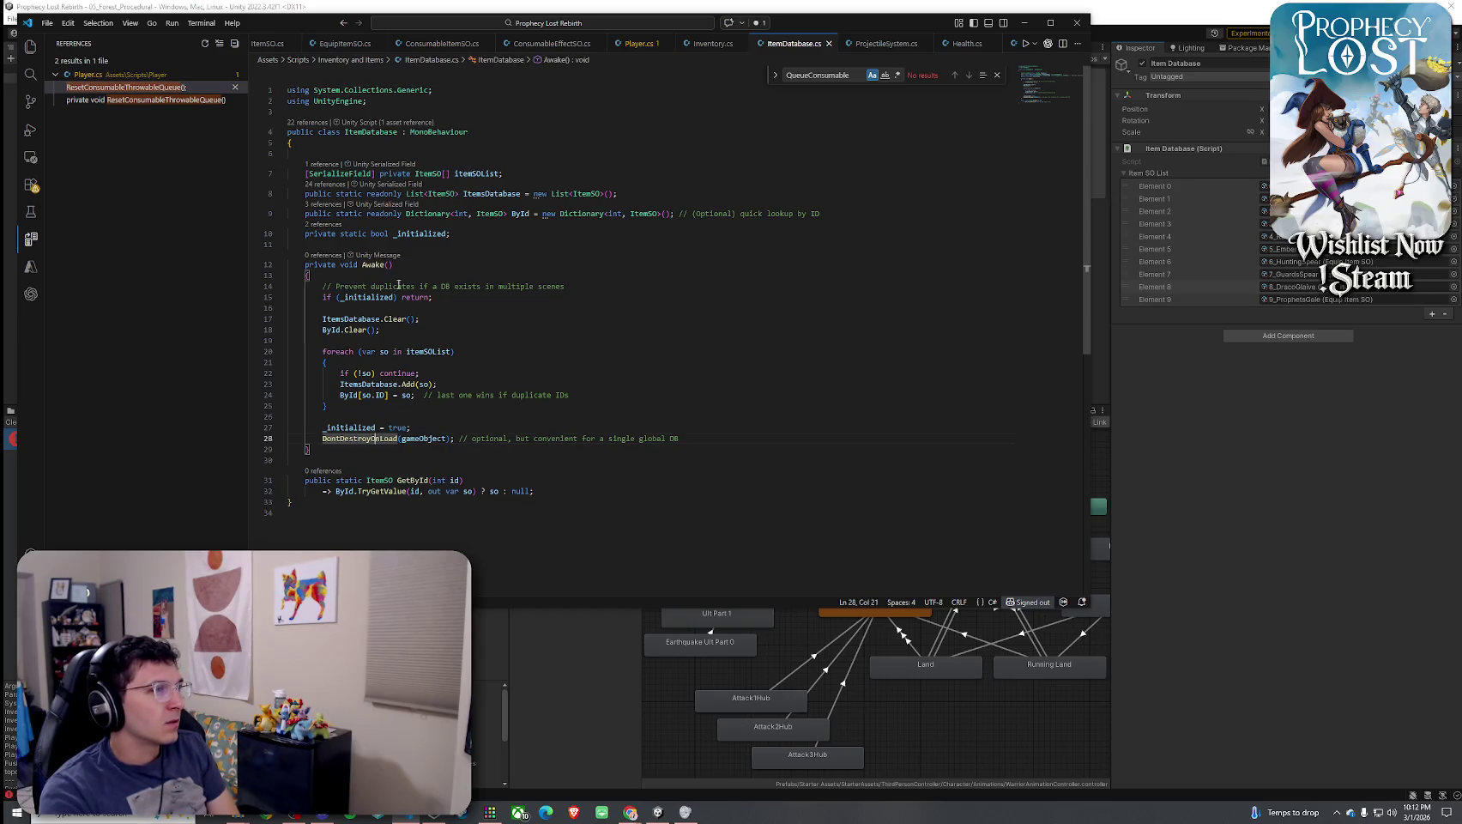
Read ItemDatabase.cs's GetById lookup and the ItemsDatabase.Add call, then return to the running Unity game
click(421, 481)
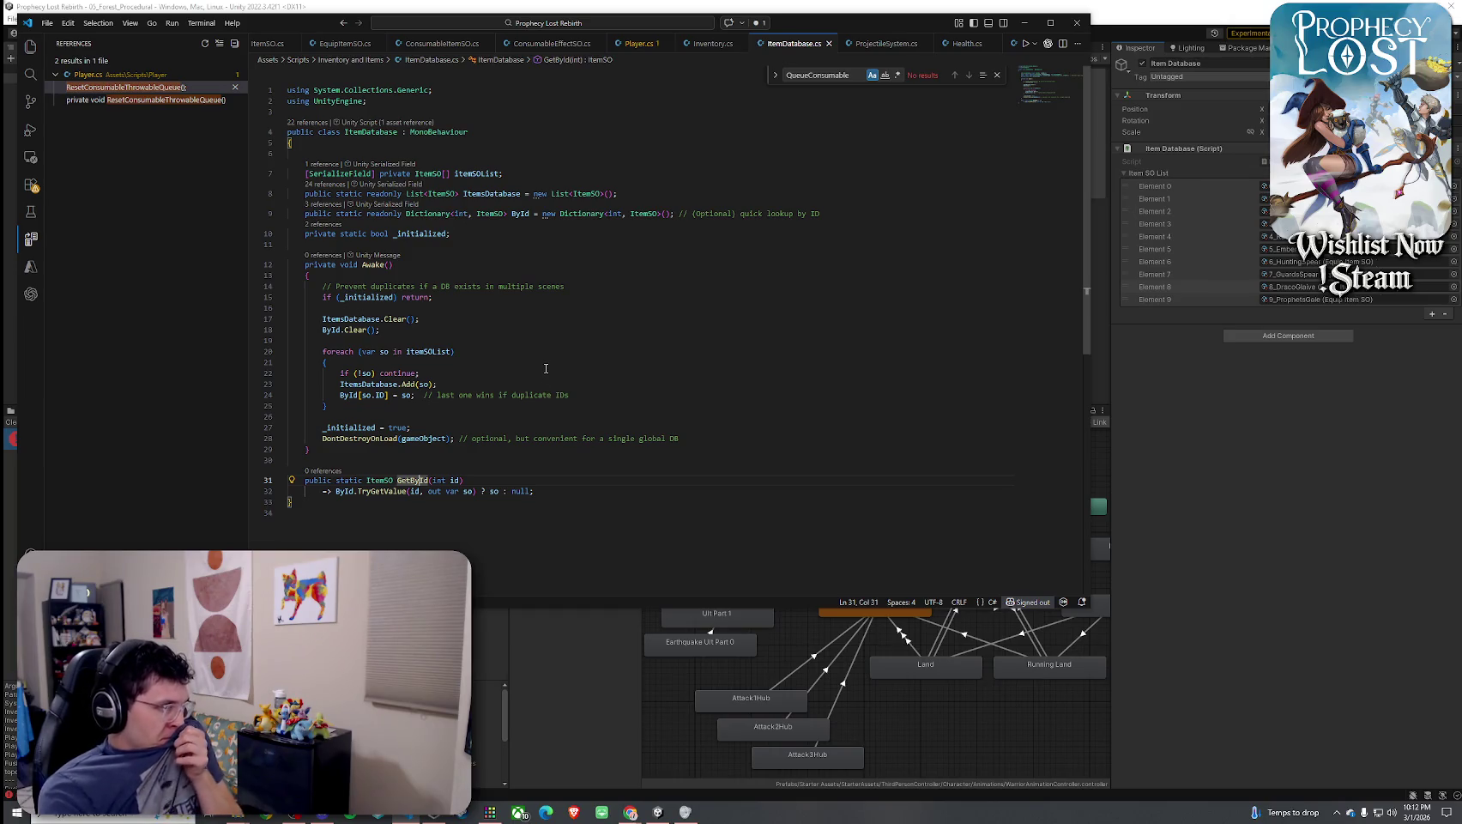
click(407, 384)
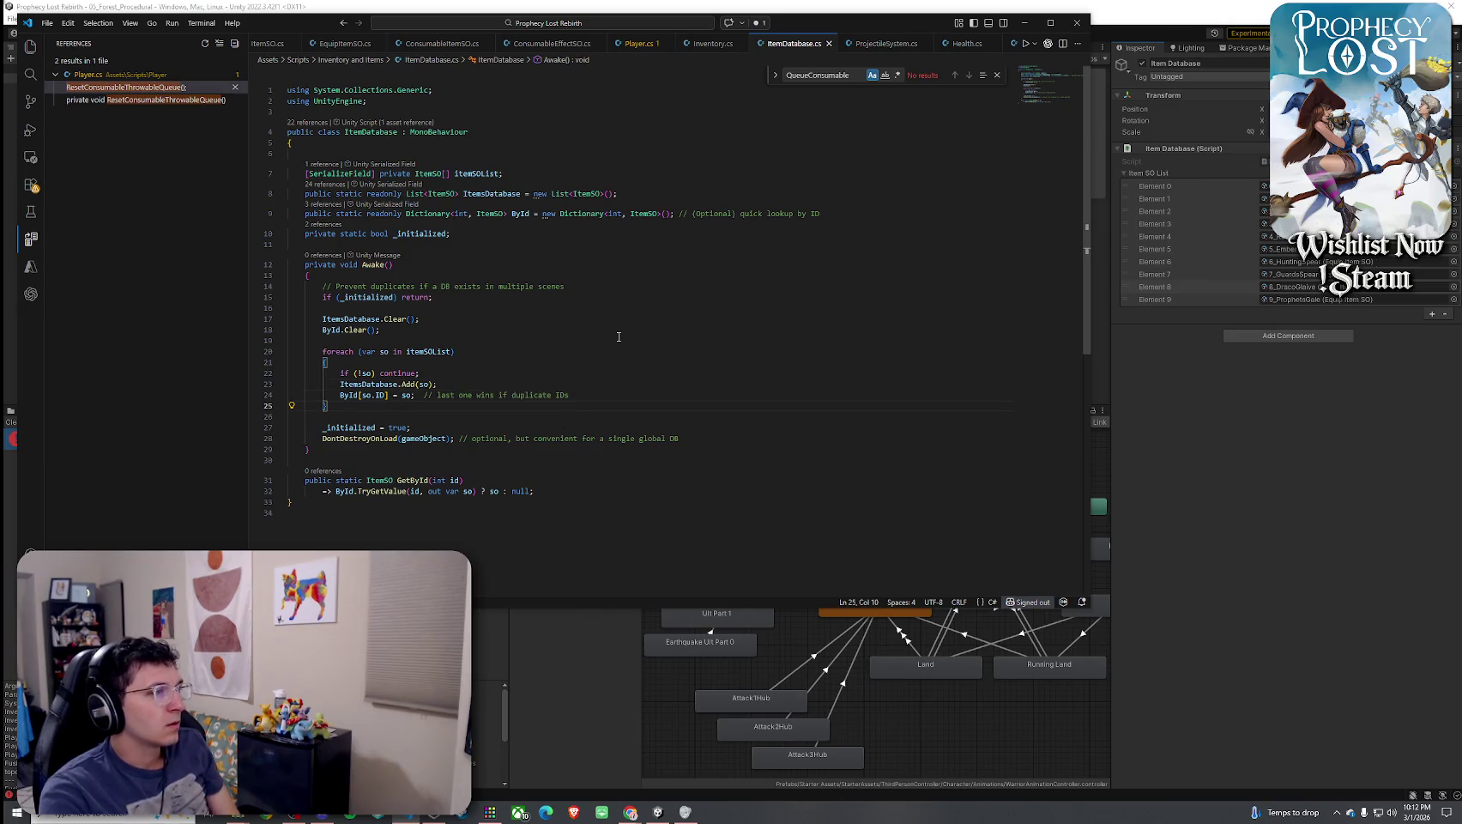
click(1047, 40)
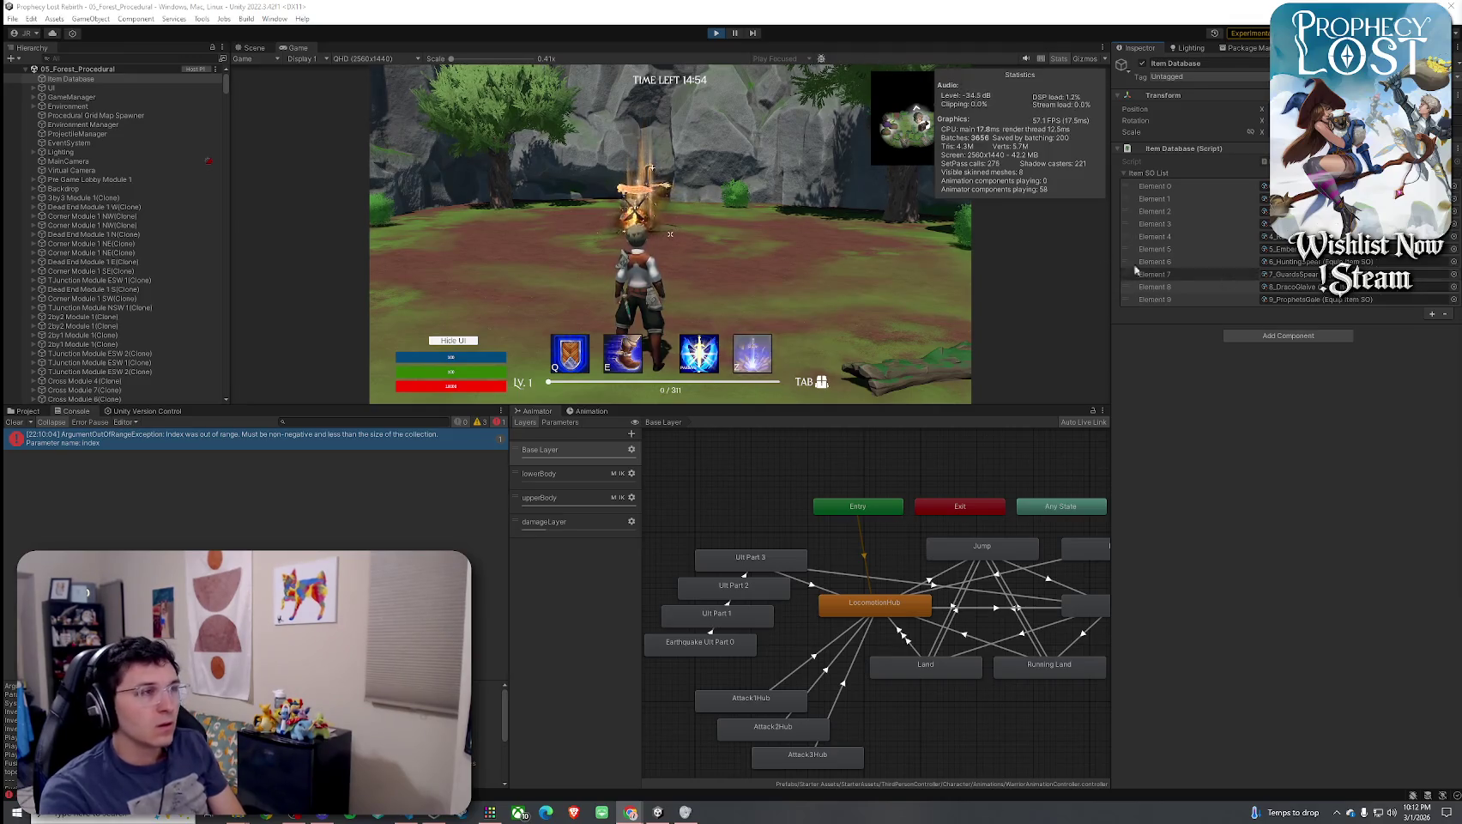
Play briefly, then open the ArgumentOutOfRangeException at Inventory.cs line 994 from the Console
click(1003, 247)
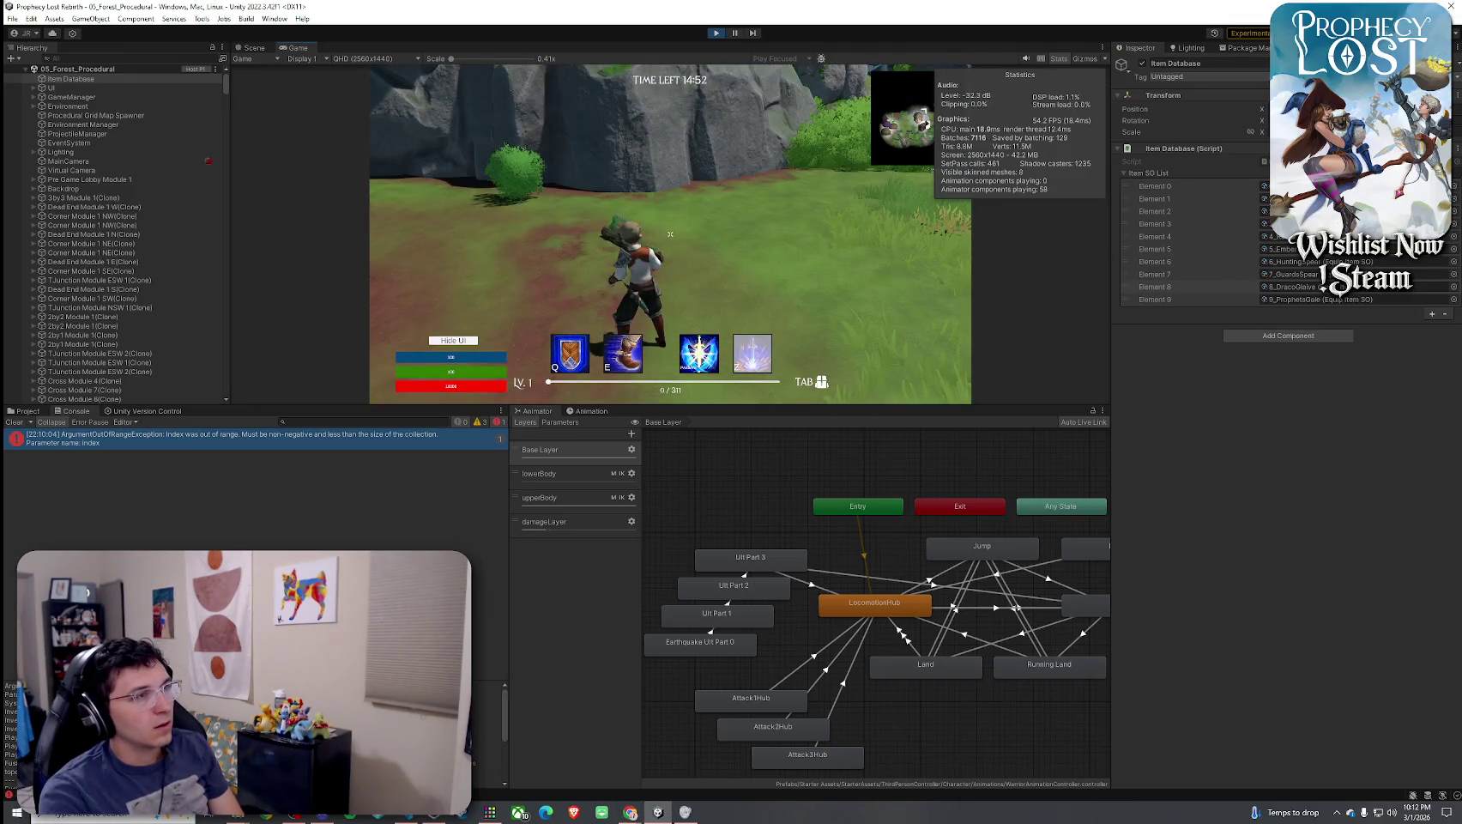
key(w)
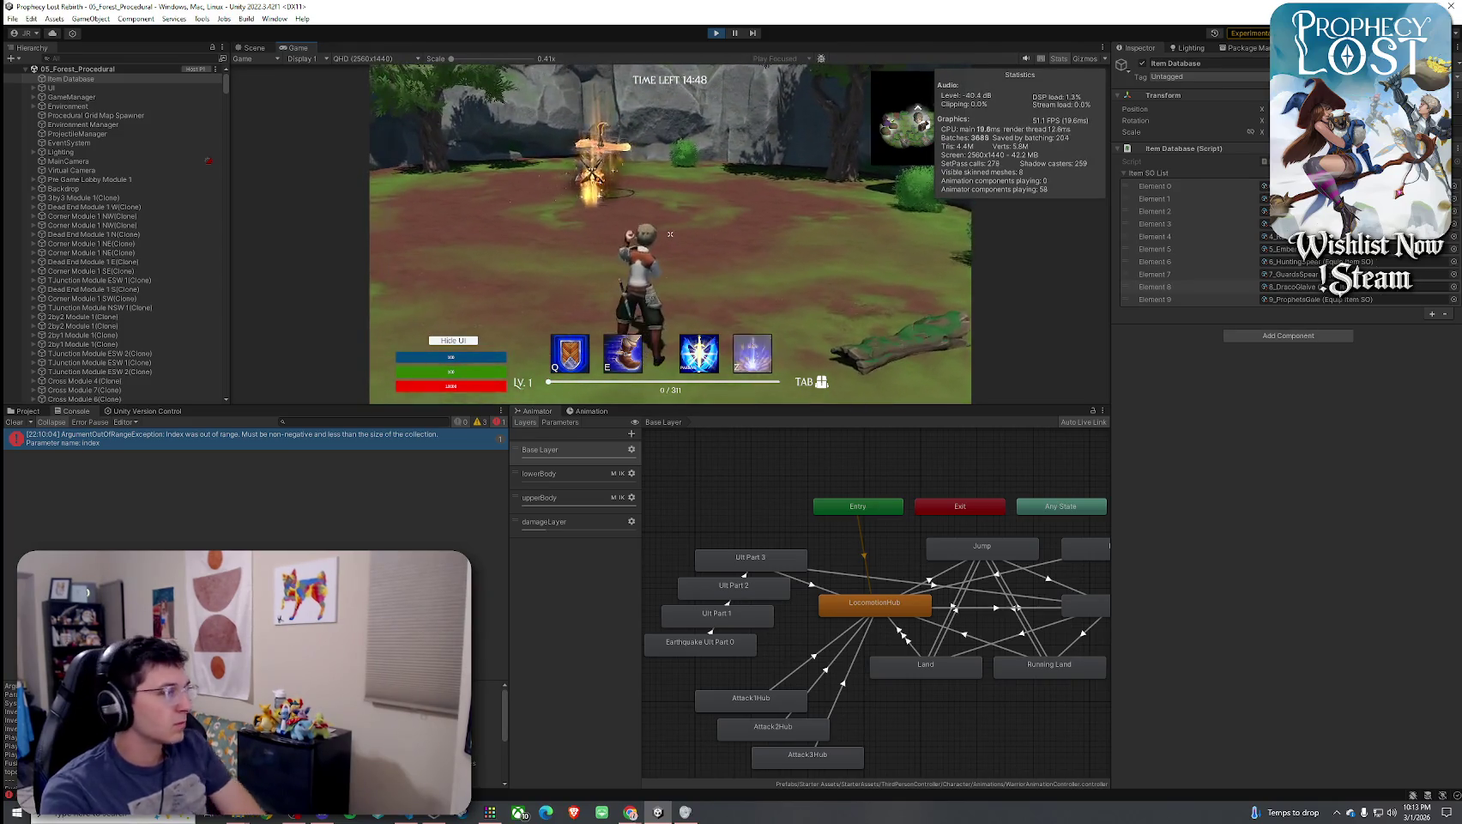
key(super)
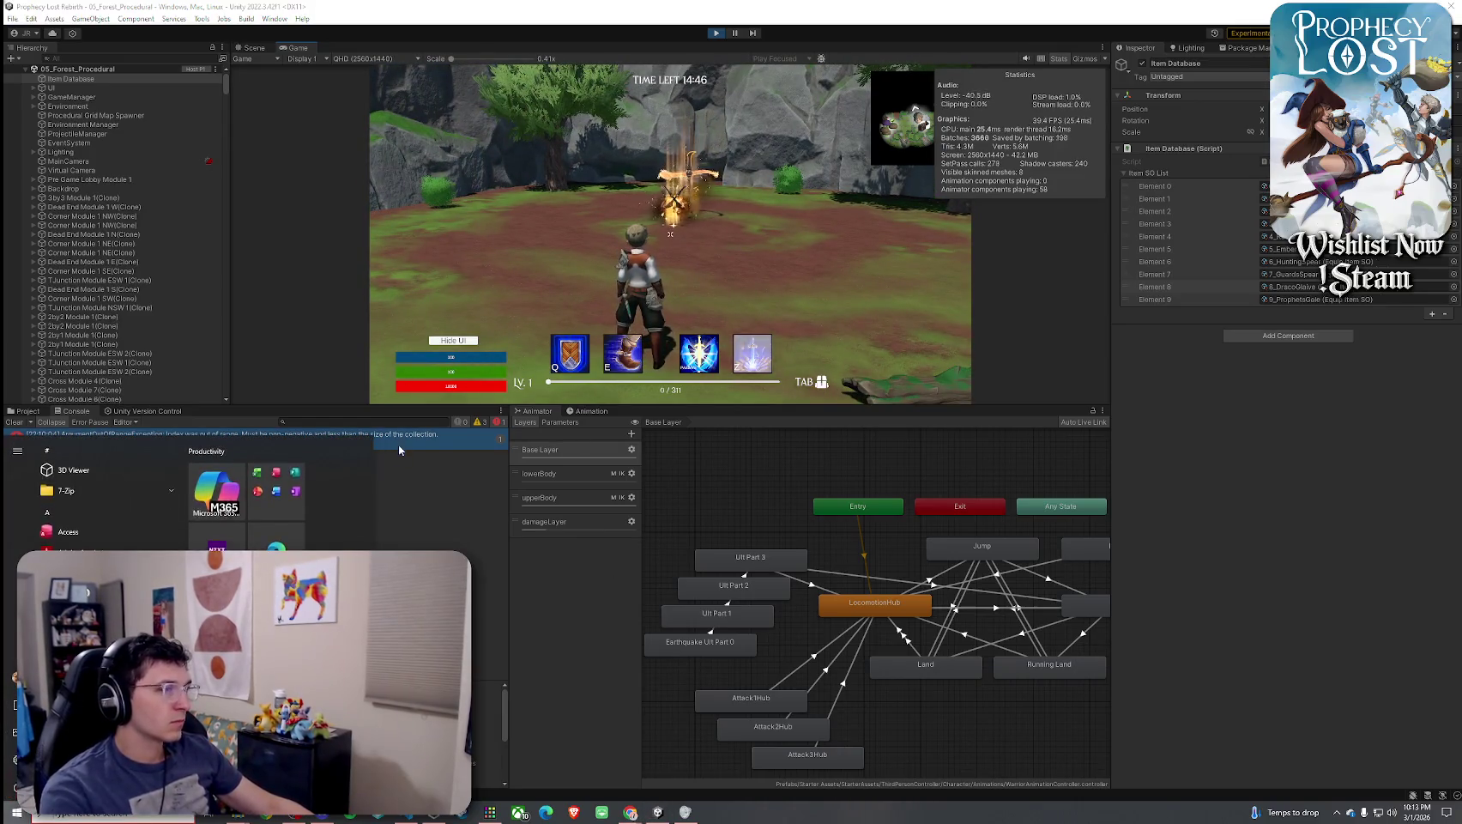
click(399, 442)
double_click(399, 442)
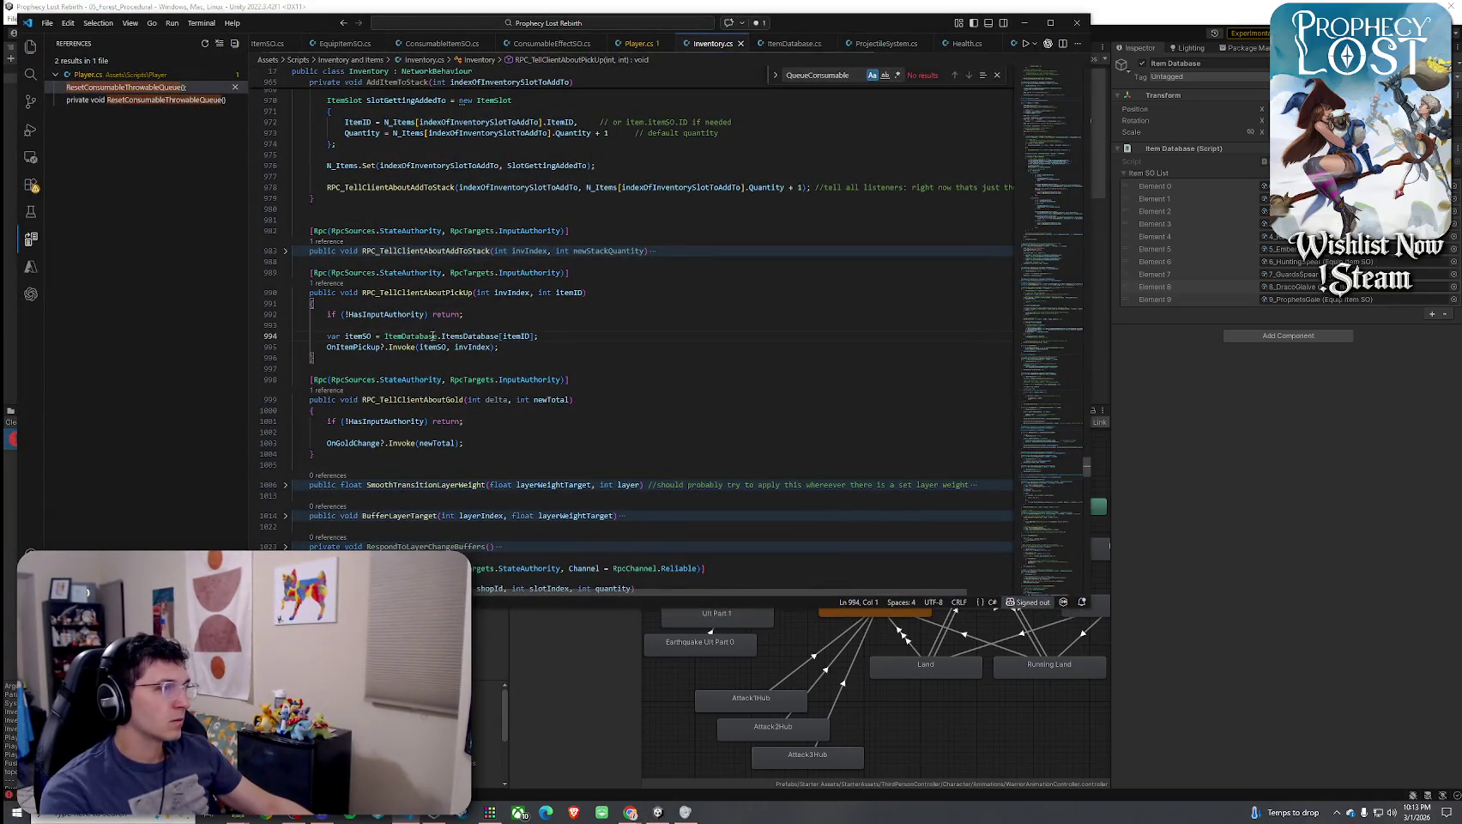
Inspect RPC_TellClientAboutPickUp's itemID and invIndex parameters and list its references
click(574, 292)
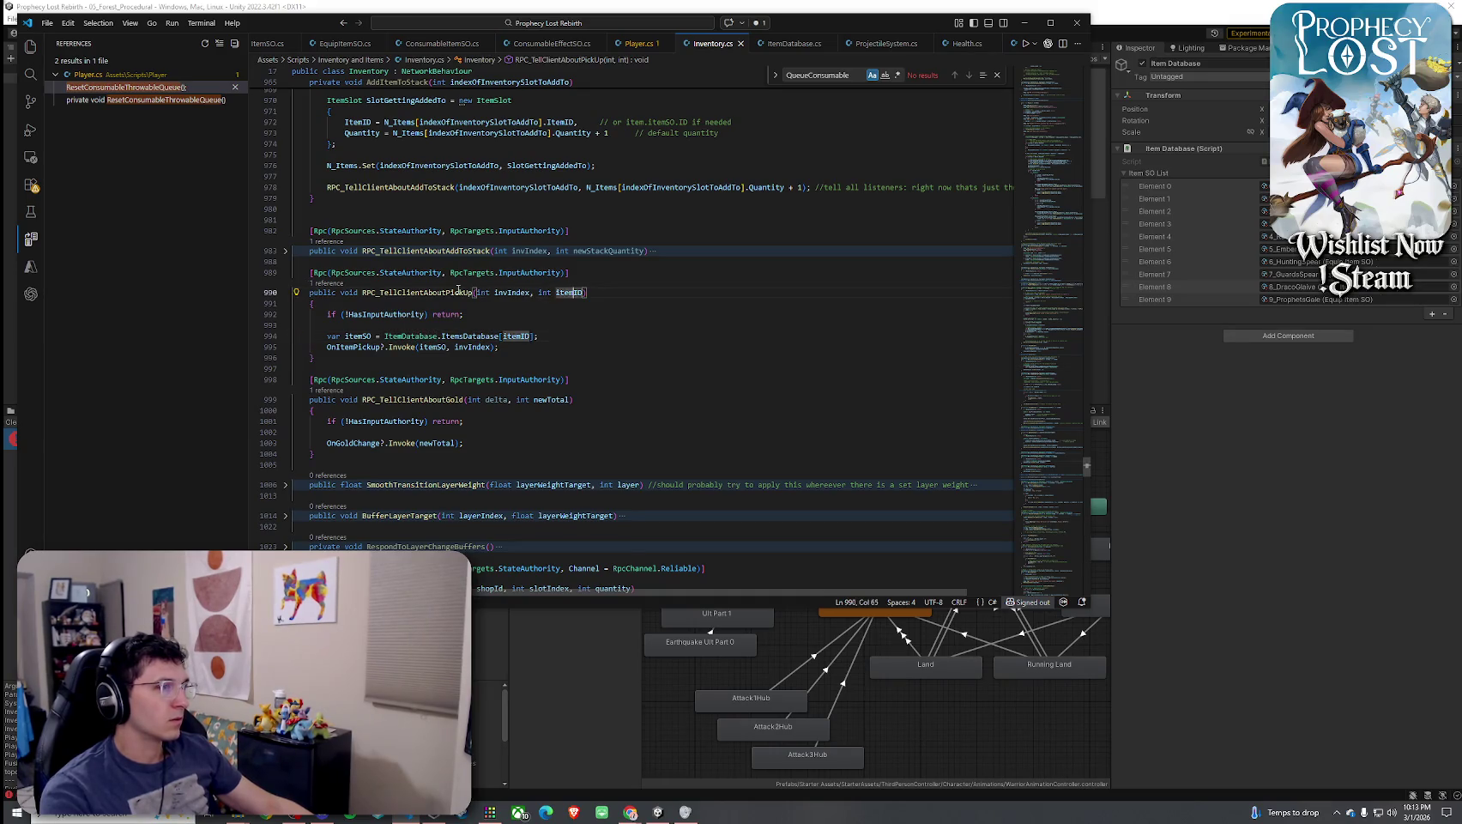
right_click(459, 292)
click(513, 299)
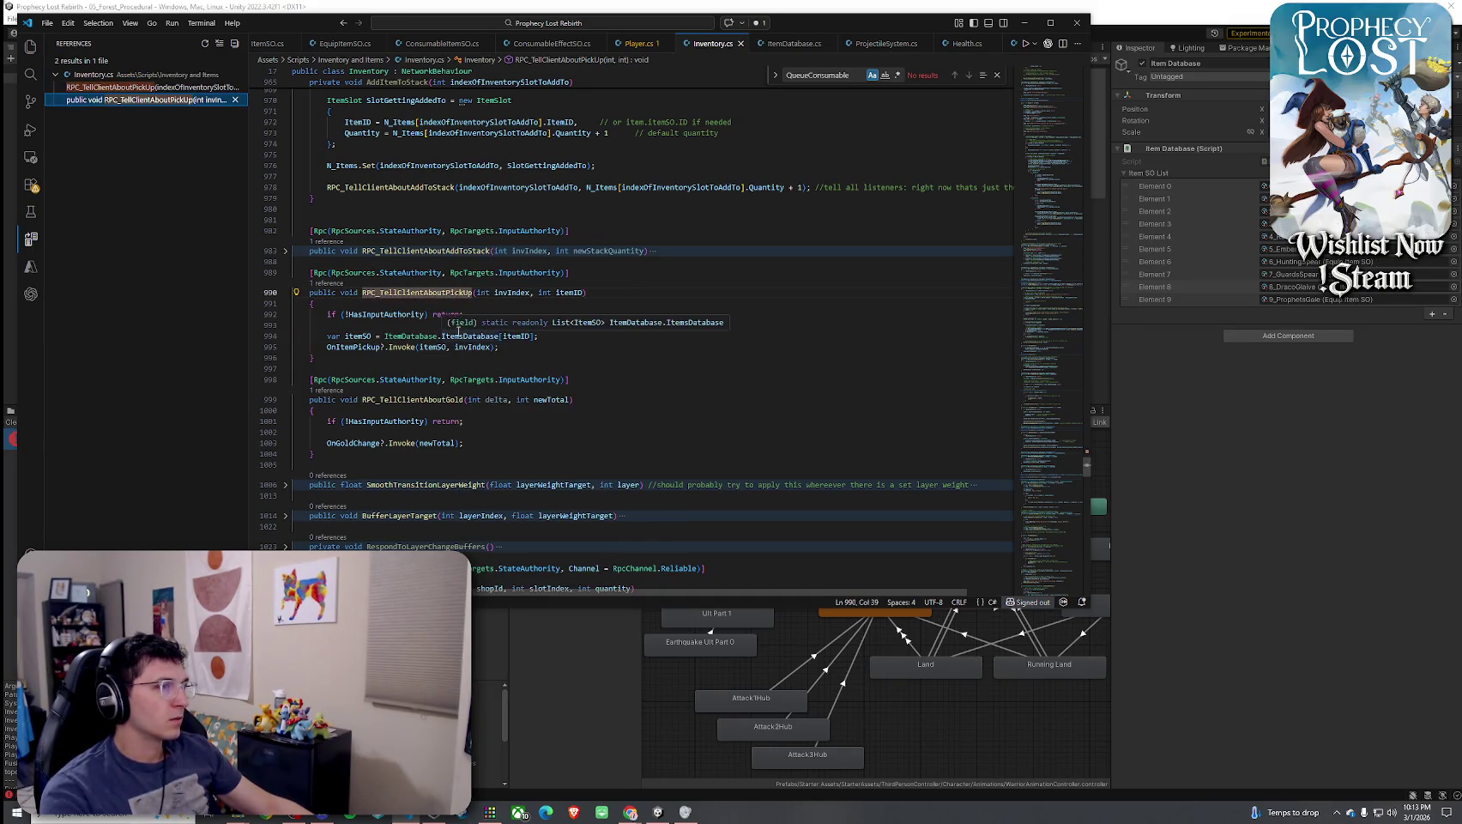
click(496, 293)
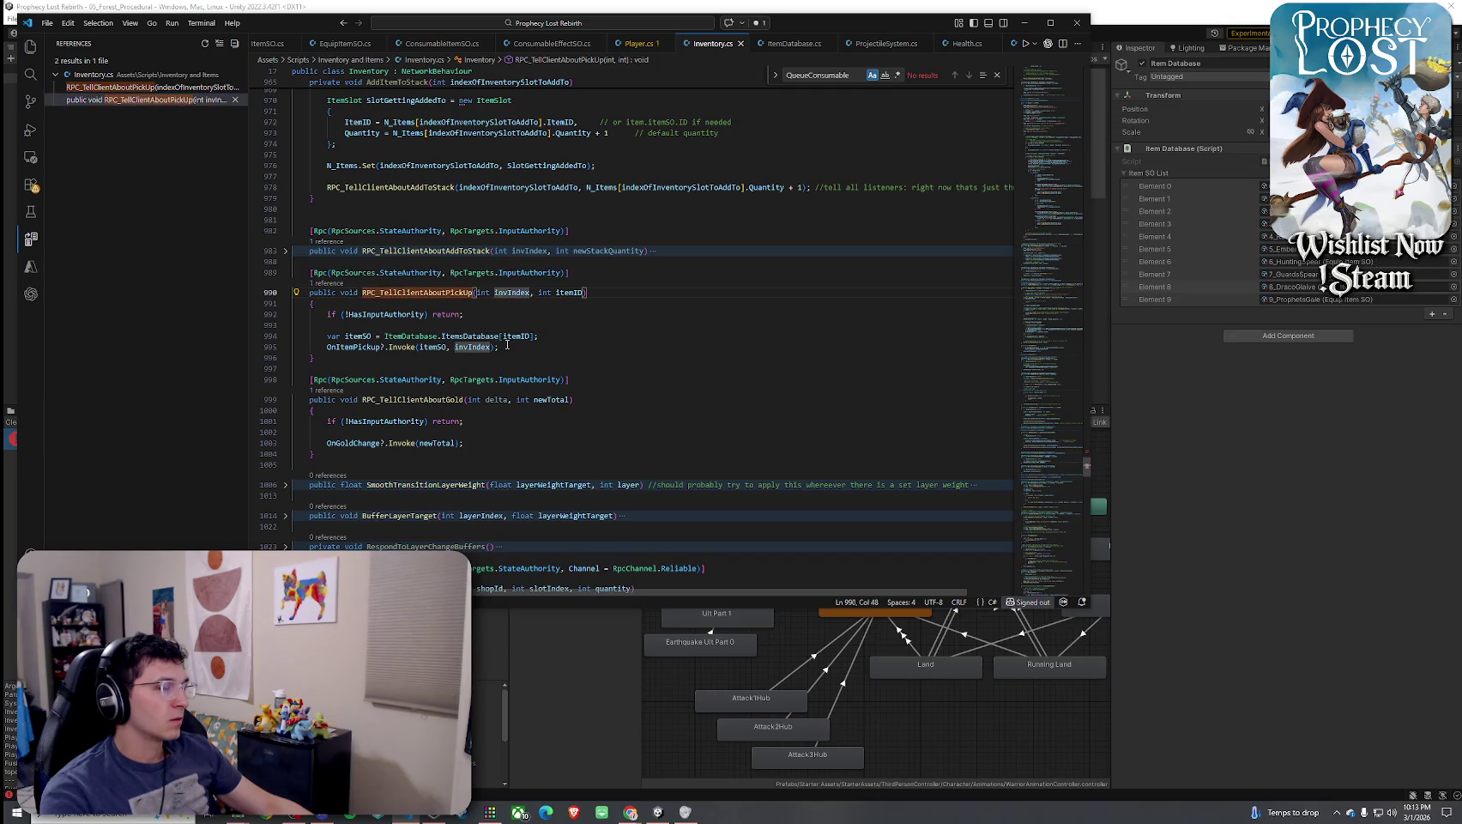
click(464, 346)
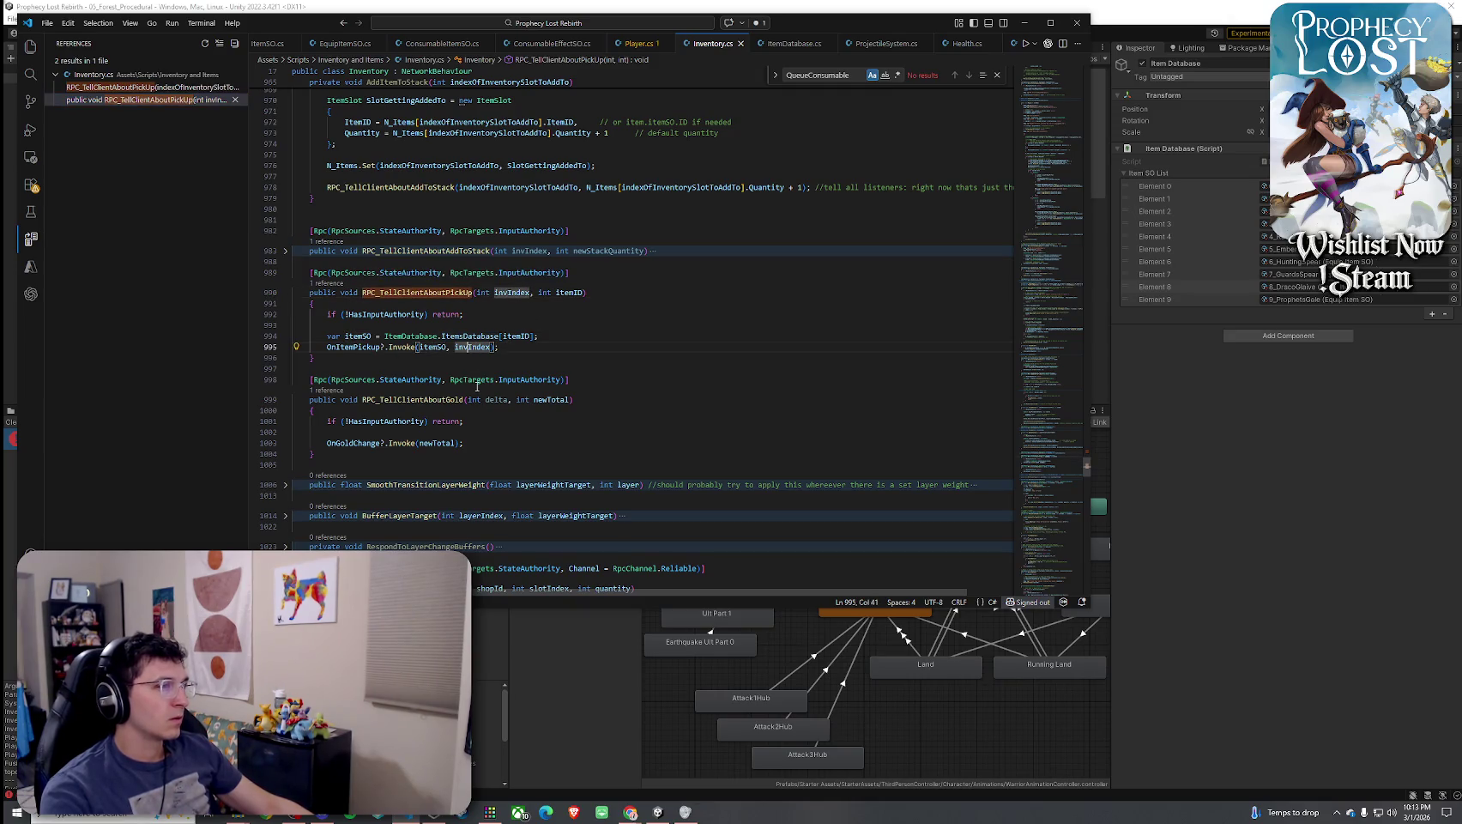
click(401, 348)
click(464, 347)
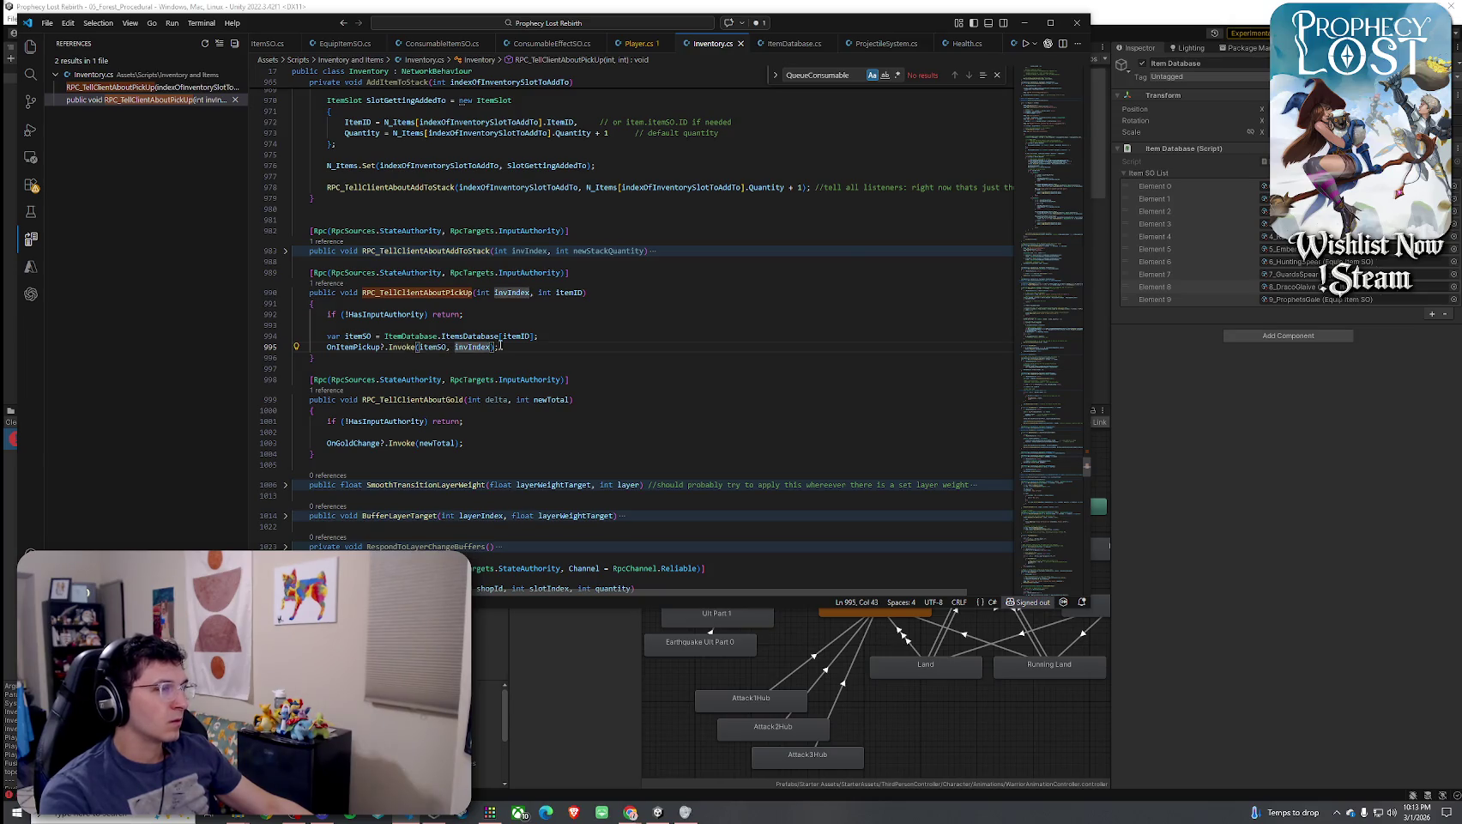
After checking the game, open the ItemDatabase class definition from Inventory.cs
key(alt+Tab)
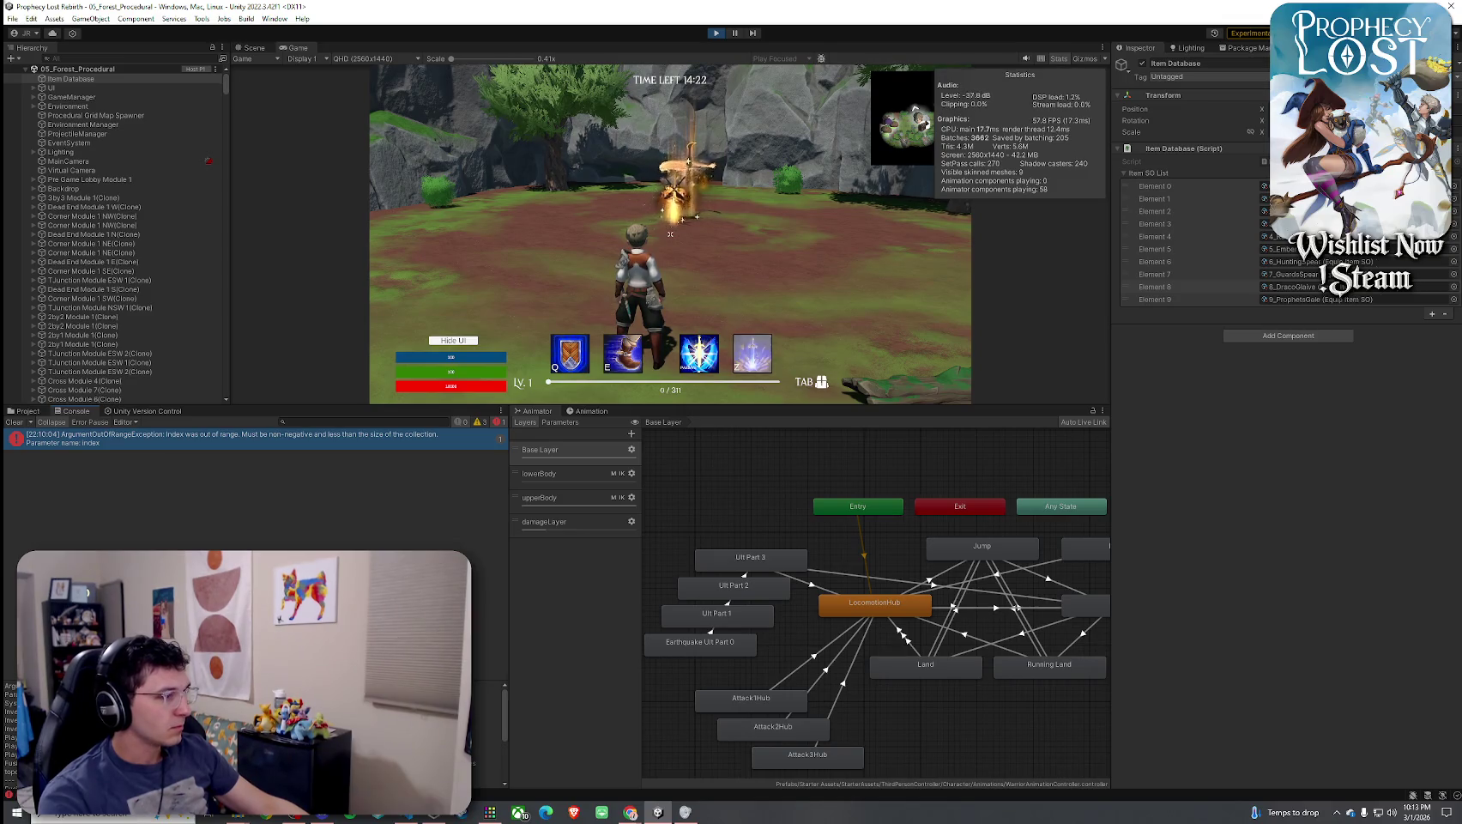
key(alt+Tab)
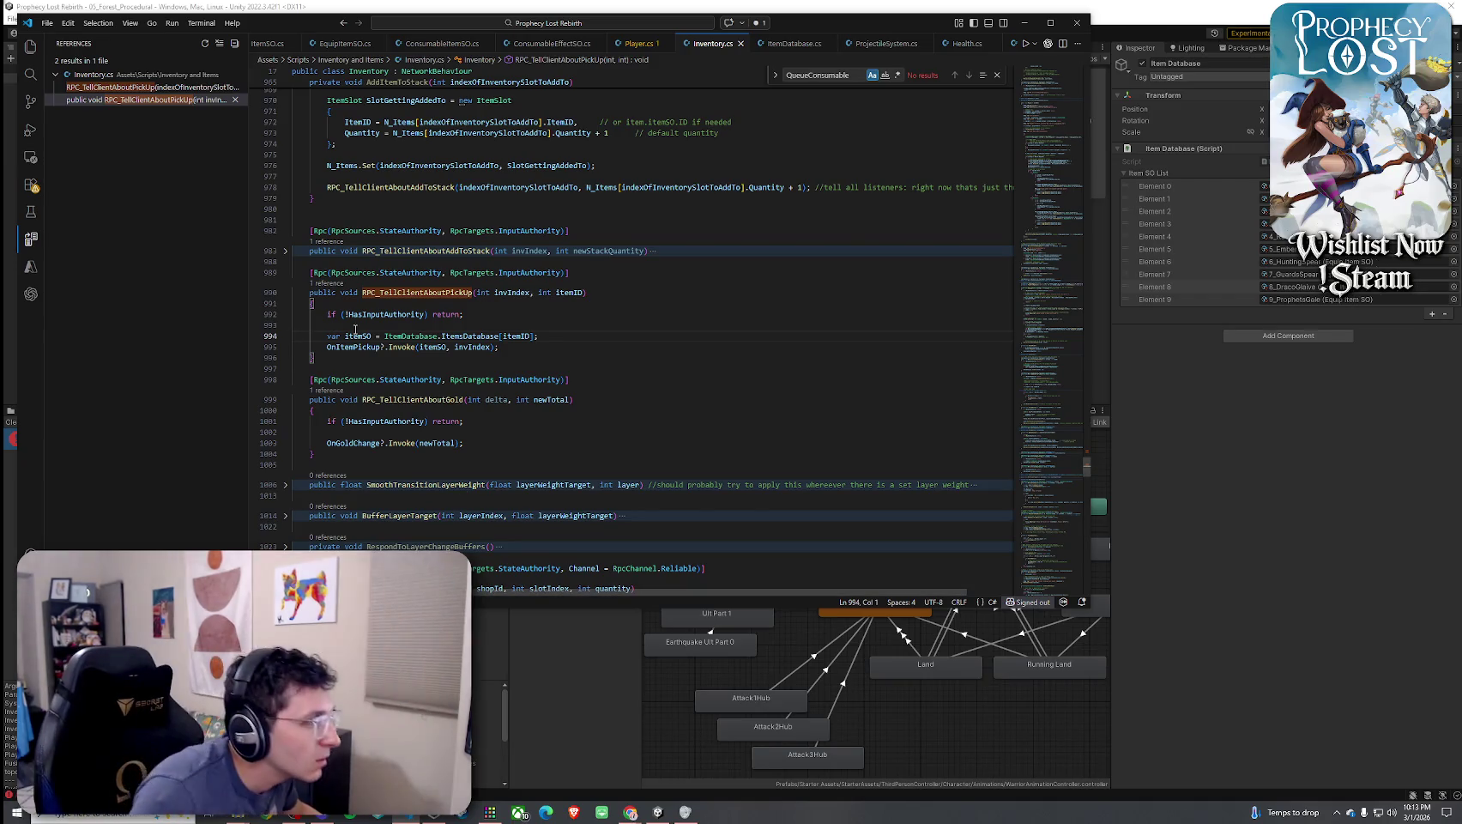
right_click(429, 337)
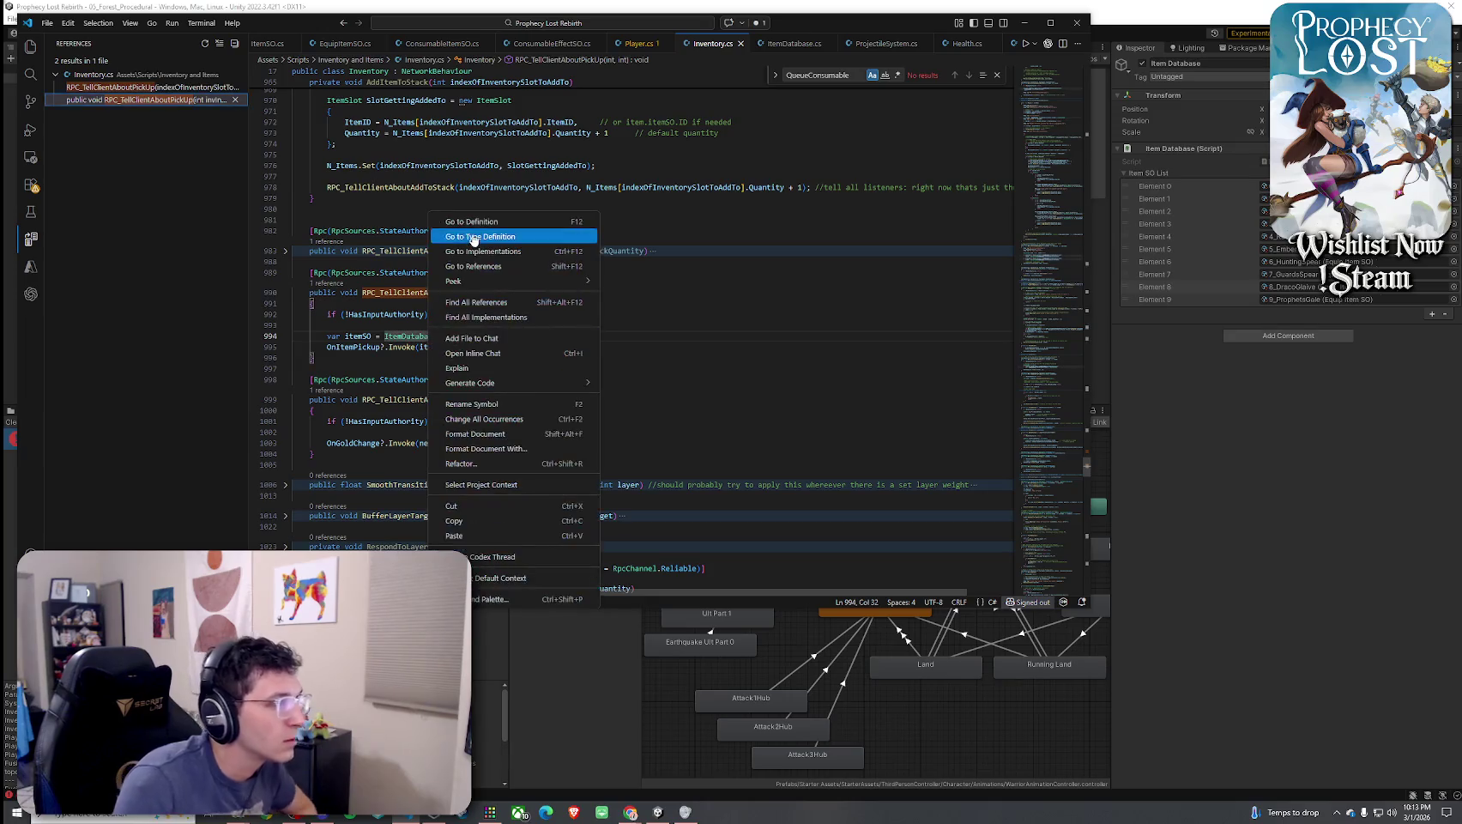
click(474, 239)
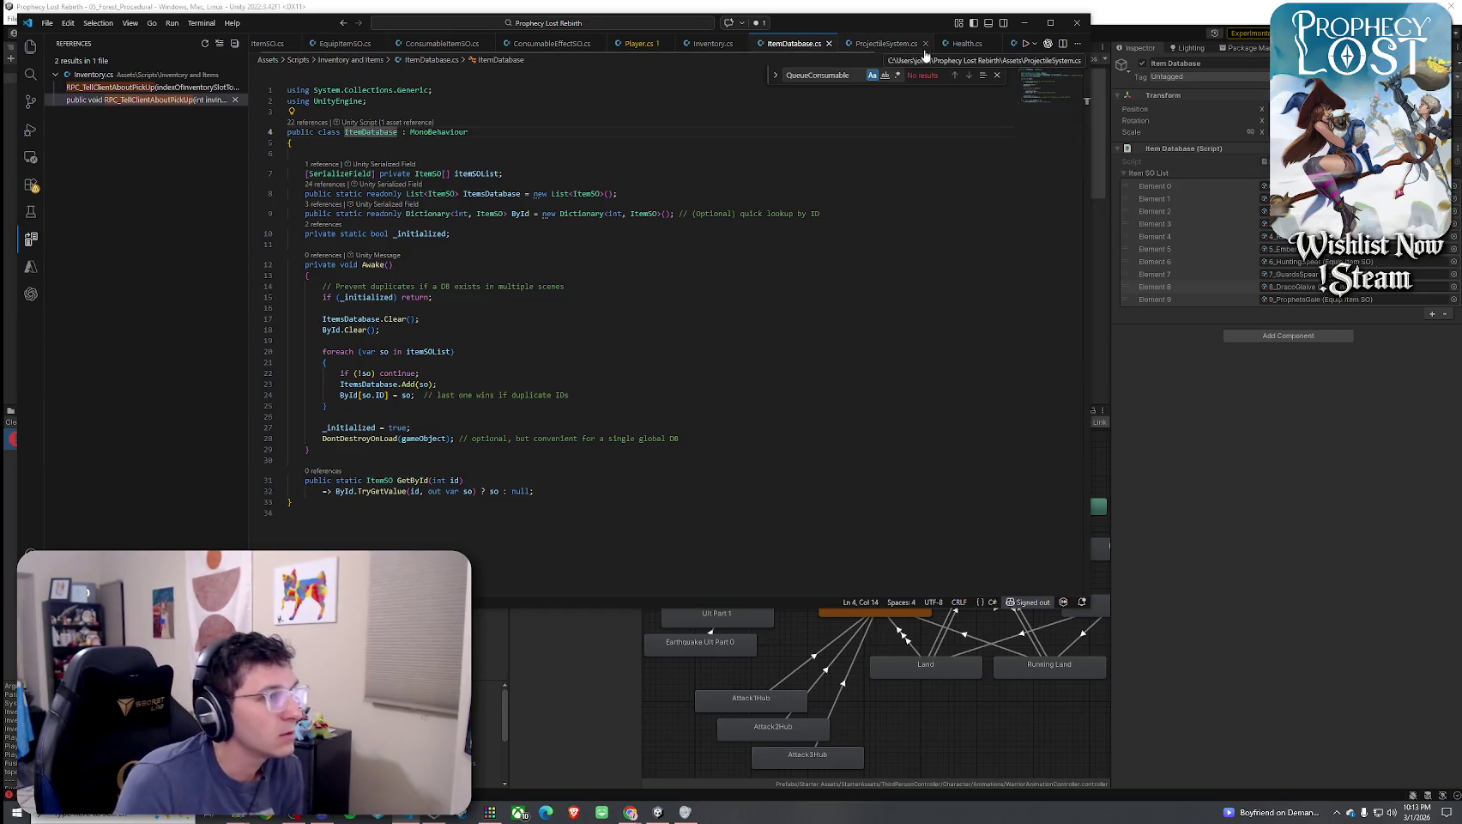
click(884, 49)
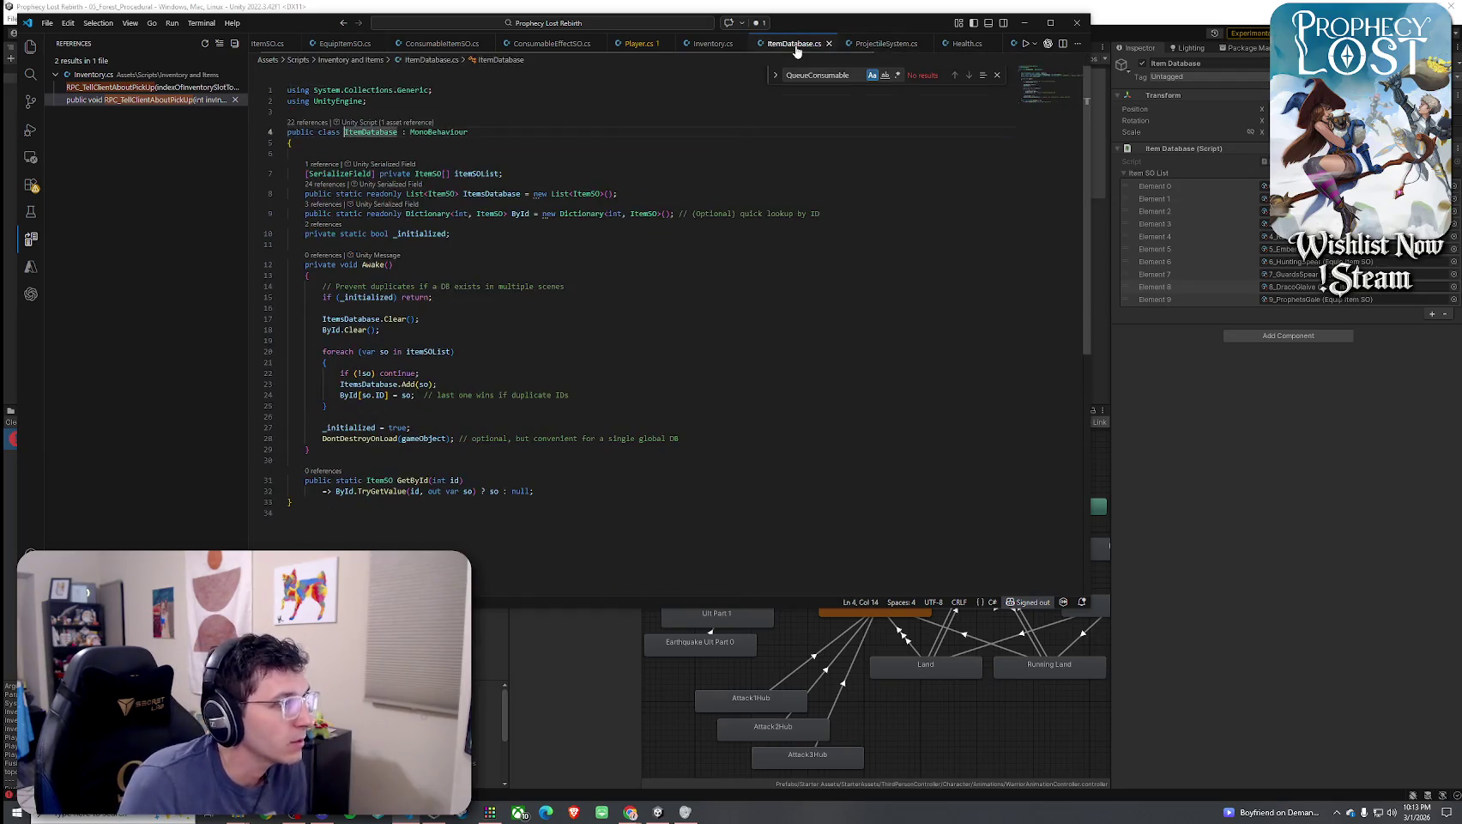
Reopen the Console error's line 994 in Inventory.cs and place the cursor at the item lookup
key(alt+Tab)
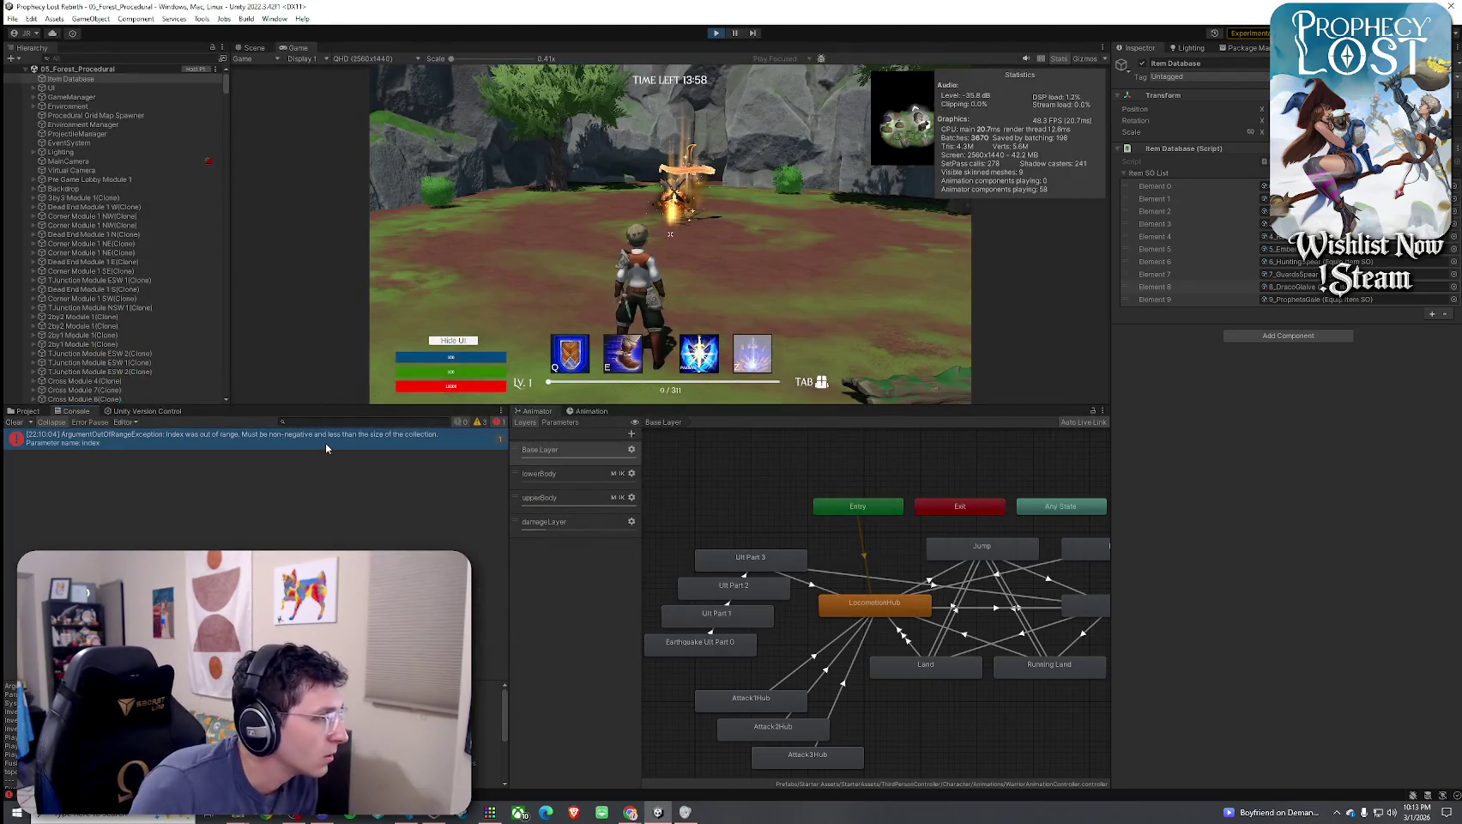
double_click(361, 436)
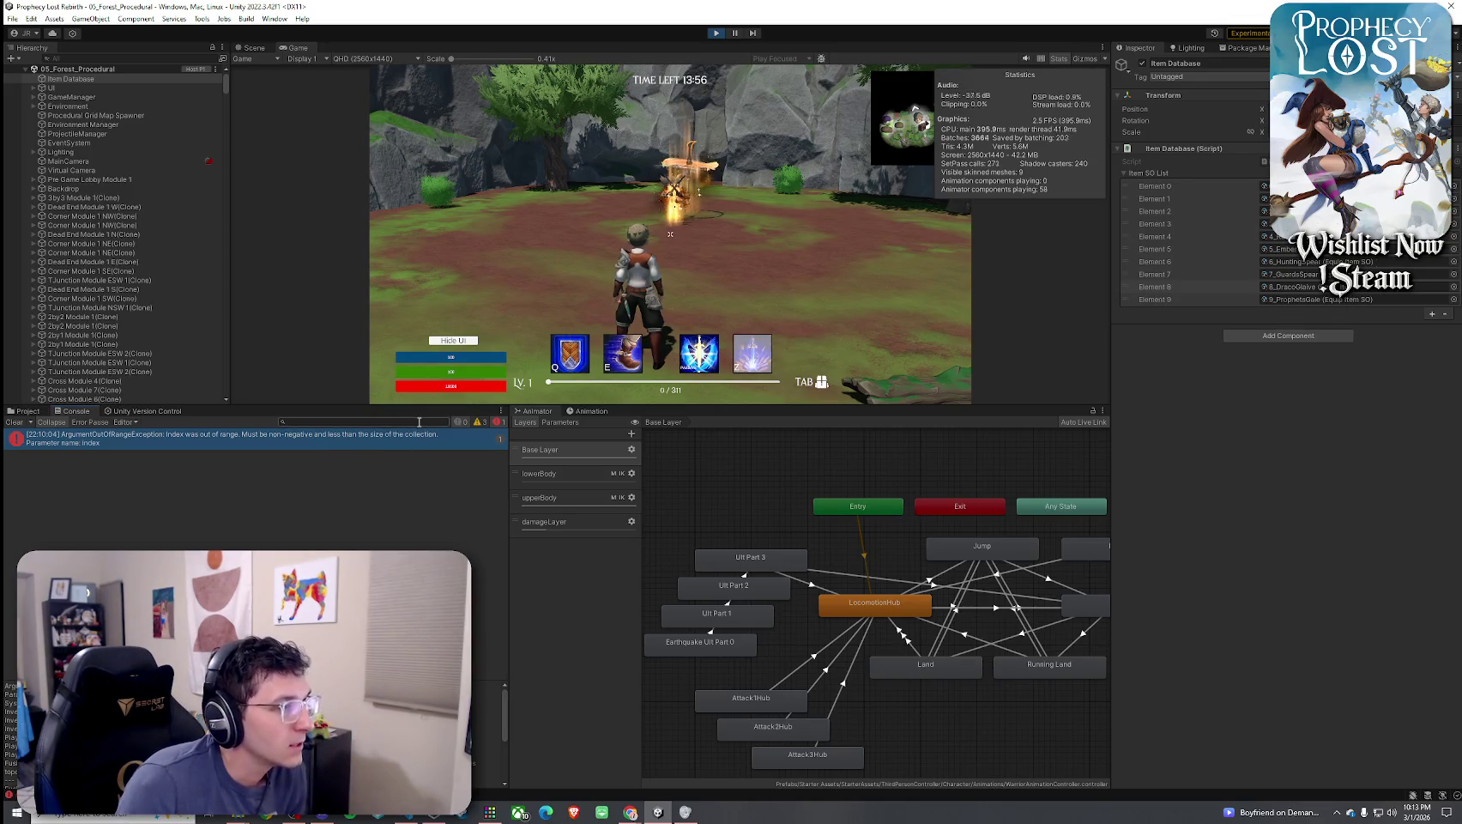
click(544, 335)
click(547, 331)
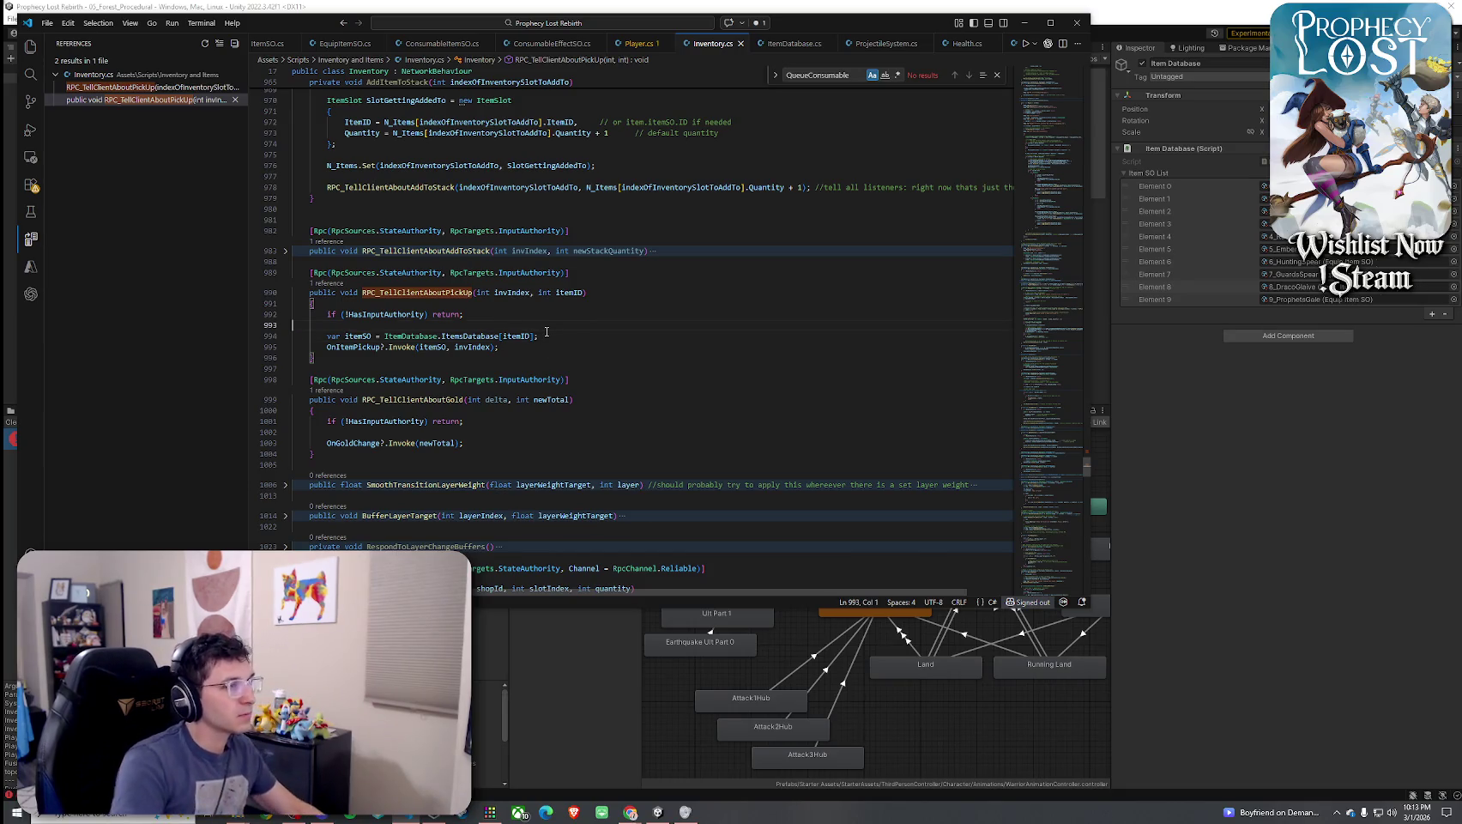
Add a Debug.LogError line printing "Item ID passed to RPC_TellClientAboutPickUp: " plus itemID before the lookup
key(Return)
key(Return)
key(Up)
key(Tab)
text(Debug.LogError(""))
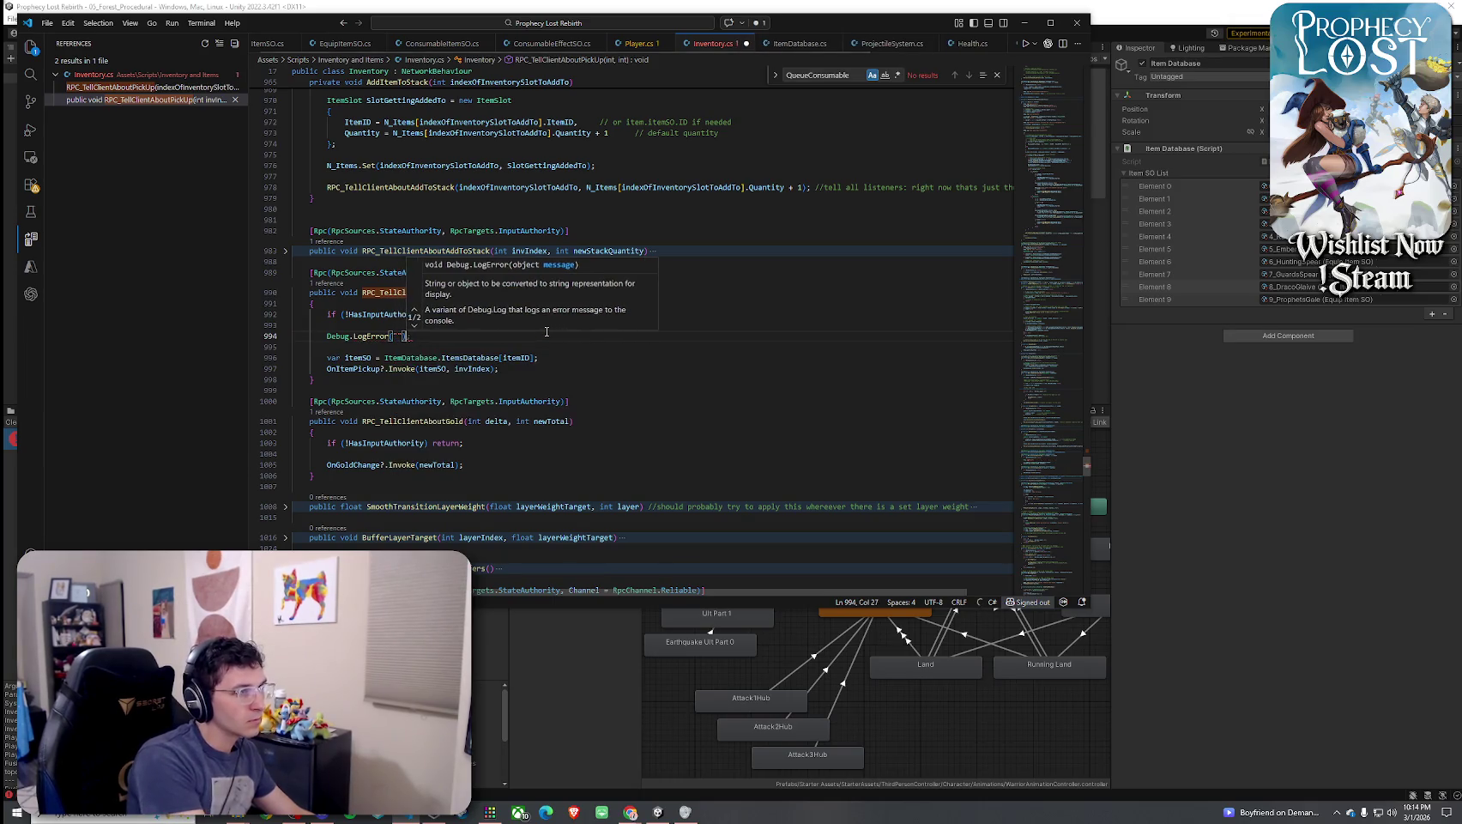
text(;)
key(Left)
key(Left)
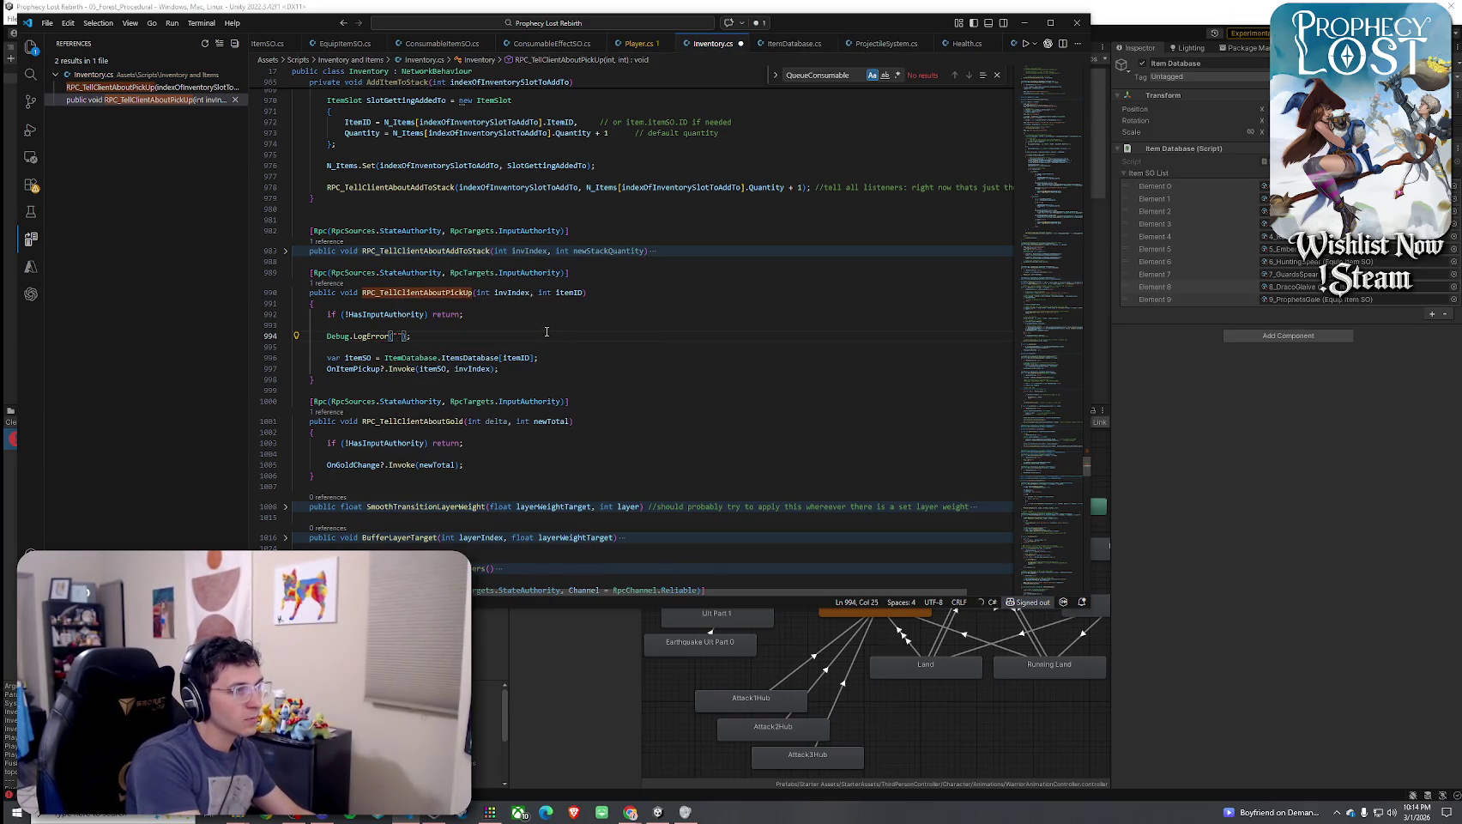
text(item ID passed)
key(Tab)
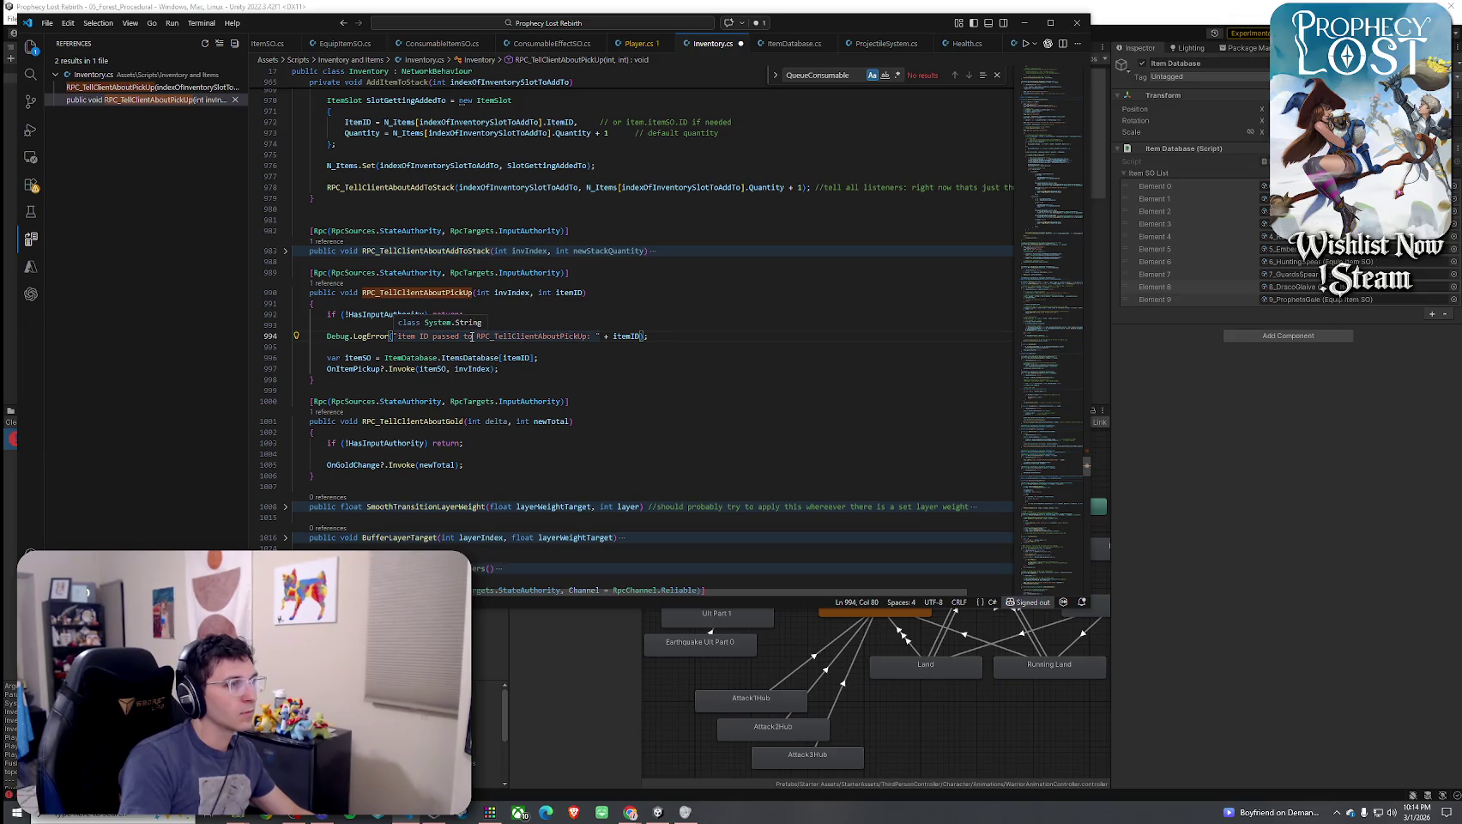
Save Inventory.cs via File > Save
click(47, 22)
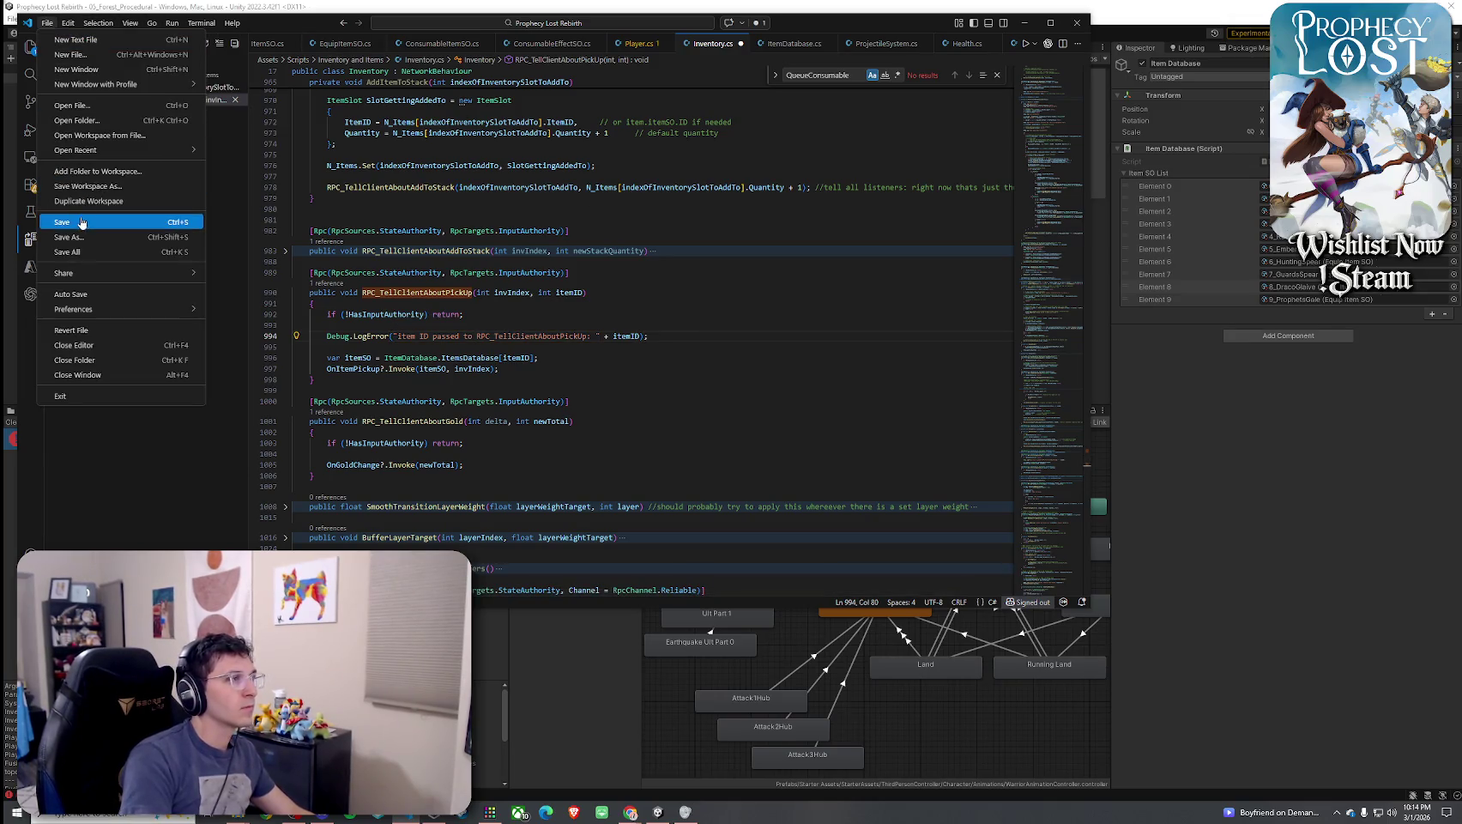
click(86, 221)
key(alt+Tab)
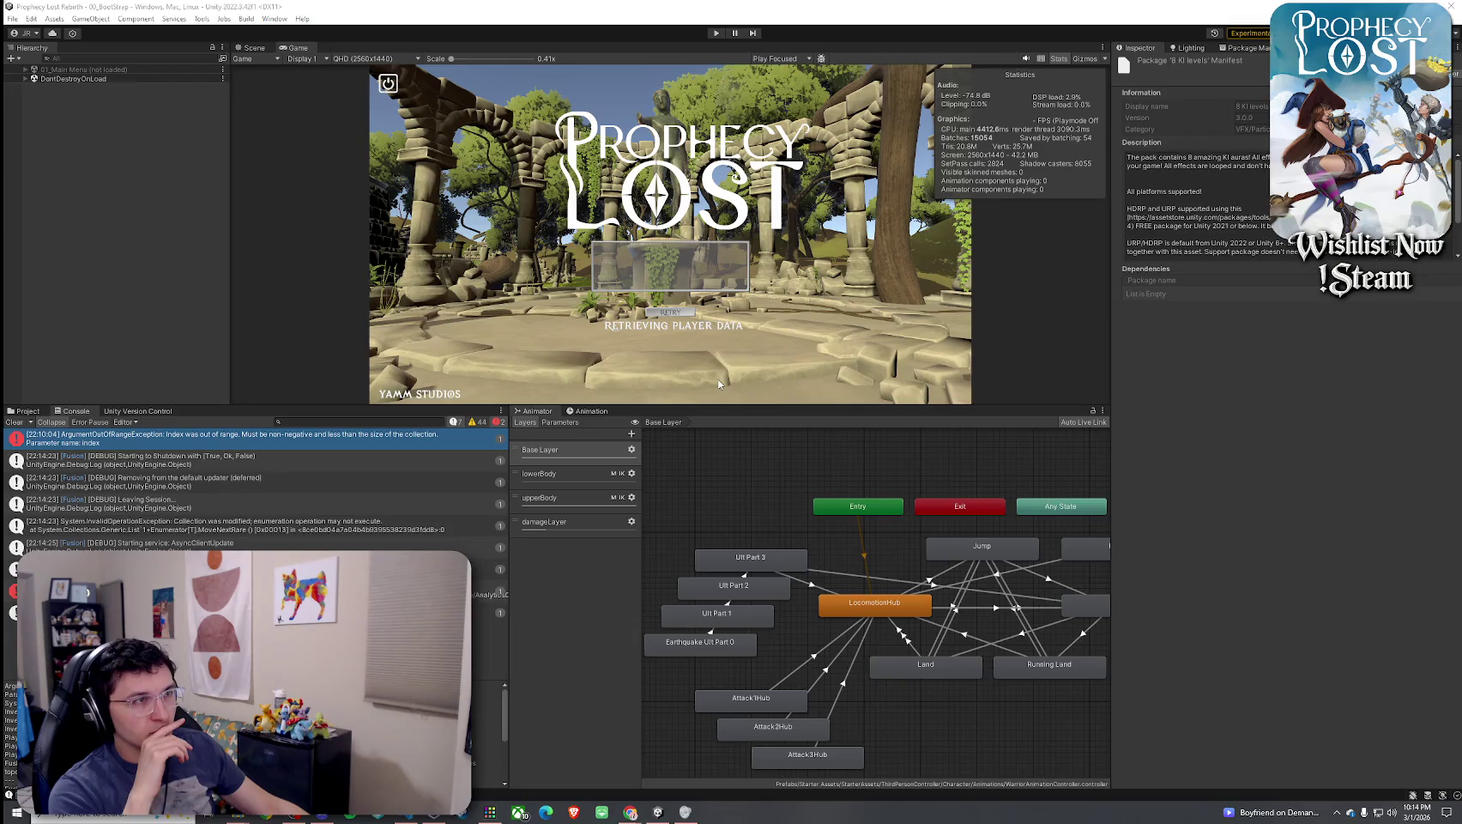
Save the scene, clear the Console and enlarge the Game view
click(12, 18)
click(51, 74)
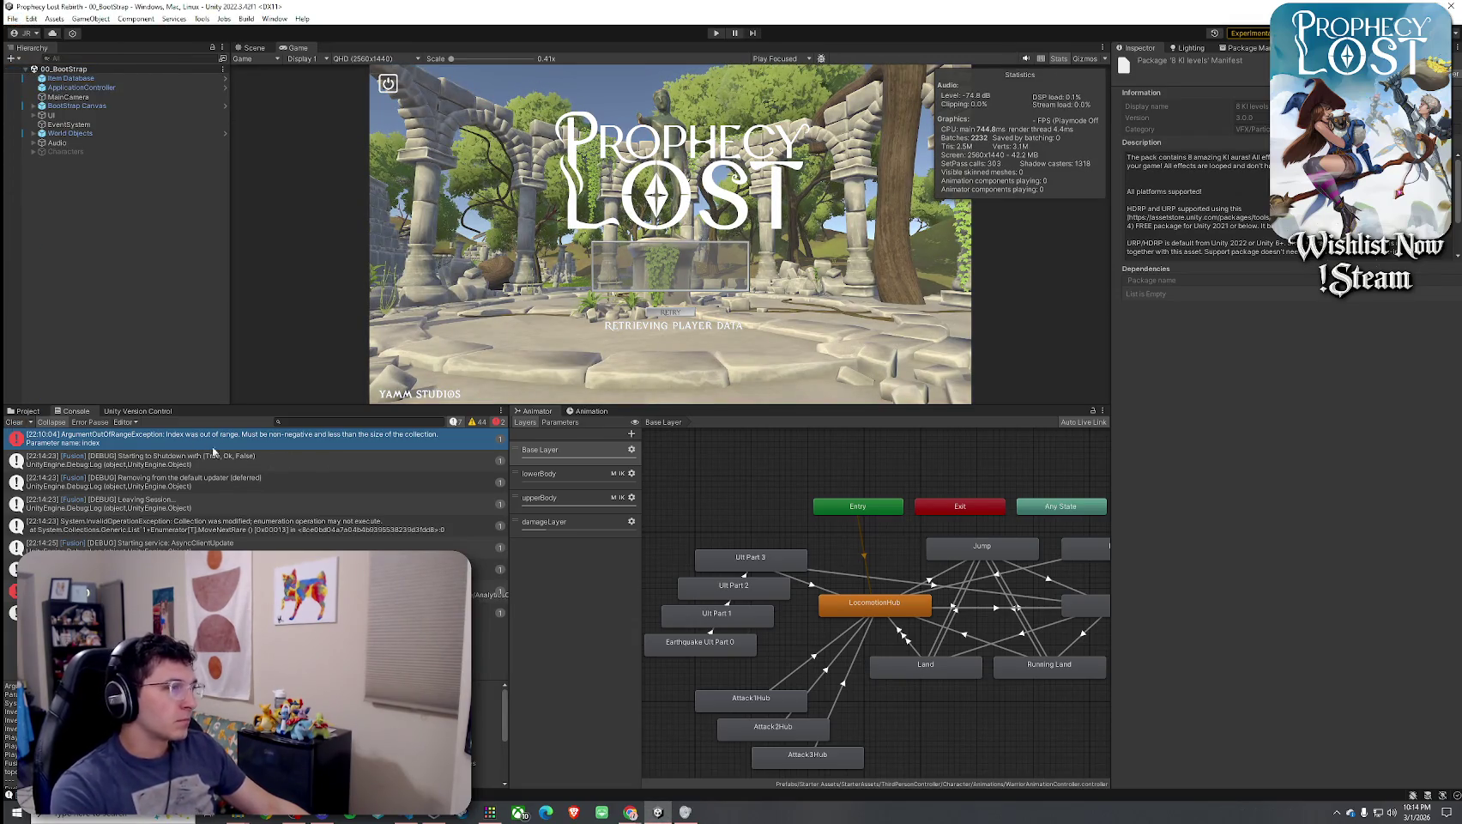
click(19, 423)
click(12, 18)
click(52, 74)
drag(332, 404, 331, 594)
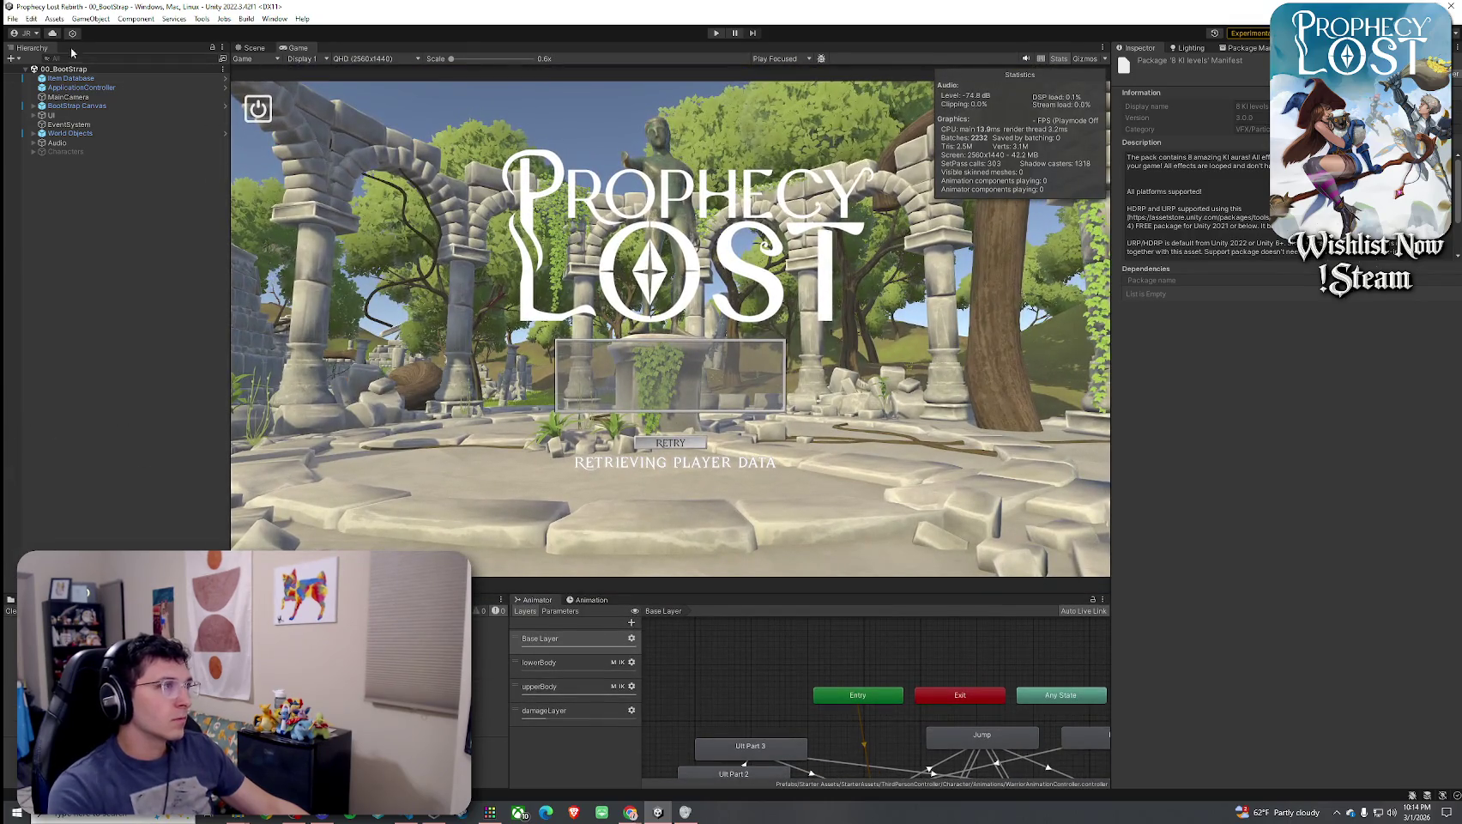
Start Play mode, load the 05_Forest_Procedural map and inspect its Item Database
click(716, 33)
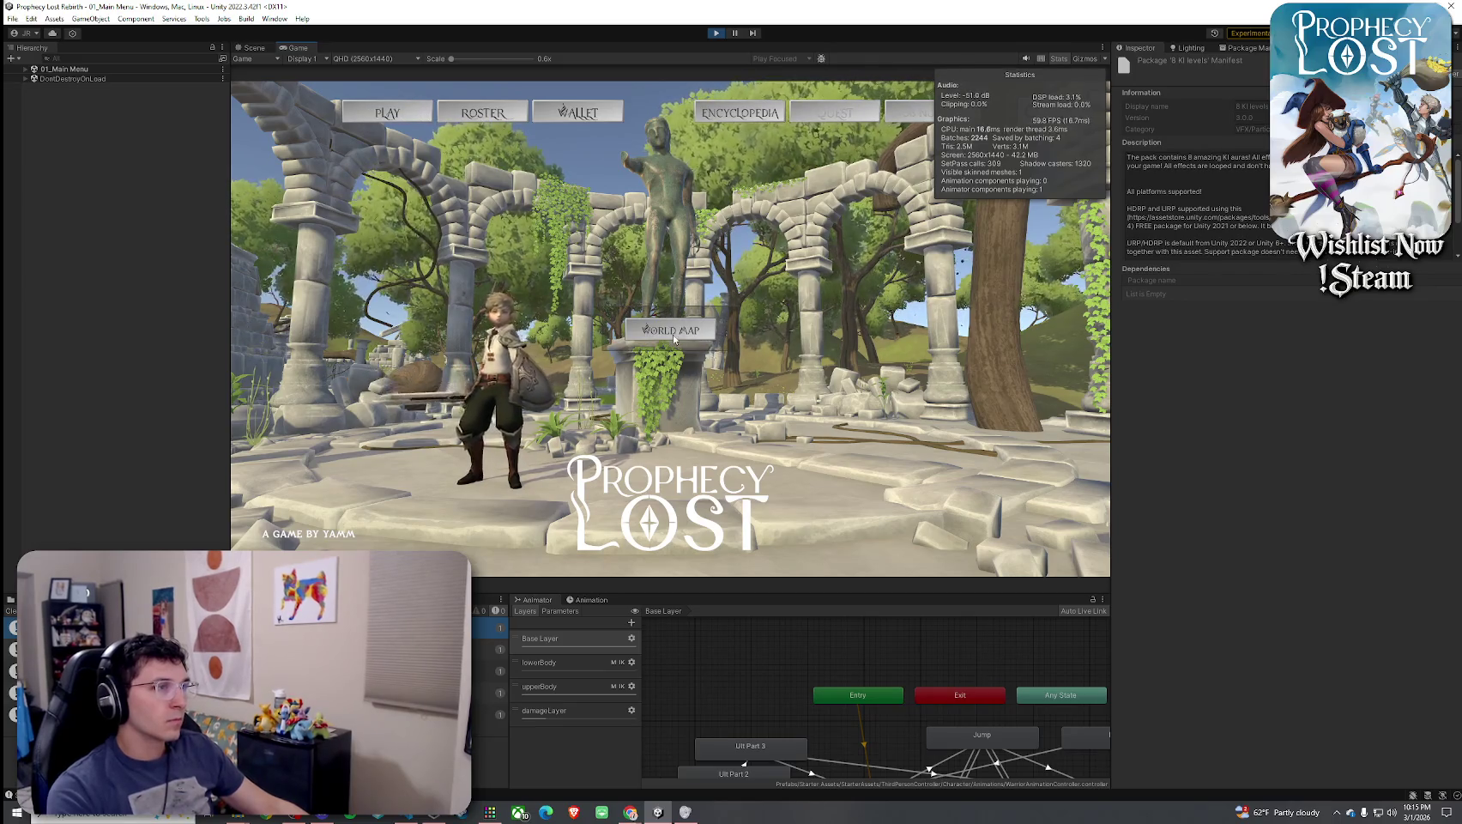
click(423, 113)
click(678, 354)
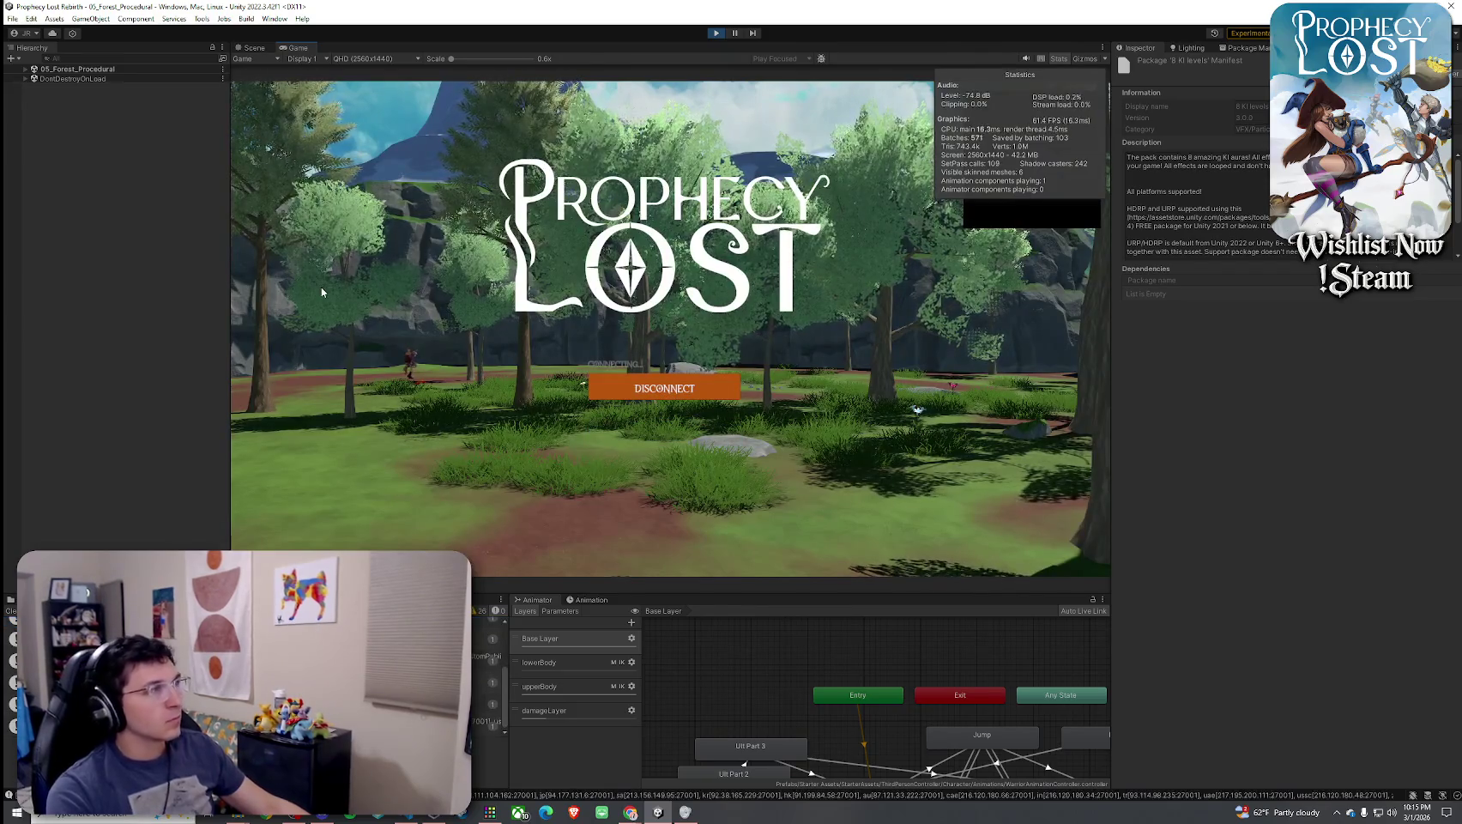
click(26, 69)
click(57, 79)
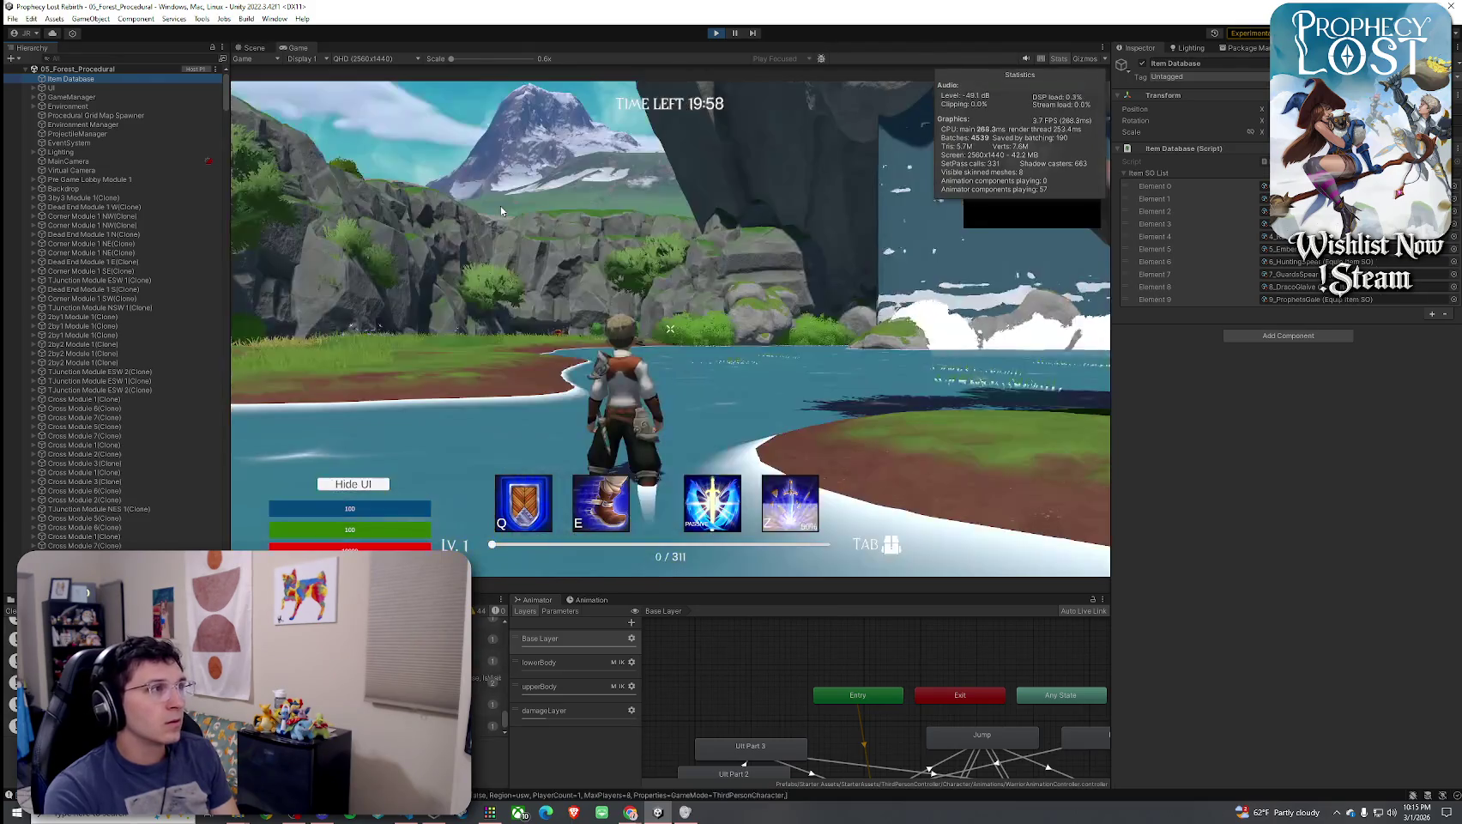
Run the warrior to the chest with the glowing dragon weapon, then switch to Inventory.cs
click(856, 416)
key(w)
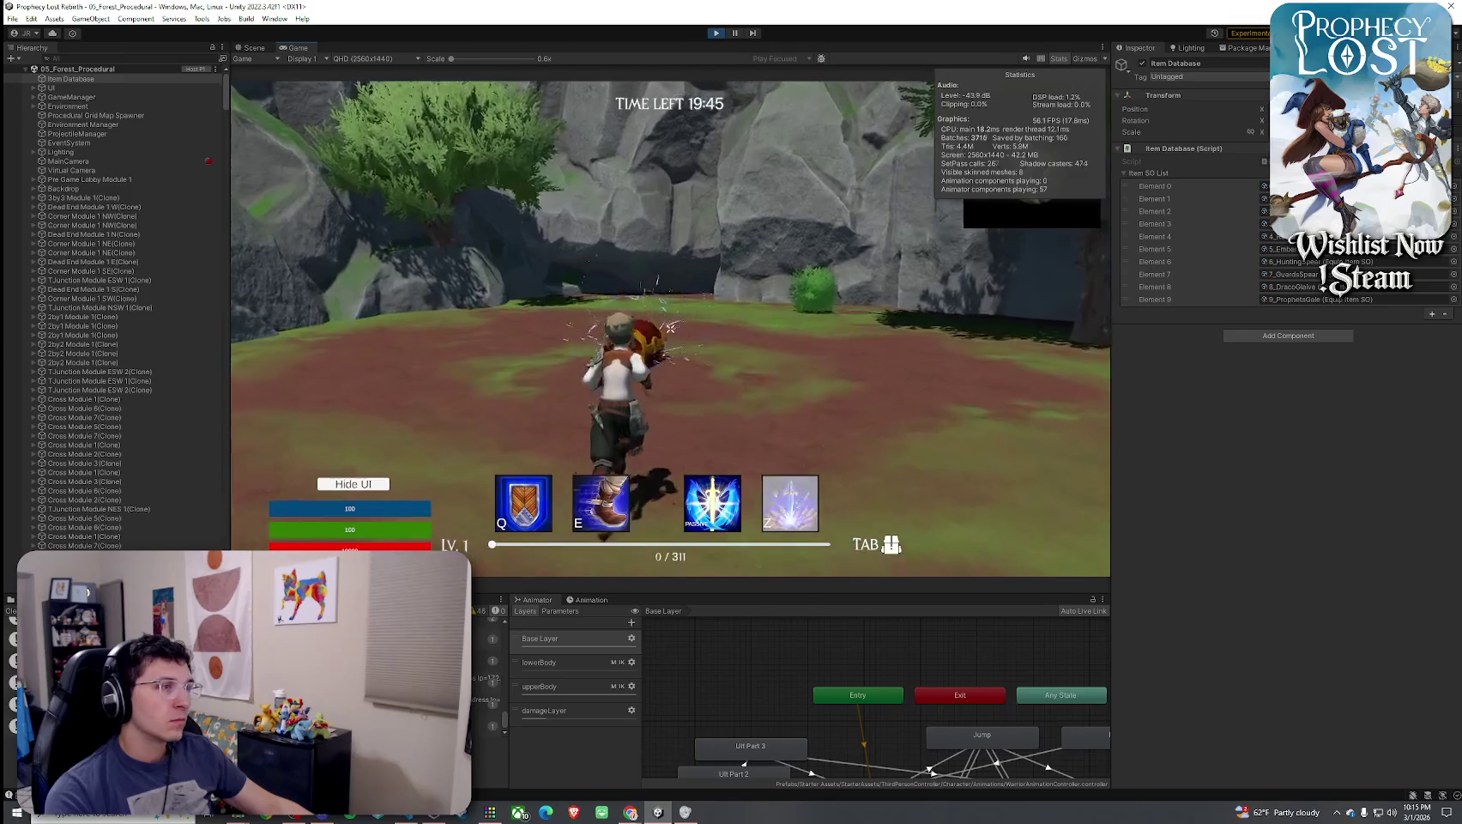
key(super)
key(super)
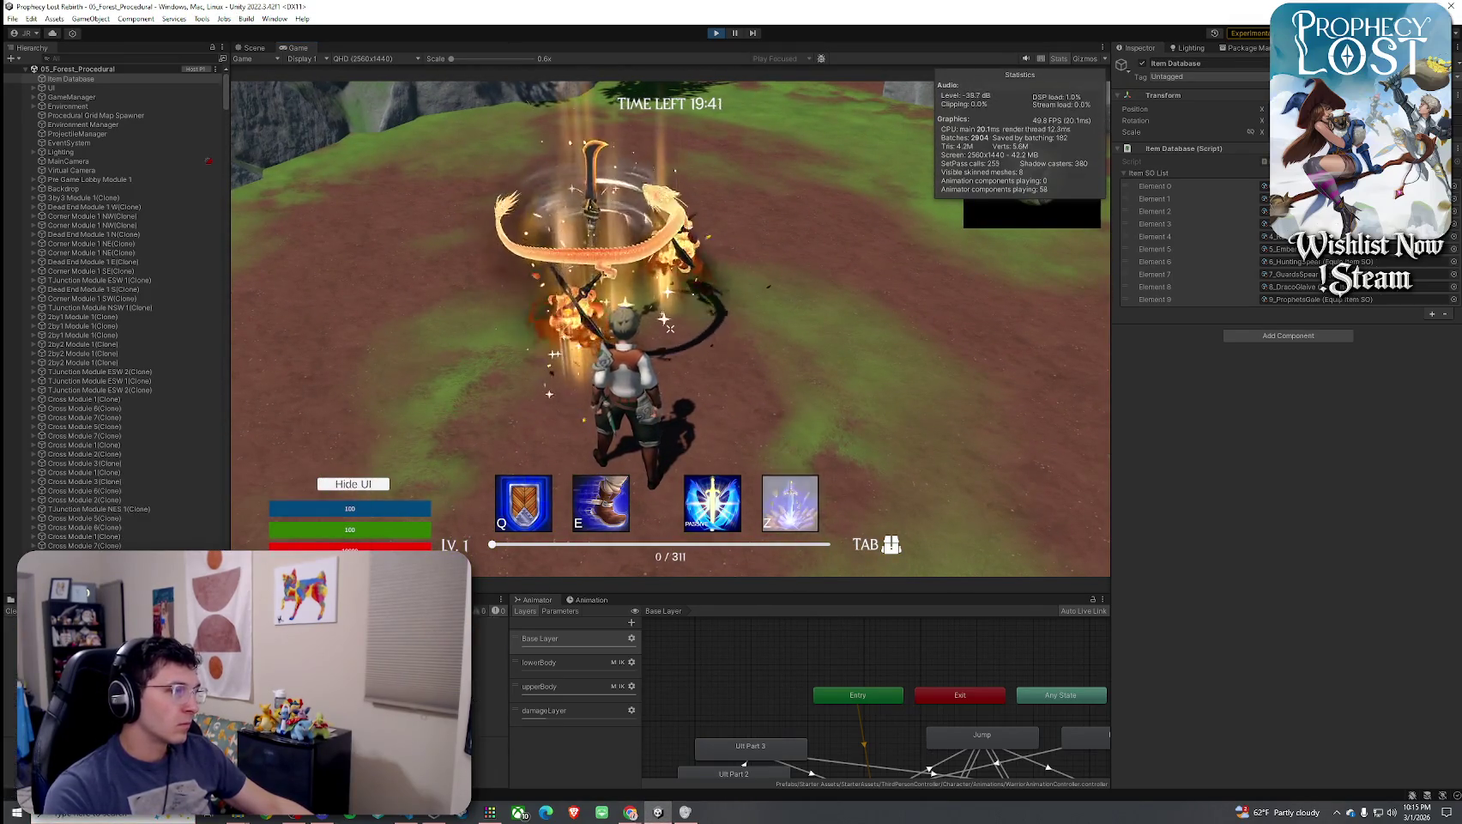
key(w)
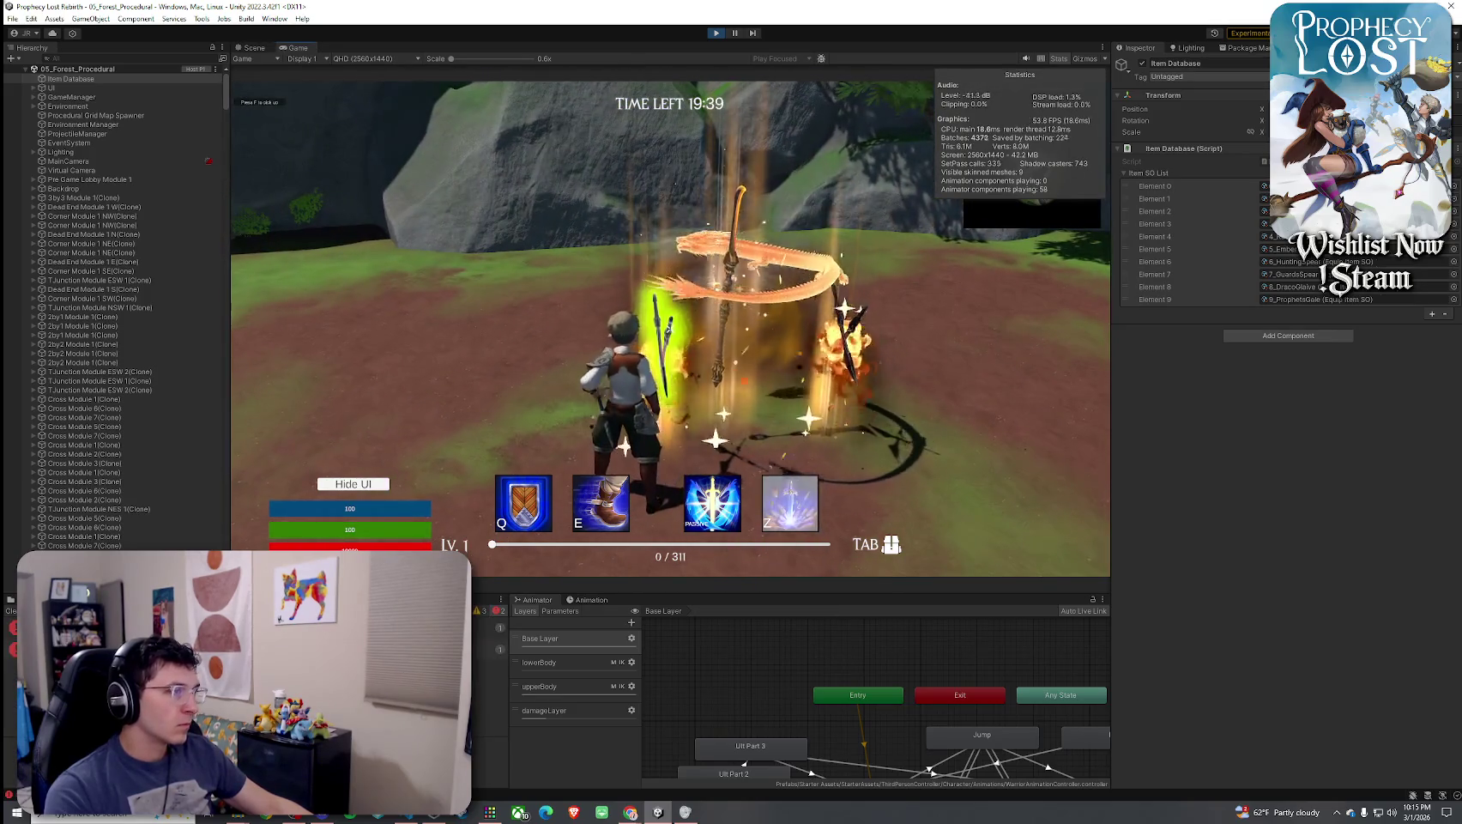
key(s)
key(w)
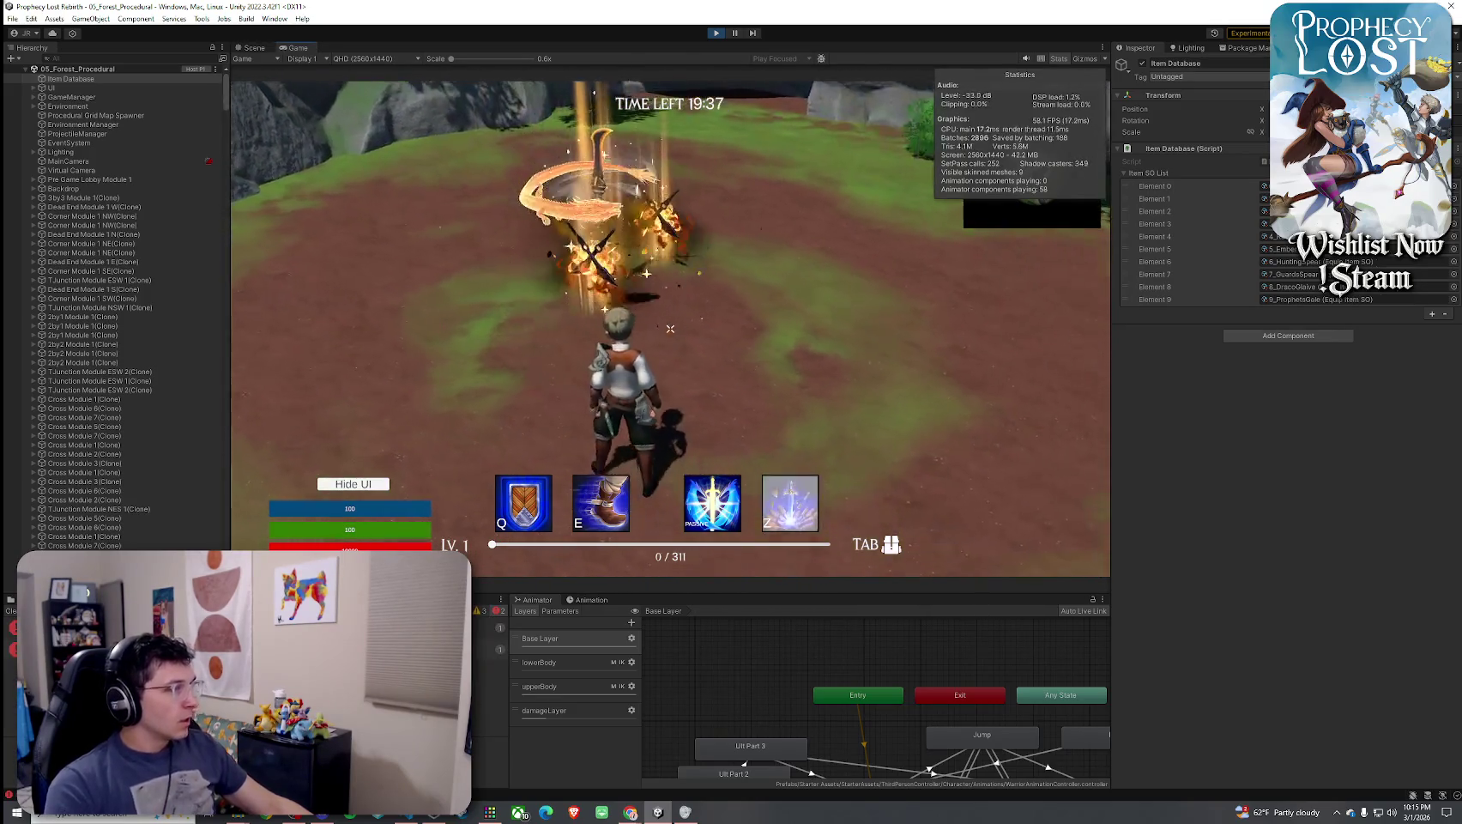
key(w)
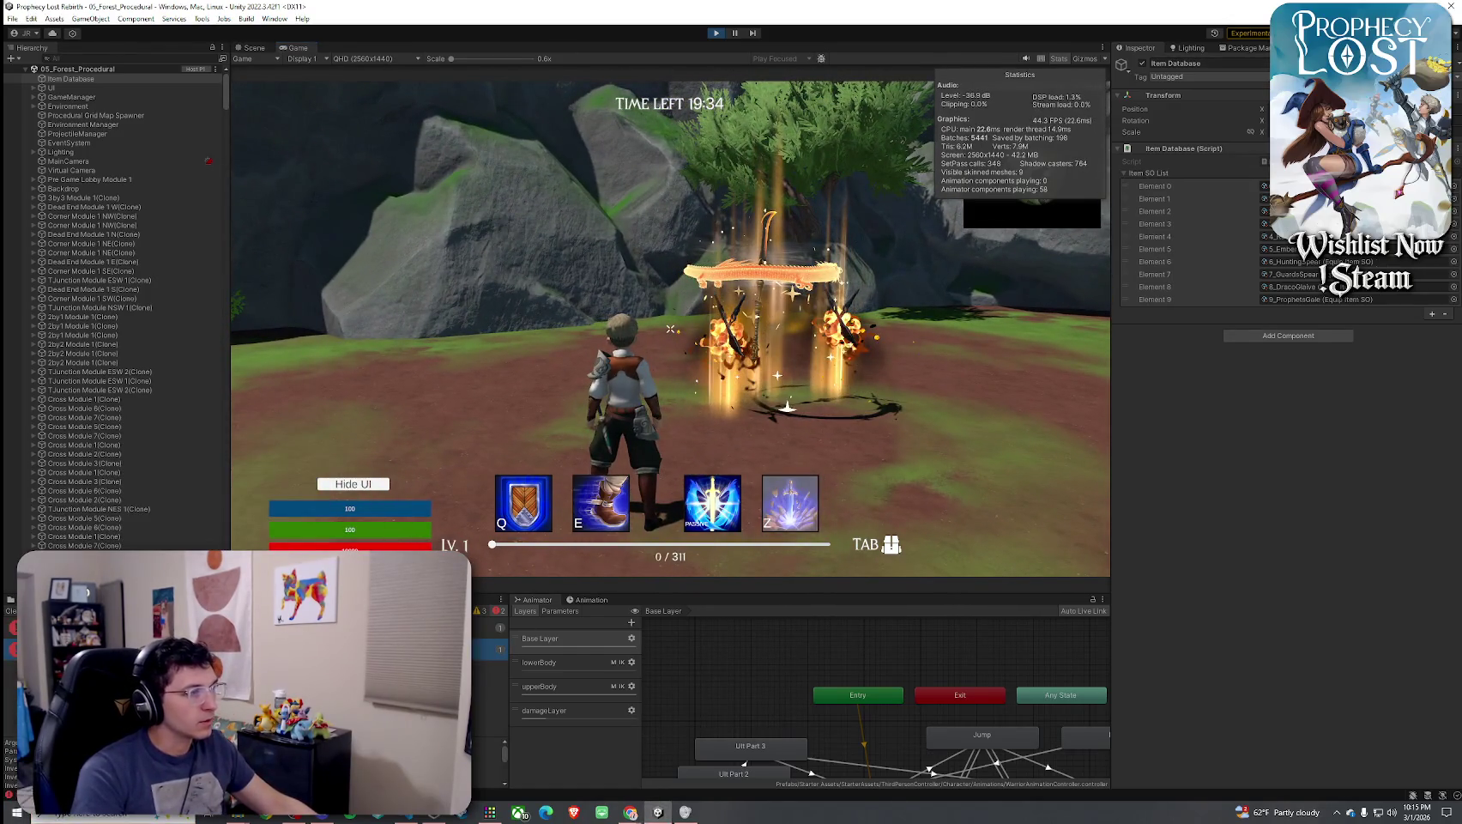
key(alt+Tab)
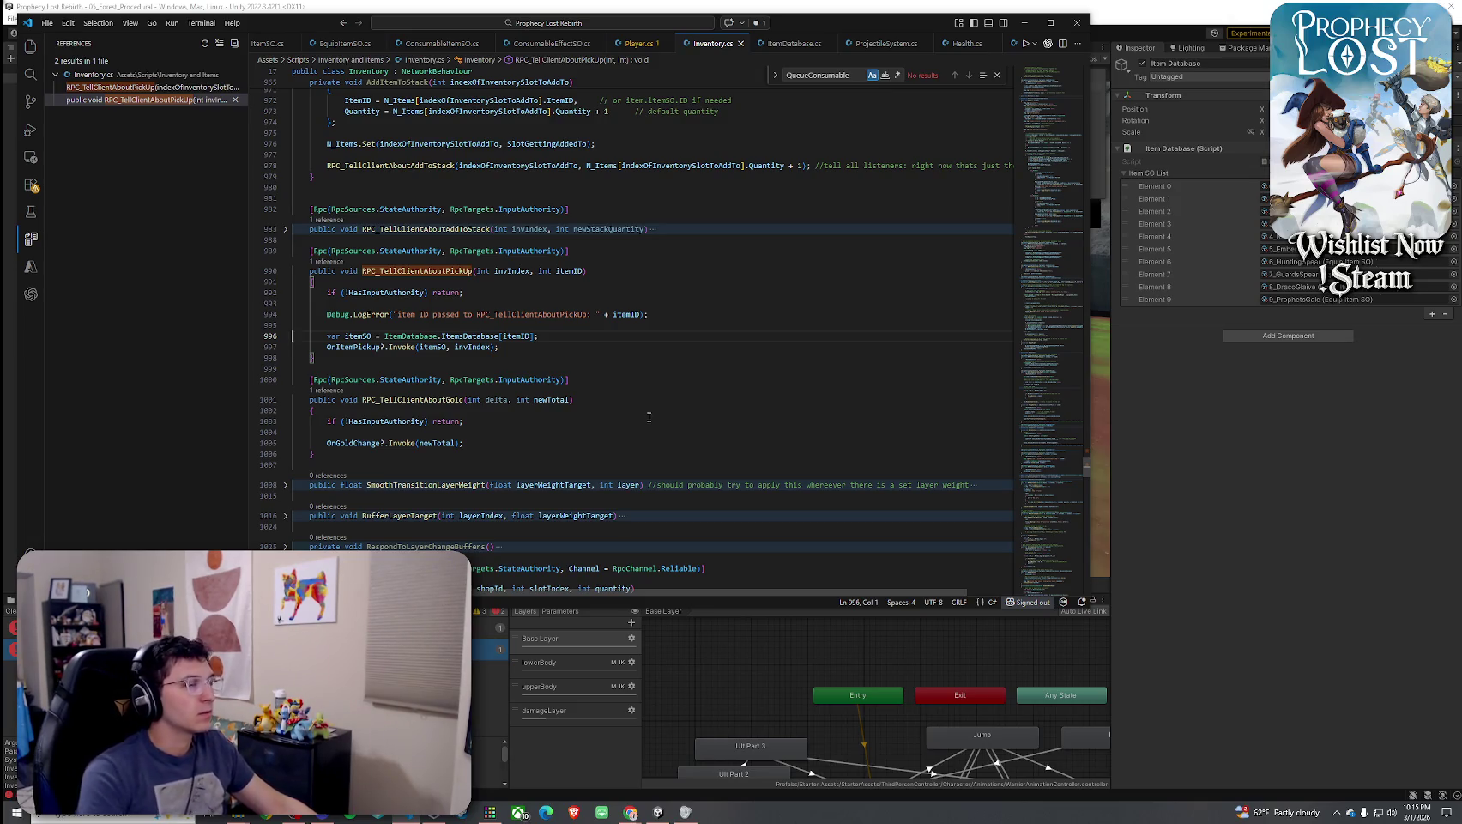
Go to the ItemsDatabase definition and review how Awake adds itemSOList entries, then return to the game
right_click(494, 336)
click(519, 222)
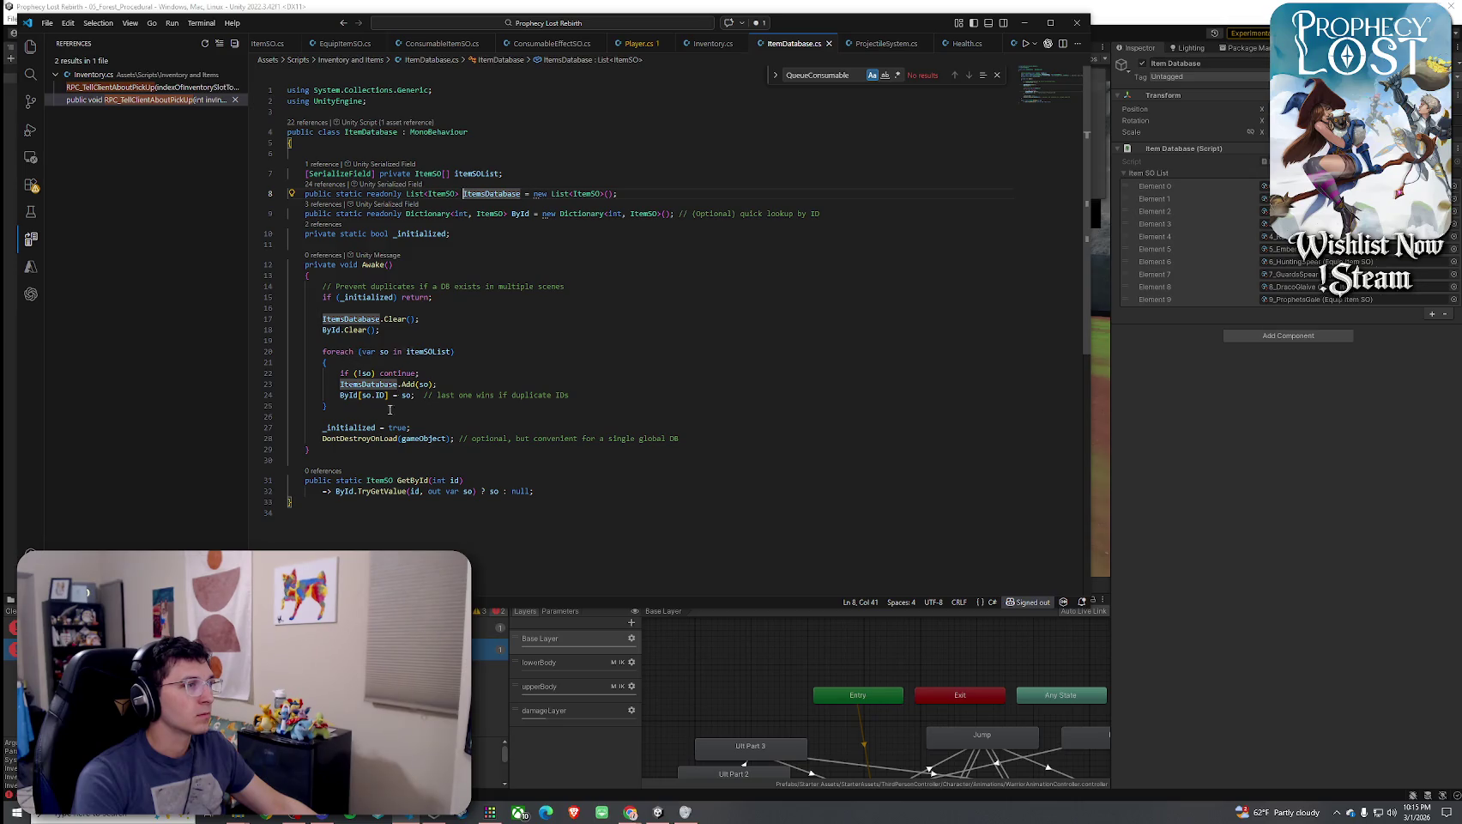
click(420, 439)
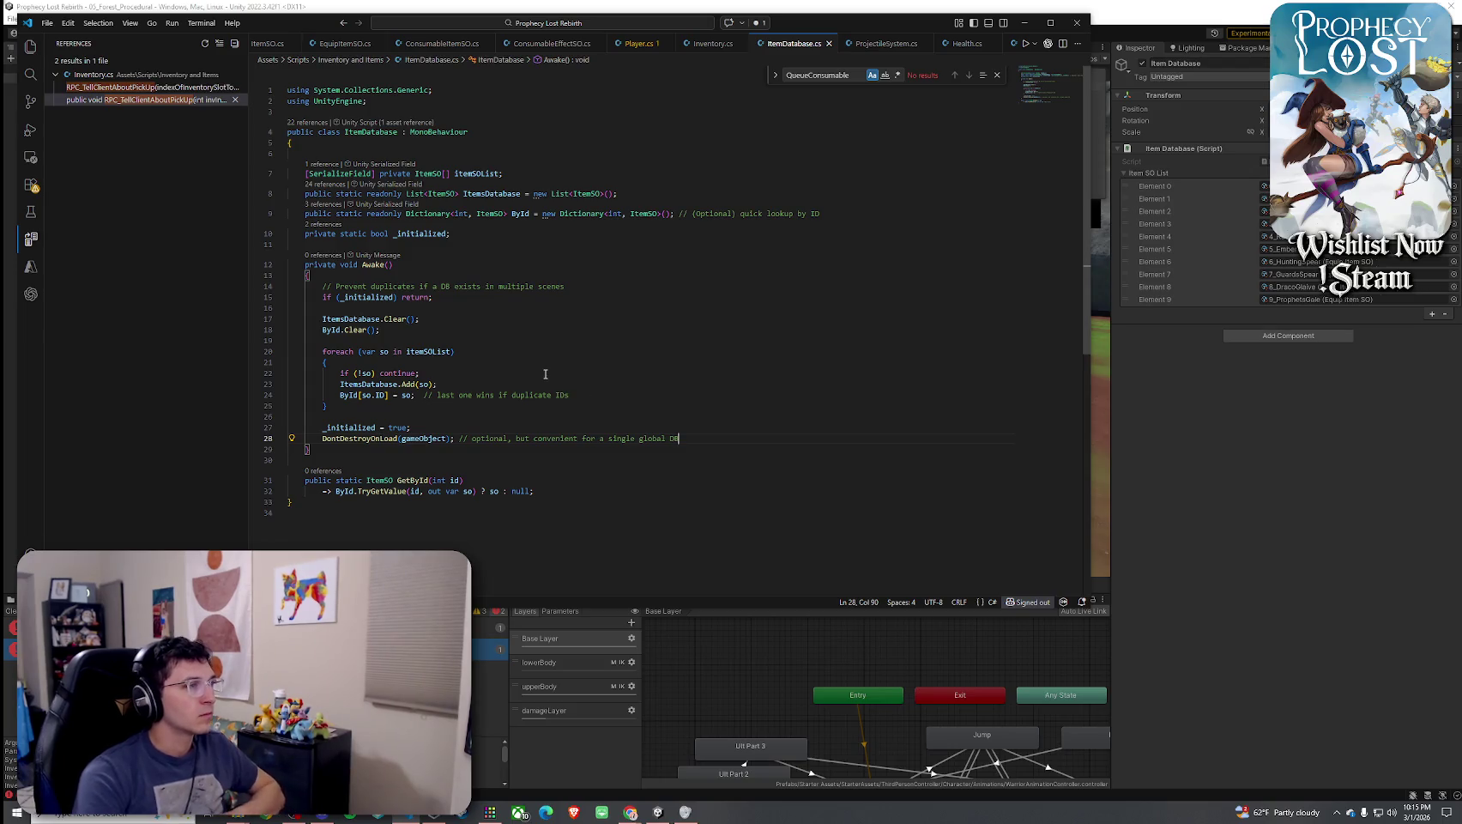
click(409, 385)
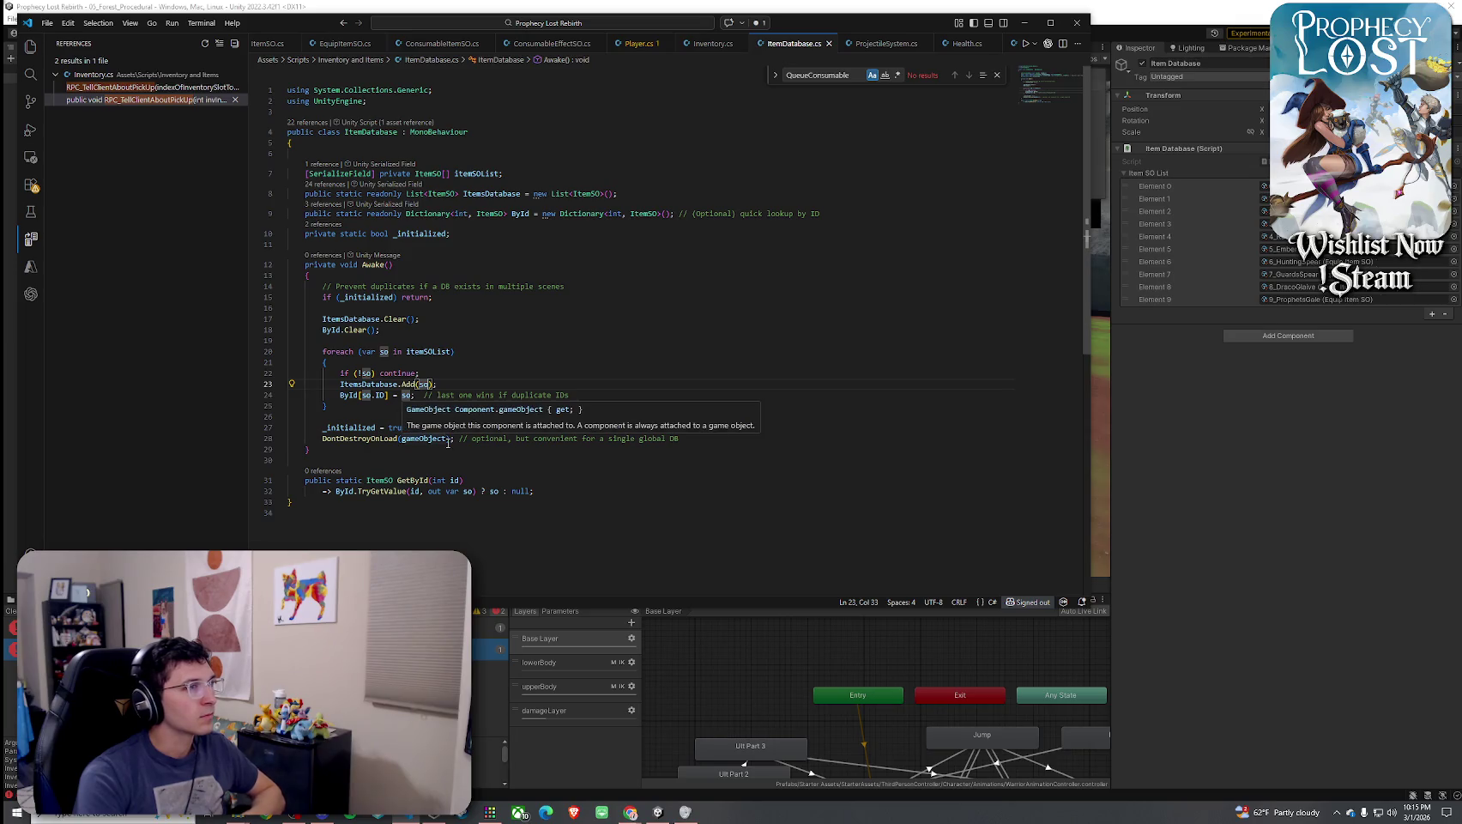
click(429, 354)
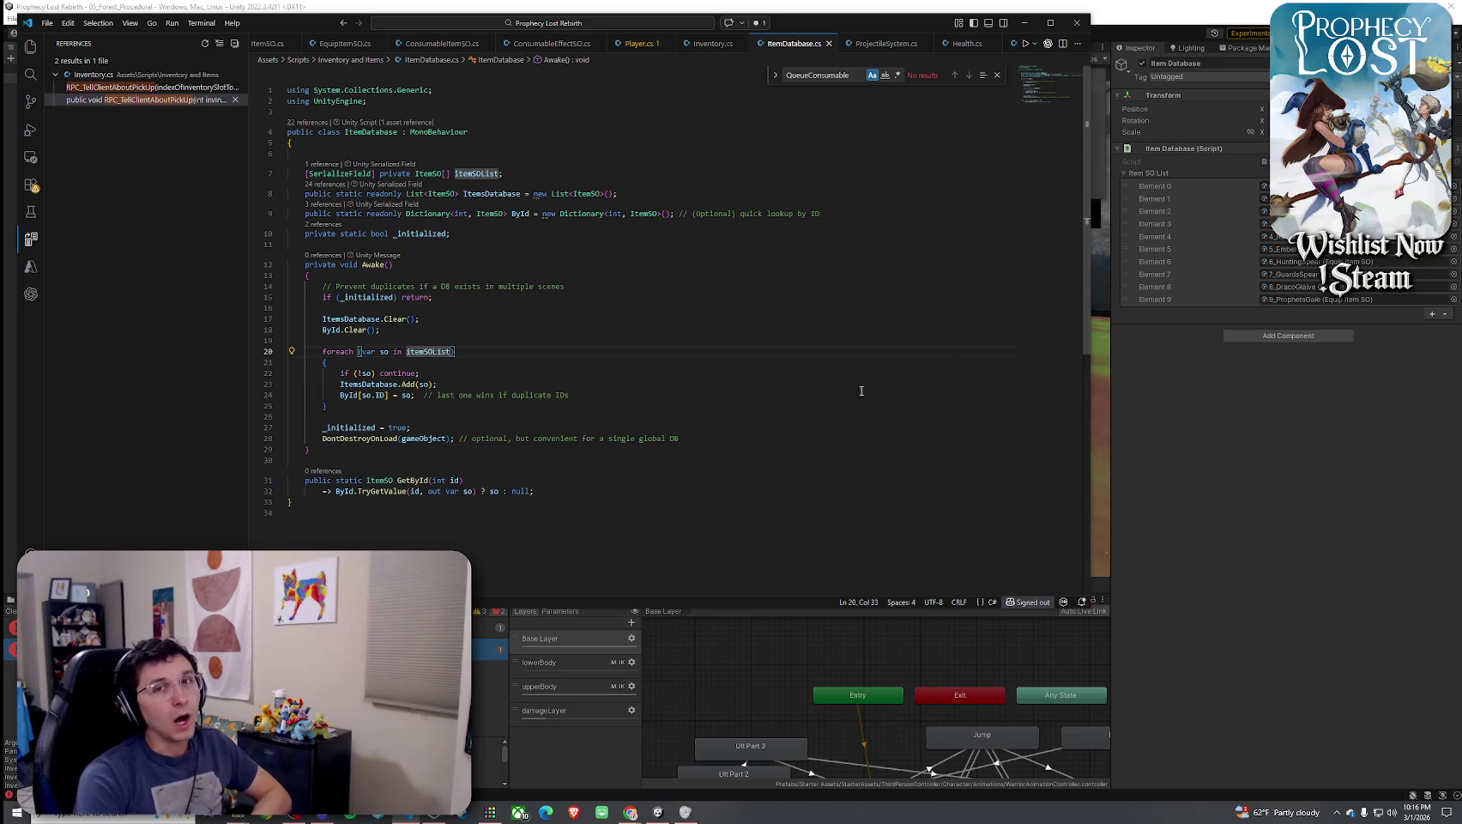
click(1323, 434)
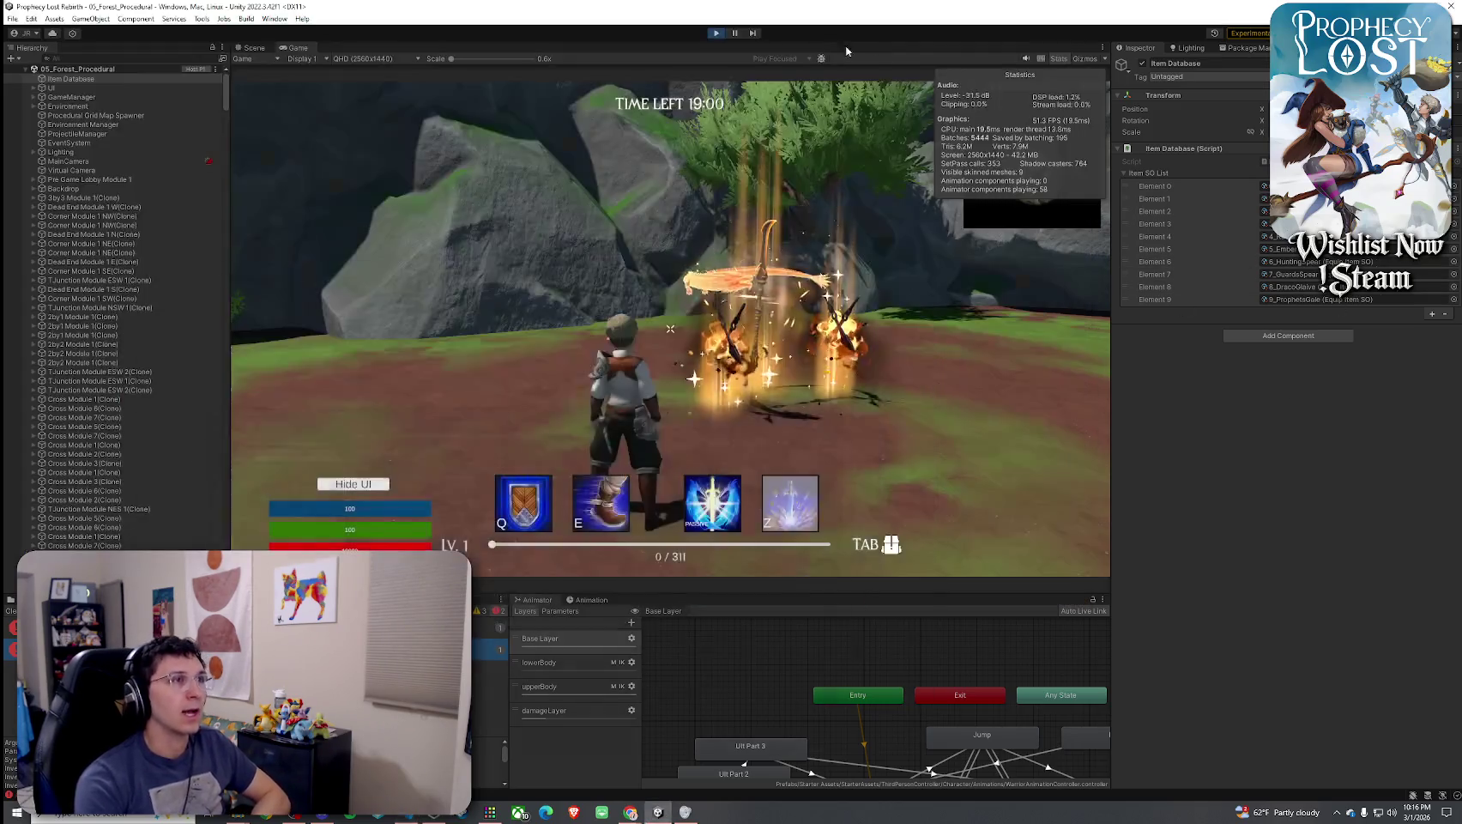
Stop Play, paste the ten-item list into 00_BootStrap's Item Database component, and save the scene
click(719, 35)
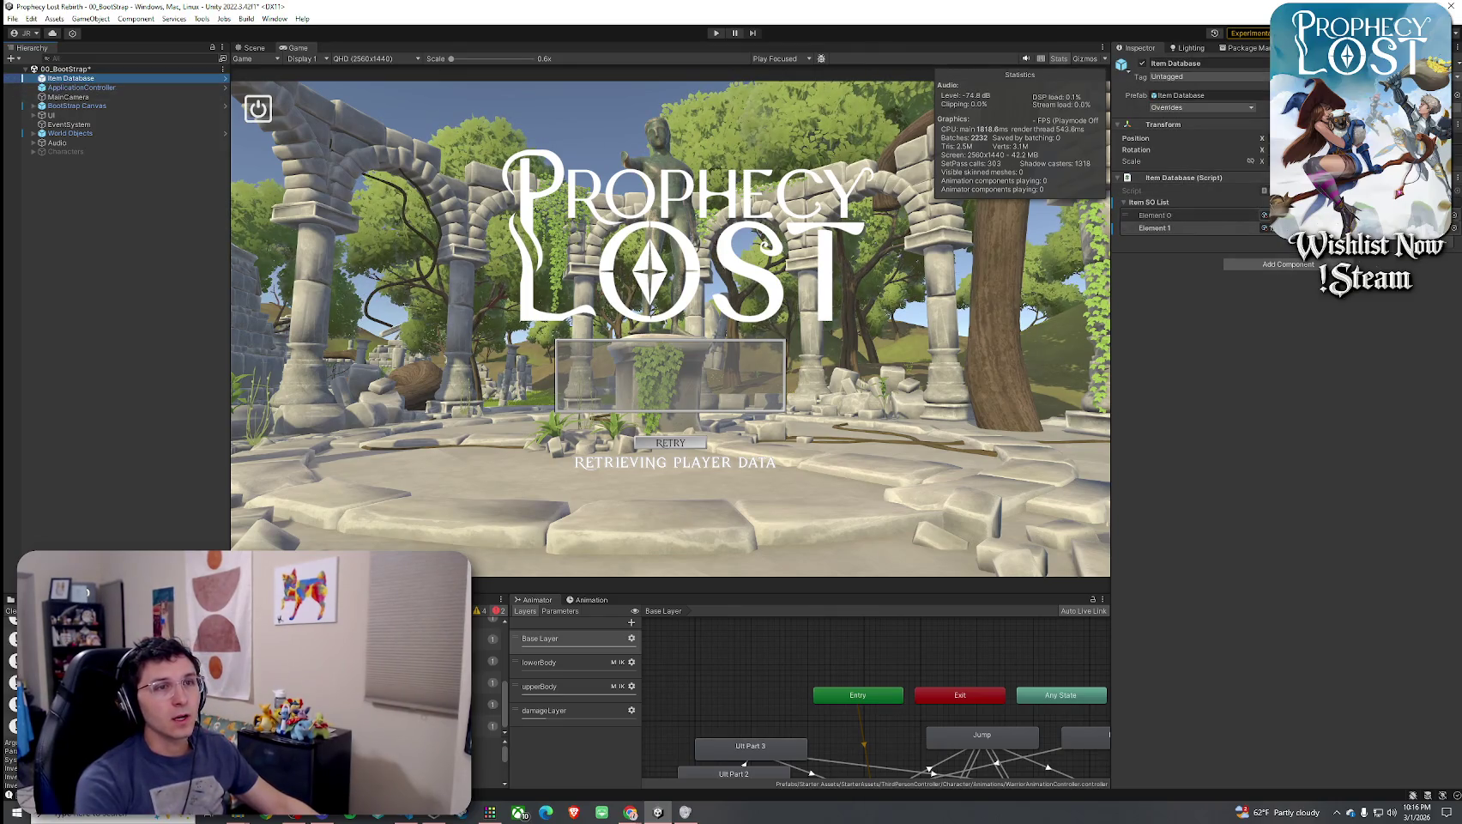
click(1458, 180)
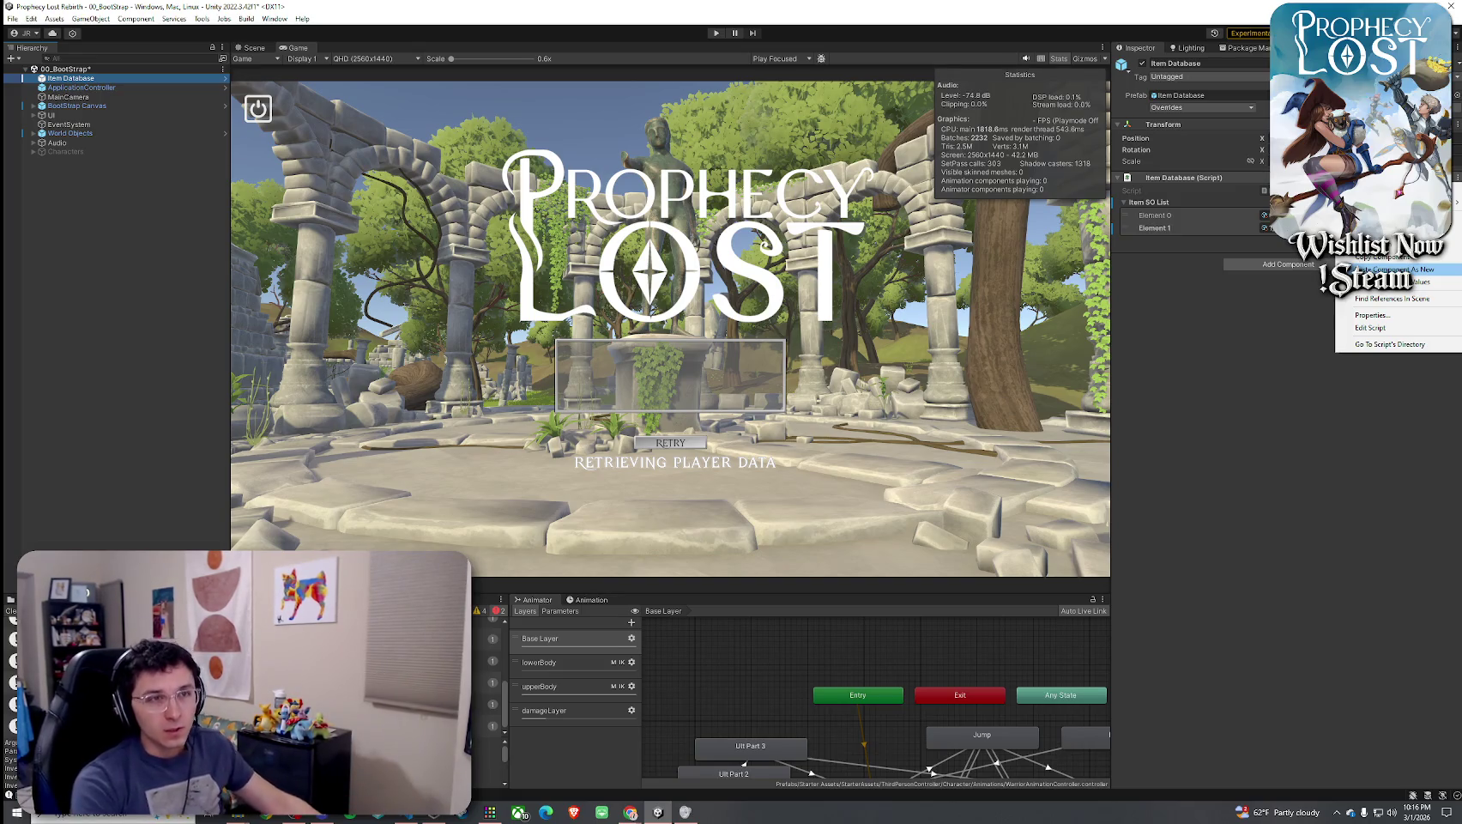
click(1390, 283)
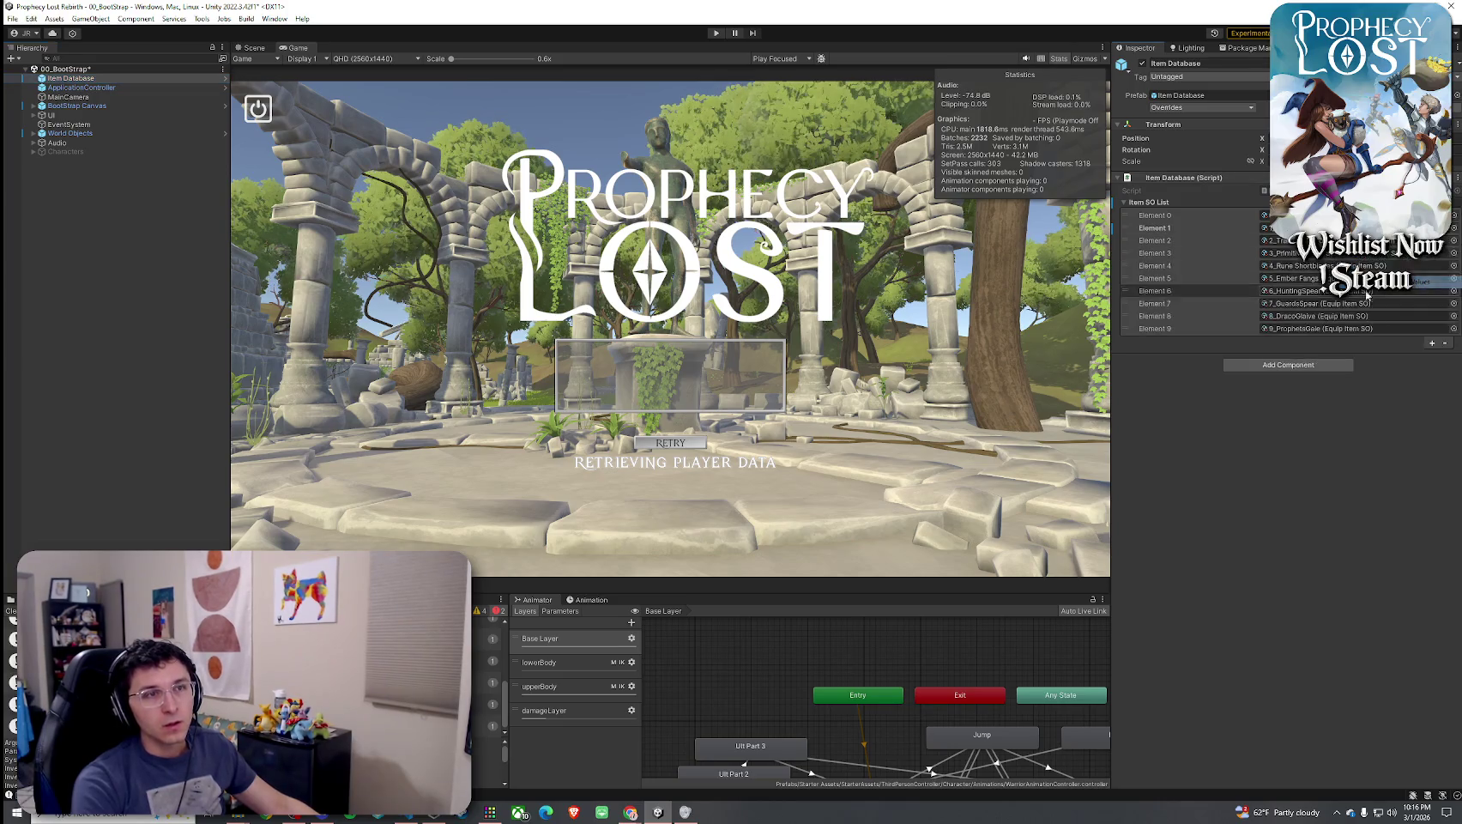
click(12, 18)
click(34, 60)
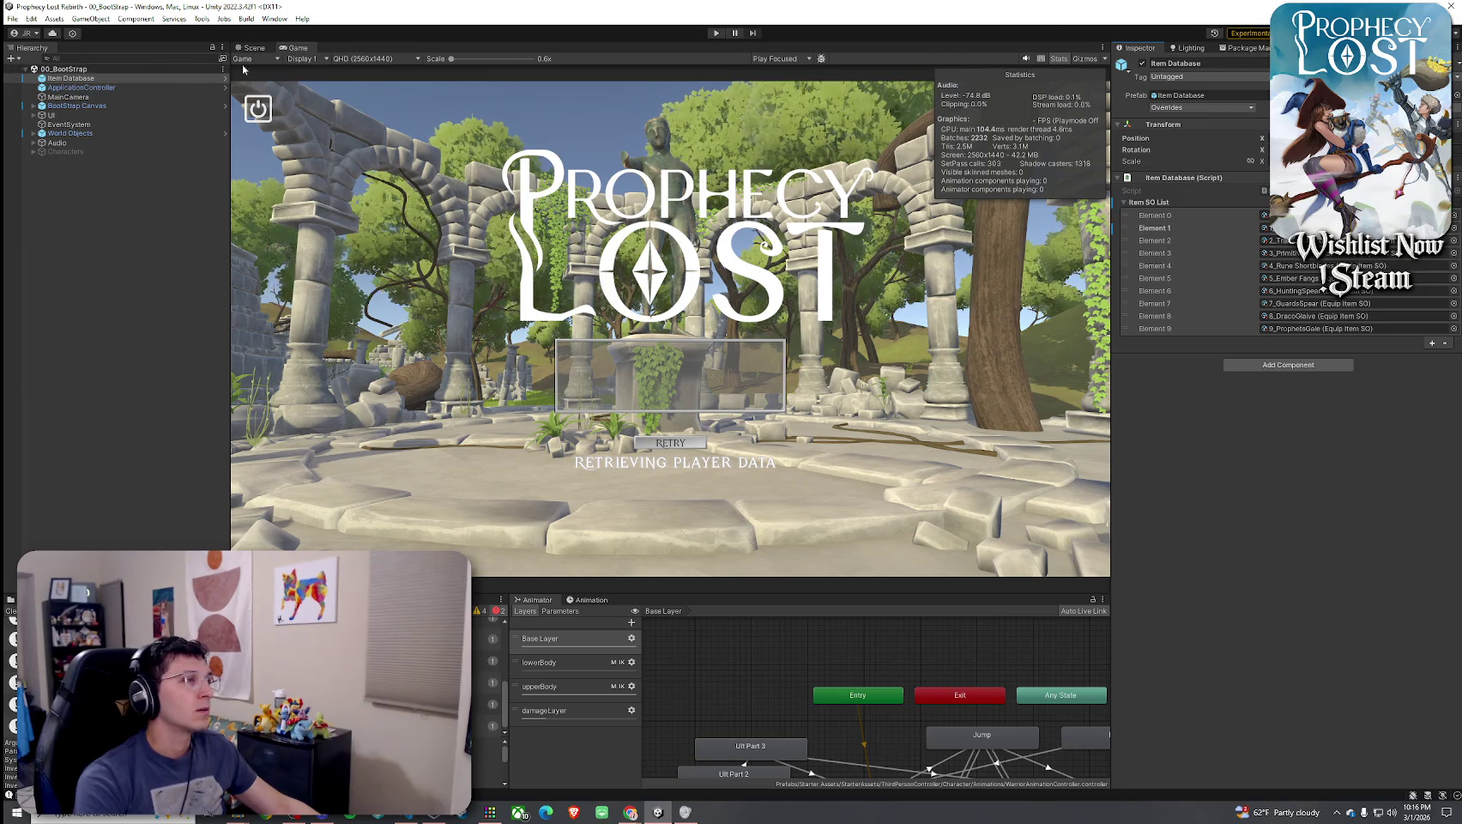
Dismiss the nothing-to-import notice and open the 01_Main Menu scene
click(26, 599)
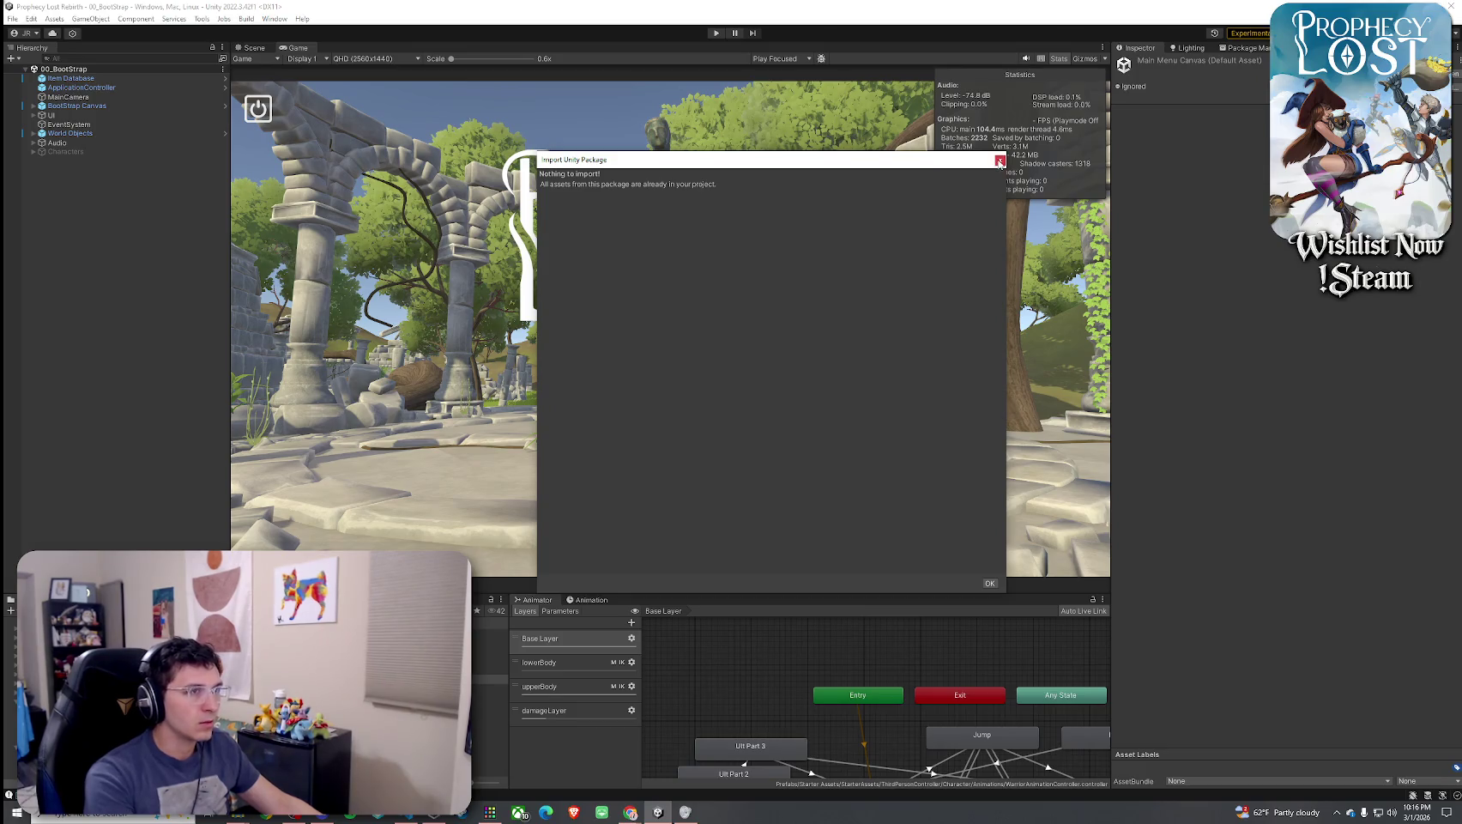
click(999, 161)
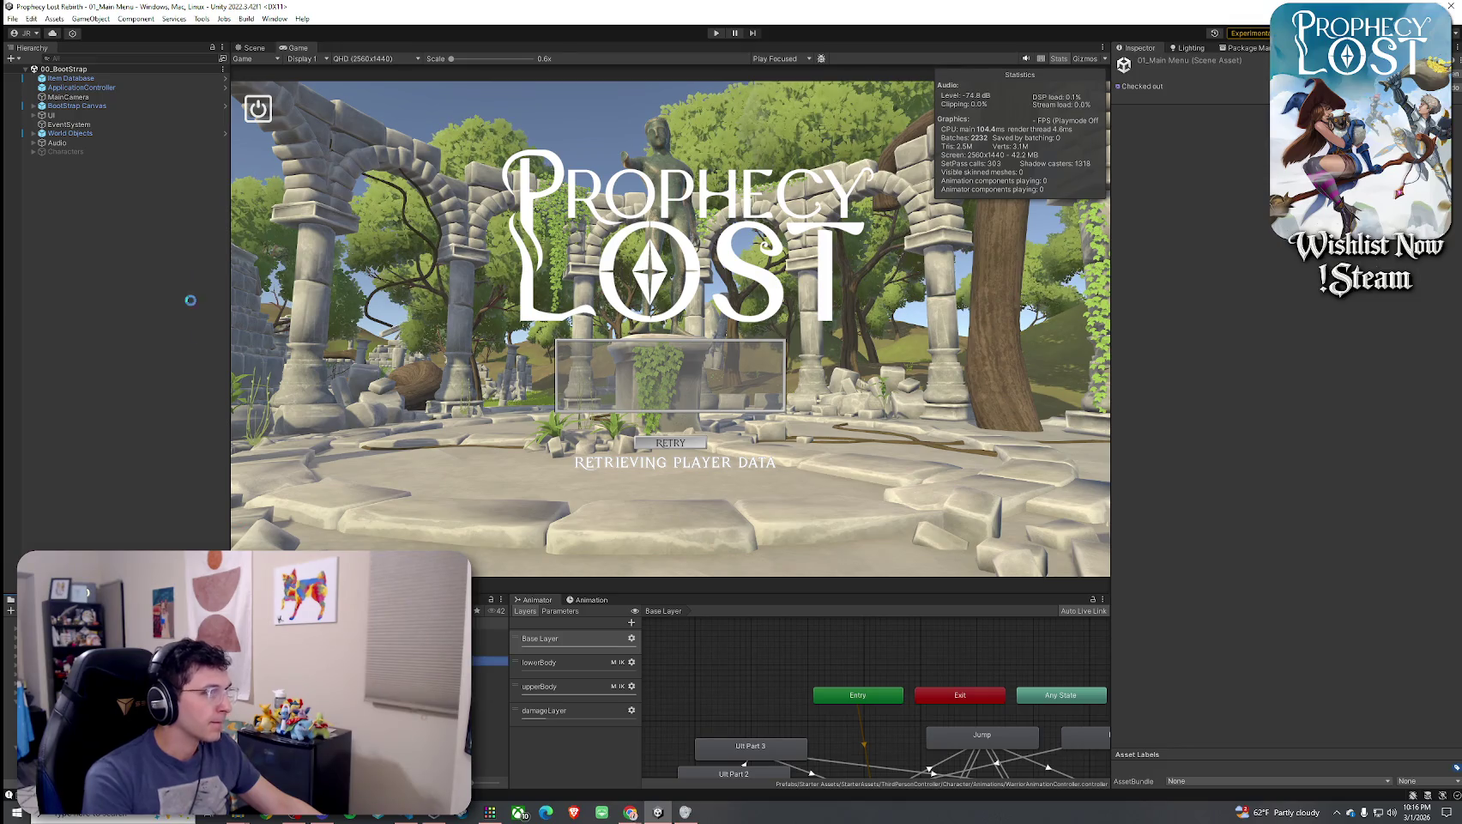
click(86, 78)
click(116, 214)
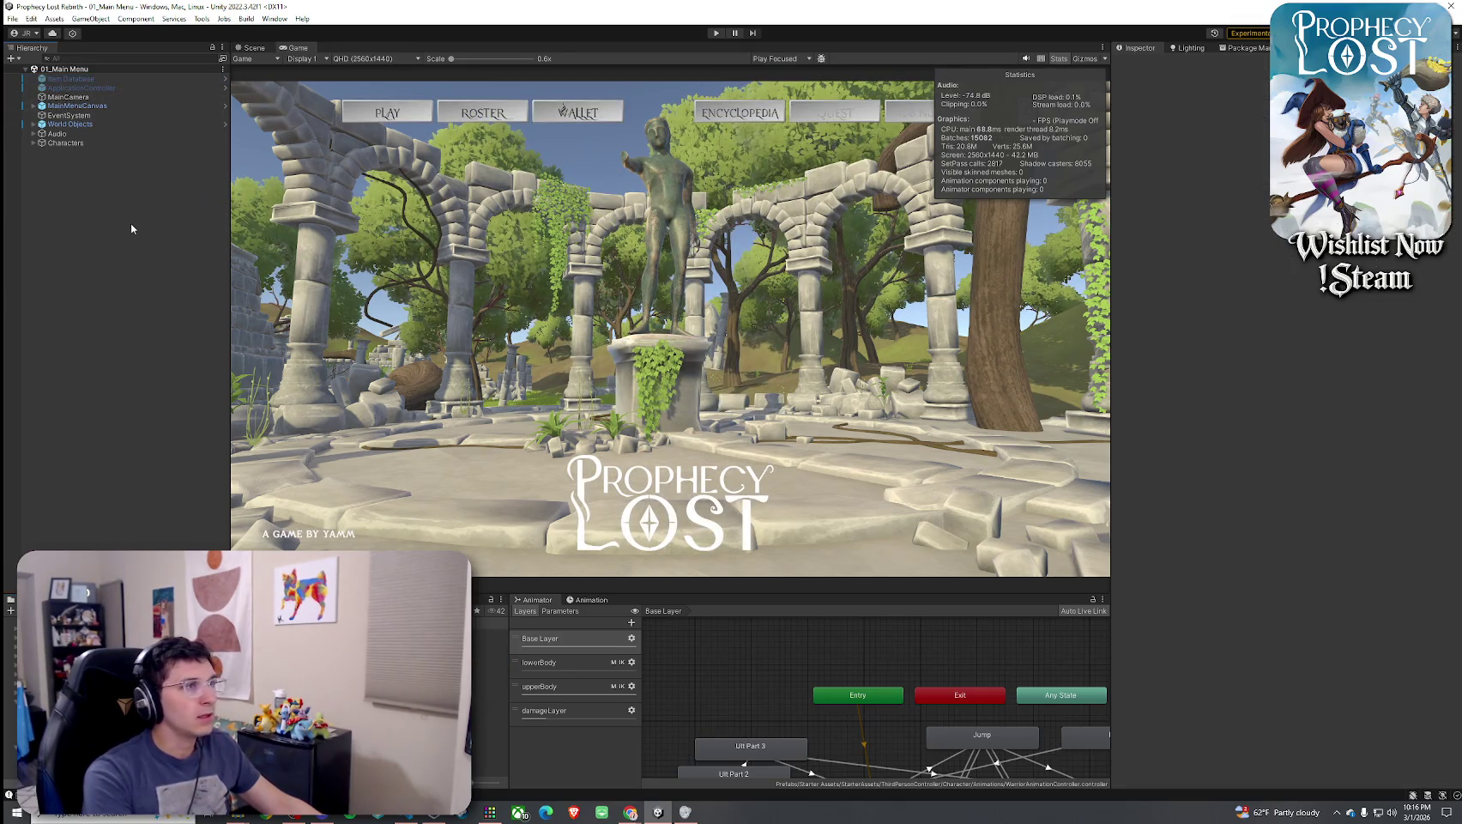
Paste the ten-item Item SO List into the main menu's Item Database and save the scene
click(126, 79)
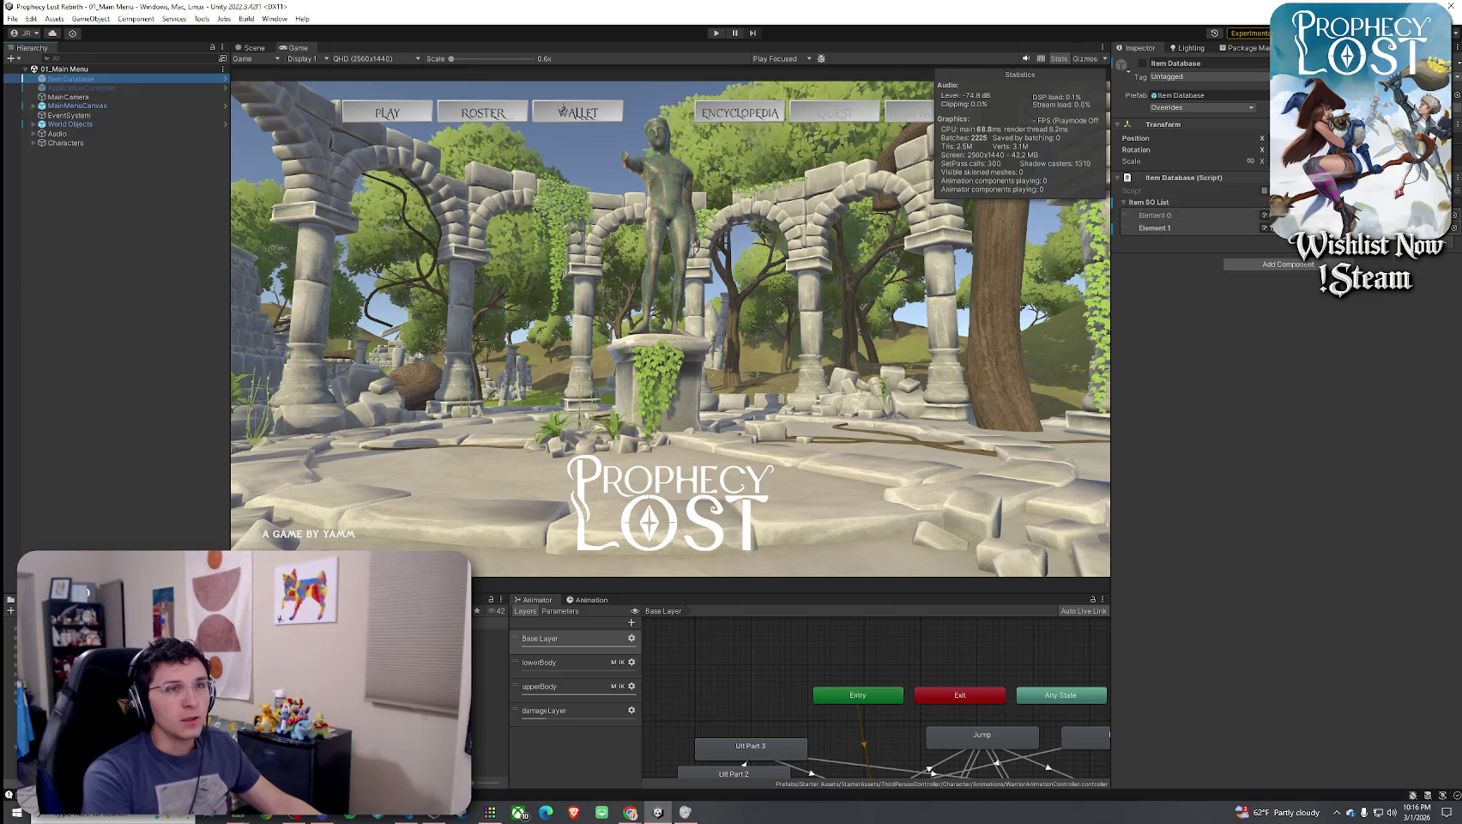
click(1457, 178)
click(1416, 281)
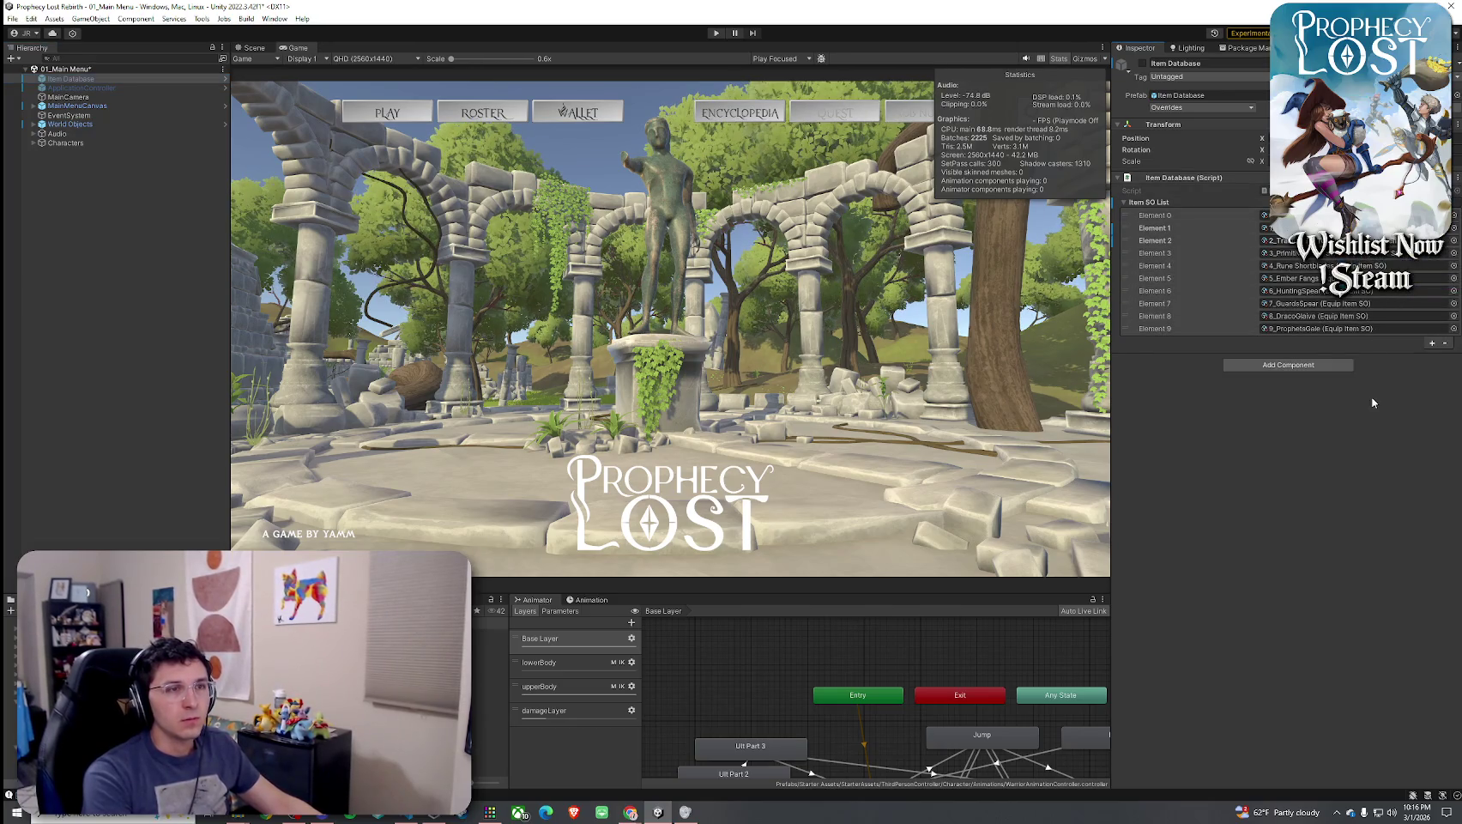
click(12, 18)
click(34, 70)
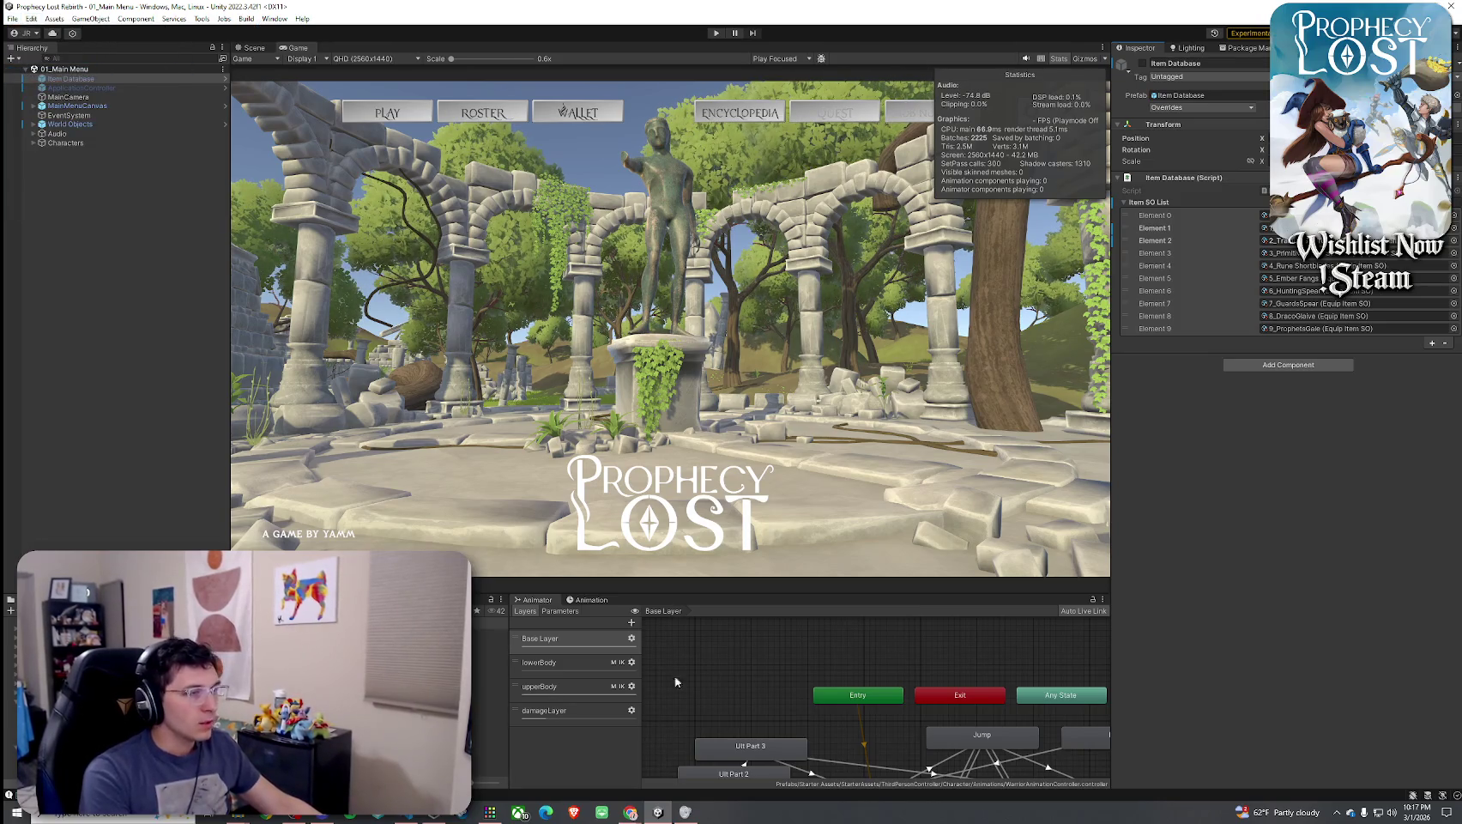
Enter Play mode and choose PLAY on the main menu to reach the destination map
click(715, 34)
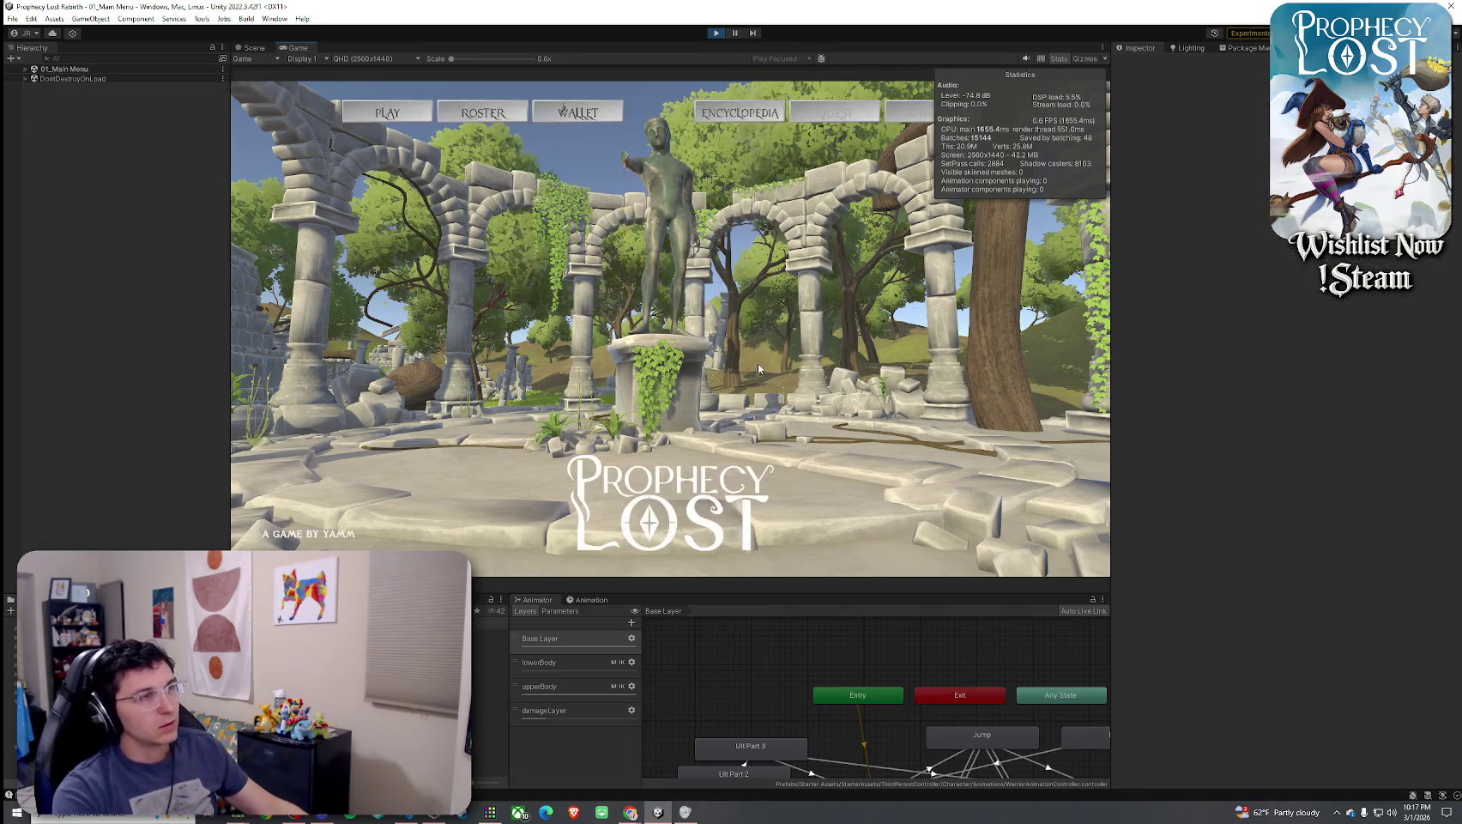
click(428, 119)
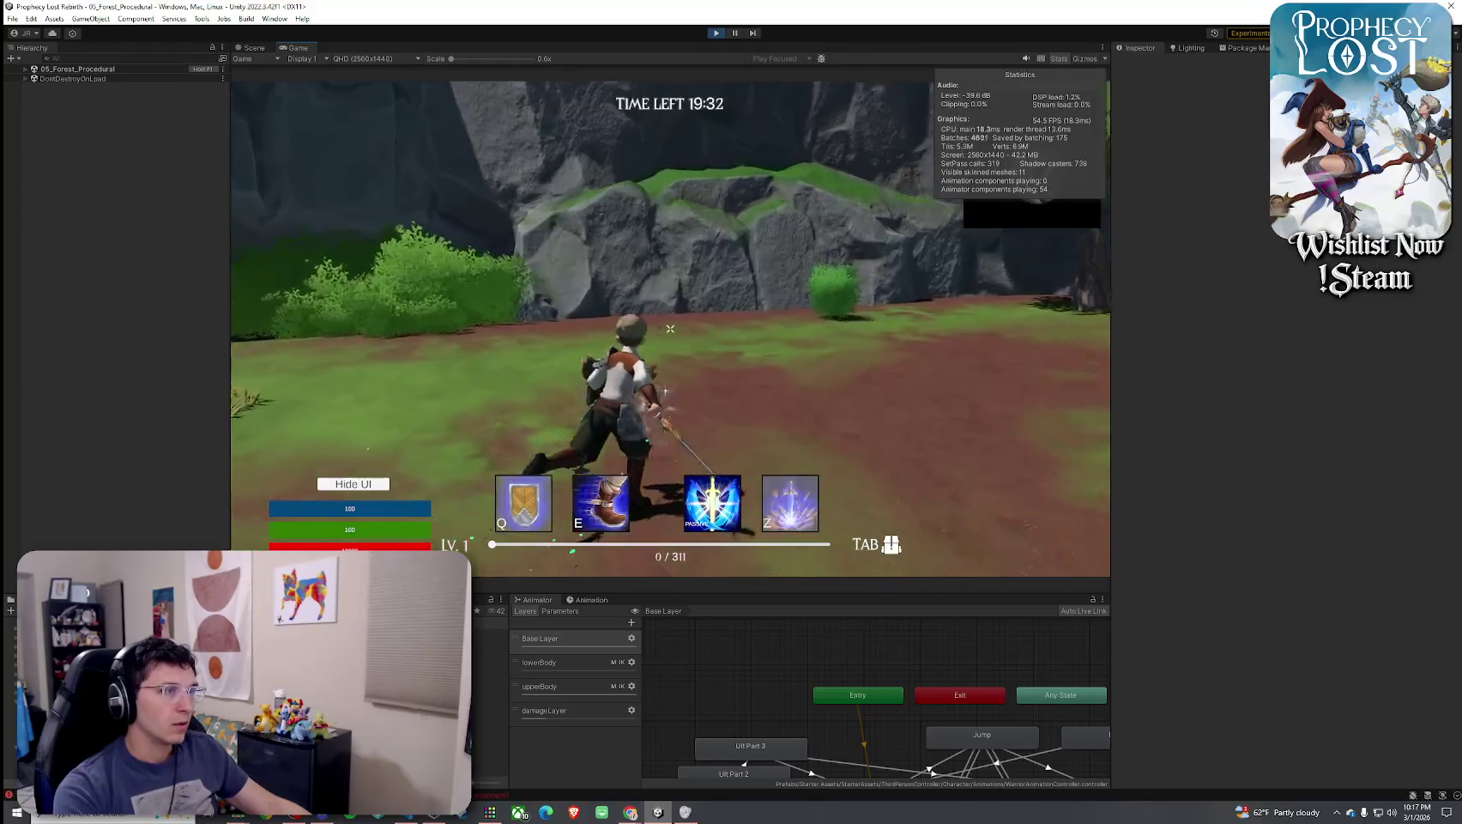
Use the Q shield ability, toggle the inventory, and swing the fire staff twice
key(q)
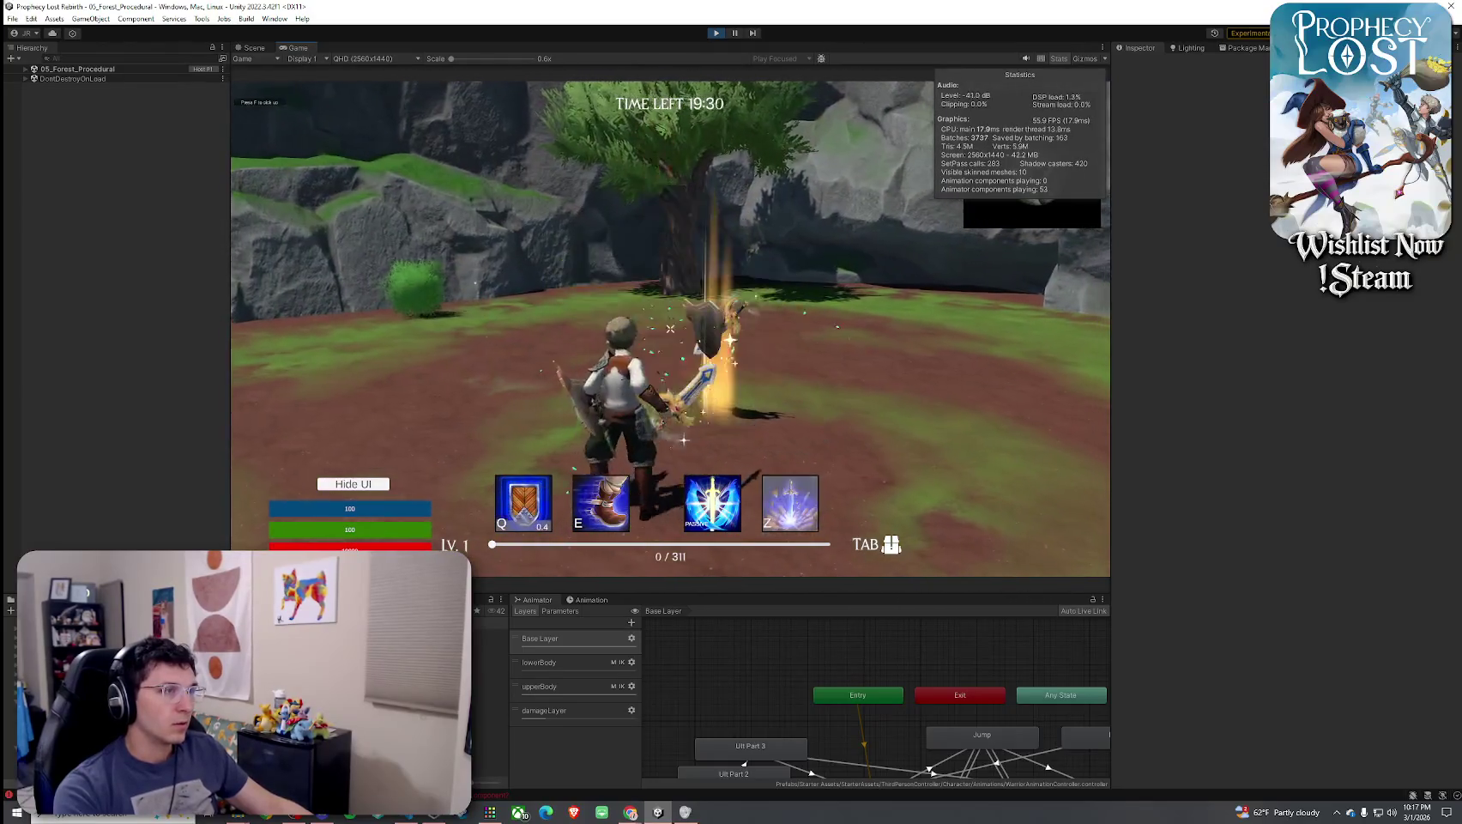
key(Tab)
key(Tab)
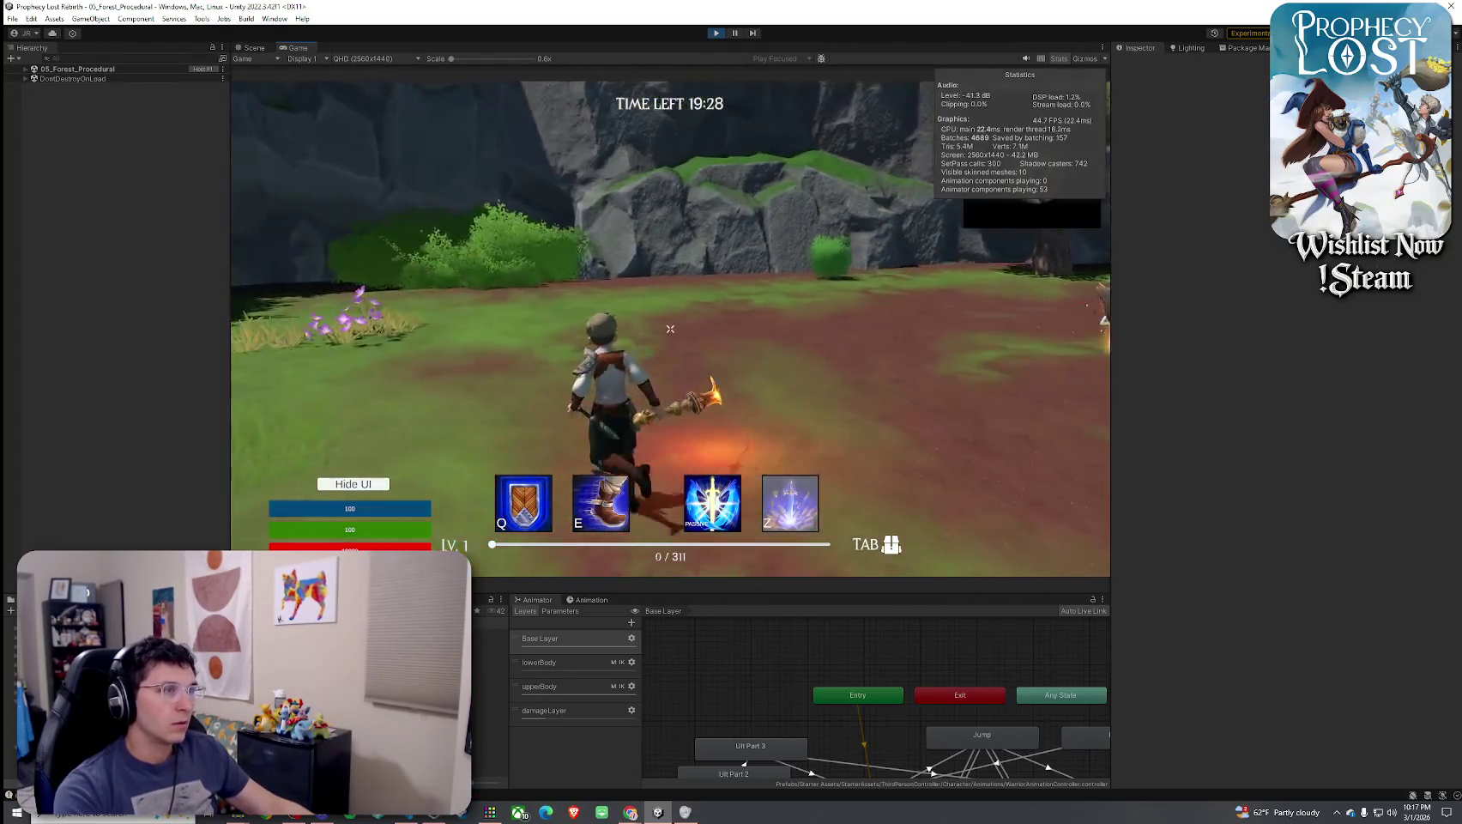
click(670, 329)
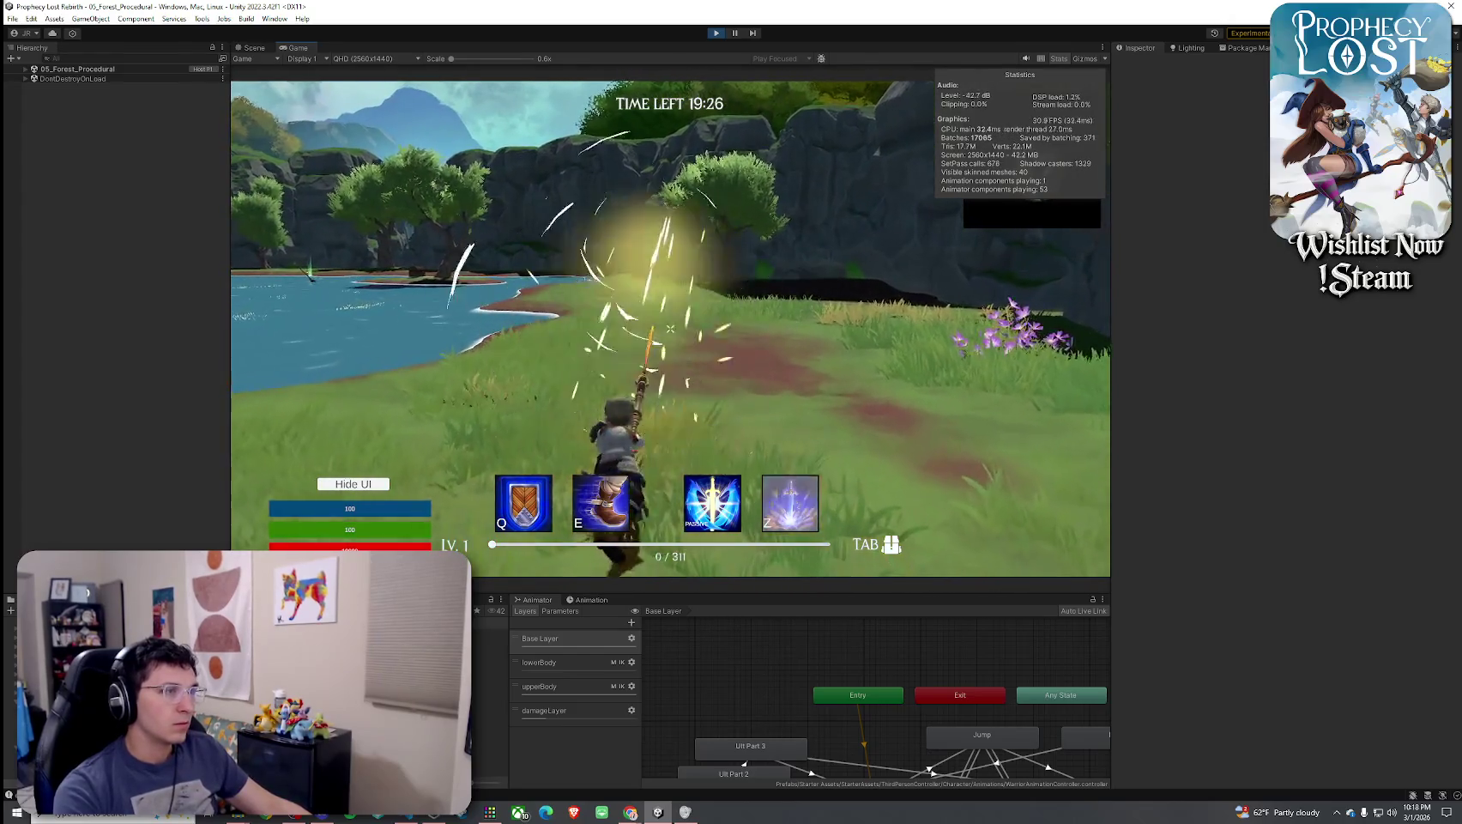
click(670, 329)
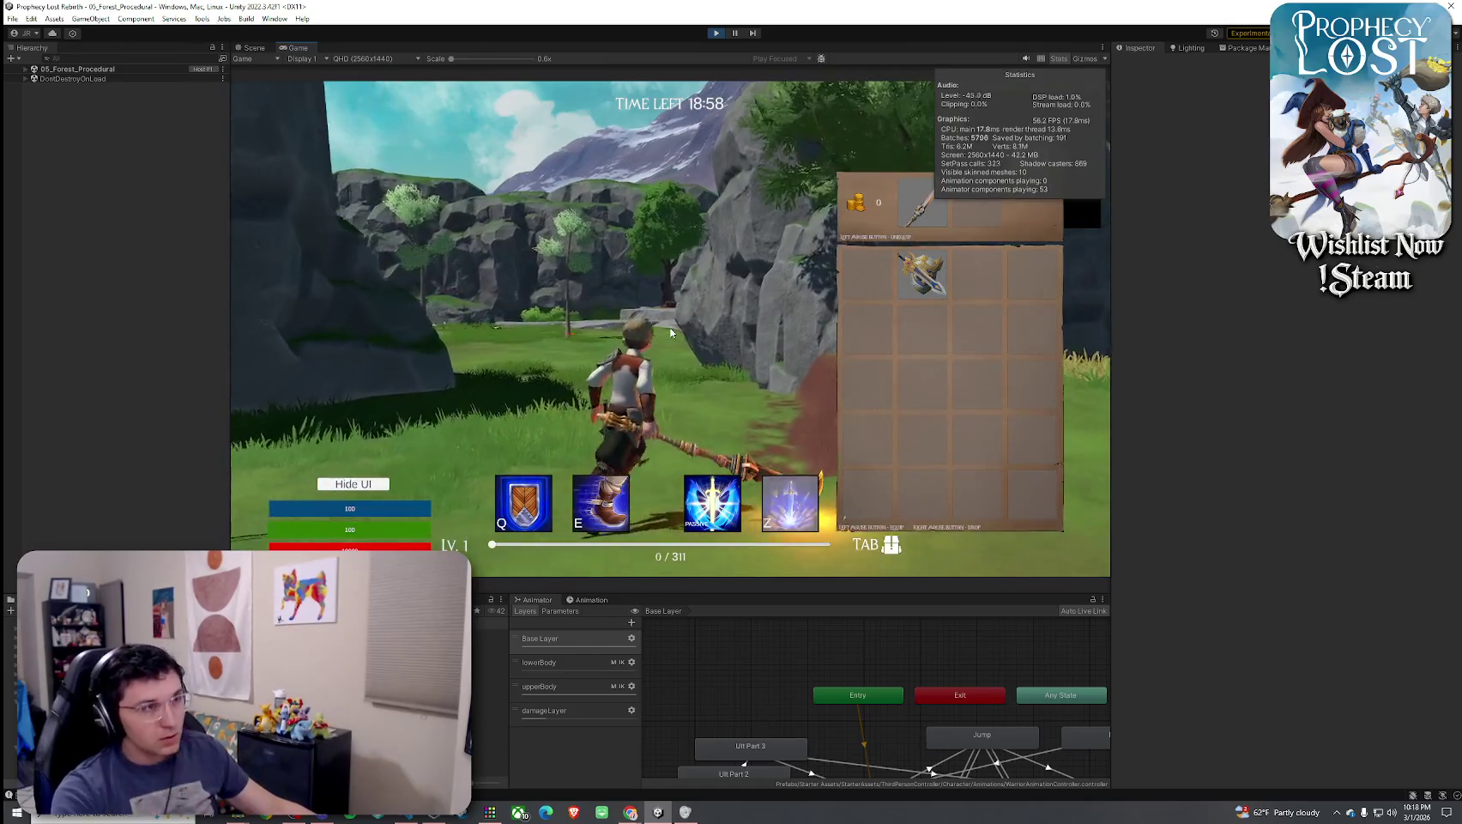
Equip the wooden spear from the inventory and swing it once
key(Tab)
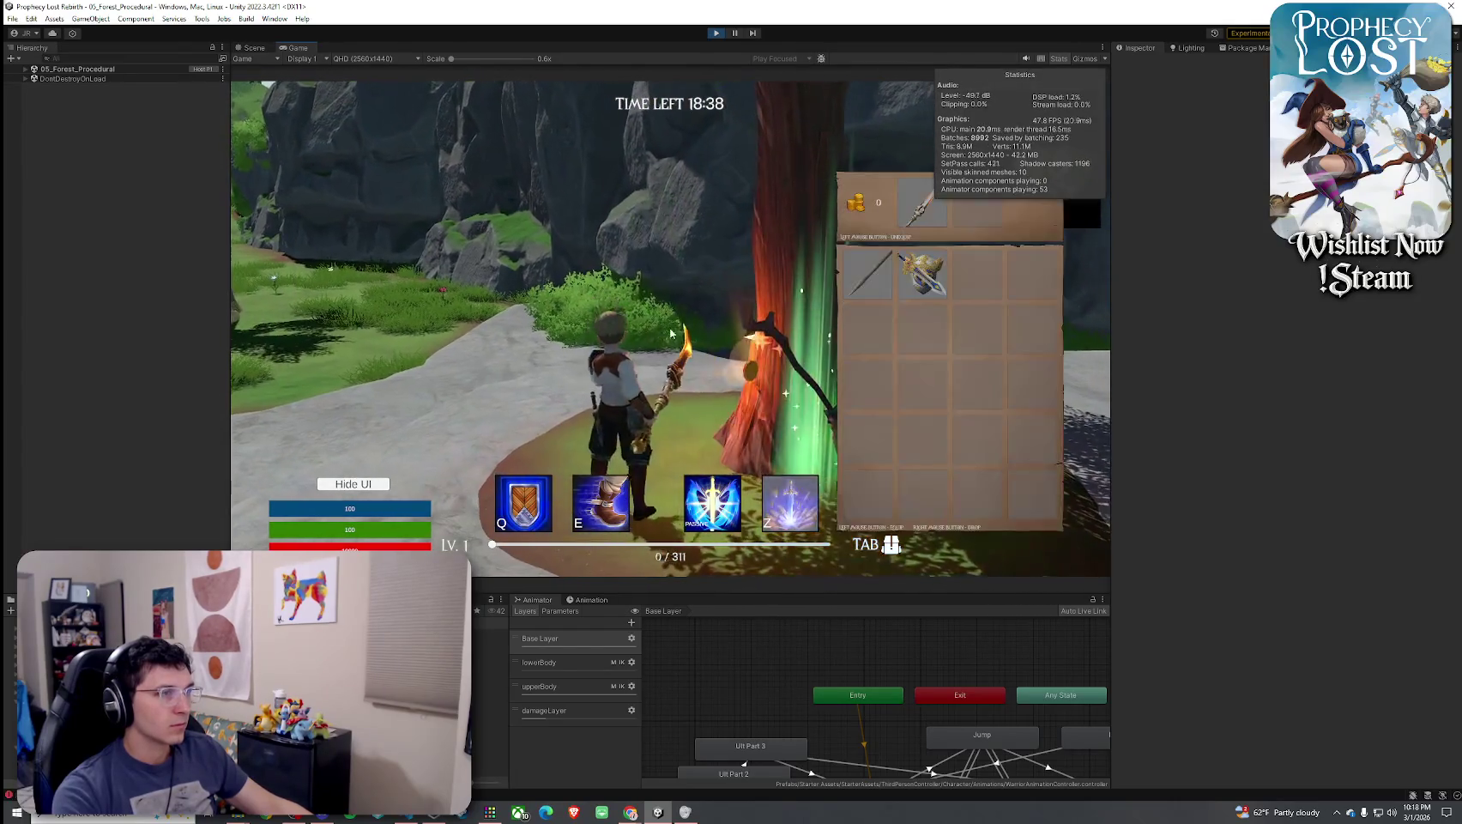
click(868, 273)
key(Tab)
key(w)
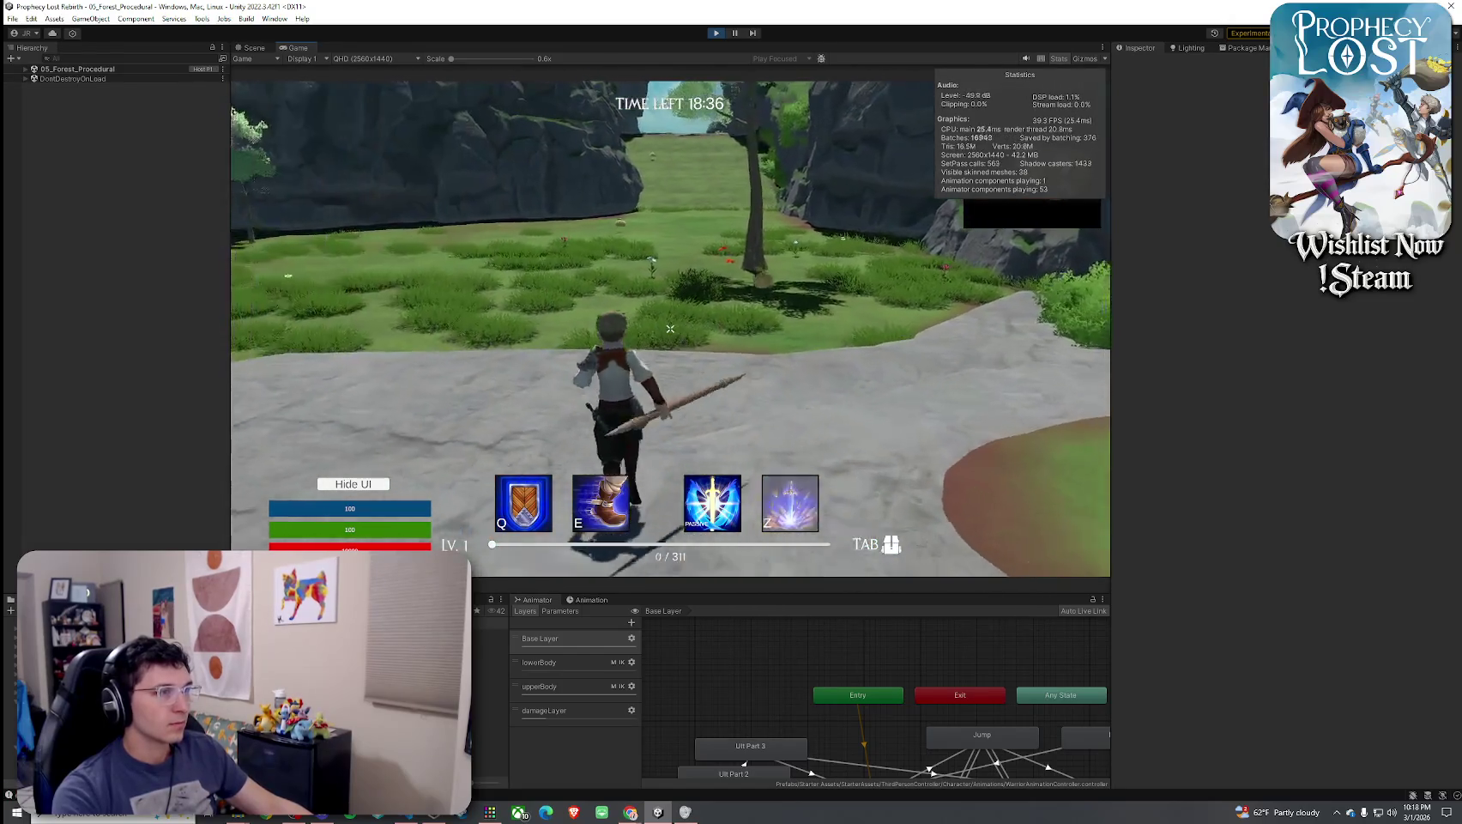
click(670, 329)
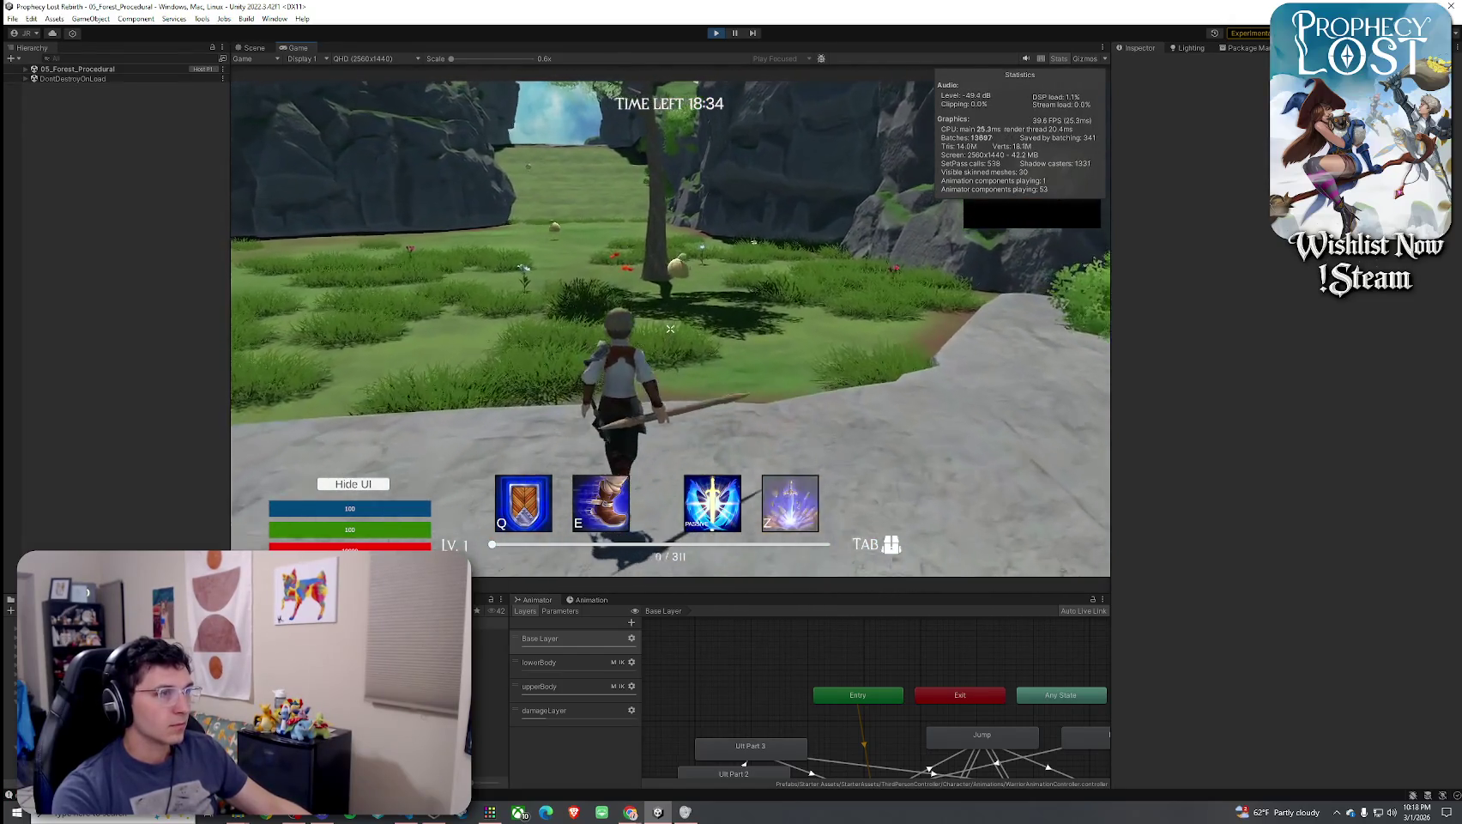
Run into the grass and strike the egg repeatedly with the spear
key(w)
click(670, 329)
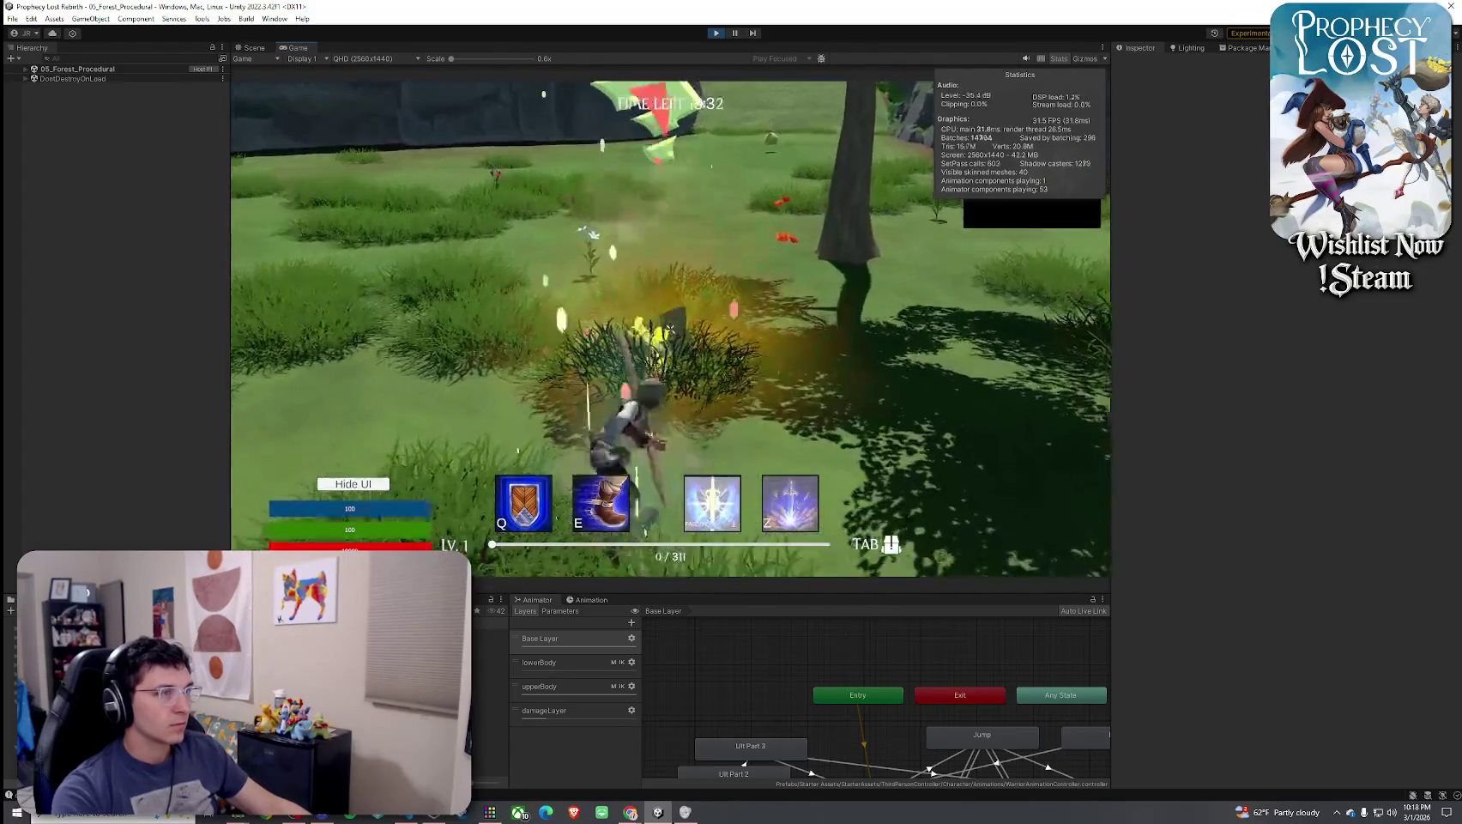
click(670, 329)
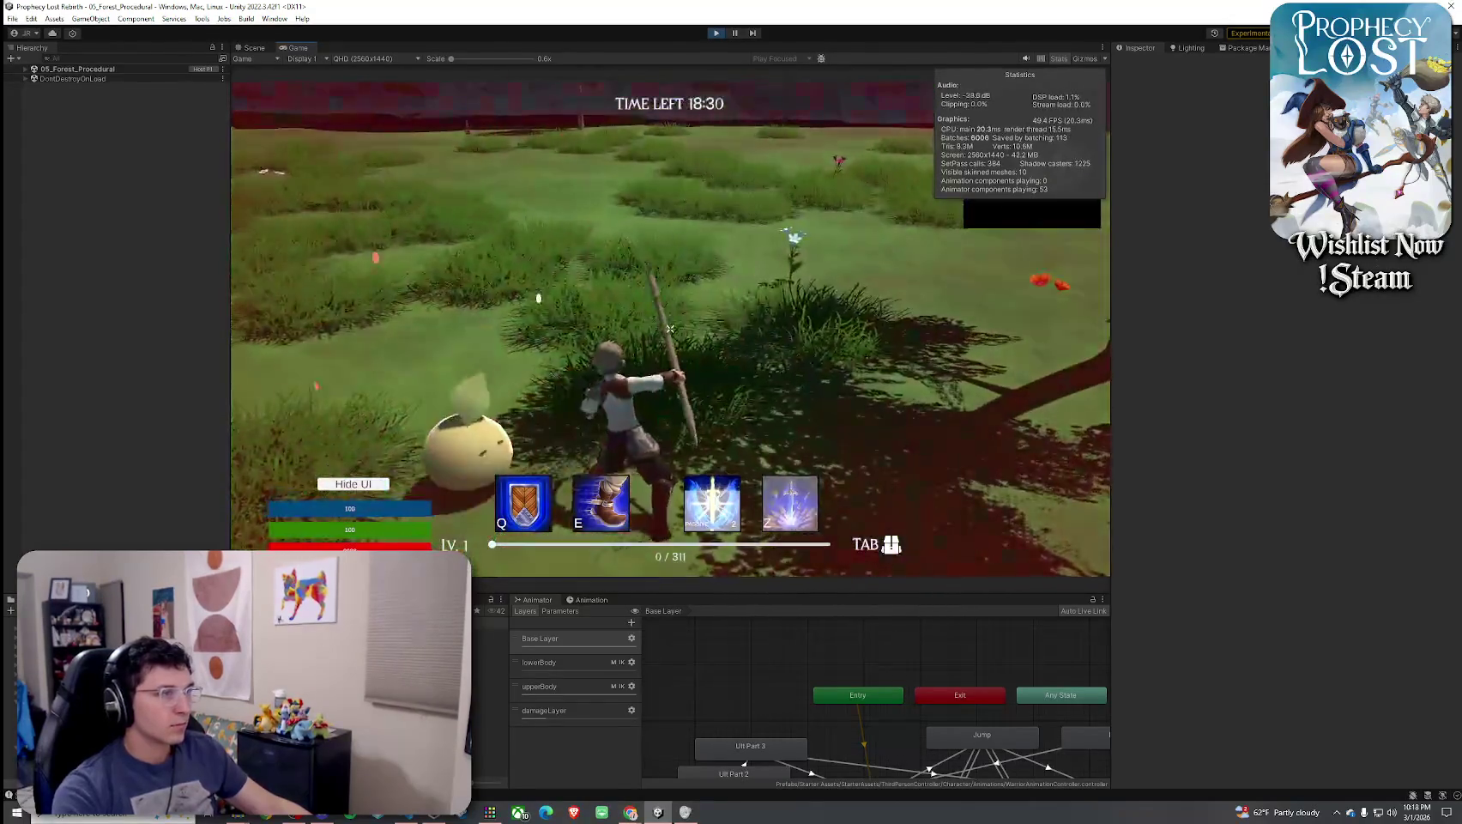
click(671, 329)
click(670, 329)
key(s)
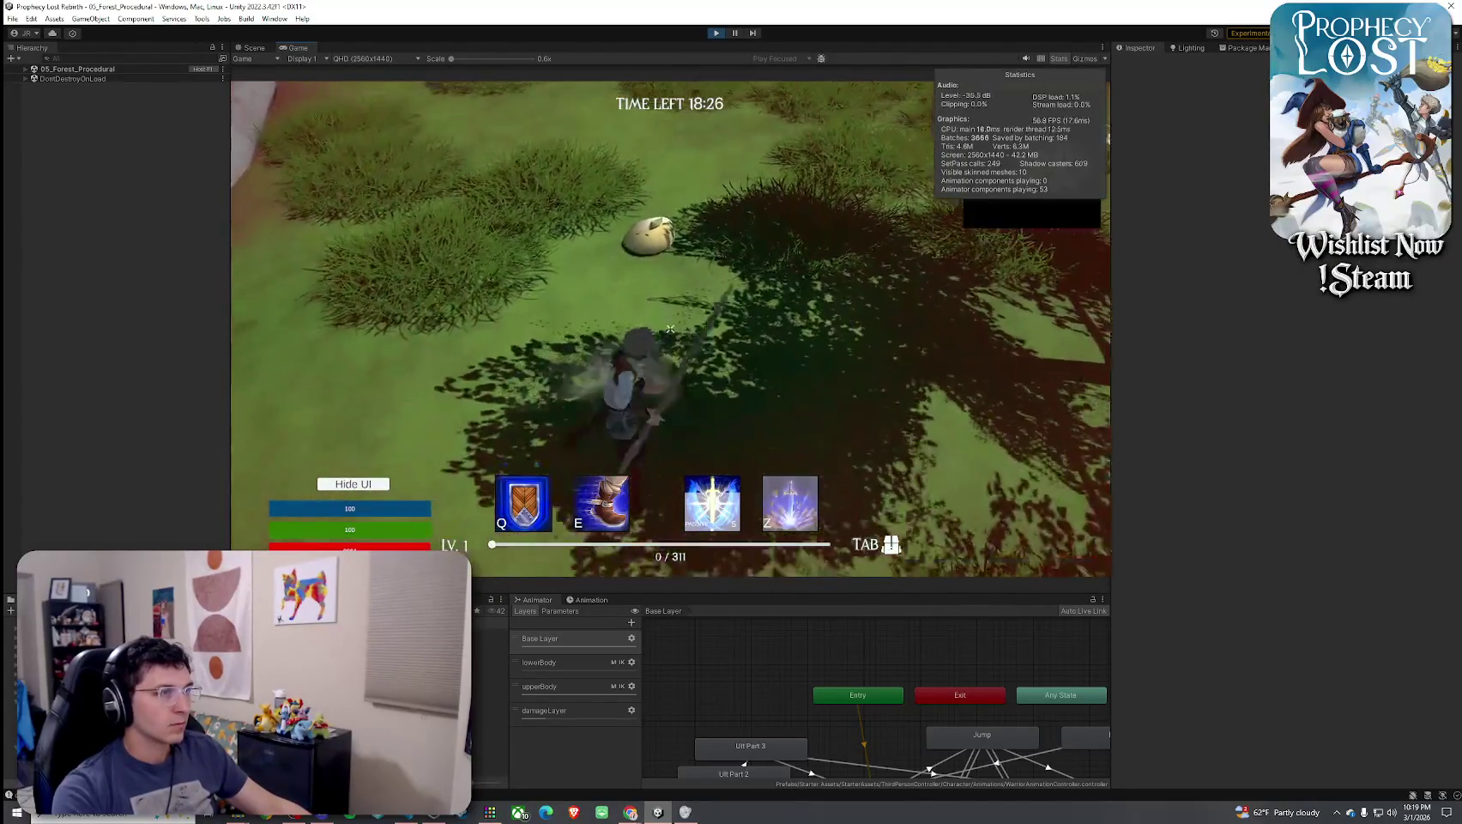
key(w)
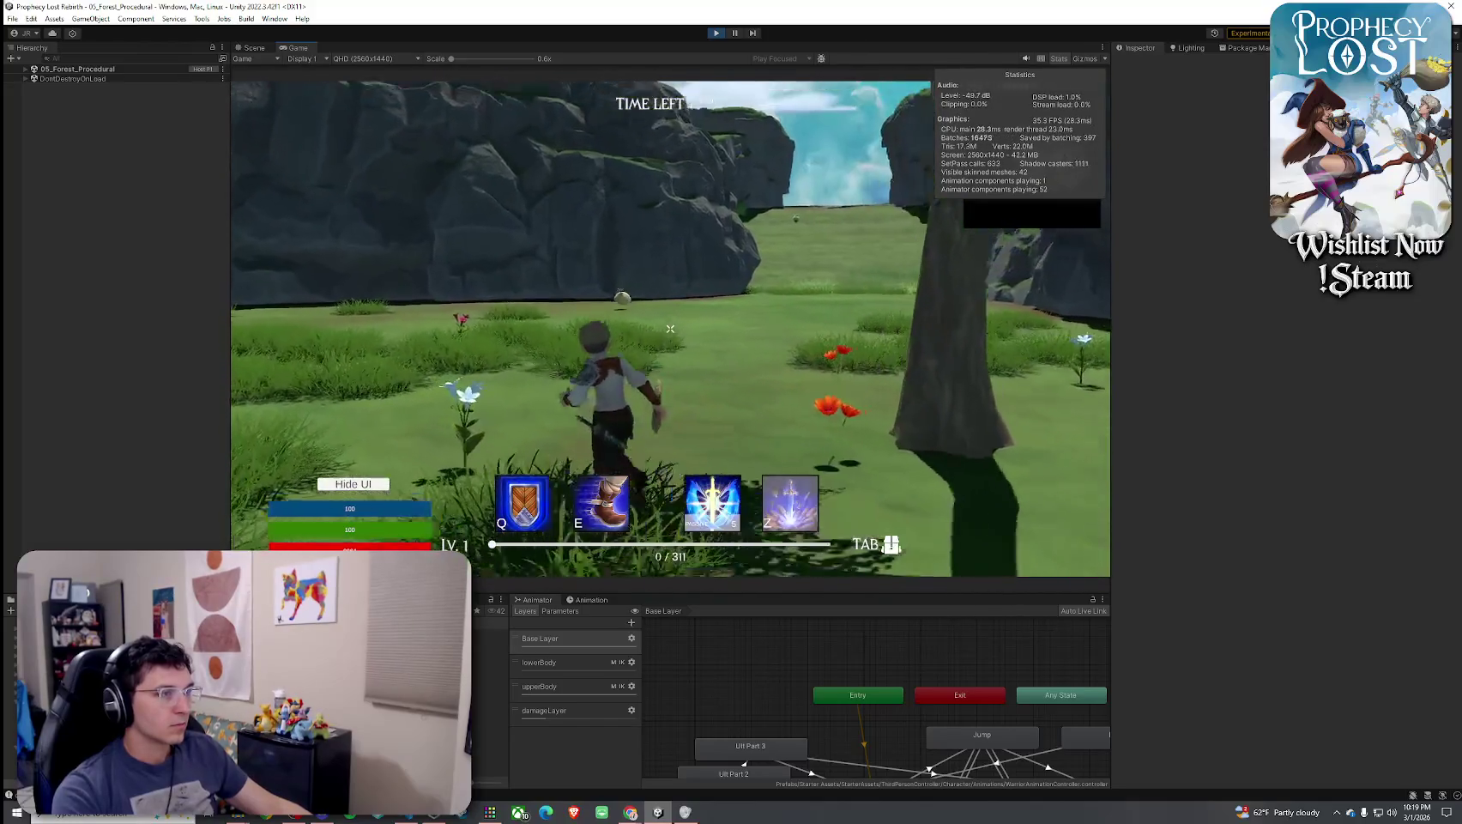
click(592, 605)
Filter the Hierarchy by 'player', select Player(Clone), and open its damageLayer animator settings
click(74, 59)
text(player)
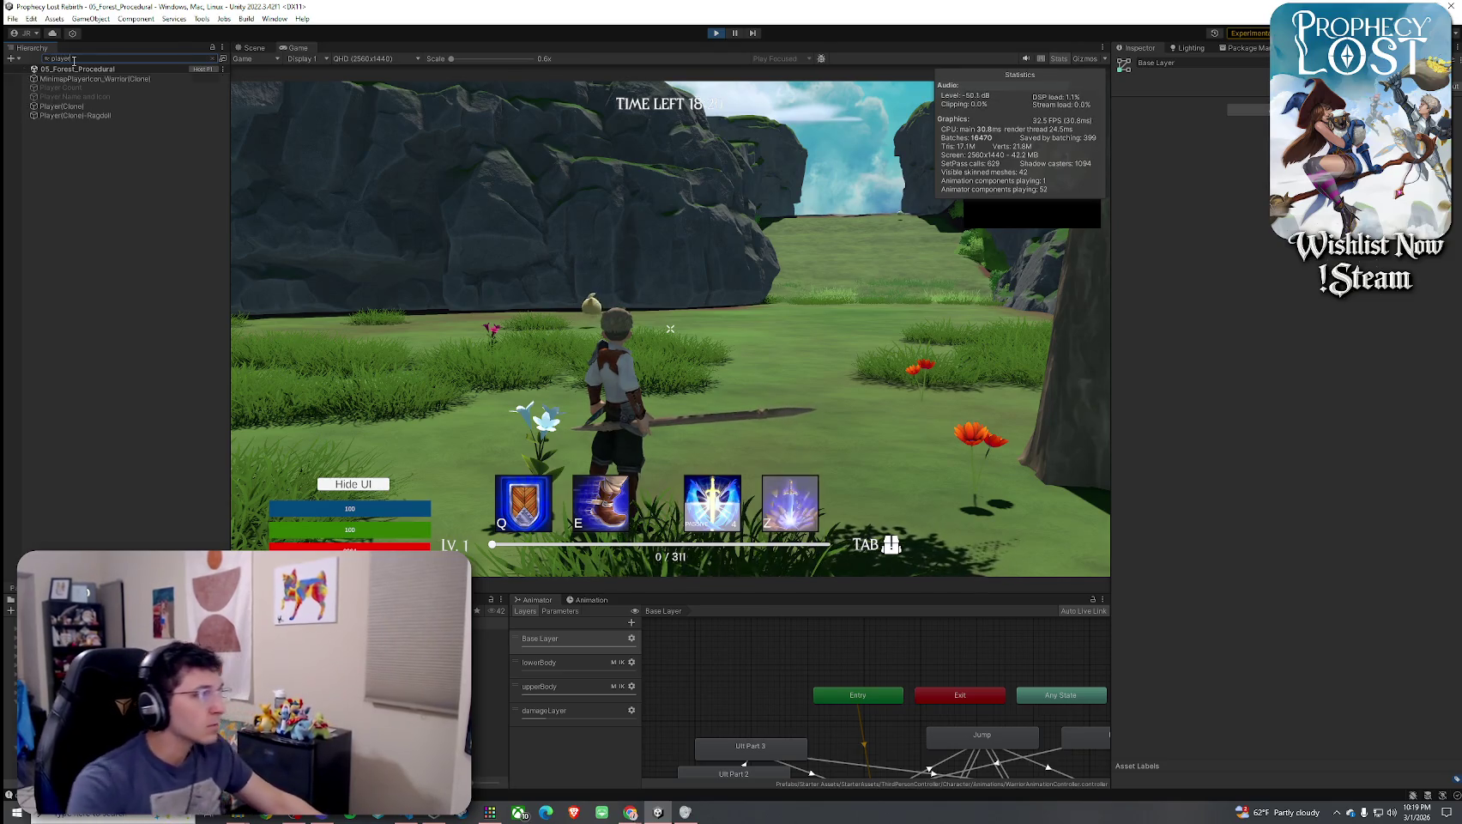
click(62, 105)
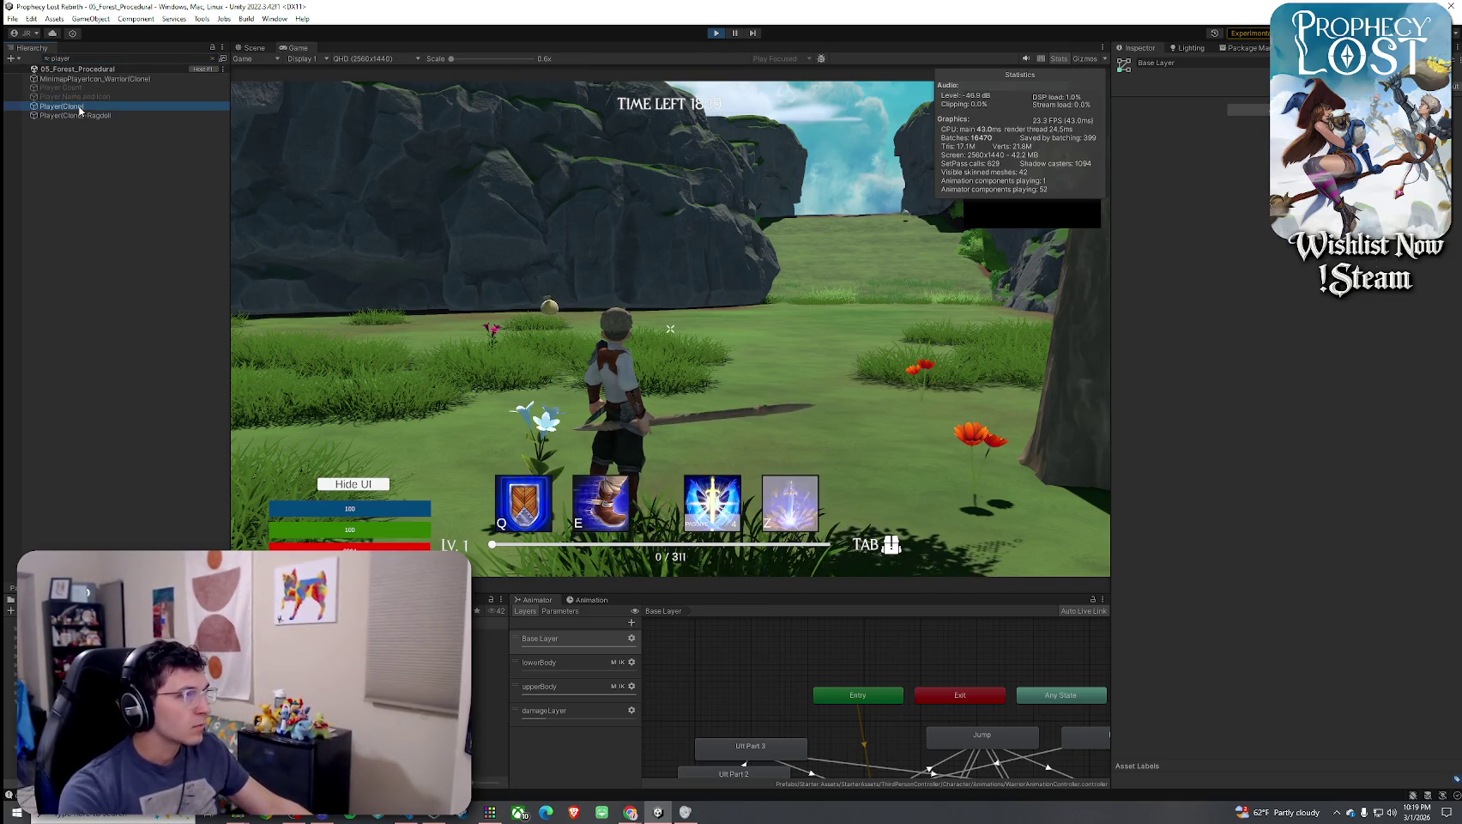
click(578, 603)
click(539, 603)
click(632, 711)
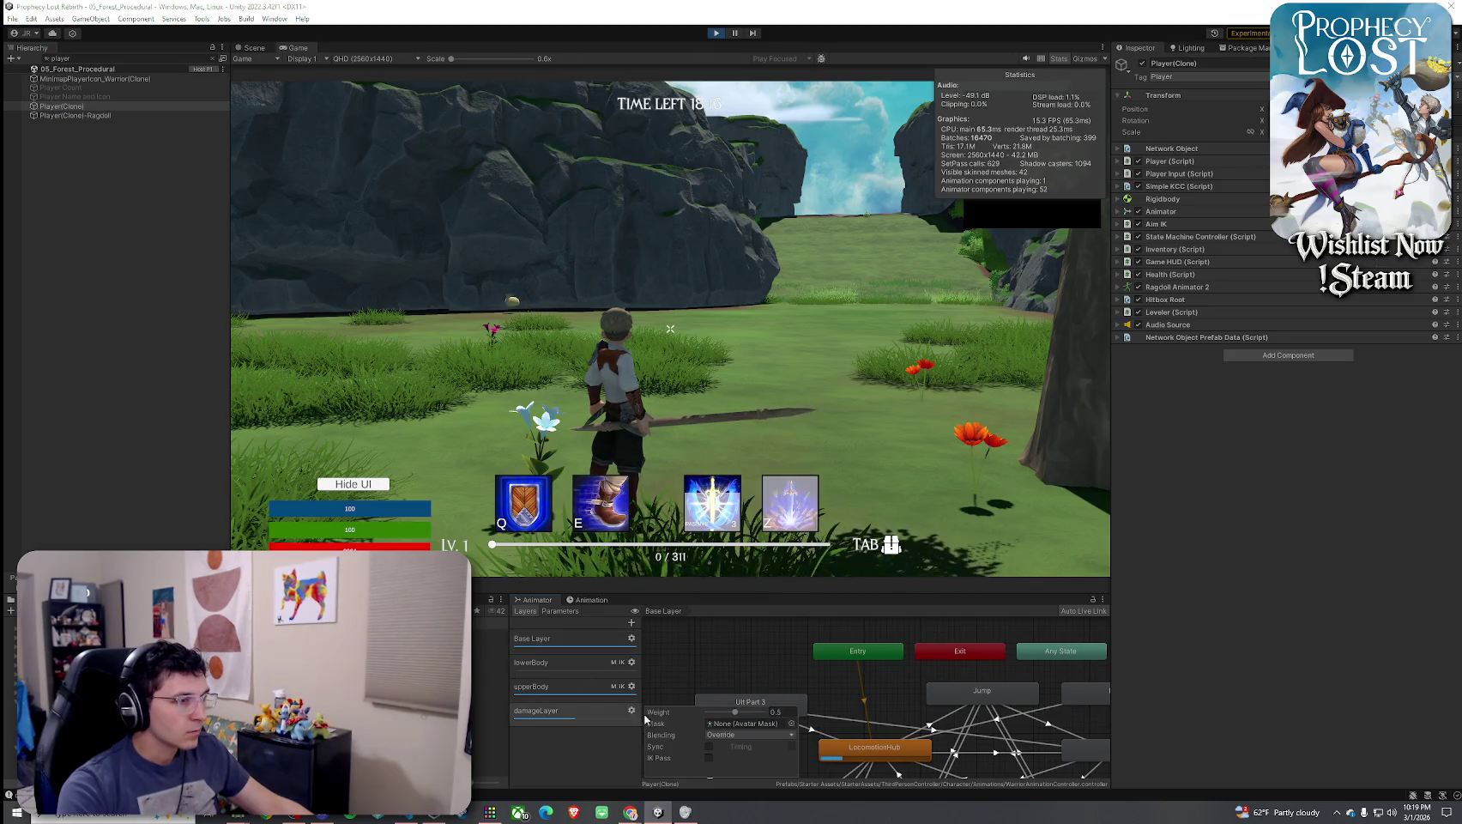
Walk toward the rock, check the inventory, and maximize the Game view
click(670, 329)
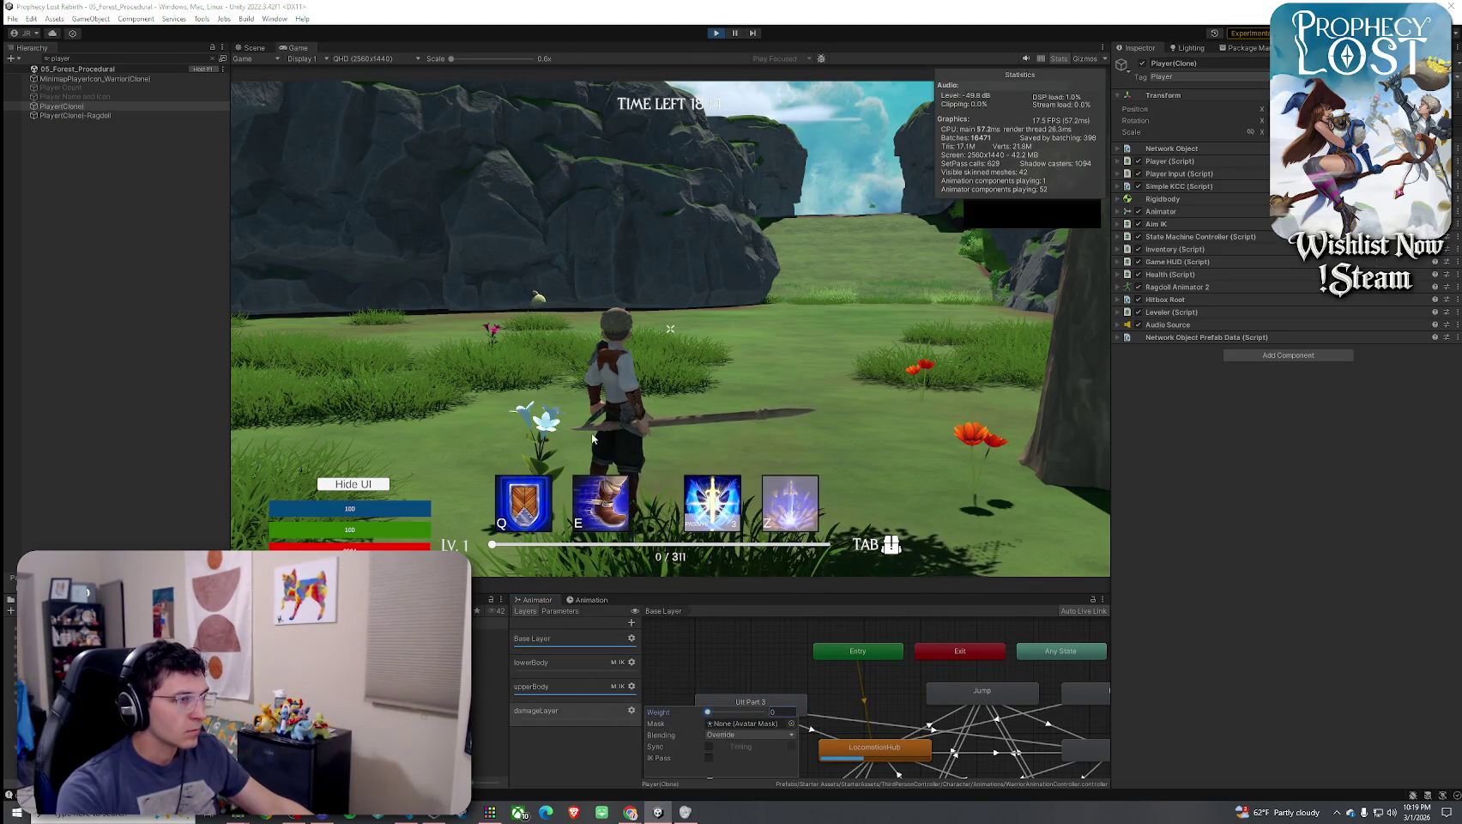
key(w)
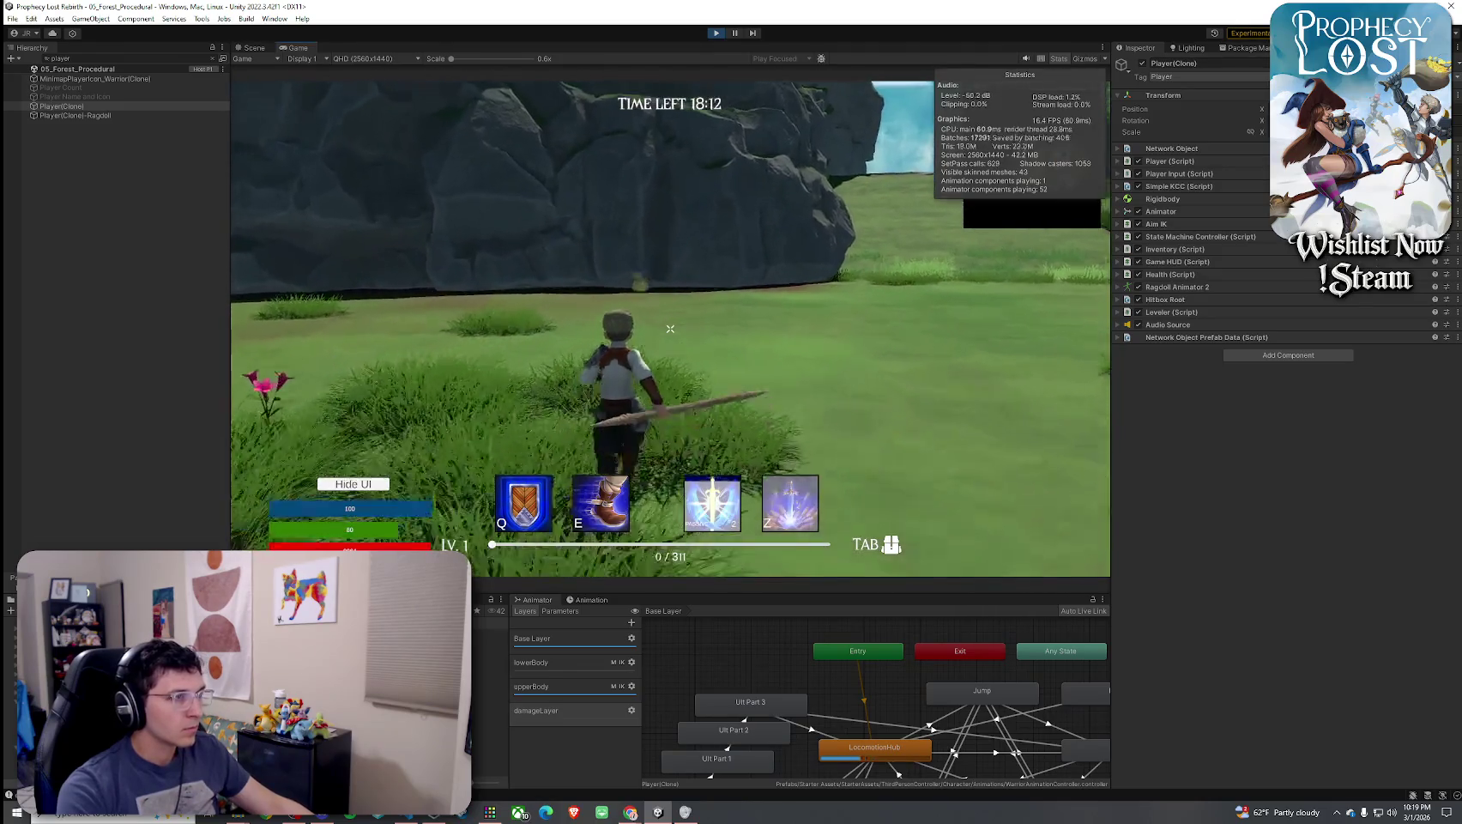
key(Tab)
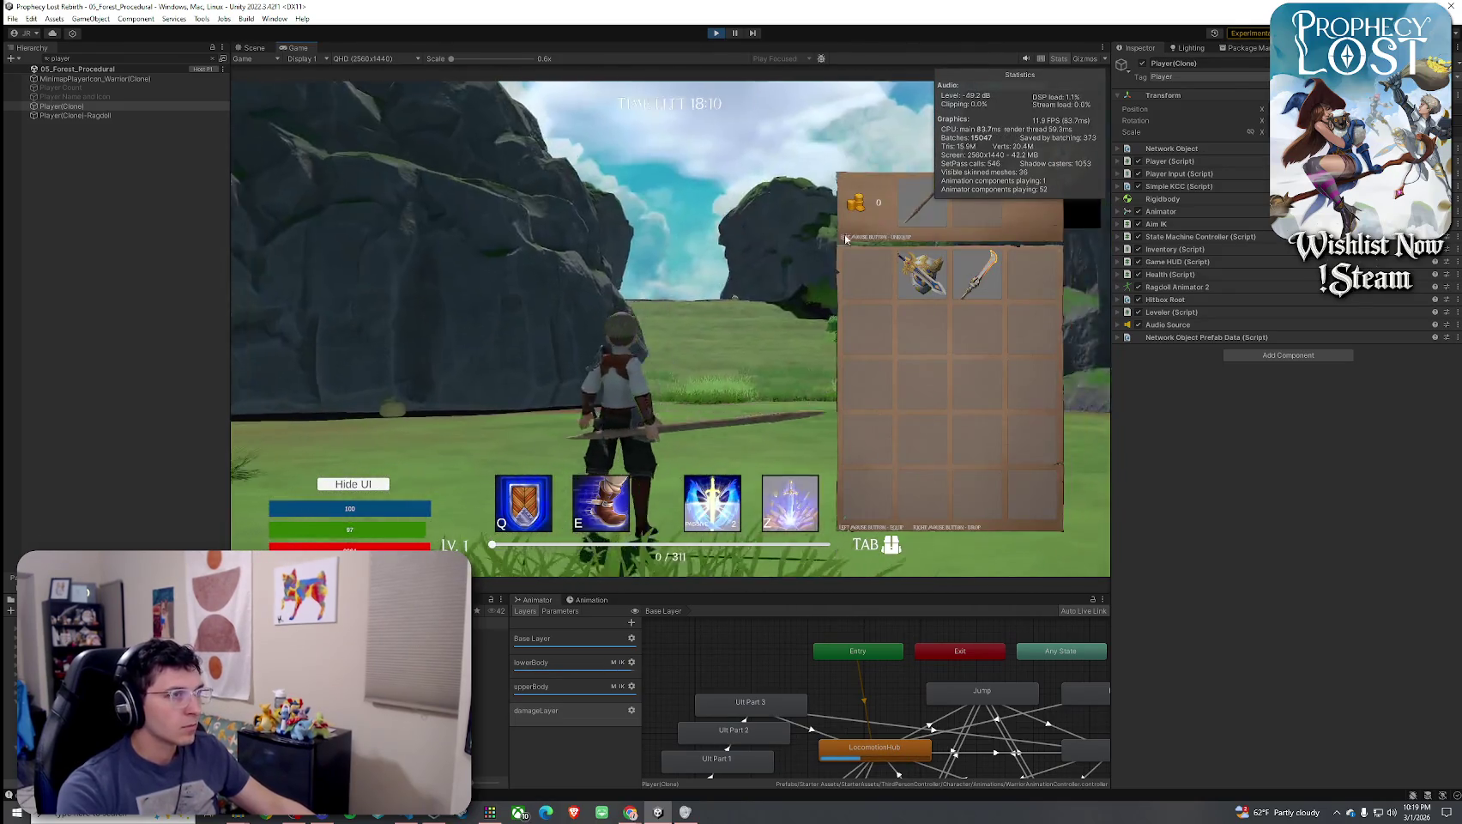
key(super)
click(299, 53)
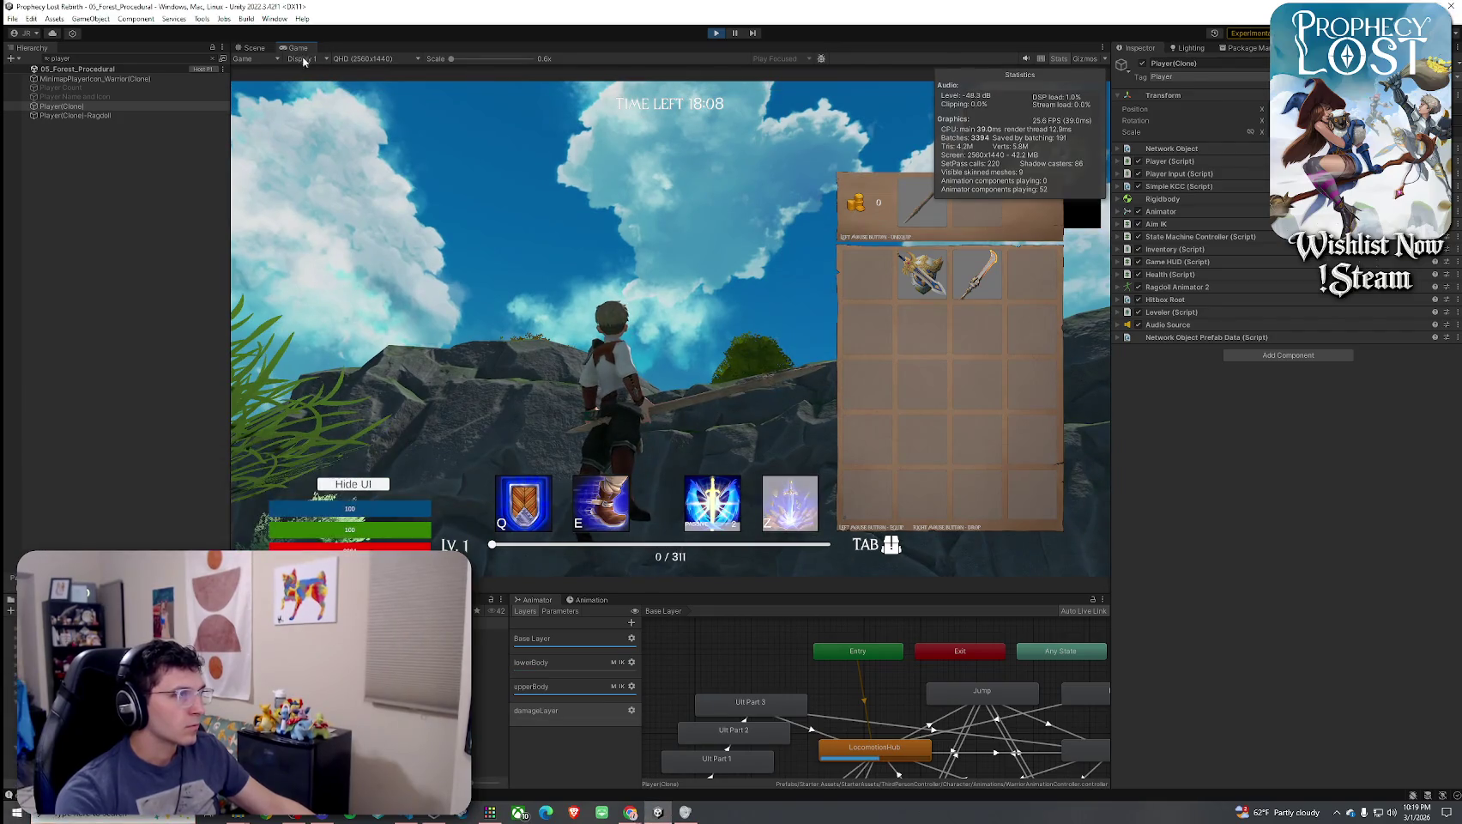
double_click(300, 53)
key(Tab)
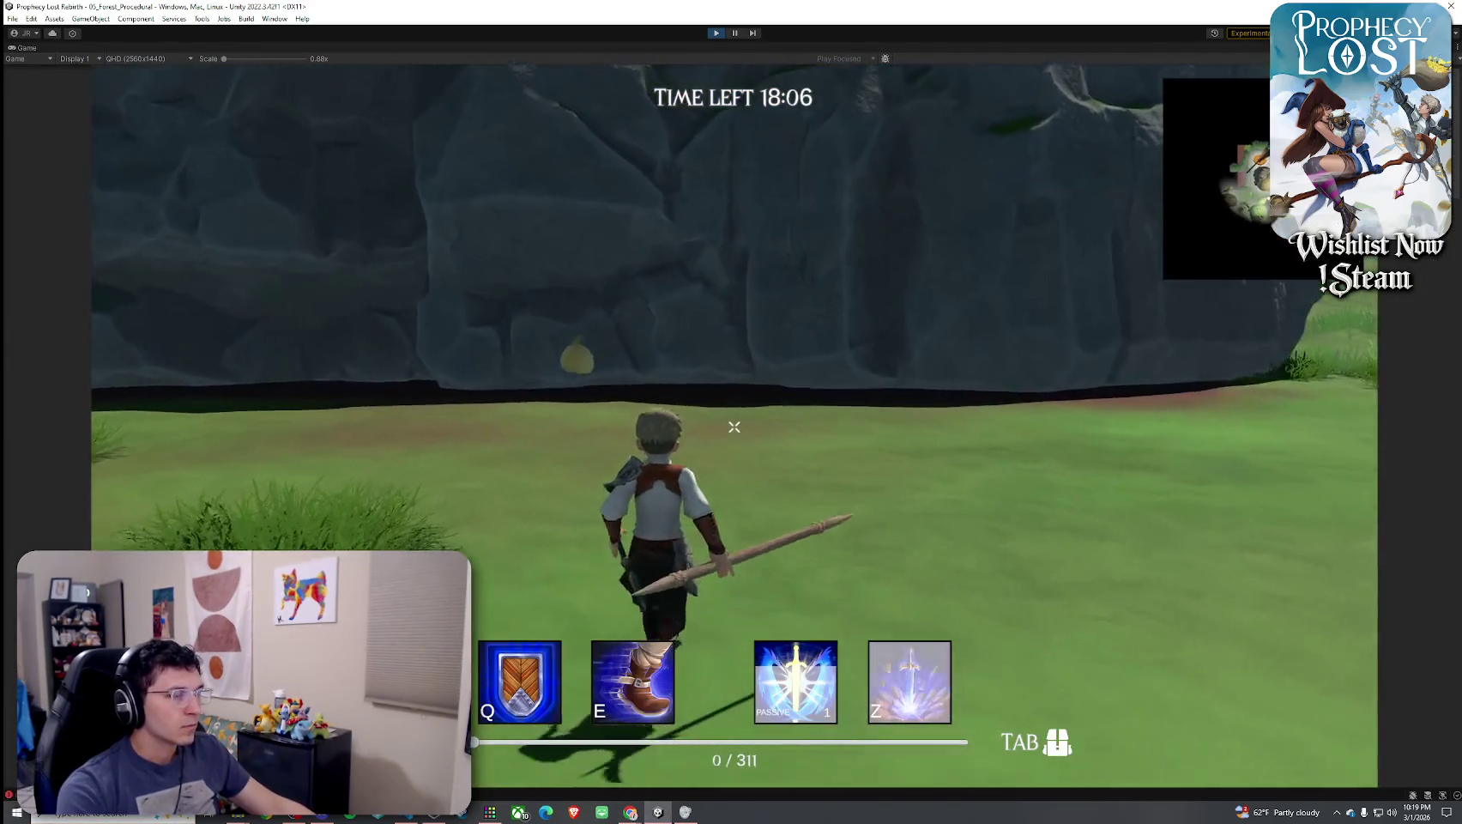
Attack the glowing rock several times, then run out of the cave into the grass
key(w)
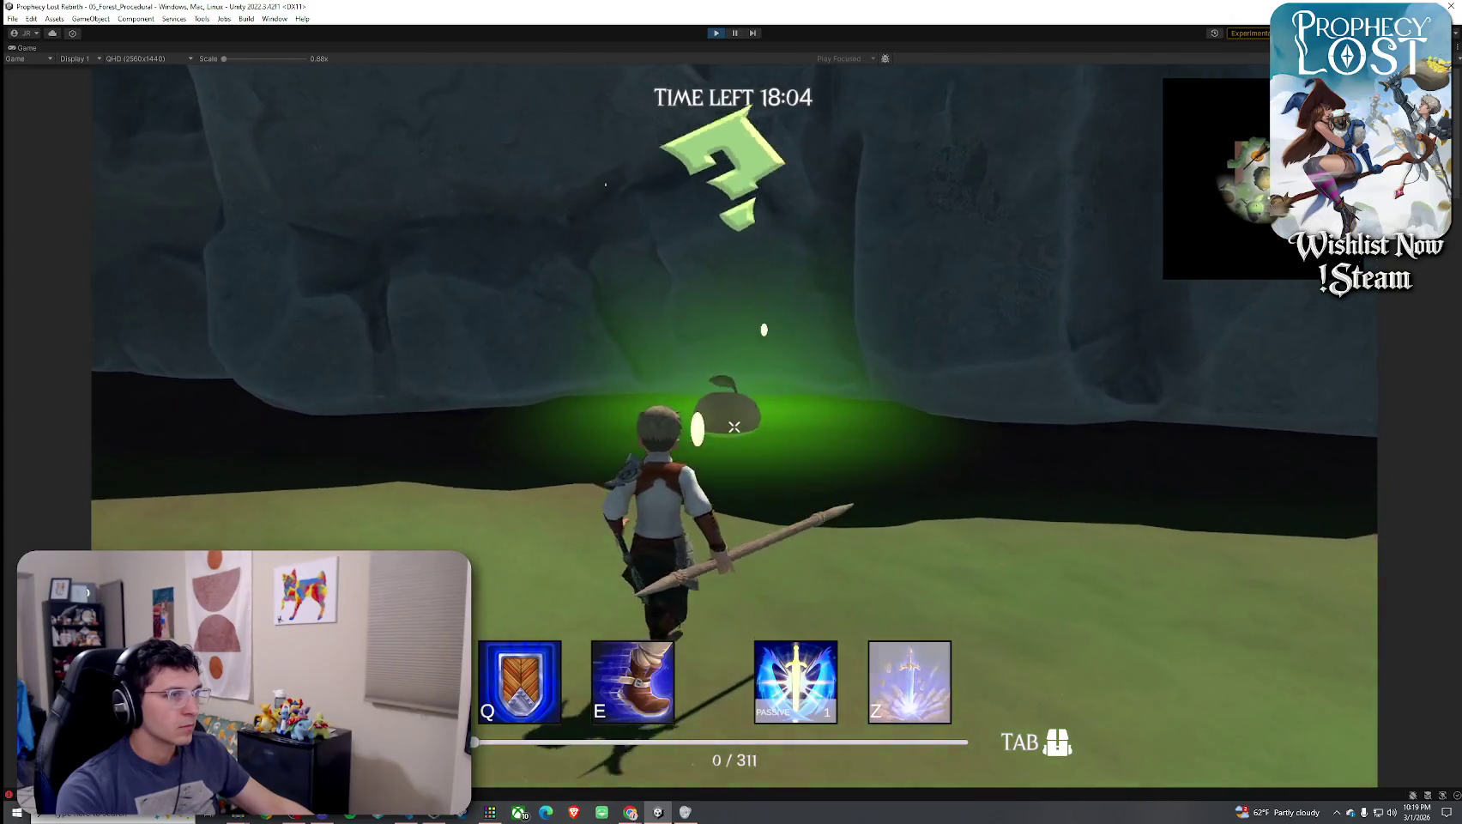
click(733, 426)
click(734, 426)
click(734, 427)
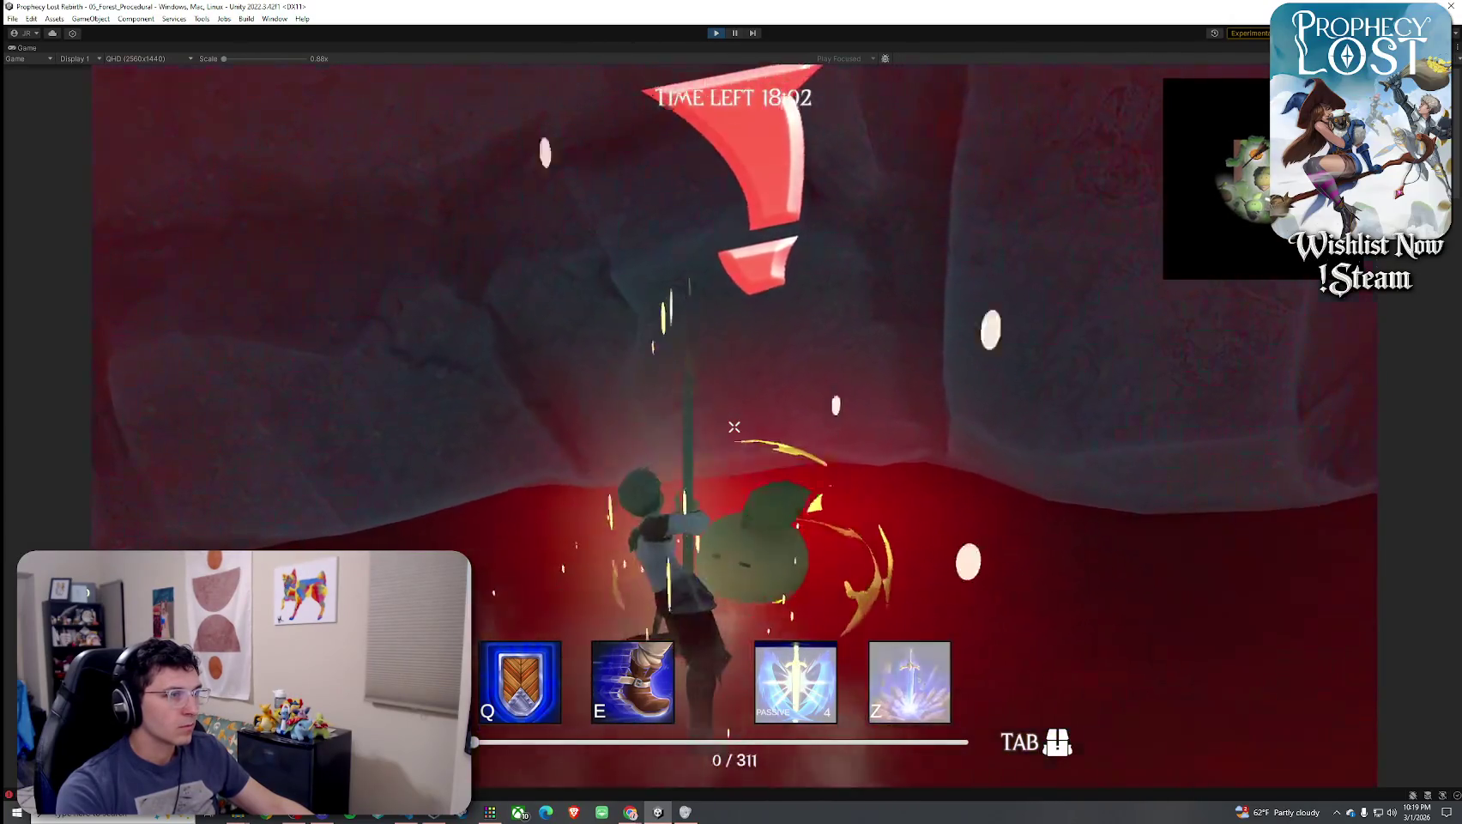
key(w)
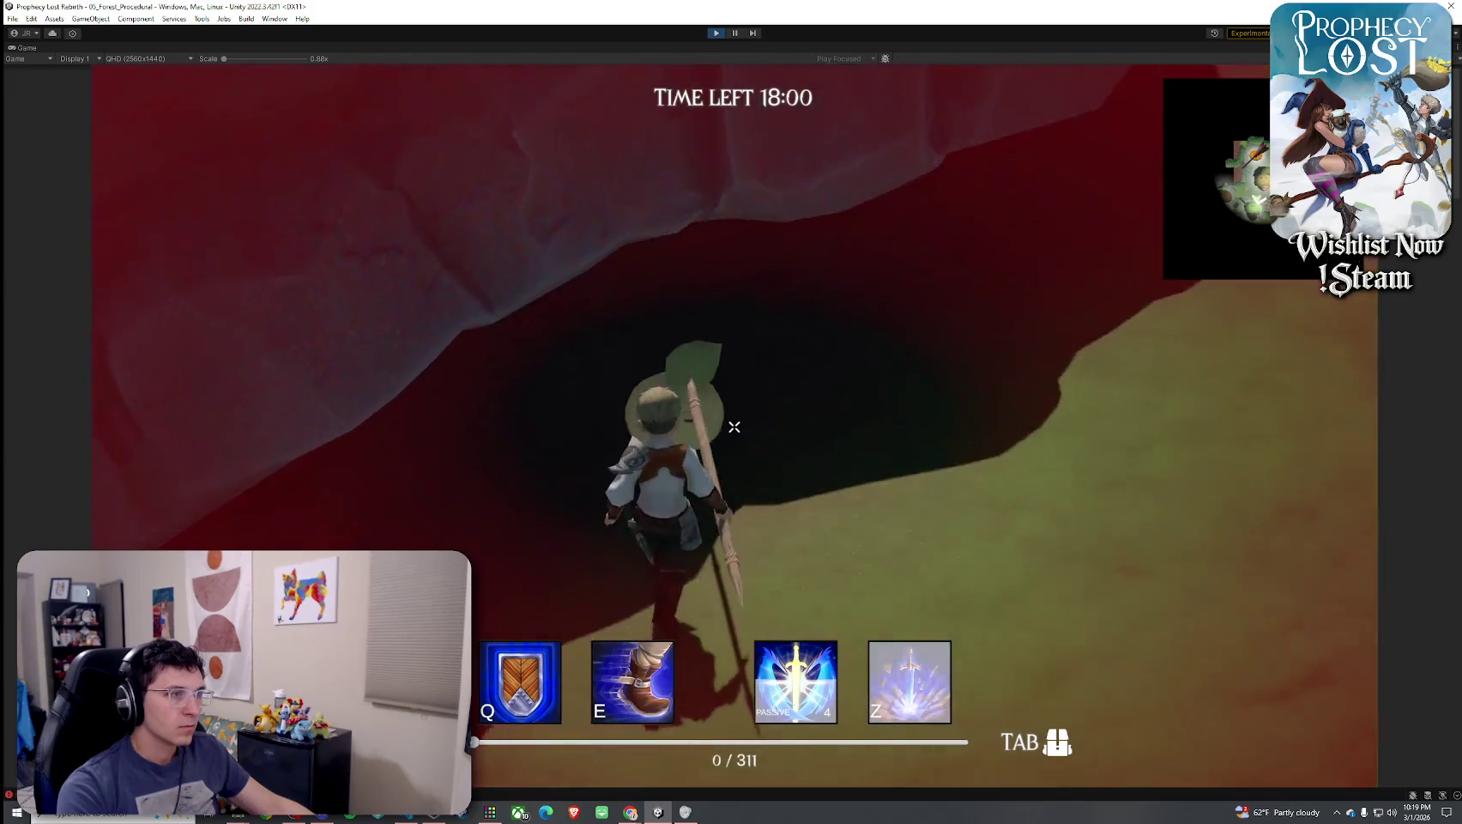
click(734, 426)
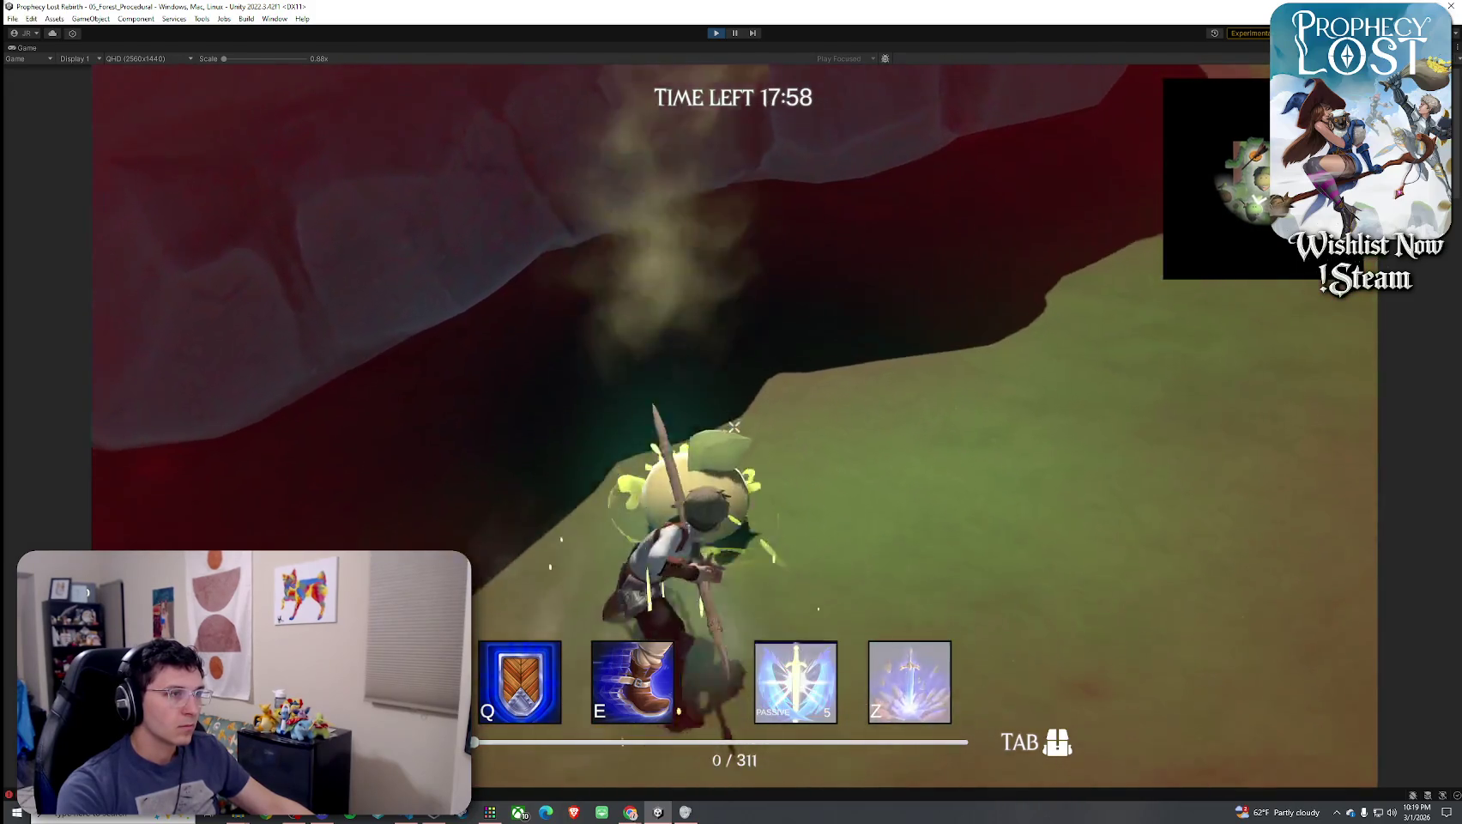
click(734, 427)
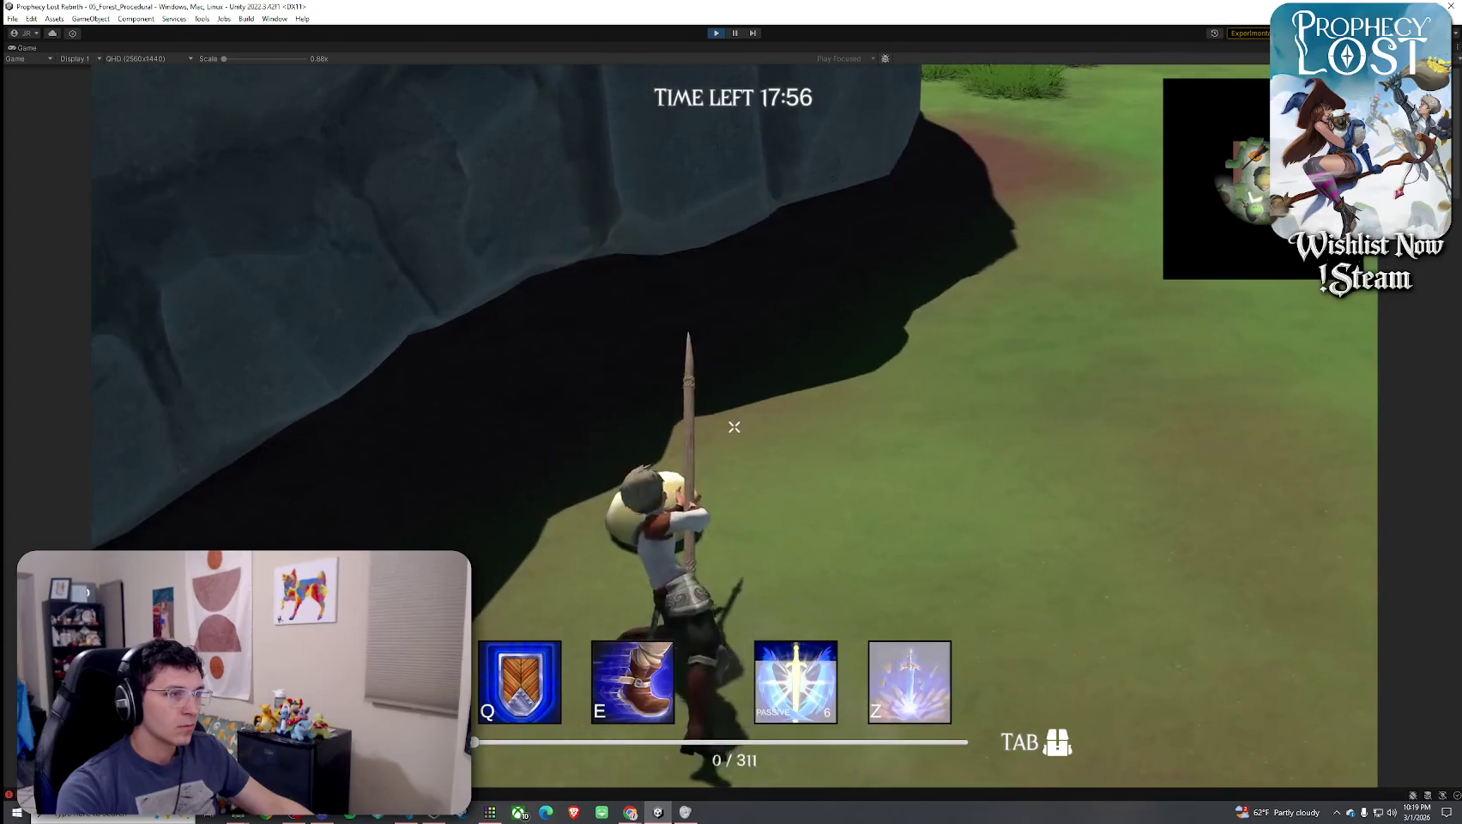
key(w)
key(w)
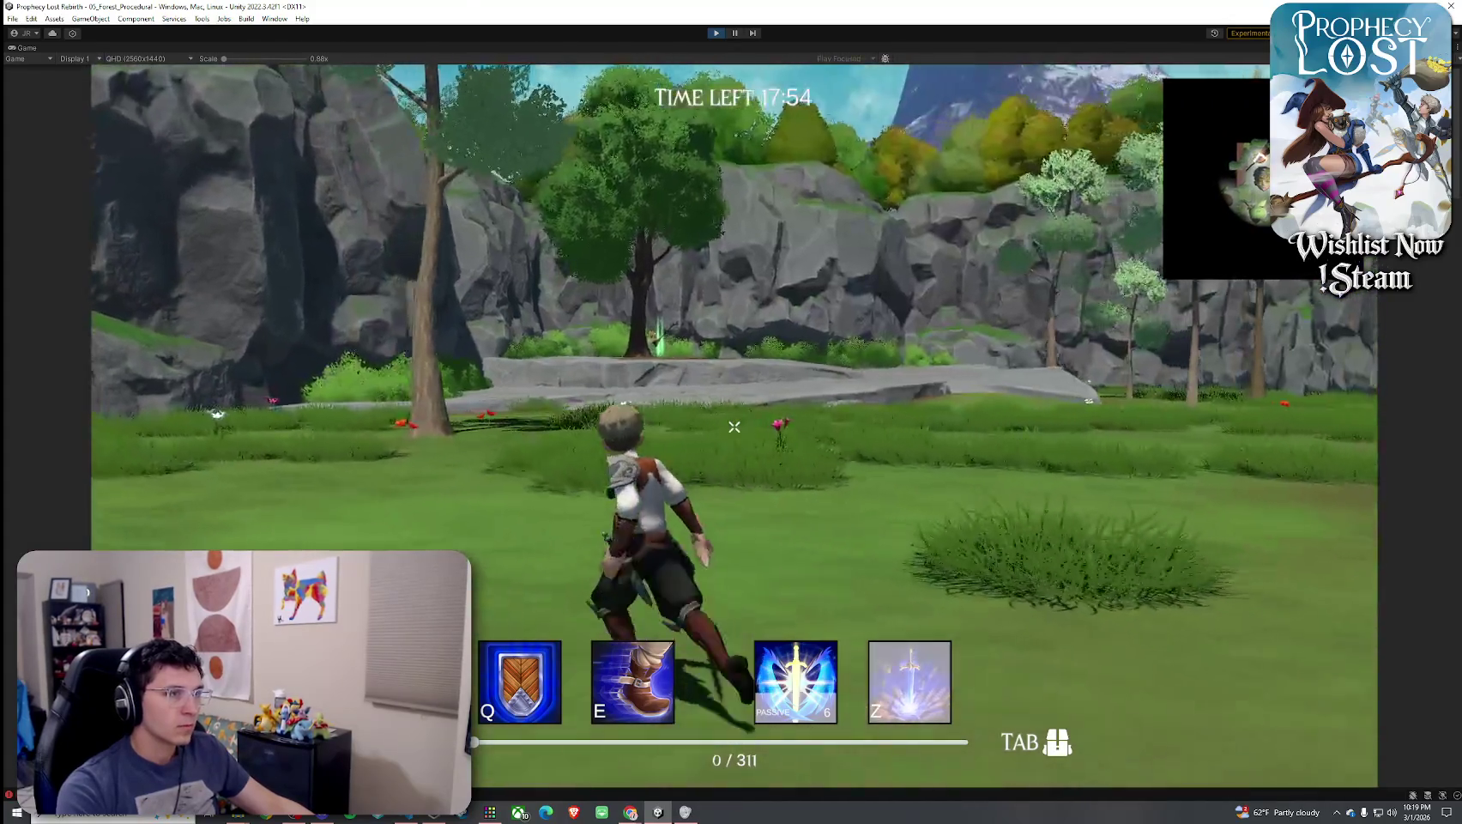
Run through the sunlit gap in the cliffs and strike the green slime with the spear
key(w)
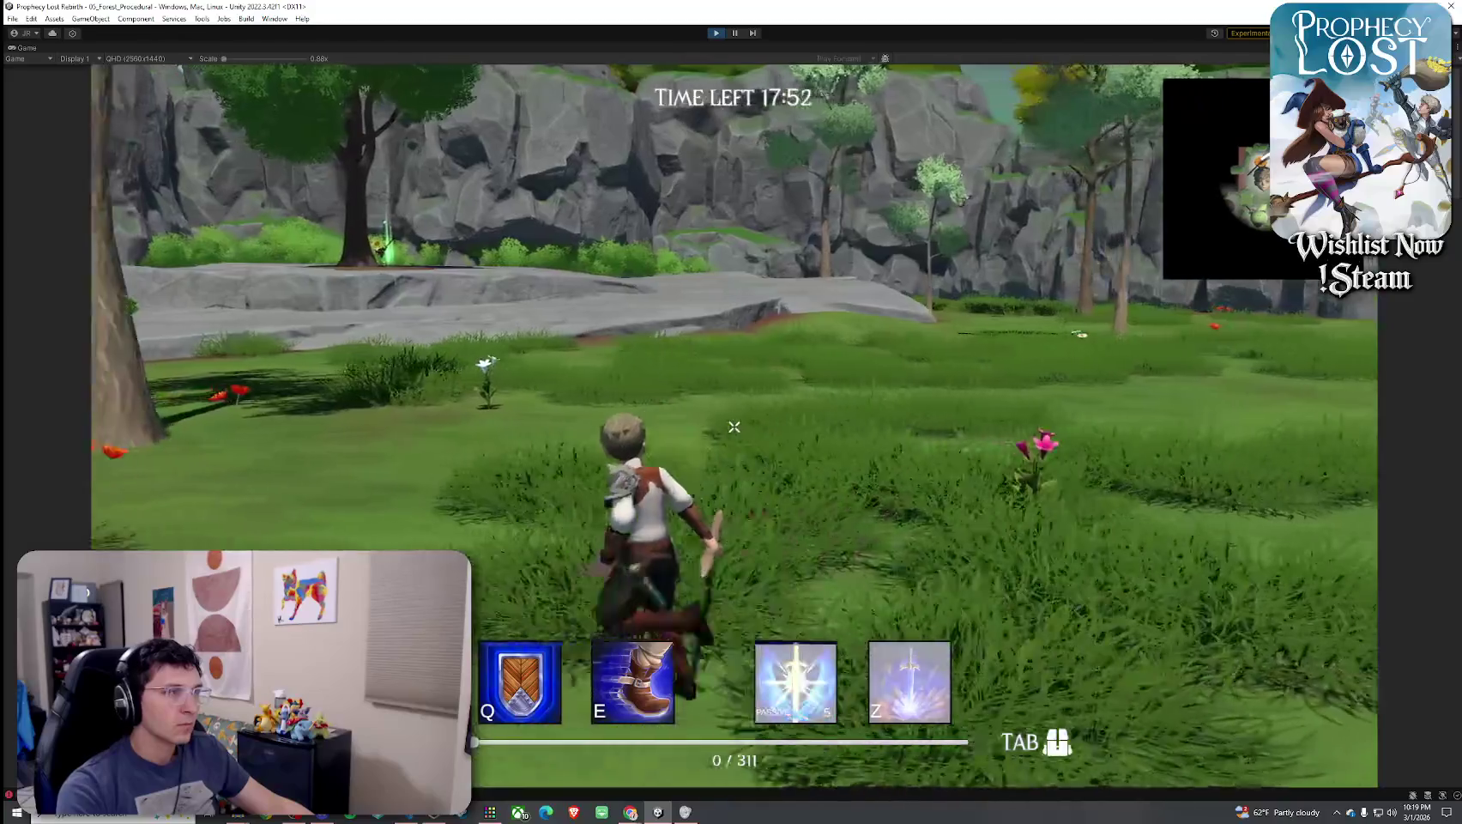
click(734, 426)
key(w)
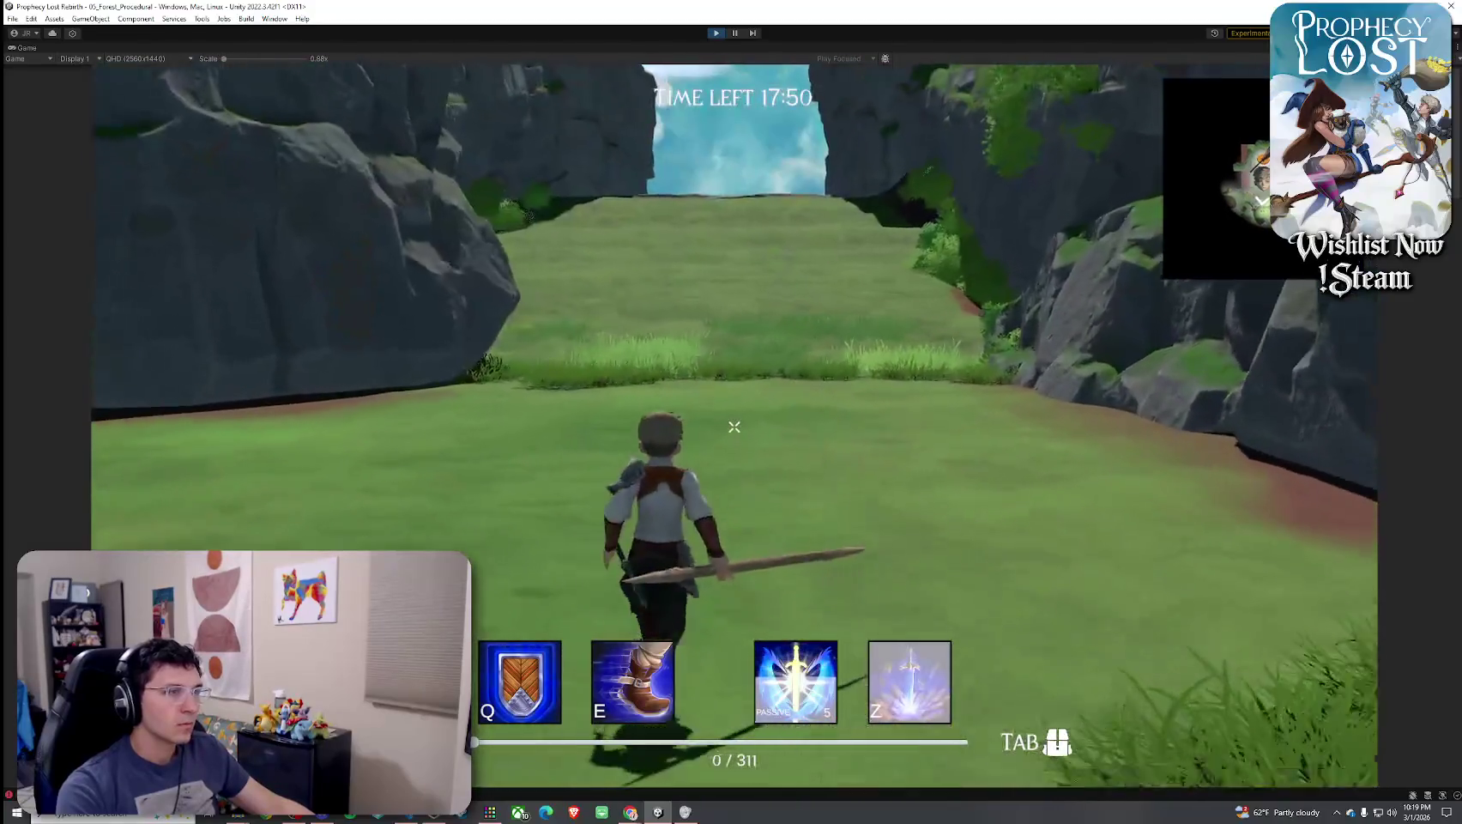
key(w)
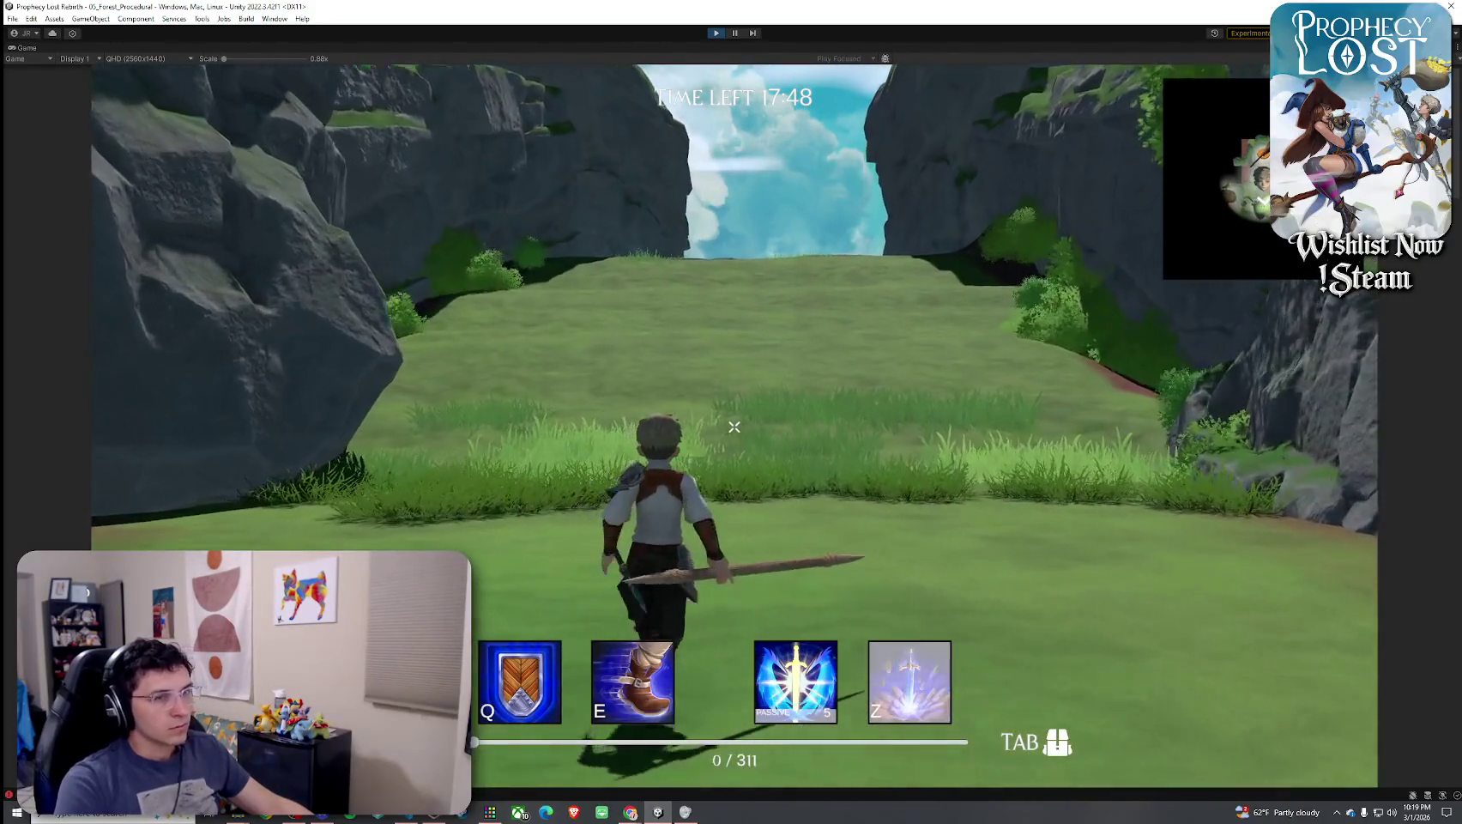
key(w)
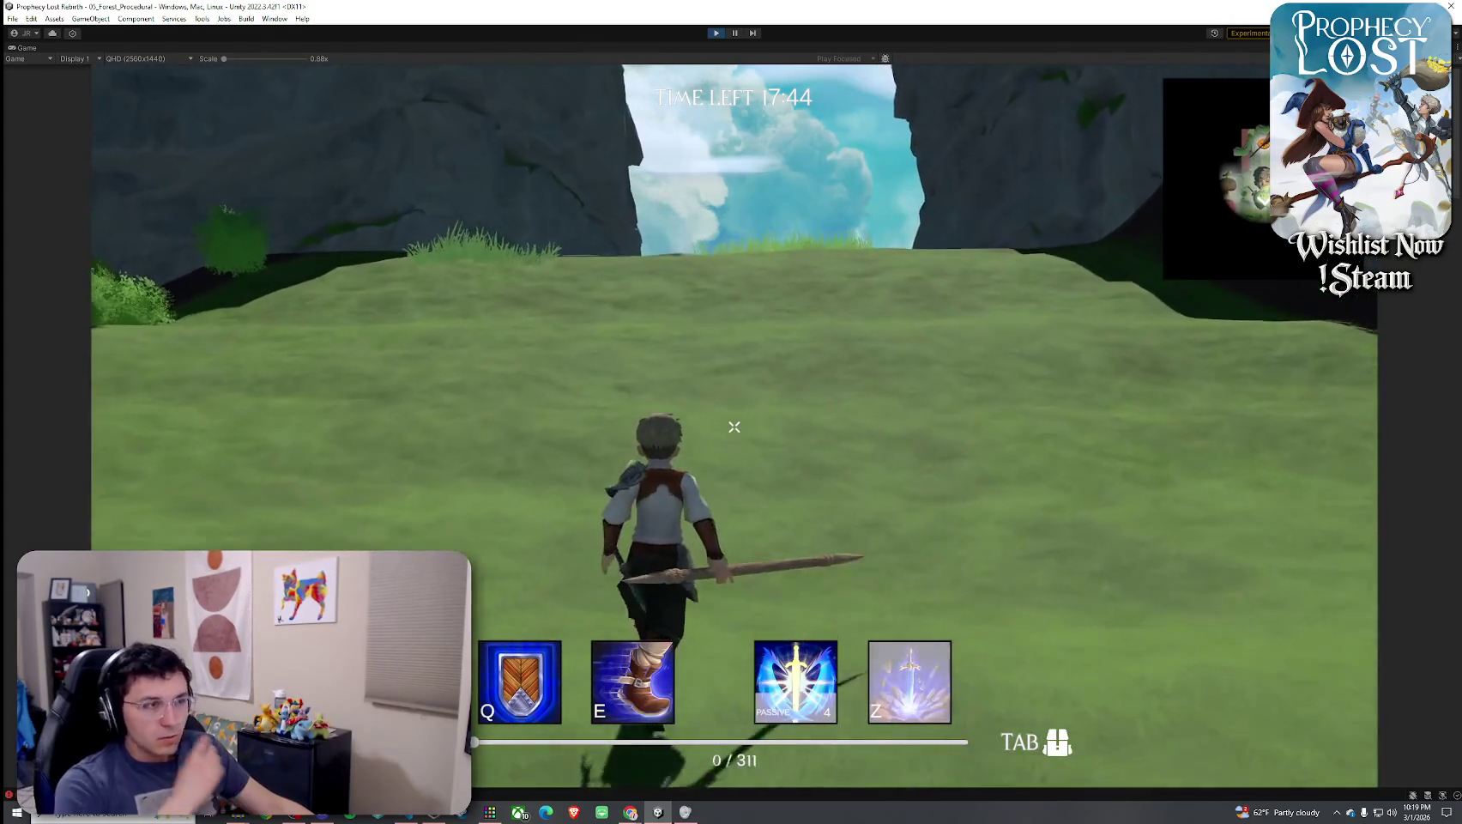
key(w)
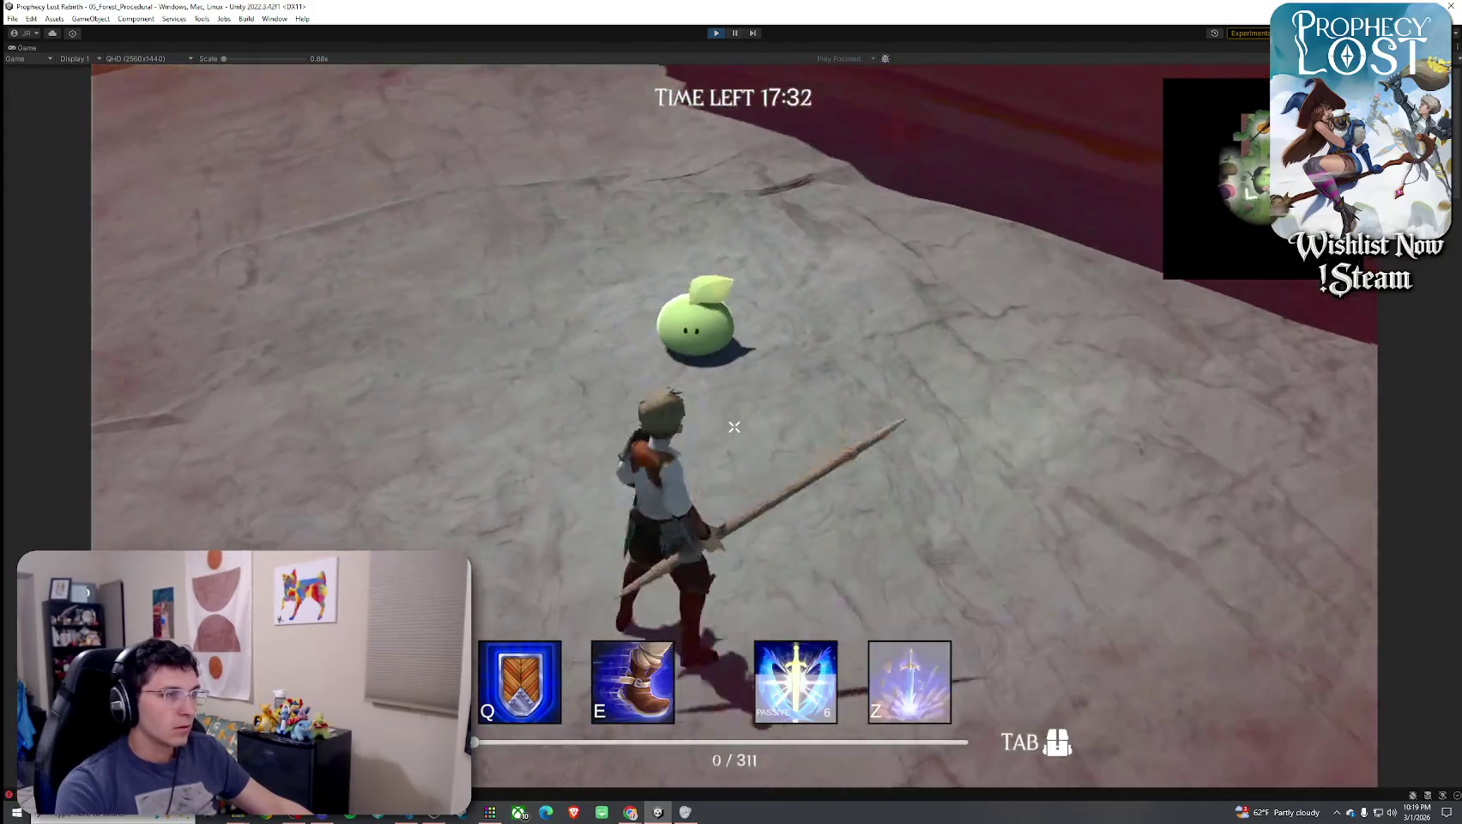
click(733, 427)
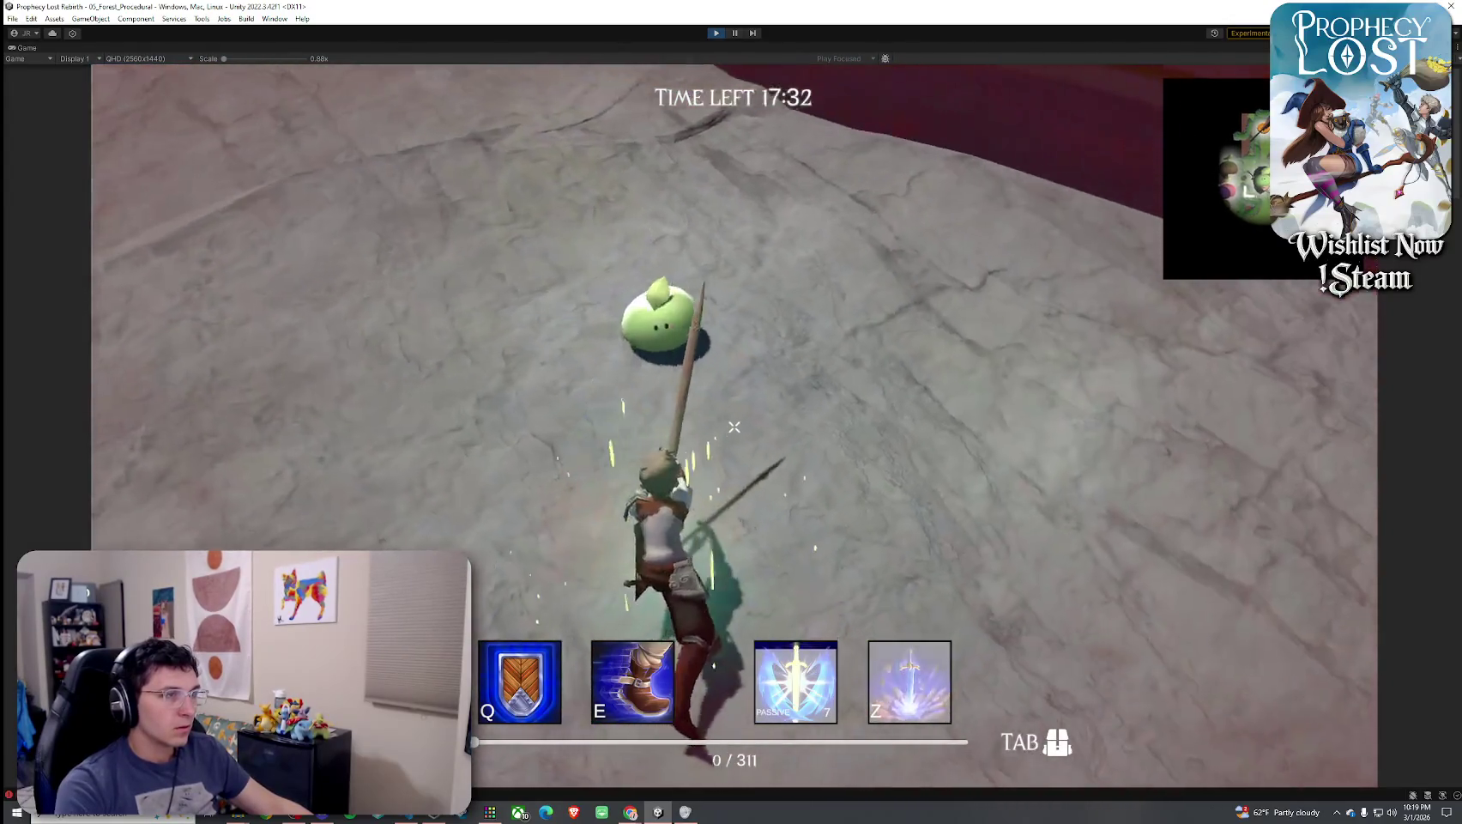
key(w)
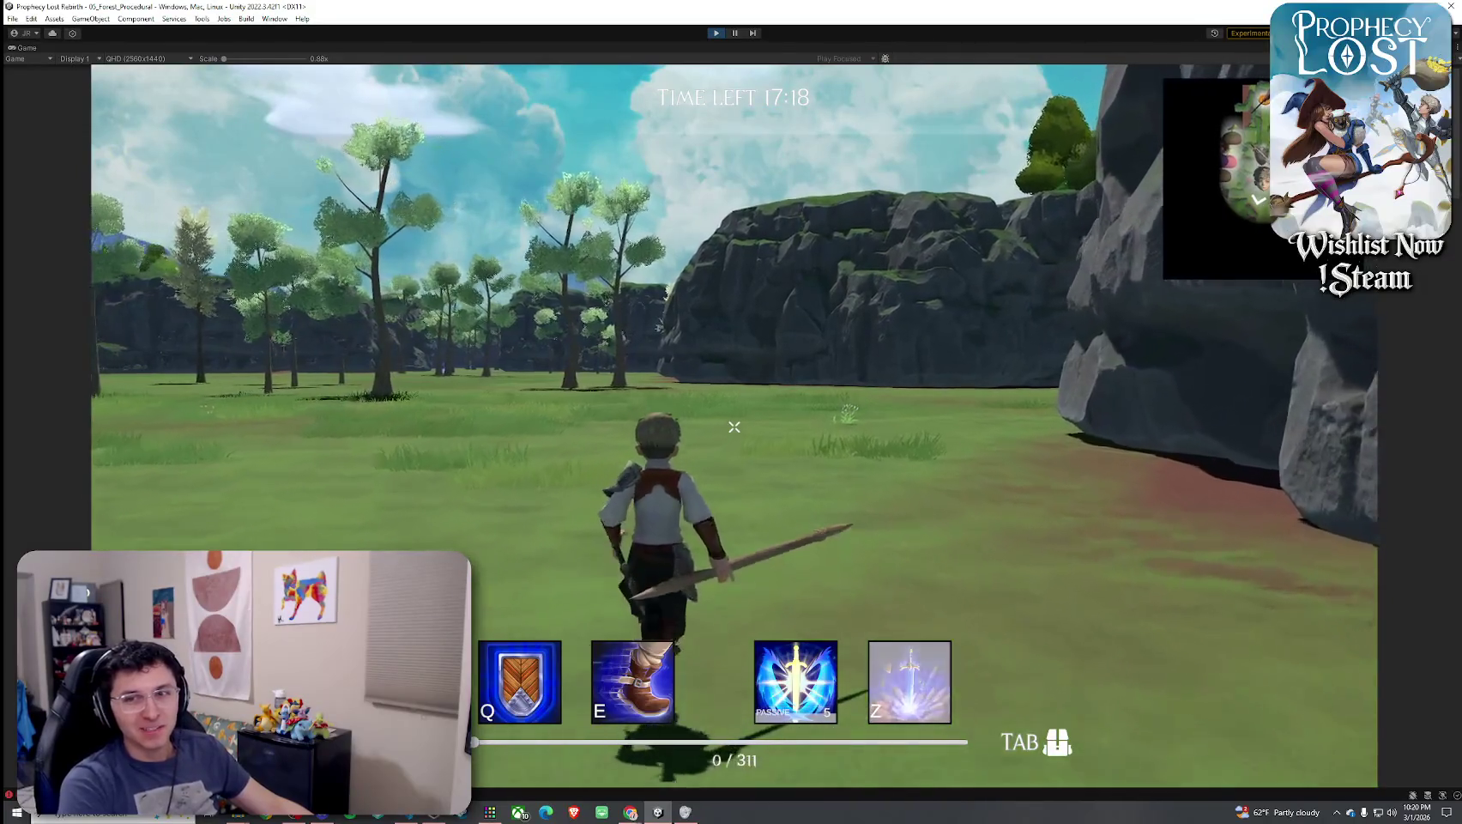
click(734, 427)
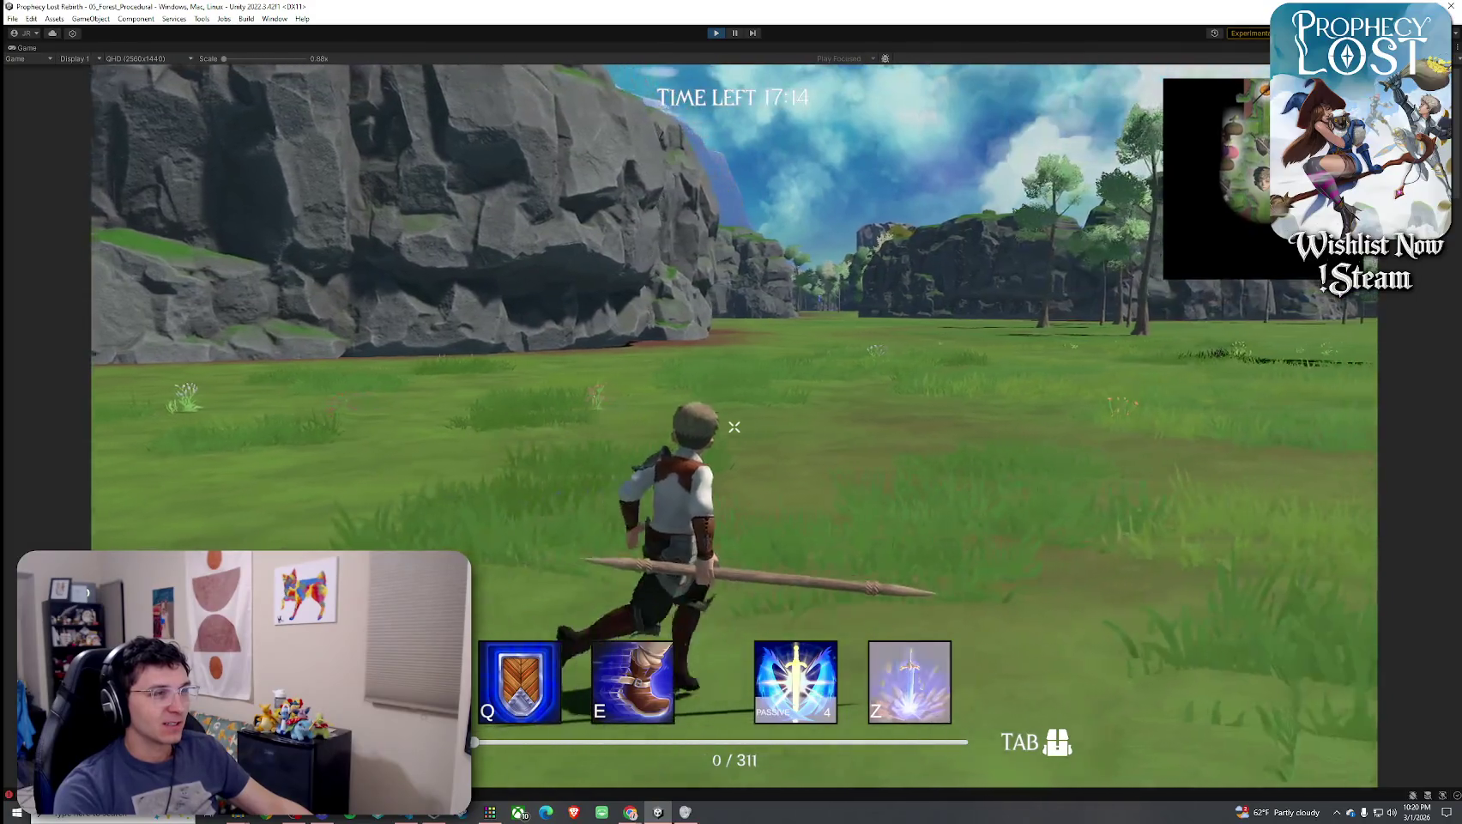
key(super)
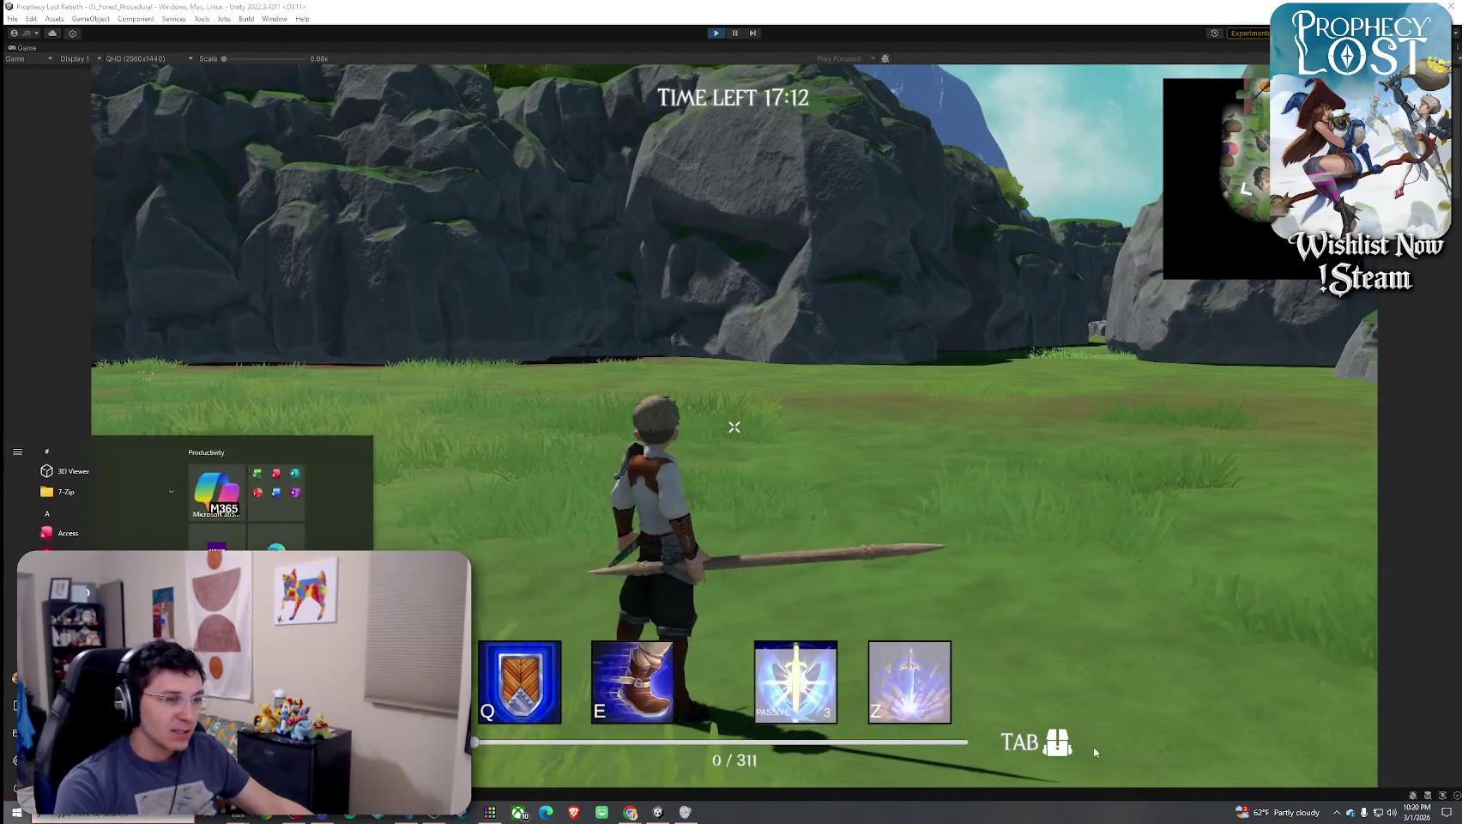
click(1330, 742)
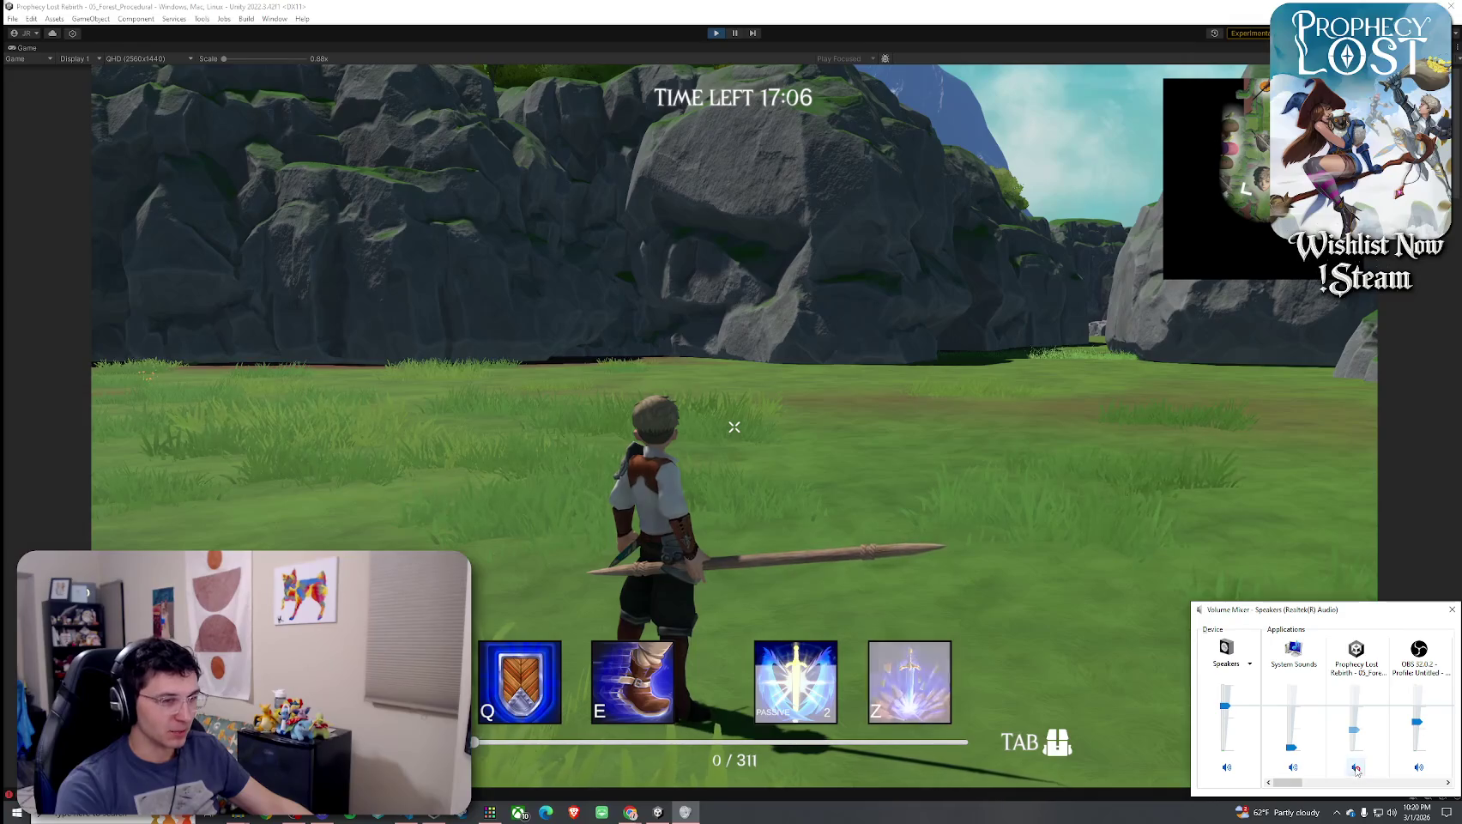
click(1116, 652)
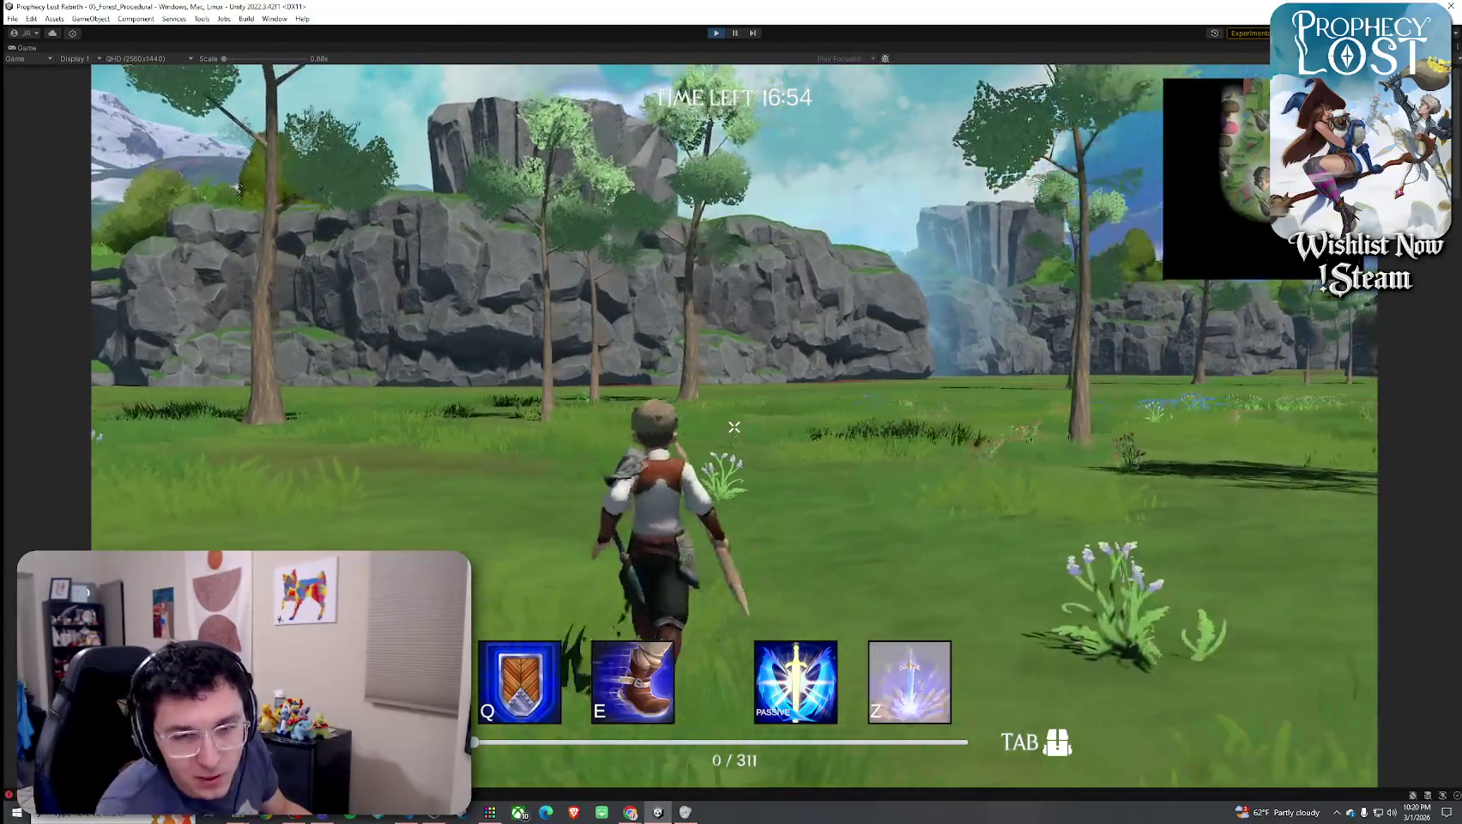
Run across the field along the cliff face toward the cliff passage
key(w)
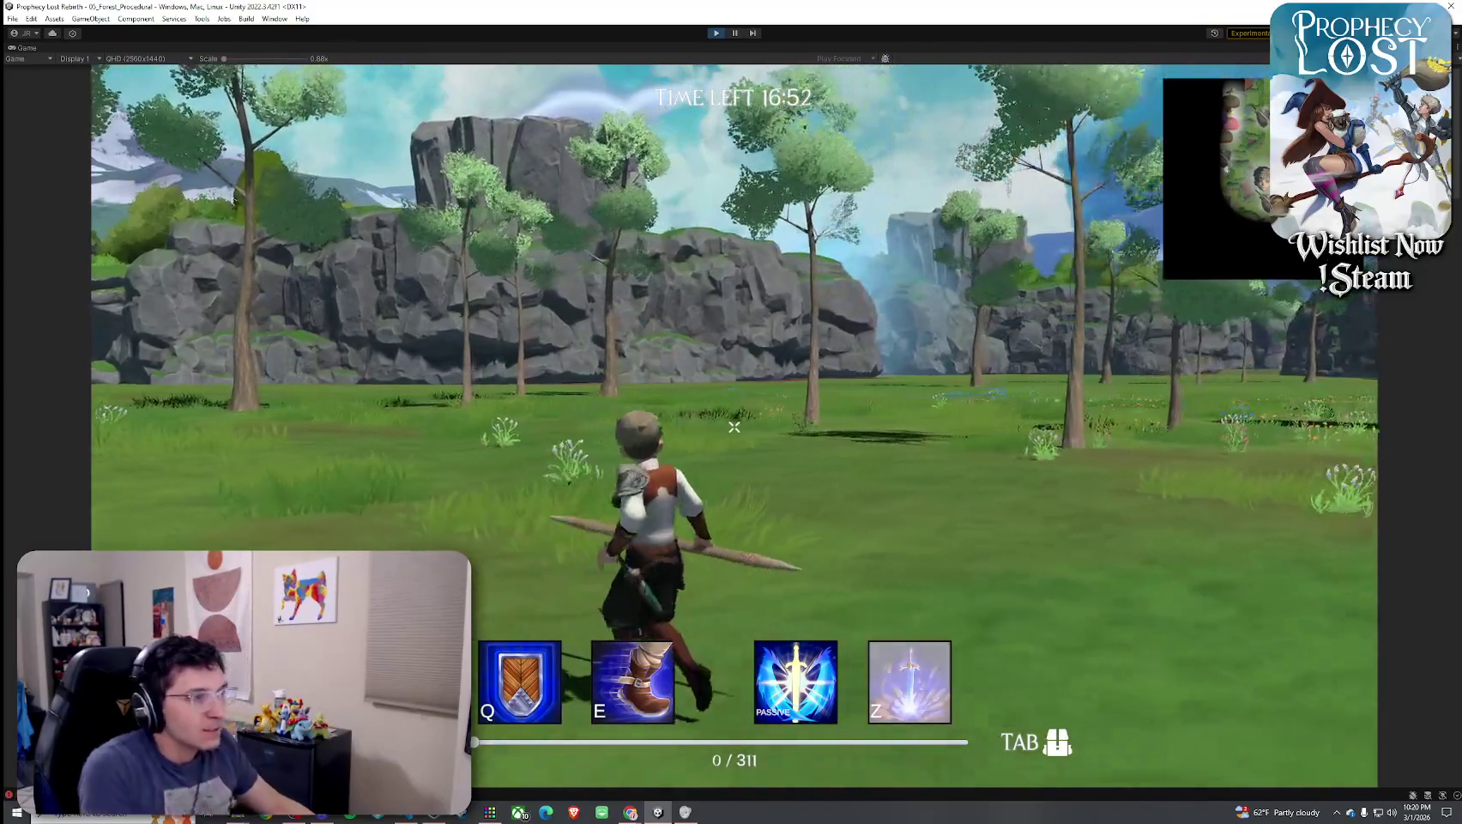
key(w)
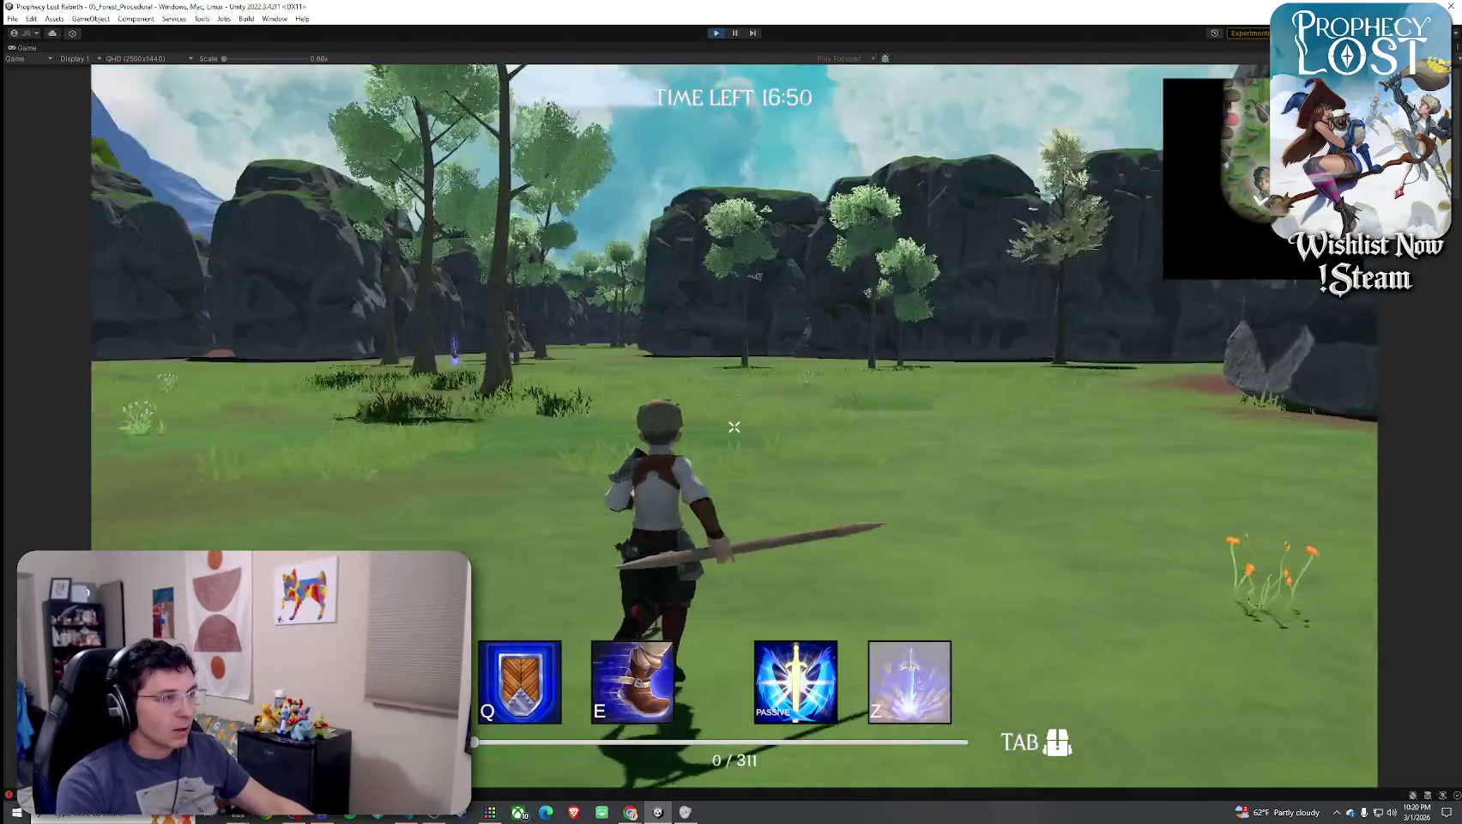
key(w)
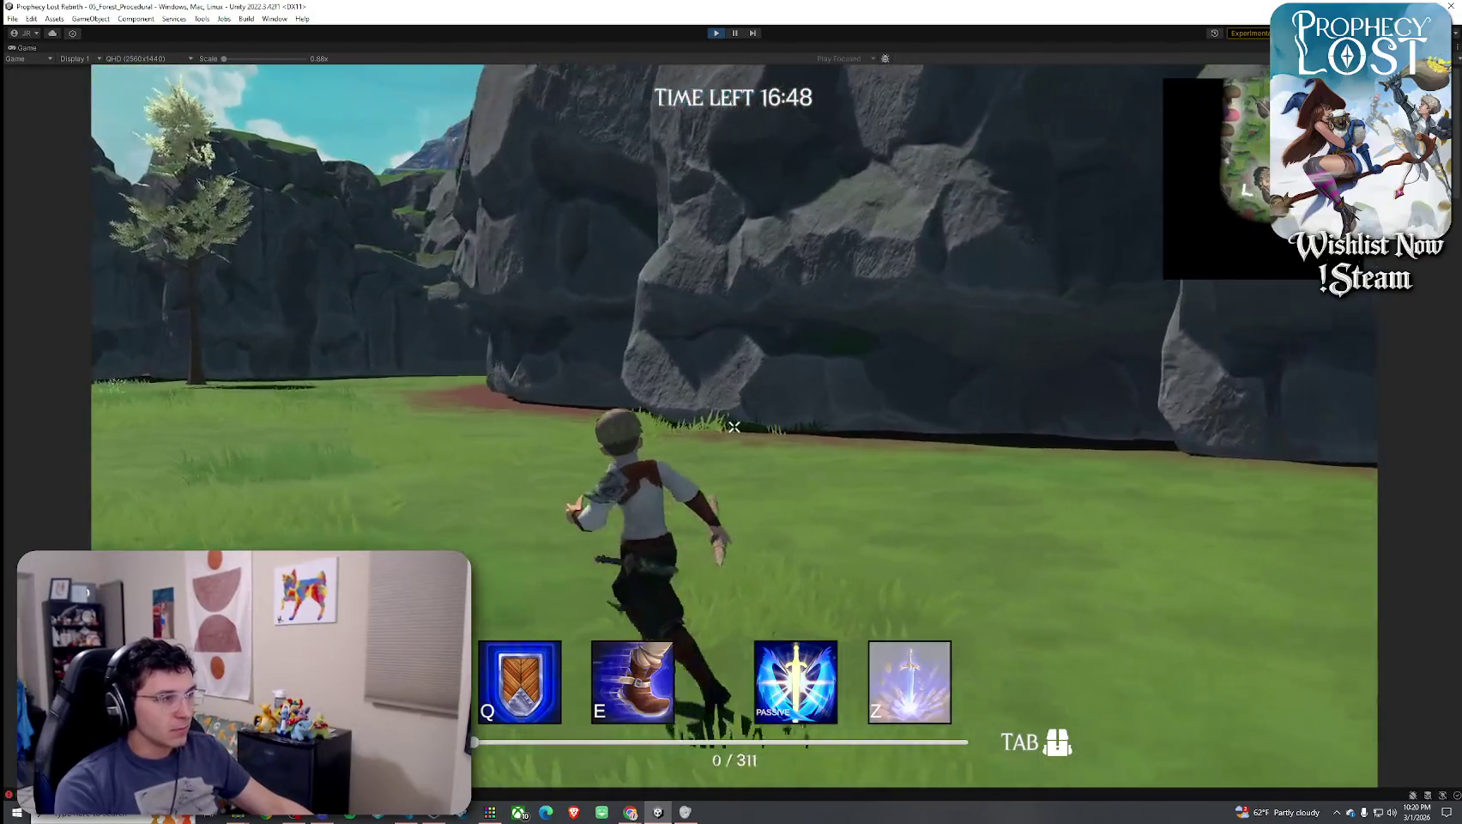
key(w)
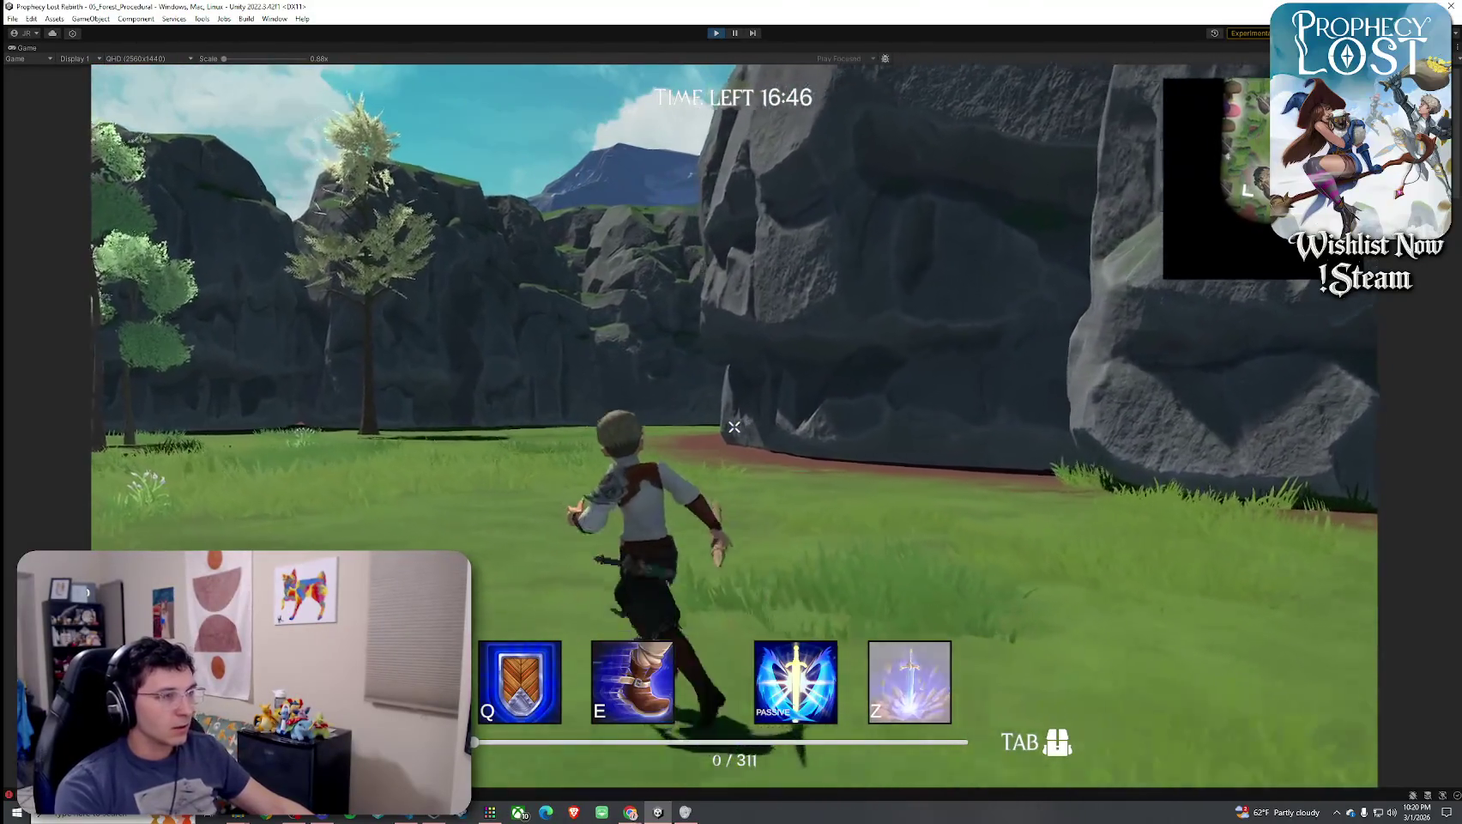
key(w)
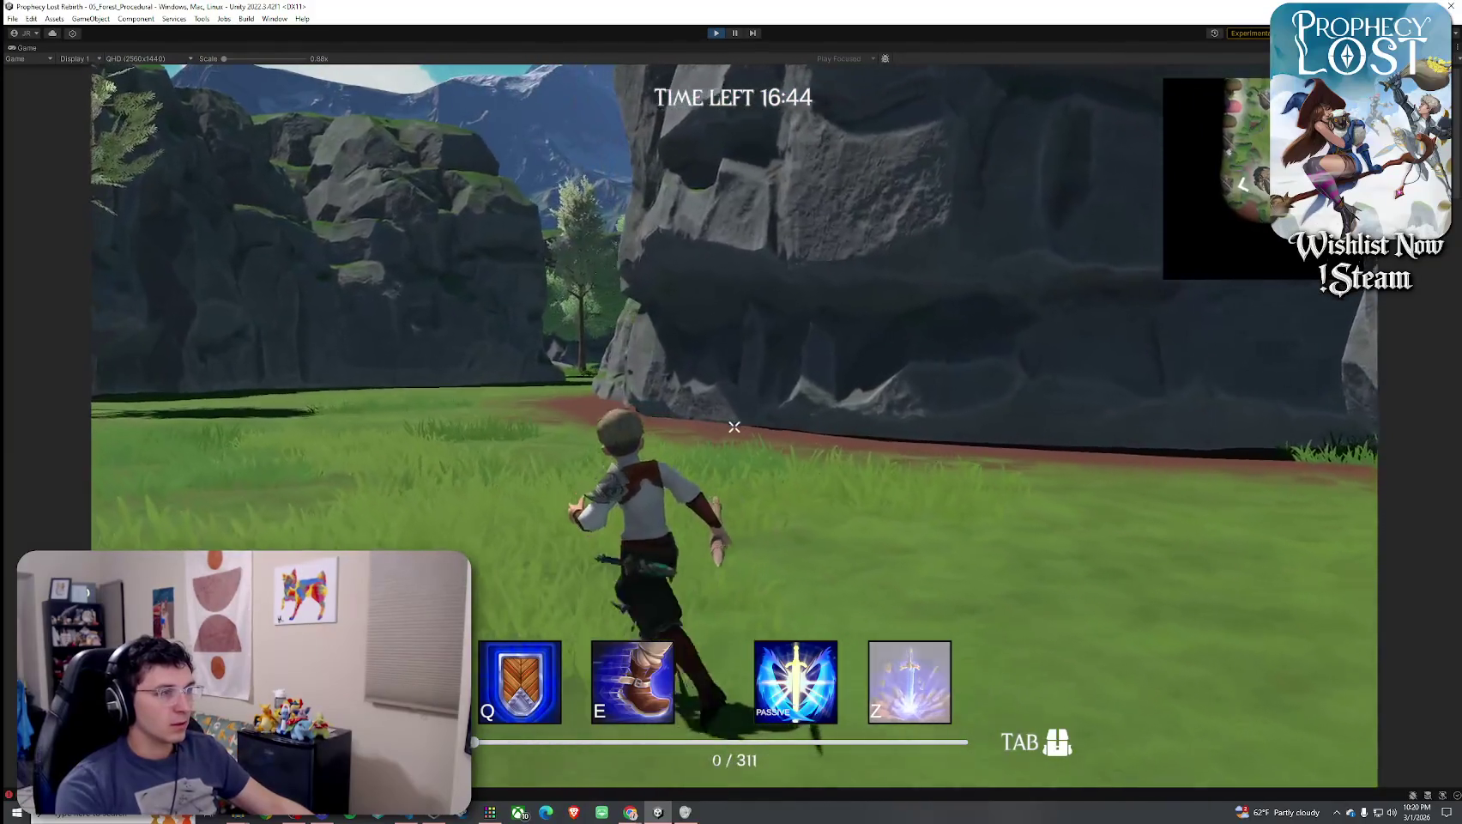
key(w)
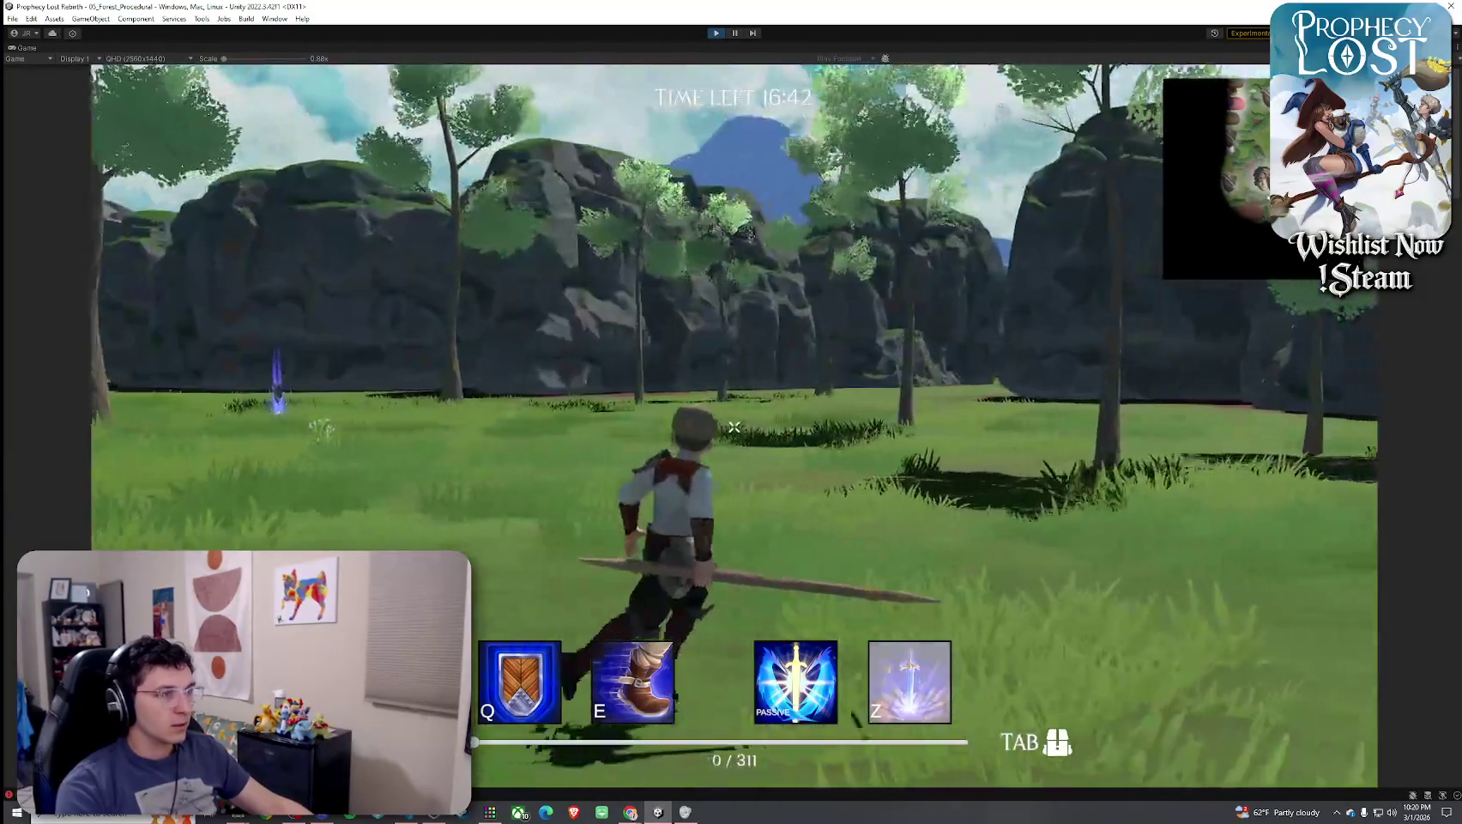
key(w)
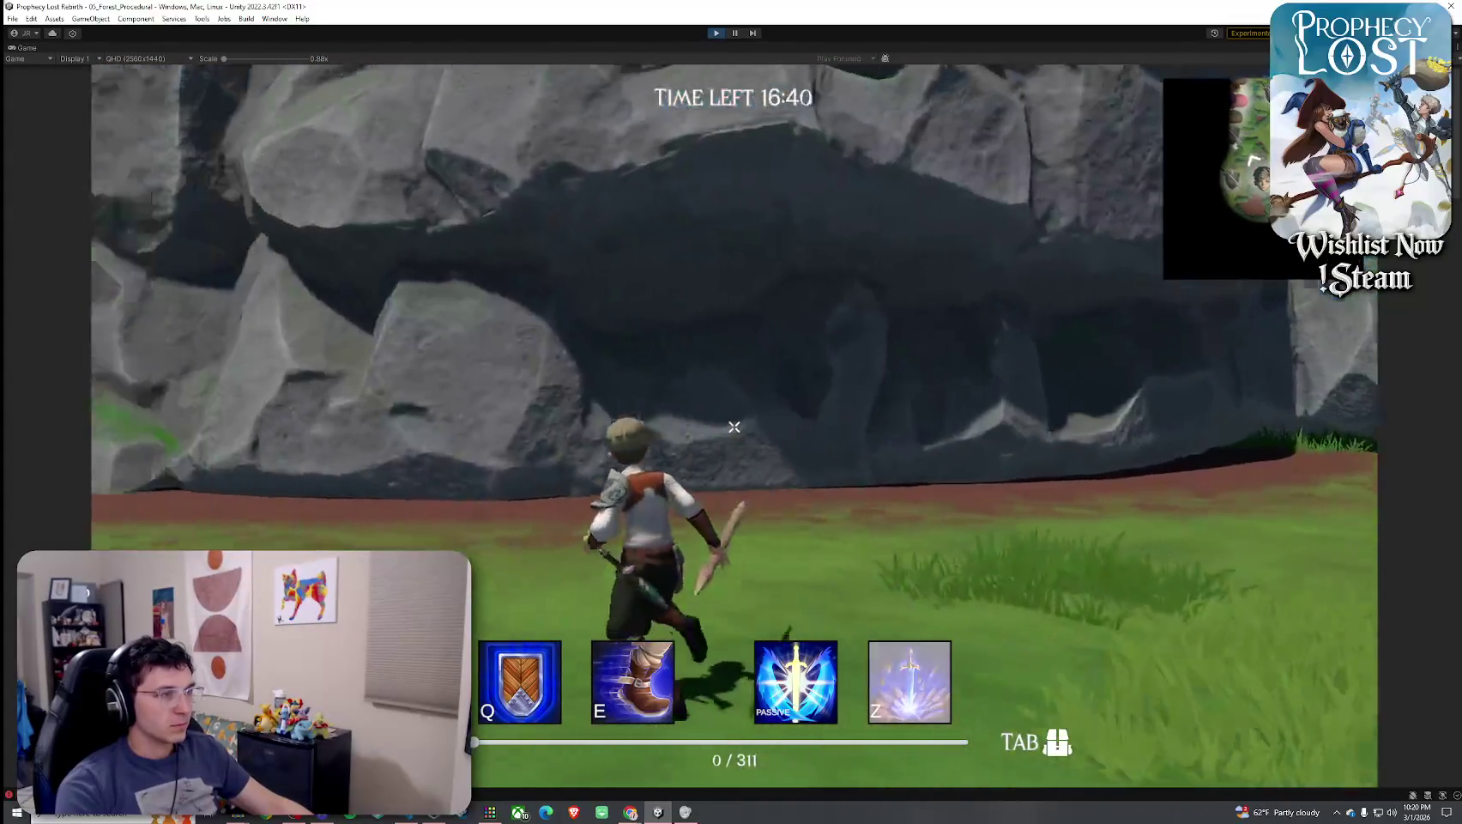
Open the inventory and swap the equipped weapon for the golden glaive
key(Tab)
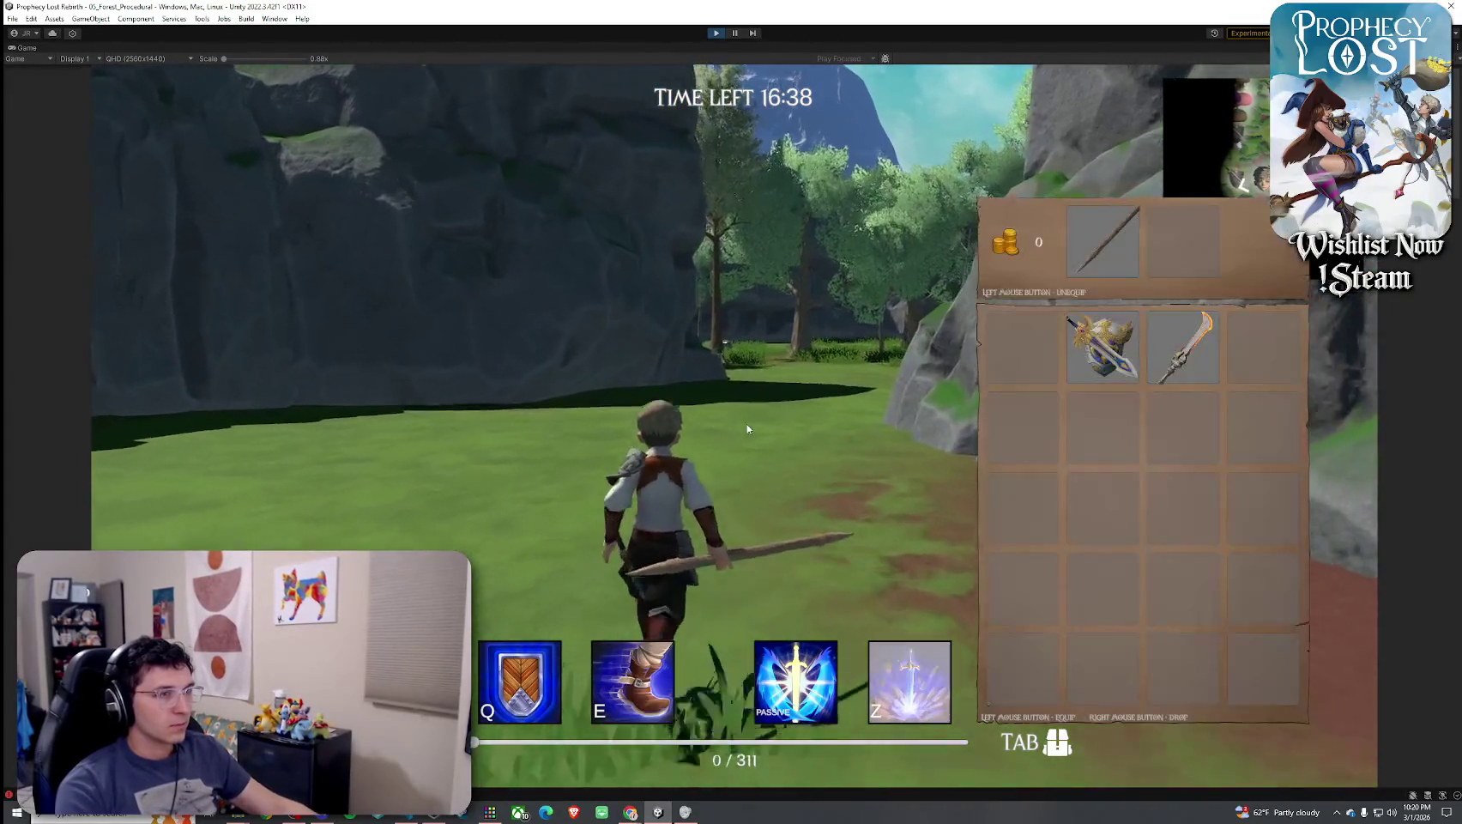
key(Tab)
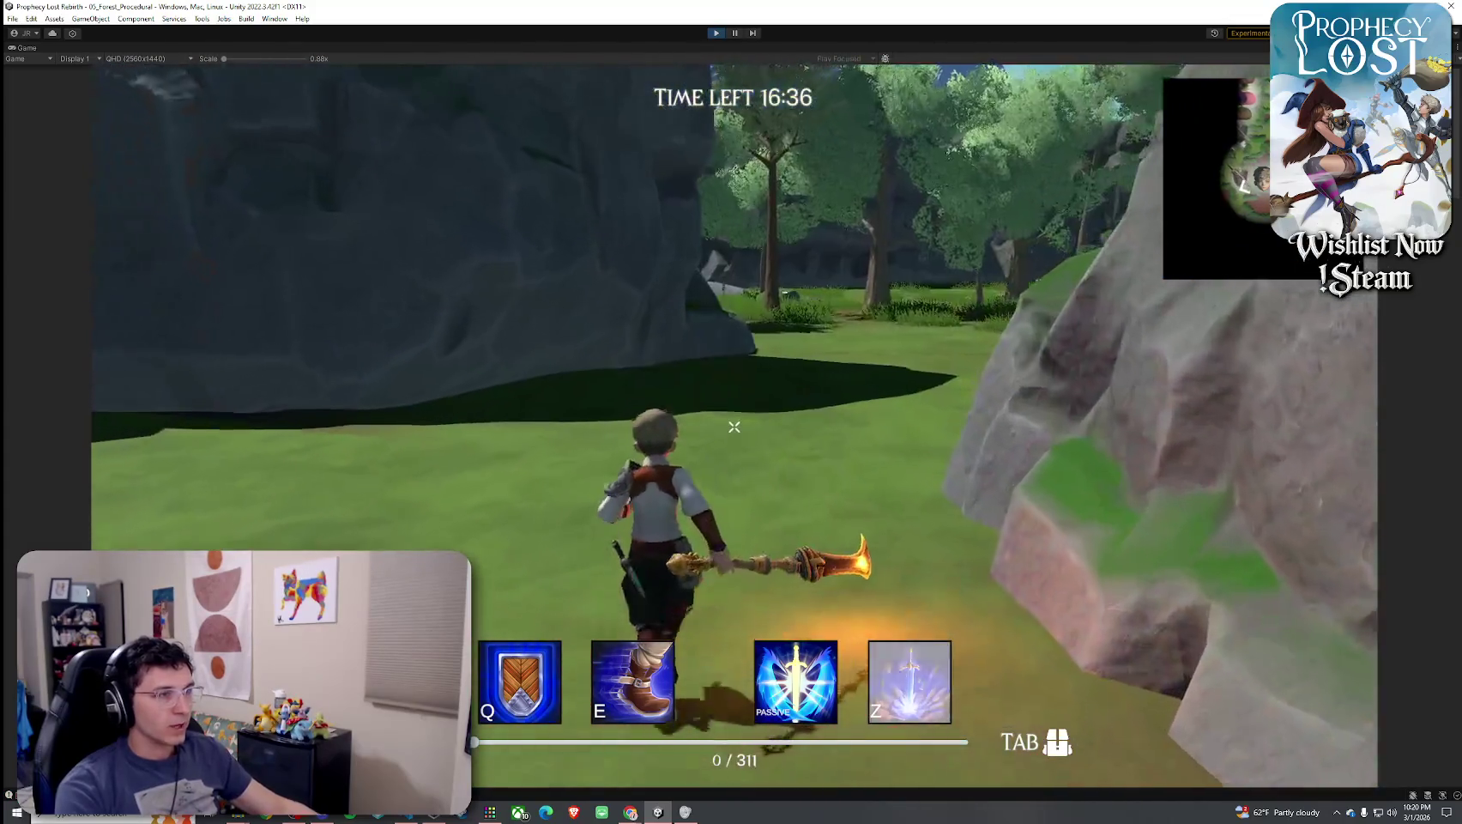
key(Tab)
click(1107, 268)
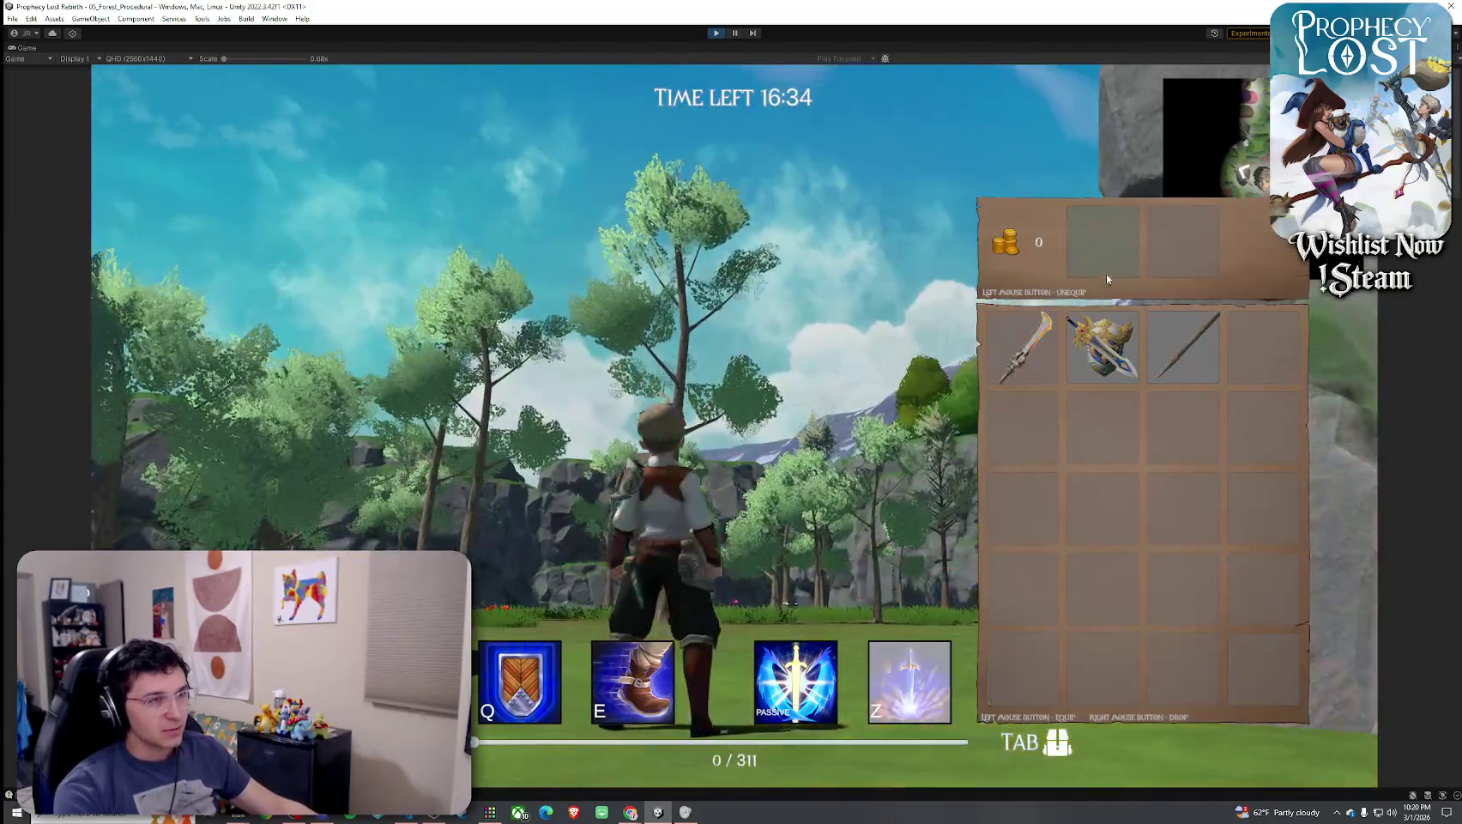
key(Tab)
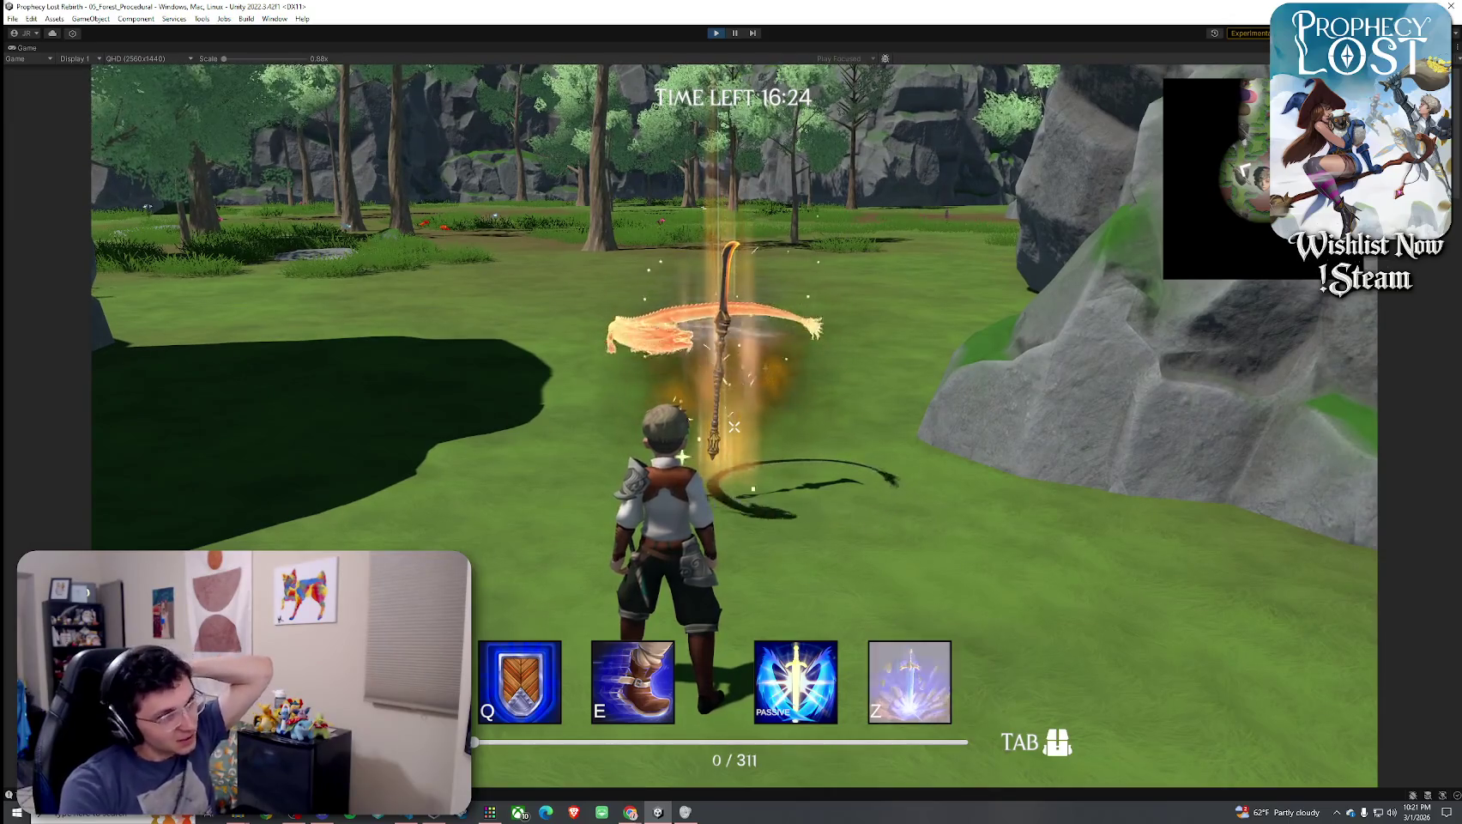
Run forward and slash twice with the golden glaive
key(w)
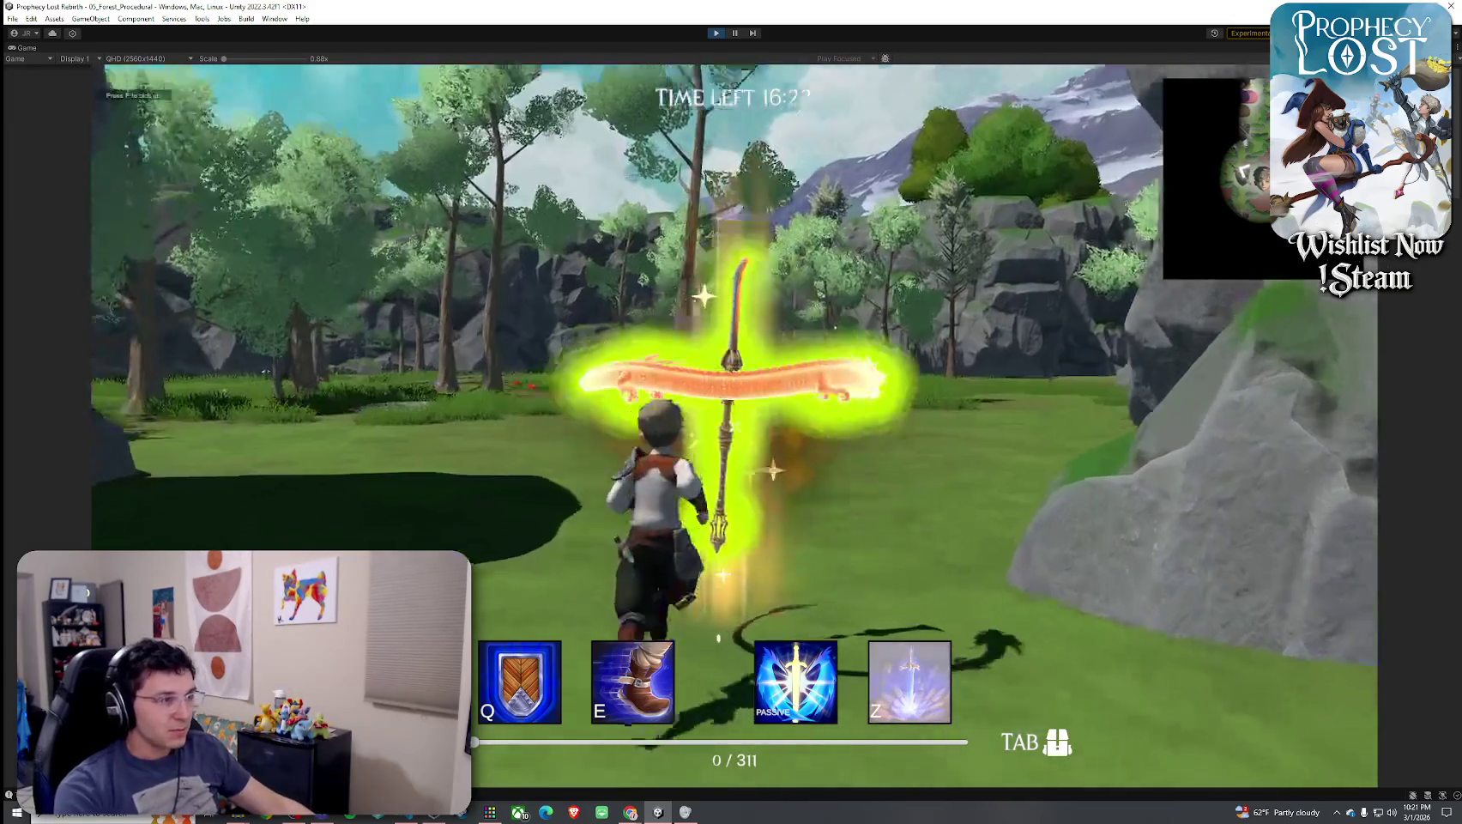
key(Tab)
key(Tab)
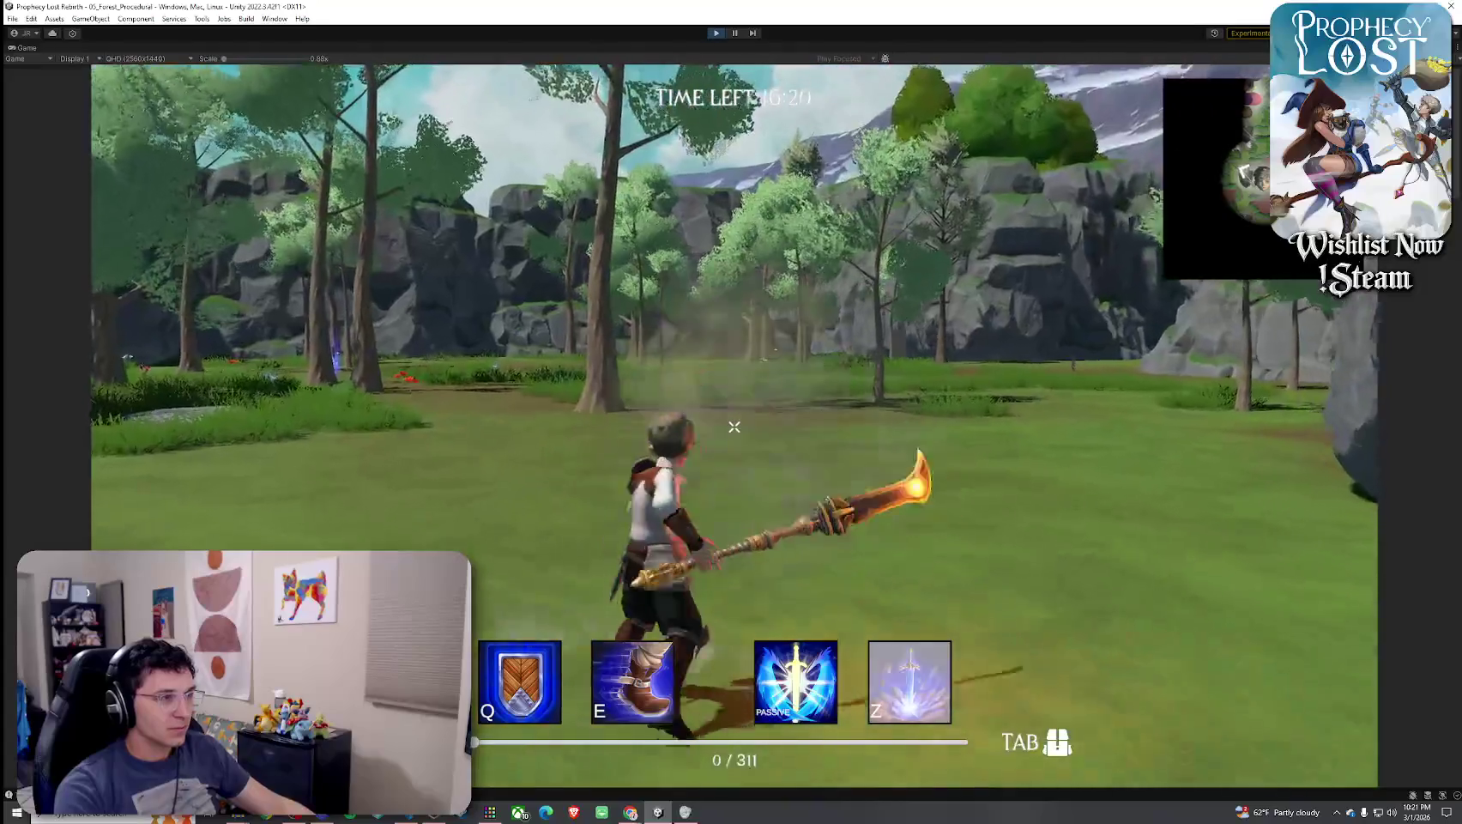
click(734, 427)
click(734, 426)
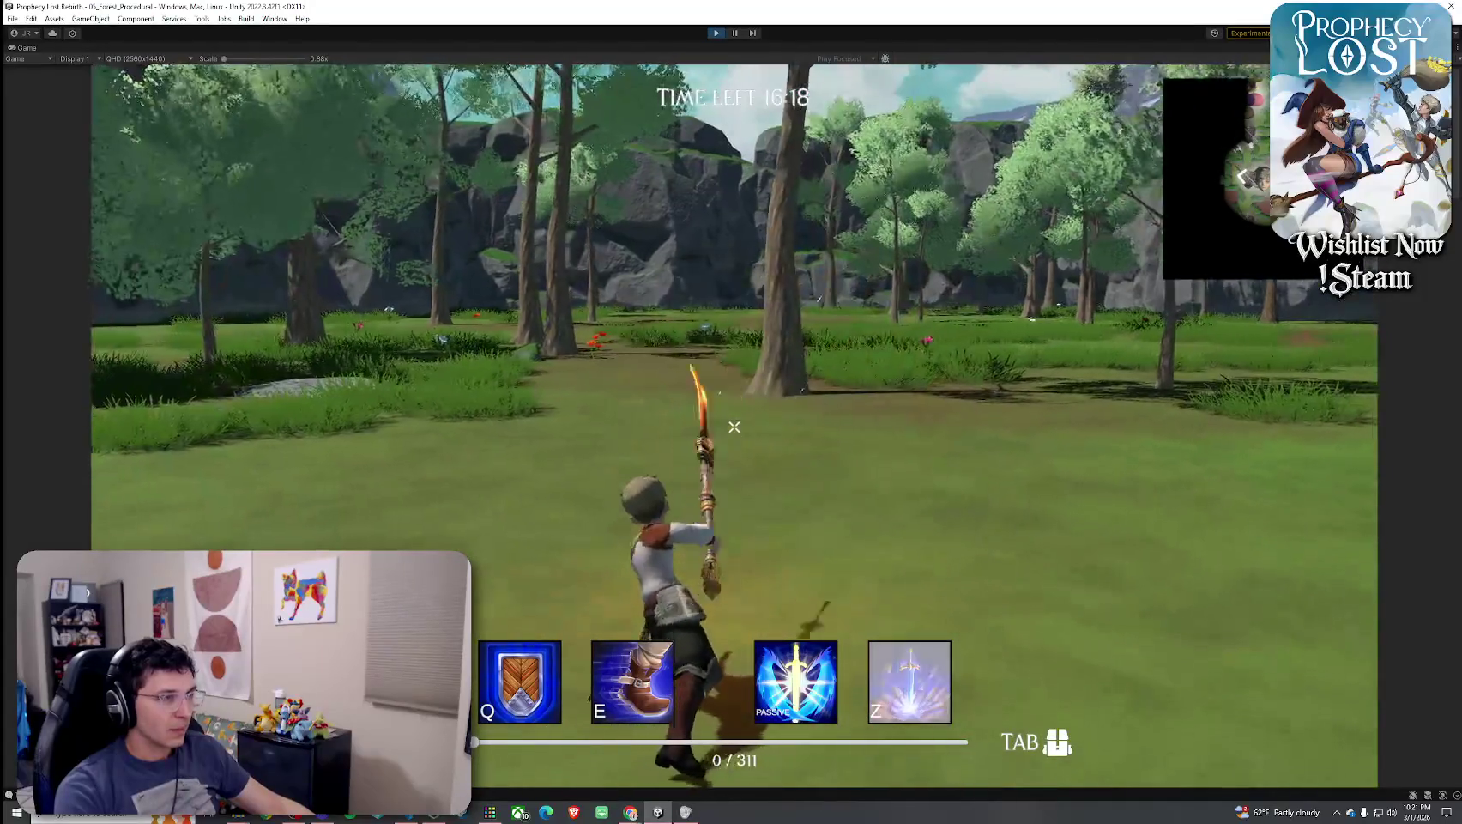
key(a)
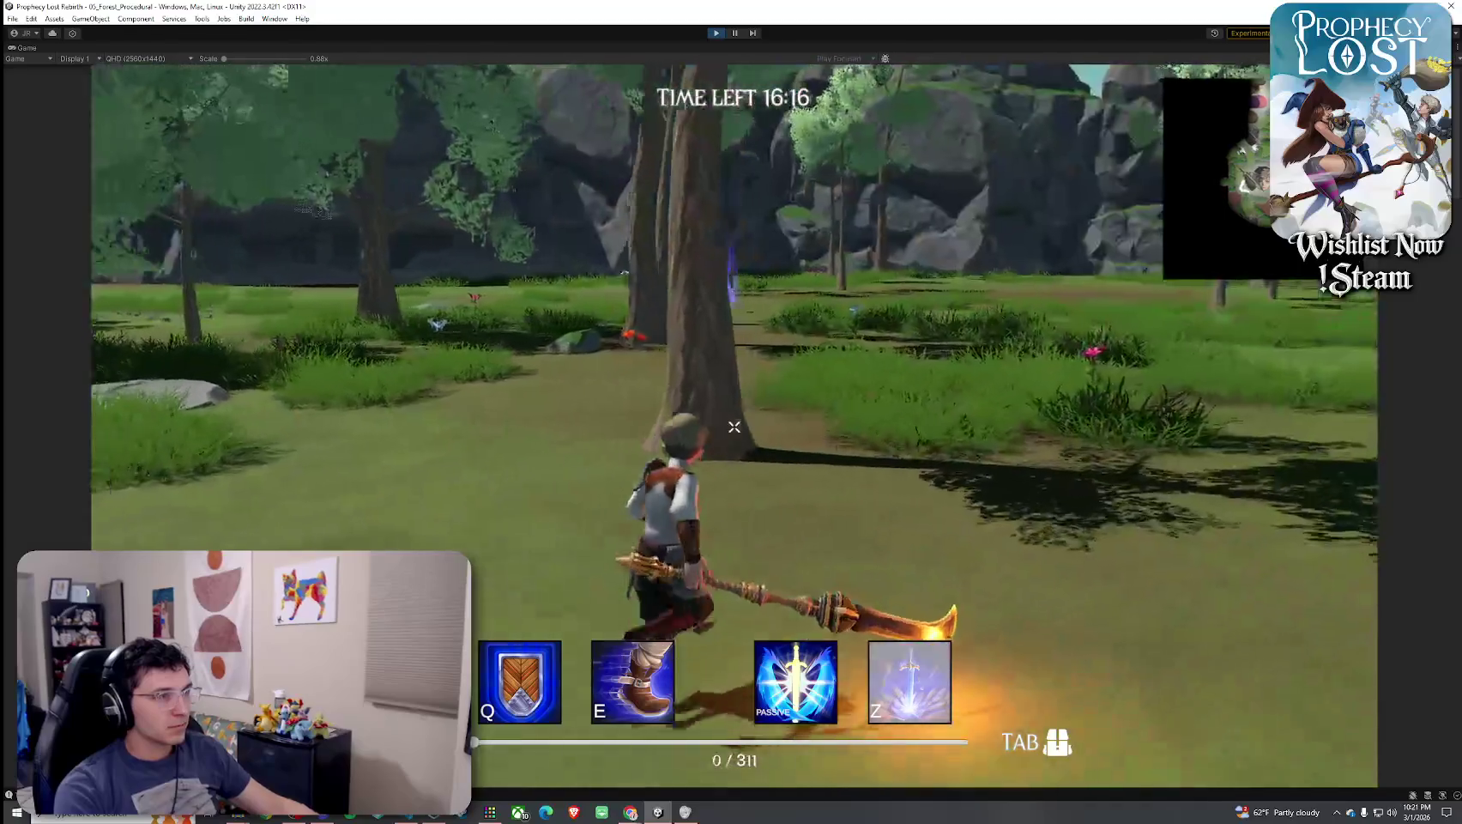
Unequip the glaive, equip the wooden spear, and attack with it several times
key(Tab)
click(1103, 240)
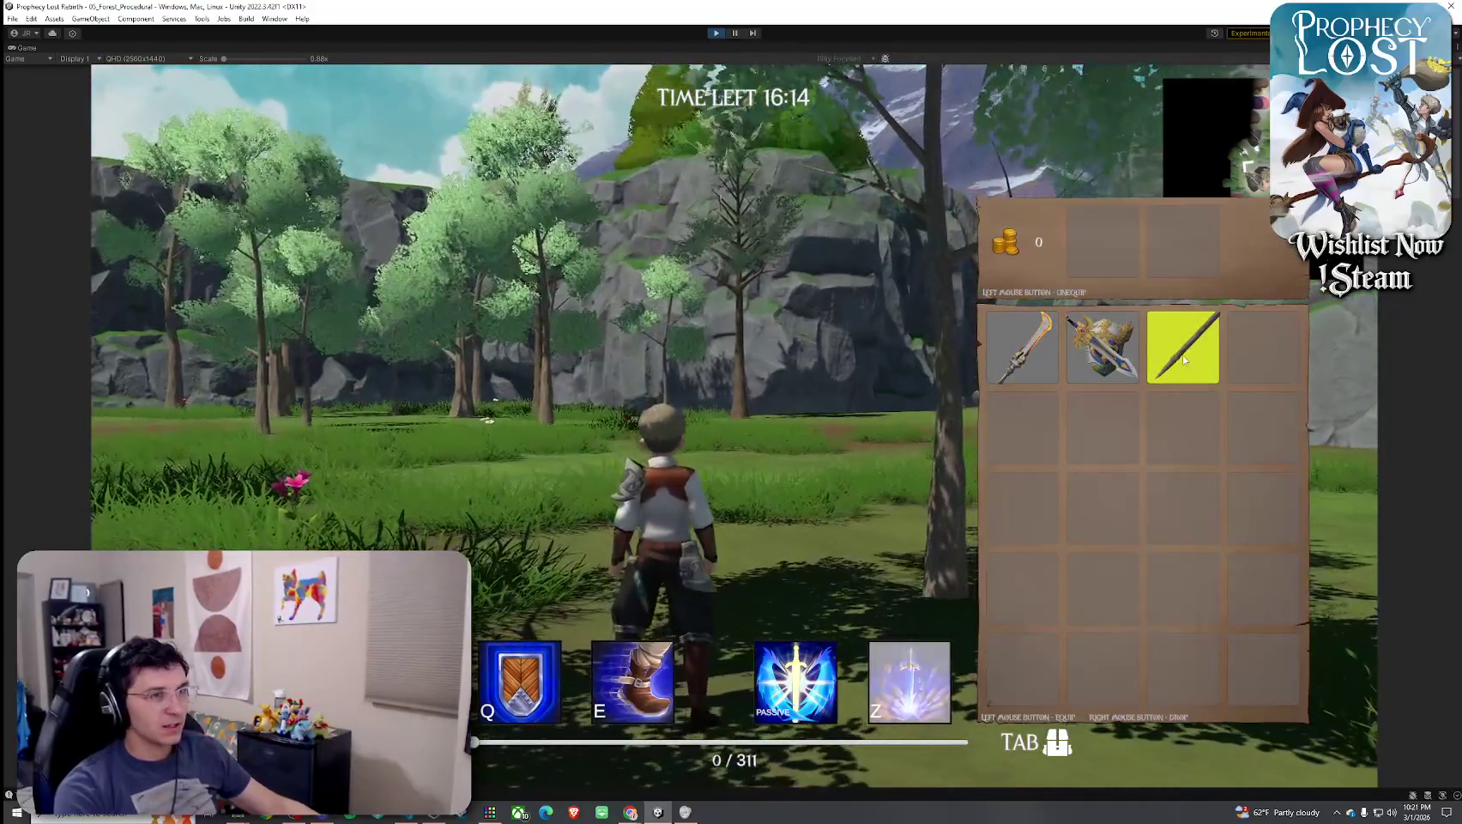
click(1184, 361)
key(Tab)
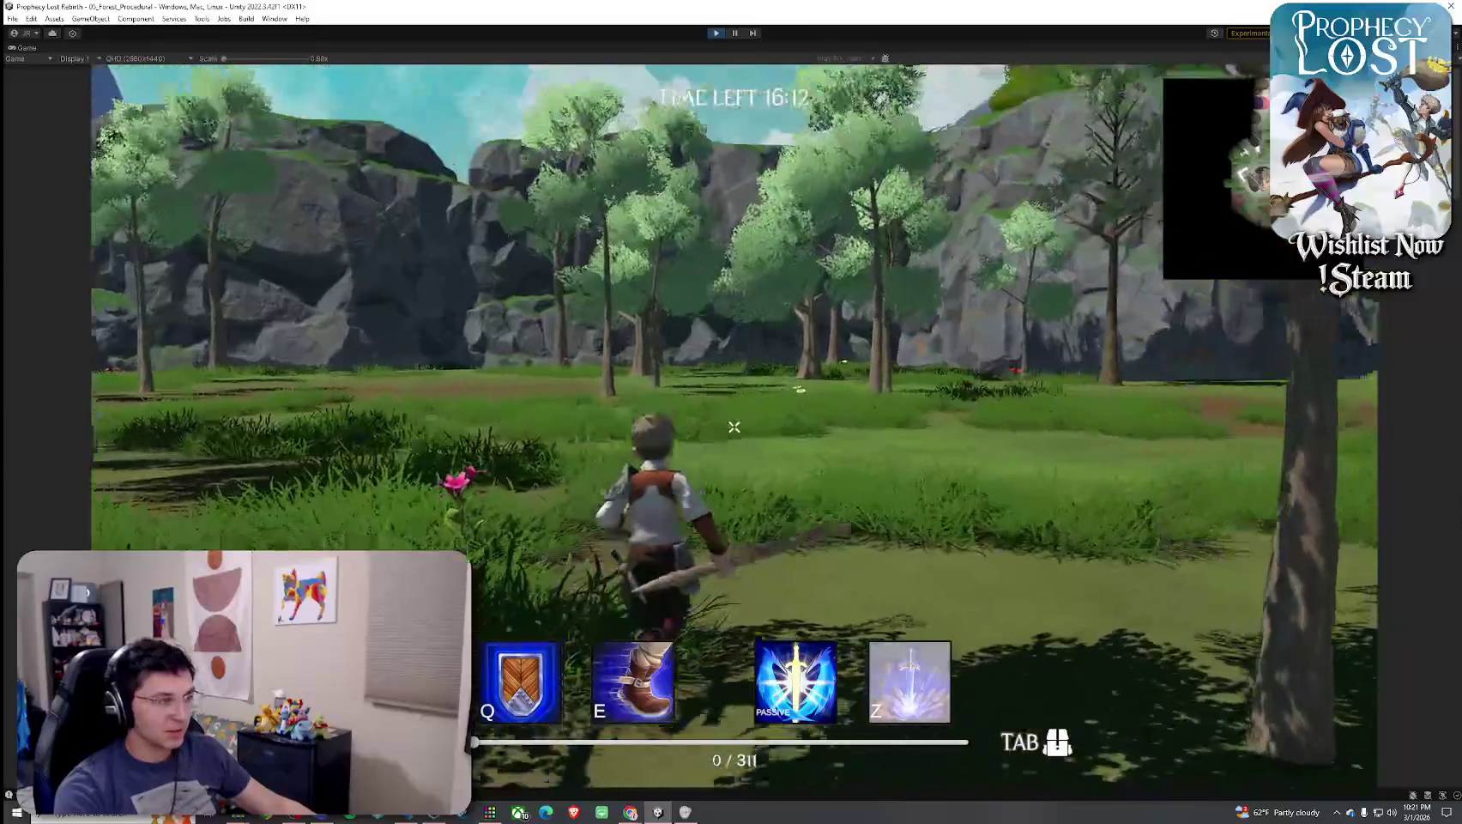
click(734, 427)
click(734, 427)
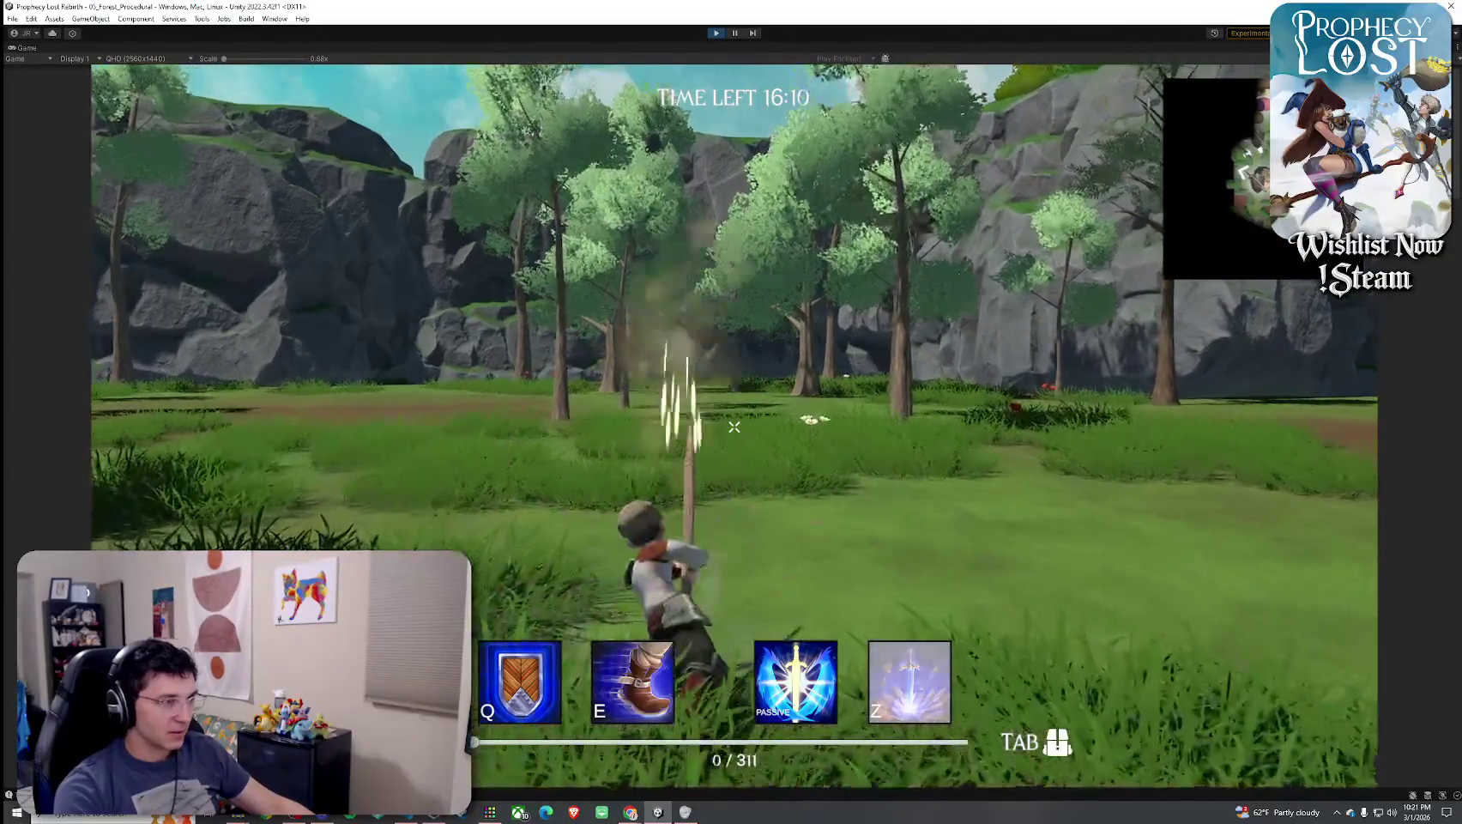
key(w)
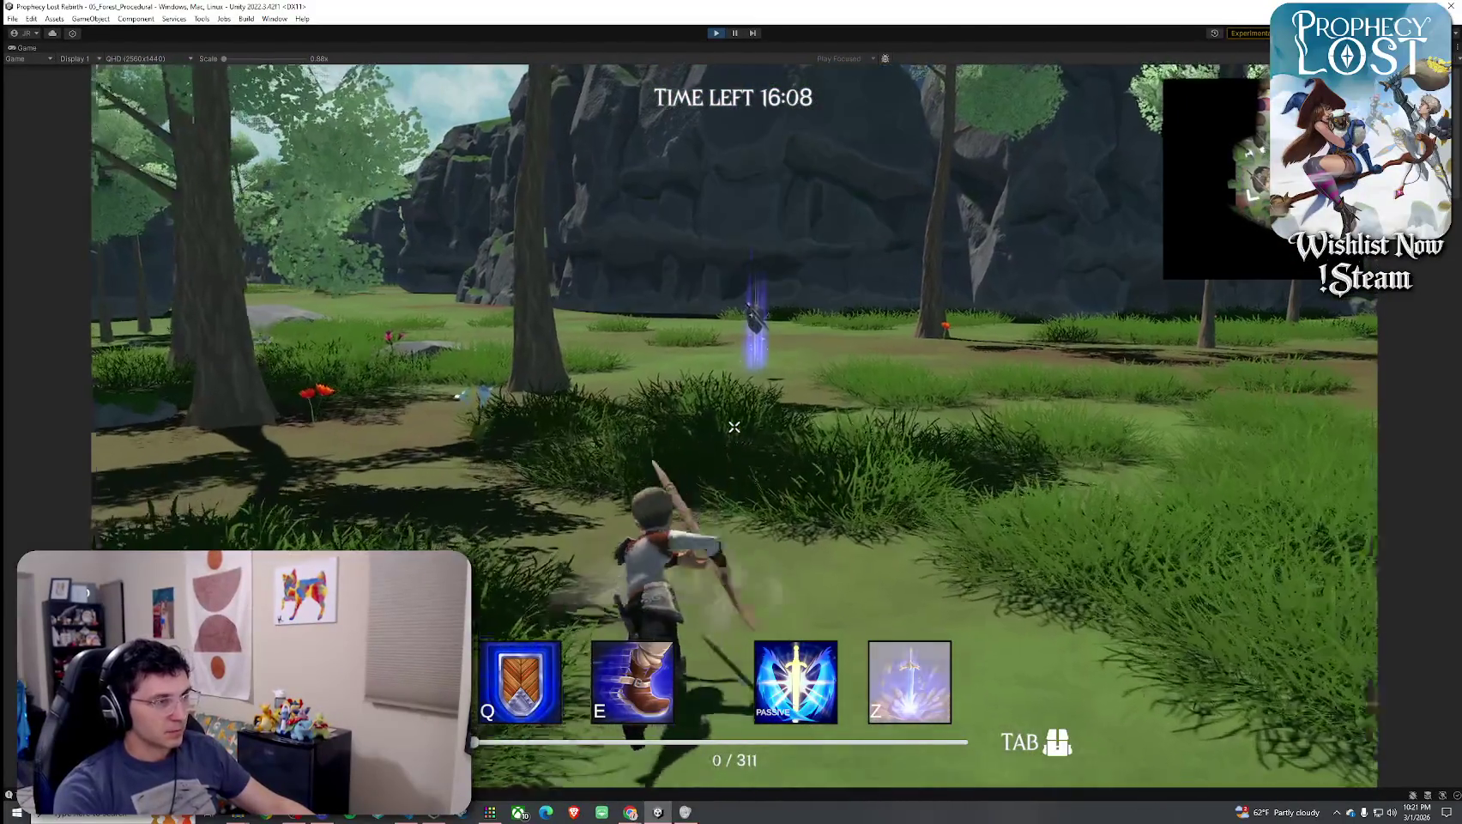
click(734, 426)
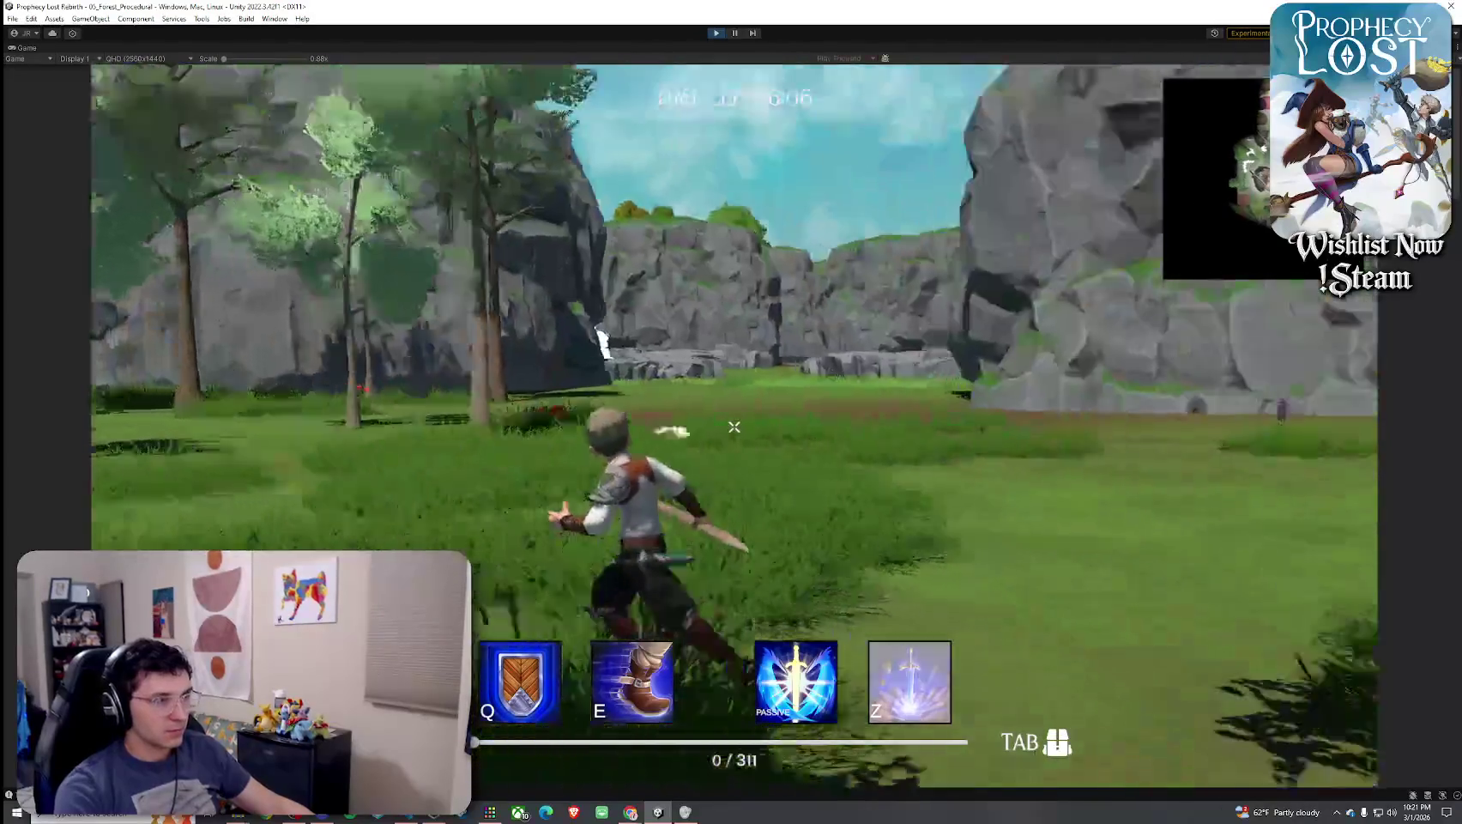